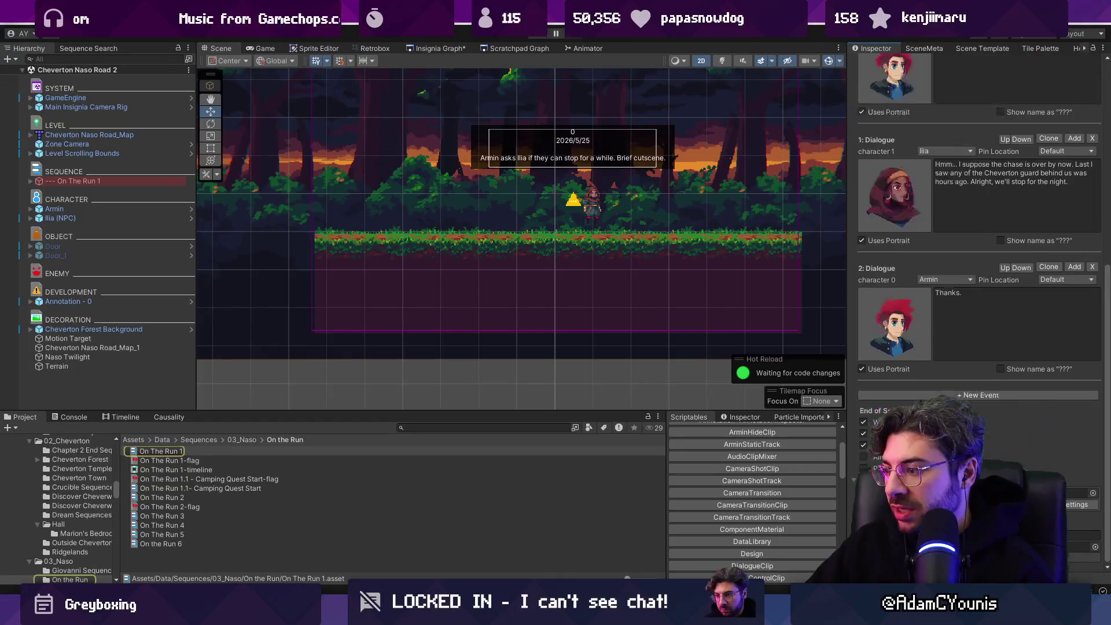
Step: Show the Insignia Graph centred on the Cheverton Naso Road 2 node
{"action": "left_click", "coordinate": [454, 46]}
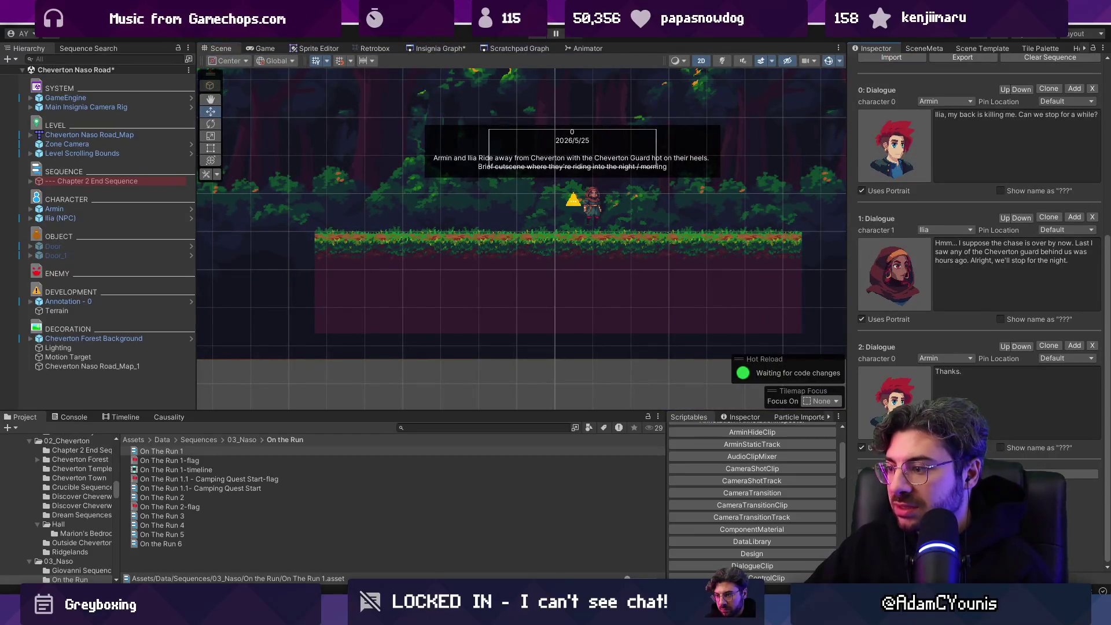
{"action": "scroll", "coordinate": [1075, 507], "scroll_direction": "down", "scroll_amount": 3}
{"action": "left_click", "coordinate": [1091, 494]}
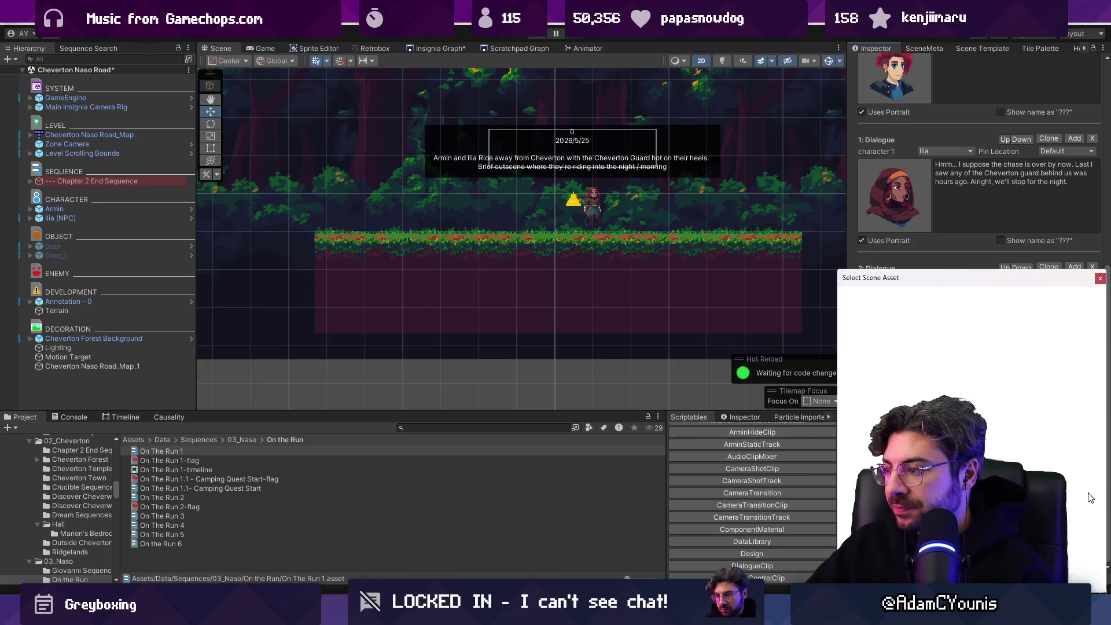
{"action": "left_click", "coordinate": [447, 49]}
{"action": "scroll", "coordinate": [397, 223], "scroll_direction": "up", "scroll_amount": 5}
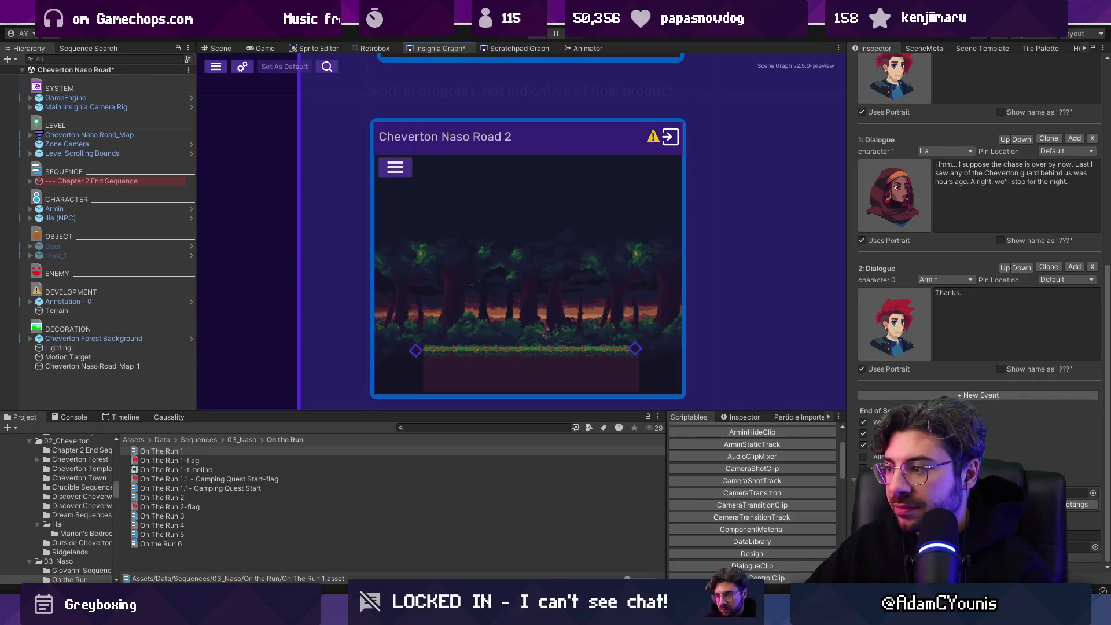
Step: Pick Cheverton Naso Road 2 from the node's warning and add it to Build Settings
{"action": "left_click", "coordinate": [1093, 493]}
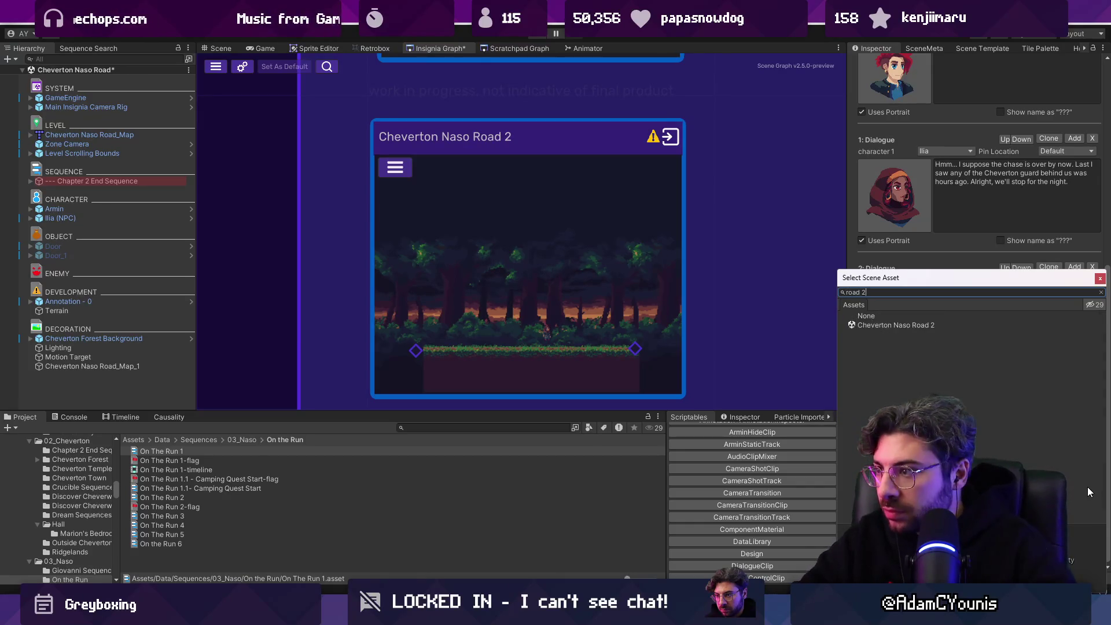
{"action": "key", "text": "Return"}
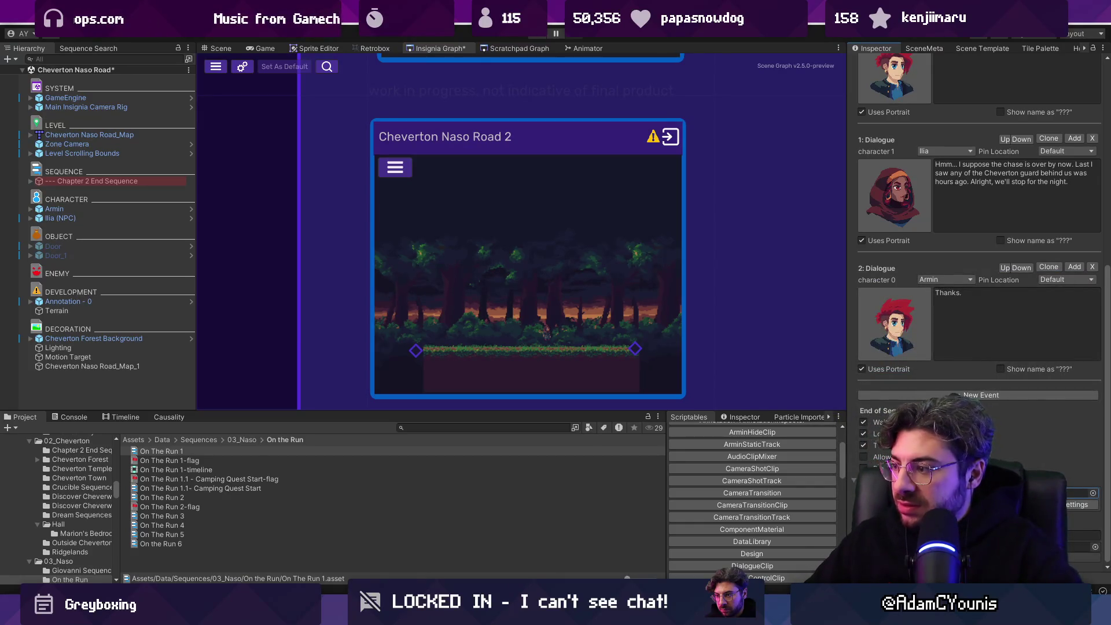
{"action": "left_click", "coordinate": [507, 325]}
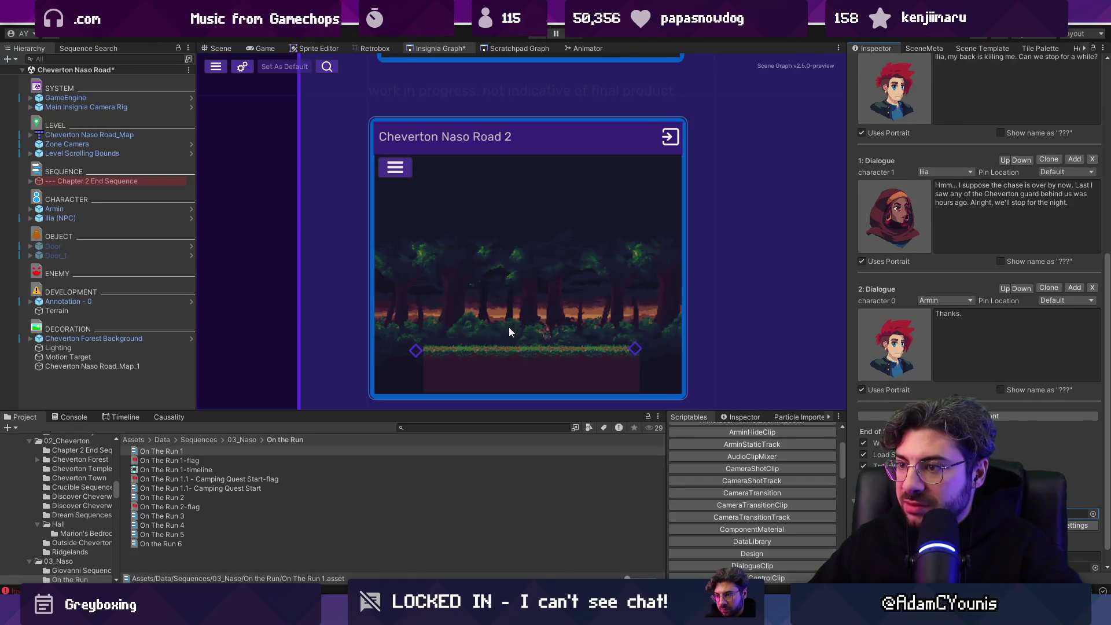
Step: Open the Cheverton Naso Road level and start a full-screen playtest
{"action": "scroll", "coordinate": [607, 316], "scroll_direction": "down", "scroll_amount": 5}
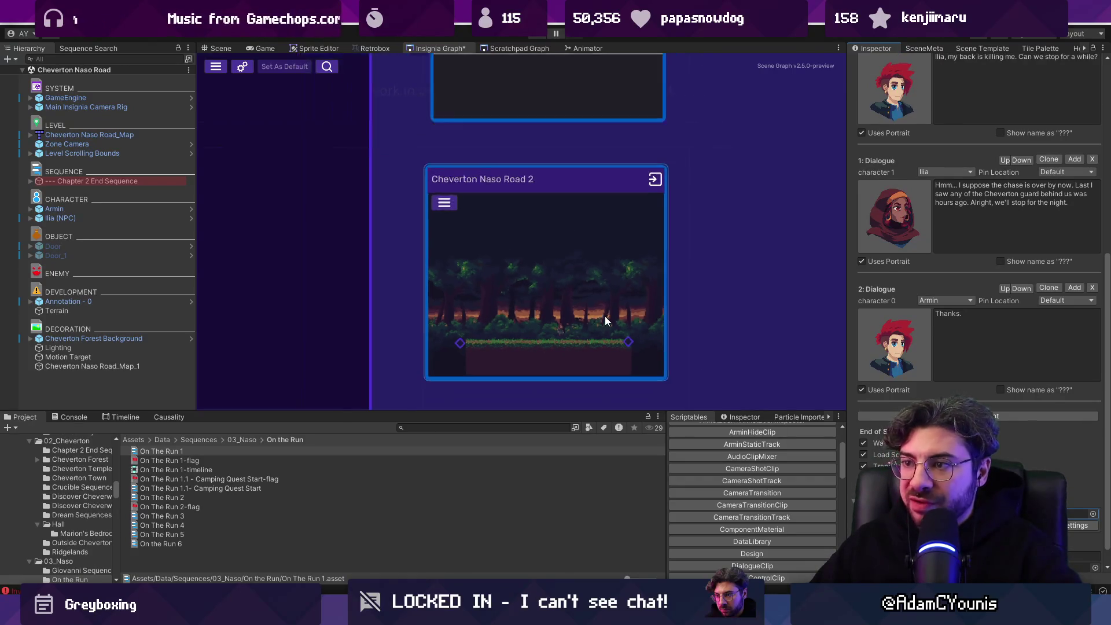
{"action": "double_click", "coordinate": [384, 290]}
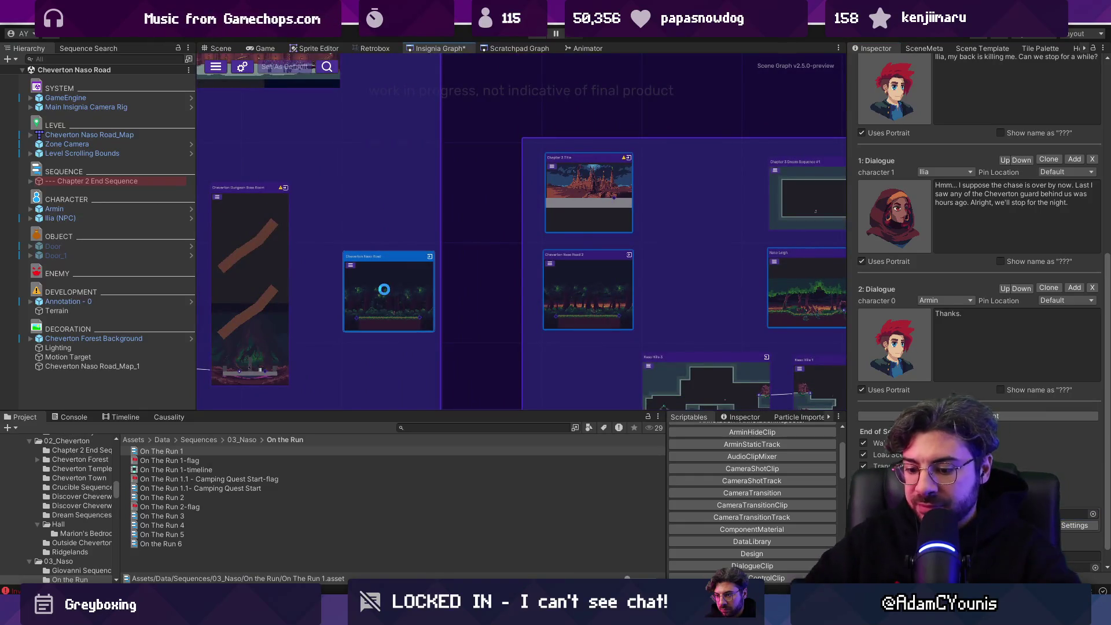
{"action": "key", "text": "ctrl+p"}
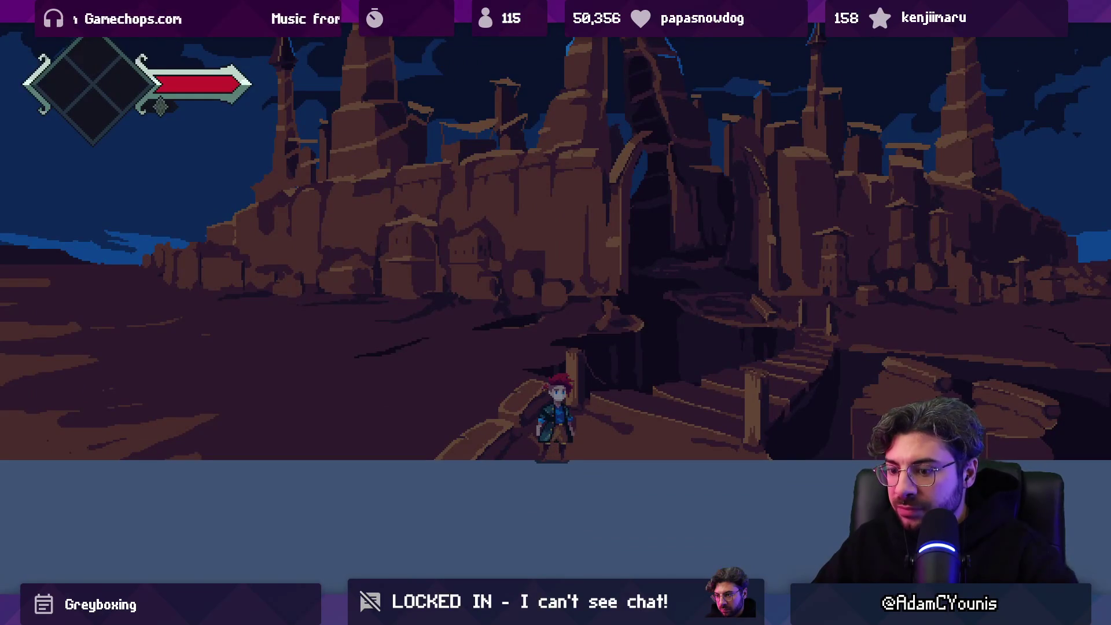
Step: Exit full screen and stop the playtest
{"action": "key", "text": "shift+space"}
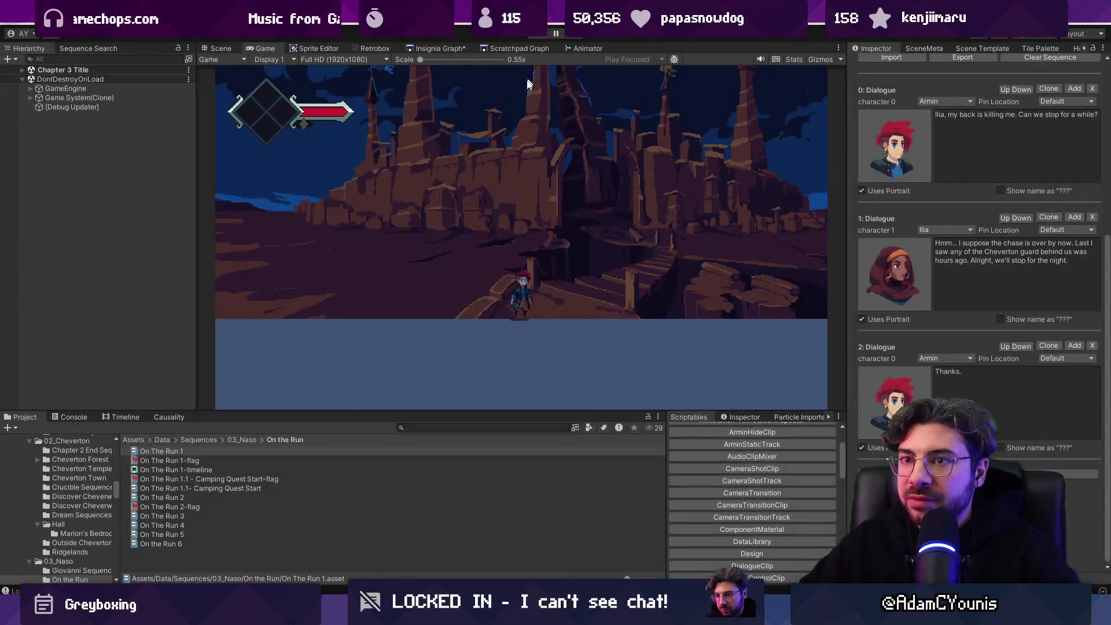
{"action": "key", "text": "ctrl+p"}
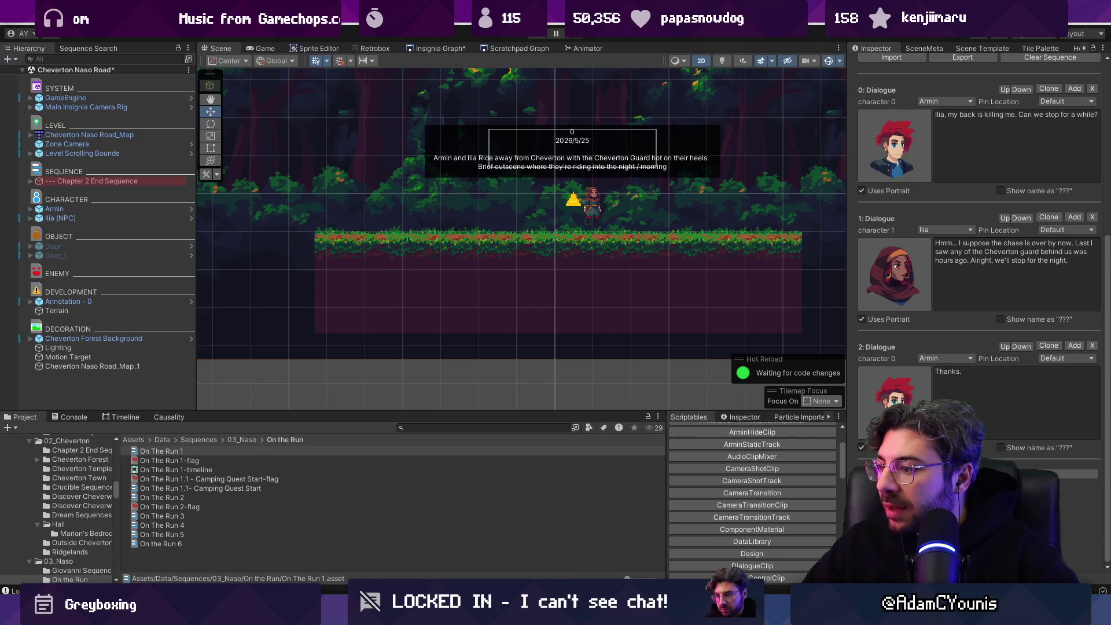
{"action": "scroll", "coordinate": [1088, 498], "scroll_direction": "down", "scroll_amount": 3}
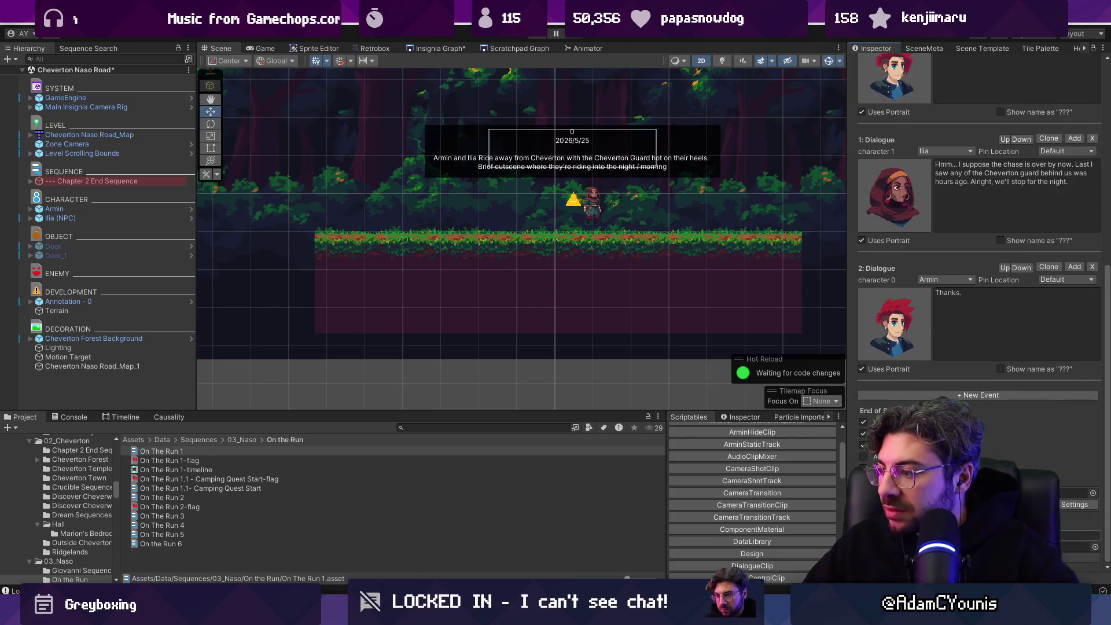
Step: Dismiss the end-scene picker unchanged, save the scene, and select Chapter 2 End Sequence
{"action": "left_click", "coordinate": [1093, 494]}
{"action": "type", "text": "le"}
{"action": "key", "text": "BackSpace"}
{"action": "key", "text": "BackSpace"}
{"action": "key", "text": "Escape"}
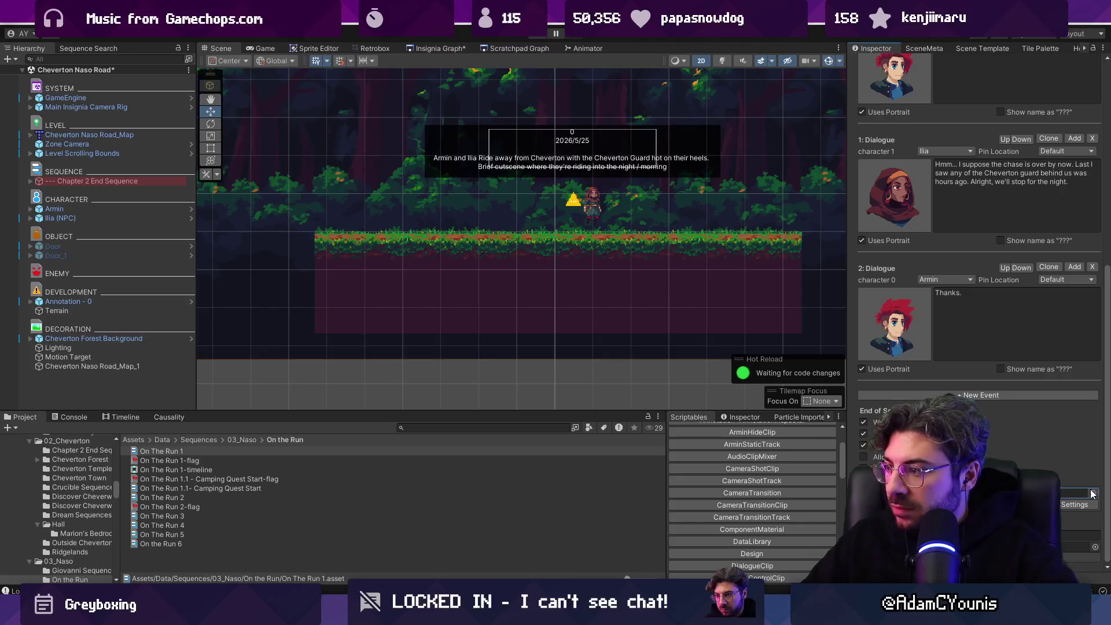
{"action": "key", "text": "ctrl+s"}
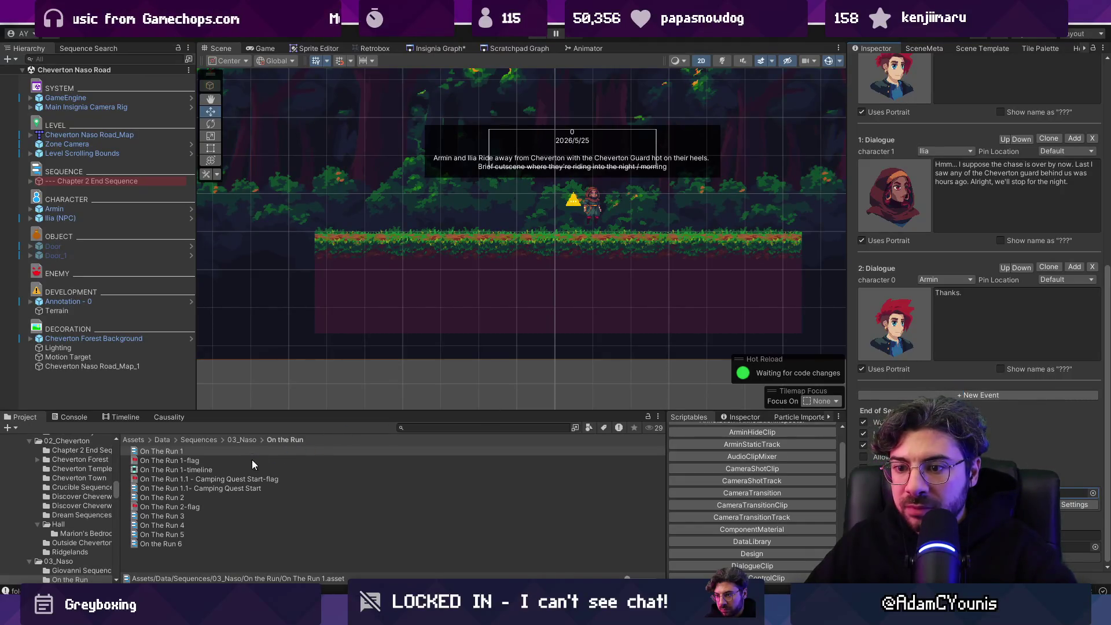
{"action": "left_click", "coordinate": [122, 182]}
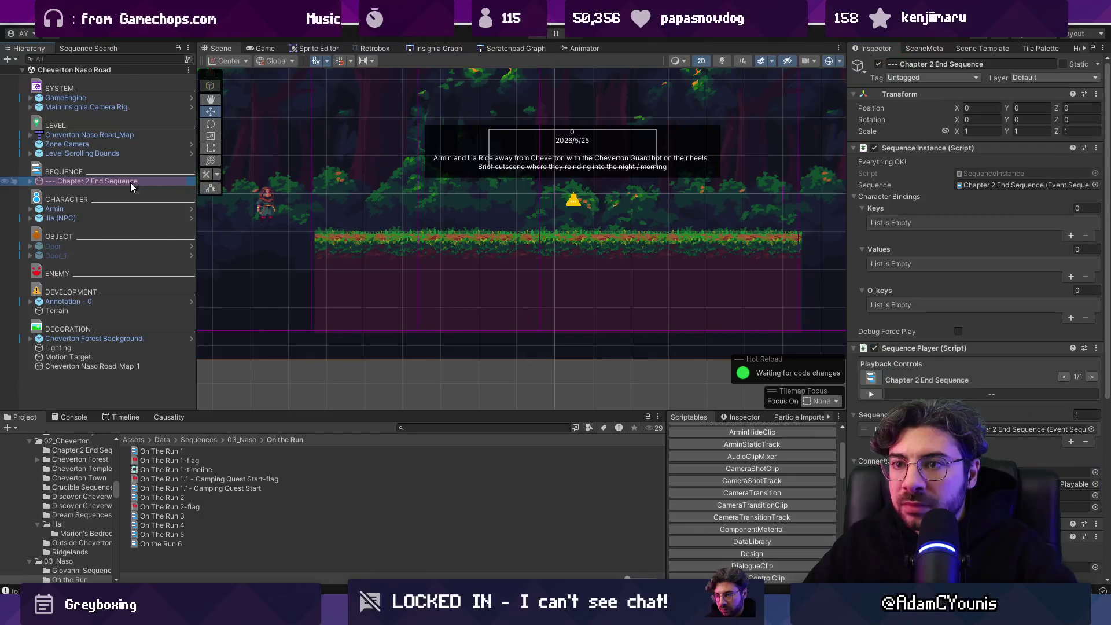
Step: Set the Chapter 2 End Sequence's loaded scene to Cheverton Naso Road 2 and playtest it
{"action": "double_click", "coordinate": [1002, 429]}
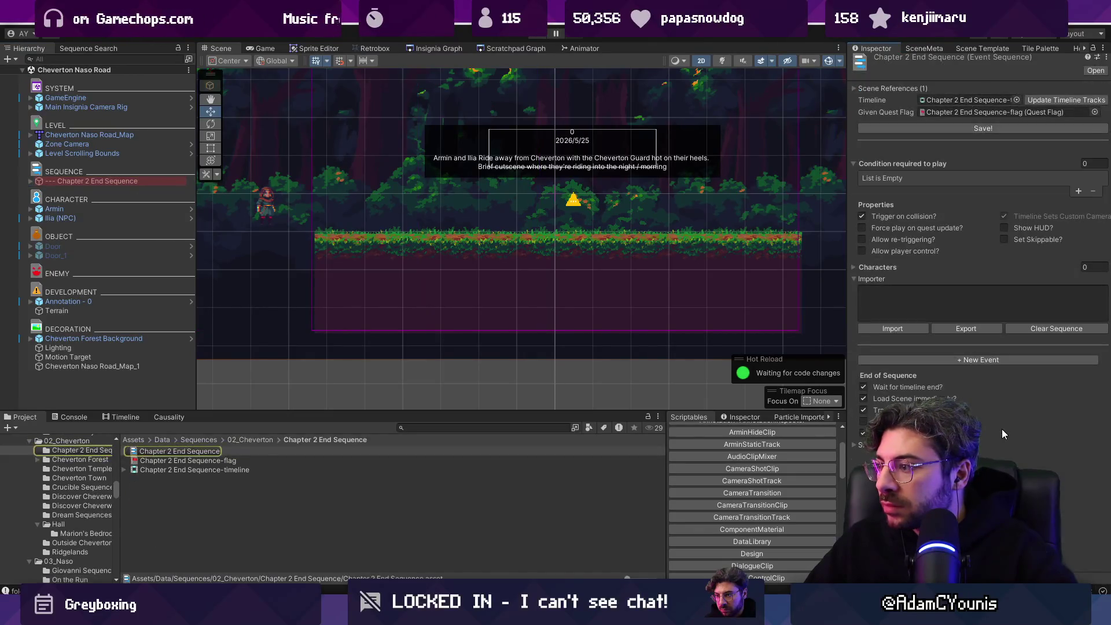
{"action": "left_click", "coordinate": [863, 446]}
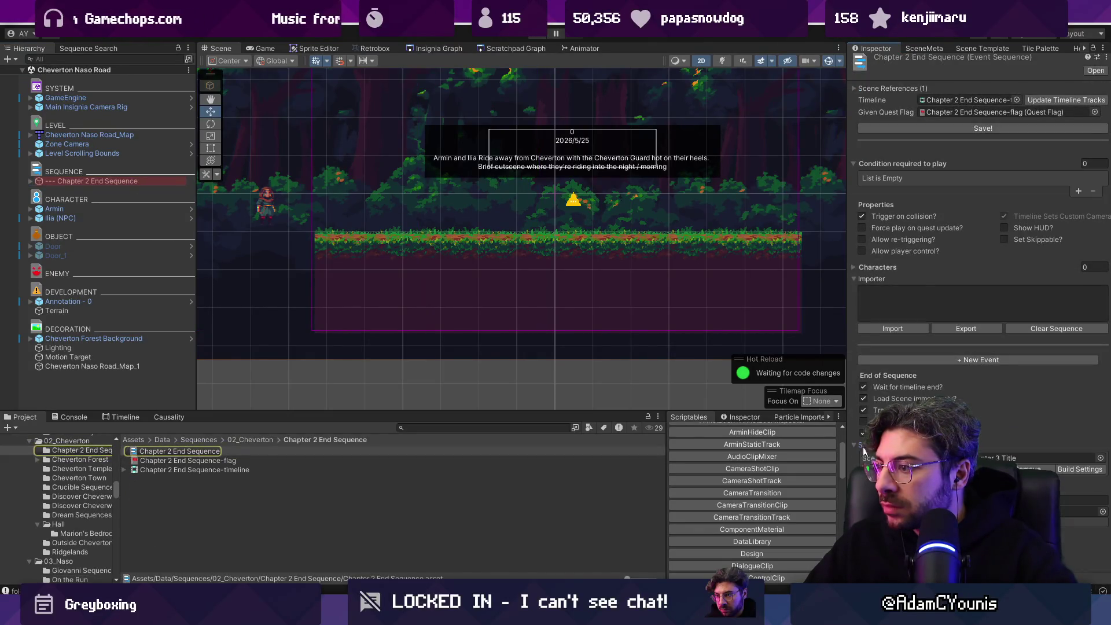
{"action": "left_click", "coordinate": [1101, 457]}
{"action": "type", "text": "naso road 2"}
{"action": "key", "text": "Return"}
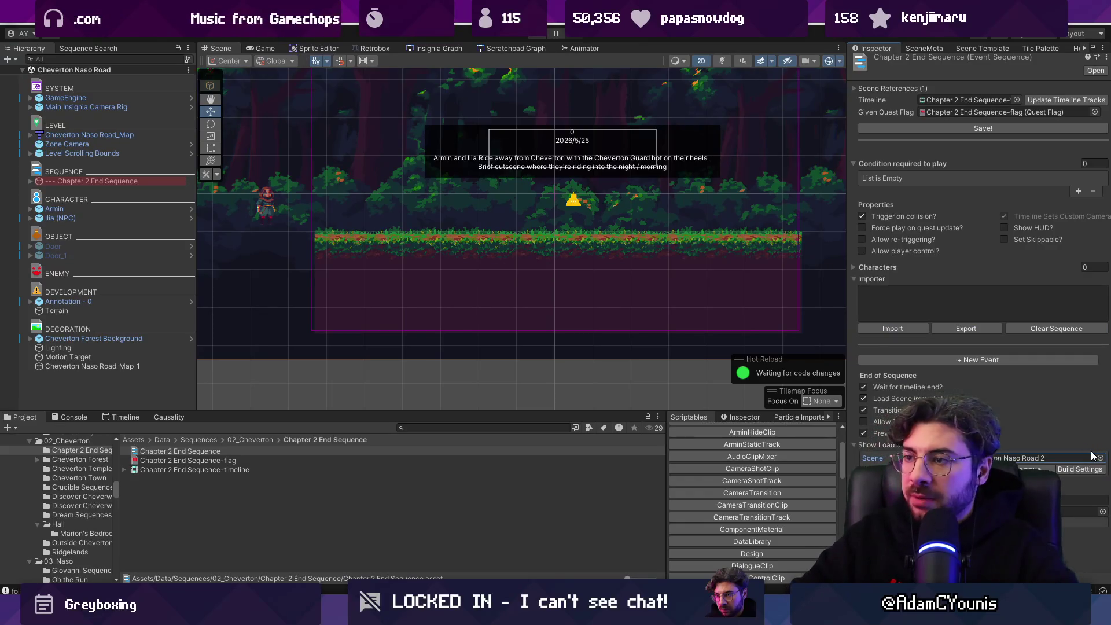
{"action": "key", "text": "ctrl+p"}
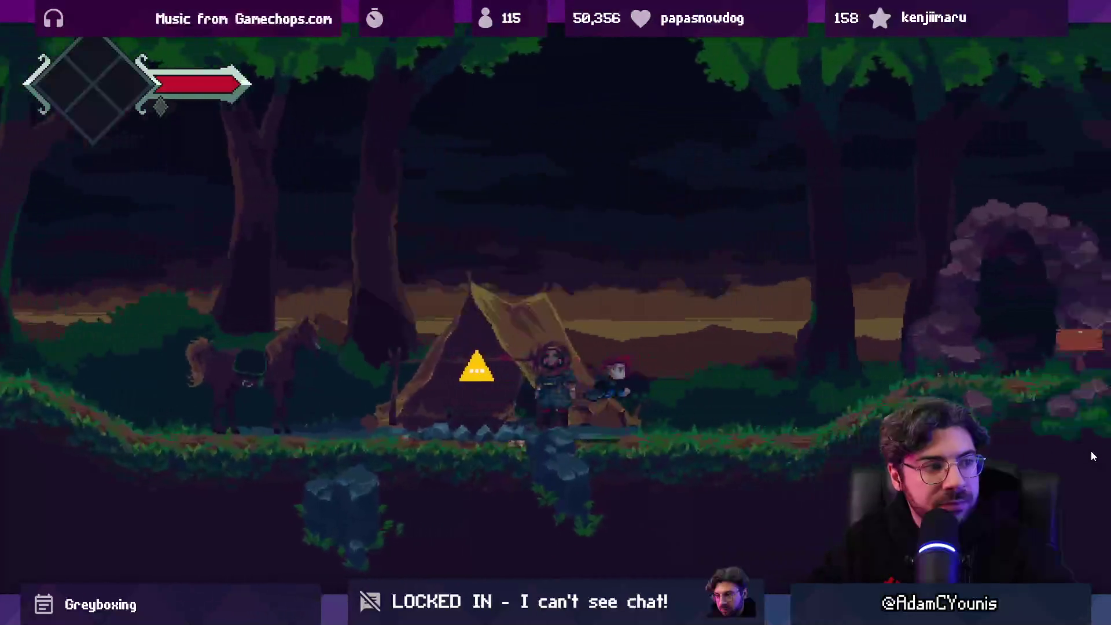
Step: Play past the camp dialogue, jump around, then exit full screen and stop
{"action": "key", "text": "Right"}
{"action": "key", "text": "space"}
{"action": "key", "text": "Left"}
{"action": "key", "text": "space"}
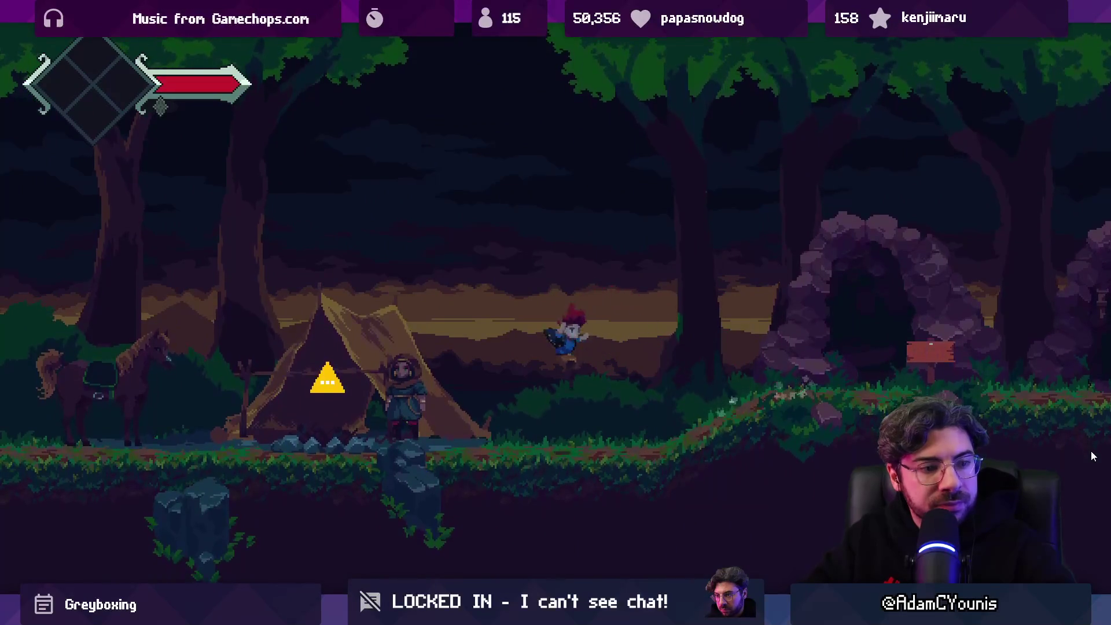
{"action": "key", "text": "shift+space"}
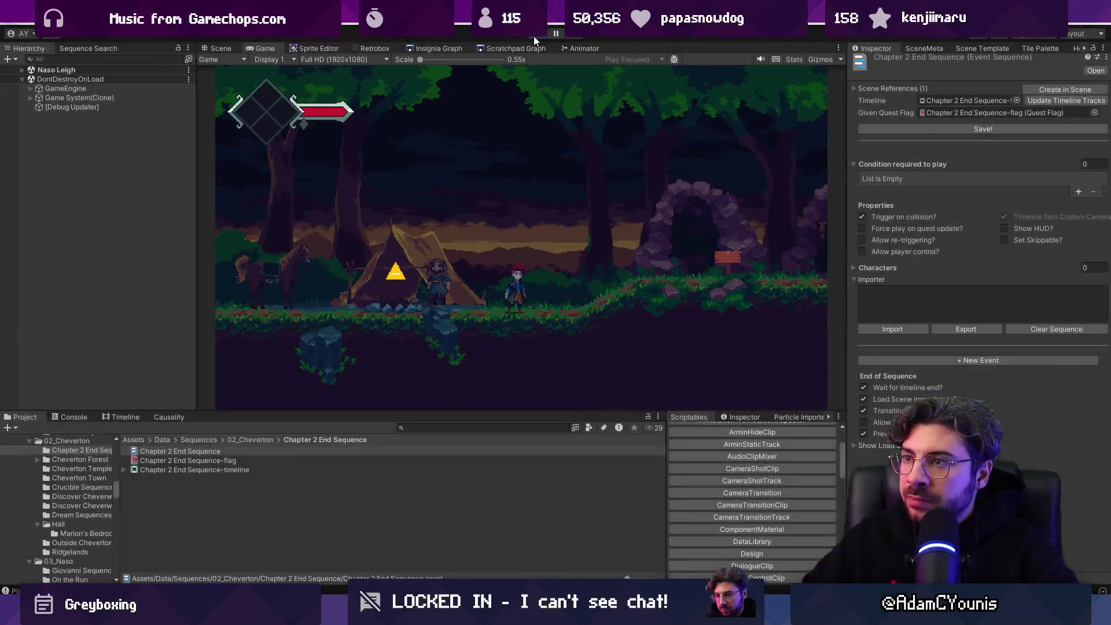
{"action": "key", "text": "ctrl+p"}
Step: Move Item_Get's Sound event ahead of Armin's behold animation and start a playtest
{"action": "left_click", "coordinate": [452, 429]}
{"action": "type", "text": "item get"}
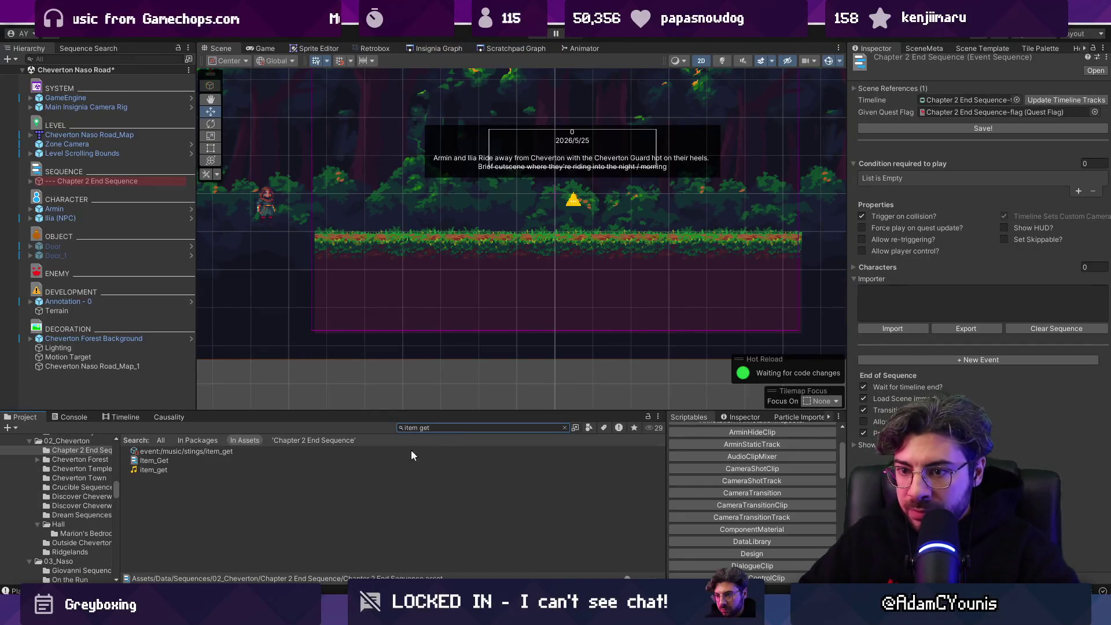
{"action": "left_click", "coordinate": [201, 461]}
{"action": "scroll", "coordinate": [965, 390], "scroll_direction": "down", "scroll_amount": 3}
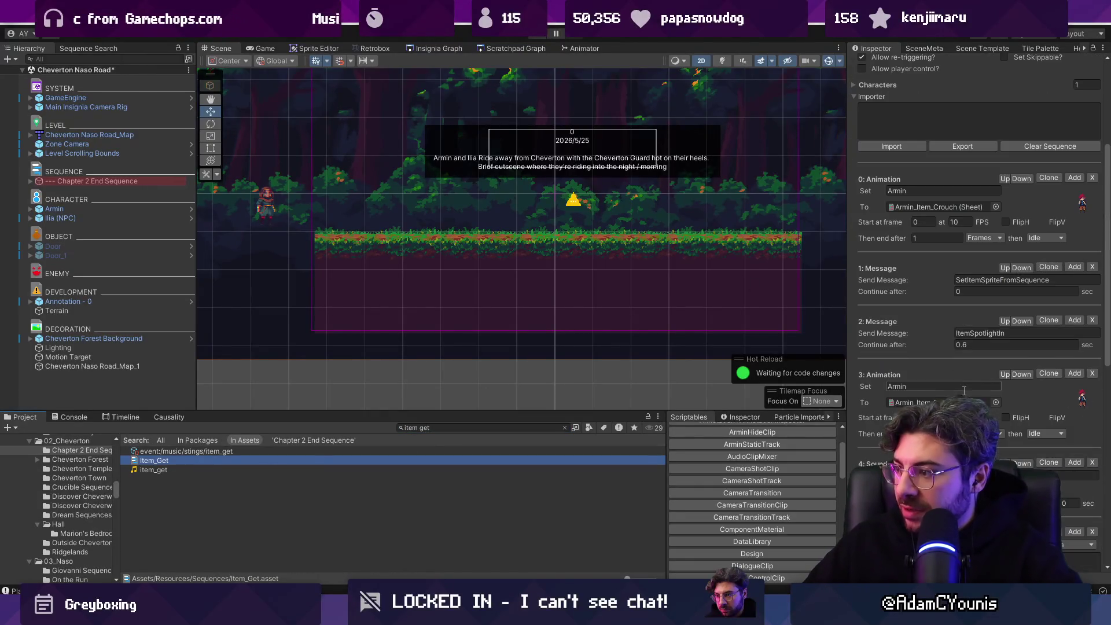
{"action": "left_click", "coordinate": [973, 345]}
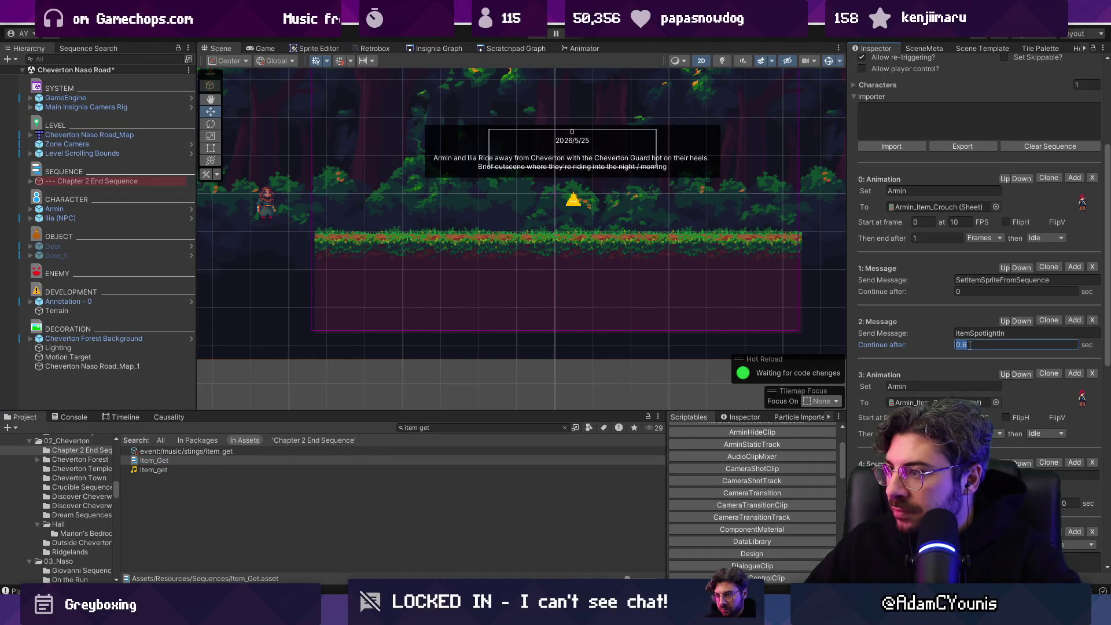
{"action": "scroll", "coordinate": [908, 320], "scroll_direction": "down", "scroll_amount": 1}
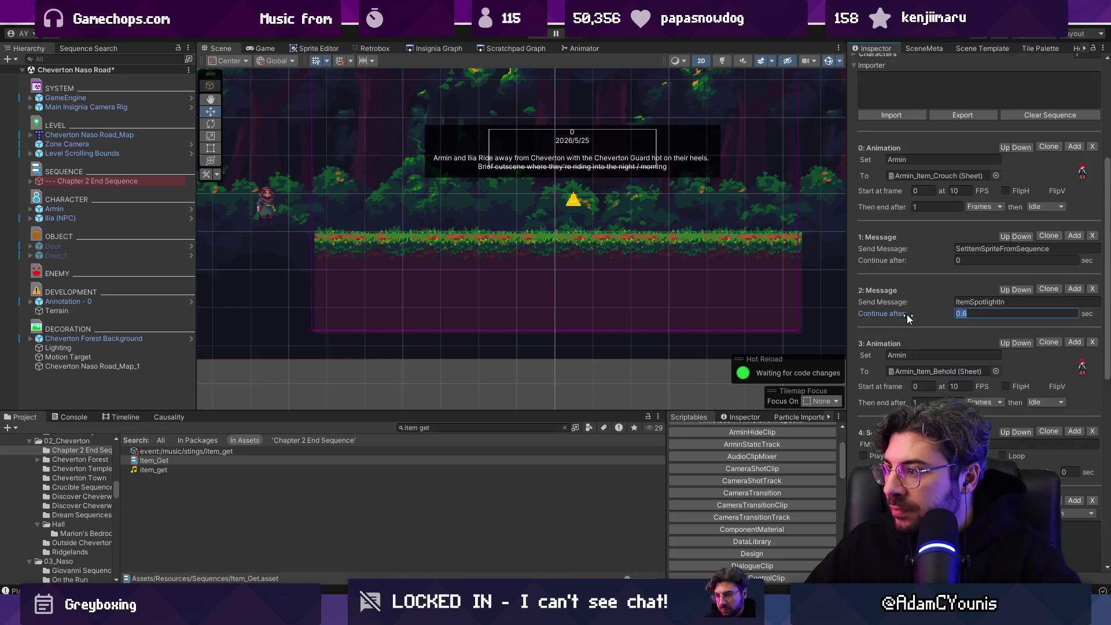
{"action": "scroll", "coordinate": [907, 318], "scroll_direction": "up", "scroll_amount": 1}
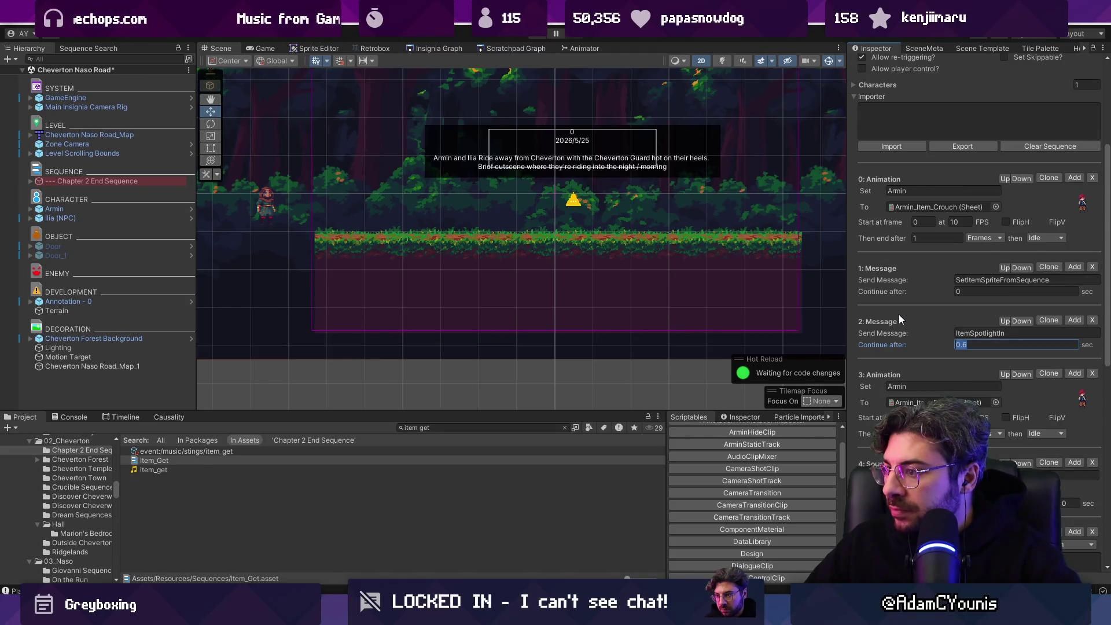
{"action": "left_click", "coordinate": [1006, 463]}
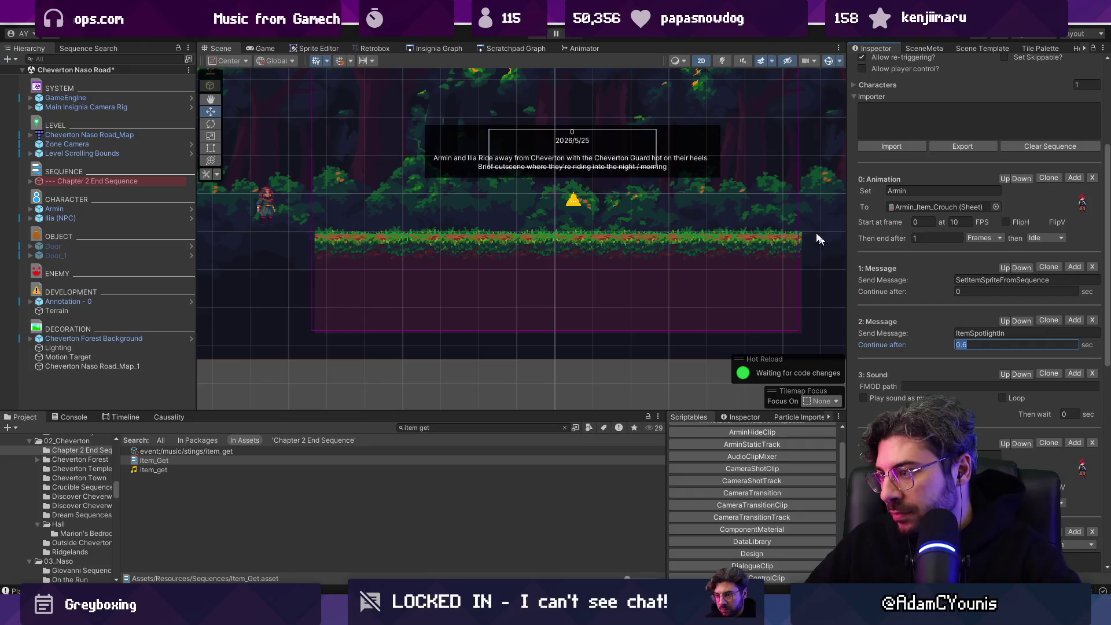
{"action": "left_click", "coordinate": [543, 33]}
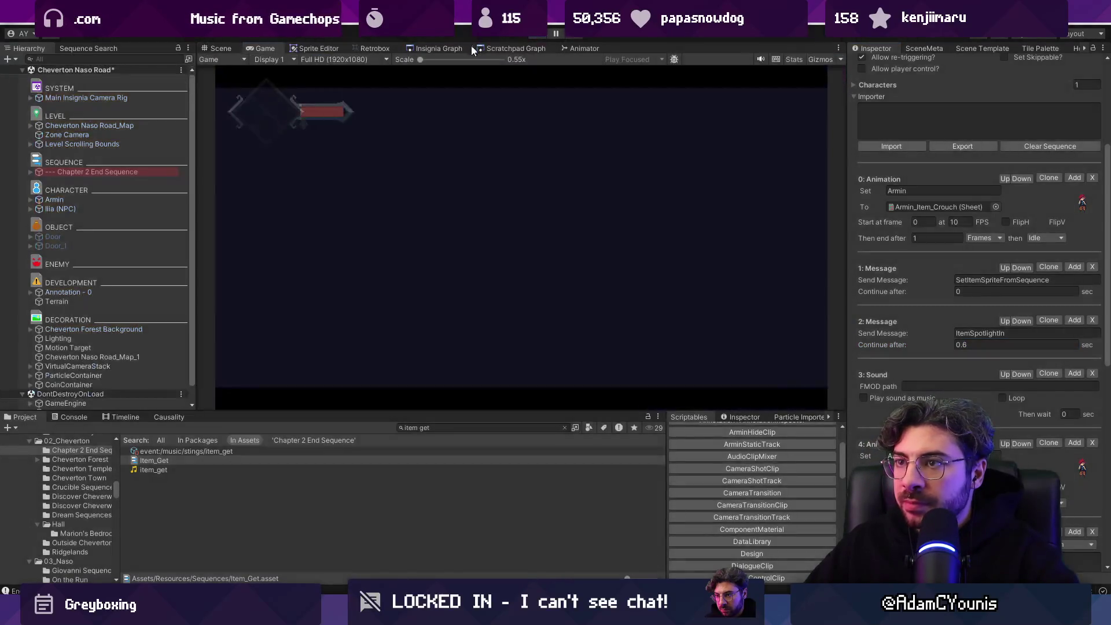
Step: Open Naso Leigh from the graph, saving Cheverton Naso Road changes, and playtest it
{"action": "left_click", "coordinate": [498, 48]}
{"action": "left_click", "coordinate": [452, 48]}
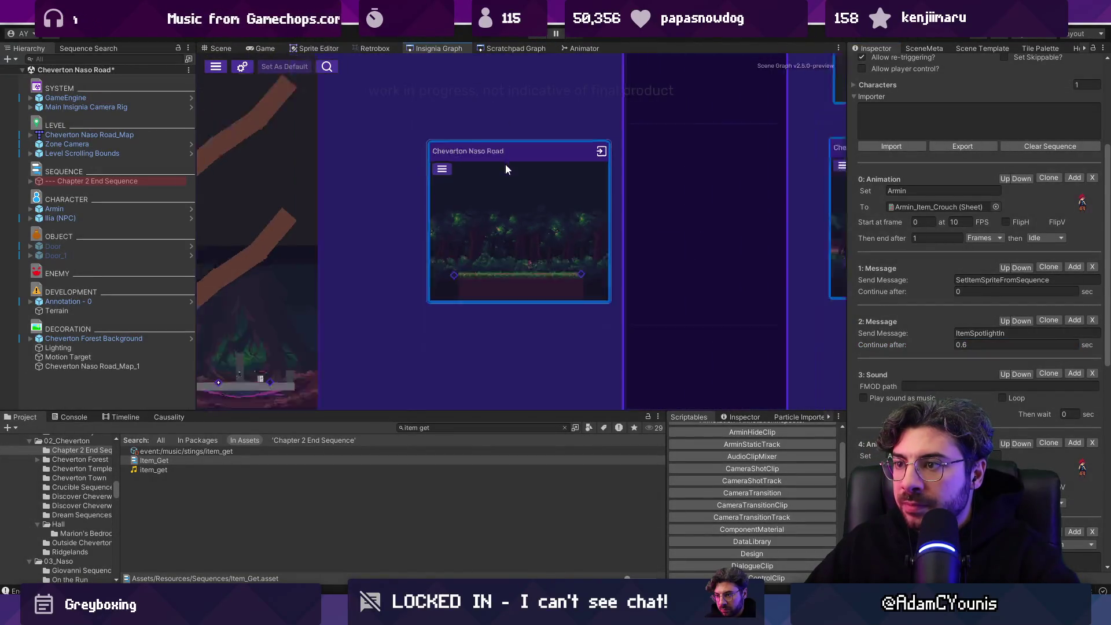
{"action": "double_click", "coordinate": [769, 213]}
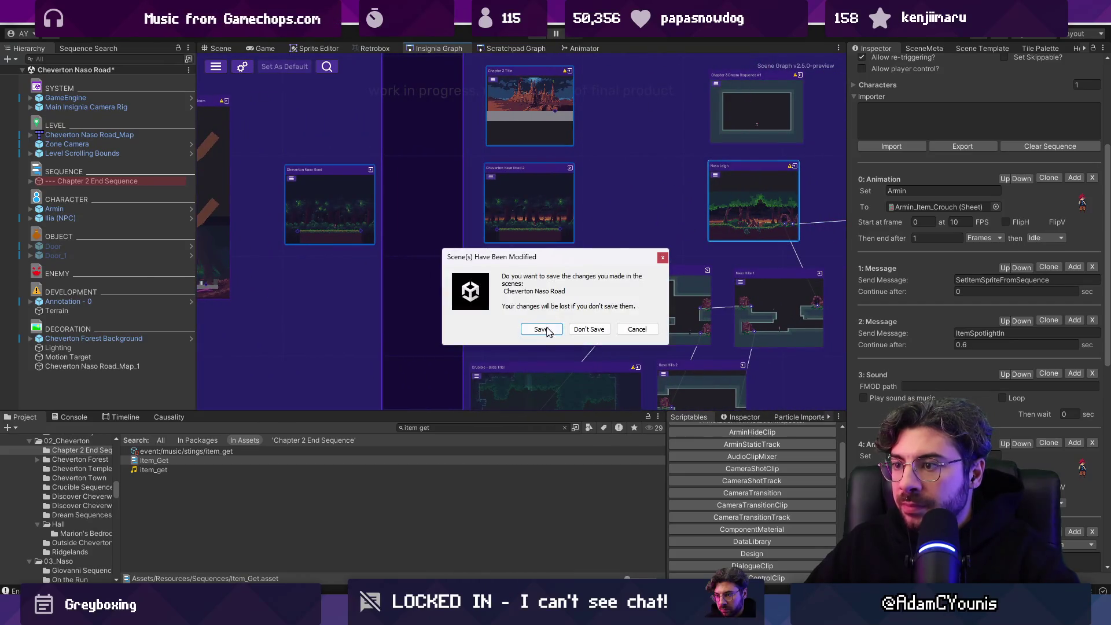
{"action": "left_click", "coordinate": [548, 329]}
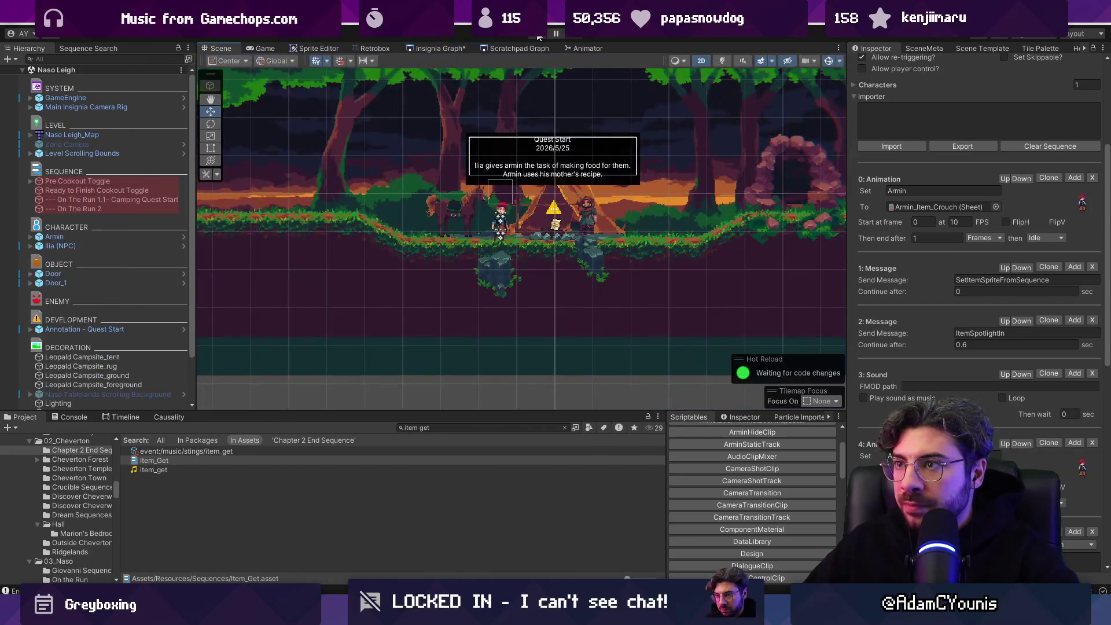
{"action": "left_click", "coordinate": [539, 35]}
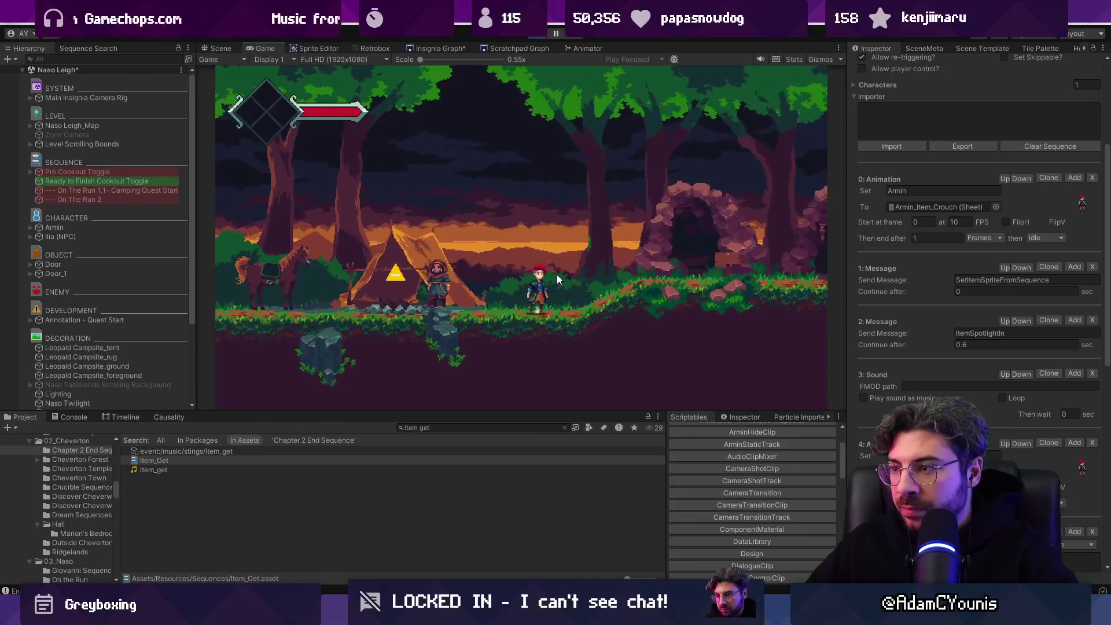
{"action": "left_click", "coordinate": [547, 35]}
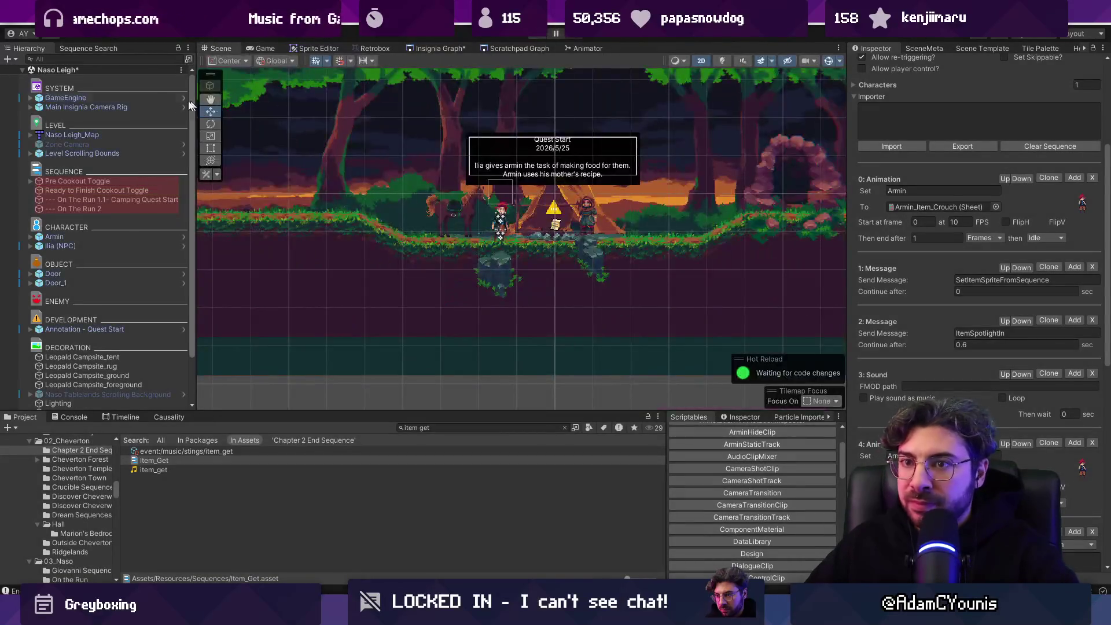
Step: Change GameEngine's Progress State to NoProgress and replay Naso Leigh
{"action": "left_click", "coordinate": [122, 99]}
{"action": "left_click", "coordinate": [1096, 202]}
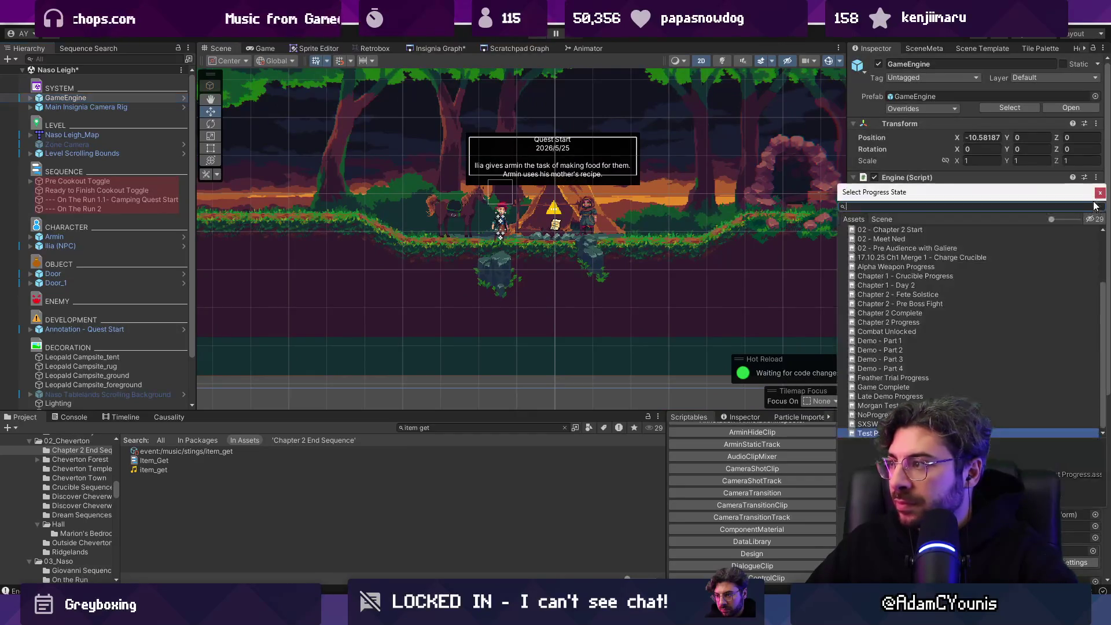
{"action": "type", "text": "no pro"}
{"action": "key", "text": "Return"}
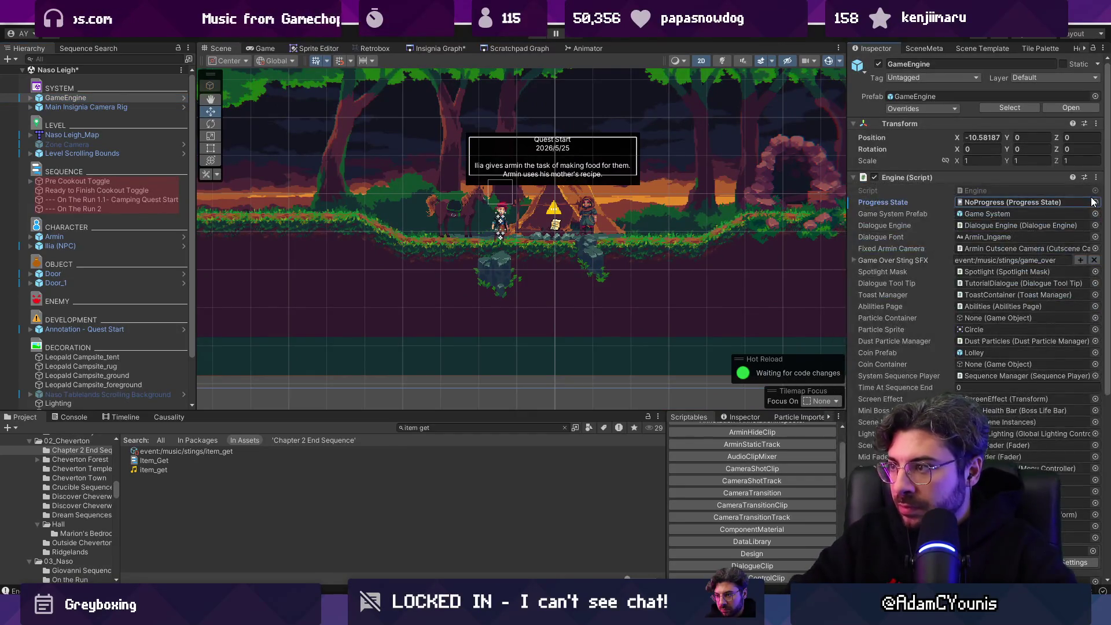
{"action": "key", "text": "ctrl+p"}
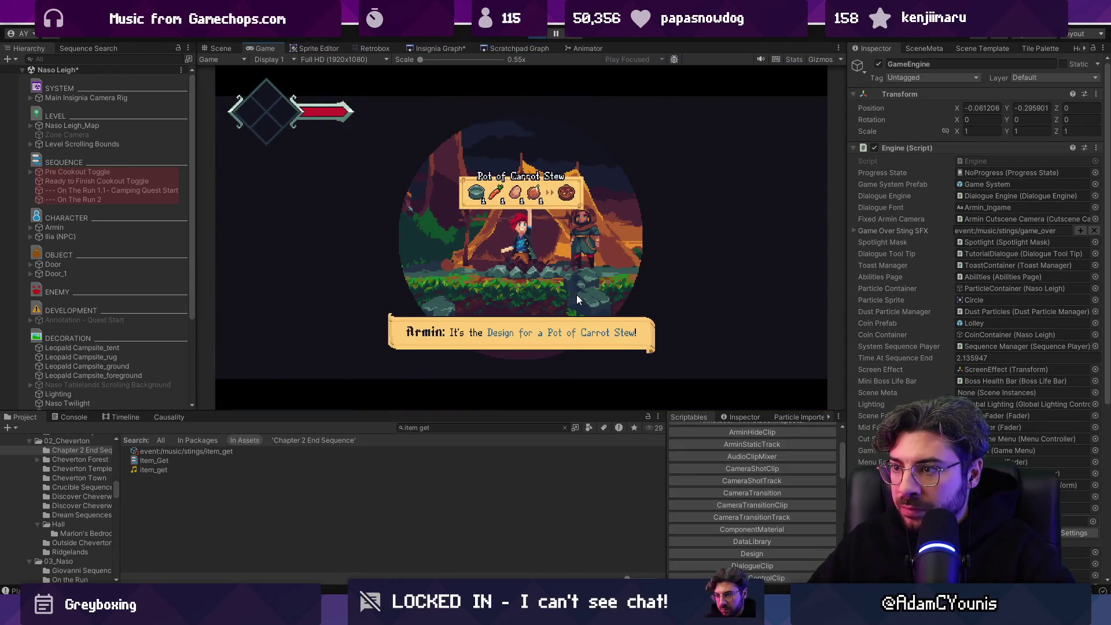
Step: Finish the dialogue, select Item_Get, and stop the playtest
{"action": "key", "text": "space"}
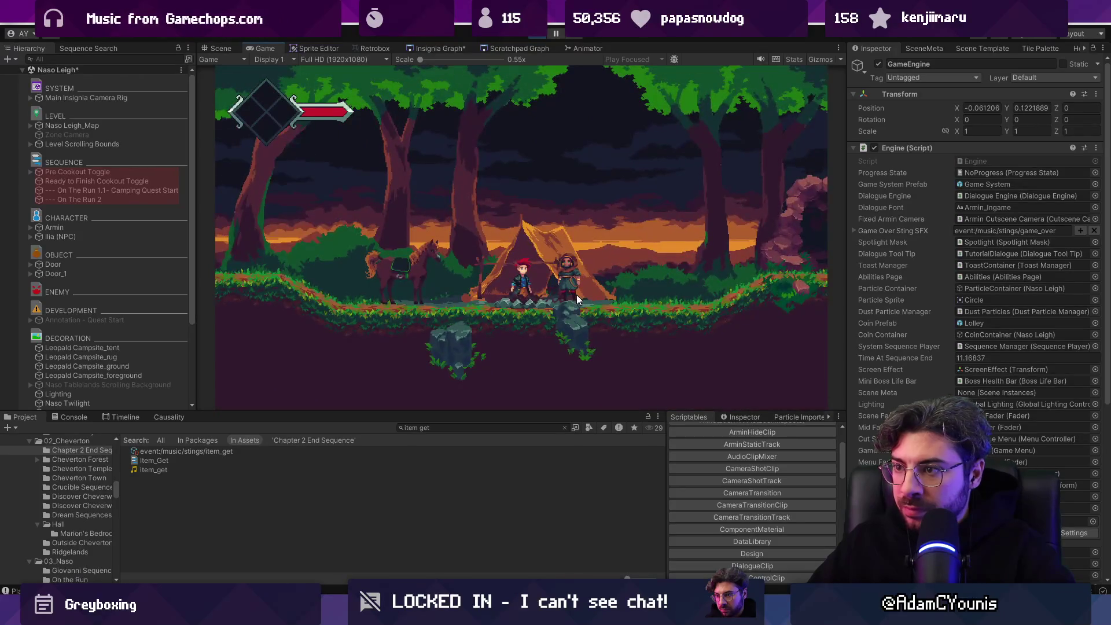
{"action": "left_click", "coordinate": [154, 460]}
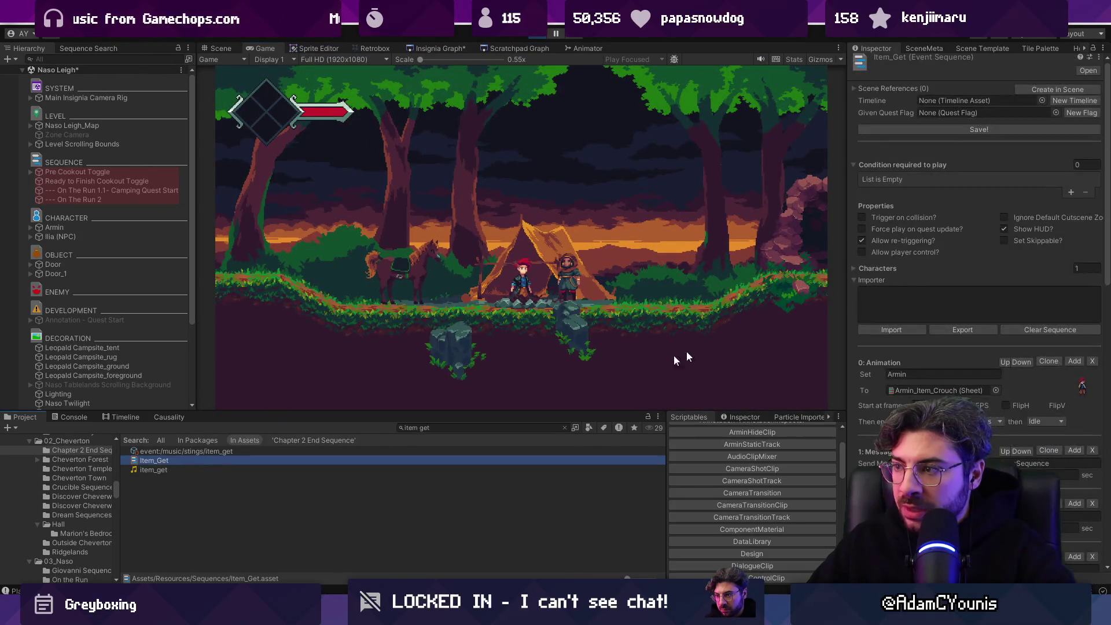
{"action": "scroll", "coordinate": [978, 290], "scroll_direction": "down", "scroll_amount": 3}
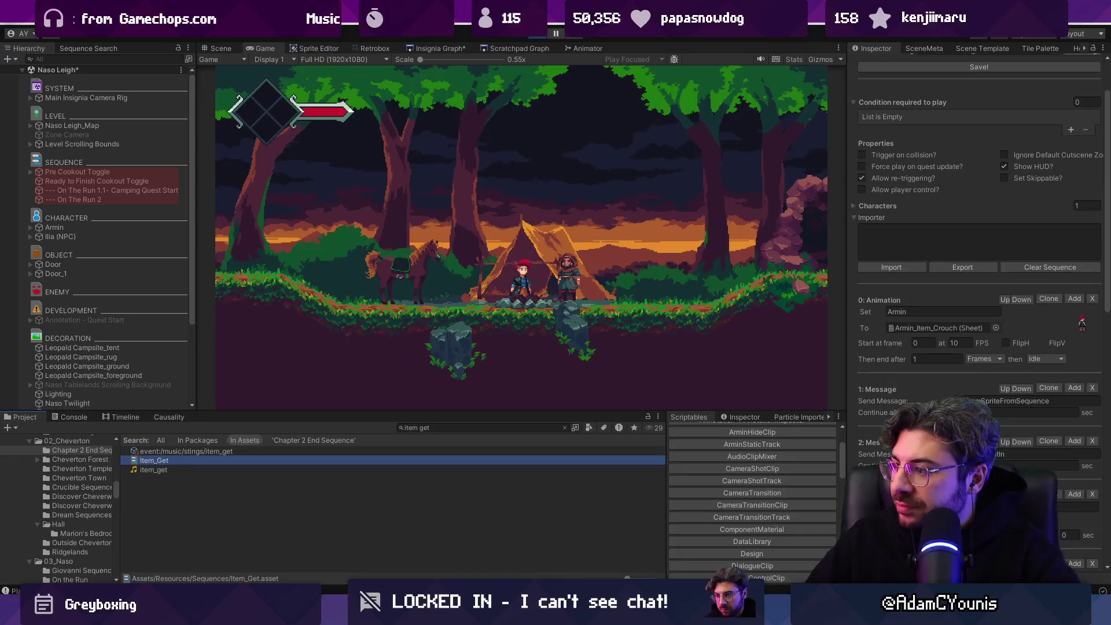
{"action": "scroll", "coordinate": [979, 290], "scroll_direction": "down", "scroll_amount": 1}
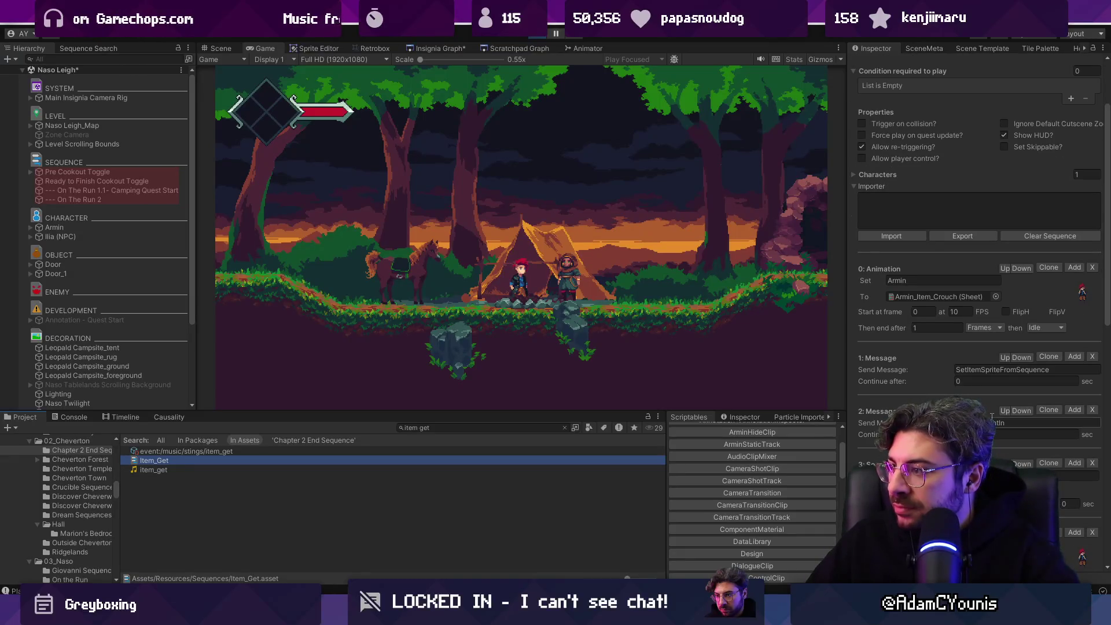
{"action": "scroll", "coordinate": [979, 290], "scroll_direction": "down", "scroll_amount": 1}
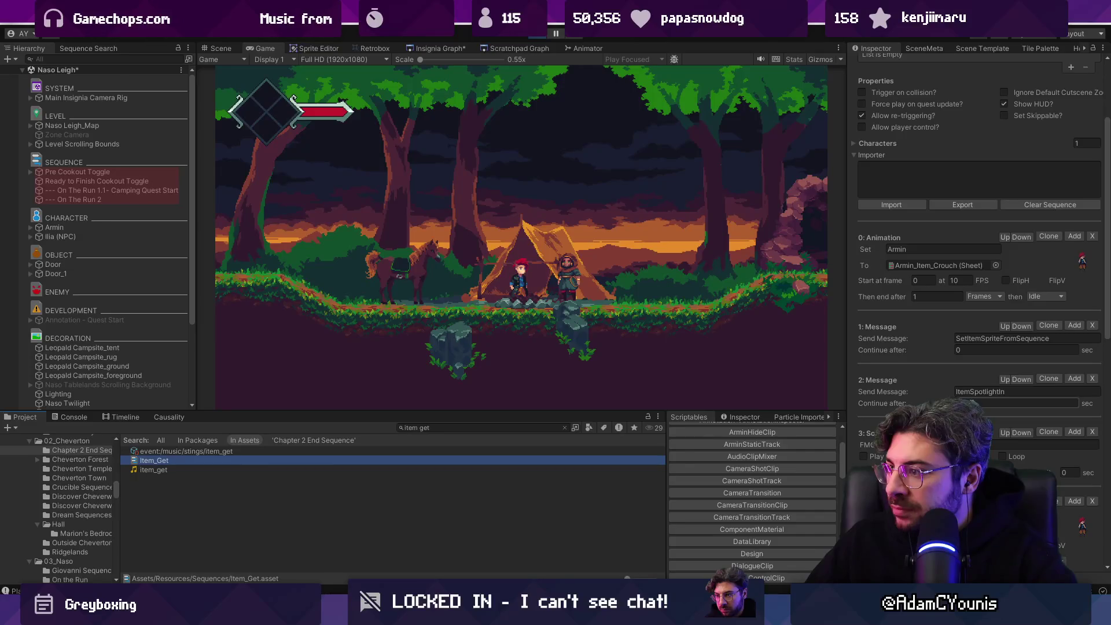
{"action": "left_click", "coordinate": [966, 403]}
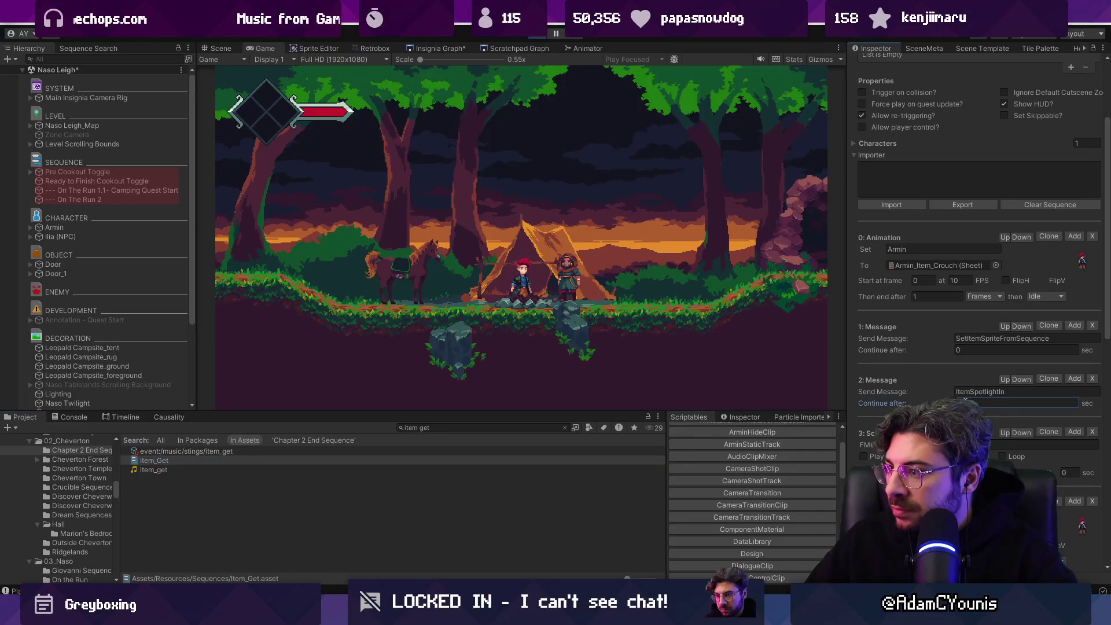
{"action": "left_click", "coordinate": [533, 37]}
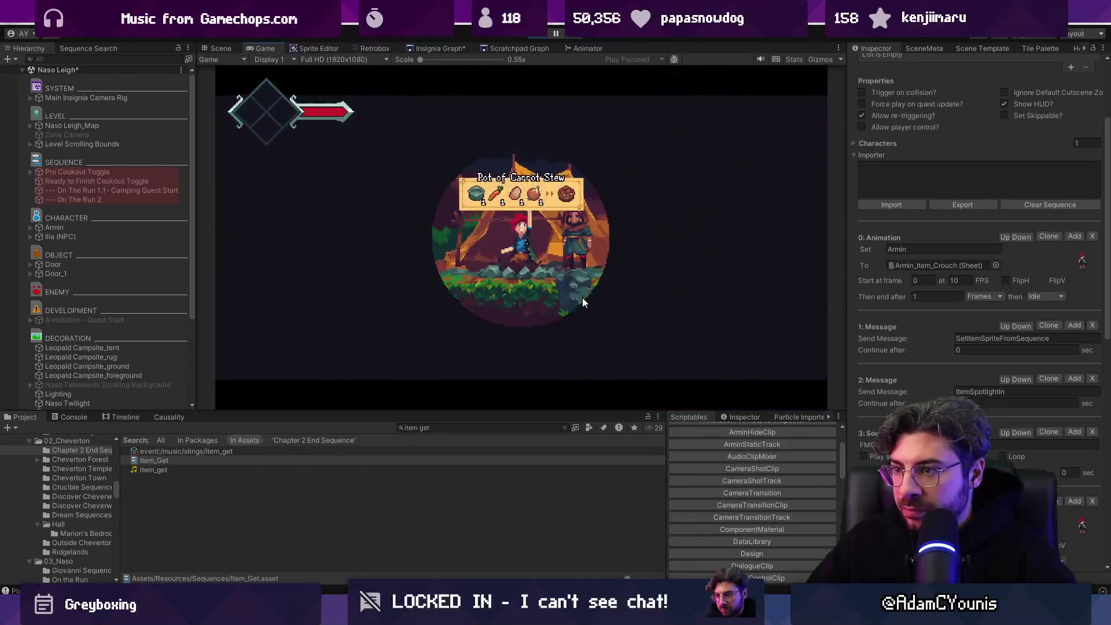
{"action": "left_click", "coordinate": [544, 33]}
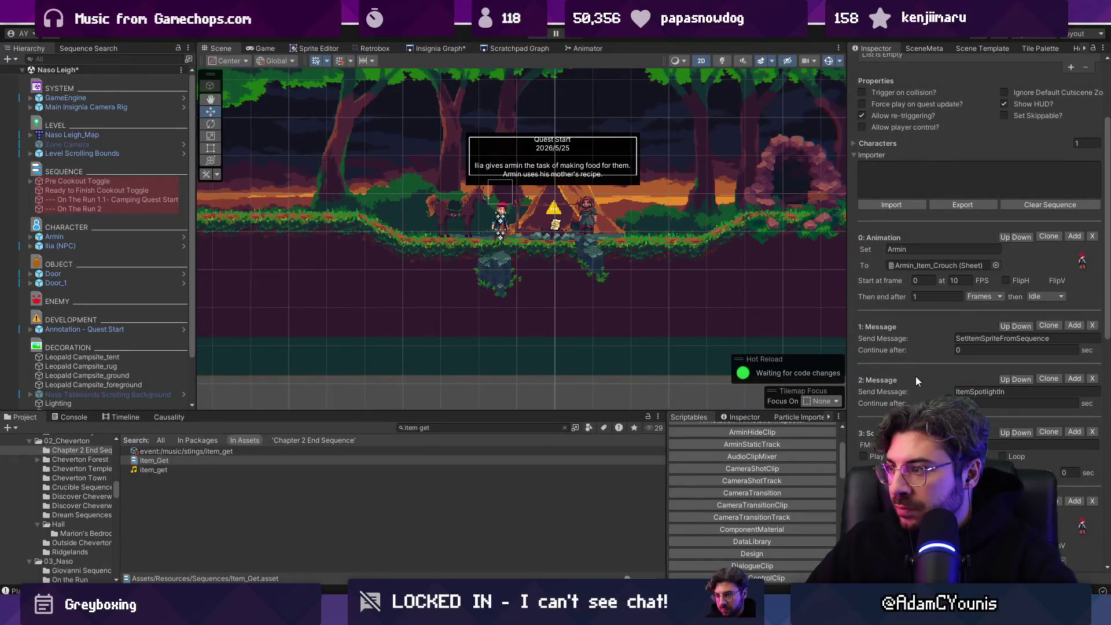
Step: Enter 0.6 as the ItemSpotlightIn step's continue-after delay and save the scene
{"action": "left_click", "coordinate": [1019, 403]}
{"action": "key", "text": "ctrl+s"}
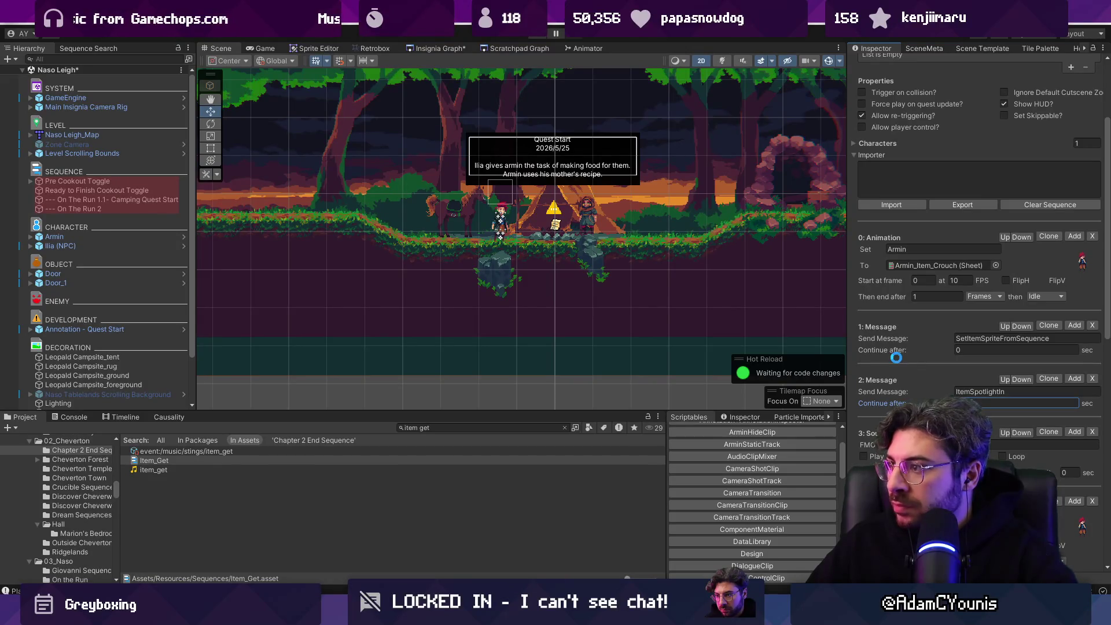
{"action": "type", "text": "0.6"}
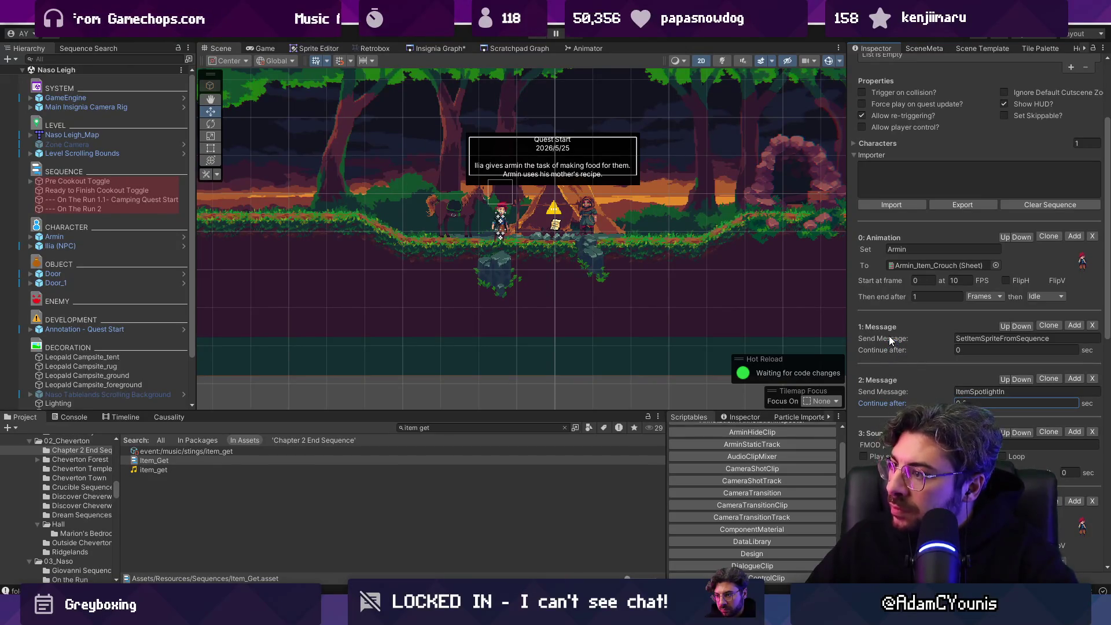
{"action": "scroll", "coordinate": [890, 341], "scroll_direction": "down", "scroll_amount": 1}
{"action": "scroll", "coordinate": [888, 337], "scroll_direction": "down", "scroll_amount": 1}
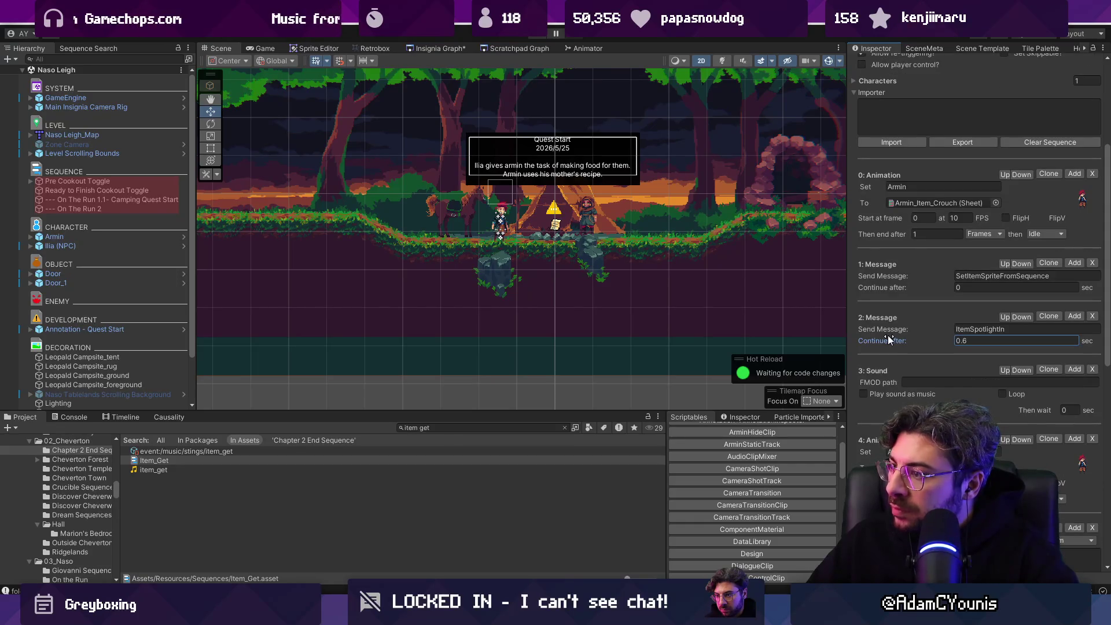
Step: Open the town scene from the graph and drag Item Drop to X -4.29, Y -0.38
{"action": "scroll", "coordinate": [890, 339], "scroll_direction": "down", "scroll_amount": 1}
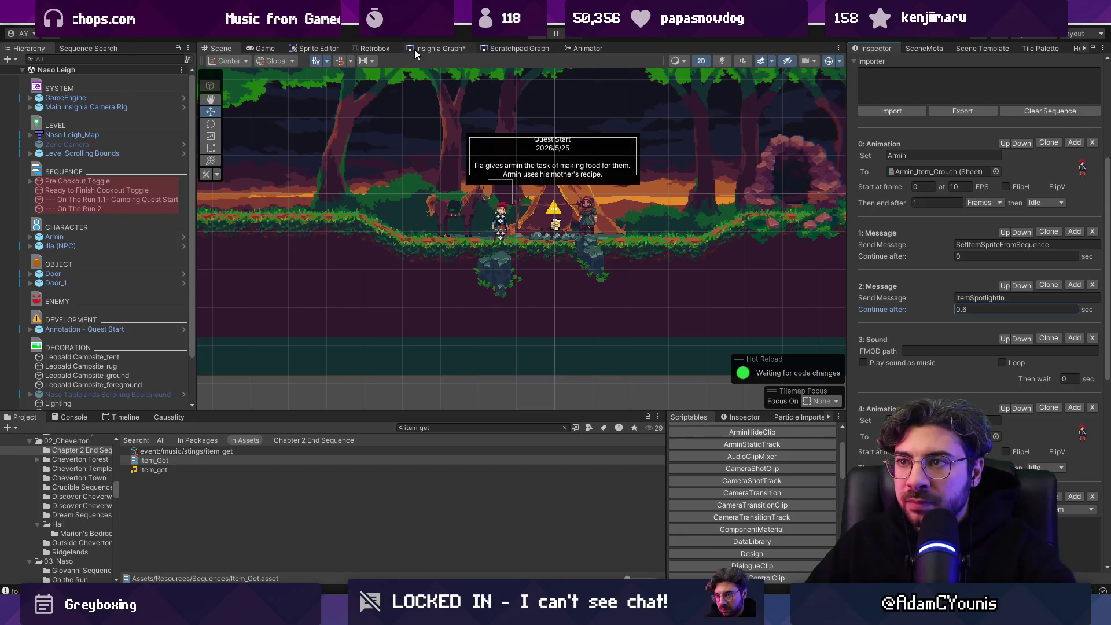
{"action": "left_click", "coordinate": [554, 225]}
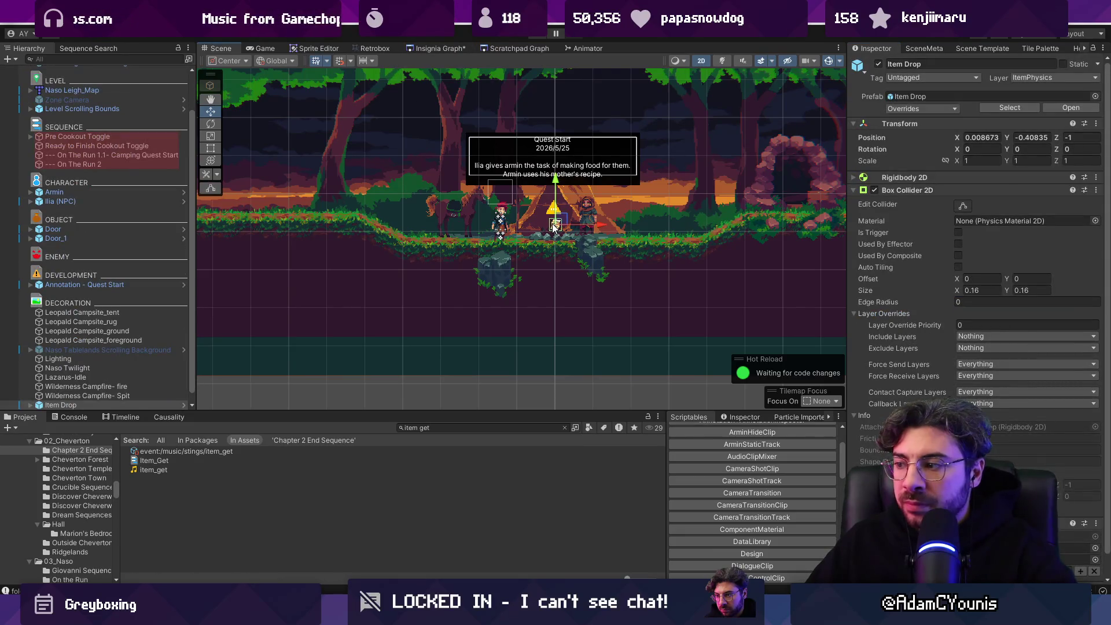
{"action": "scroll", "coordinate": [143, 266], "scroll_direction": "down", "scroll_amount": 1}
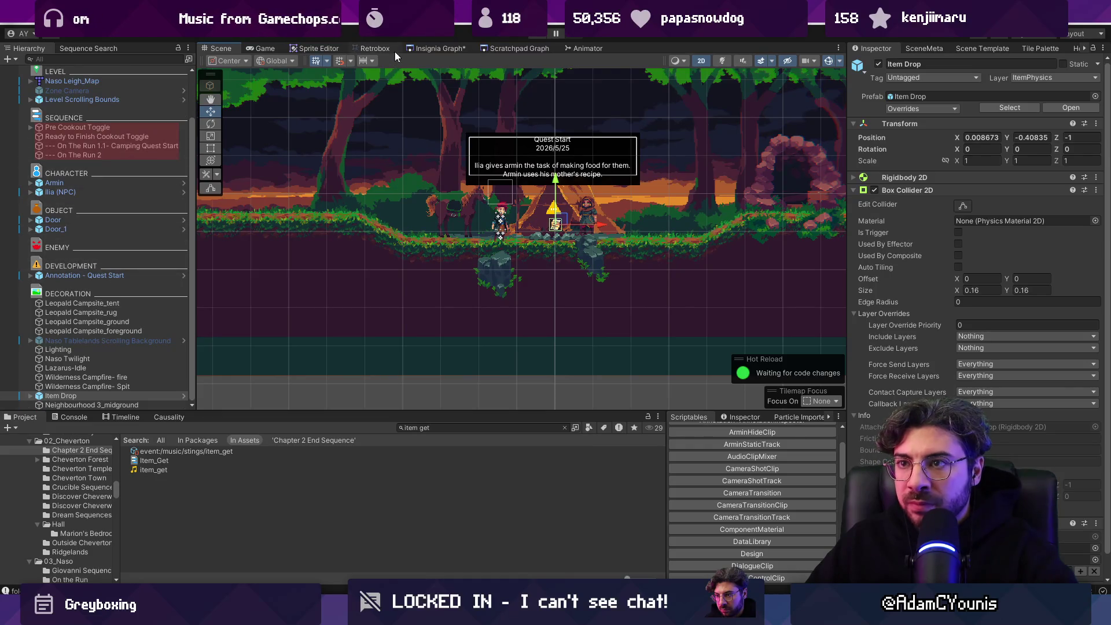
{"action": "left_click", "coordinate": [437, 48]}
{"action": "scroll", "coordinate": [755, 249], "scroll_direction": "down", "scroll_amount": 3}
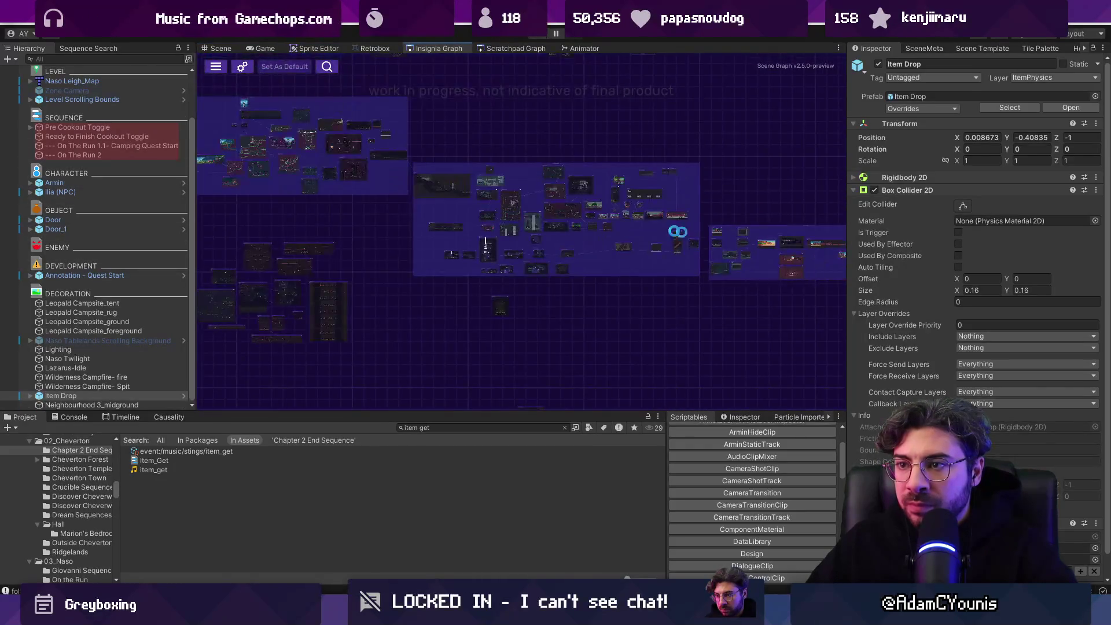
{"action": "scroll", "coordinate": [499, 231], "scroll_direction": "up", "scroll_amount": 5}
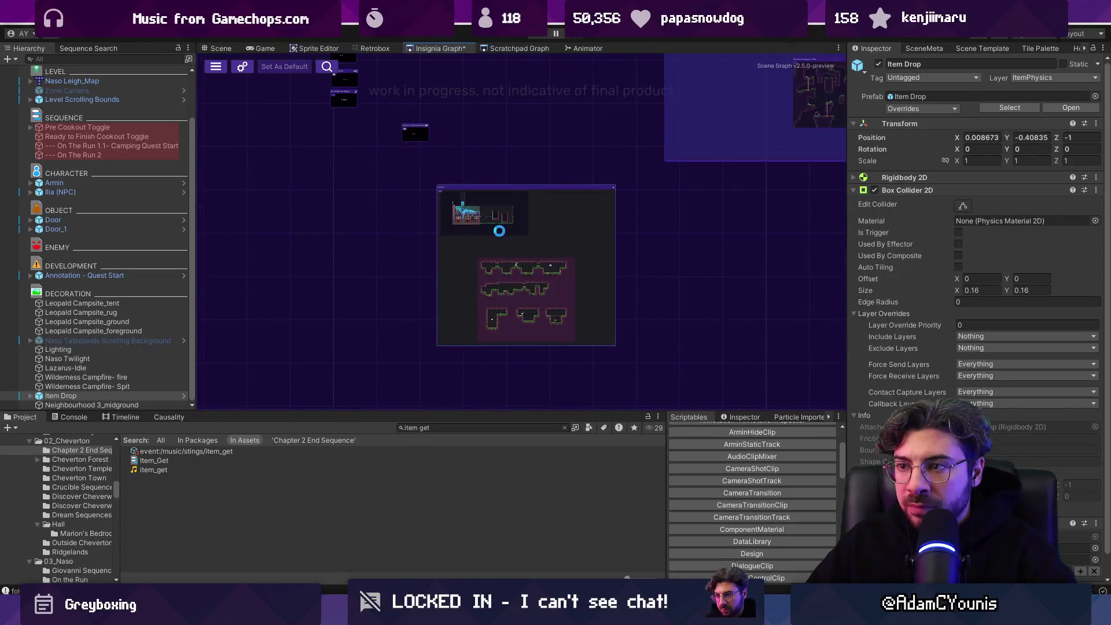
{"action": "double_click", "coordinate": [481, 214]}
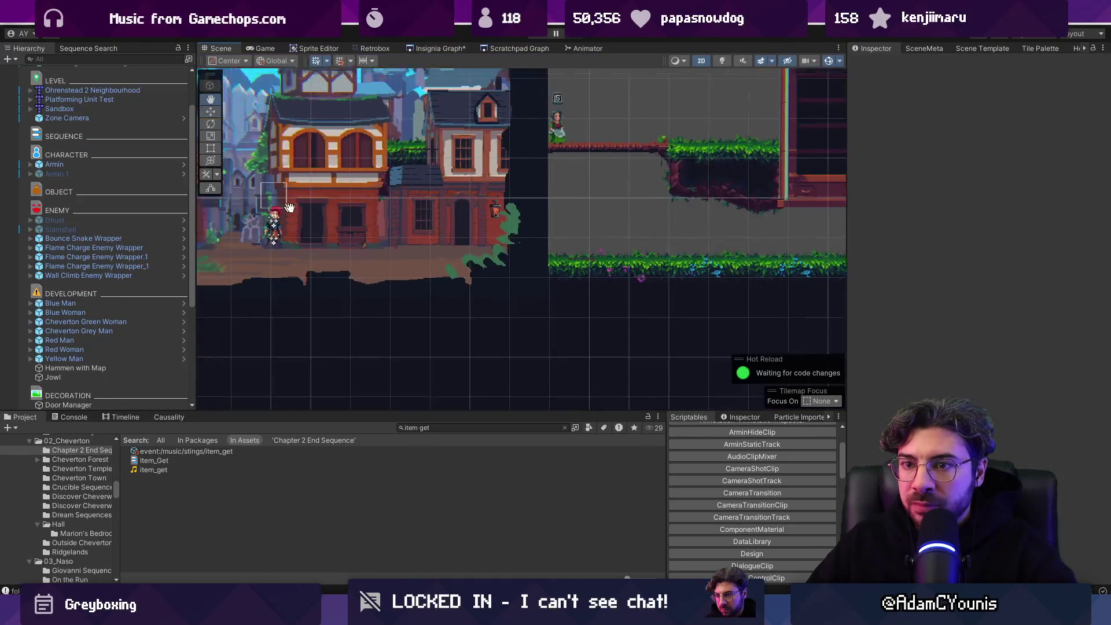
{"action": "scroll", "coordinate": [405, 278], "scroll_direction": "down", "scroll_amount": 2}
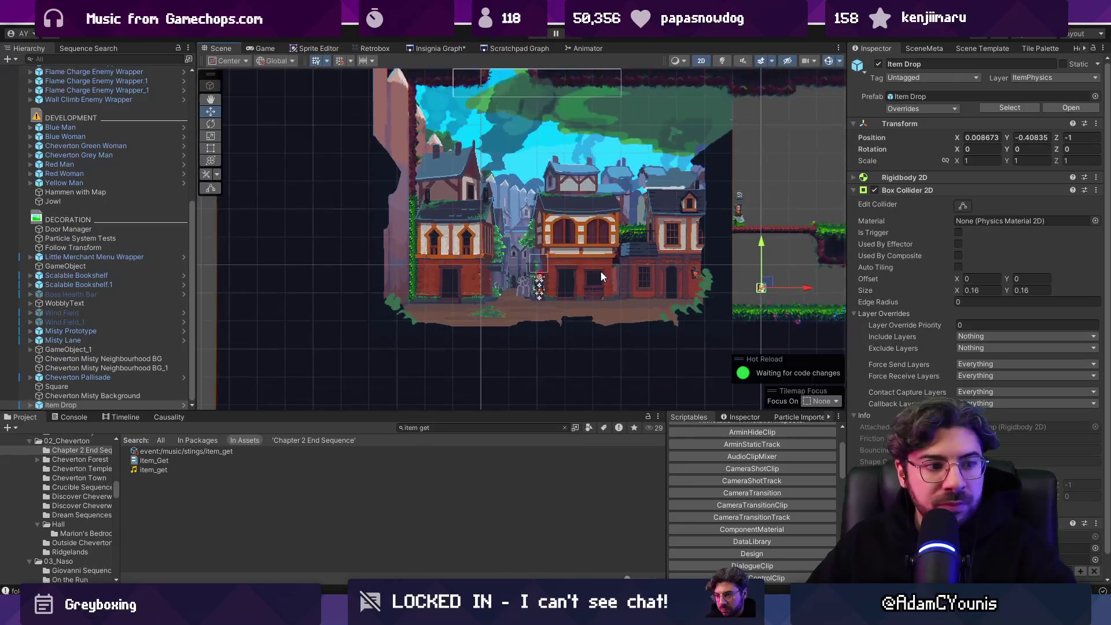
{"action": "left_click_drag", "start_coordinate": [763, 287], "coordinate": [538, 291]}
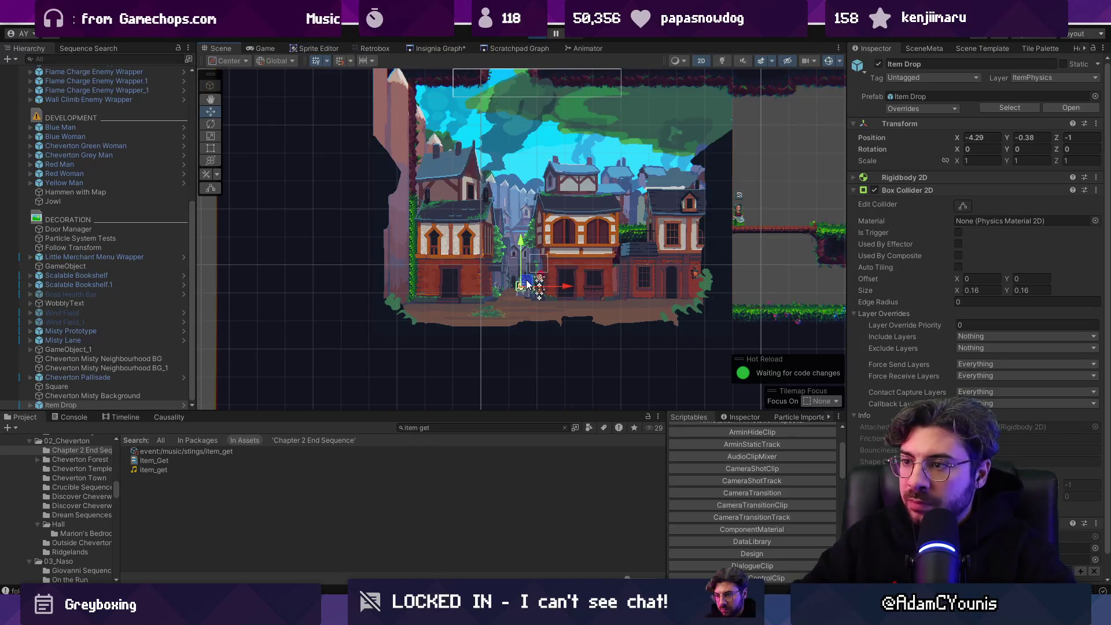
Step: Playtest the Carrot Stew pickup in town, then reopen Item_Get
{"action": "key", "text": "ctrl+p"}
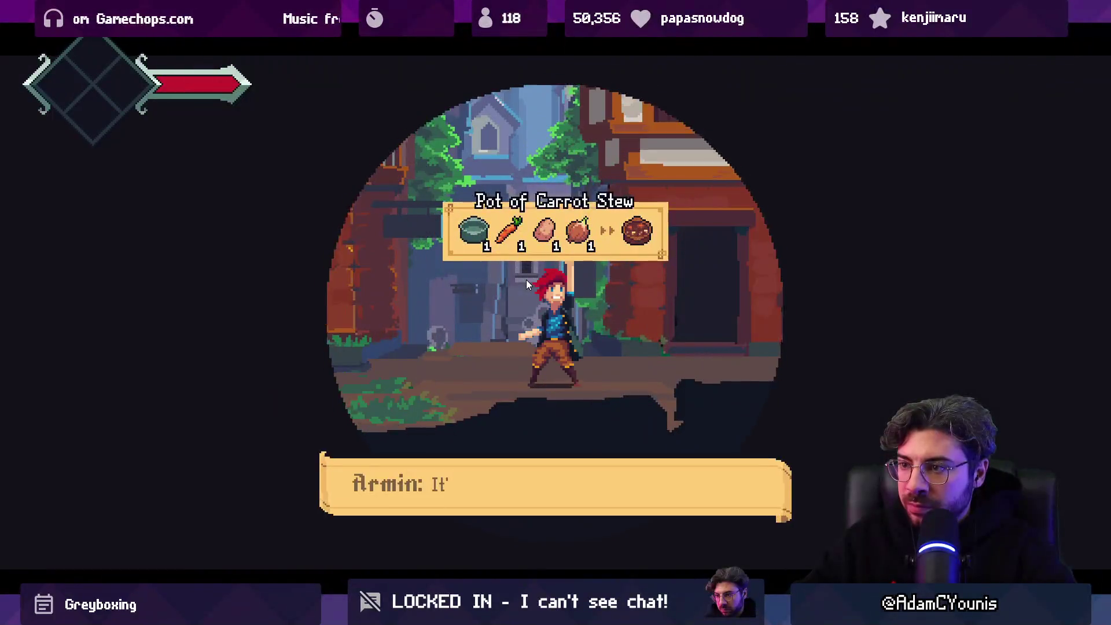
{"action": "key", "text": "shift+space"}
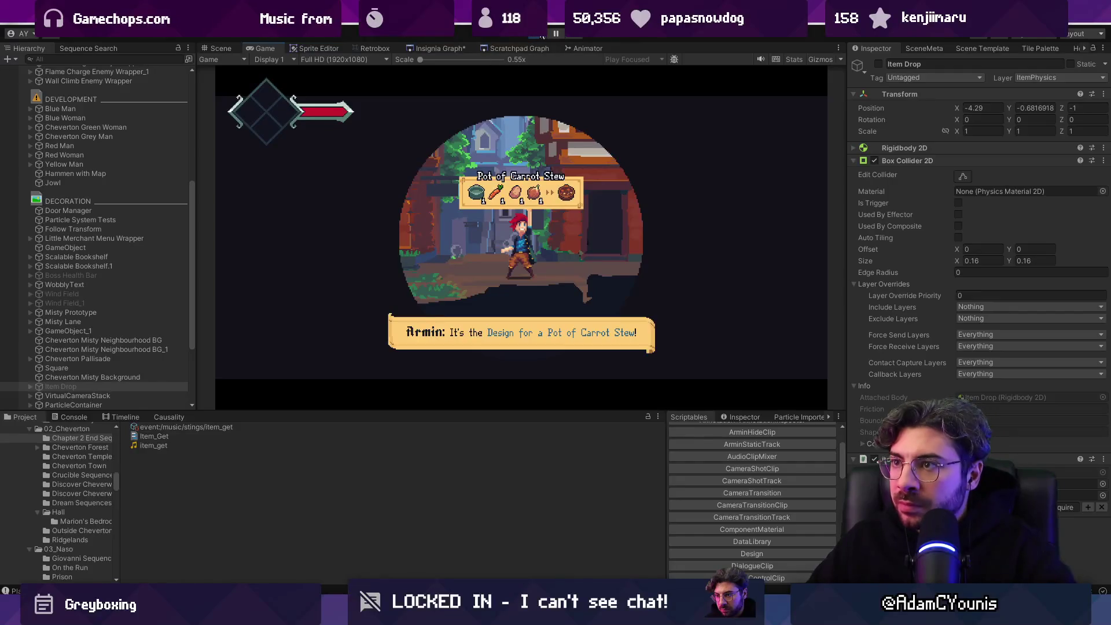
{"action": "key", "text": "ctrl+p"}
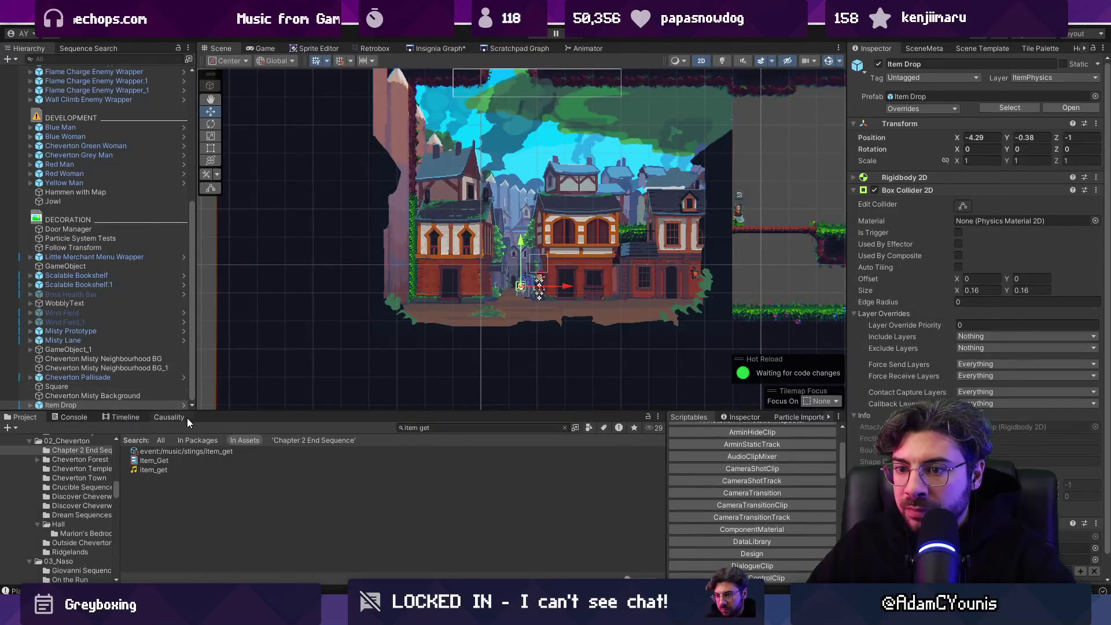
{"action": "left_click", "coordinate": [178, 460]}
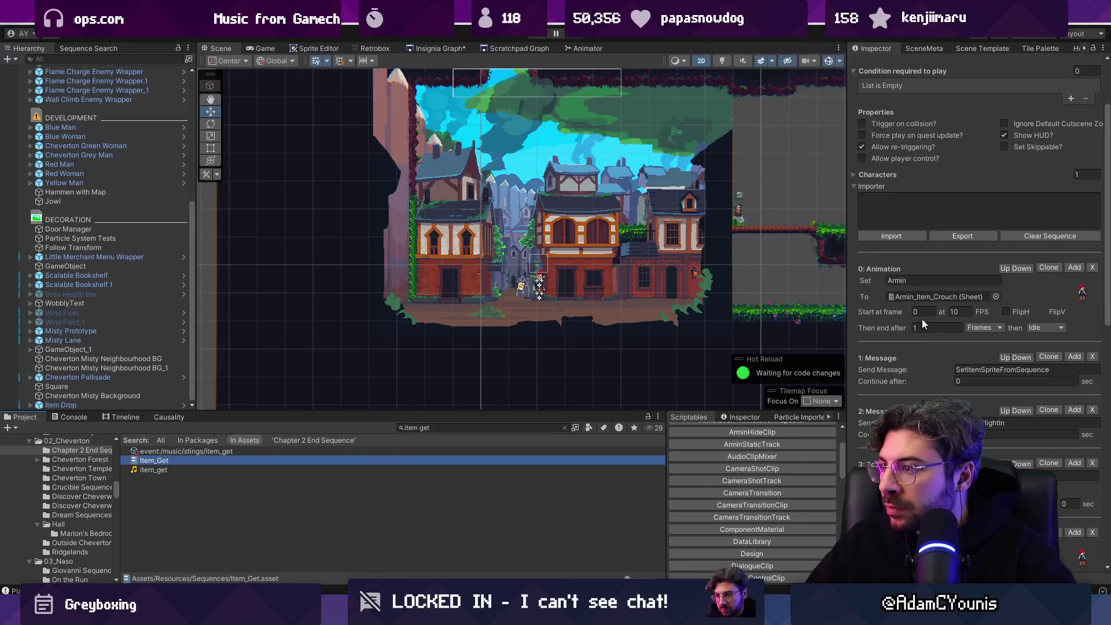
Step: Run and stop a quick playtest of the item cutscene
{"action": "scroll", "coordinate": [929, 305], "scroll_direction": "up", "scroll_amount": 2}
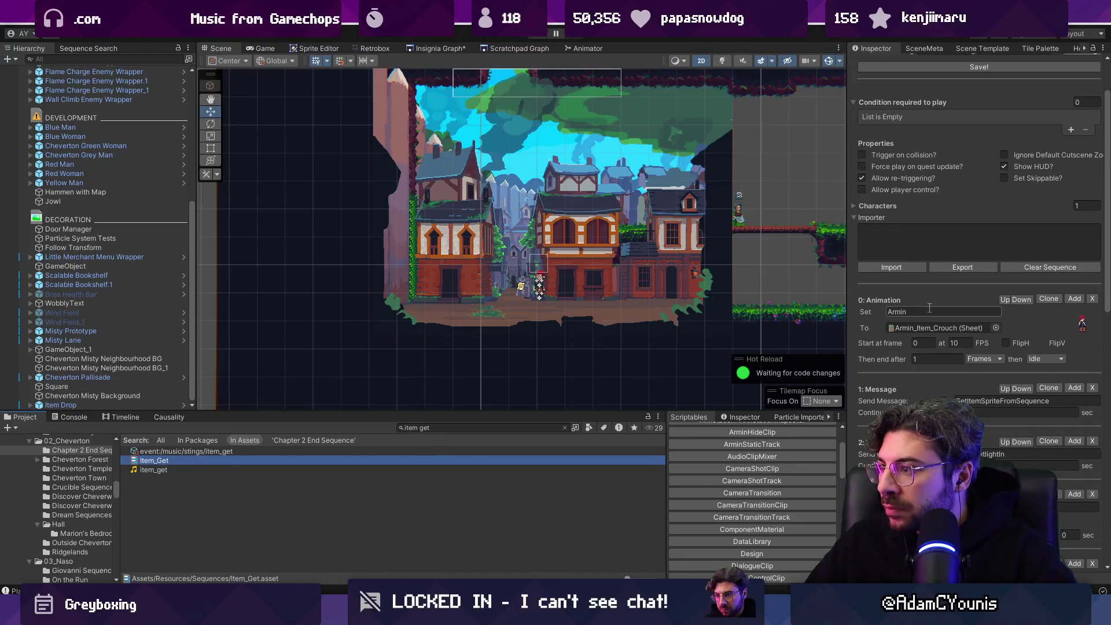
{"action": "left_click", "coordinate": [544, 36]}
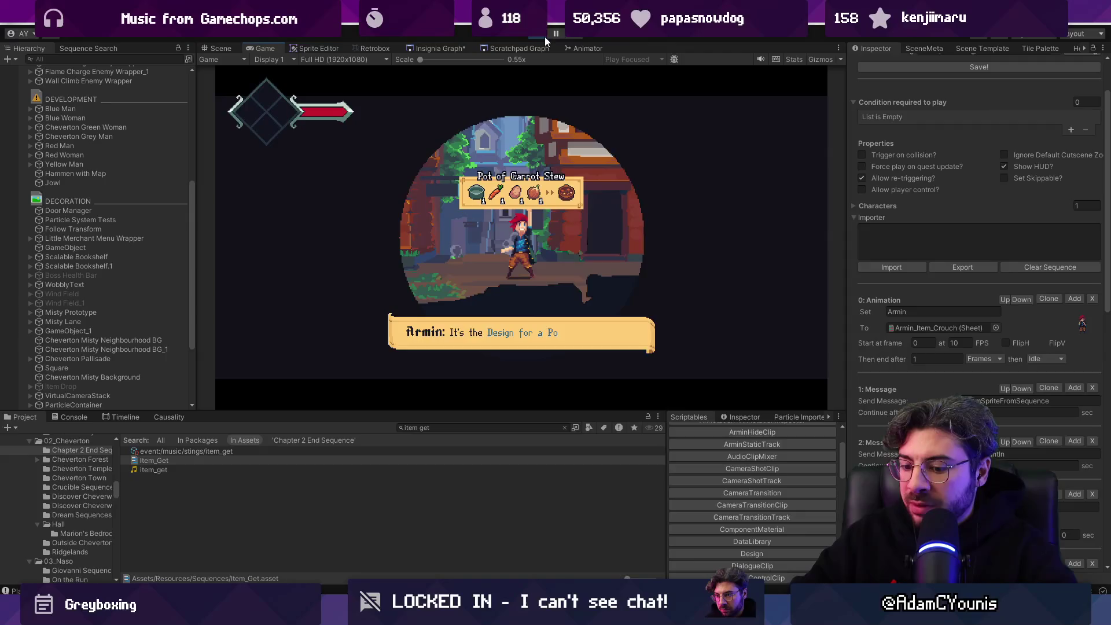
{"action": "left_click", "coordinate": [545, 36]}
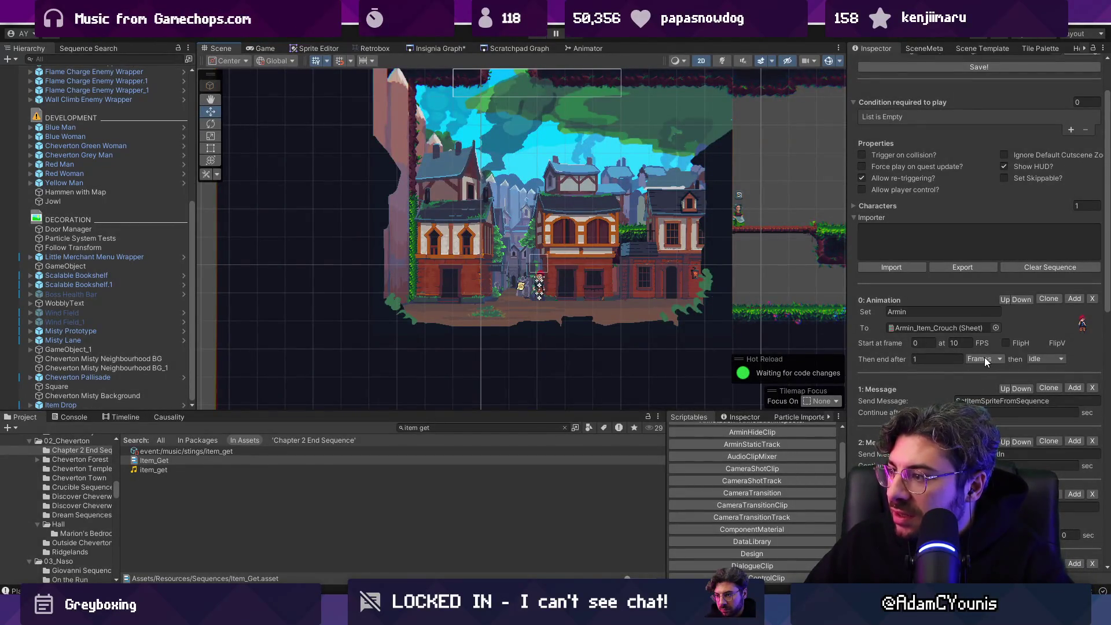
Step: Switch the crouch step's 'Then end after' unit to Loops, test, and open Armin_Item_Crouch
{"action": "left_click", "coordinate": [986, 362]}
{"action": "left_click", "coordinate": [984, 396]}
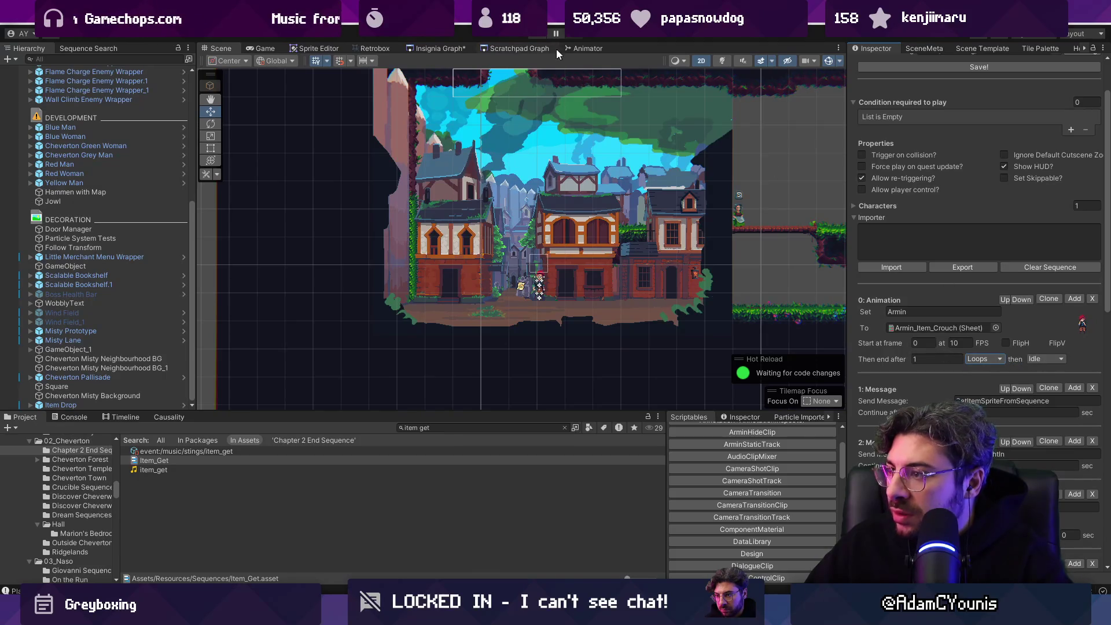
{"action": "left_click", "coordinate": [539, 40]}
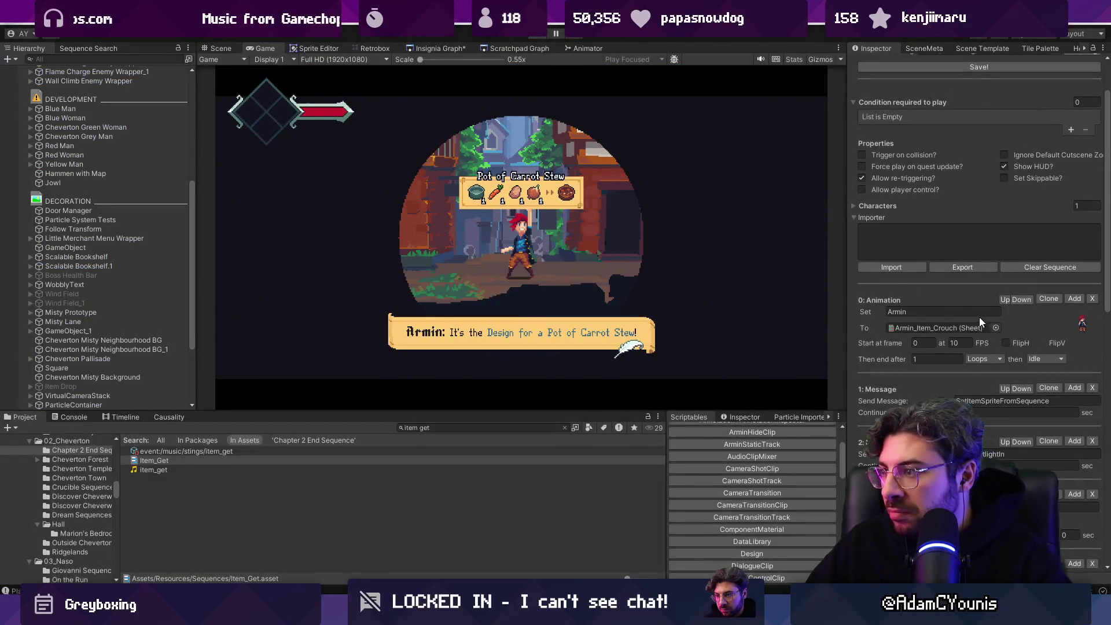
{"action": "key", "text": "ctrl+p"}
{"action": "double_click", "coordinate": [946, 327]}
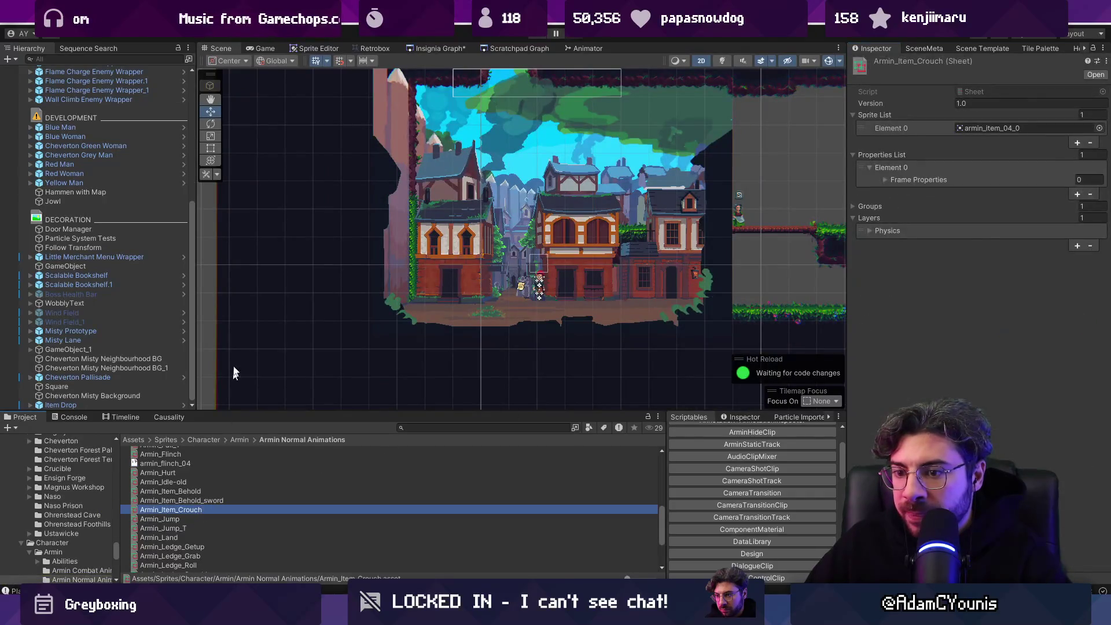
Step: Preview the Armin_Item_Crouch frame armin_item_04_0 in Retrobox, then search the project for 'item get'
{"action": "left_click", "coordinate": [375, 48]}
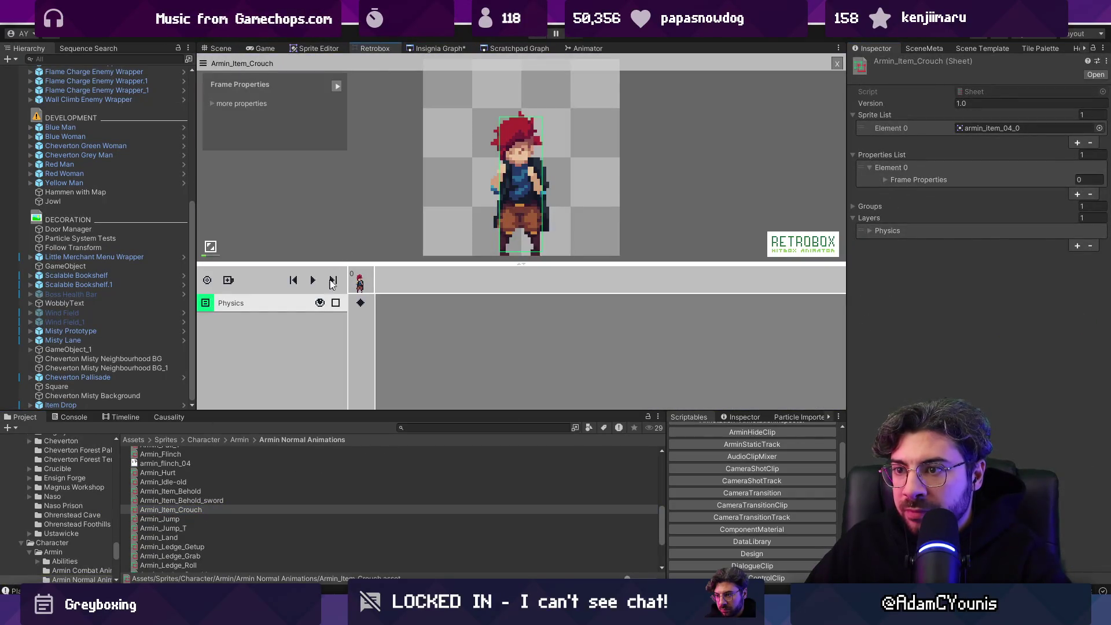
{"action": "left_click", "coordinate": [220, 49]}
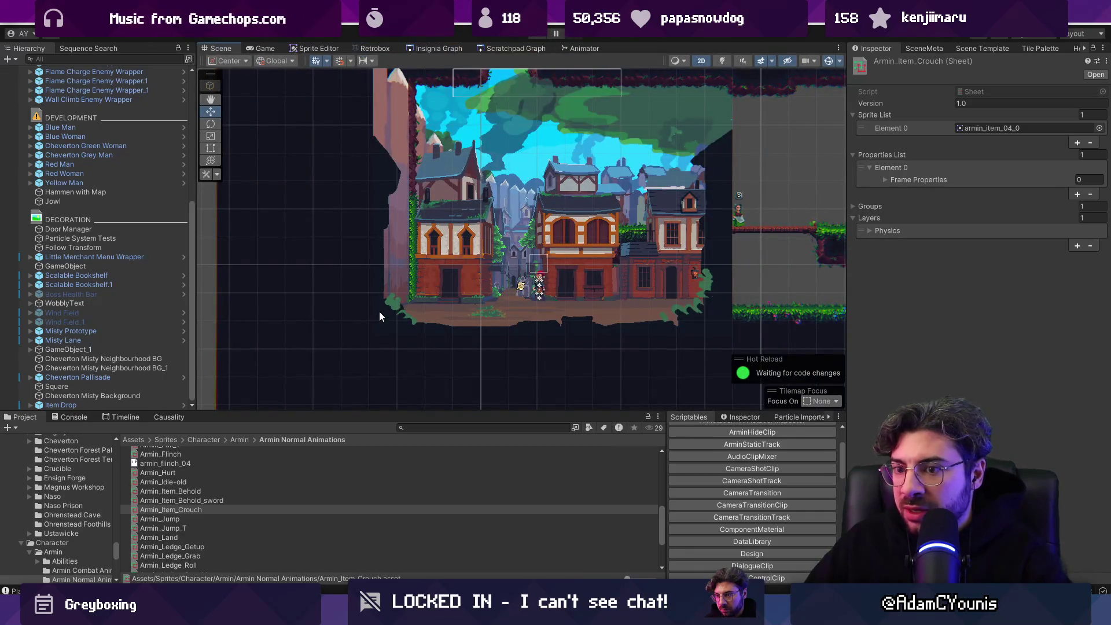
{"action": "left_click", "coordinate": [206, 510]}
{"action": "key", "text": "Up"}
{"action": "key", "text": "Down"}
{"action": "left_click", "coordinate": [446, 428]}
{"action": "type", "text": "item get"}
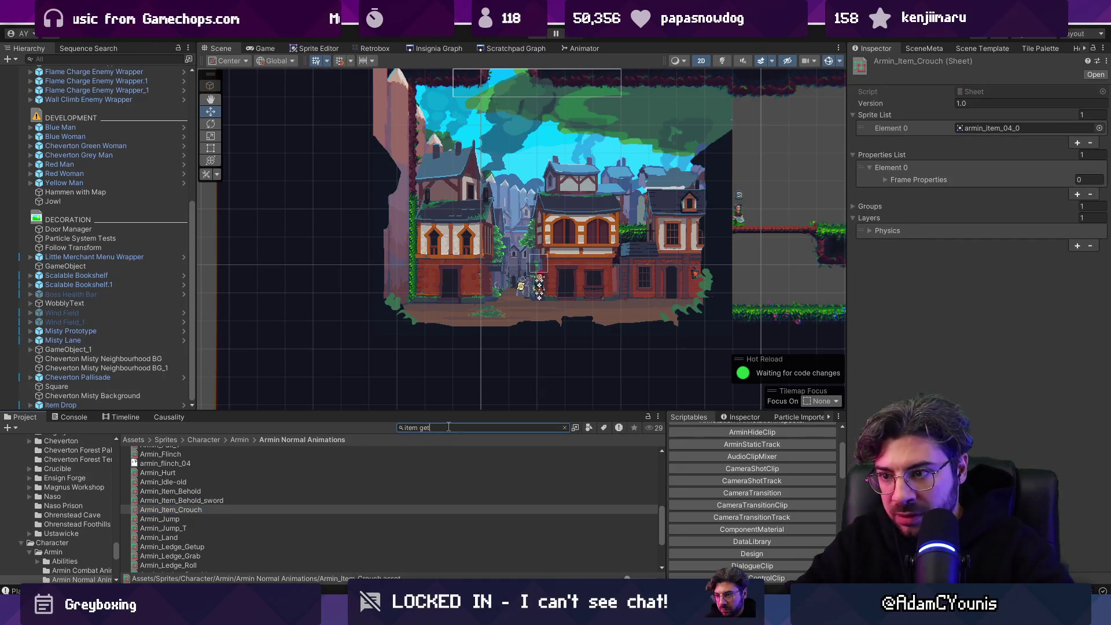
Step: In the Item_Get sequence, change the crouch animation's 'then' option from Idle to Finish
{"action": "left_click", "coordinate": [146, 461]}
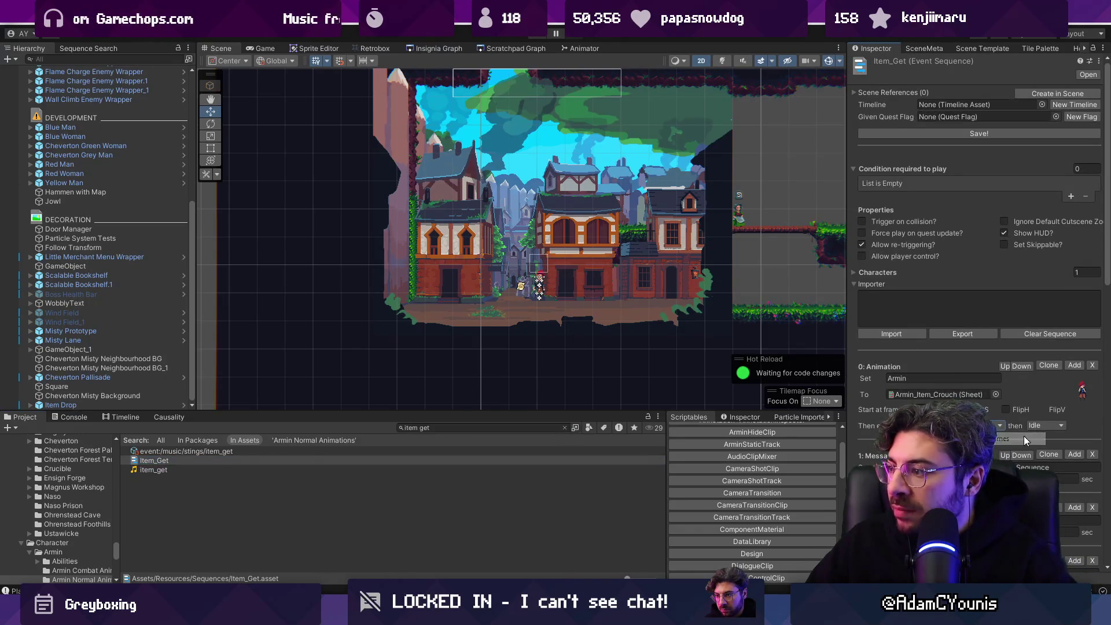
{"action": "left_click", "coordinate": [1045, 426]}
{"action": "left_click", "coordinate": [1061, 476]}
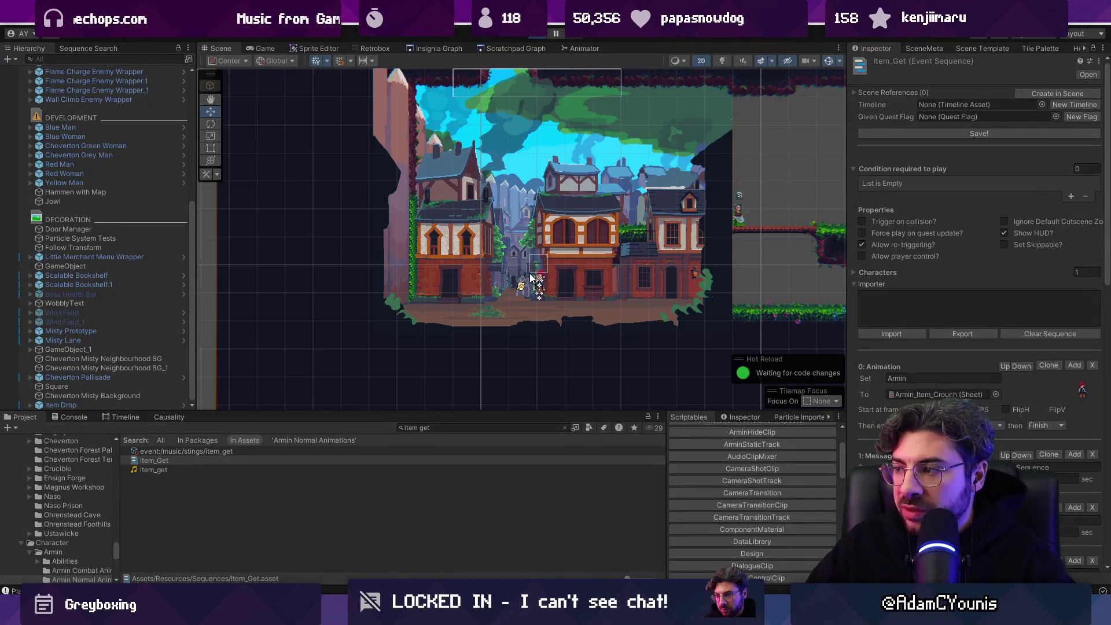
Step: Playtest the carrot stew pickup cutscene several times, walking Armin right onto the item
{"action": "key", "text": "ctrl+p"}
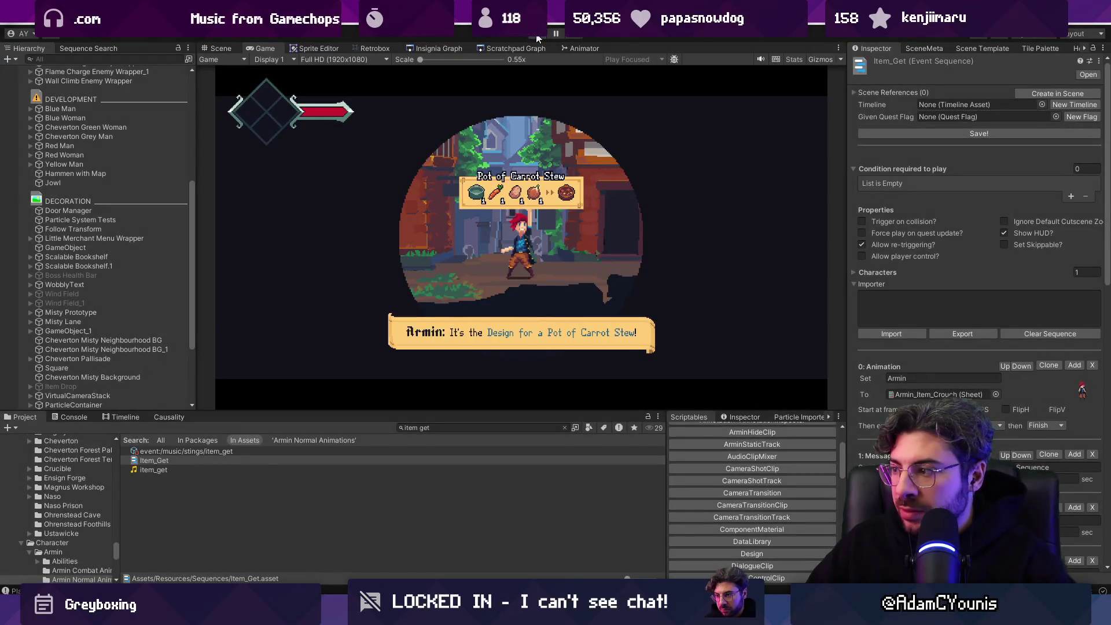
{"action": "left_click", "coordinate": [538, 35]}
{"action": "key", "text": "ctrl+p"}
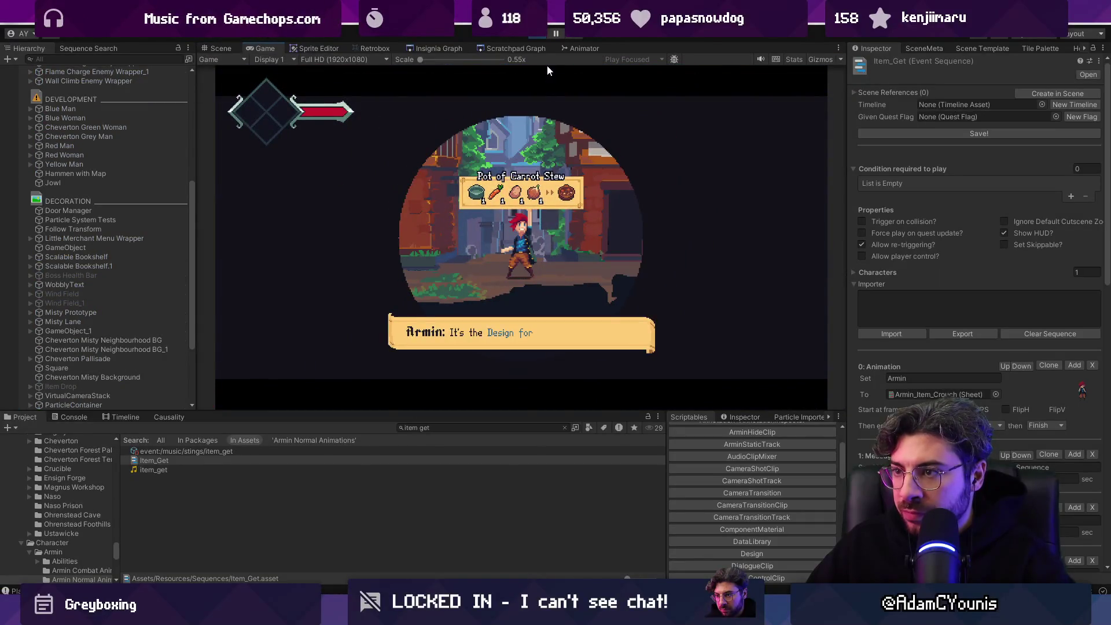
{"action": "key", "text": "ctrl+p"}
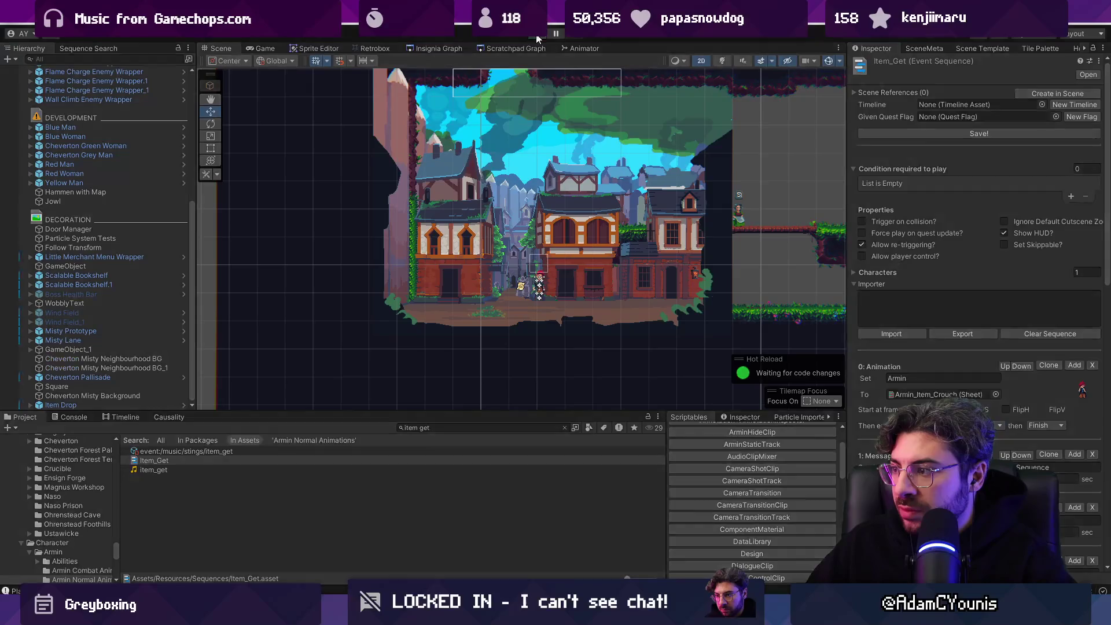
{"action": "key", "text": "ctrl+p"}
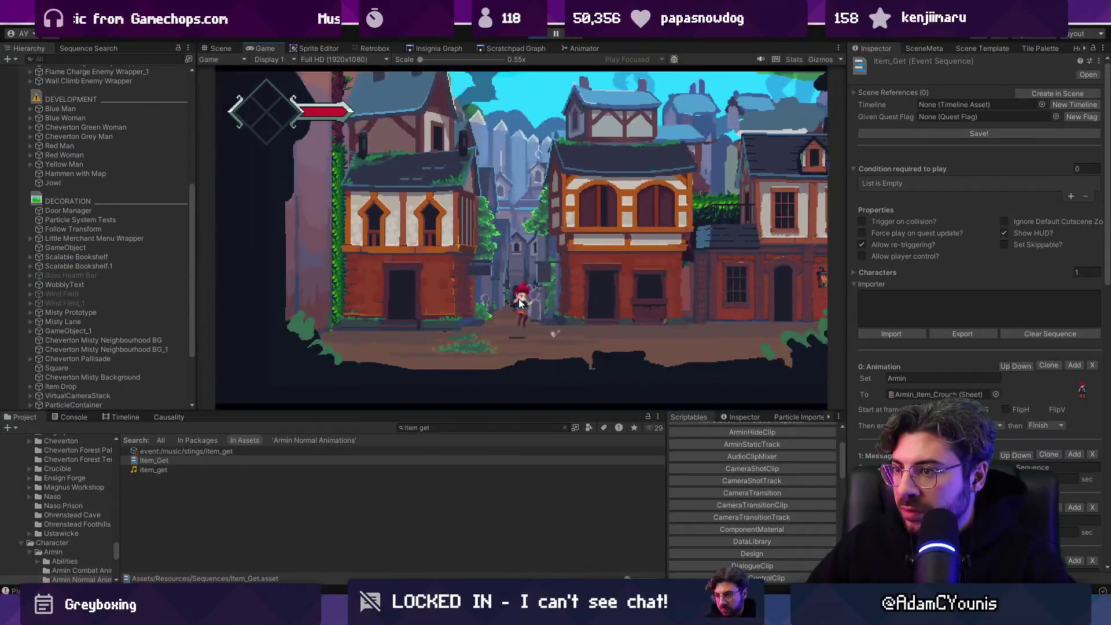
{"action": "left_click", "coordinate": [538, 49]}
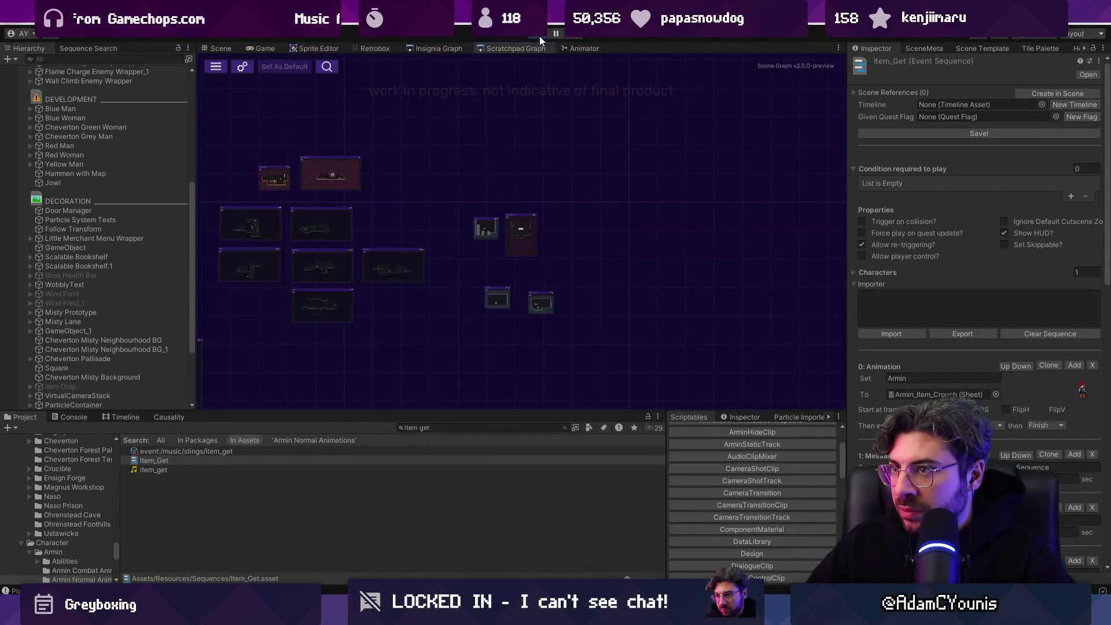
{"action": "key", "text": "ctrl+p"}
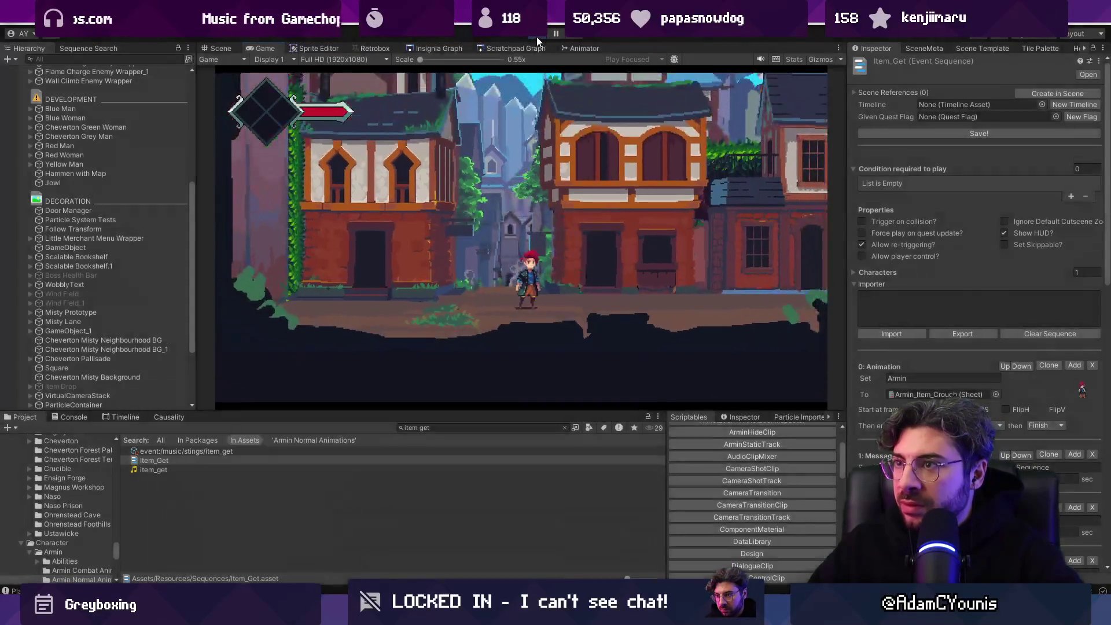
{"action": "left_click", "coordinate": [536, 36]}
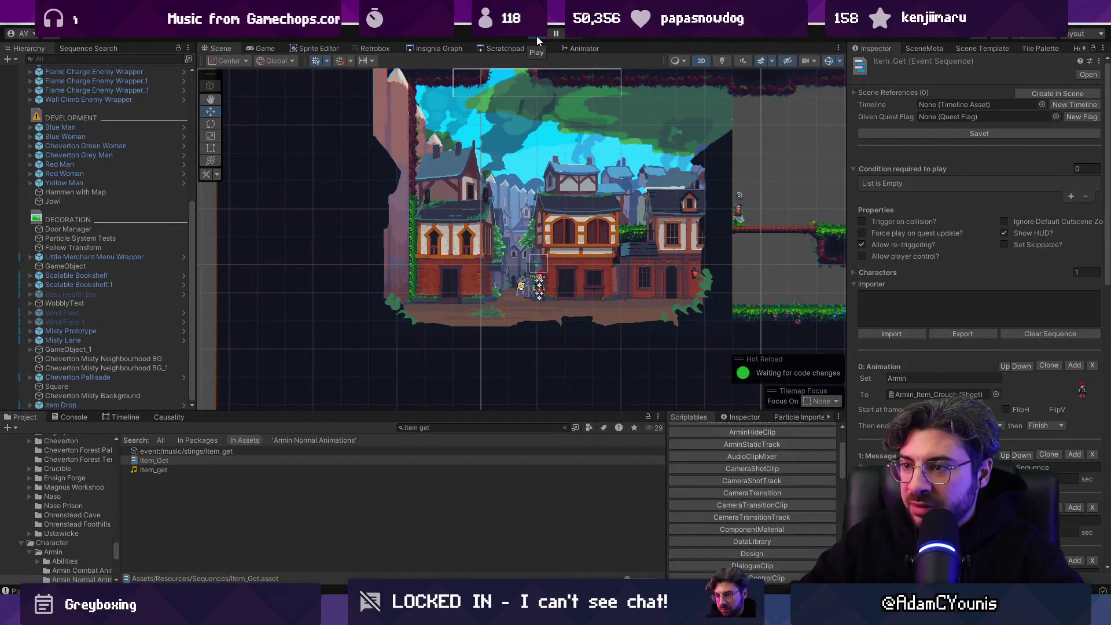
{"action": "left_click", "coordinate": [537, 36]}
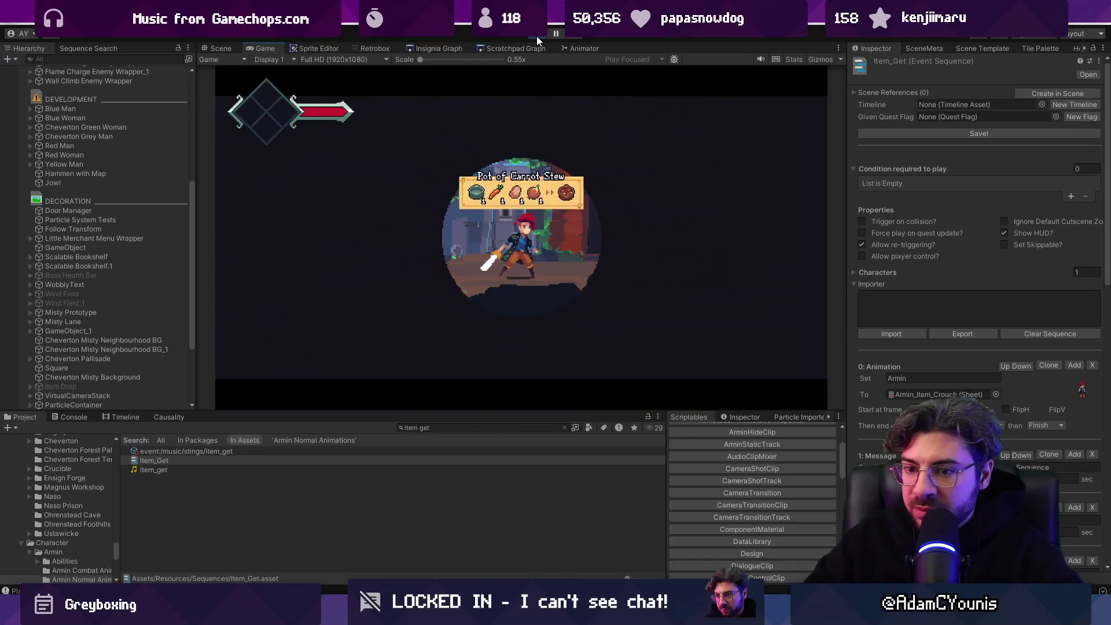
{"action": "left_click", "coordinate": [537, 35]}
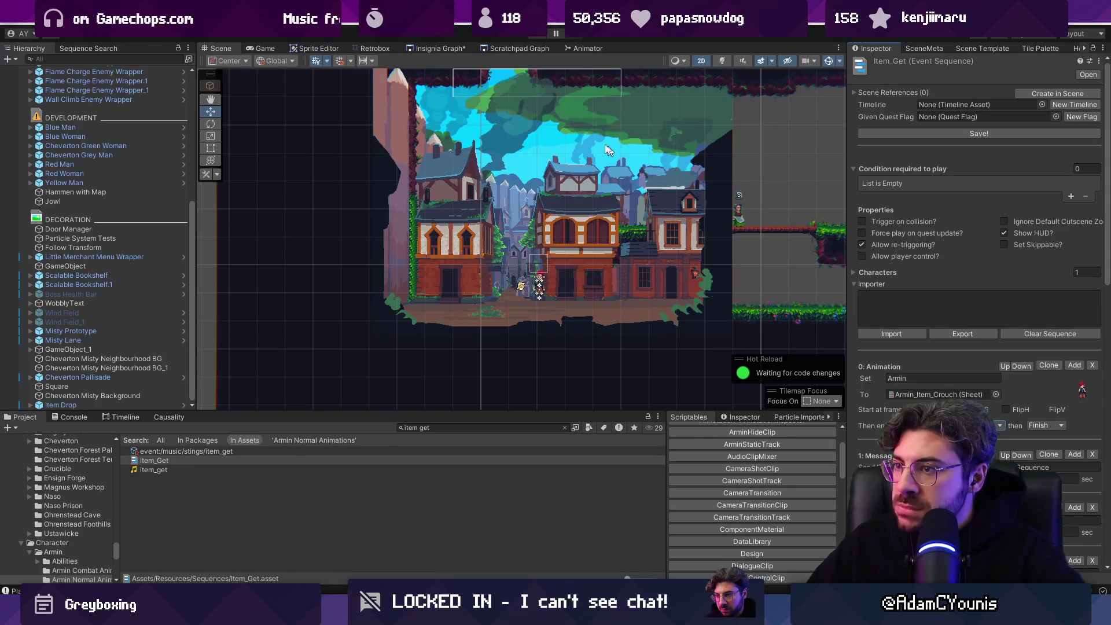
{"action": "left_click", "coordinate": [534, 34]}
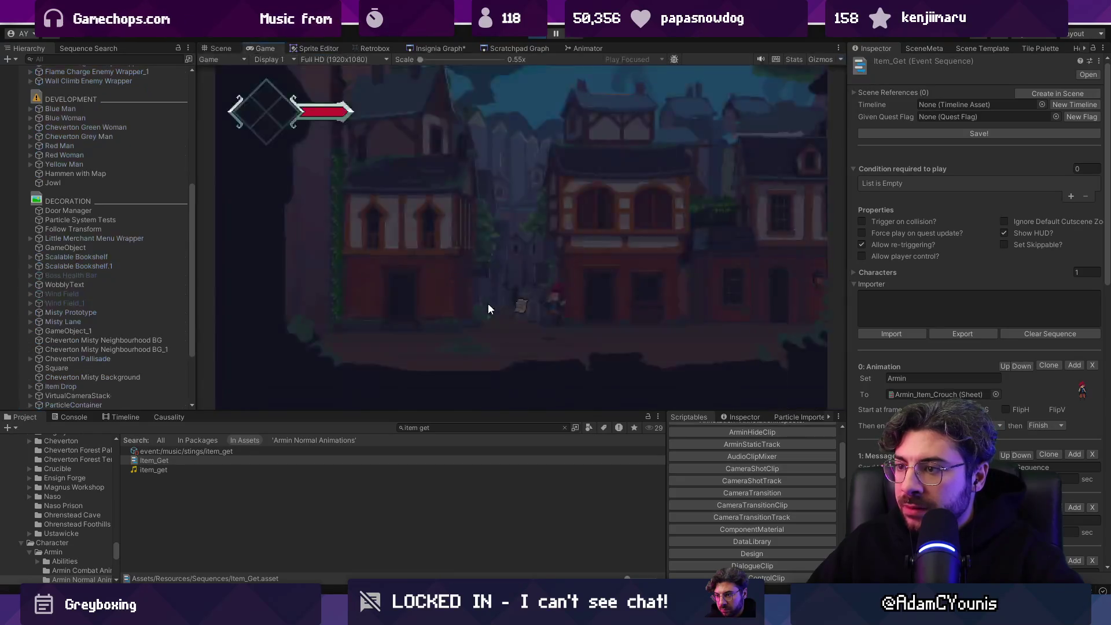
{"action": "key", "text": "Right"}
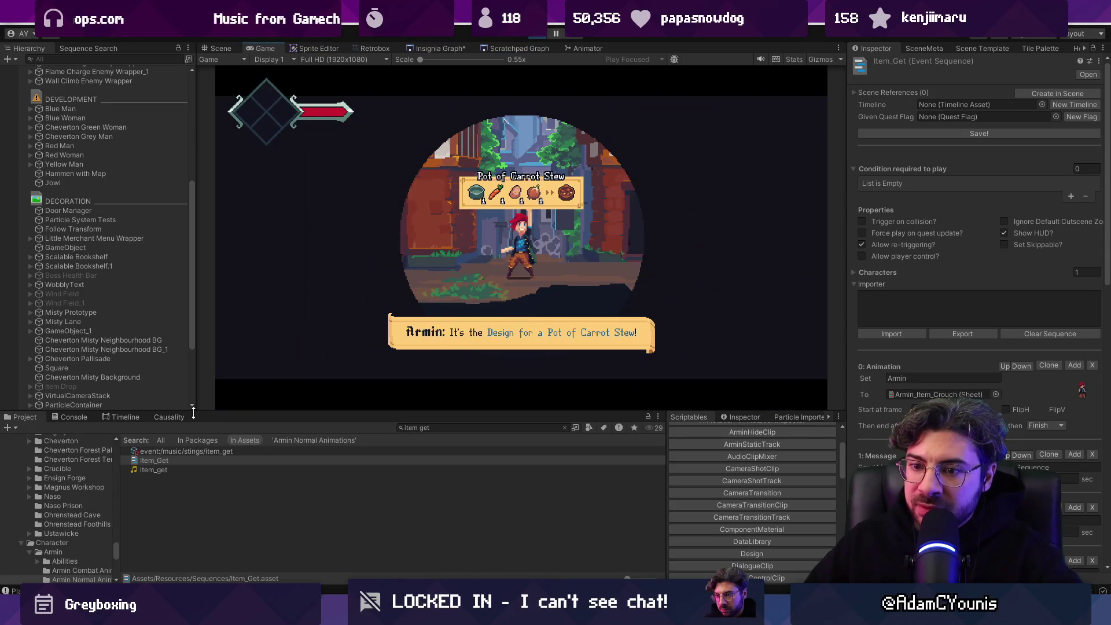
Step: Clear the Console log messages and stop Play mode
{"action": "left_click", "coordinate": [74, 420]}
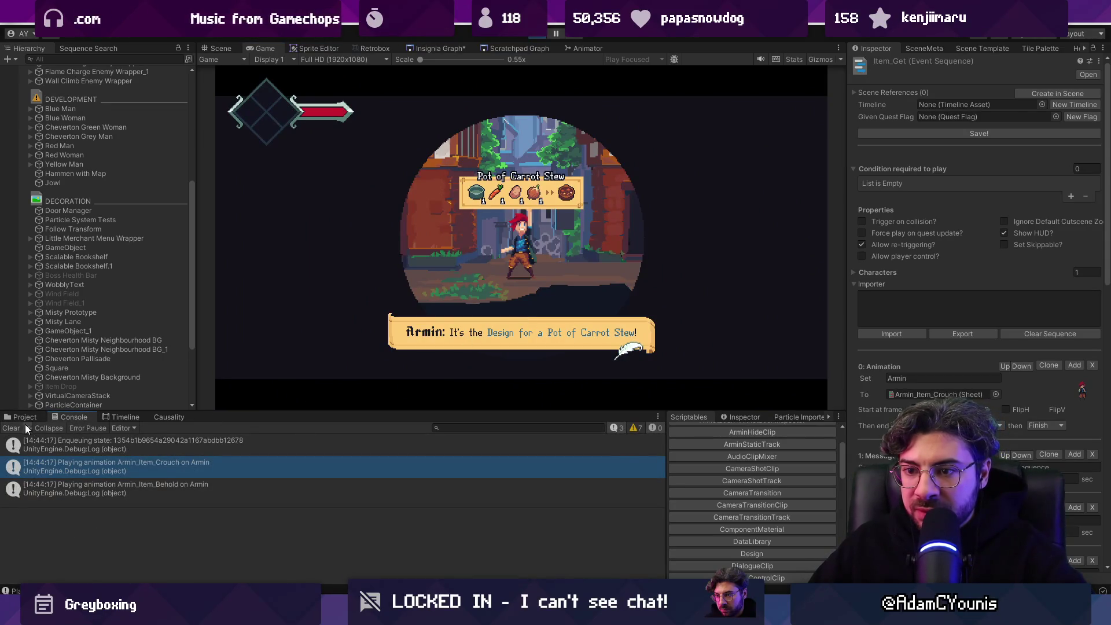
{"action": "left_click", "coordinate": [10, 429]}
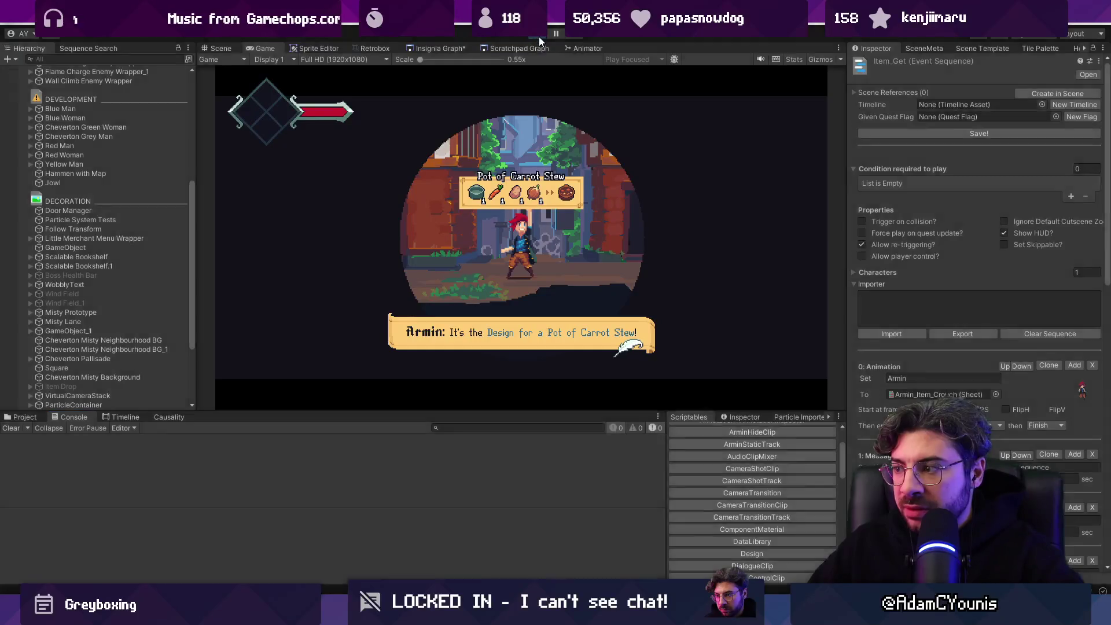
{"action": "key", "text": "ctrl+p"}
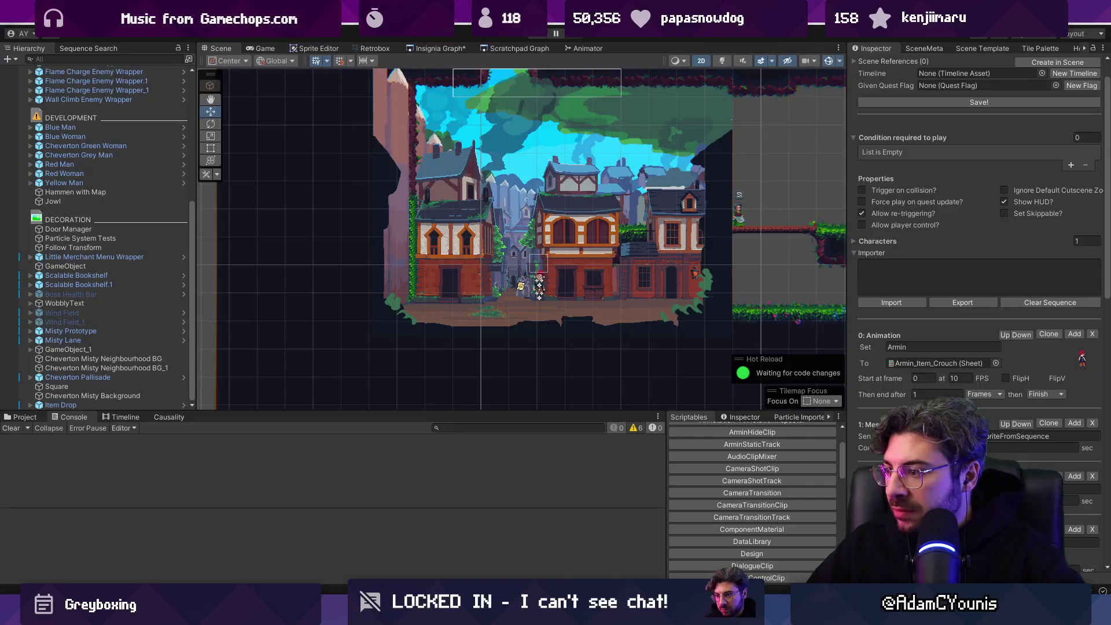
{"action": "left_click", "coordinate": [1005, 424]}
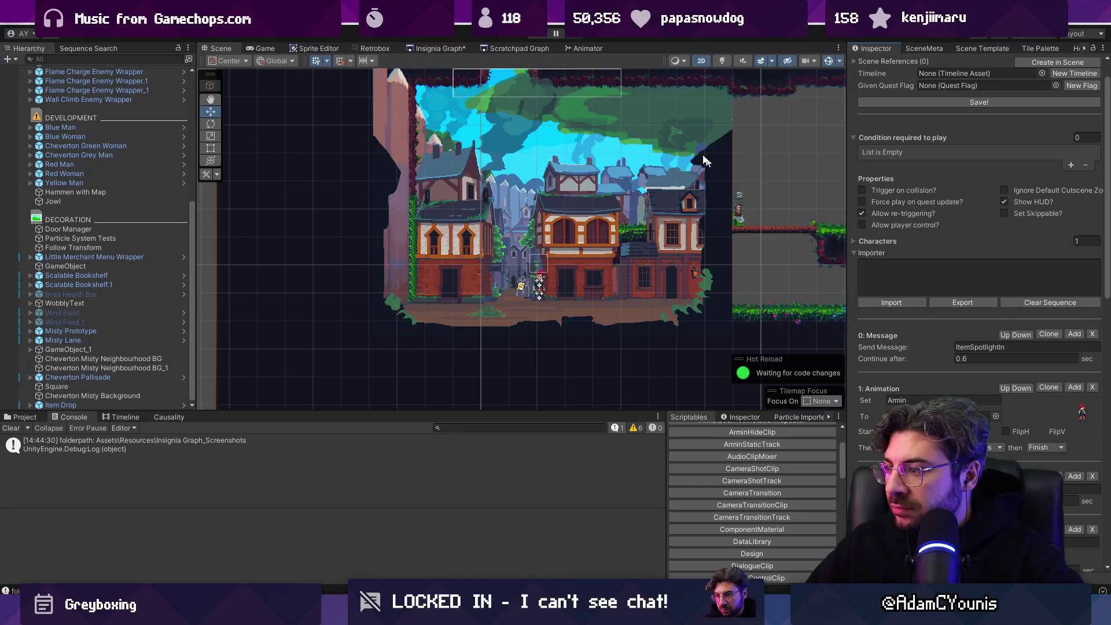
{"action": "left_click", "coordinate": [967, 359]}
{"action": "key", "text": "BackSpace"}
{"action": "type", "text": "1"}
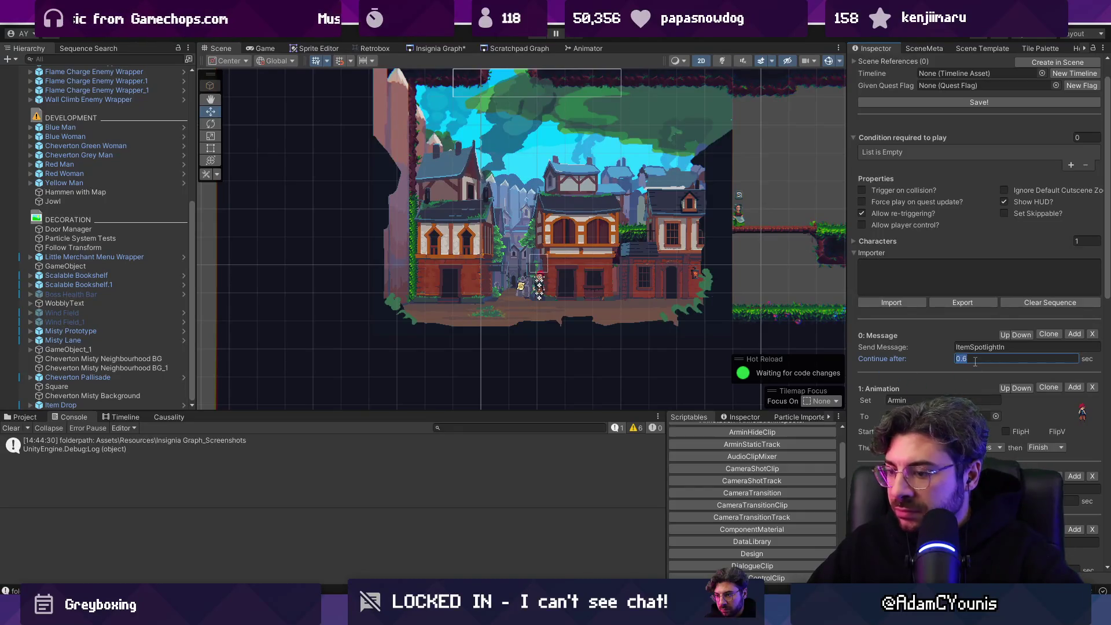
{"action": "key", "text": "ctrl+p"}
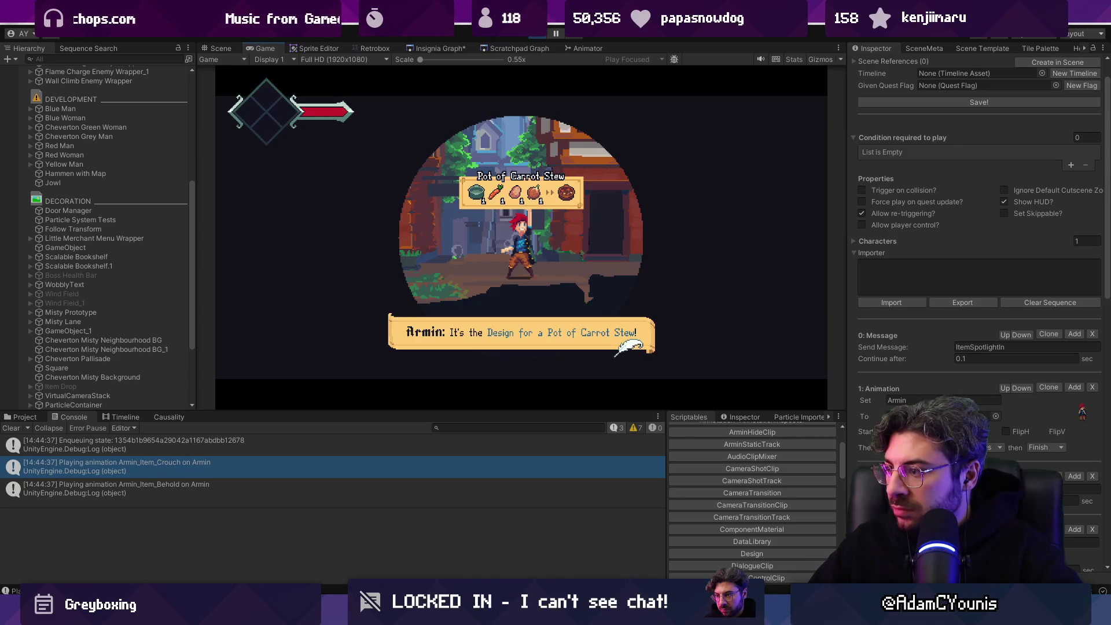
{"action": "scroll", "coordinate": [979, 313], "scroll_direction": "down", "scroll_amount": 3}
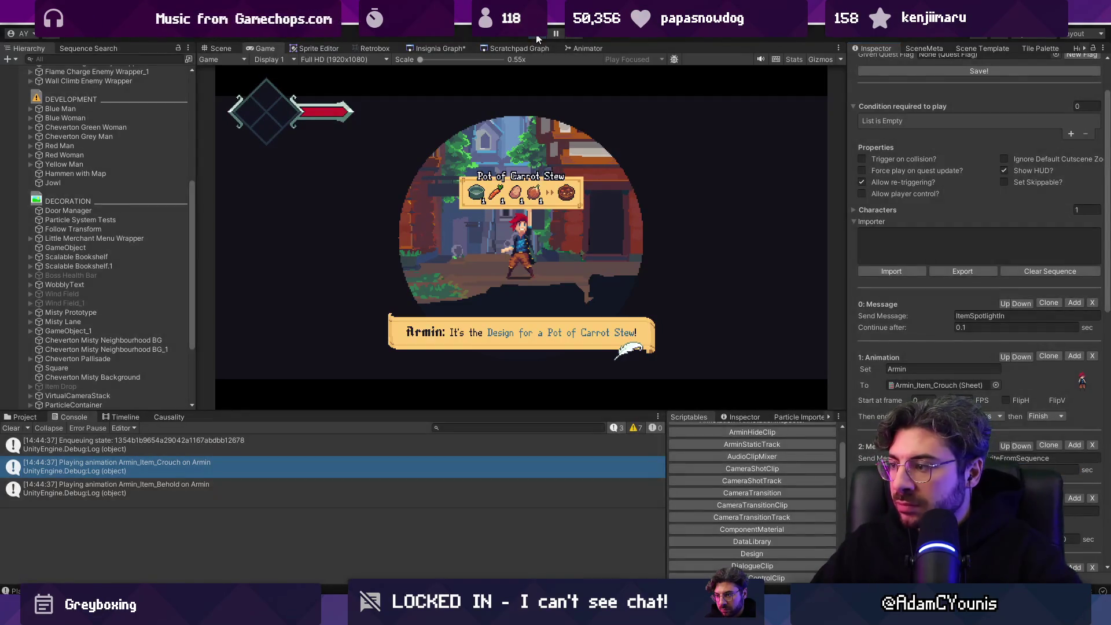
{"action": "left_click", "coordinate": [537, 36]}
{"action": "left_click", "coordinate": [538, 36]}
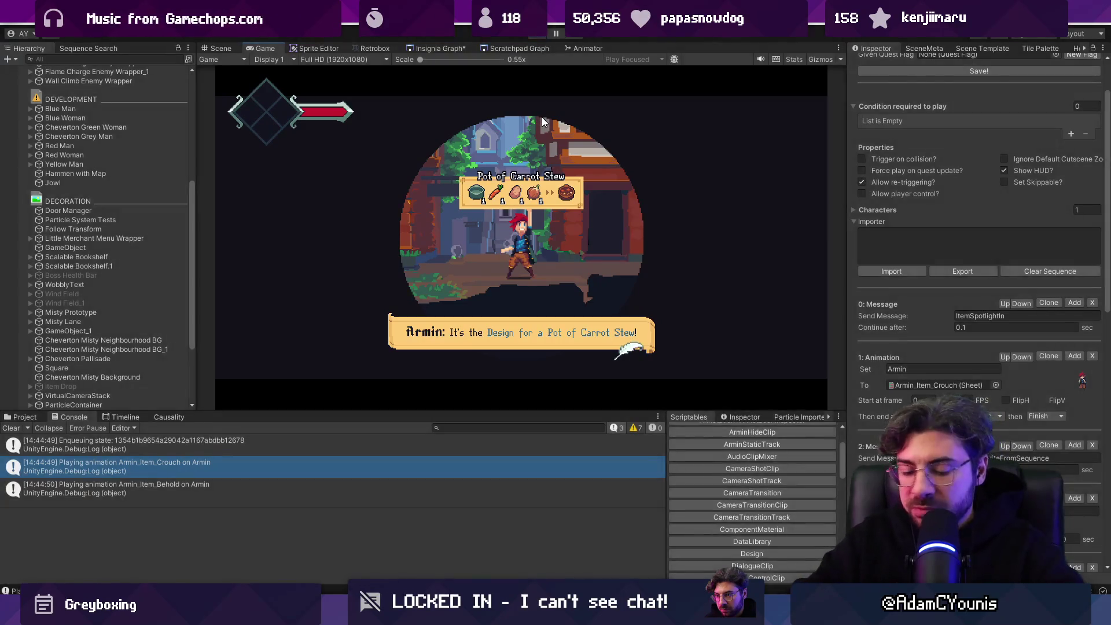
{"action": "key", "text": "ctrl+p"}
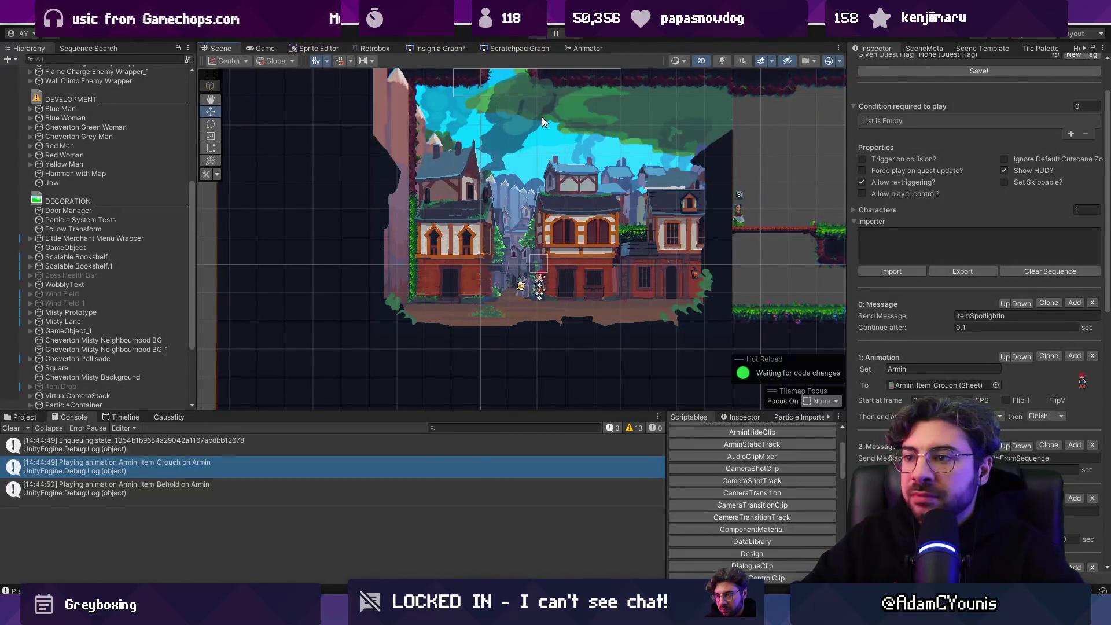
{"action": "key", "text": "ctrl+p"}
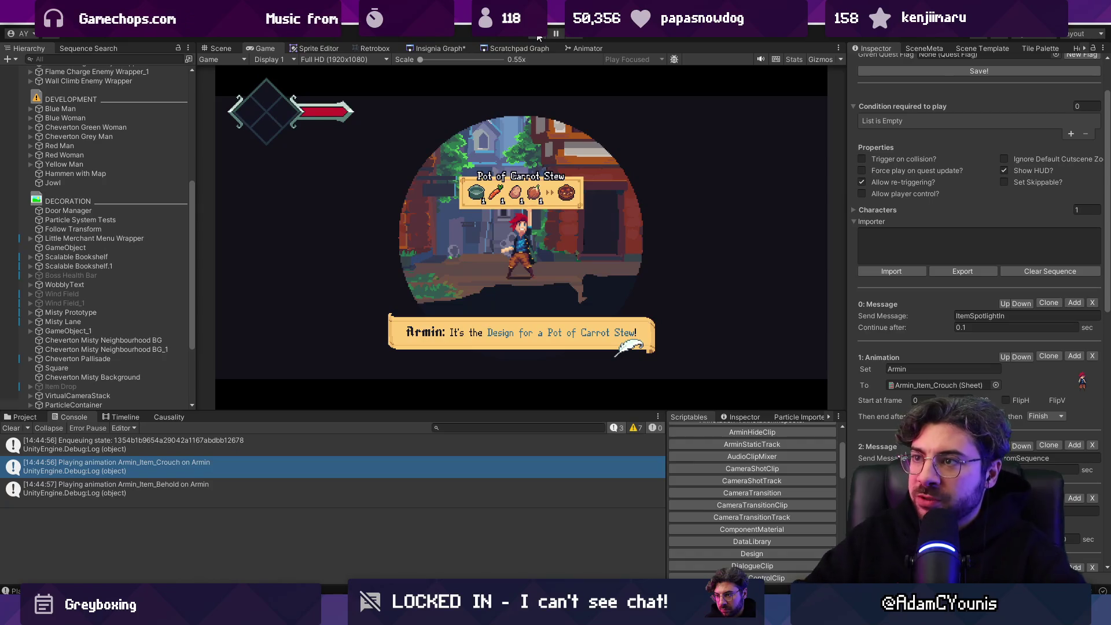
{"action": "left_click", "coordinate": [538, 34]}
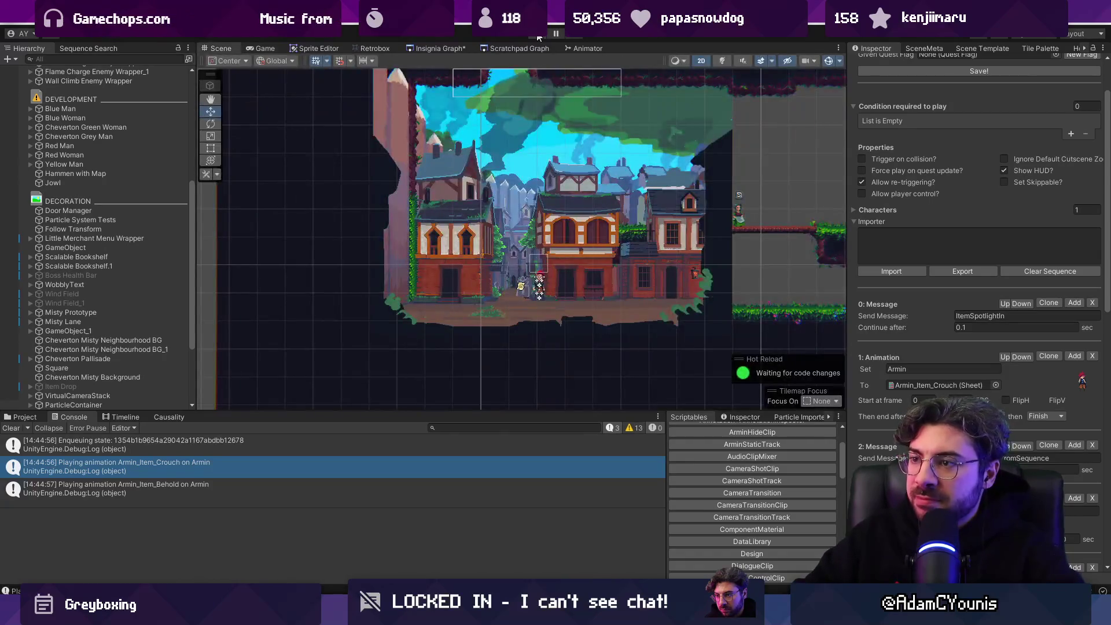
{"action": "left_click", "coordinate": [538, 35]}
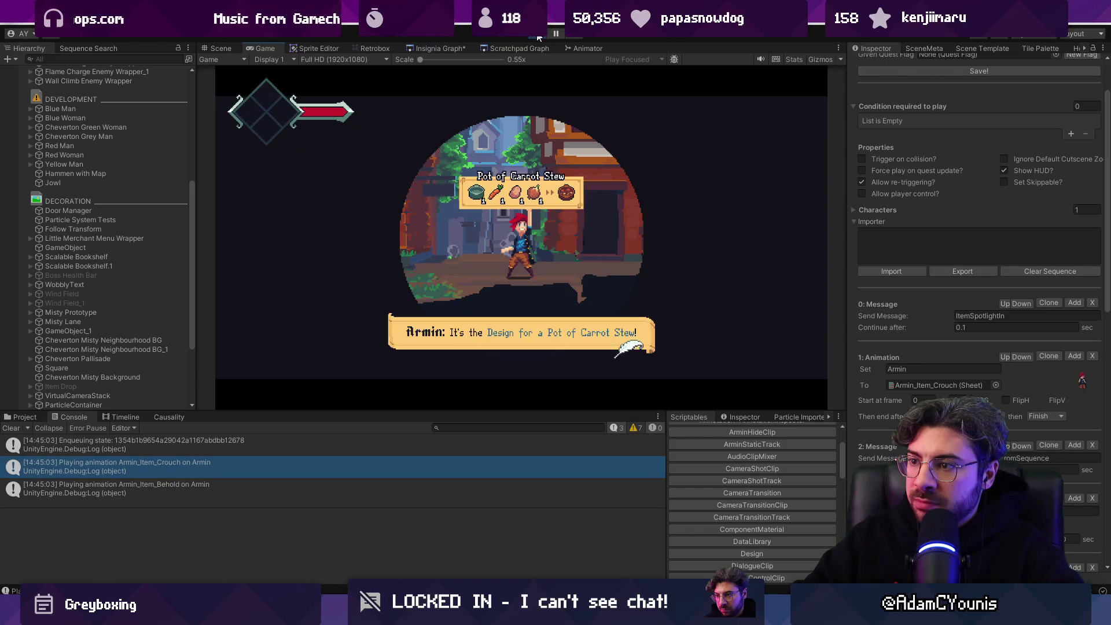
{"action": "key", "text": "space"}
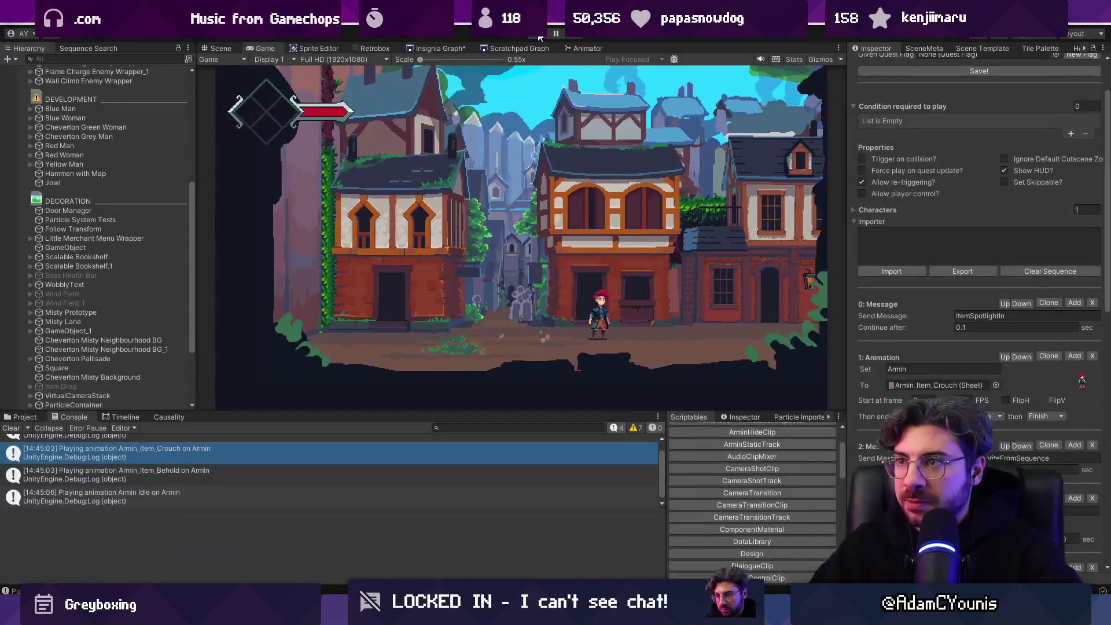
{"action": "left_click", "coordinate": [538, 35]}
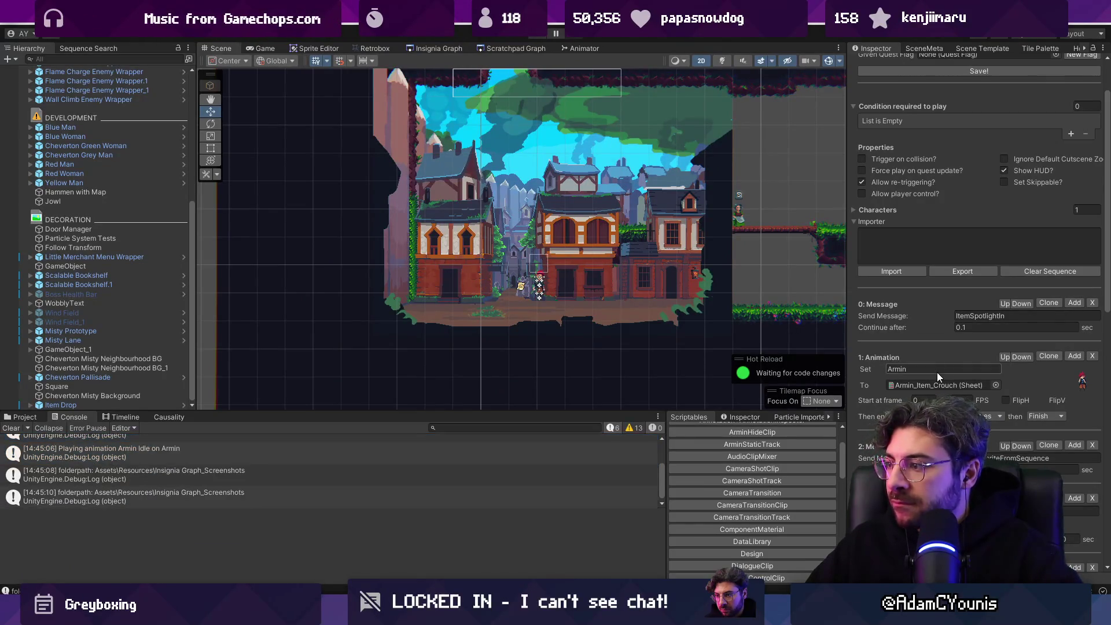
Step: Make the crouch animation end after 0.3 Seconds and the message continue after 0, then playtest
{"action": "scroll", "coordinate": [937, 373], "scroll_direction": "down", "scroll_amount": 2}
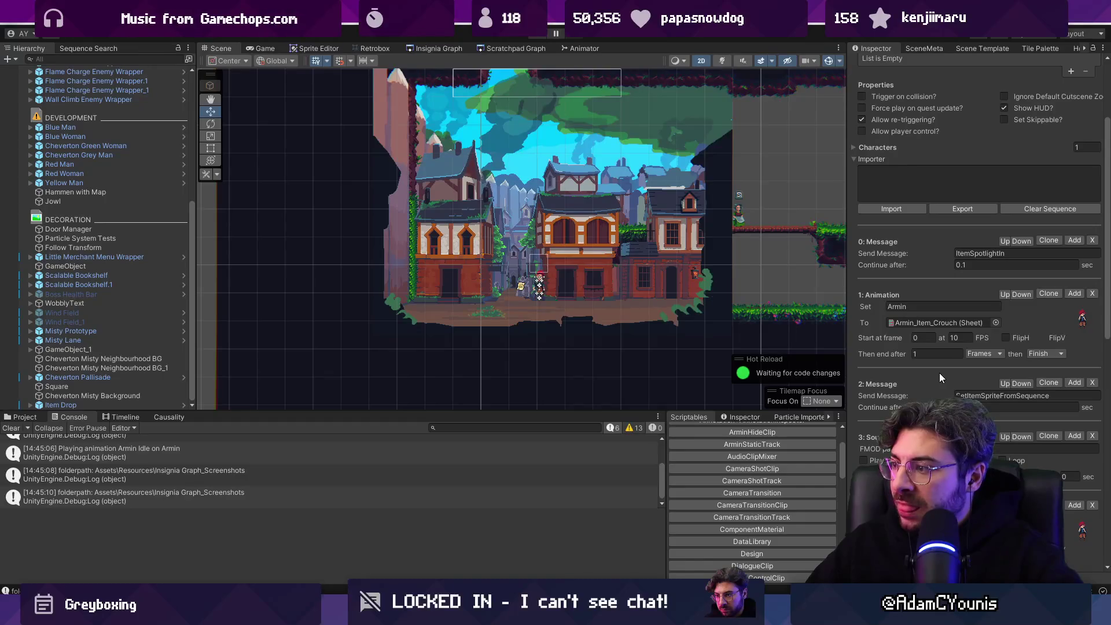
{"action": "scroll", "coordinate": [939, 376], "scroll_direction": "down", "scroll_amount": 1}
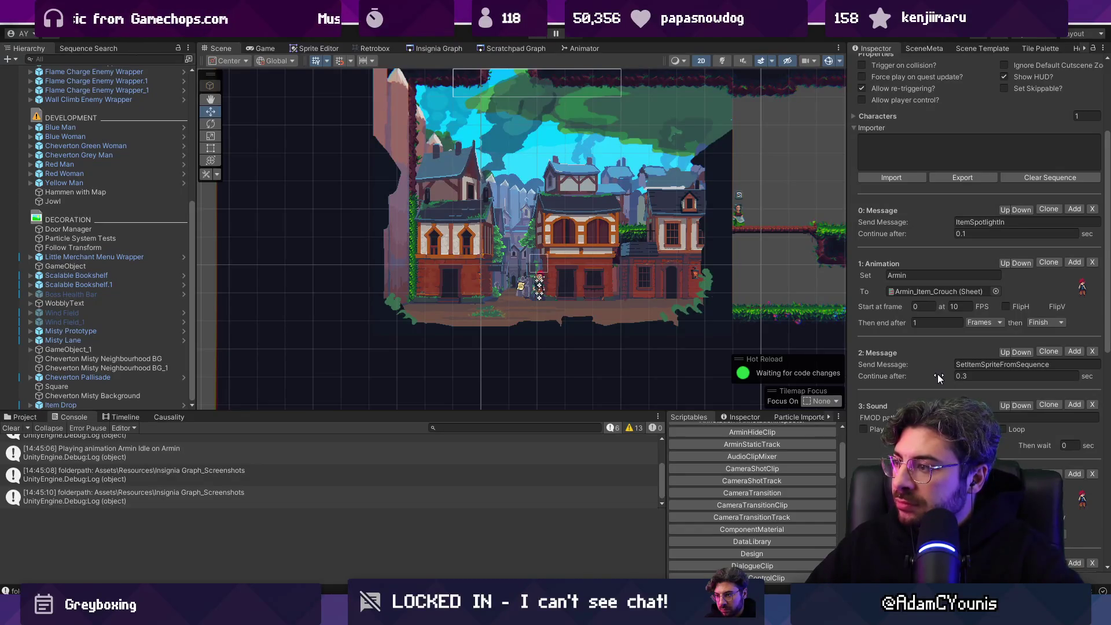
{"action": "left_click", "coordinate": [966, 233]}
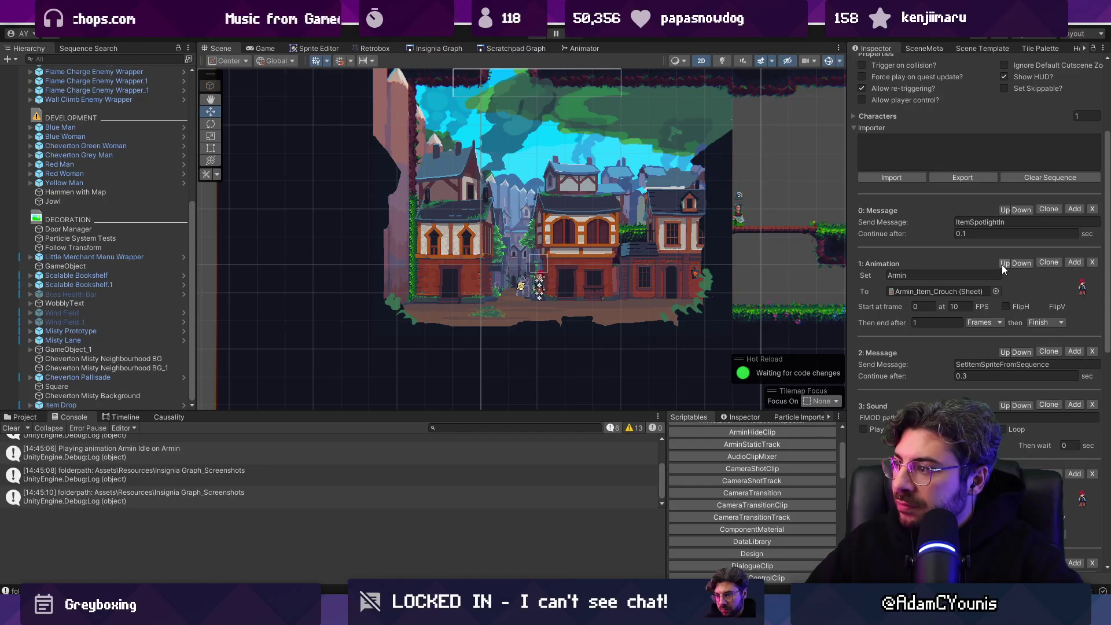
{"action": "left_click", "coordinate": [984, 323]}
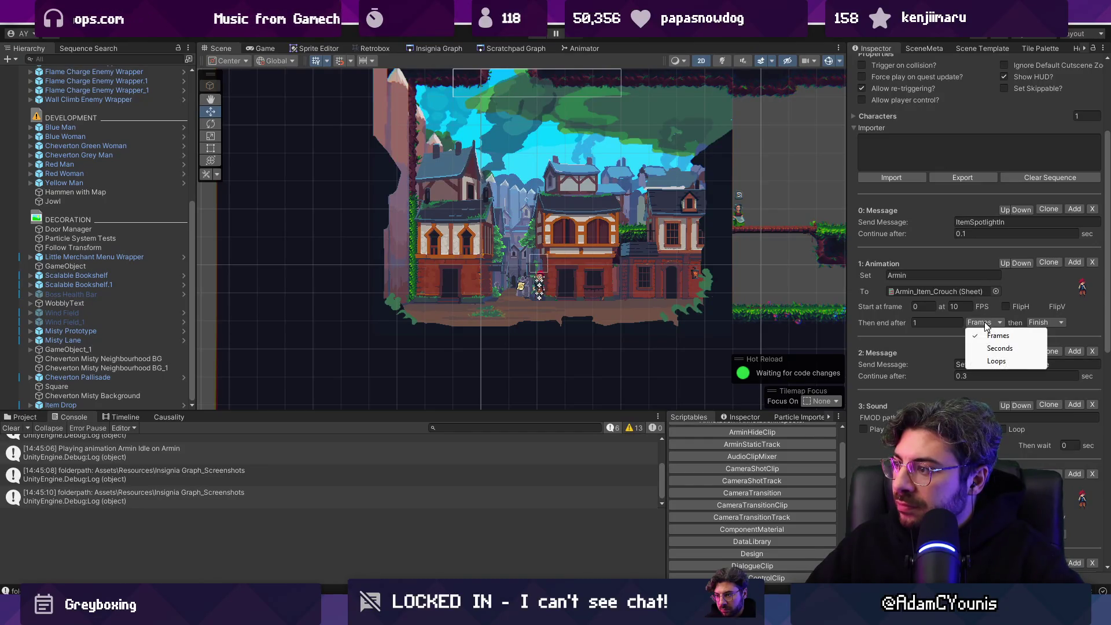
{"action": "left_click", "coordinate": [998, 349]}
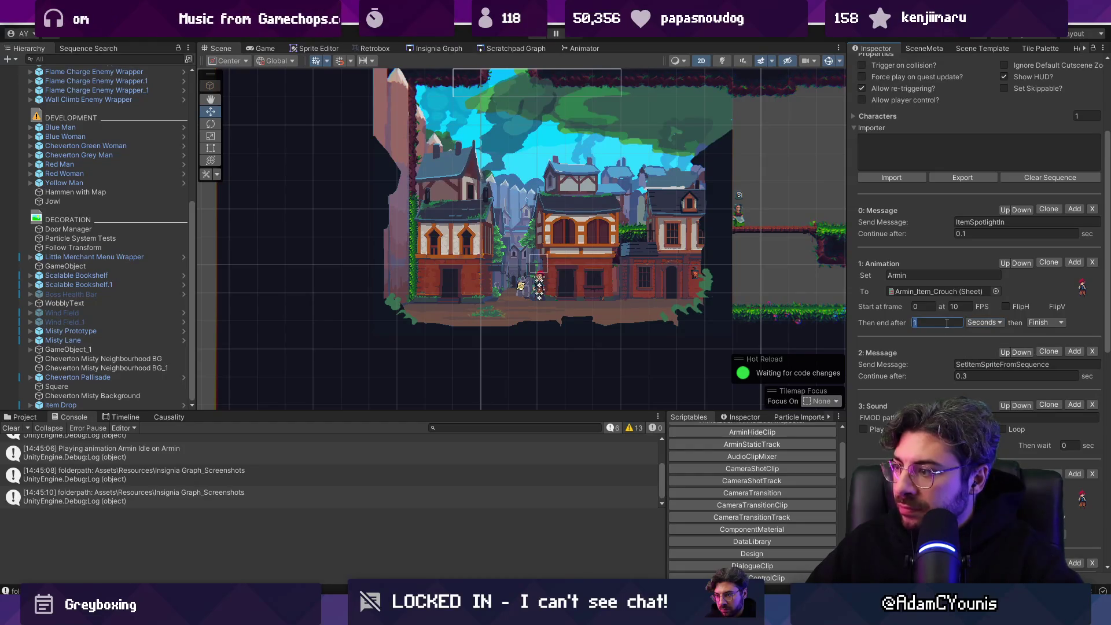
{"action": "type", "text": "0.3"}
{"action": "left_click", "coordinate": [1006, 375]}
{"action": "type", "text": "0"}
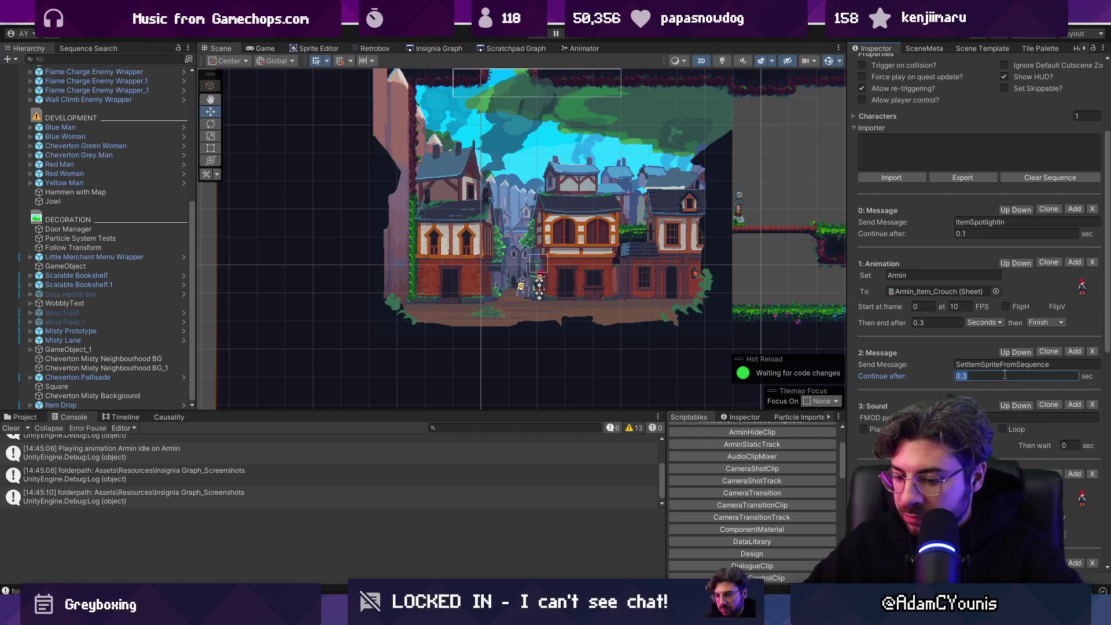
{"action": "left_click", "coordinate": [538, 34]}
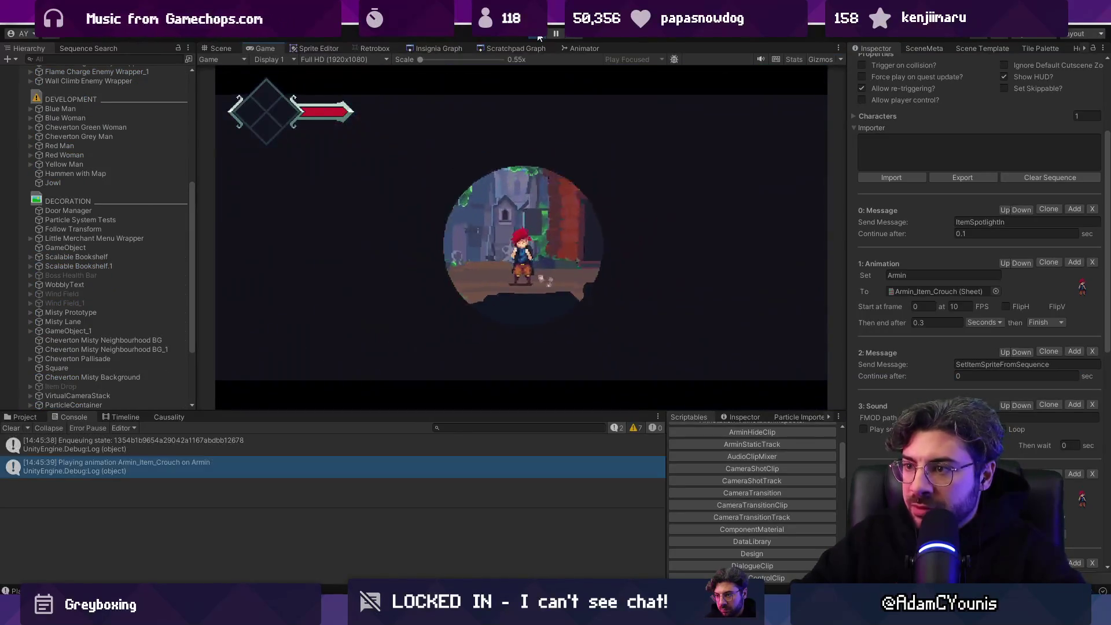
Step: Replay the cutscene, then test the crouch animation's 'Then end after' at 0.2
{"action": "left_click", "coordinate": [538, 35]}
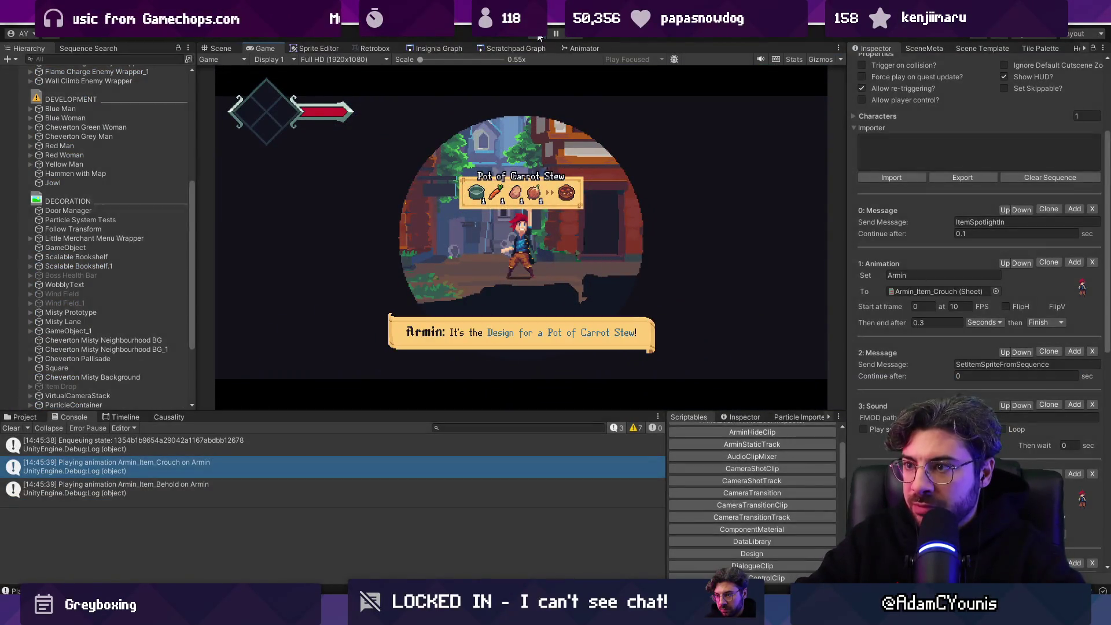
{"action": "left_click", "coordinate": [539, 35]}
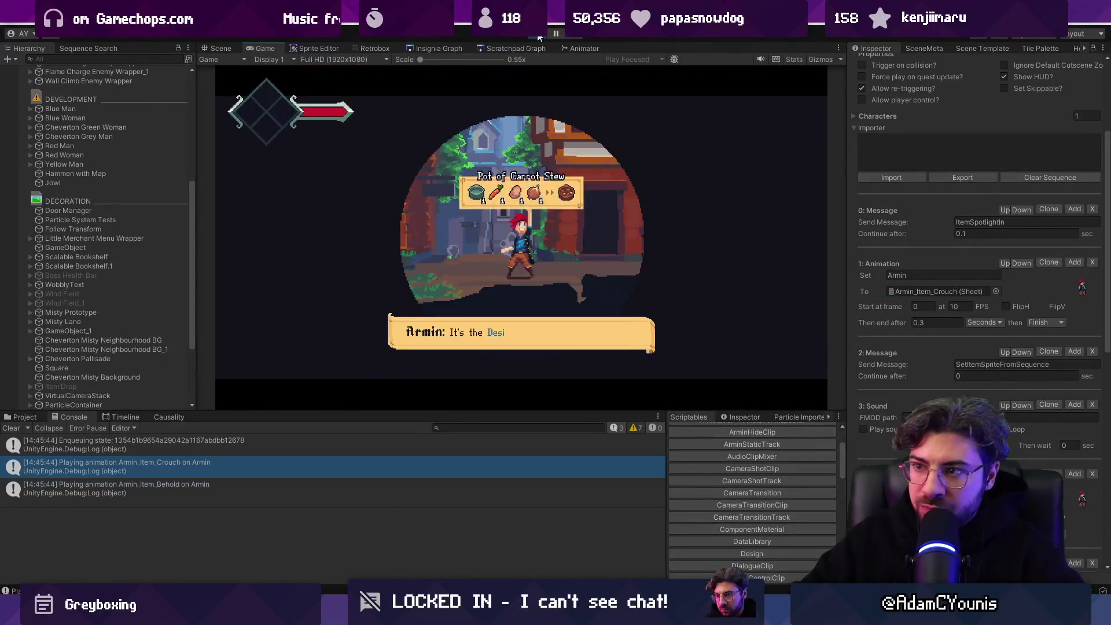
{"action": "left_click", "coordinate": [539, 35]}
{"action": "left_click", "coordinate": [938, 323]}
{"action": "type", "text": "0.2"}
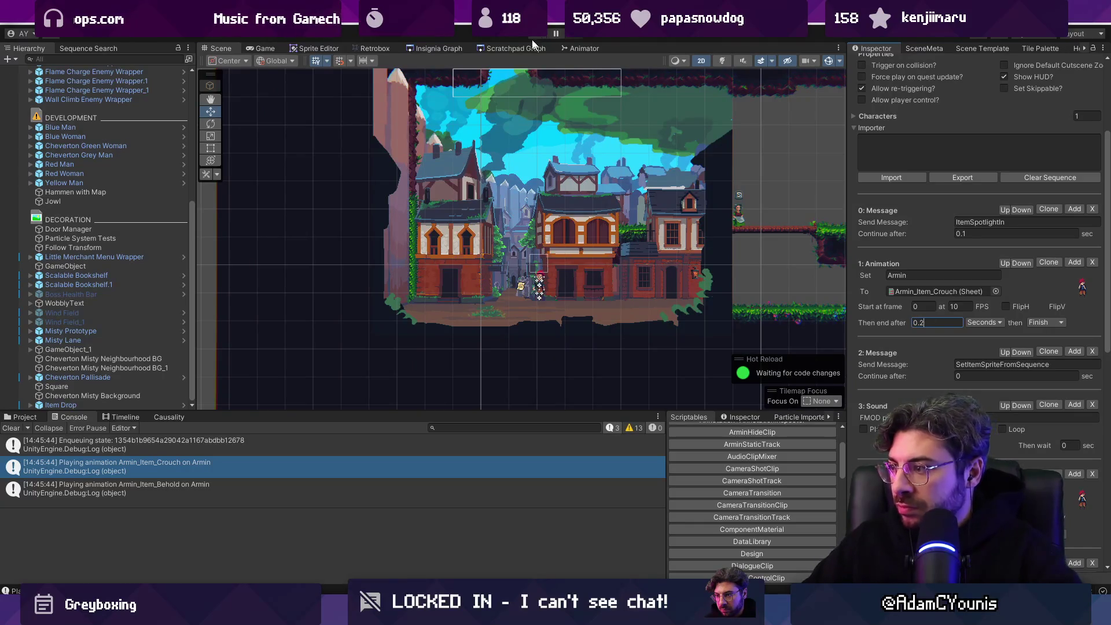
{"action": "left_click", "coordinate": [538, 34]}
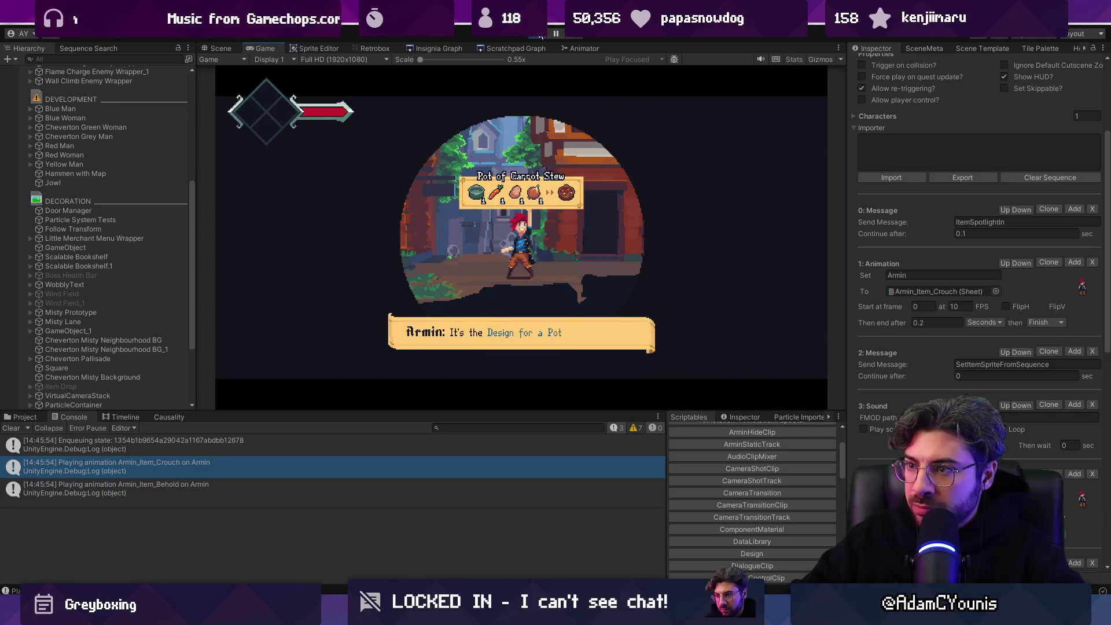
{"action": "key", "text": "ctrl+p"}
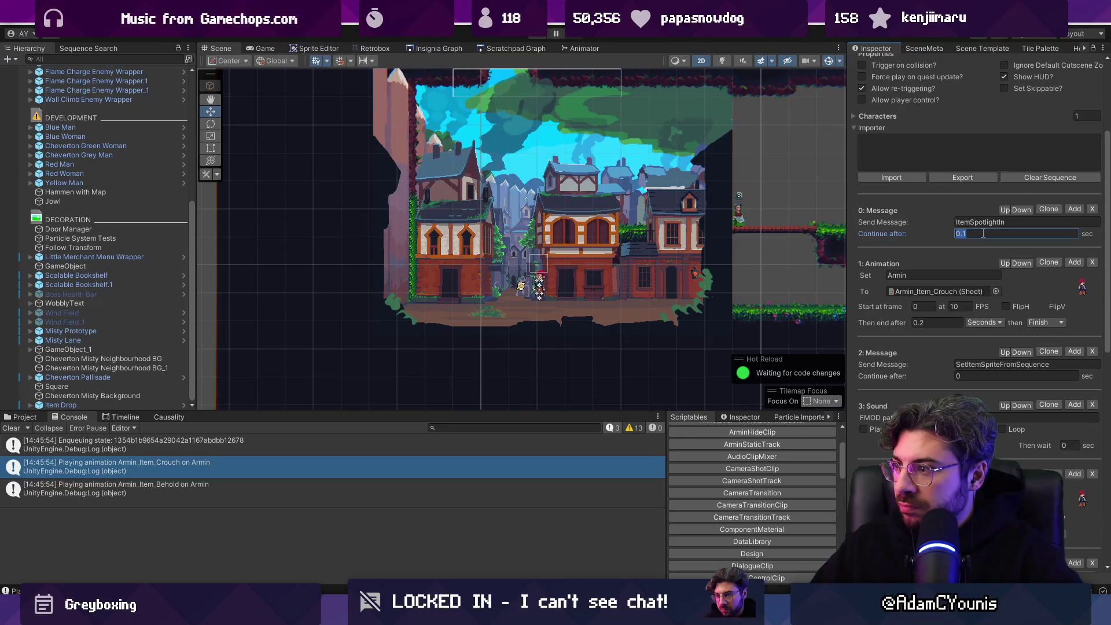
{"action": "type", "text": "0.3"}
Step: Keep 1 Frames and set 'Continue after' back to 0.3, playtesting the restored timing
{"action": "left_click", "coordinate": [541, 34]}
{"action": "left_click", "coordinate": [542, 36]}
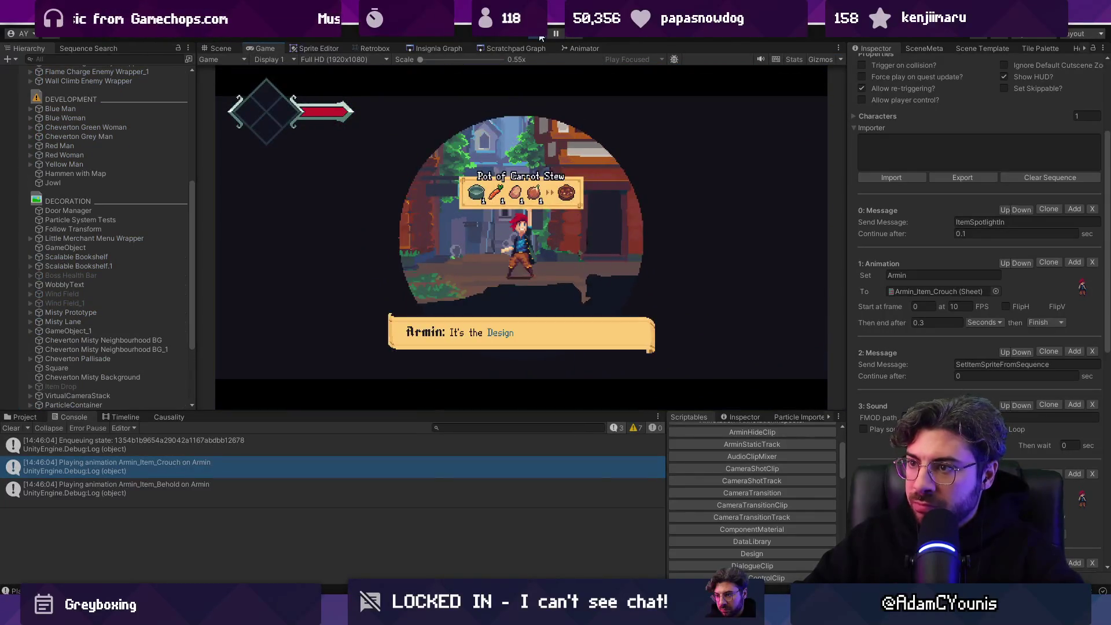
{"action": "left_click", "coordinate": [541, 36]}
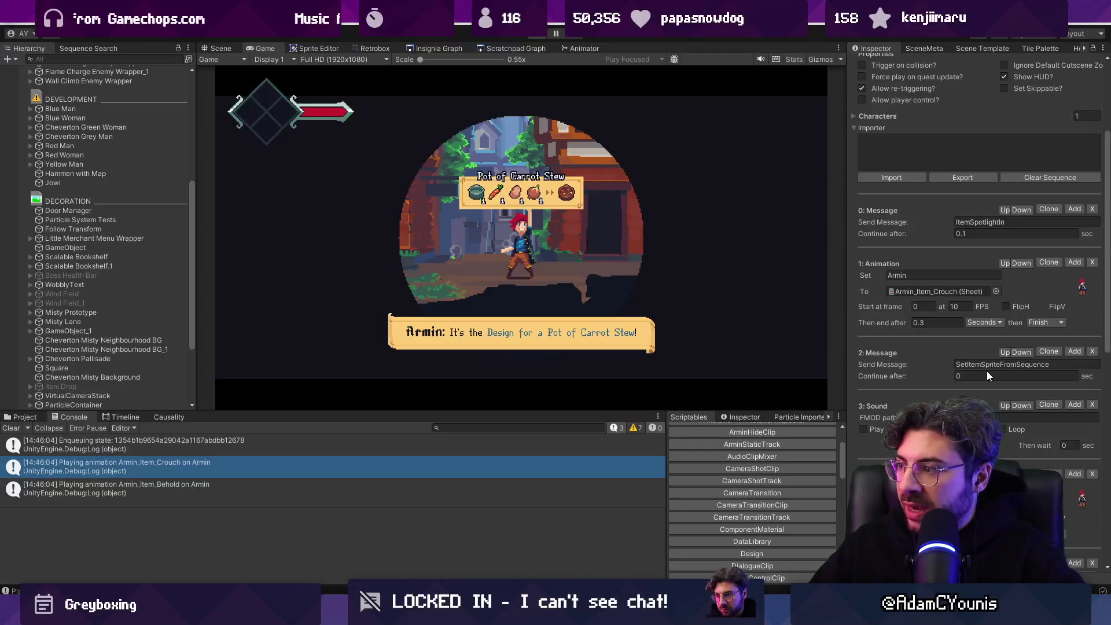
{"action": "type", "text": ".3"}
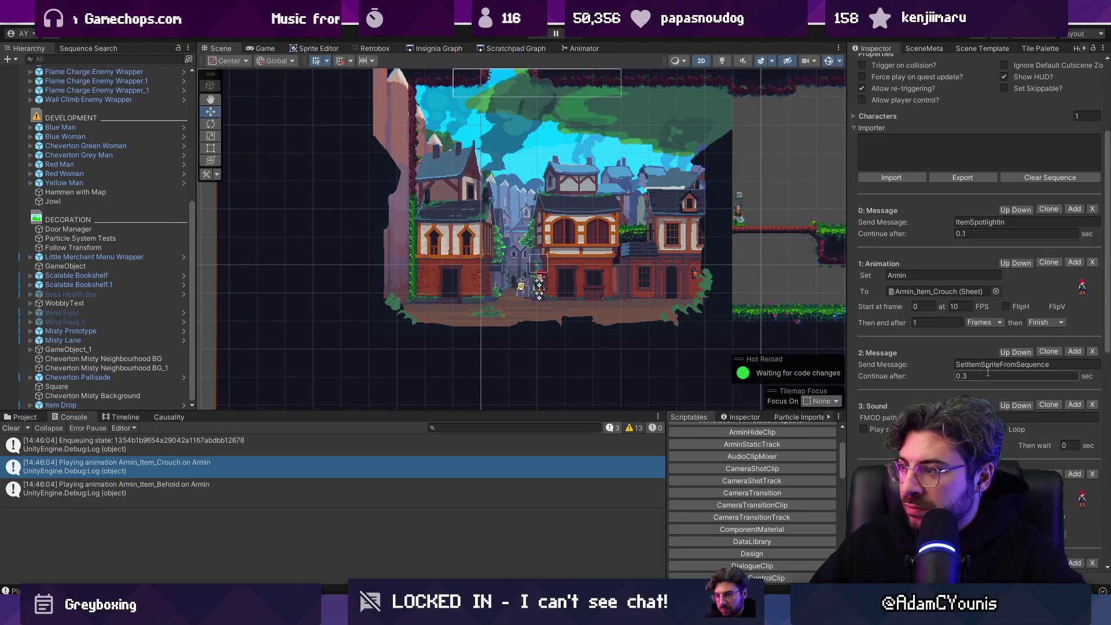
{"action": "left_click", "coordinate": [545, 36]}
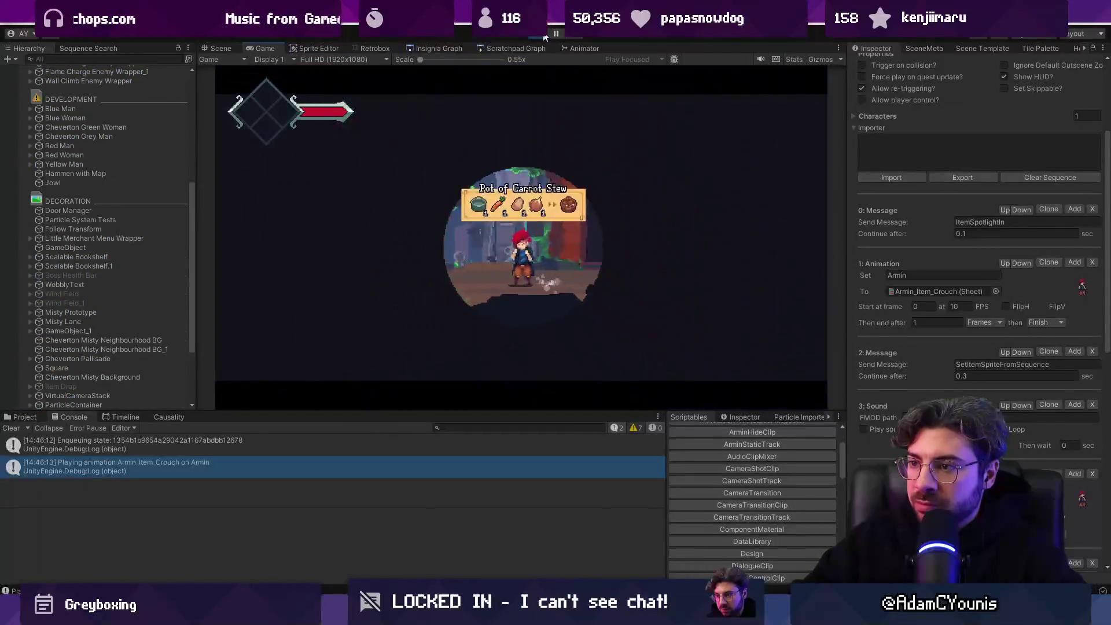
{"action": "left_click", "coordinate": [545, 36]}
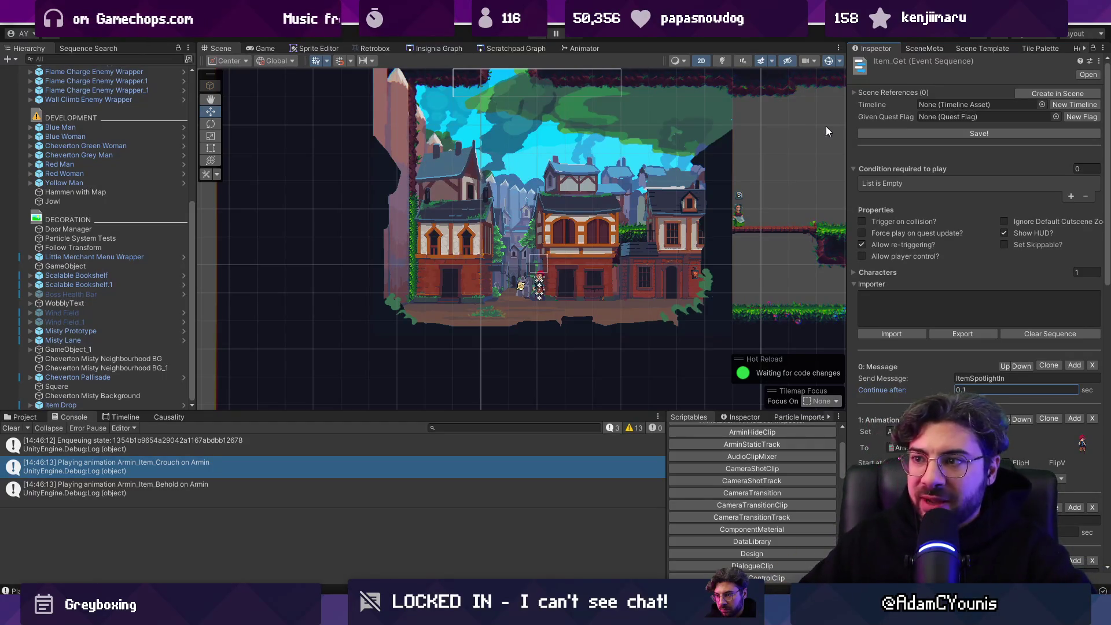
Step: Deactivate the Misty Prototype town backdrop object in the Inspector
{"action": "left_click", "coordinate": [437, 279]}
{"action": "left_click", "coordinate": [140, 333]}
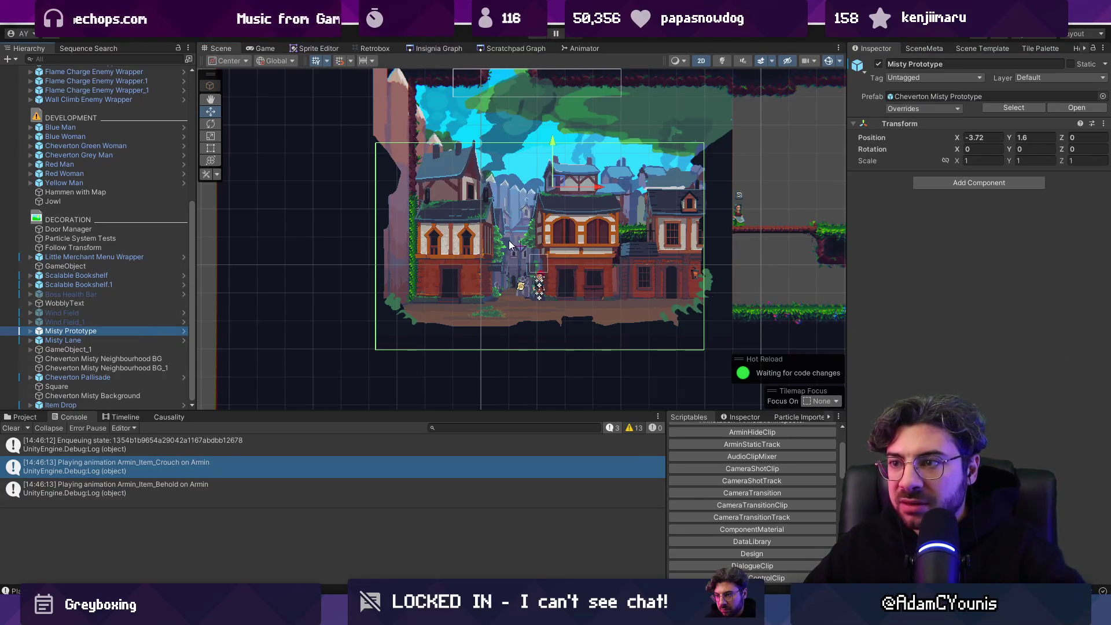
{"action": "left_click", "coordinate": [876, 66]}
{"action": "left_click", "coordinate": [880, 64]}
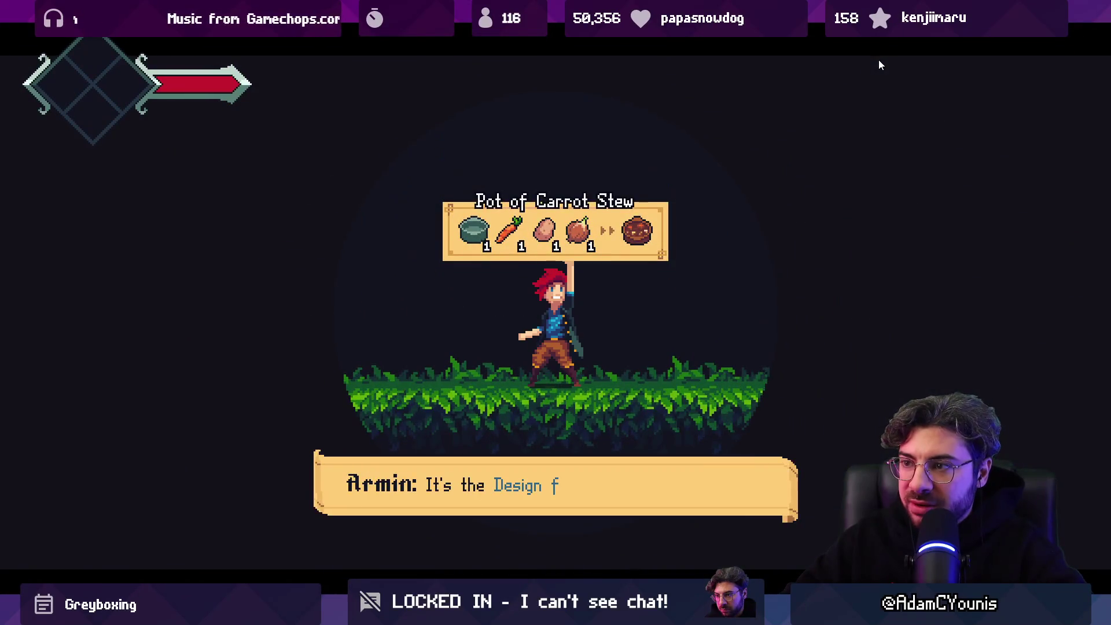
Step: Playtest Armin running and jumping right through the level, then exit Play and save the Insignia Graph
{"action": "key", "text": "Return"}
{"action": "key", "text": "Right"}
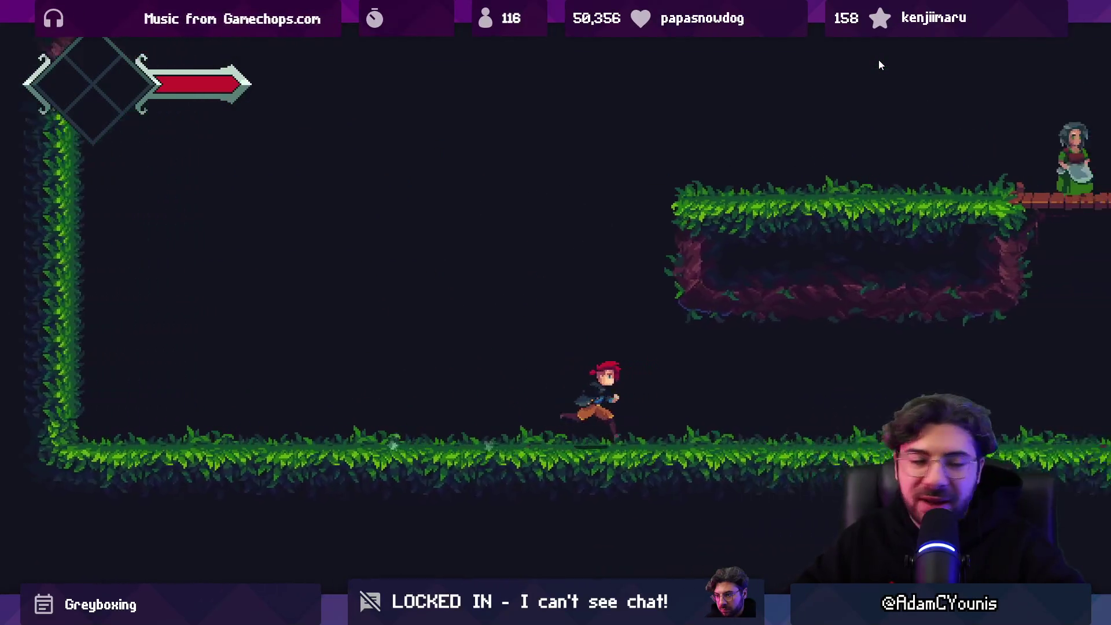
{"action": "key", "text": "space"}
{"action": "key", "text": "Right"}
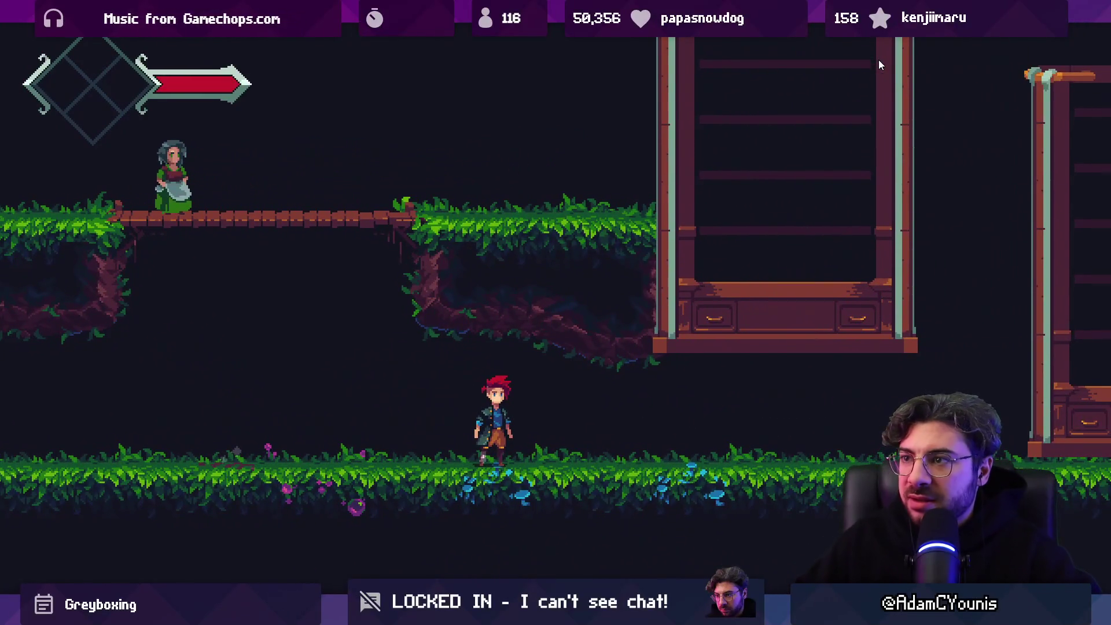
{"action": "key", "text": "ctrl+p"}
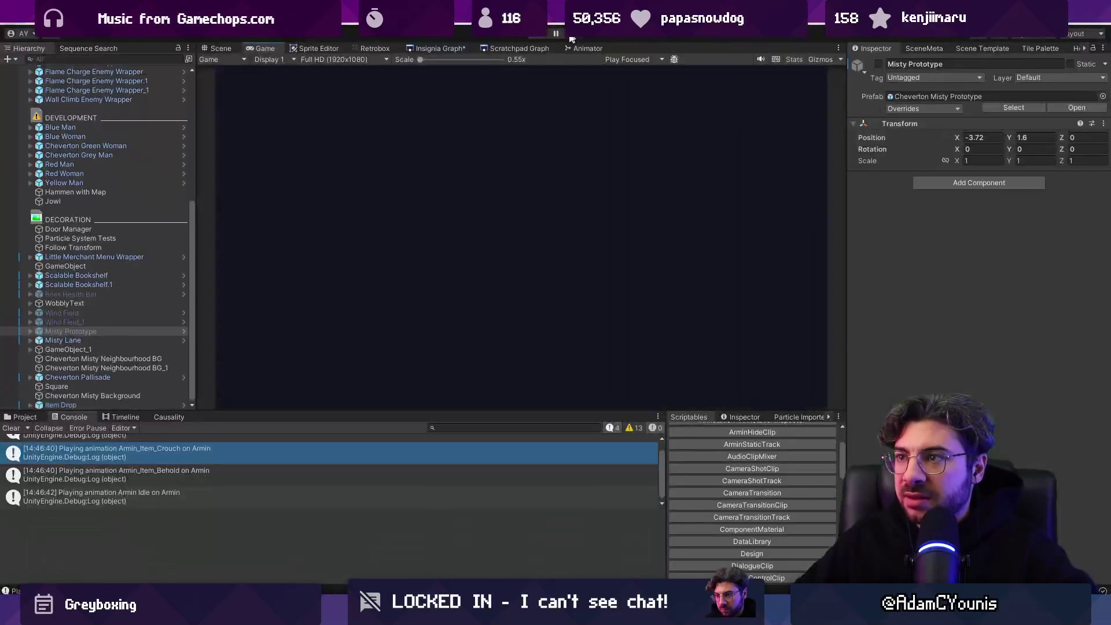
{"action": "key", "text": "ctrl+s"}
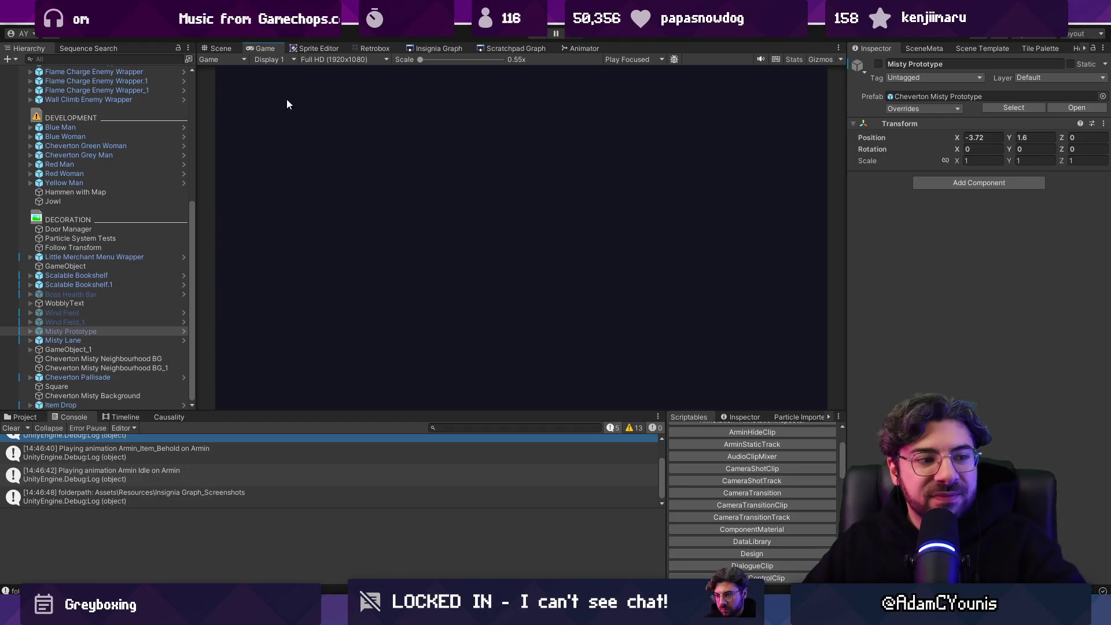
{"action": "left_click", "coordinate": [220, 48]}
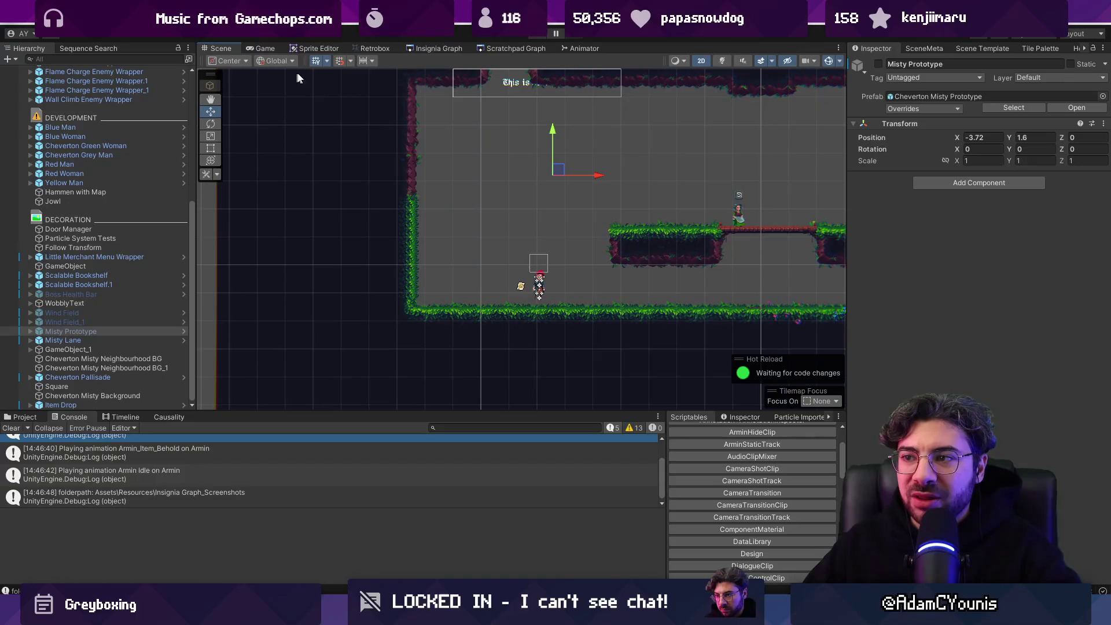
Step: Clear the Console and zoom and pan the Insignia Graph toward the Naso nodes
{"action": "left_click", "coordinate": [441, 50]}
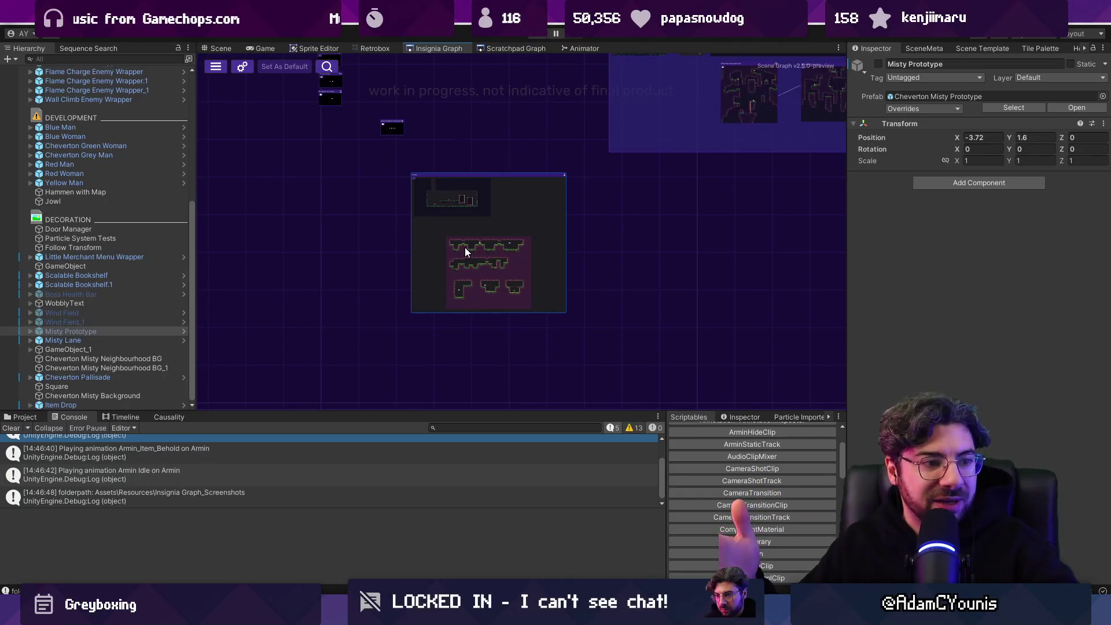
{"action": "scroll", "coordinate": [525, 283], "scroll_direction": "down", "scroll_amount": 3}
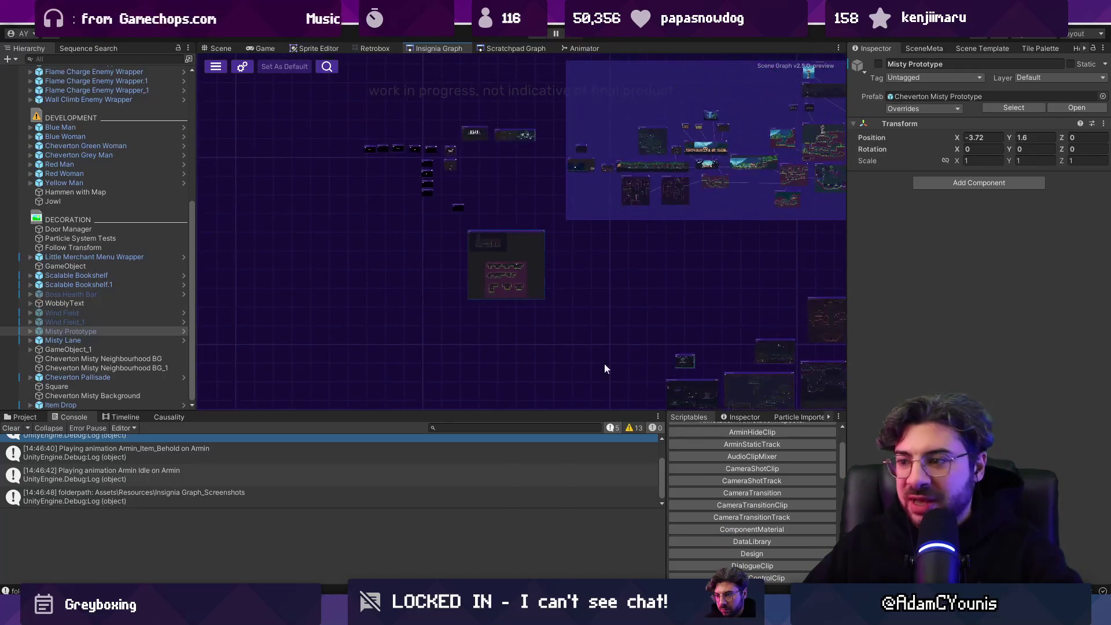
{"action": "left_click", "coordinate": [11, 428]}
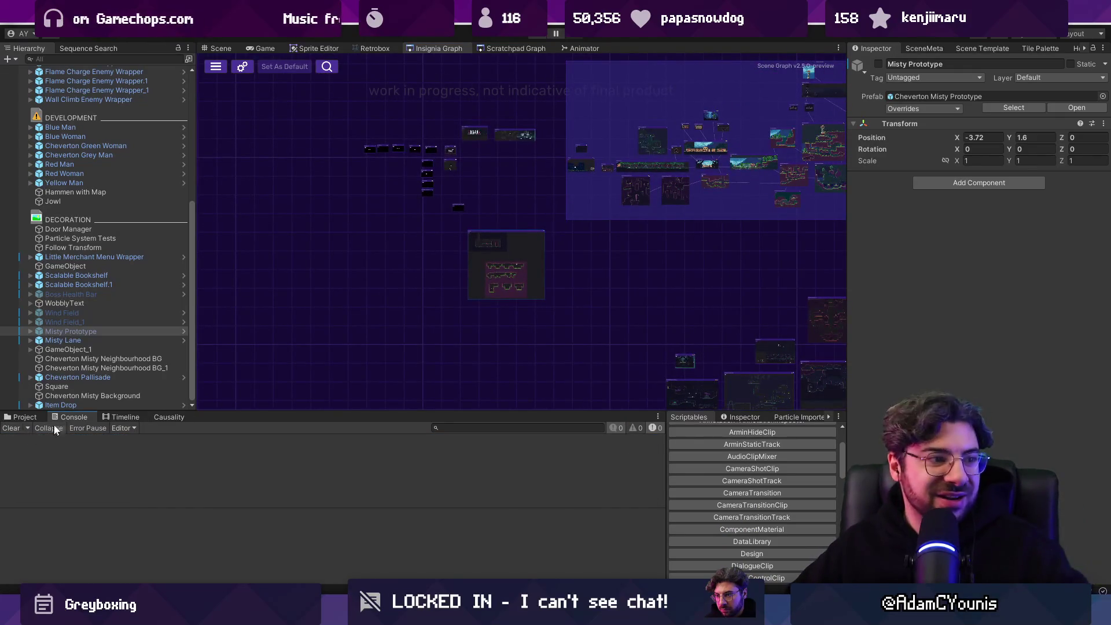
{"action": "scroll", "coordinate": [444, 188], "scroll_direction": "down", "scroll_amount": 2}
{"action": "left_click_drag", "start_coordinate": [488, 242], "coordinate": [432, 240]}
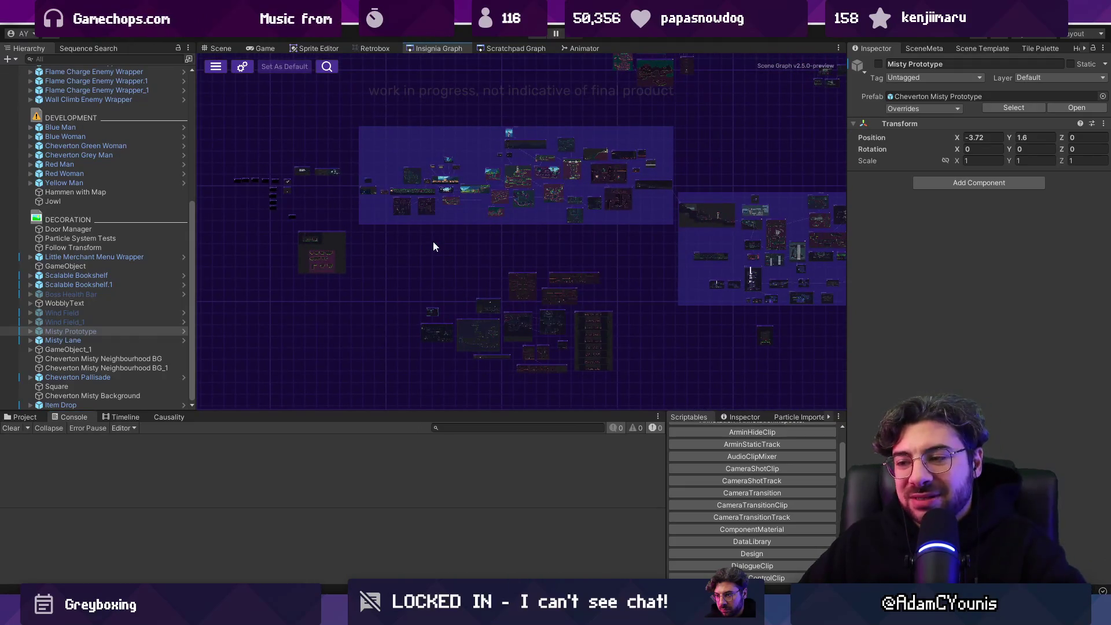
{"action": "scroll", "coordinate": [529, 330], "scroll_direction": "up", "scroll_amount": 3}
{"action": "scroll", "coordinate": [663, 260], "scroll_direction": "down", "scroll_amount": 2}
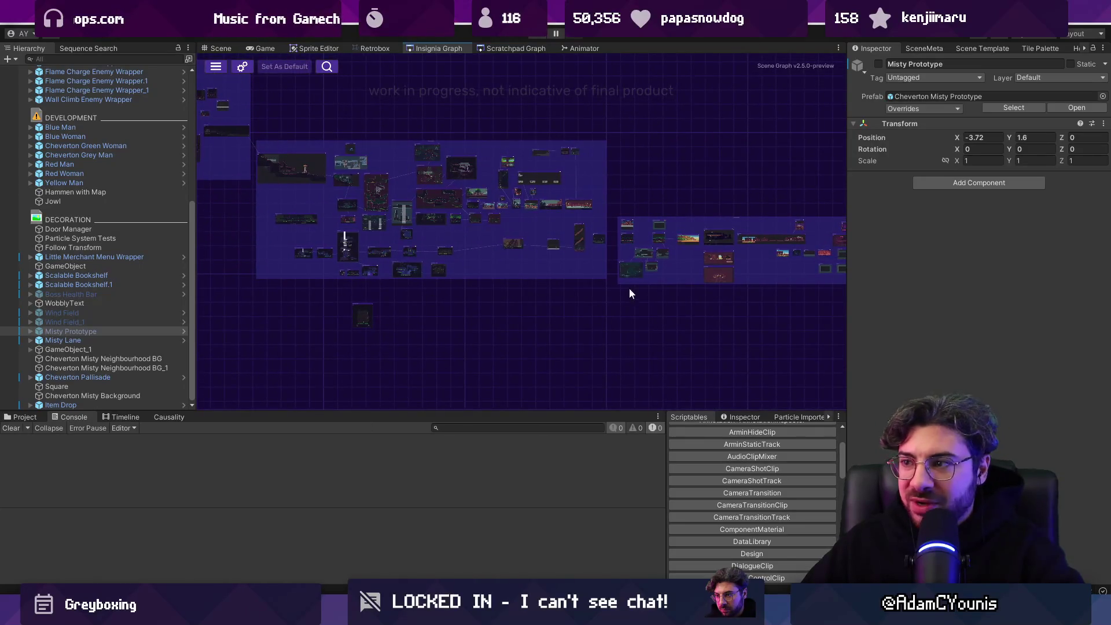
{"action": "scroll", "coordinate": [628, 289], "scroll_direction": "up", "scroll_amount": 5}
{"action": "scroll", "coordinate": [452, 186], "scroll_direction": "up", "scroll_amount": 3}
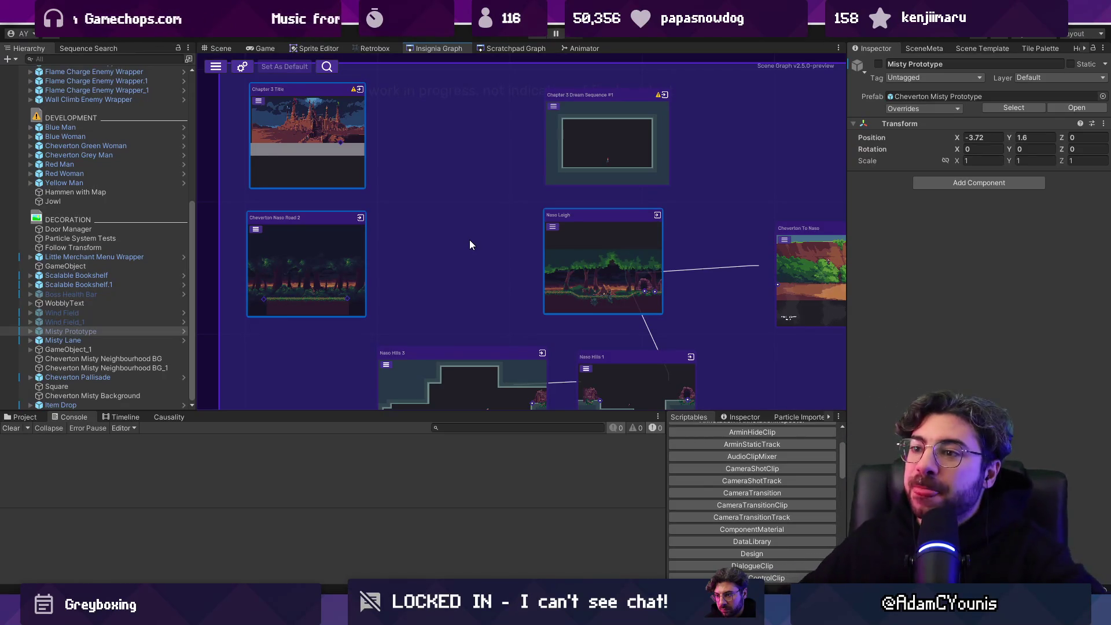
Step: Shift the Naso Hills 3 and Naso Hills 1 nodes to the right in the graph
{"action": "left_click_drag", "start_coordinate": [327, 249], "coordinate": [329, 248]}
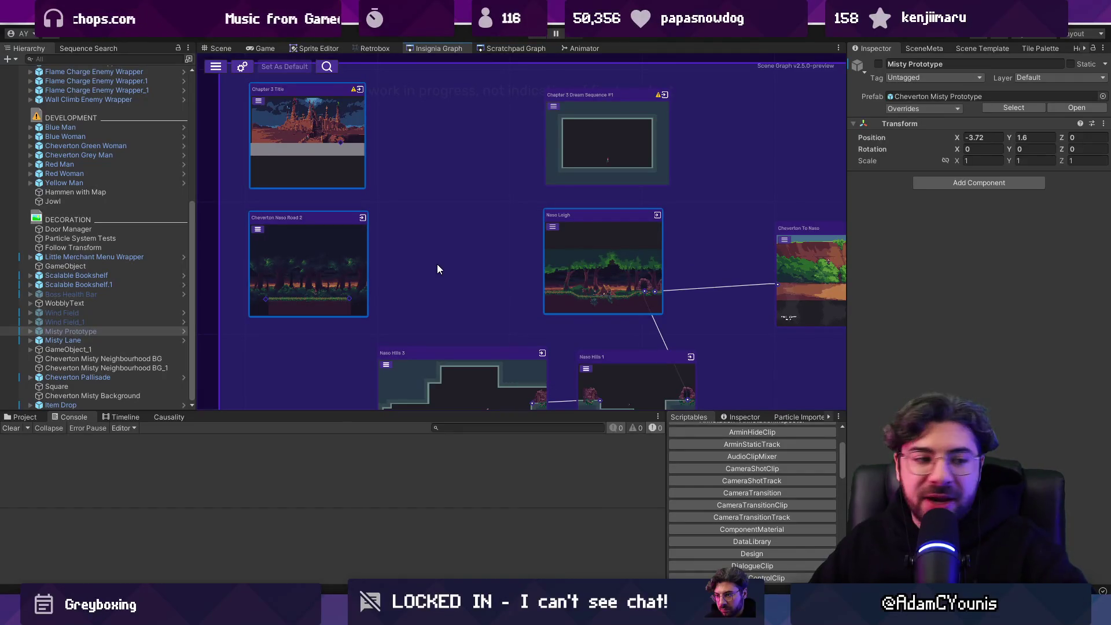
{"action": "scroll", "coordinate": [463, 295], "scroll_direction": "down", "scroll_amount": 5}
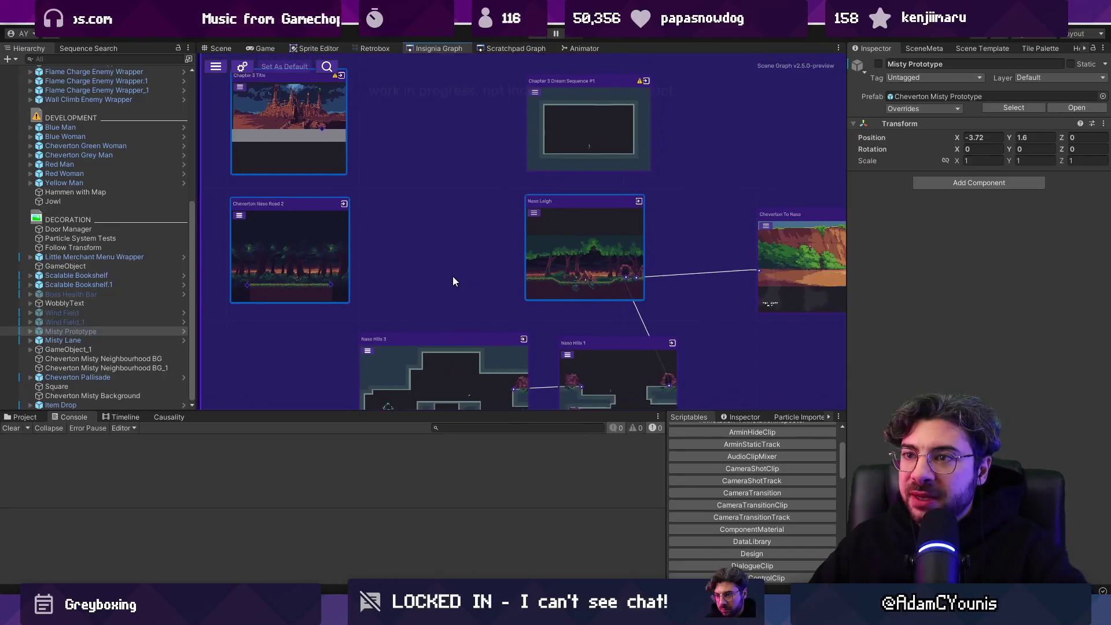
{"action": "scroll", "coordinate": [543, 251], "scroll_direction": "down", "scroll_amount": 2}
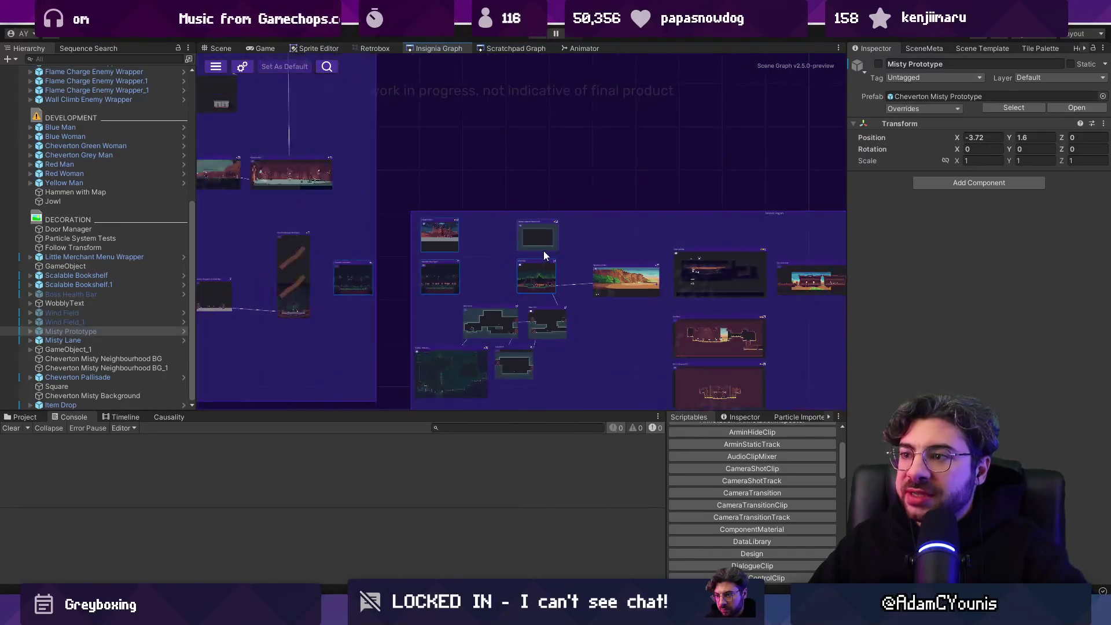
{"action": "scroll", "coordinate": [491, 276], "scroll_direction": "up", "scroll_amount": 4}
{"action": "left_click_drag", "start_coordinate": [487, 275], "coordinate": [386, 224]}
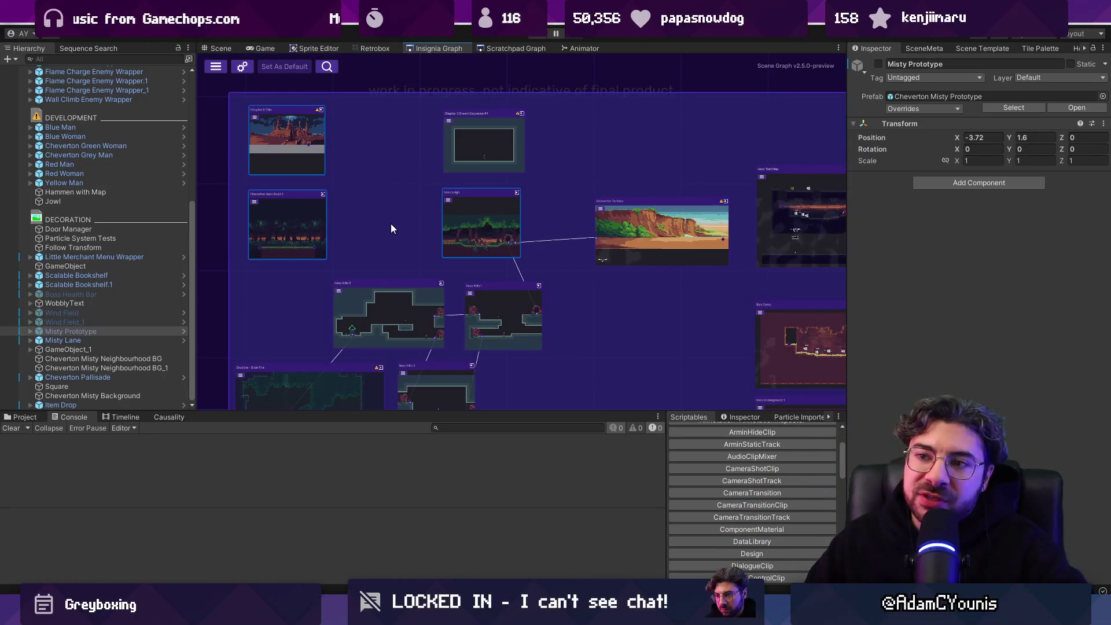
{"action": "left_click_drag", "start_coordinate": [487, 293], "coordinate": [478, 288]}
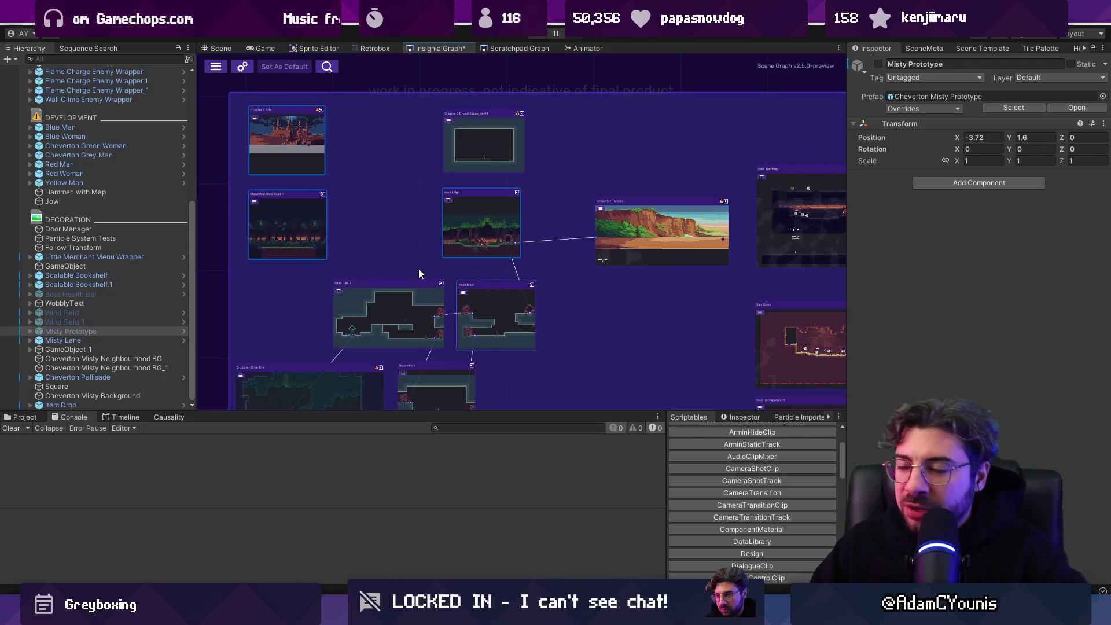
{"action": "scroll", "coordinate": [418, 269], "scroll_direction": "up", "scroll_amount": 3}
{"action": "left_click_drag", "start_coordinate": [565, 278], "coordinate": [573, 279]}
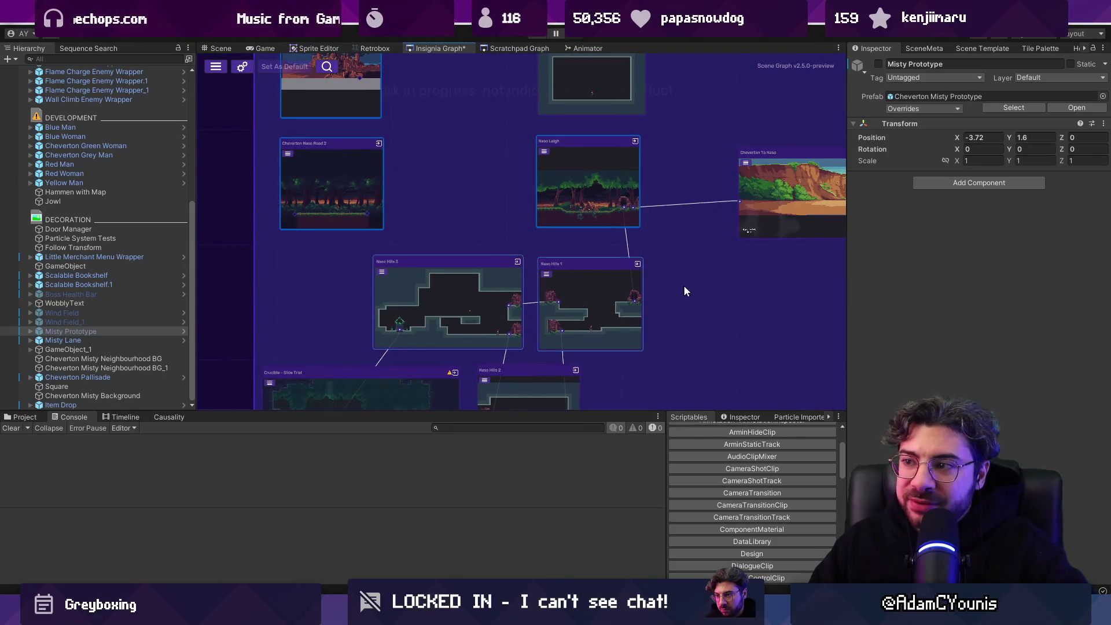
{"action": "left_click_drag", "start_coordinate": [644, 320], "coordinate": [628, 273]}
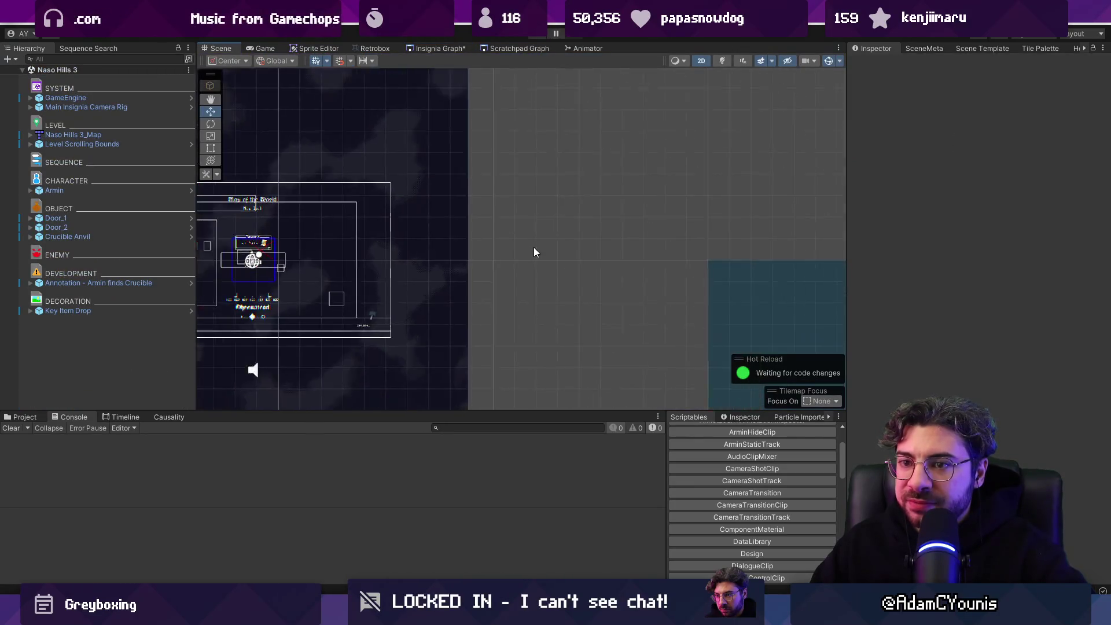
Step: Open the Naso Leigh scene from the Insignia Graph near Cheverton To Naso
{"action": "left_click", "coordinate": [494, 48]}
{"action": "left_click", "coordinate": [430, 48]}
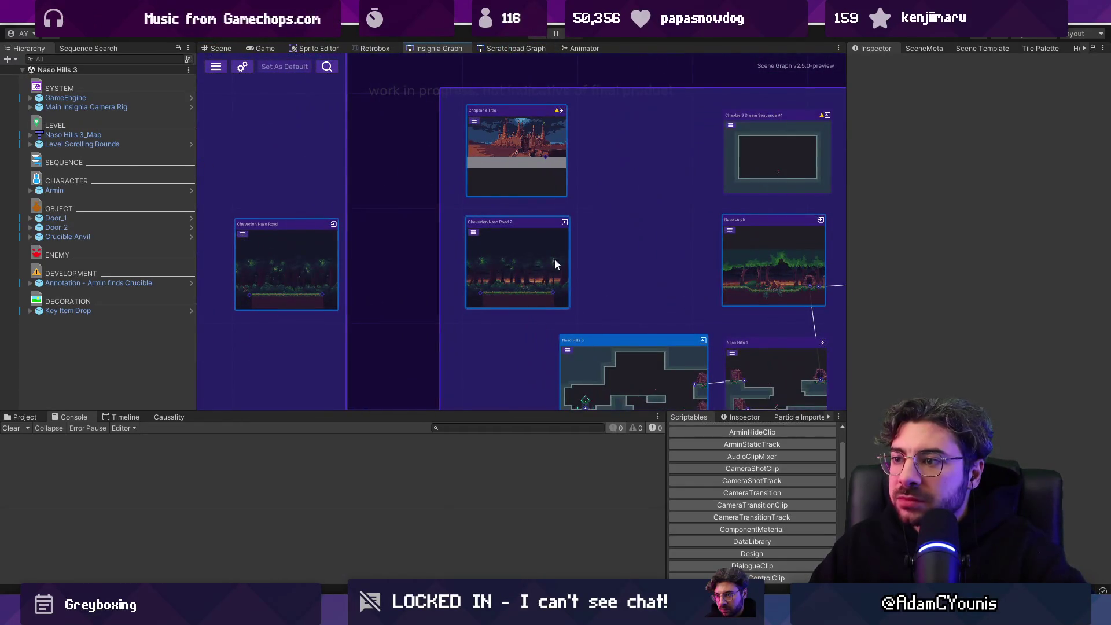
{"action": "left_click_drag", "start_coordinate": [754, 254], "coordinate": [517, 222]}
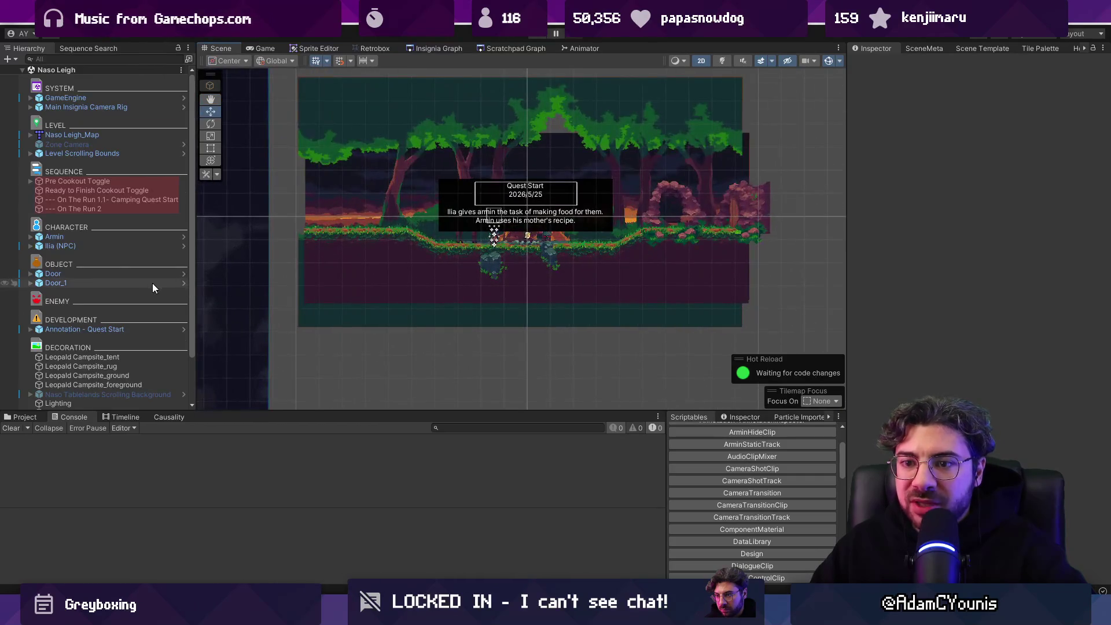
{"action": "scroll", "coordinate": [151, 283], "scroll_direction": "down", "scroll_amount": 3}
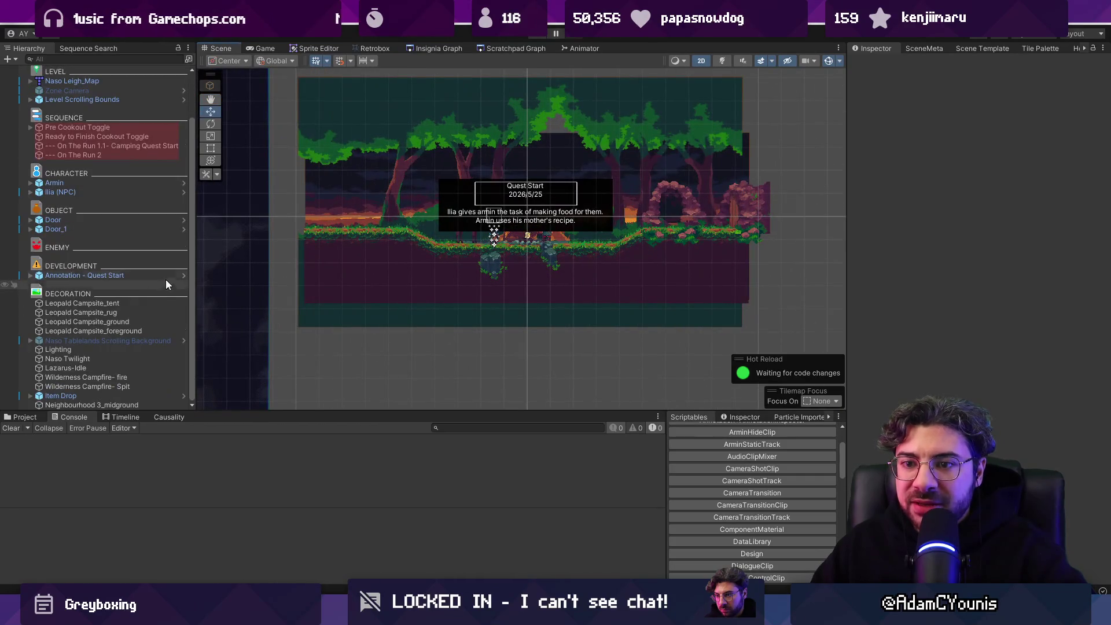
Step: Switch Naso Leigh's Lighting object from Night to Early Morning and start Play
{"action": "left_click", "coordinate": [113, 350]}
{"action": "left_click", "coordinate": [874, 149]}
{"action": "left_click", "coordinate": [1102, 173]}
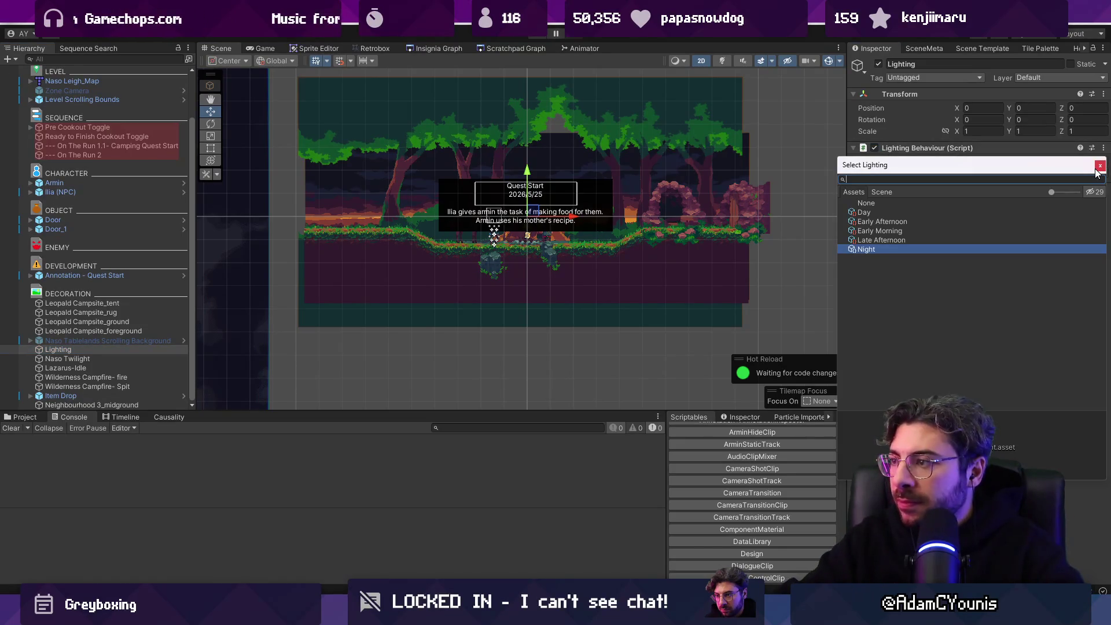
{"action": "key", "text": "Up"}
{"action": "key", "text": "Up"}
{"action": "key", "text": "Up"}
{"action": "key", "text": "Down"}
{"action": "left_click", "coordinate": [1097, 170]}
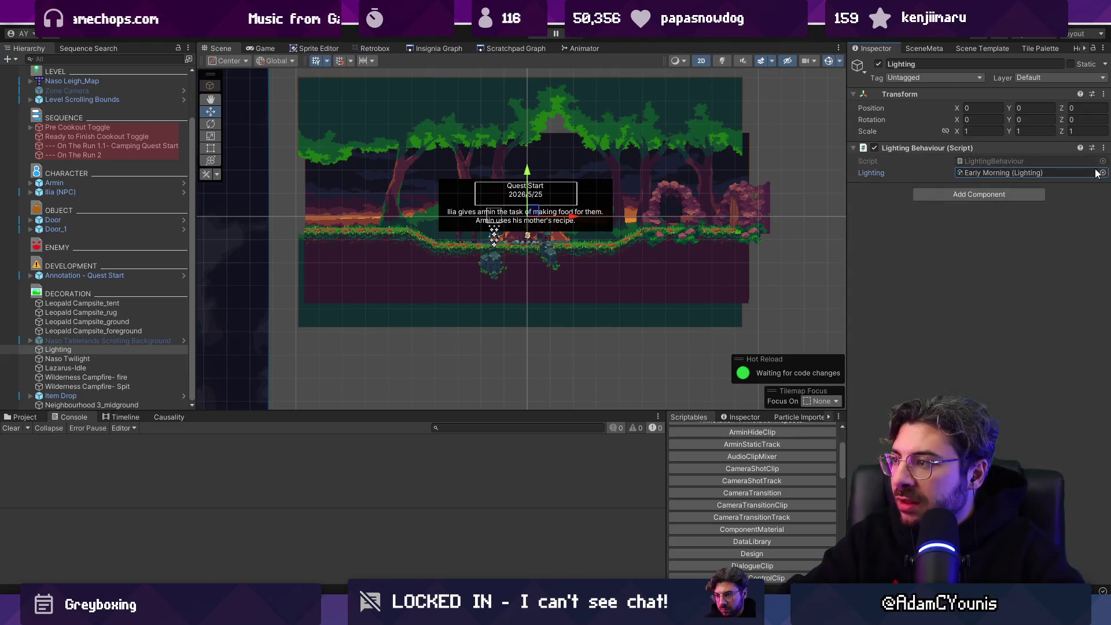
{"action": "key", "text": "ctrl+p"}
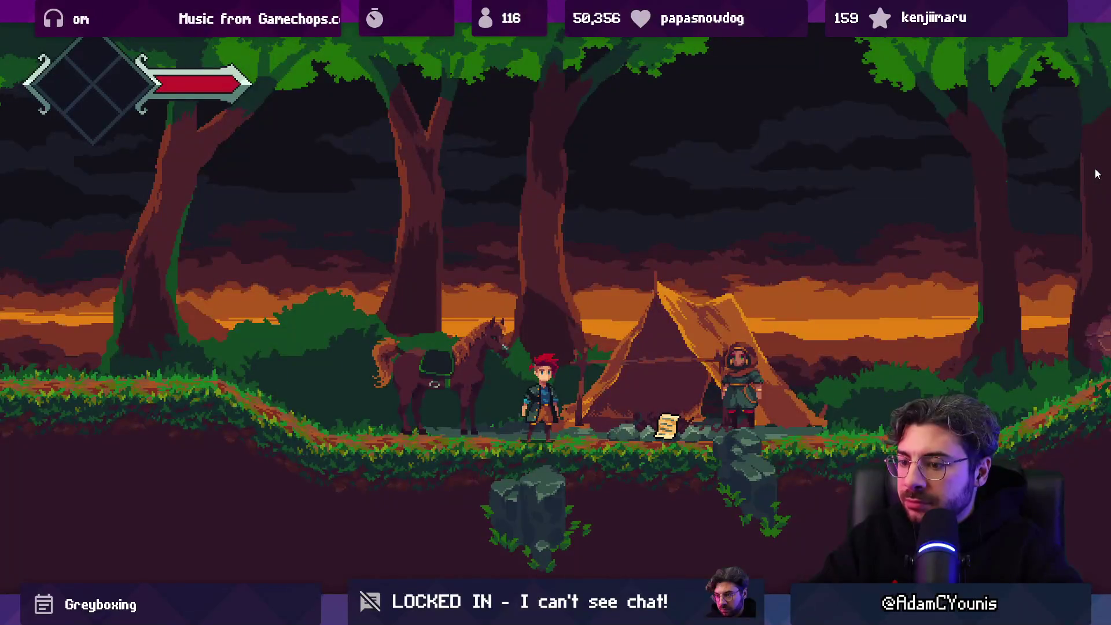
Step: Leave the maximized Game view, open Cheverton Naso Road 2 saving changes, and play it
{"action": "key", "text": "shift+space"}
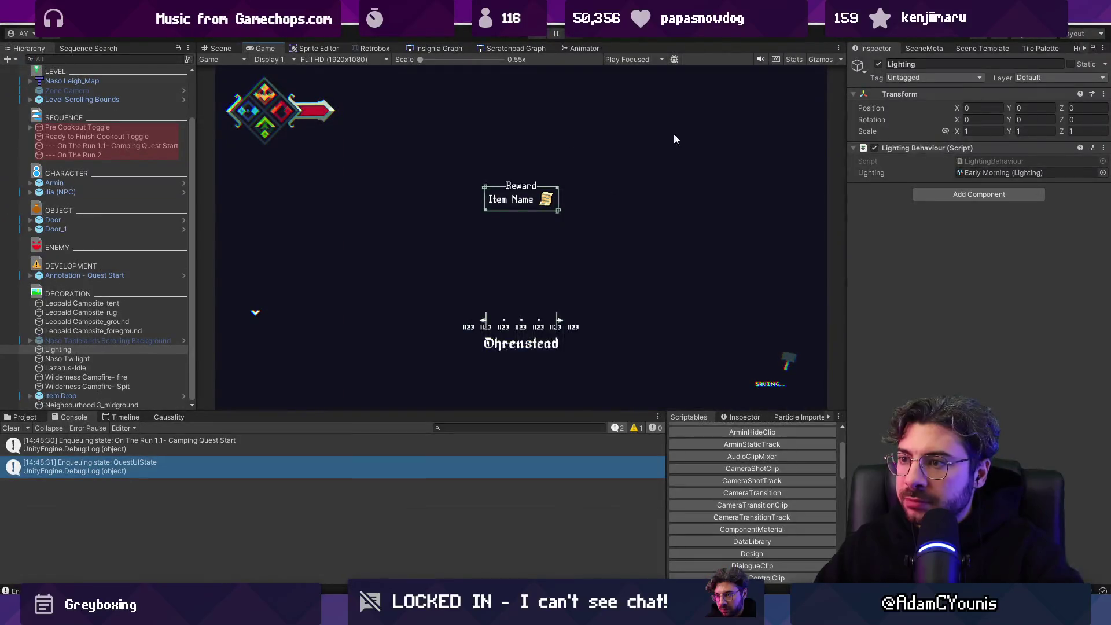
{"action": "left_click", "coordinate": [442, 48]}
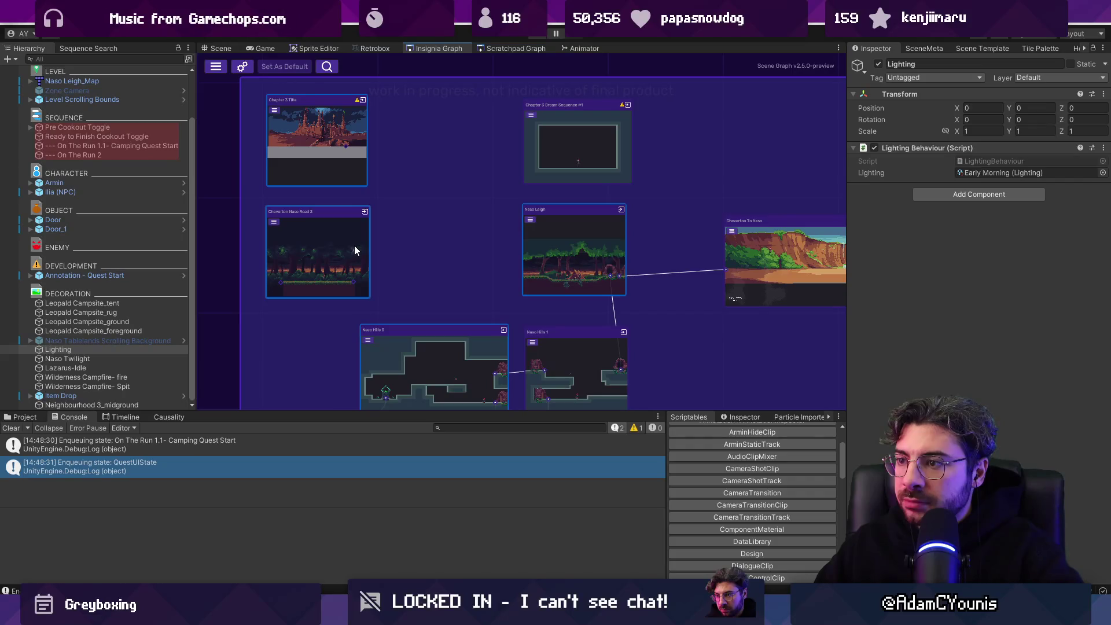
{"action": "double_click", "coordinate": [345, 246]}
{"action": "key", "text": "Return"}
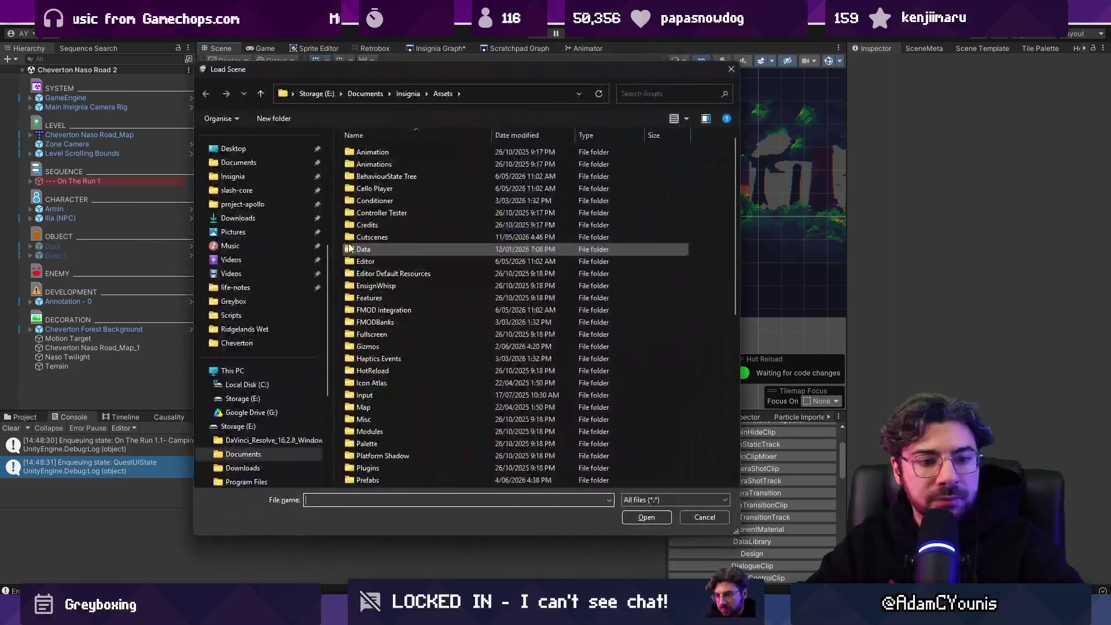
{"action": "key", "text": "Escape"}
{"action": "key", "text": "ctrl+p"}
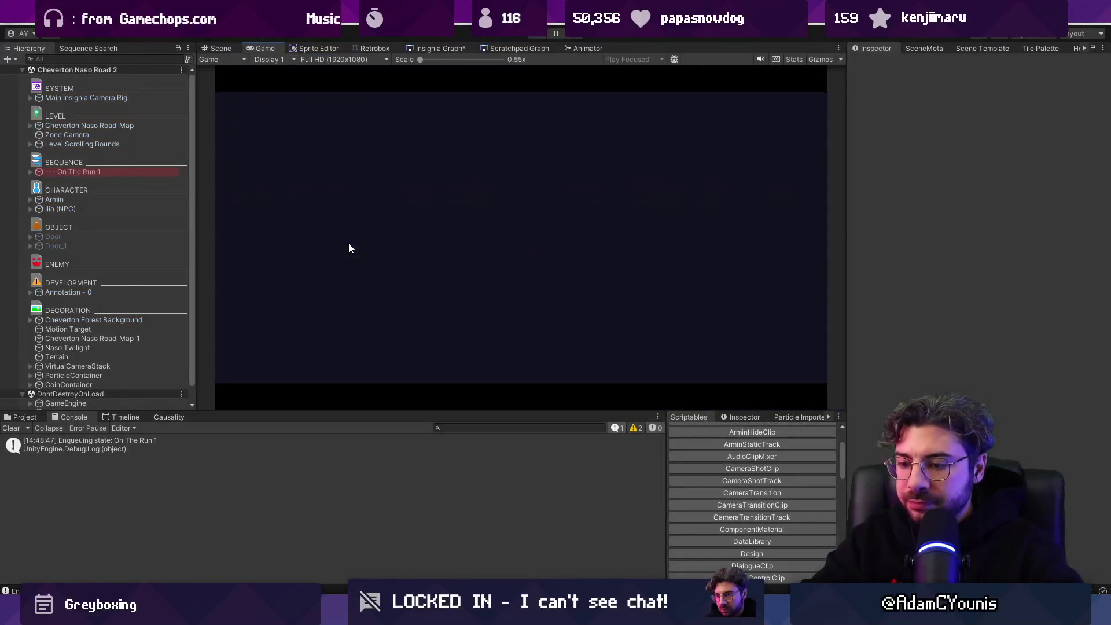
Step: Play from the forest horseback ride into Naso Leigh's Camping Cookout quest, then stop
{"action": "key", "text": "ctrl+p"}
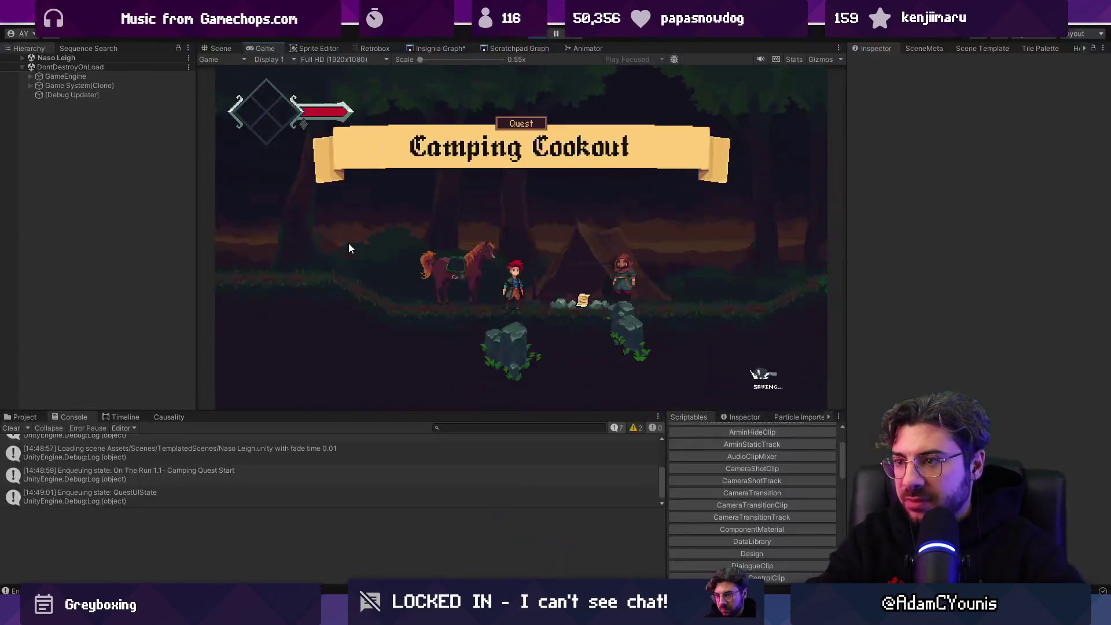
{"action": "key", "text": "ctrl+p"}
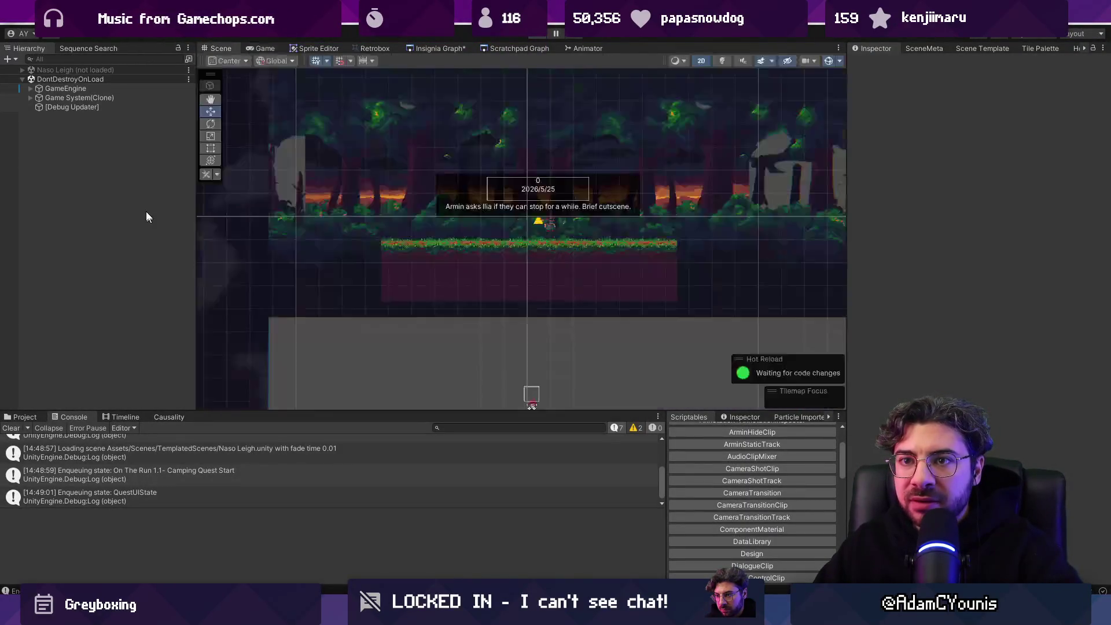
Step: Inspect the On The Run 1 Timeline and its cutscene camera, then reopen Naso Leigh
{"action": "left_click", "coordinate": [110, 181]}
{"action": "left_click", "coordinate": [30, 181]}
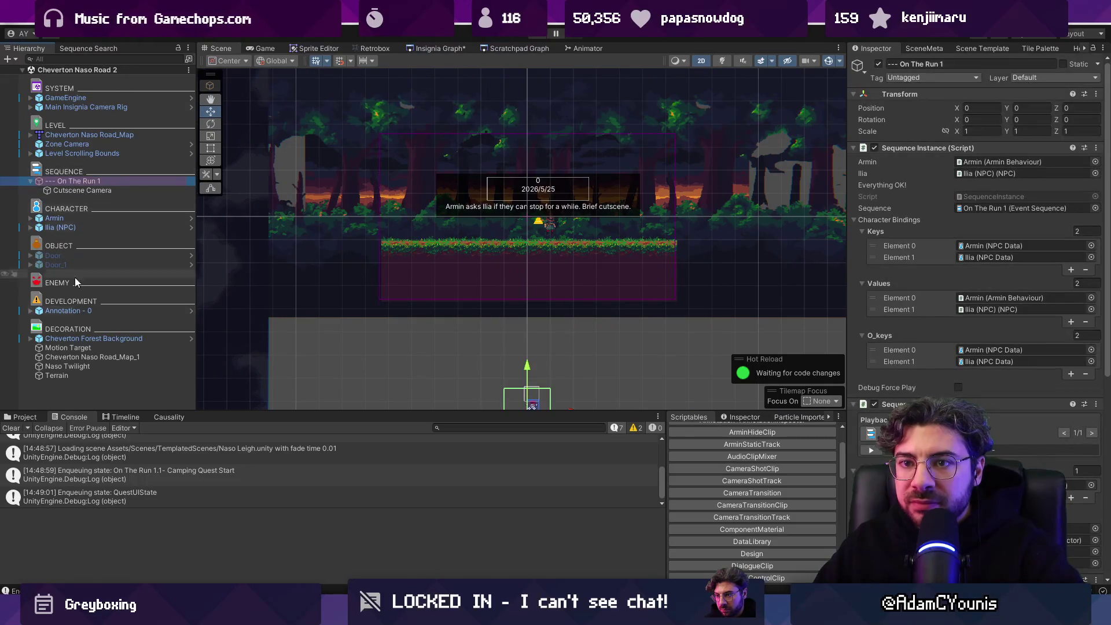
{"action": "left_click", "coordinate": [134, 419]}
{"action": "left_click", "coordinate": [101, 189]}
{"action": "left_click", "coordinate": [99, 182]}
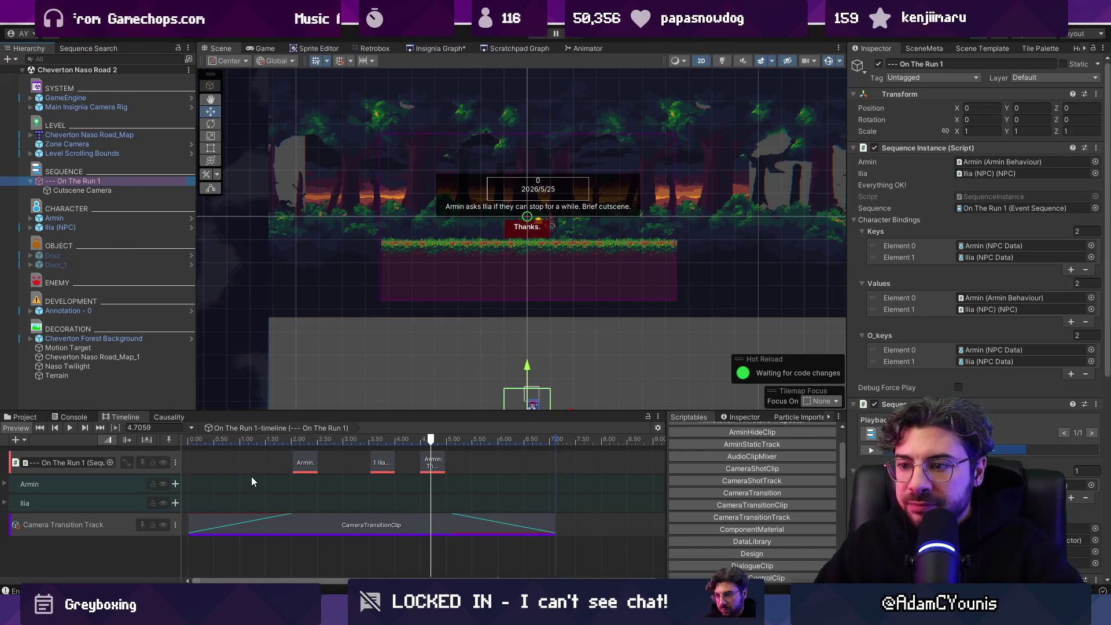
{"action": "left_click", "coordinate": [437, 48]}
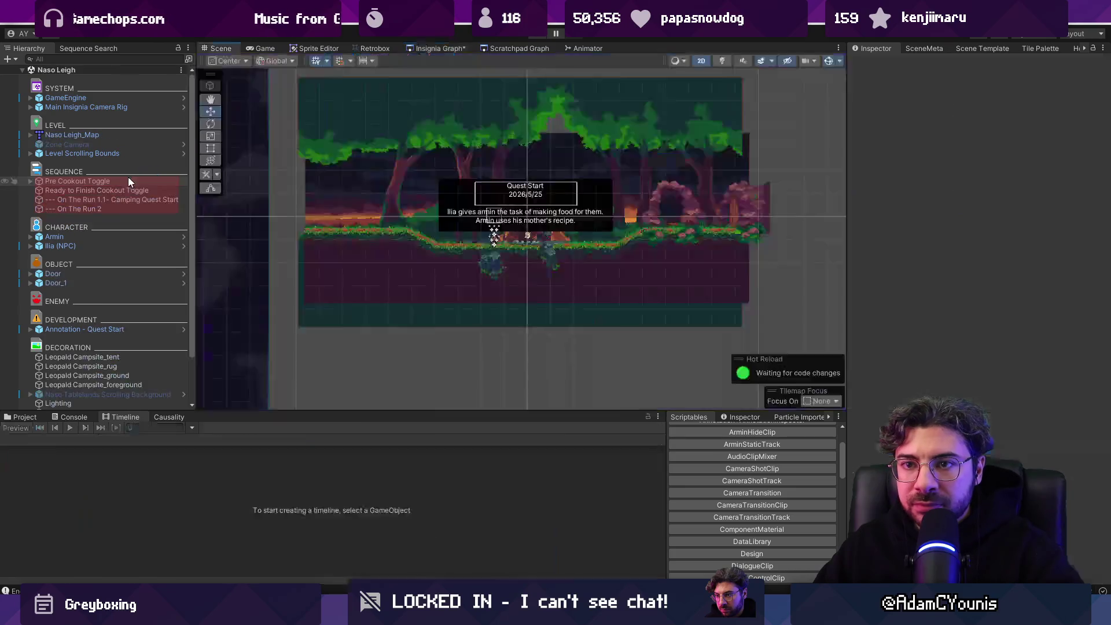
{"action": "left_click", "coordinate": [123, 180]}
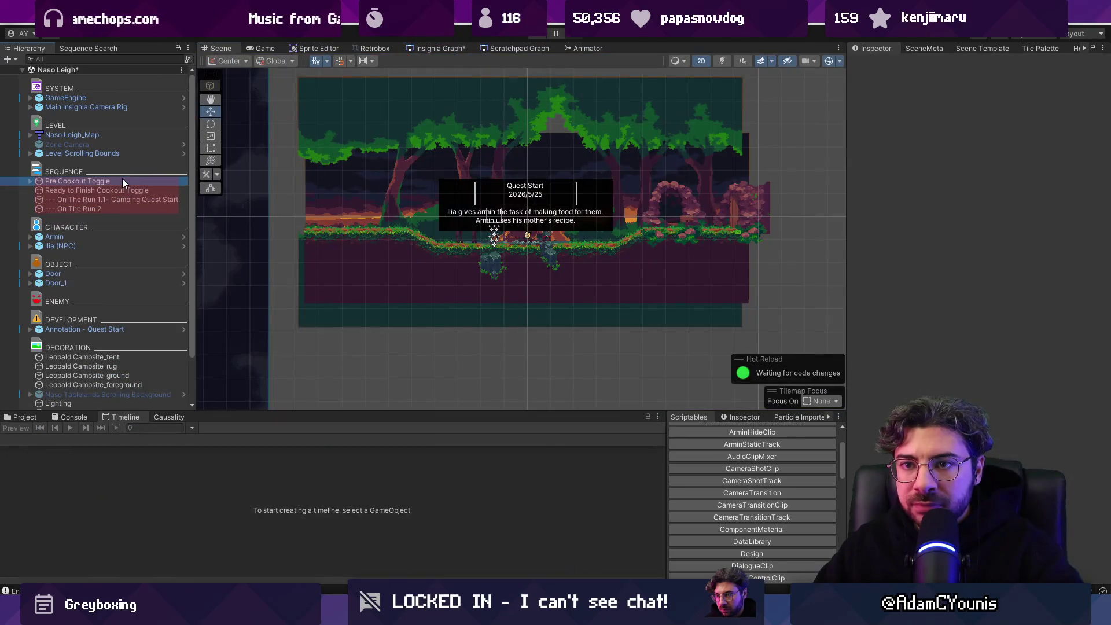
Step: Open the On The Run 1.1 - Camping Quest Start event sequence asset
{"action": "left_click", "coordinate": [51, 190]}
{"action": "left_click", "coordinate": [58, 200]}
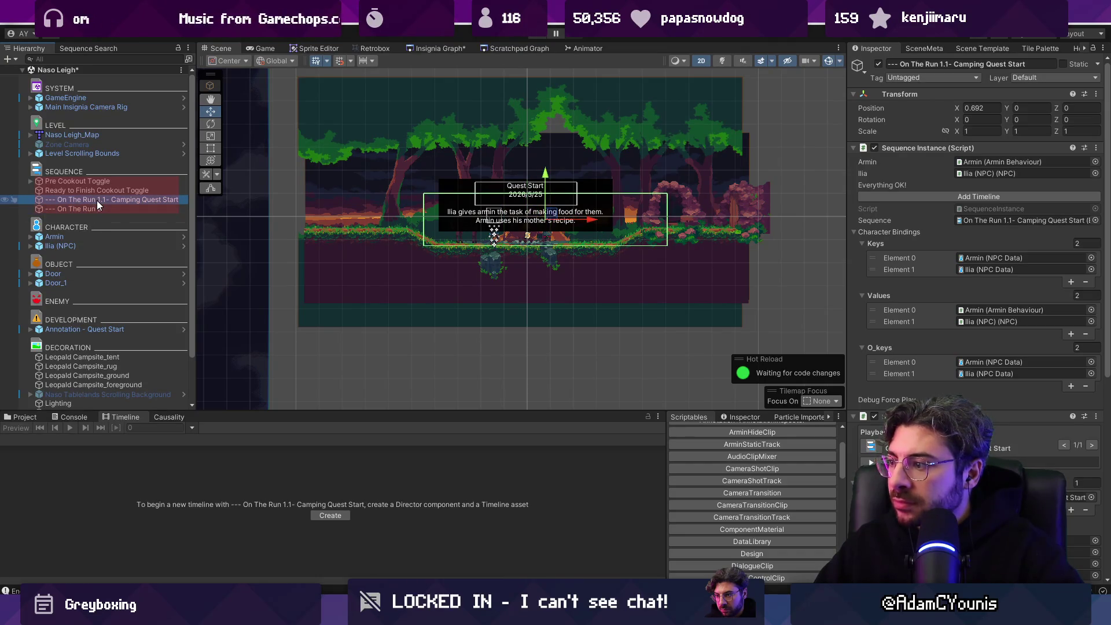
{"action": "double_click", "coordinate": [886, 448]}
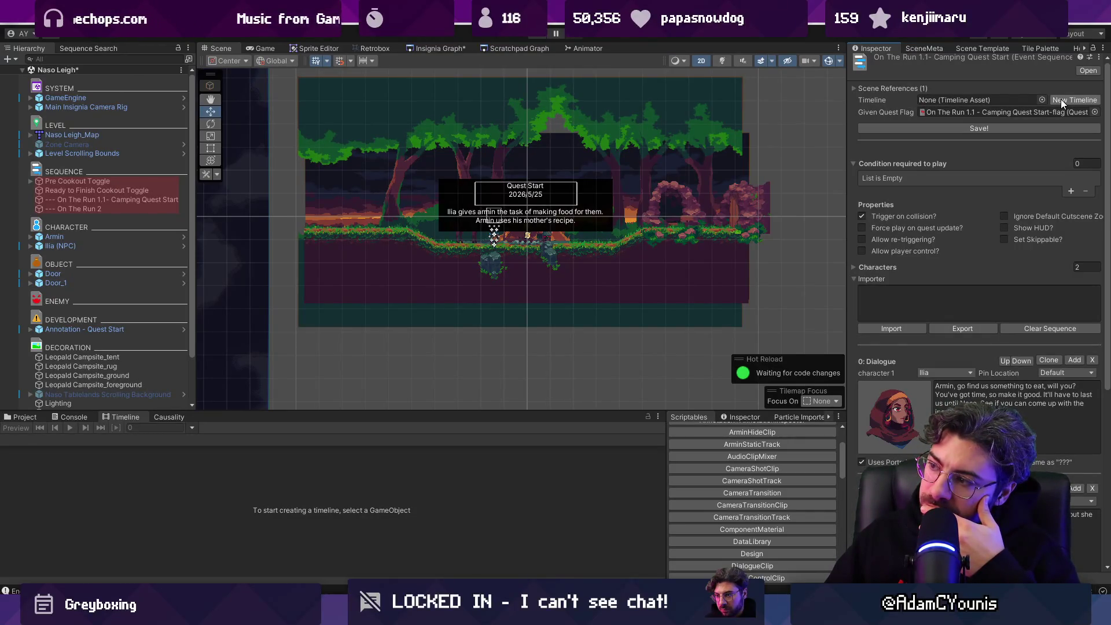
Step: Show the Insignia scene graph and pan to the Naso Leigh node
{"action": "scroll", "coordinate": [987, 339], "scroll_direction": "down", "scroll_amount": 5}
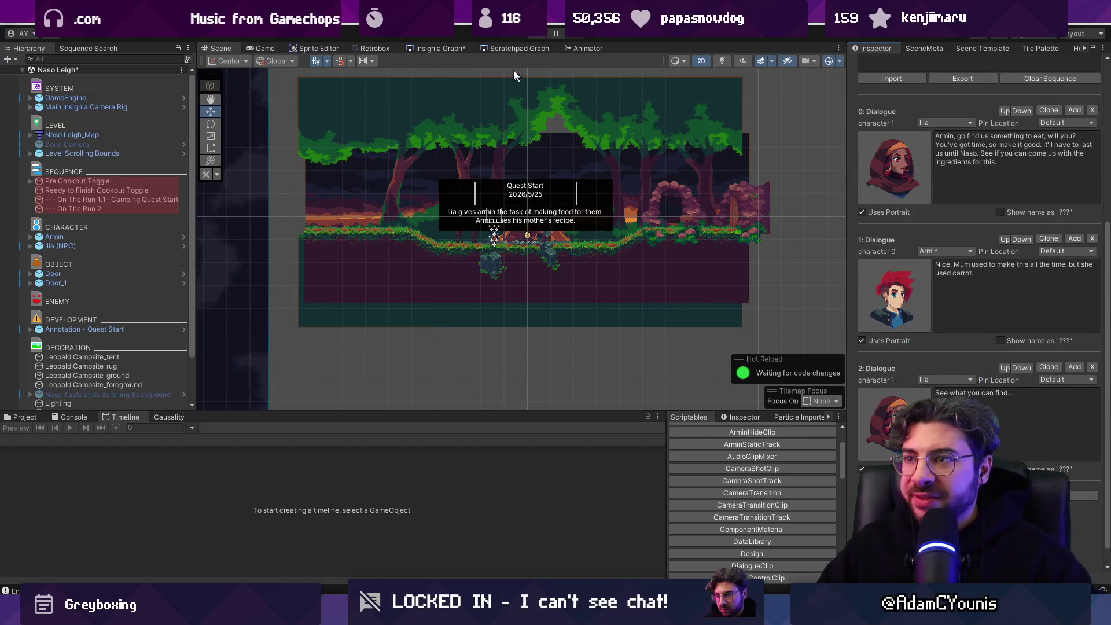
{"action": "left_click", "coordinate": [440, 49]}
{"action": "left_click_drag", "start_coordinate": [577, 220], "coordinate": [483, 149]}
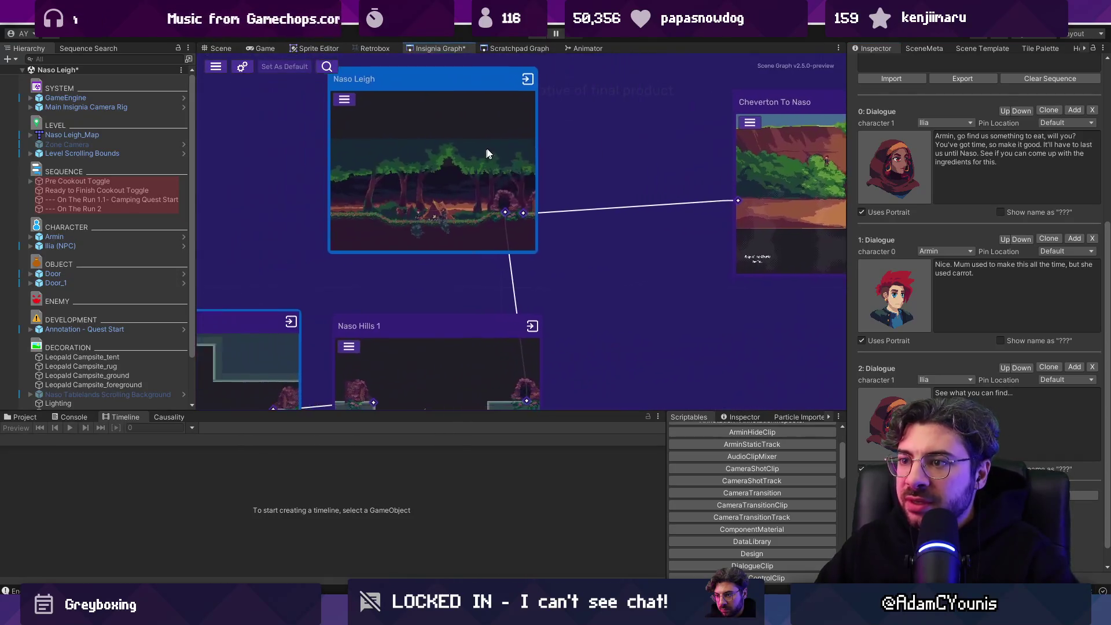
Step: Open the Naso Leigh scene from its graph node, saving modified scenes, and start Play mode
{"action": "double_click", "coordinate": [471, 143]}
{"action": "left_click", "coordinate": [555, 329]}
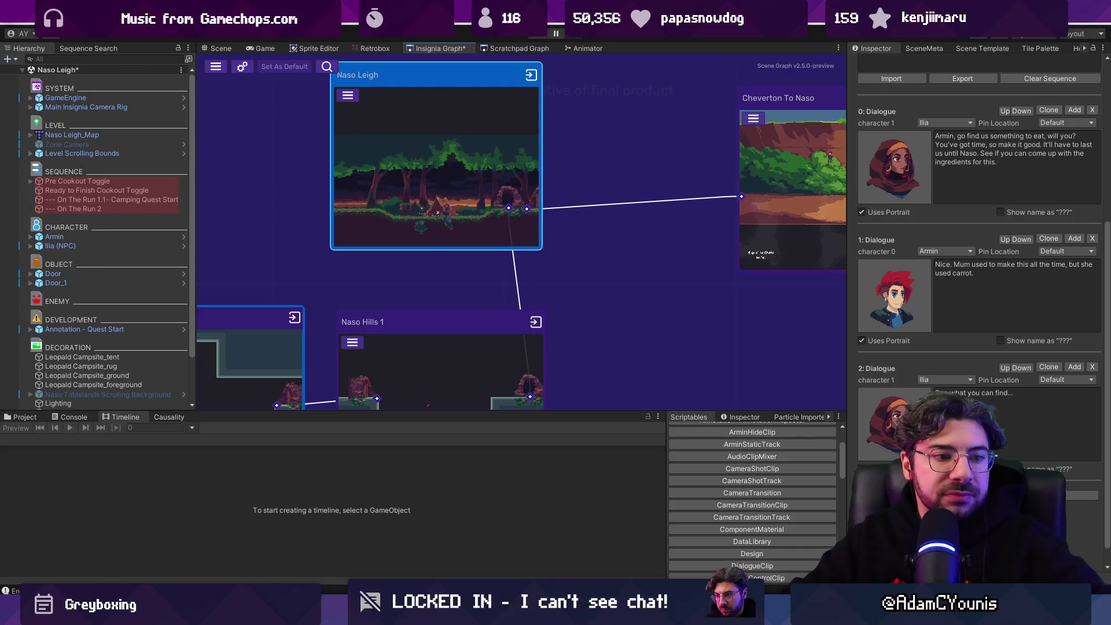
{"action": "left_click", "coordinate": [543, 36]}
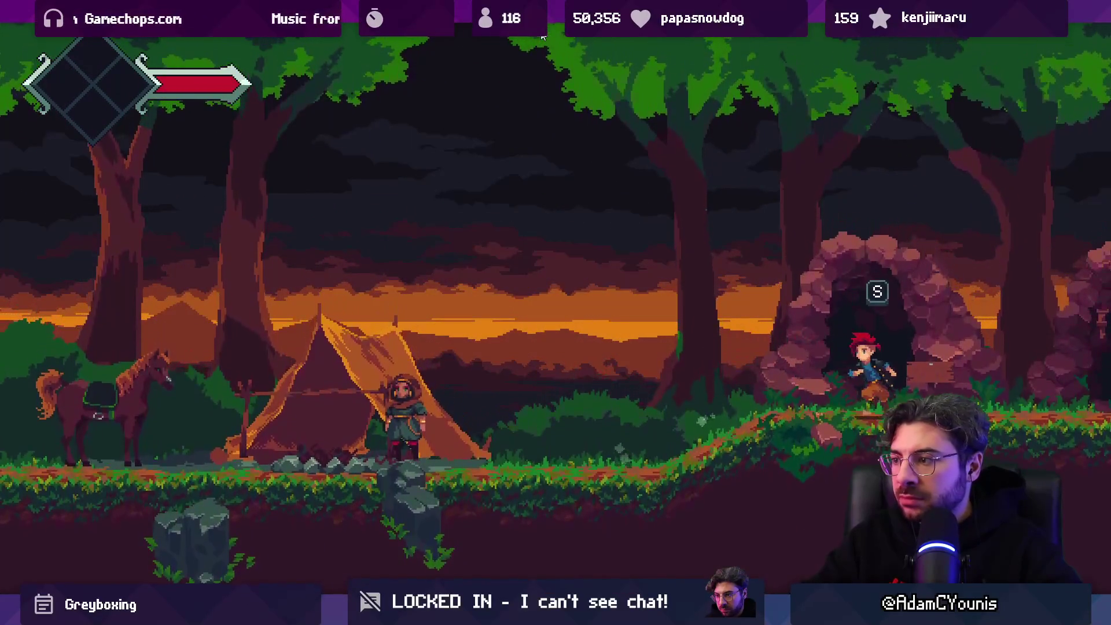
Step: Run and jump the character left through the cave rooms, then stop Play mode
{"action": "key", "text": "s"}
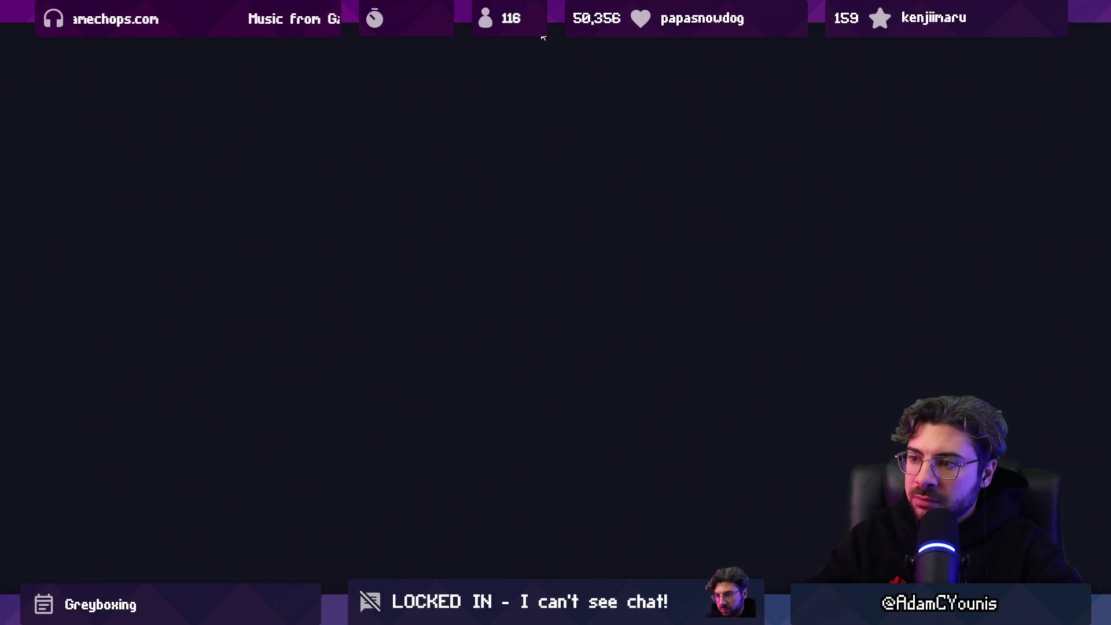
{"action": "key", "text": "Left"}
{"action": "key", "text": "space"}
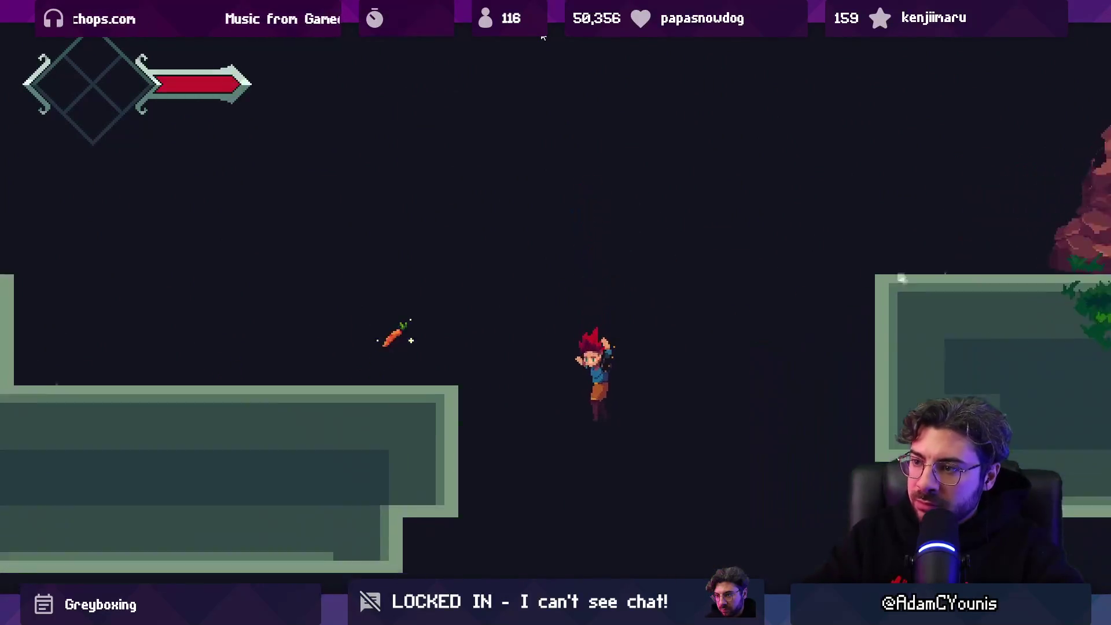
{"action": "key", "text": "Left"}
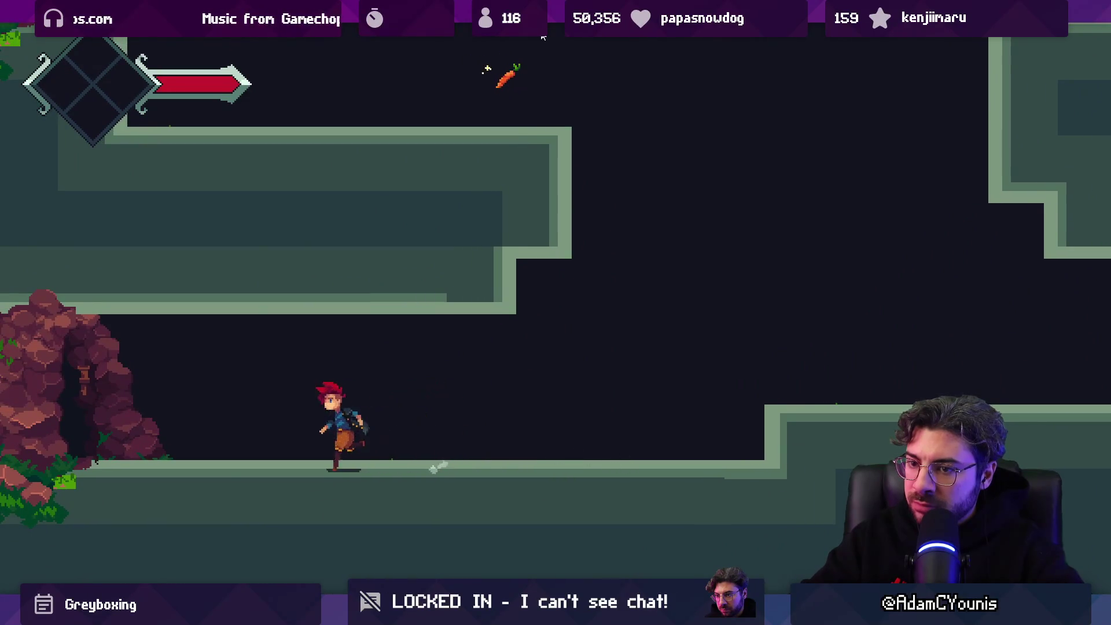
{"action": "key", "text": "s"}
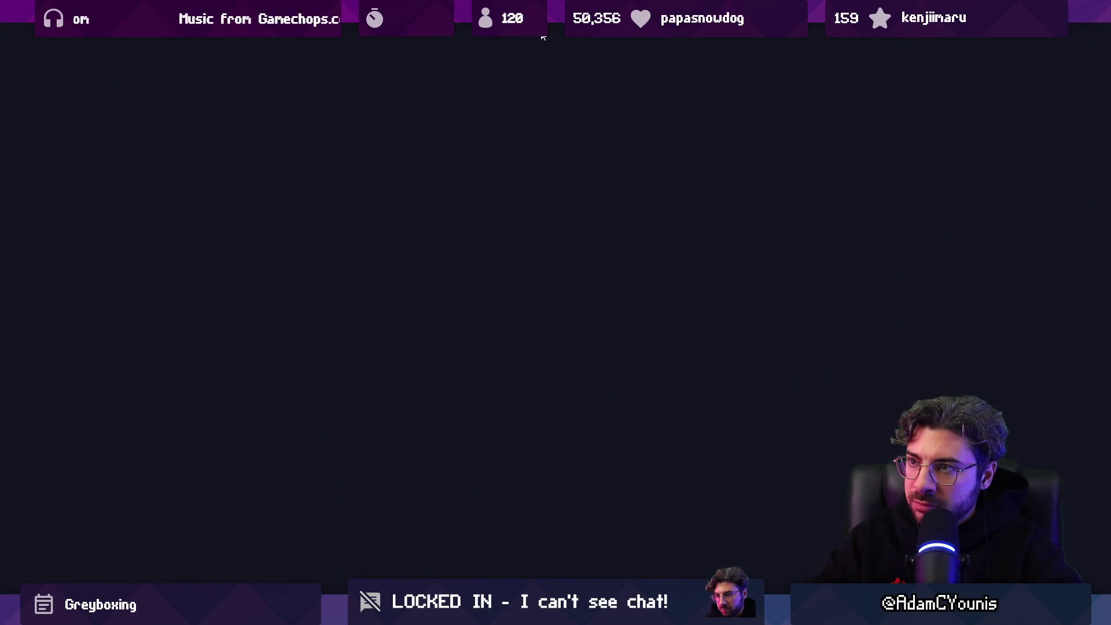
{"action": "key", "text": "Left"}
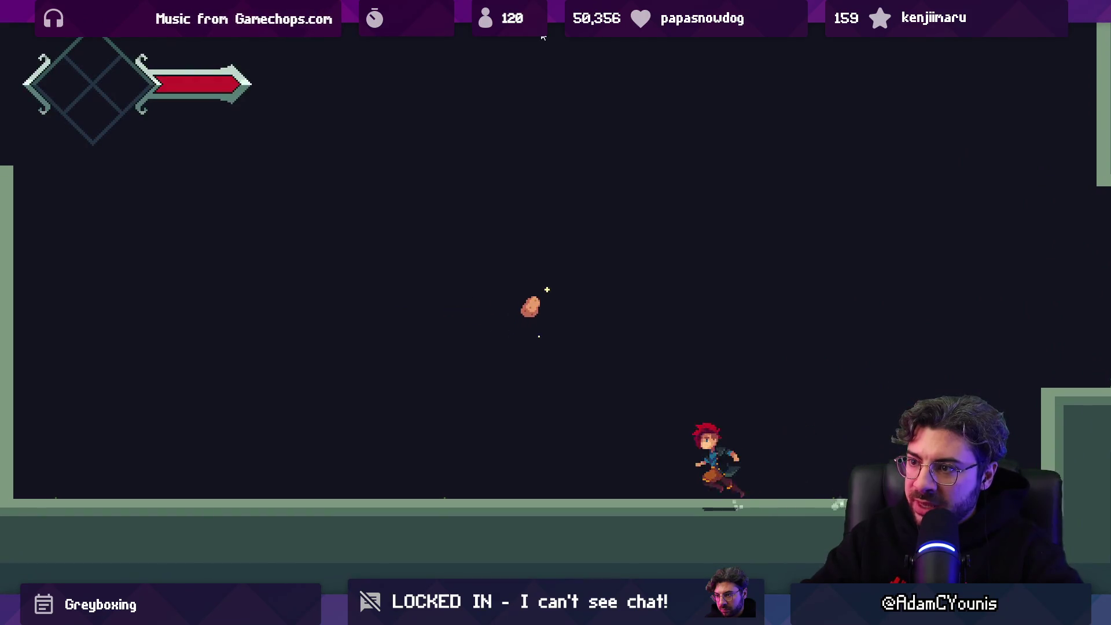
{"action": "key", "text": "space"}
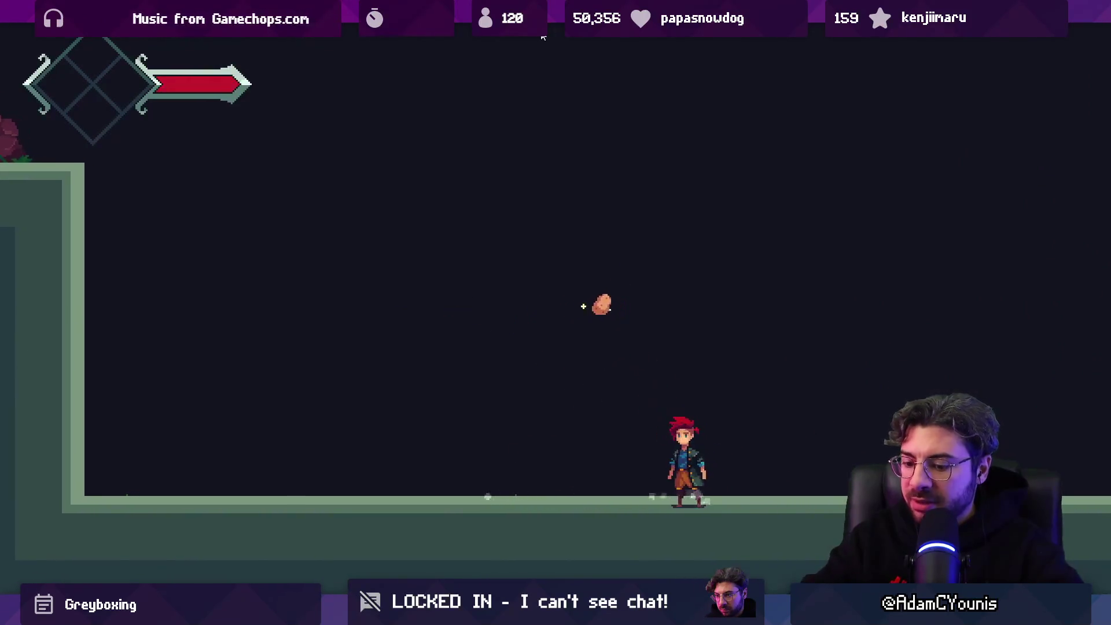
{"action": "key", "text": "shift+space"}
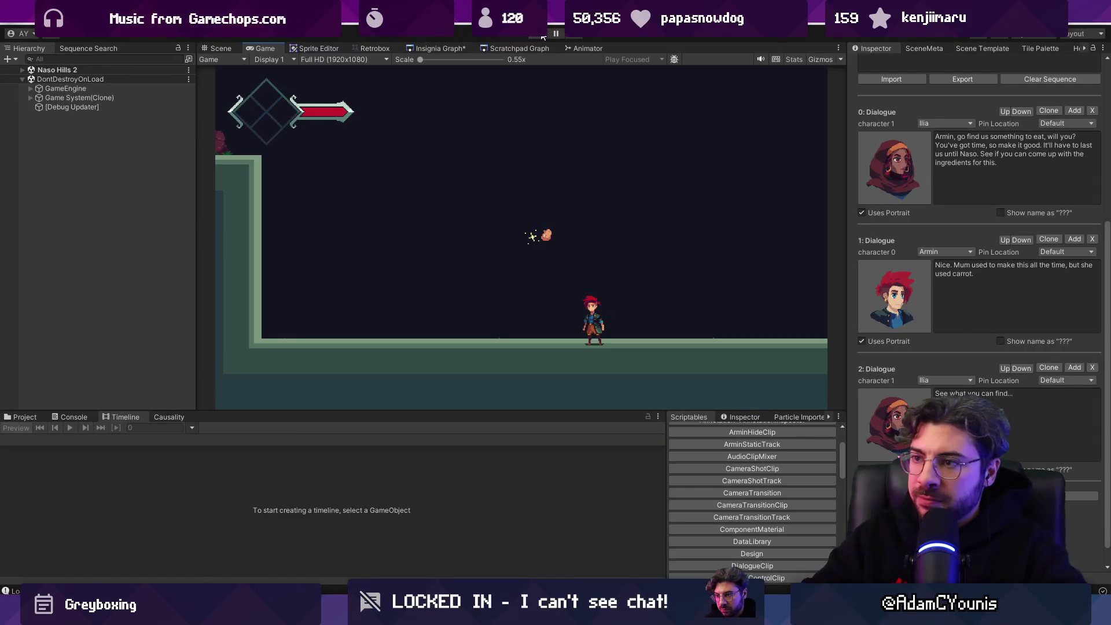
{"action": "key", "text": "shift+space"}
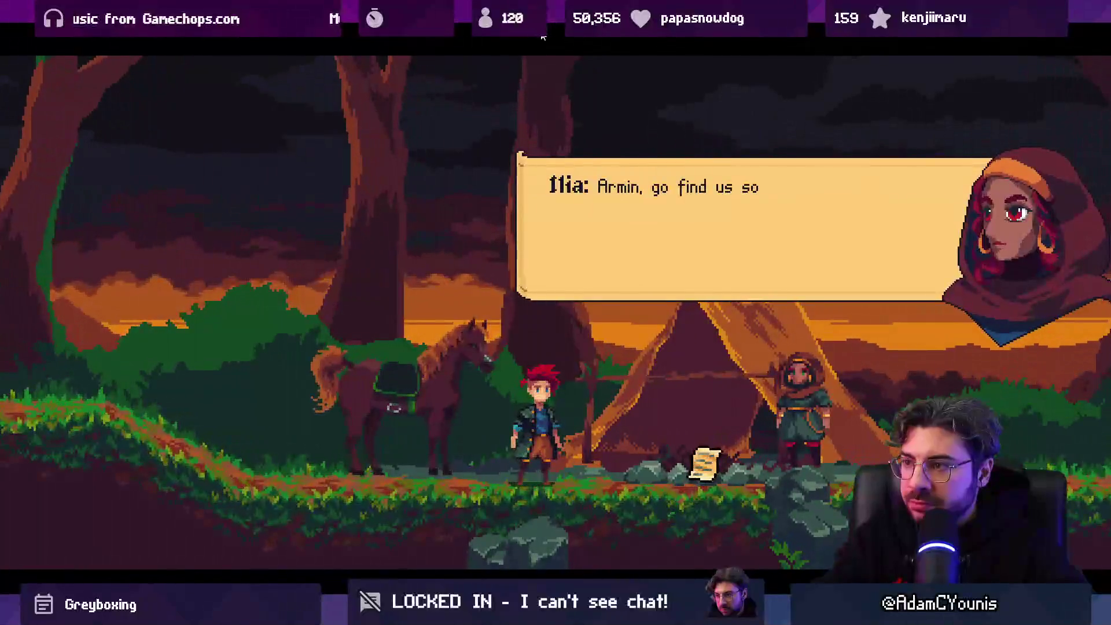
{"action": "left_click", "coordinate": [543, 36]}
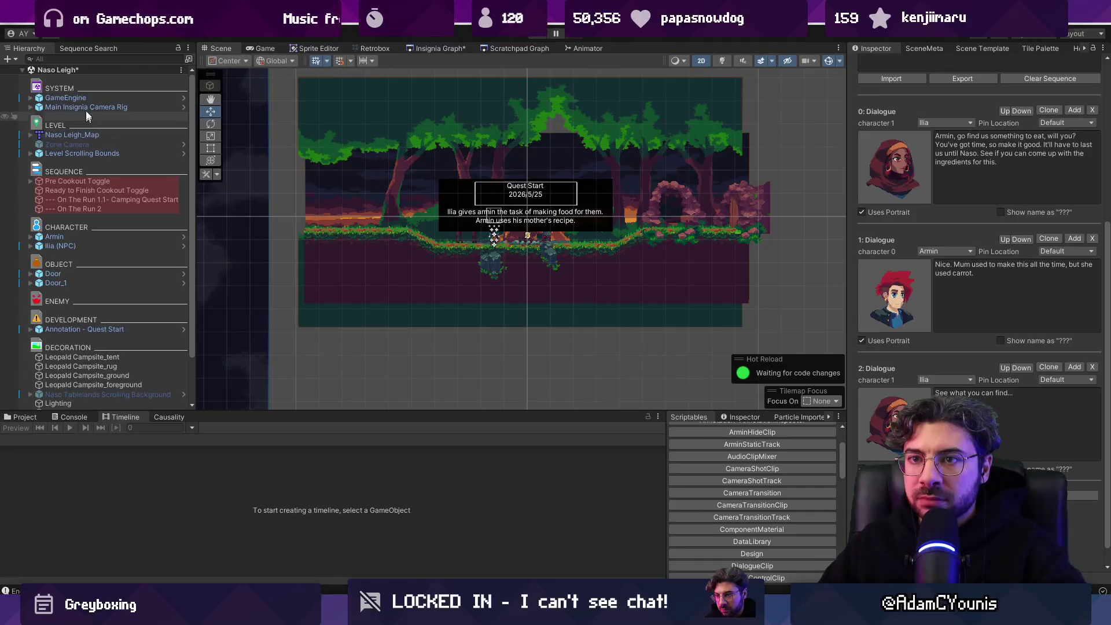
Step: Set GameEngine's Progress State to Chapter 2 Complete
{"action": "left_click", "coordinate": [110, 97]}
{"action": "left_click", "coordinate": [1096, 203]}
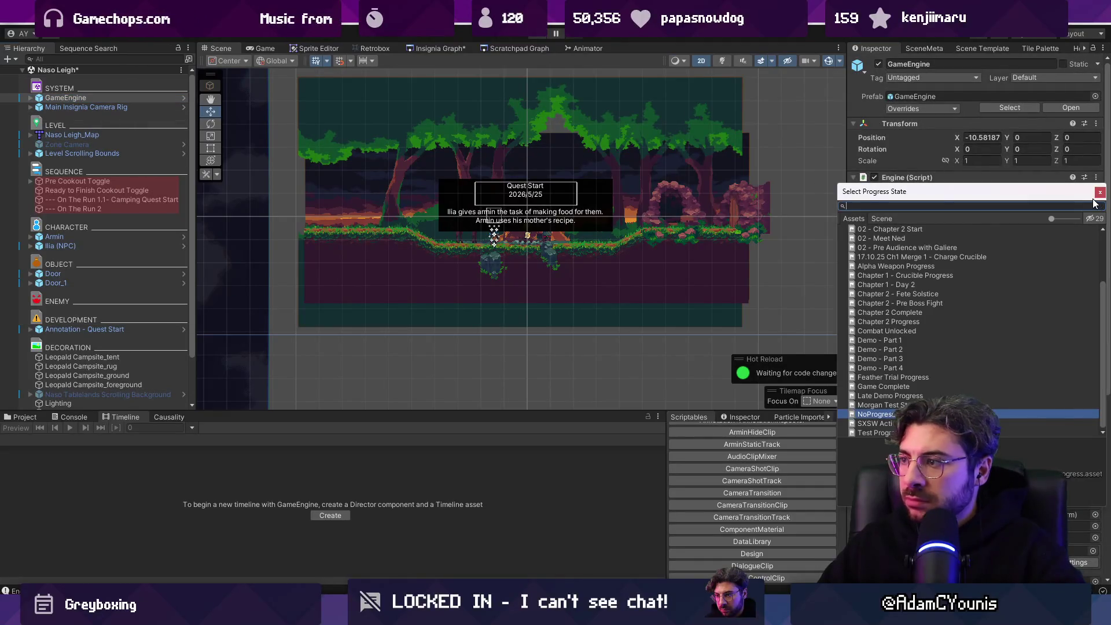
{"action": "type", "text": "cha"}
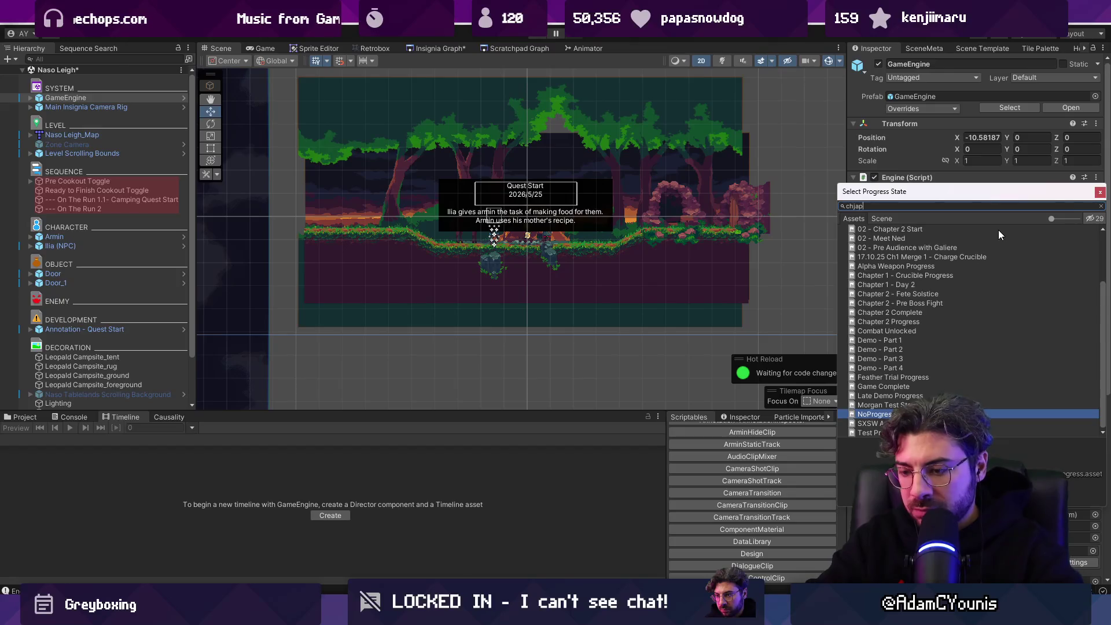
{"action": "type", "text": "pter e"}
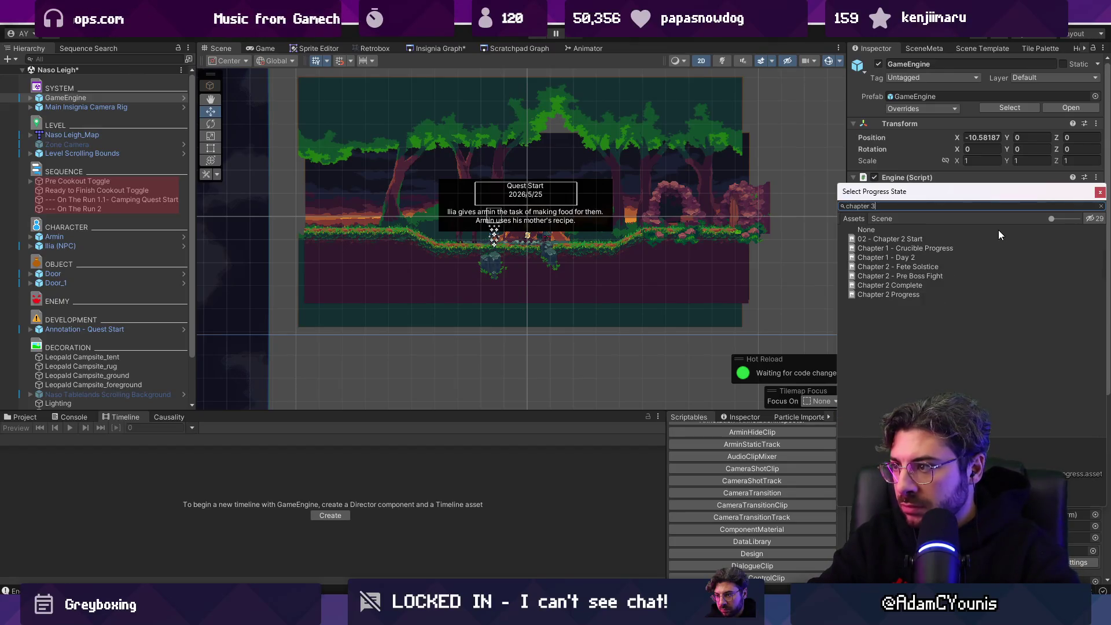
{"action": "key", "text": "BackSpace"}
{"action": "type", "text": "2 com"}
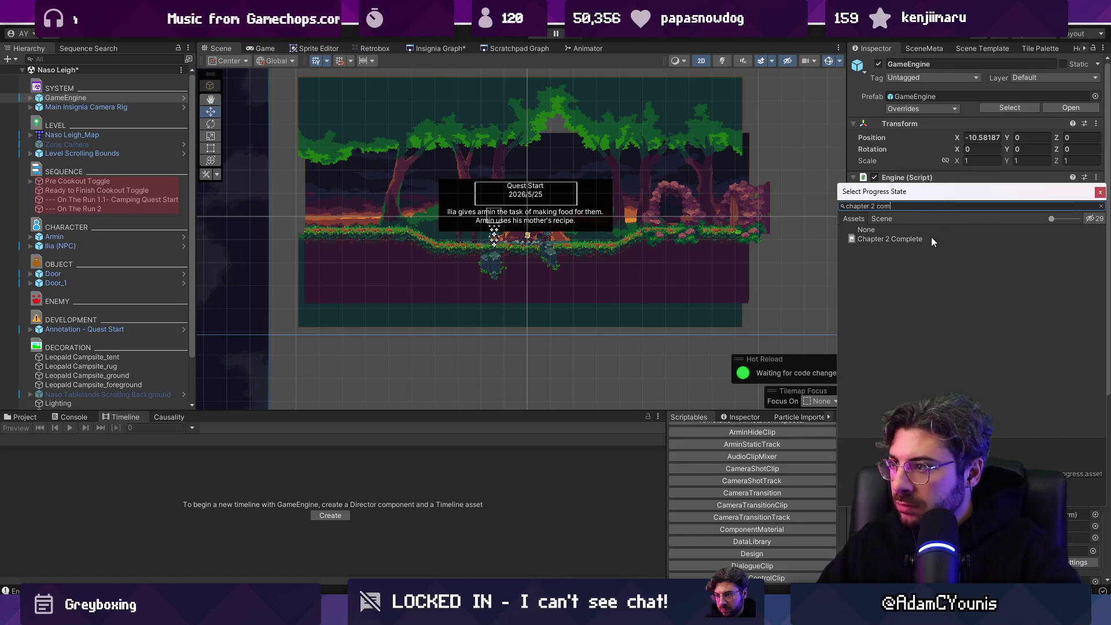
{"action": "left_click", "coordinate": [1010, 239]}
{"action": "double_click", "coordinate": [1017, 242]}
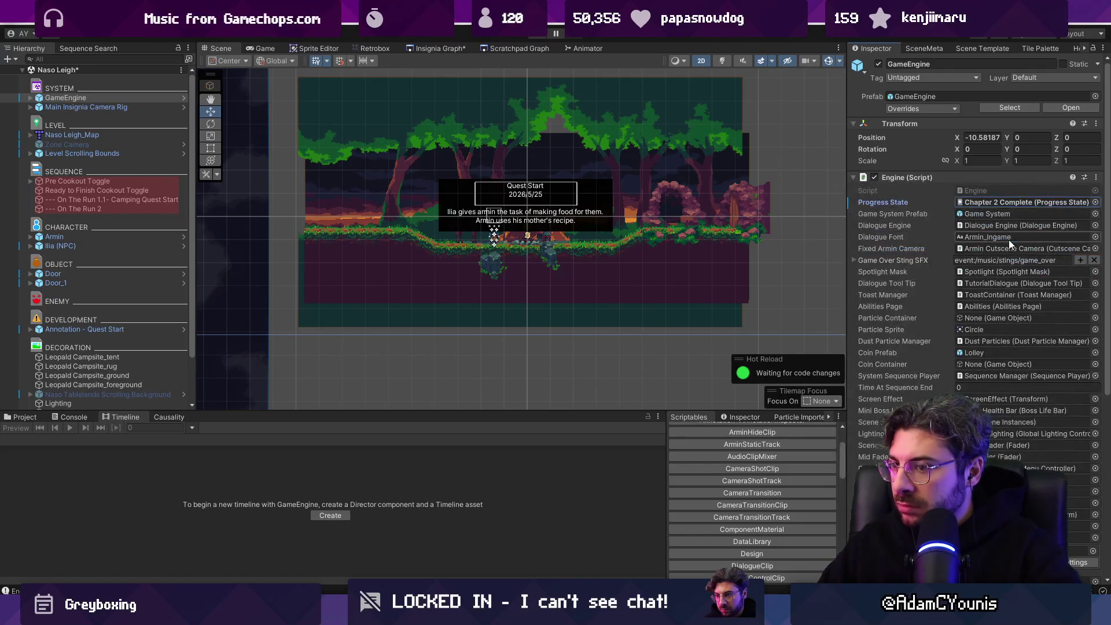
Step: Rename the '02 - Chapter 2 Start' save to '02 - Chapter 1 Complete'
{"action": "left_click", "coordinate": [23, 418]}
{"action": "left_click", "coordinate": [415, 429]}
{"action": "type", "text": "chapter 2 start"}
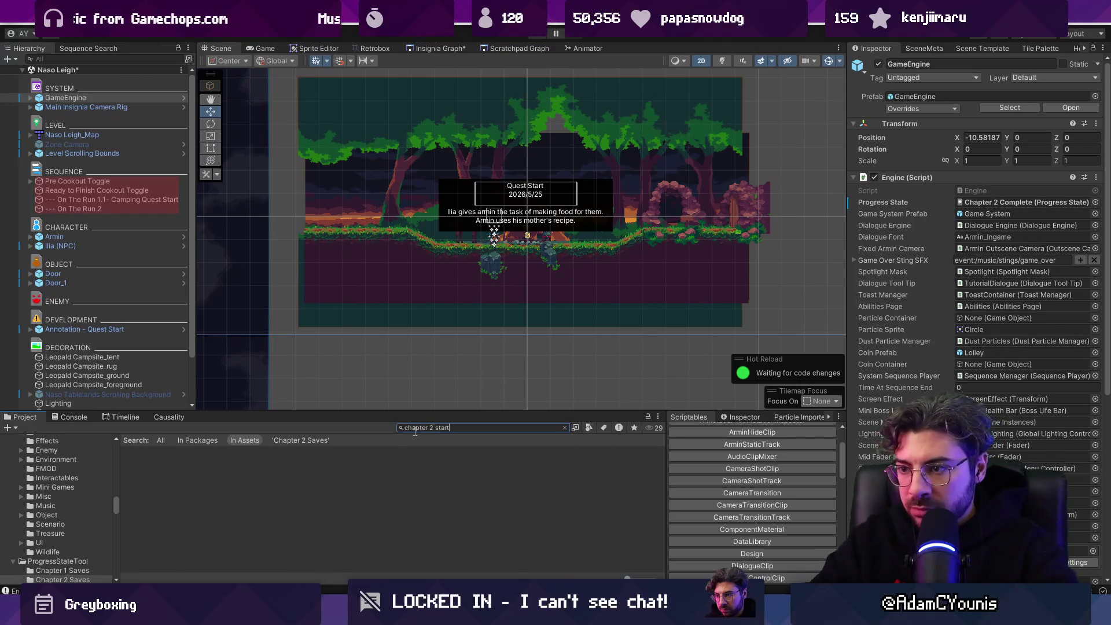
{"action": "left_click", "coordinate": [167, 452]}
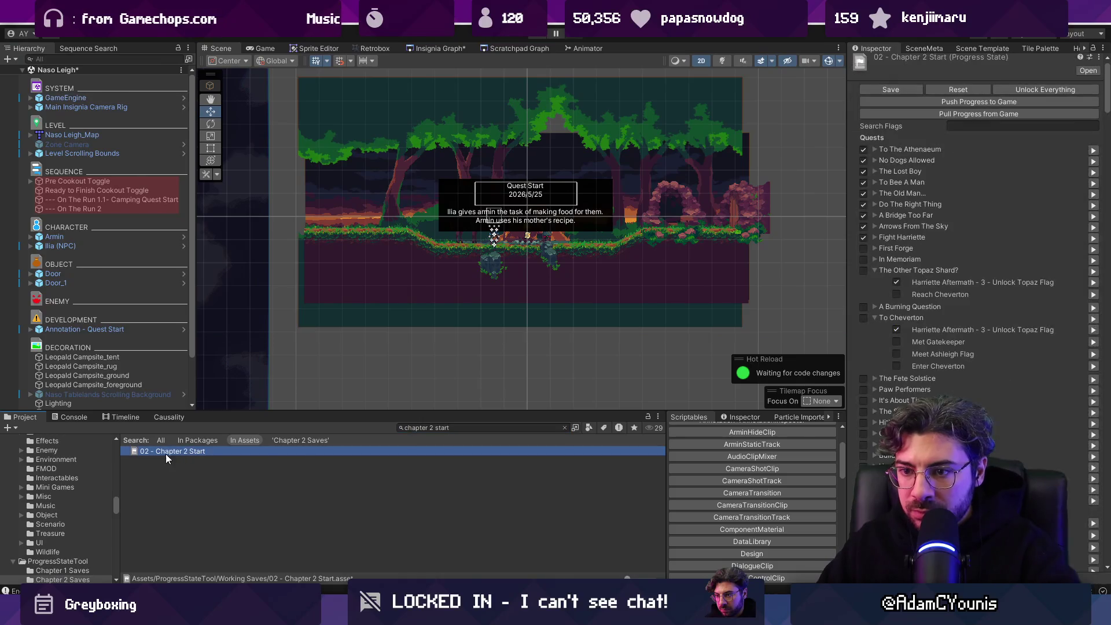
{"action": "left_click", "coordinate": [306, 453]}
{"action": "double_click", "coordinate": [307, 454]}
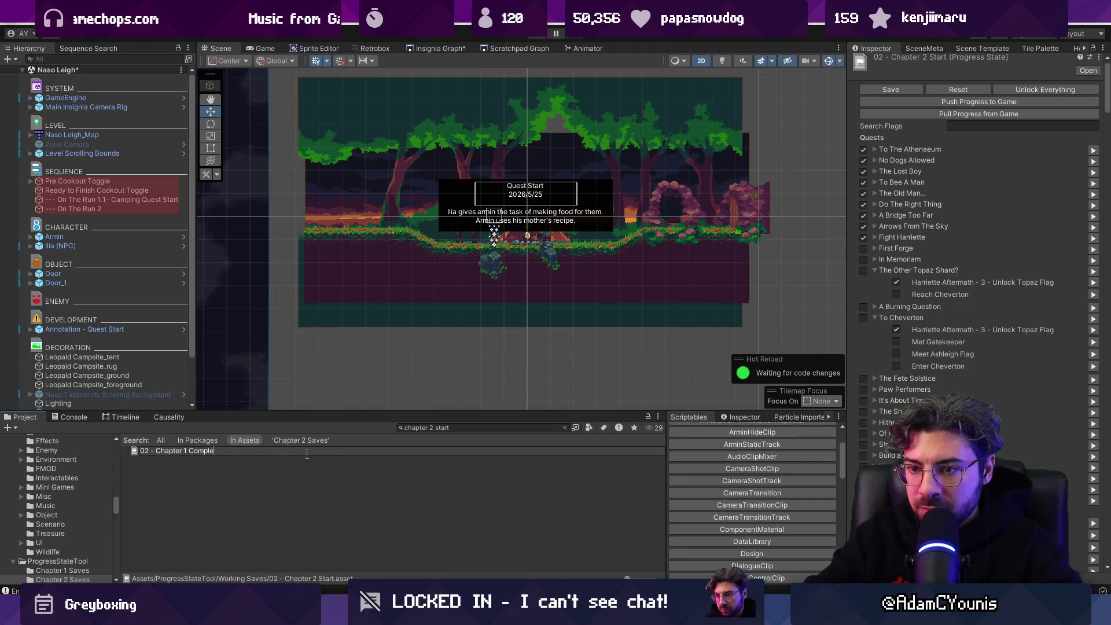
{"action": "key", "text": "Return"}
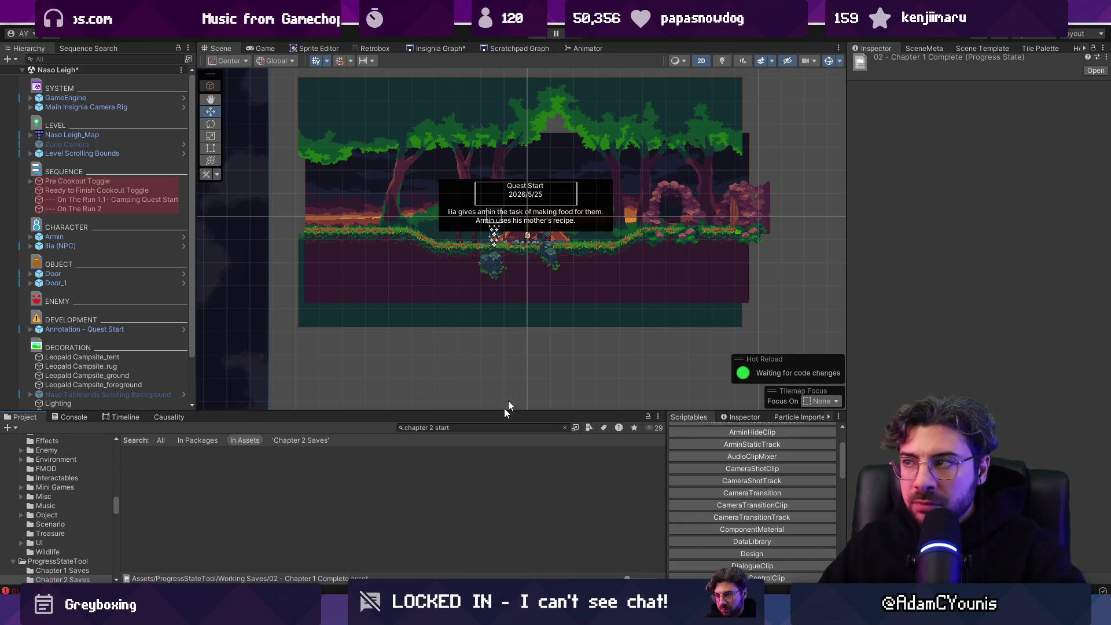
Step: Clear the project selection and center the Naso nodes in the scene graph
{"action": "left_click", "coordinate": [479, 441]}
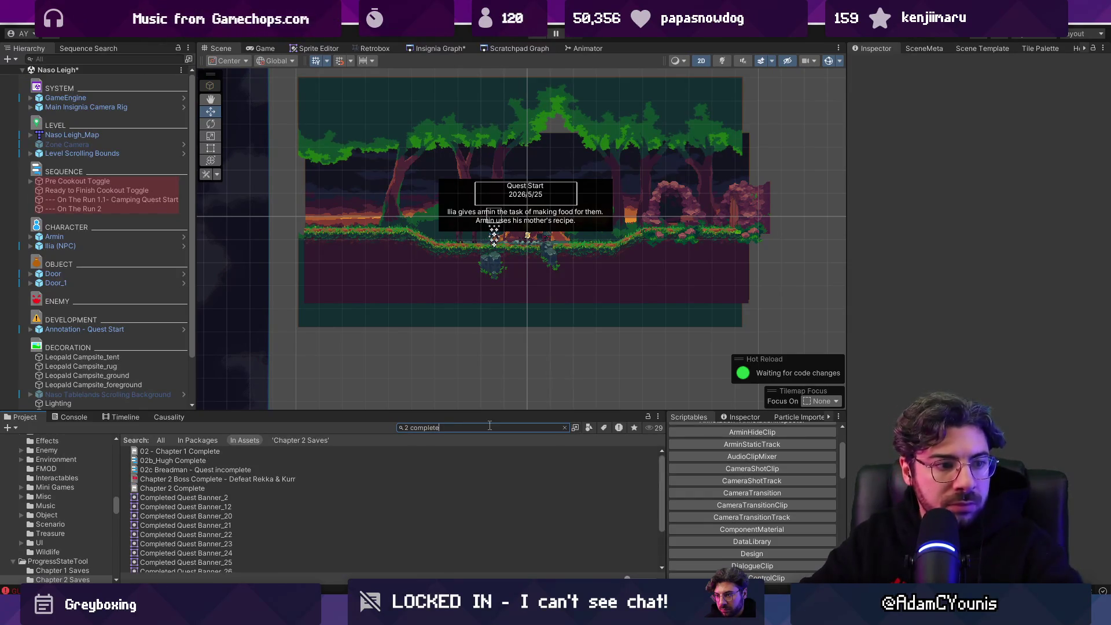
{"action": "key", "text": "Down"}
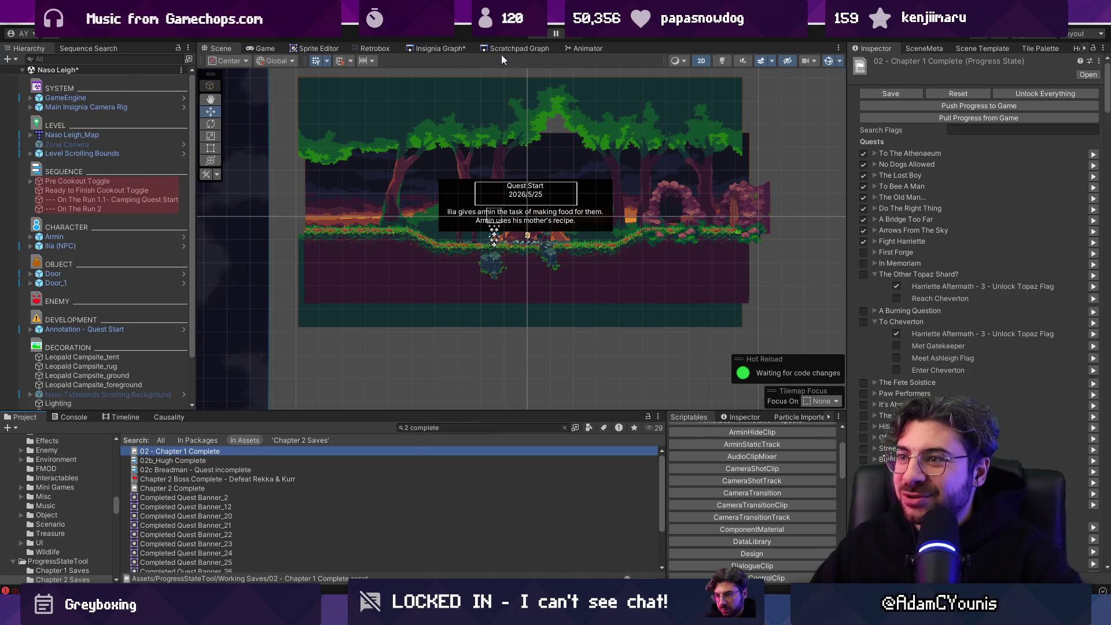
{"action": "left_click", "coordinate": [440, 49]}
{"action": "scroll", "coordinate": [514, 257], "scroll_direction": "down", "scroll_amount": 5}
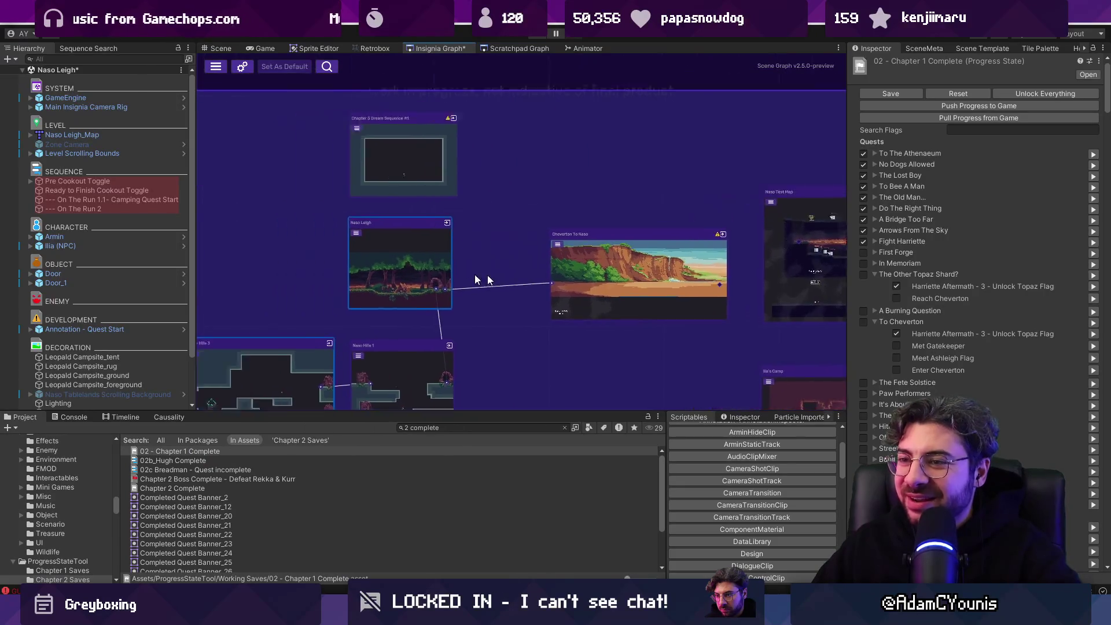
{"action": "left_click_drag", "start_coordinate": [751, 287], "coordinate": [608, 282]}
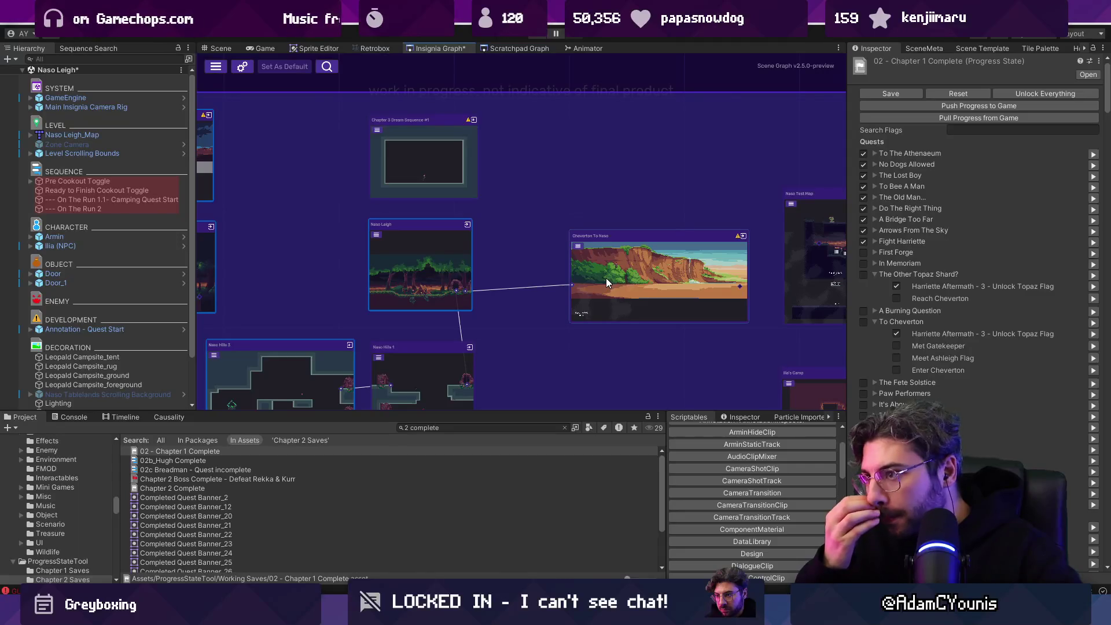
Step: Nudge the Cheverton To Naso node up and open its scene, saving changes
{"action": "left_click_drag", "start_coordinate": [597, 279], "coordinate": [602, 265]}
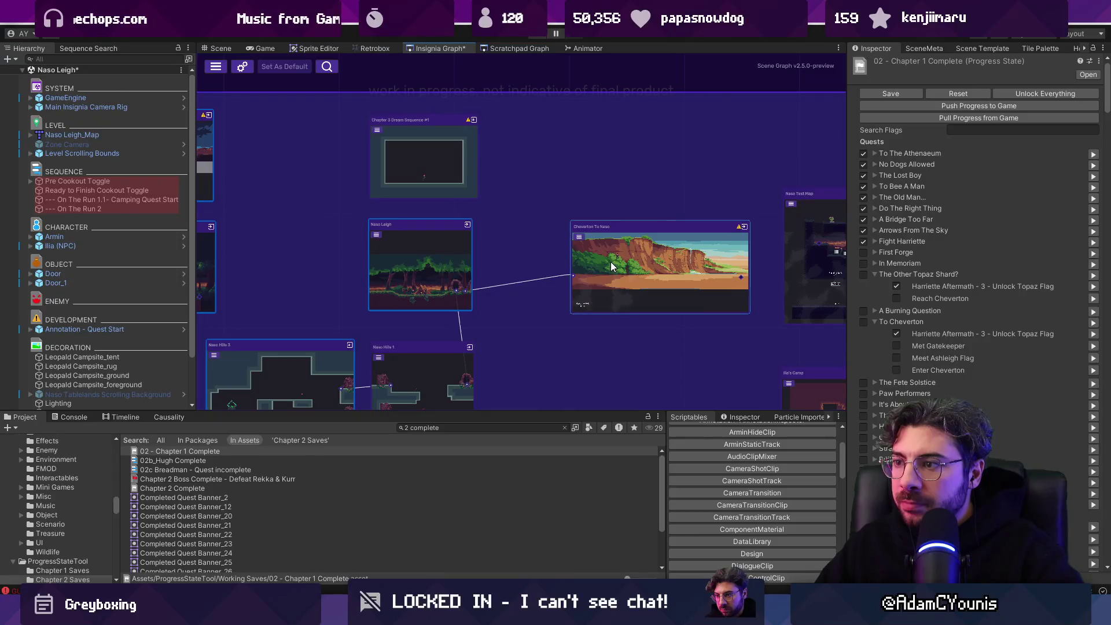
{"action": "double_click", "coordinate": [613, 266]}
{"action": "left_click", "coordinate": [544, 328]}
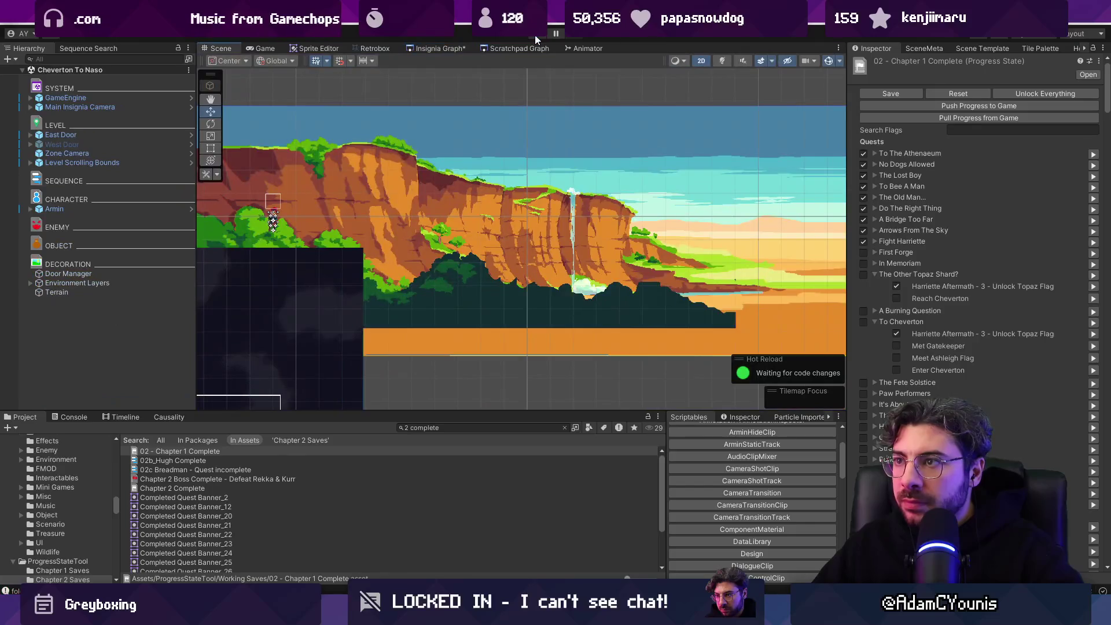
Step: Playtest Cheverton To Naso, running right then left through the canyon, then show the scene graph
{"action": "left_click", "coordinate": [535, 35]}
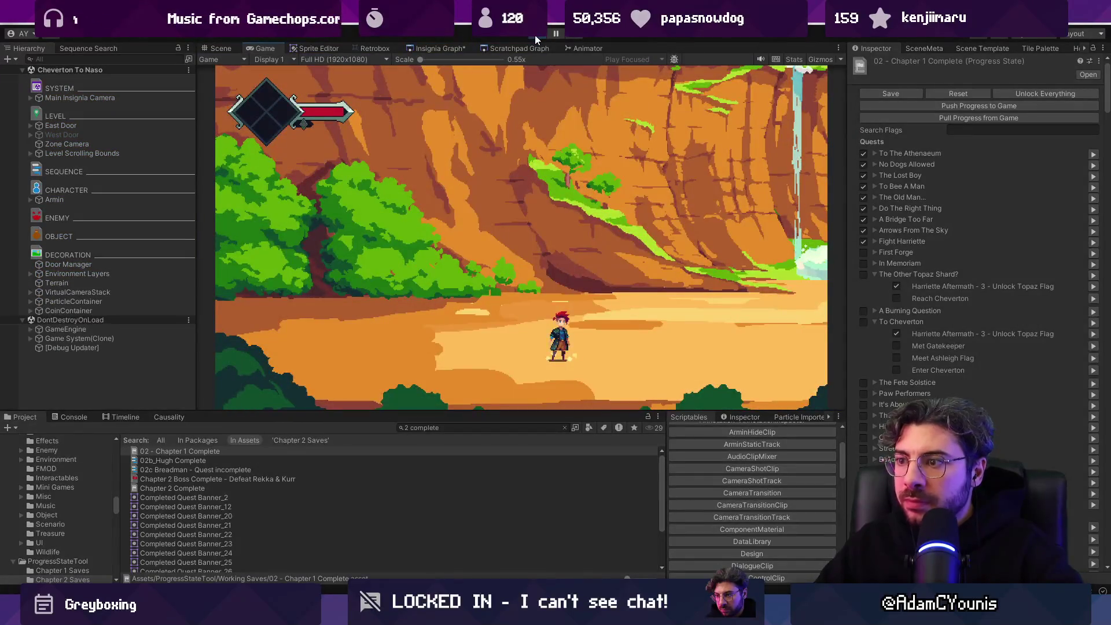
{"action": "key", "text": "d"}
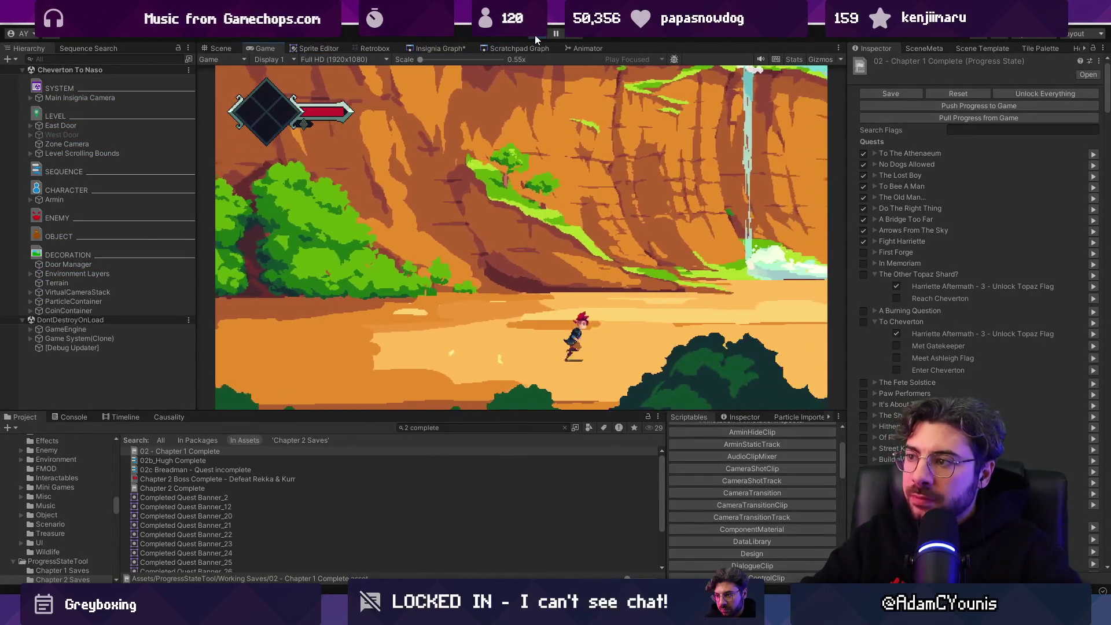
{"action": "key", "text": "d"}
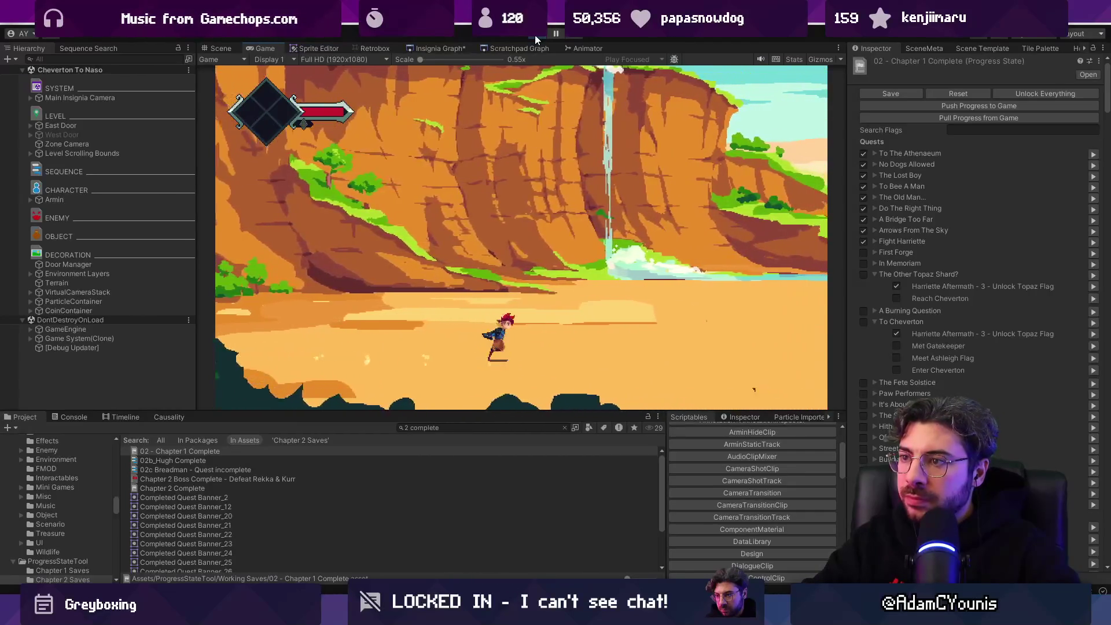
{"action": "key", "text": "d"}
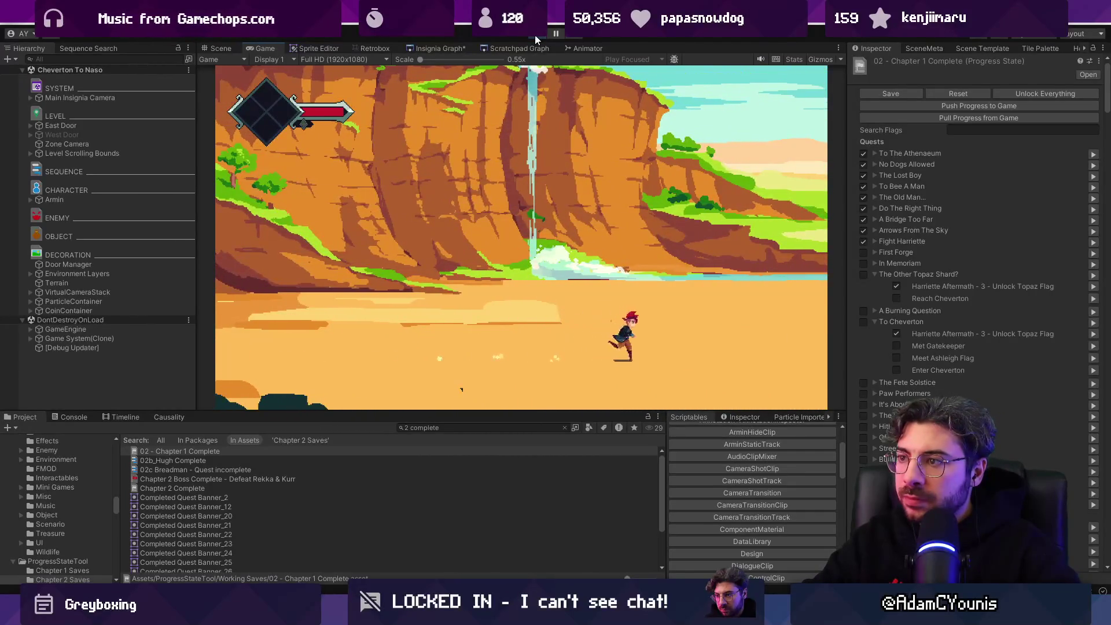
{"action": "key", "text": "a"}
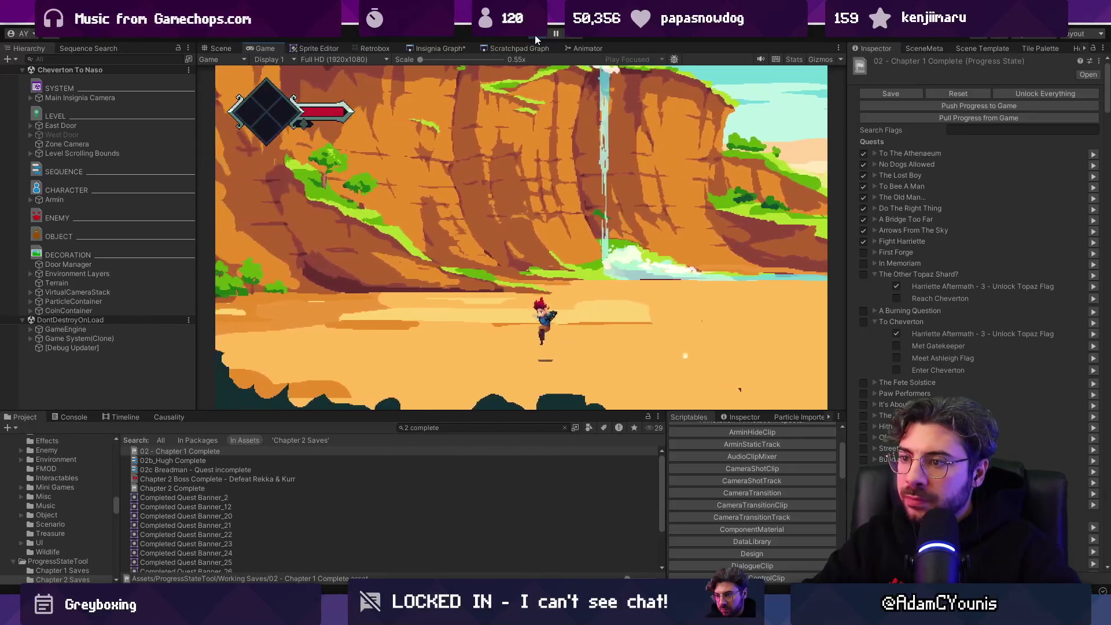
{"action": "key", "text": "a"}
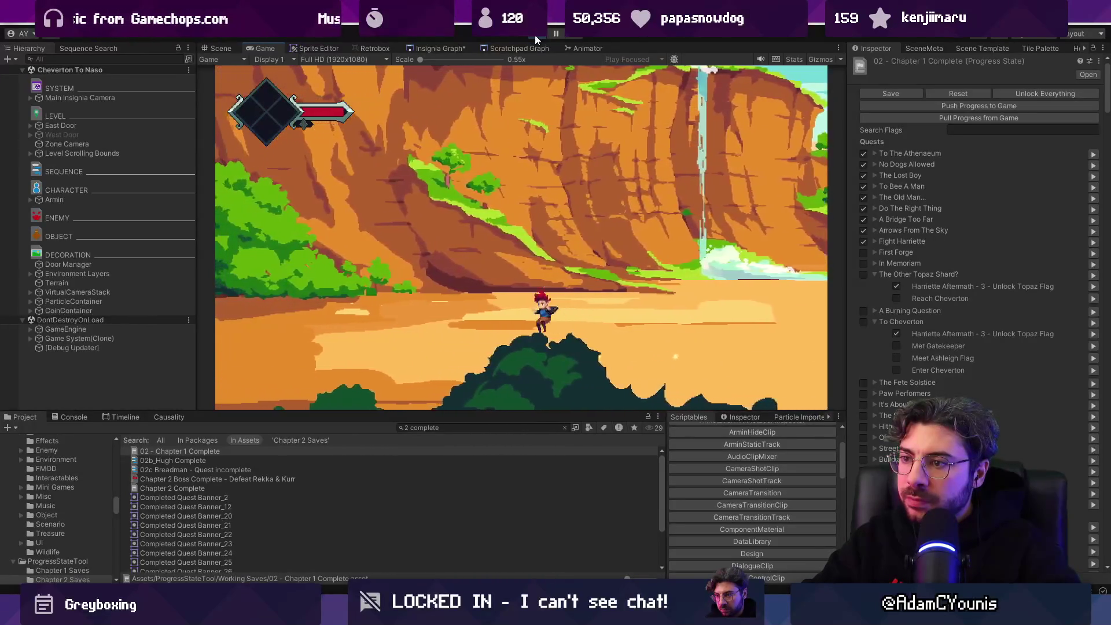
{"action": "key", "text": "a"}
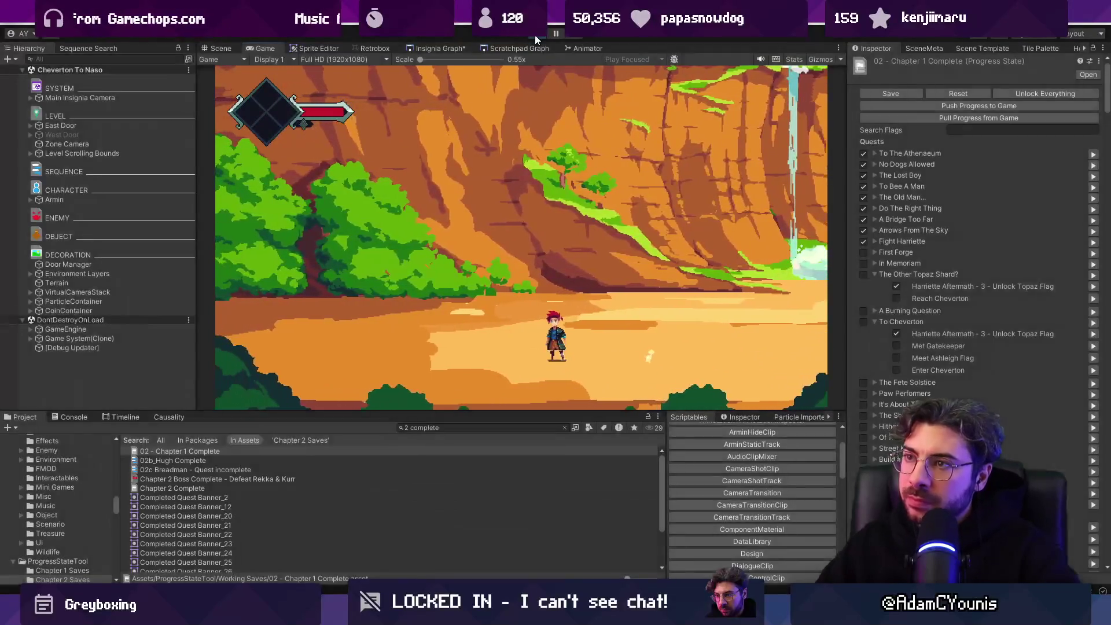
{"action": "left_click", "coordinate": [441, 49]}
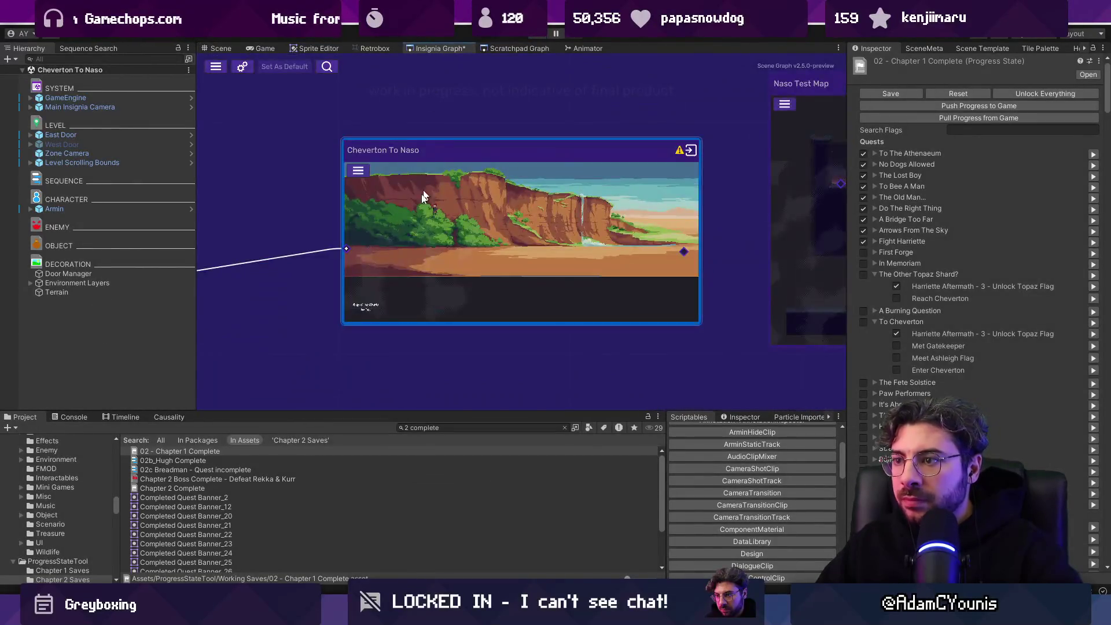
Step: Drag the Naso Test Map, another room node and Naso Underground 1 upward in the graph
{"action": "scroll", "coordinate": [426, 184], "scroll_direction": "down", "scroll_amount": 3}
{"action": "scroll", "coordinate": [521, 248], "scroll_direction": "up", "scroll_amount": 2}
{"action": "scroll", "coordinate": [510, 236], "scroll_direction": "down", "scroll_amount": 2}
{"action": "left_click_drag", "start_coordinate": [531, 256], "coordinate": [516, 166]}
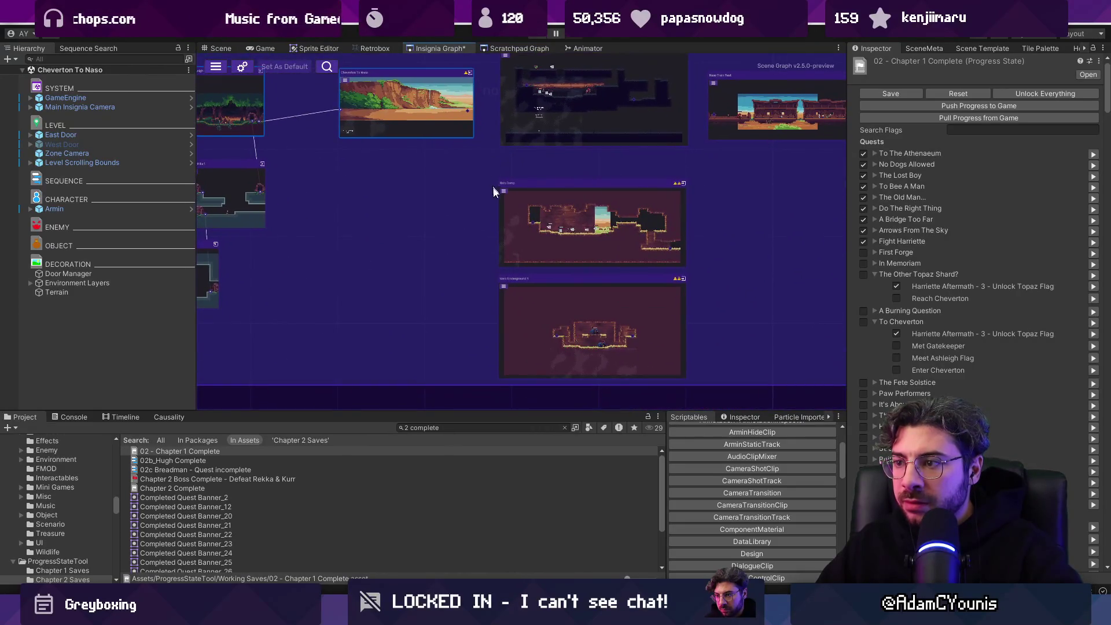
{"action": "scroll", "coordinate": [575, 338], "scroll_direction": "up", "scroll_amount": 5}
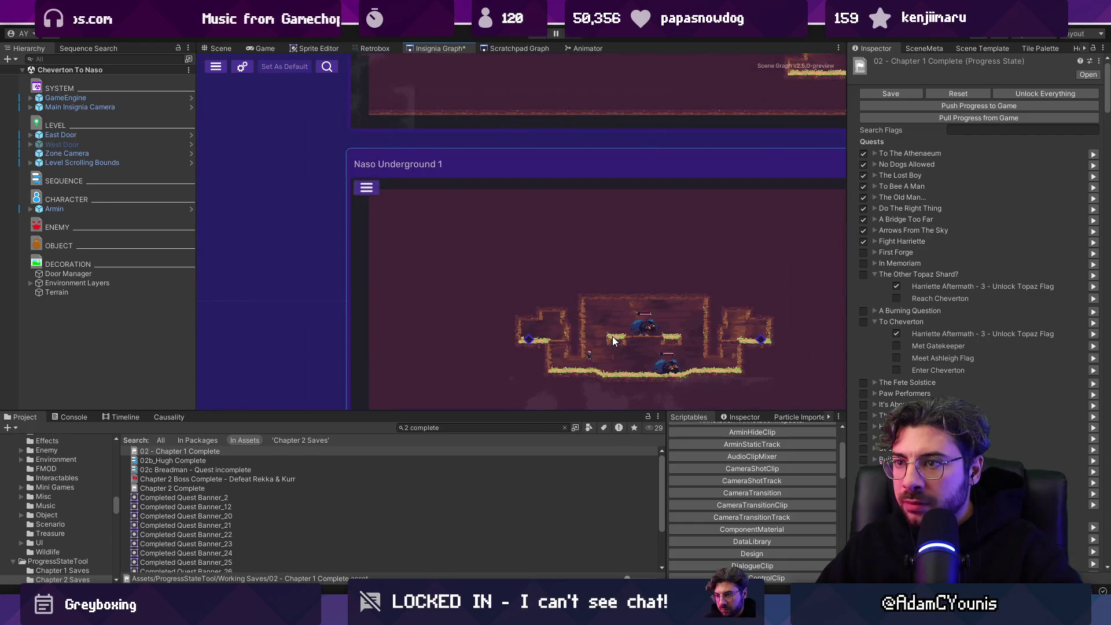
{"action": "scroll", "coordinate": [614, 339], "scroll_direction": "down", "scroll_amount": 6}
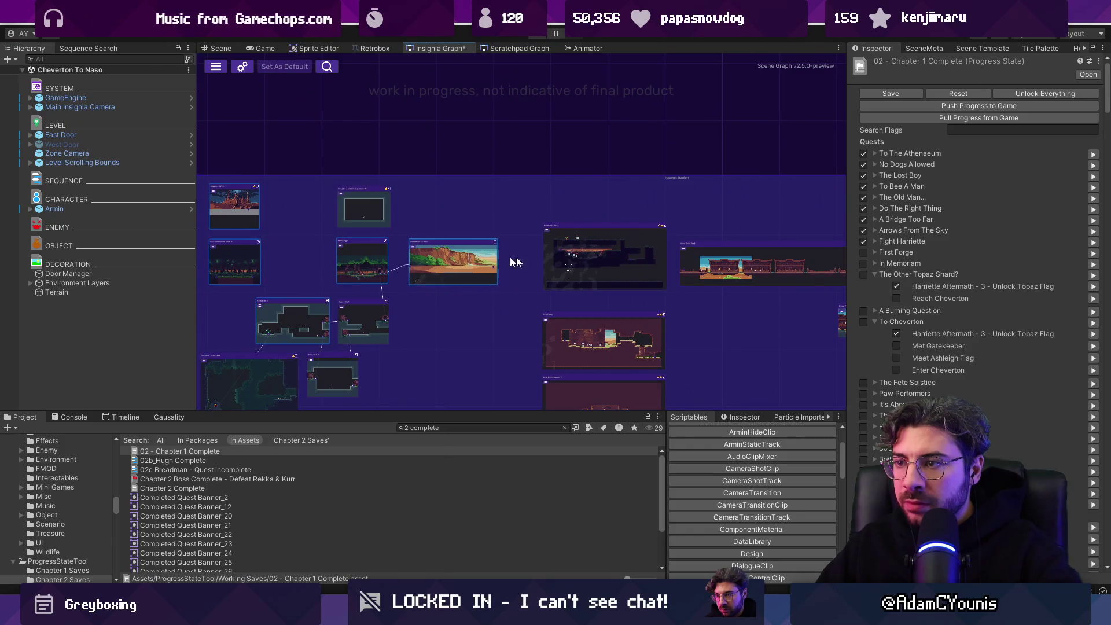
{"action": "scroll", "coordinate": [603, 264], "scroll_direction": "up", "scroll_amount": 3}
{"action": "scroll", "coordinate": [589, 261], "scroll_direction": "down", "scroll_amount": 4}
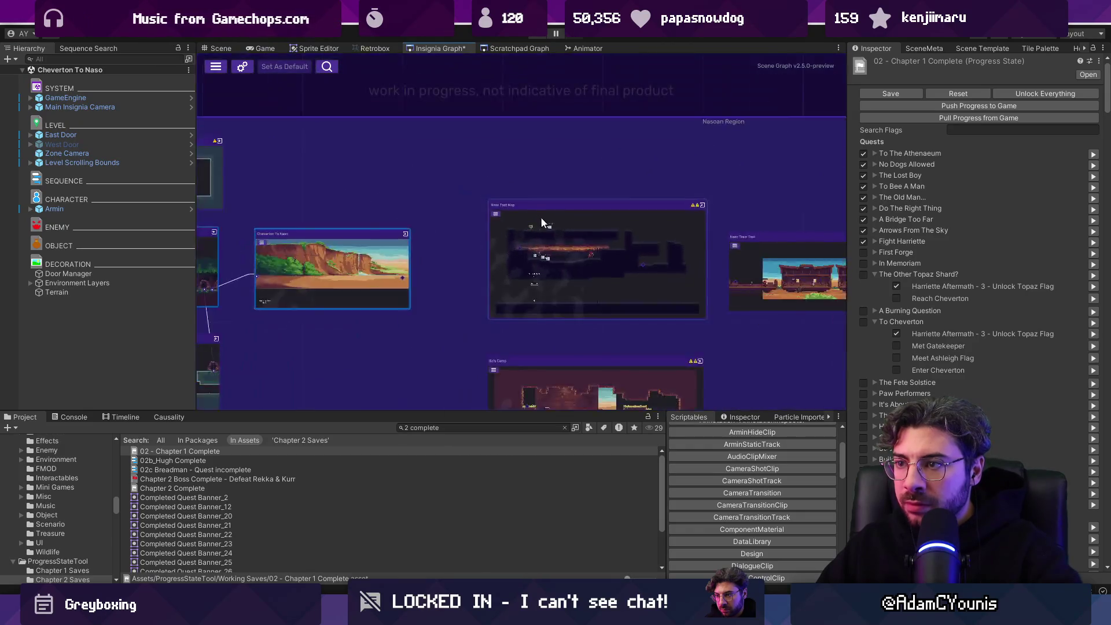
{"action": "mouse_move", "coordinate": [554, 234]}
{"action": "left_mouse_down"}
{"action": "mouse_move", "coordinate": [543, 147]}
{"action": "mouse_move", "coordinate": [551, 223]}
{"action": "left_mouse_up"}
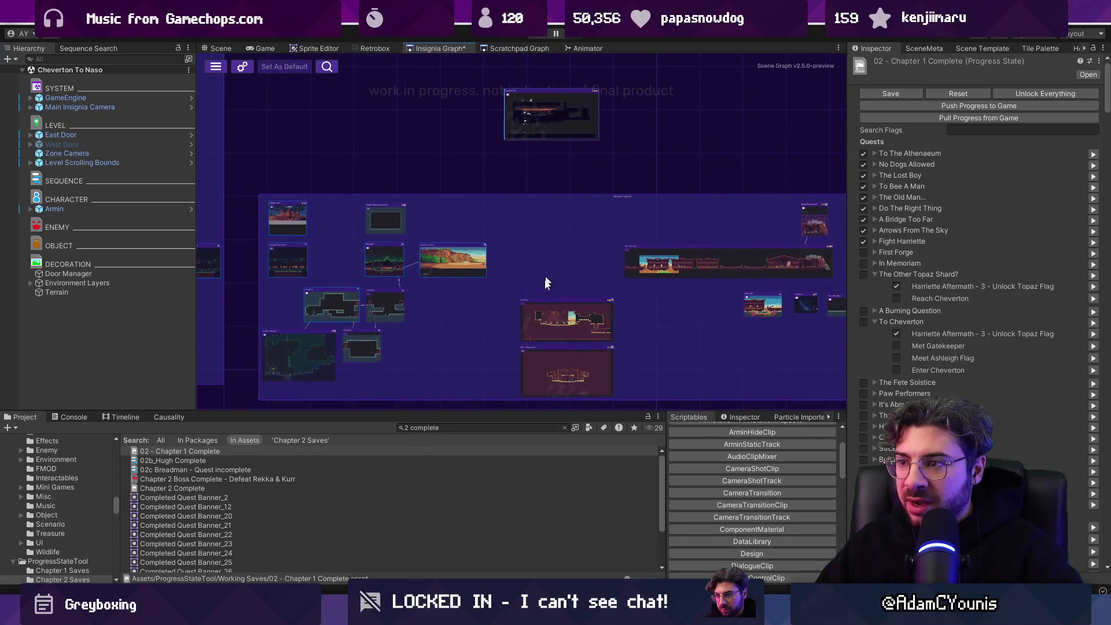
{"action": "mouse_move", "coordinate": [550, 323]}
{"action": "left_mouse_down"}
{"action": "mouse_move", "coordinate": [551, 277]}
{"action": "mouse_move", "coordinate": [536, 249]}
{"action": "mouse_move", "coordinate": [436, 129]}
{"action": "left_mouse_up"}
{"action": "mouse_move", "coordinate": [536, 373]}
{"action": "left_mouse_down"}
{"action": "mouse_move", "coordinate": [545, 354]}
{"action": "mouse_move", "coordinate": [536, 275]}
{"action": "left_mouse_up"}
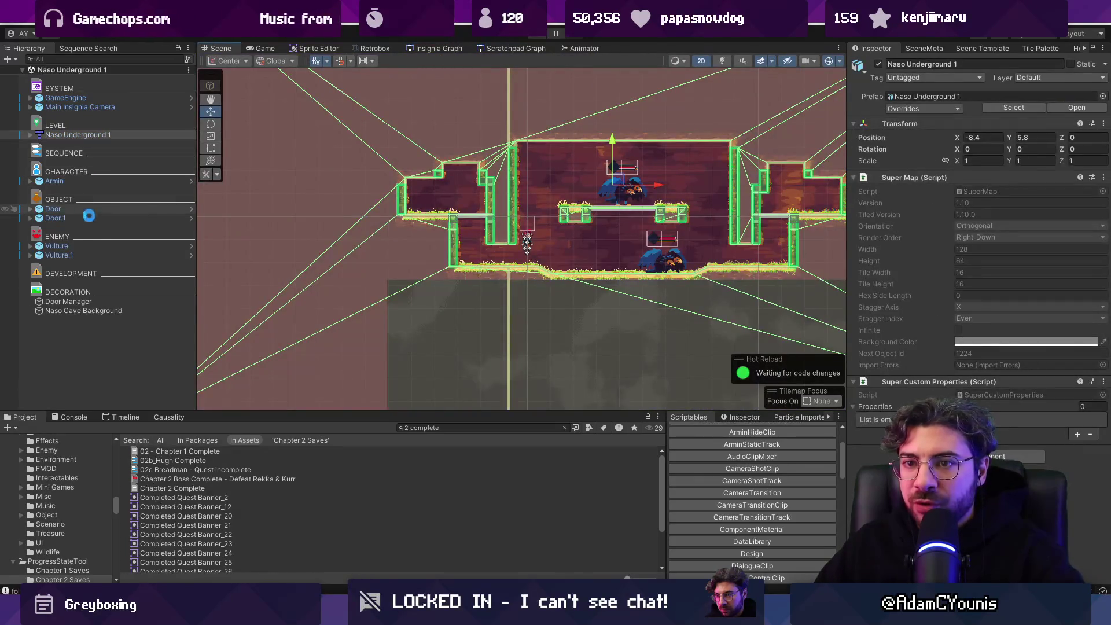
Step: Add the Level Scrolling Bounds prefab to the scene and save
{"action": "type", "text": "lev"}
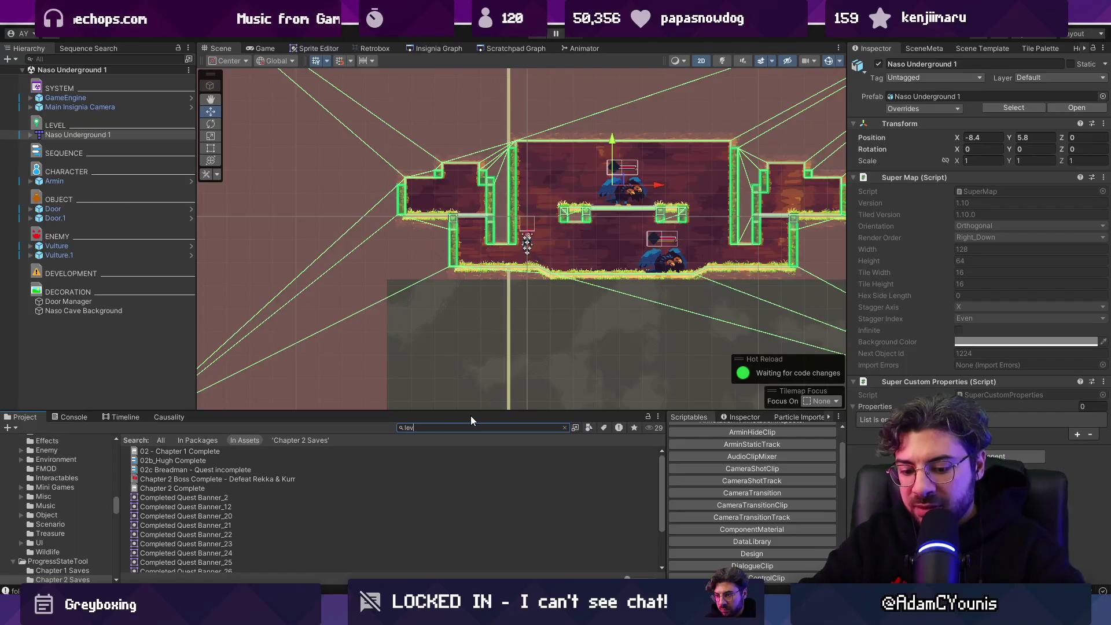
{"action": "type", "text": "el srolling"}
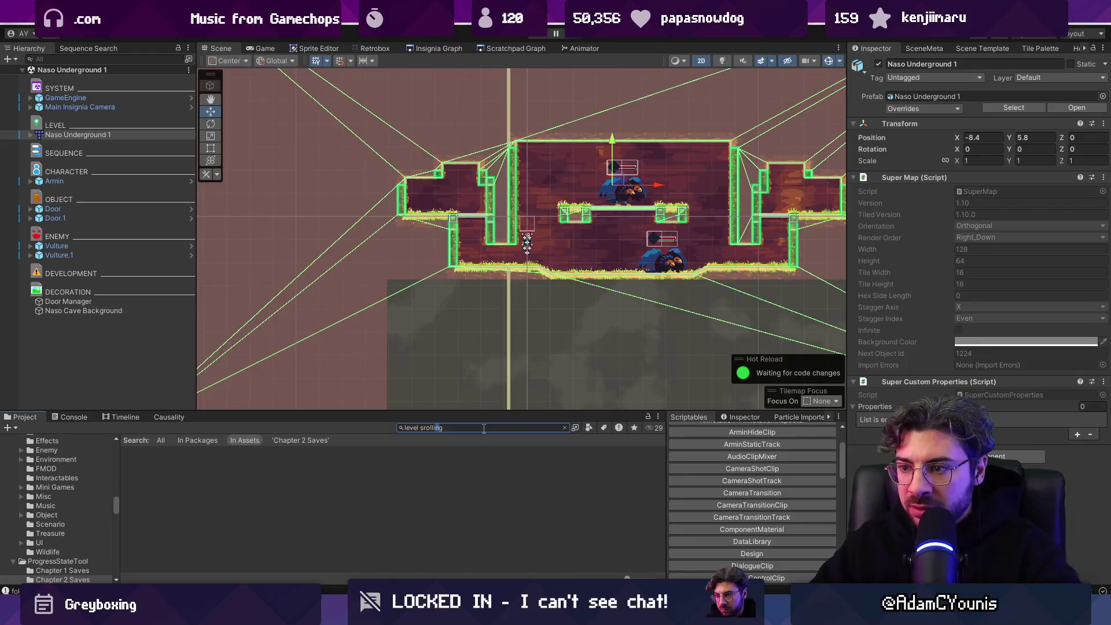
{"action": "left_click_drag", "start_coordinate": [139, 451], "coordinate": [103, 370]}
{"action": "key", "text": "f"}
{"action": "key", "text": "ctrl+s"}
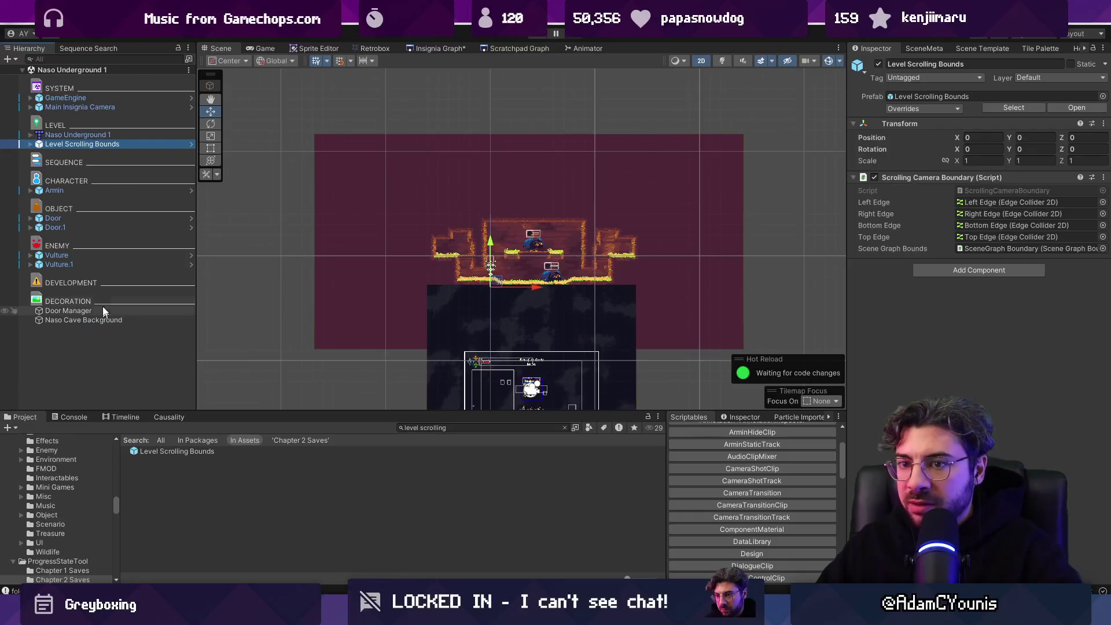
Step: Move the Left Edge and Right Edge out past the room's sides, then select the Naso Underground 1 map
{"action": "left_click", "coordinate": [508, 268]}
{"action": "left_click_drag", "start_coordinate": [508, 268], "coordinate": [440, 244]}
{"action": "left_click", "coordinate": [113, 168]}
{"action": "left_click_drag", "start_coordinate": [495, 281], "coordinate": [647, 234]}
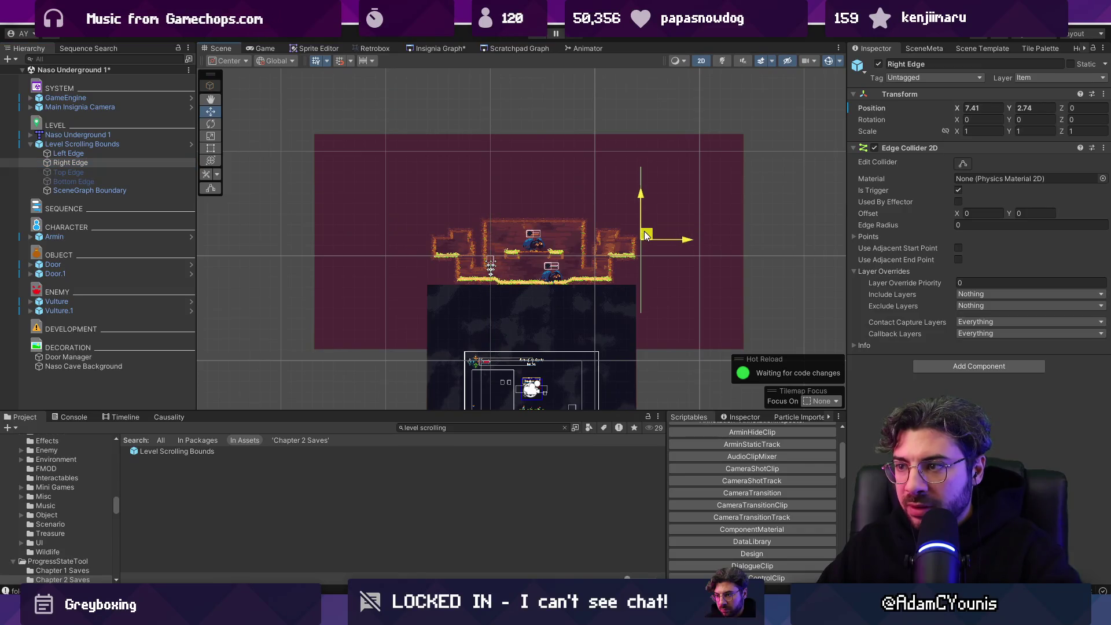
{"action": "left_click", "coordinate": [69, 153]}
{"action": "left_click", "coordinate": [962, 164]}
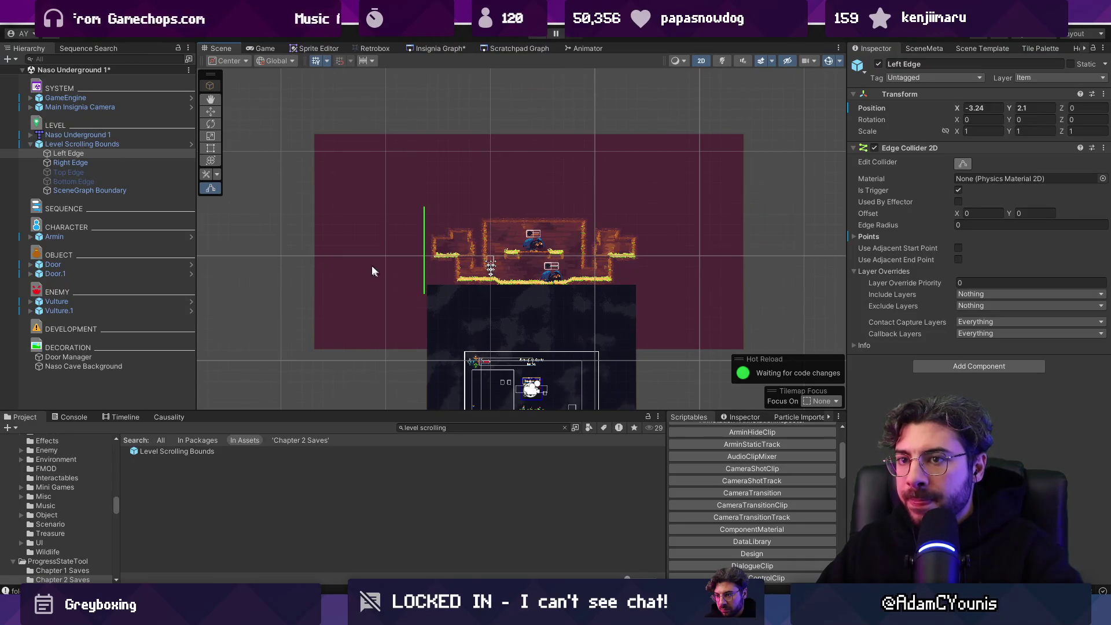
{"action": "left_click", "coordinate": [133, 135]}
{"action": "right_click", "coordinate": [134, 135]}
Step: Open the map in Tiled and crop it to a rectangle around the room, 71×29 tiles
{"action": "mouse_move", "coordinate": [156, 269]}
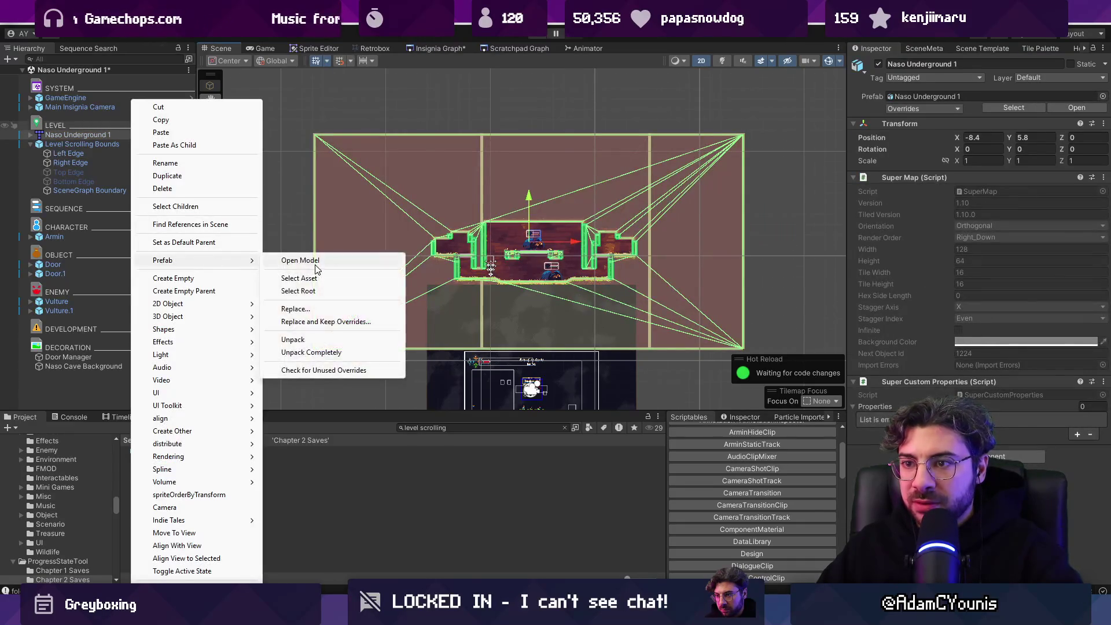
{"action": "left_click", "coordinate": [429, 259]}
{"action": "key", "text": "r"}
{"action": "mouse_move", "coordinate": [336, 261]}
{"action": "left_mouse_down"}
{"action": "mouse_move", "coordinate": [707, 392]}
{"action": "mouse_move", "coordinate": [708, 406]}
{"action": "mouse_move", "coordinate": [318, 252]}
{"action": "mouse_move", "coordinate": [643, 399]}
{"action": "mouse_move", "coordinate": [714, 410]}
{"action": "left_mouse_up"}
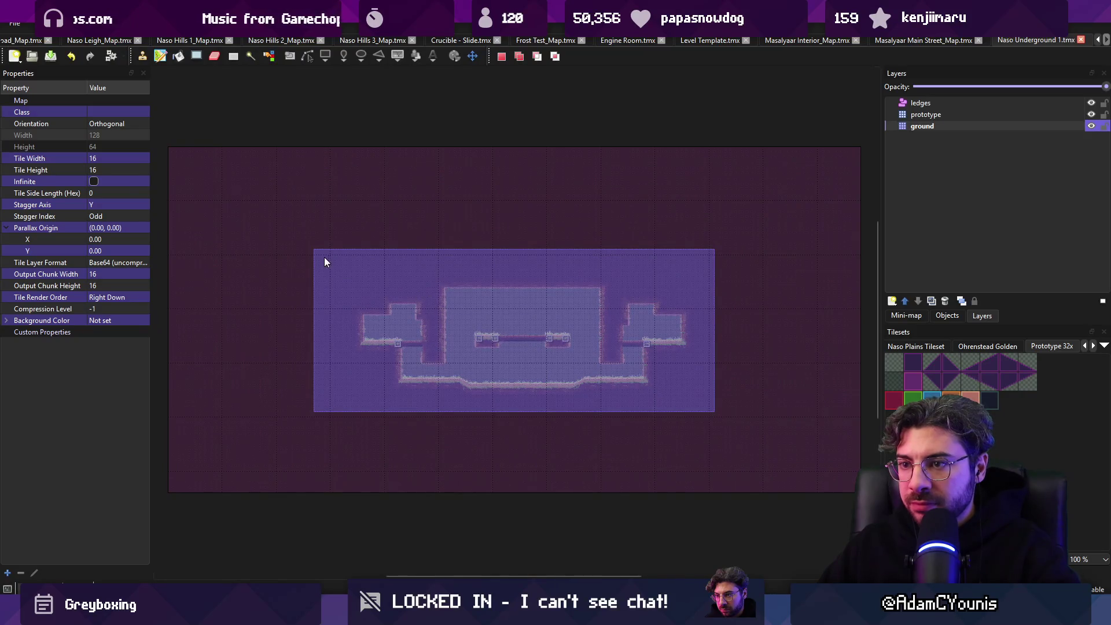
{"action": "mouse_move", "coordinate": [369, 269]}
{"action": "left_mouse_down"}
{"action": "mouse_move", "coordinate": [717, 397]}
{"action": "mouse_move", "coordinate": [713, 411]}
{"action": "left_mouse_up"}
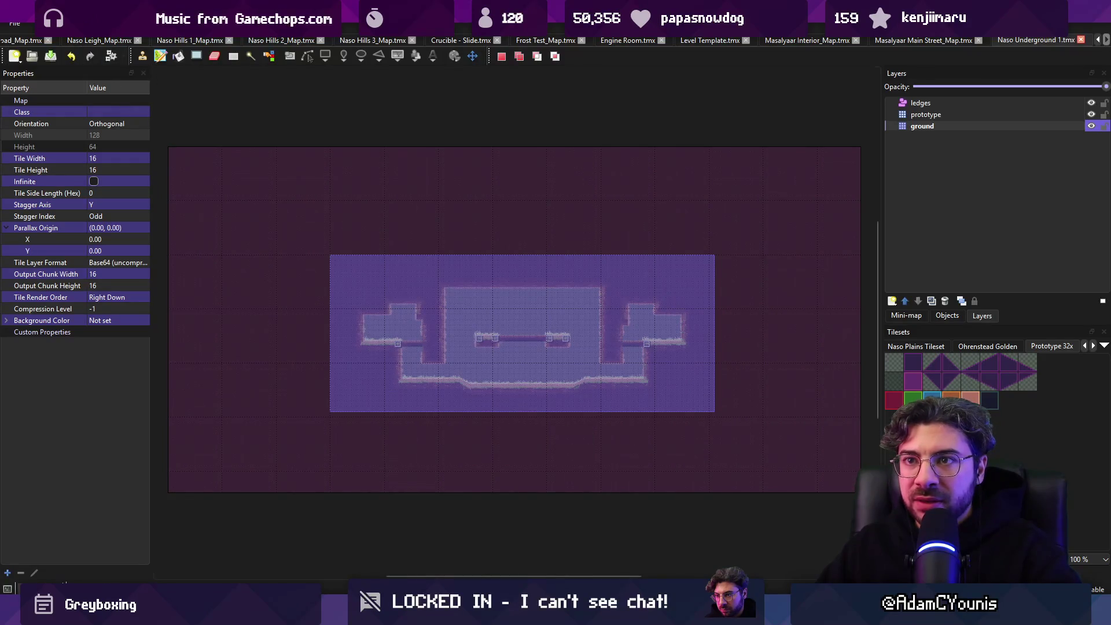
{"action": "left_click", "coordinate": [174, 23]}
{"action": "mouse_move", "coordinate": [145, 24]}
{"action": "left_click", "coordinate": [189, 86]}
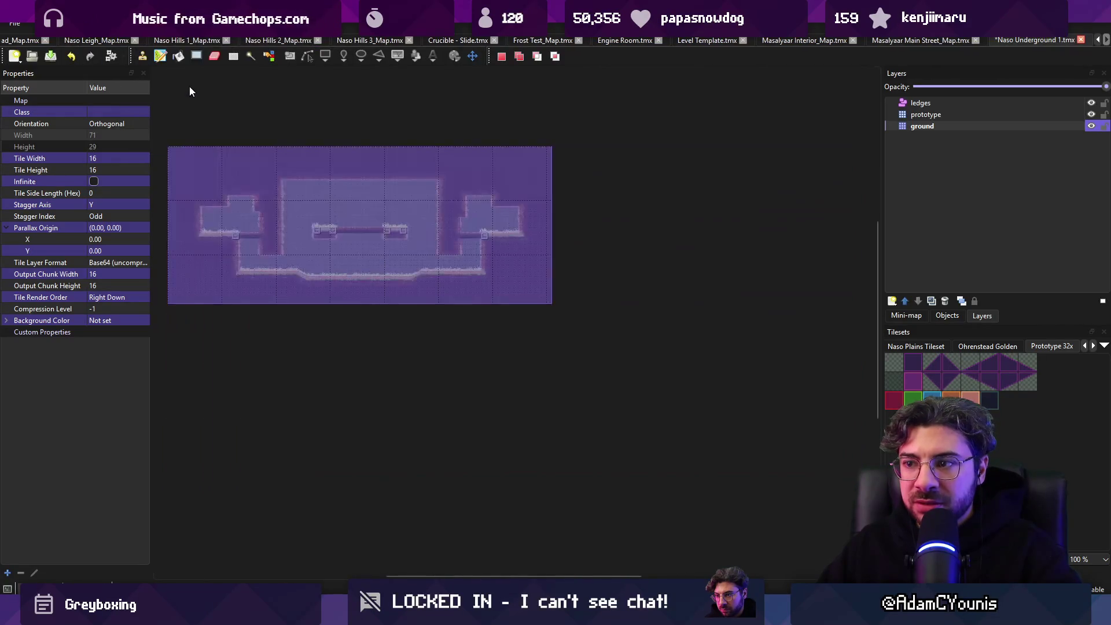
{"action": "key", "text": "alt+Tab"}
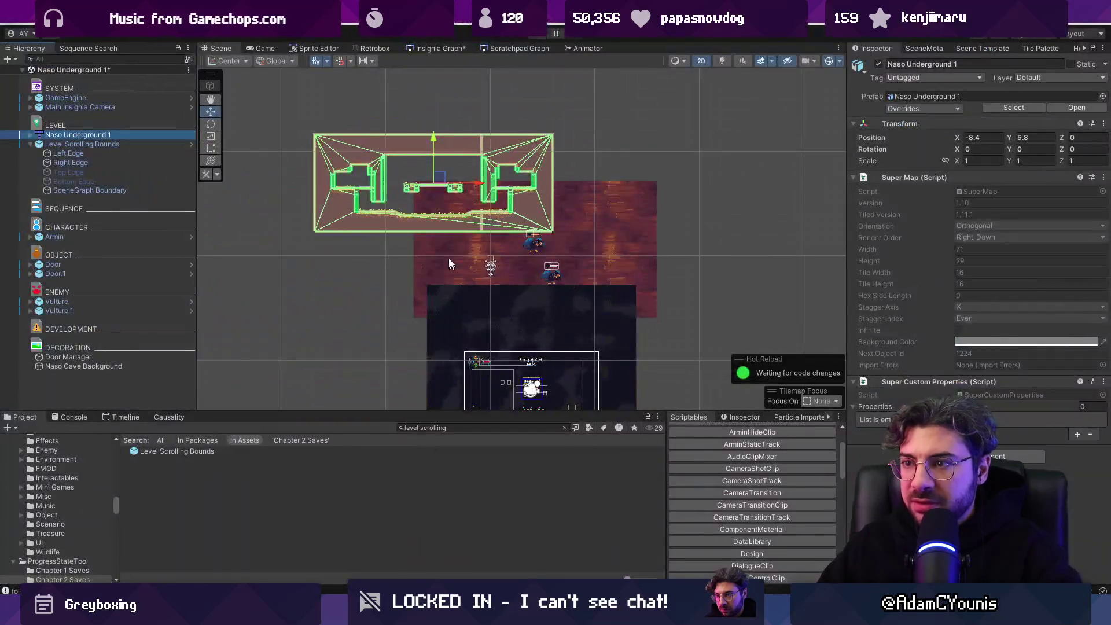
Step: Set the map's position to 0,0, drag it into place, and save the scene
{"action": "left_click", "coordinate": [975, 137]}
{"action": "type", "text": "0"}
{"action": "key", "text": "Tab"}
{"action": "type", "text": "0"}
{"action": "left_click_drag", "start_coordinate": [614, 317], "coordinate": [482, 221]}
{"action": "scroll", "coordinate": [482, 223], "scroll_direction": "down", "scroll_amount": 3}
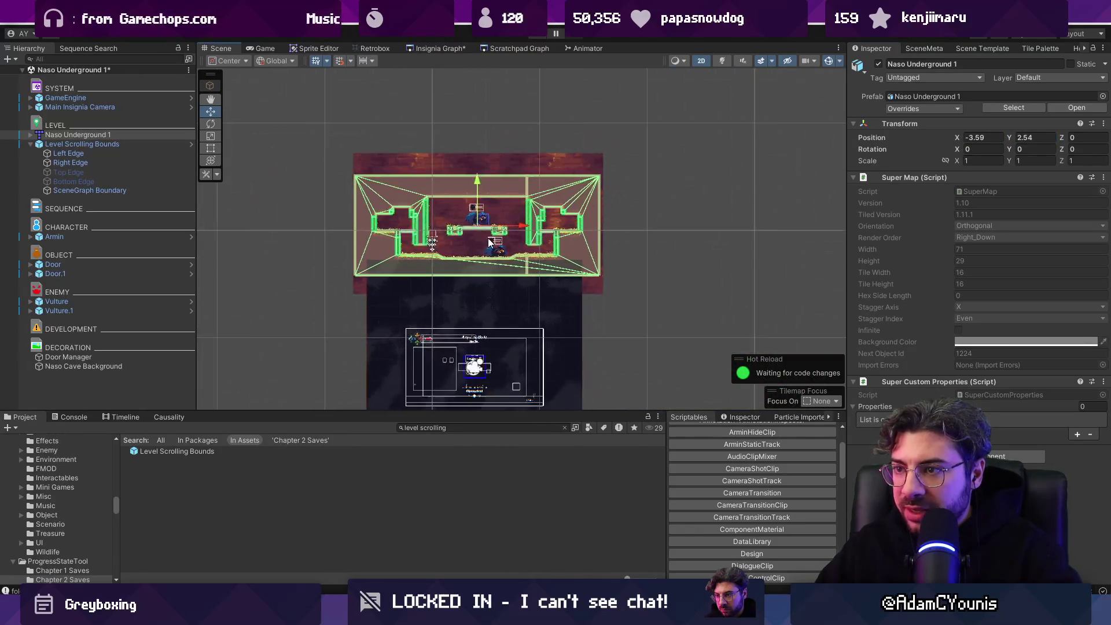
{"action": "key", "text": "ctrl+s"}
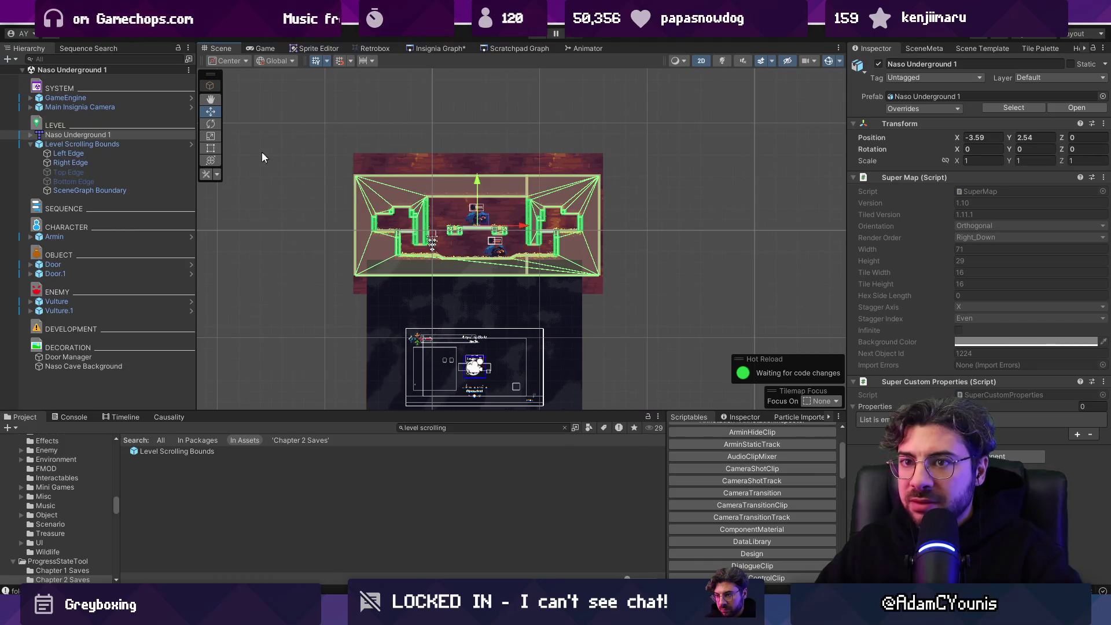
Step: Lower the Level Scrolling Bounds to Y -0.46 and show its camera bounds rectangle
{"action": "left_click", "coordinate": [163, 145]}
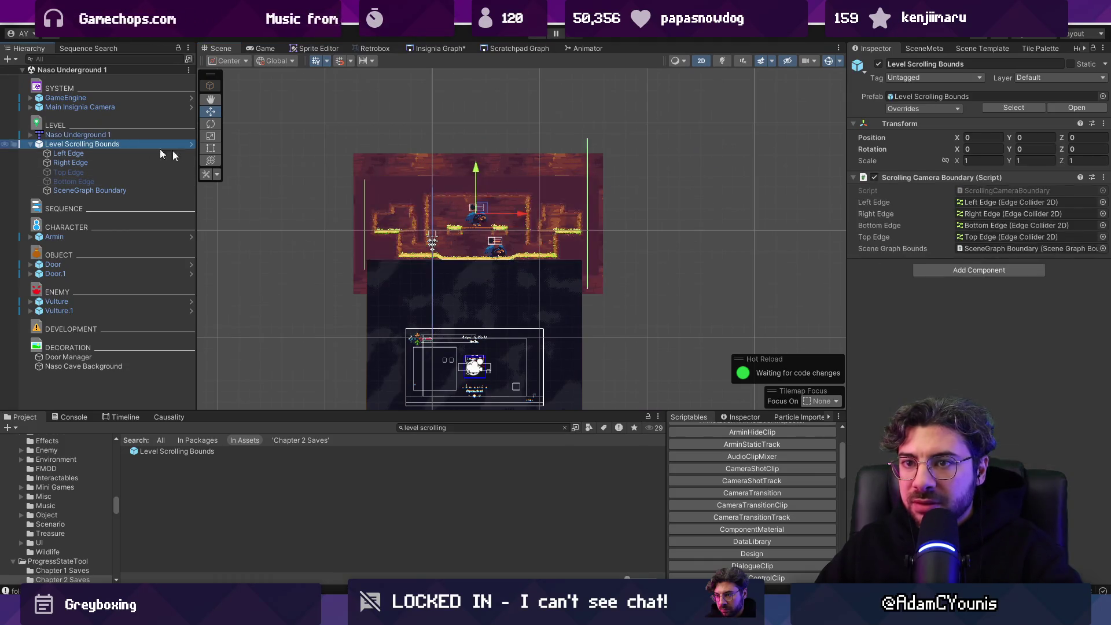
{"action": "left_click", "coordinate": [1104, 178]}
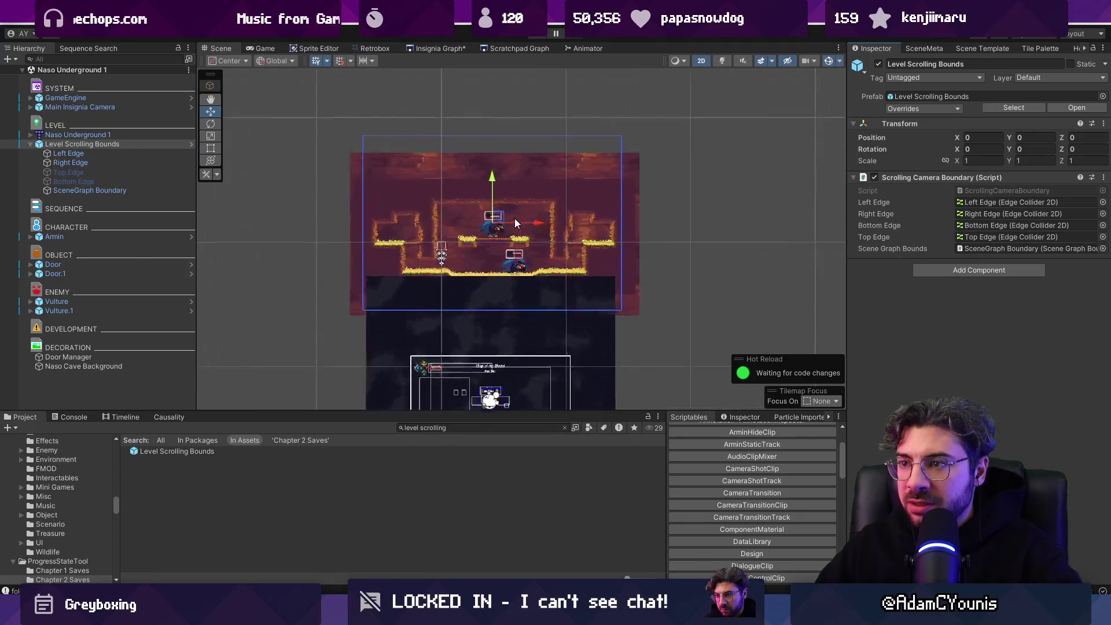
{"action": "scroll", "coordinate": [486, 192], "scroll_direction": "up", "scroll_amount": 3}
{"action": "left_click_drag", "start_coordinate": [491, 178], "coordinate": [491, 193]}
{"action": "left_click", "coordinate": [73, 154]}
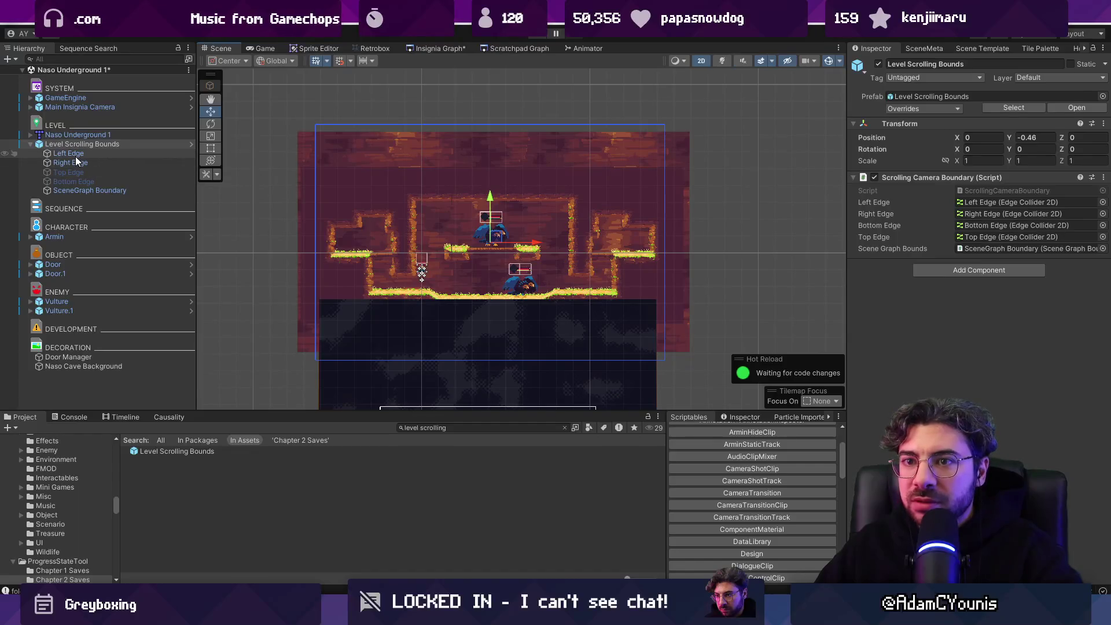
{"action": "left_click", "coordinate": [112, 162]}
{"action": "left_click", "coordinate": [963, 164]}
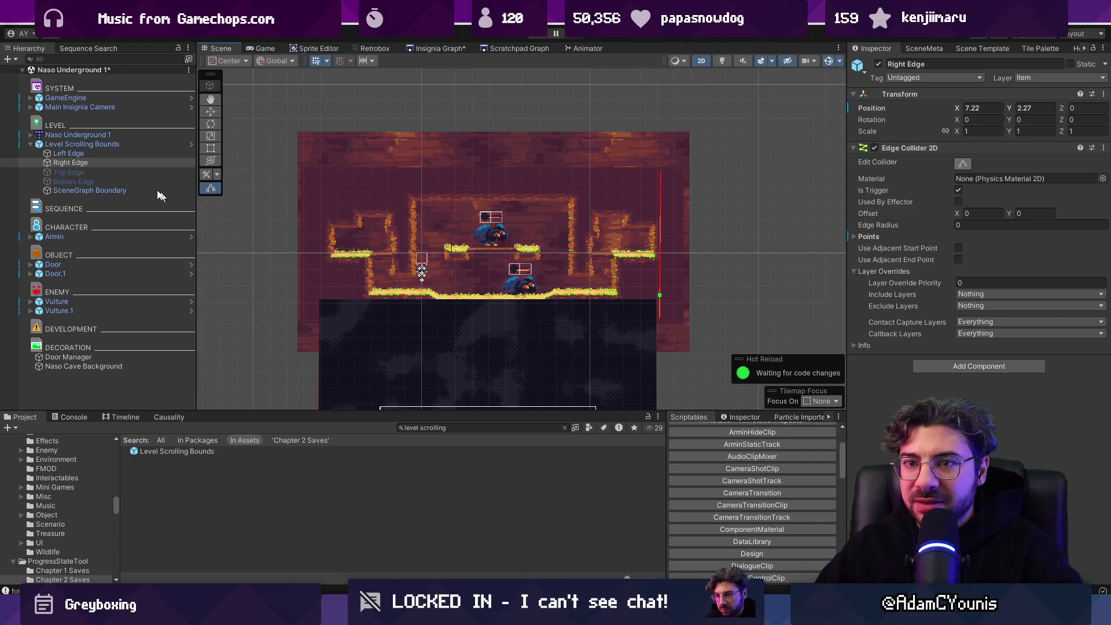
{"action": "left_click", "coordinate": [105, 146]}
{"action": "left_click", "coordinate": [875, 178]}
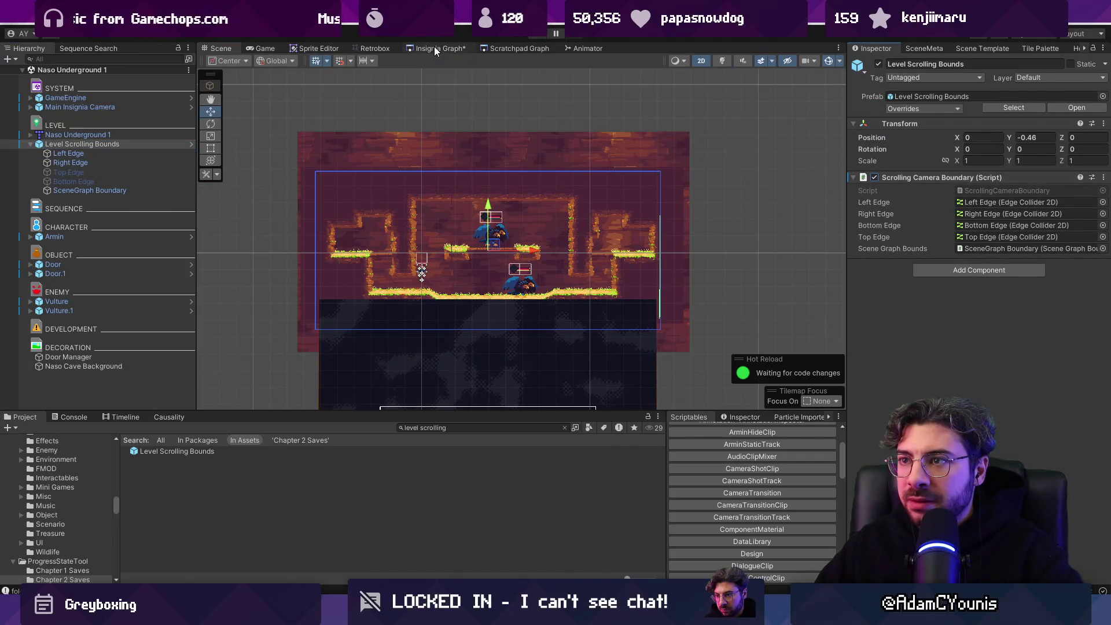
{"action": "left_click", "coordinate": [435, 46]}
{"action": "scroll", "coordinate": [551, 294], "scroll_direction": "down", "scroll_amount": 2}
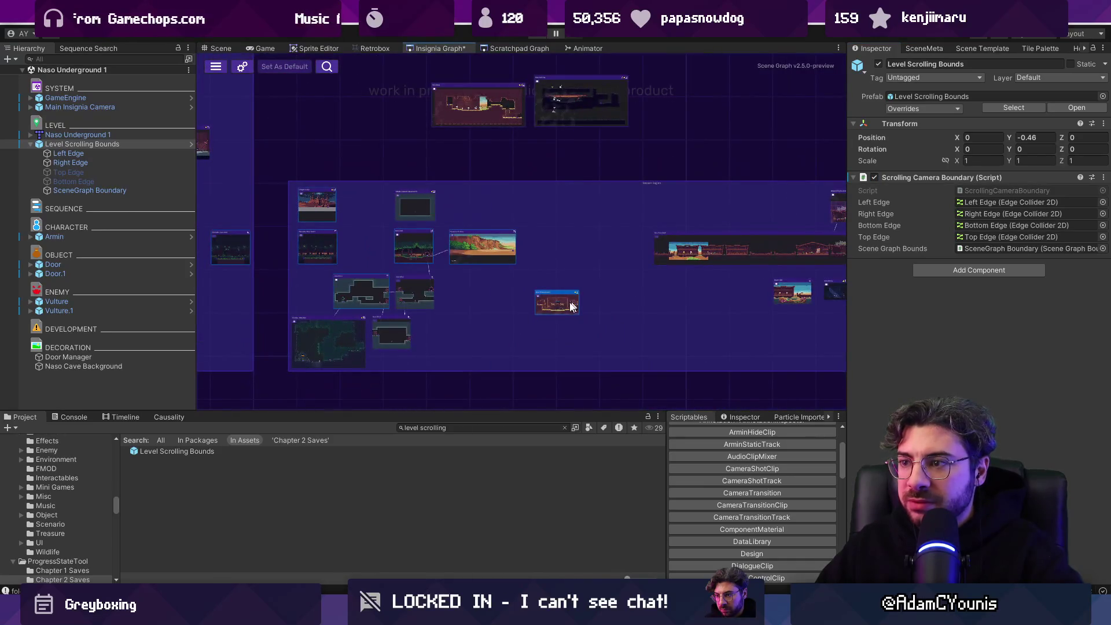
{"action": "scroll", "coordinate": [599, 254], "scroll_direction": "up", "scroll_amount": 3}
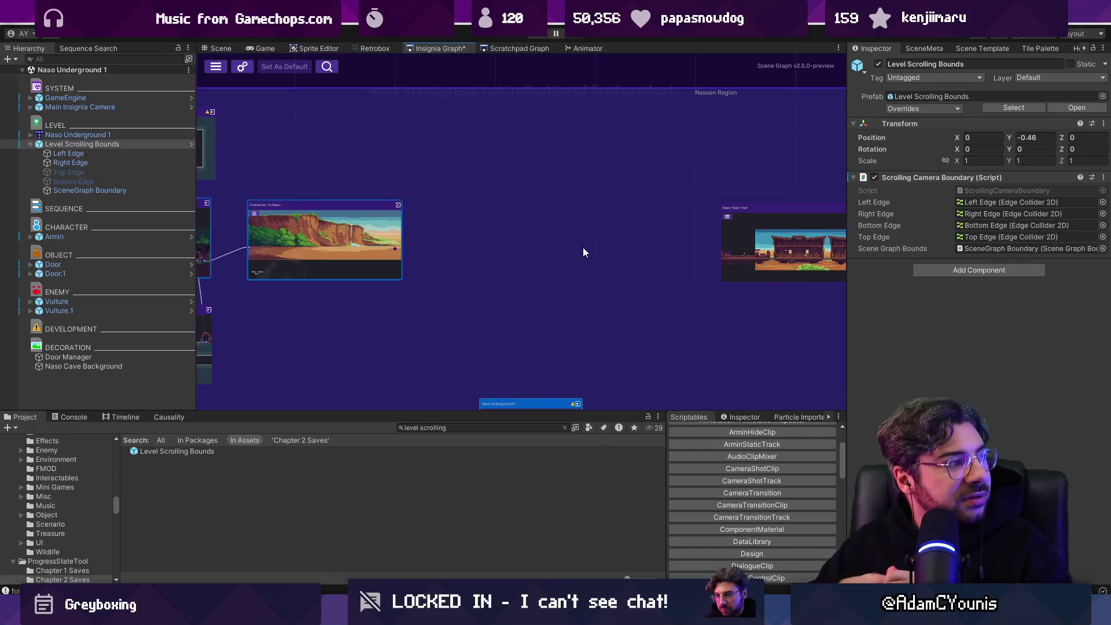
{"action": "scroll", "coordinate": [554, 228], "scroll_direction": "down", "scroll_amount": 1}
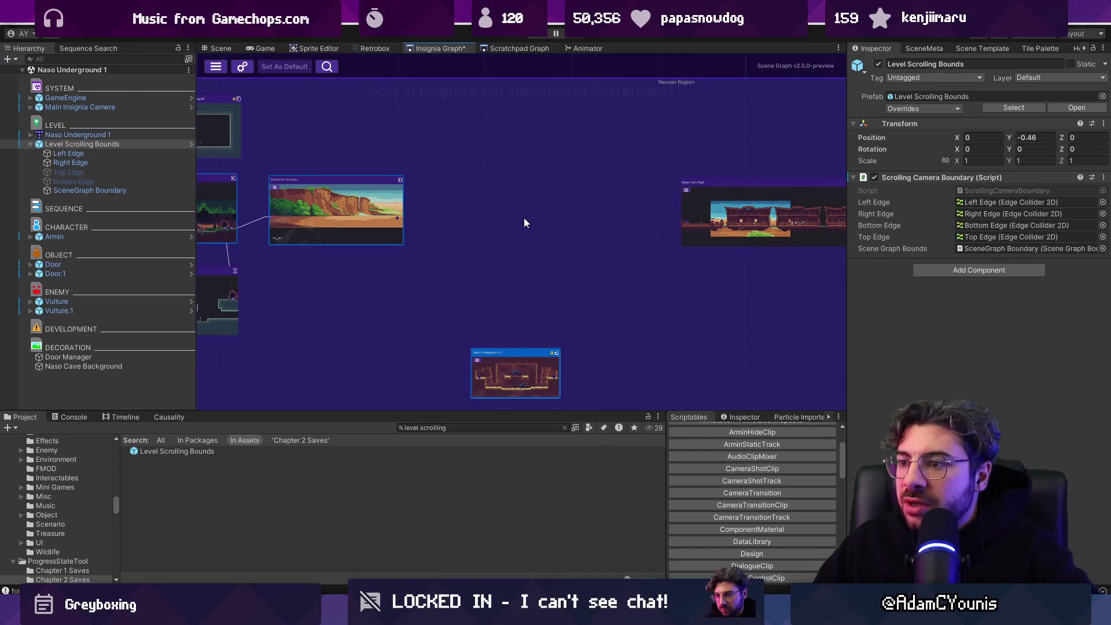
{"action": "scroll", "coordinate": [416, 221], "scroll_direction": "up", "scroll_amount": 3}
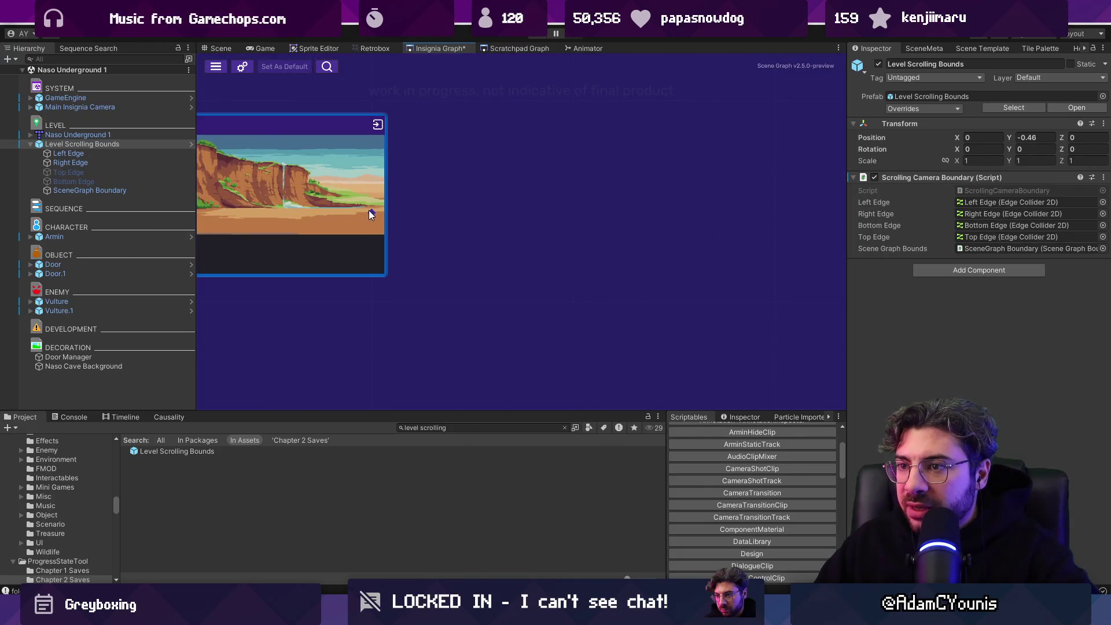
{"action": "scroll", "coordinate": [507, 207], "scroll_direction": "down", "scroll_amount": 5}
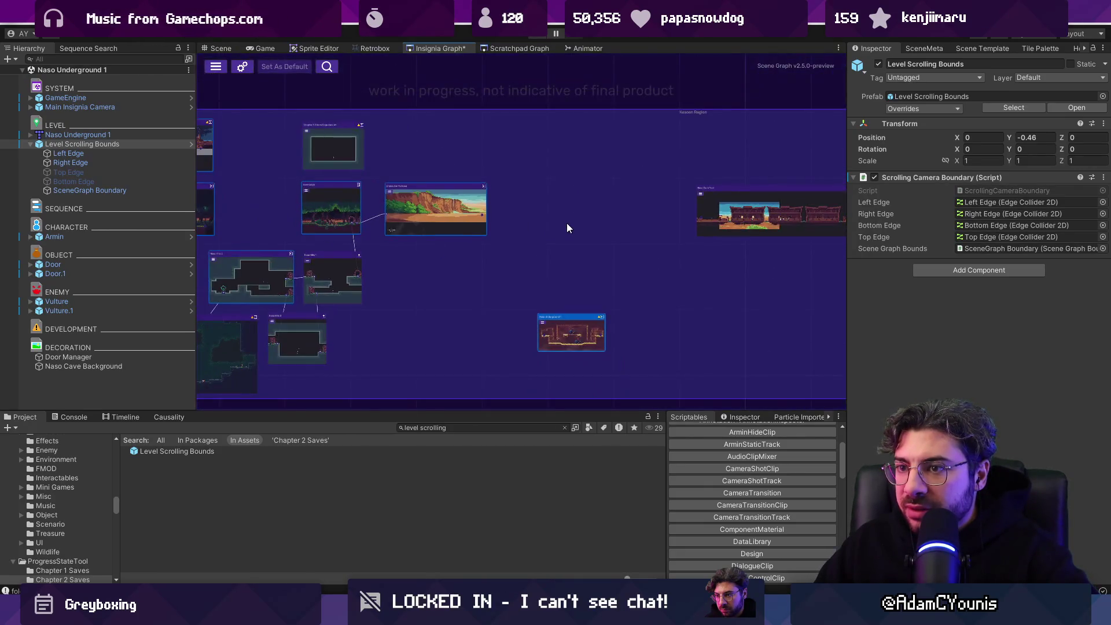
{"action": "scroll", "coordinate": [562, 229], "scroll_direction": "up", "scroll_amount": 3}
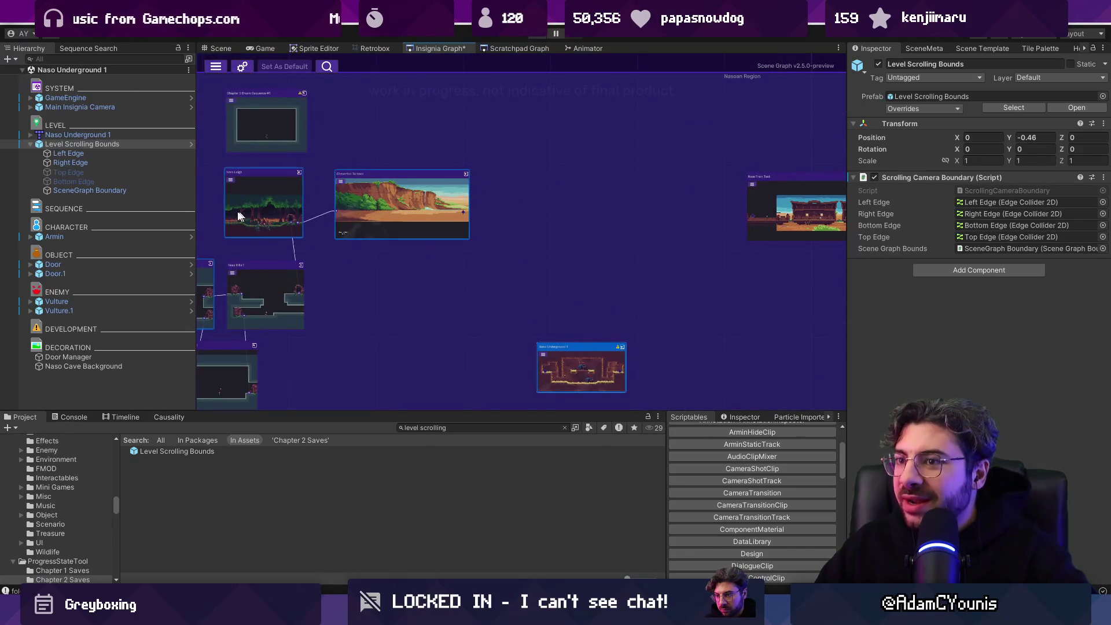
{"action": "scroll", "coordinate": [313, 199], "scroll_direction": "down", "scroll_amount": 2}
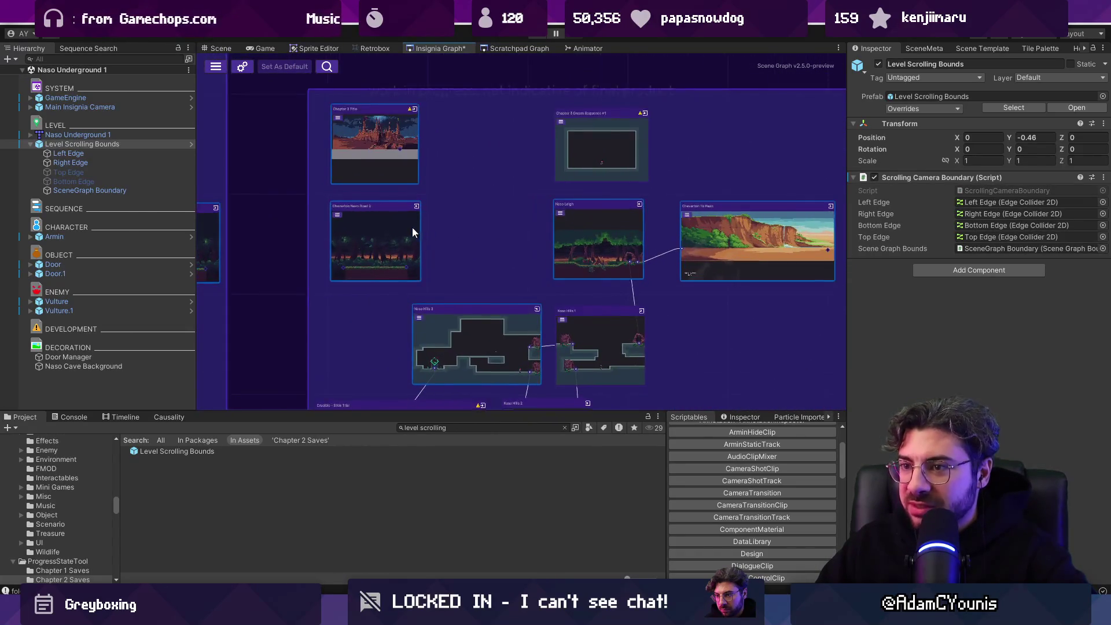
{"action": "scroll", "coordinate": [710, 249], "scroll_direction": "up", "scroll_amount": 2}
{"action": "left_click_drag", "start_coordinate": [707, 249], "coordinate": [391, 227]}
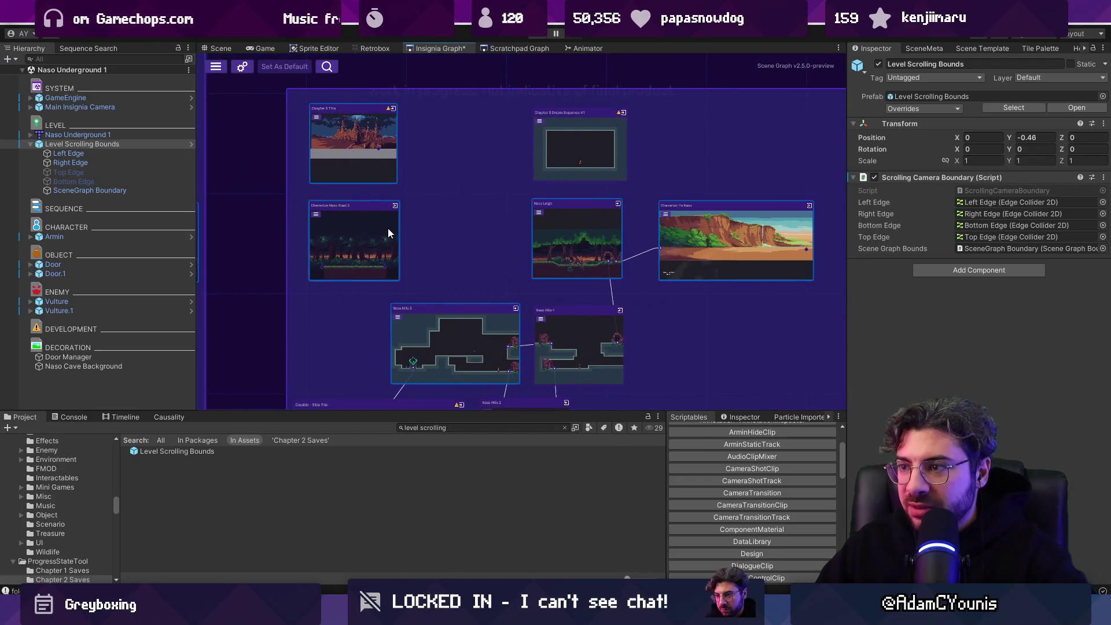
{"action": "left_click_drag", "start_coordinate": [674, 240], "coordinate": [397, 219]}
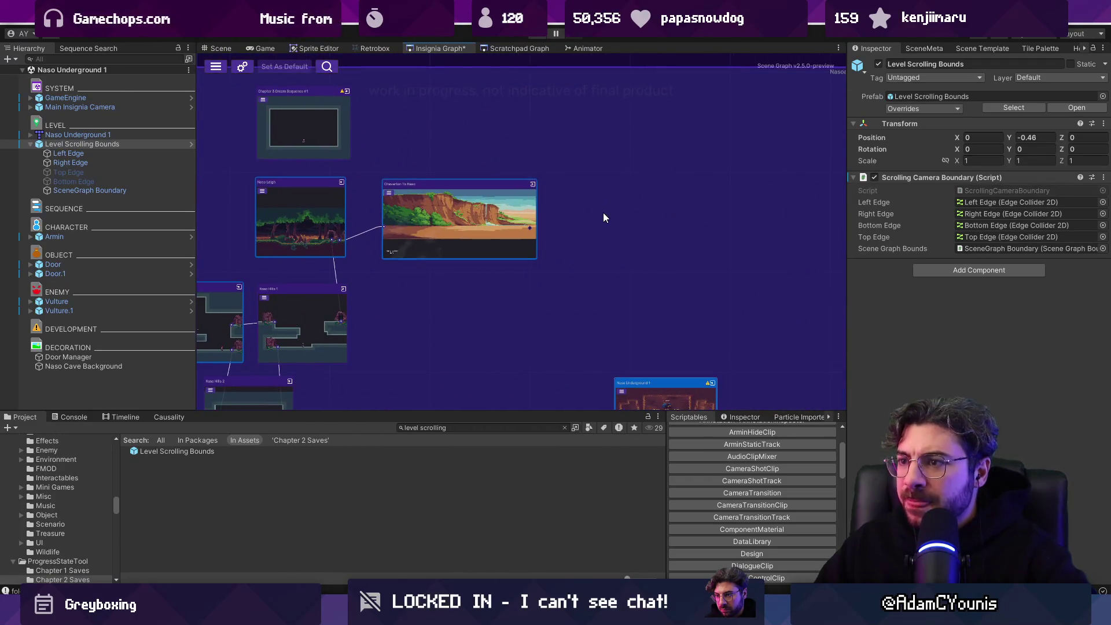
{"action": "scroll", "coordinate": [603, 213], "scroll_direction": "down", "scroll_amount": 3}
{"action": "left_click", "coordinate": [565, 427]}
{"action": "scroll", "coordinate": [579, 290], "scroll_direction": "down", "scroll_amount": 3}
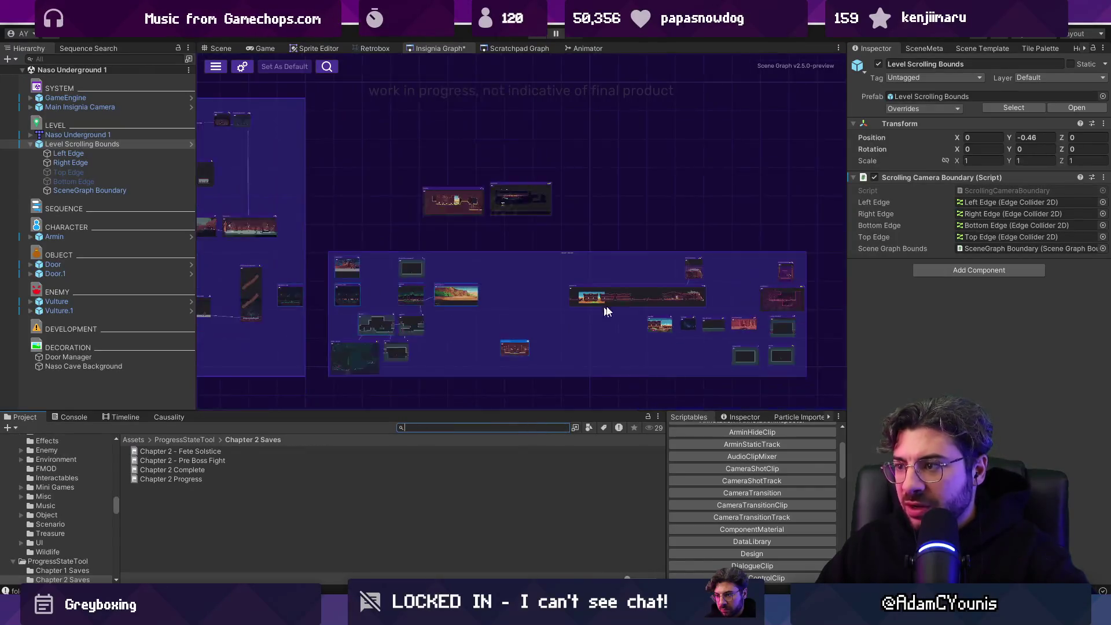
{"action": "left_click_drag", "start_coordinate": [588, 298], "coordinate": [489, 280]}
{"action": "left_click_drag", "start_coordinate": [577, 296], "coordinate": [641, 336]}
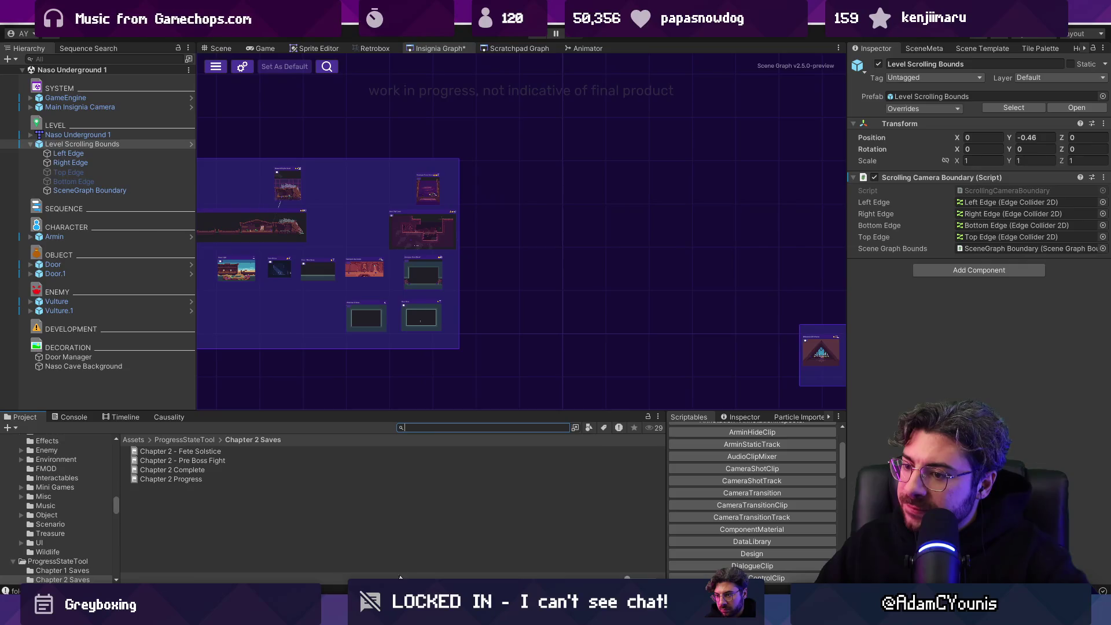
Step: Search the project for 'scrolling background' and select the Naso Tablelands Scrolling Background prefab
{"action": "type", "text": "naso"}
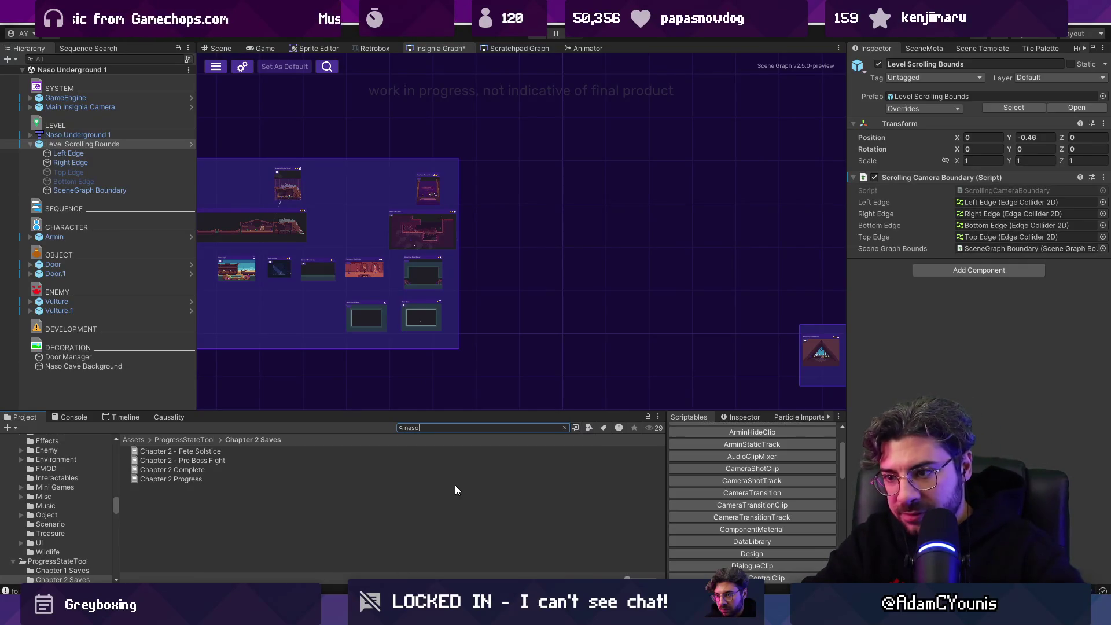
{"action": "type", "text": " scrolling"}
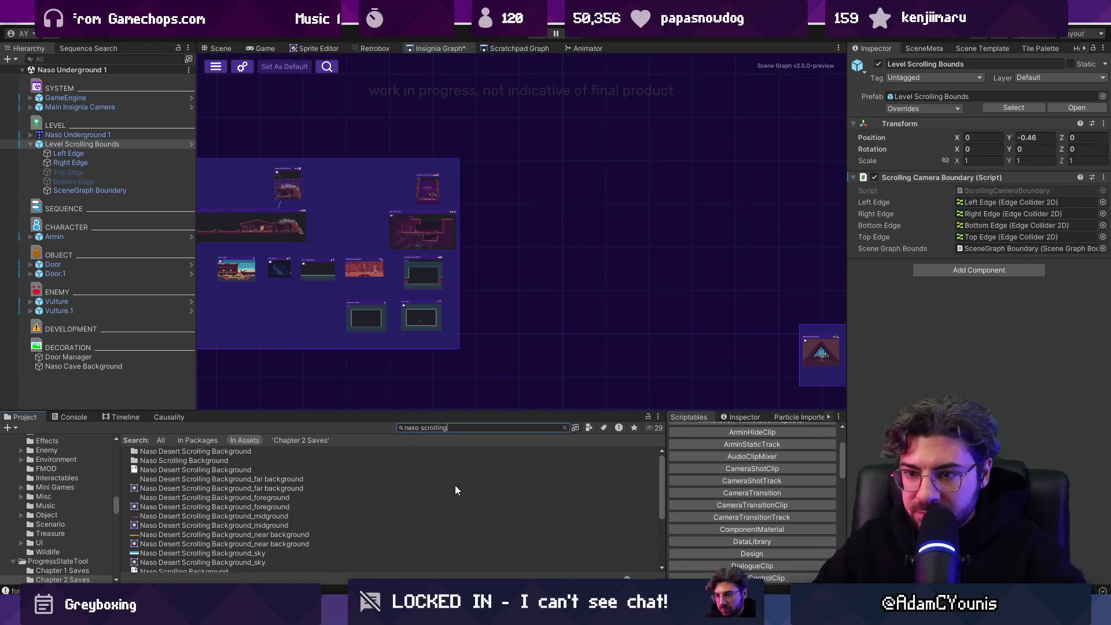
{"action": "scroll", "coordinate": [224, 519], "scroll_direction": "up", "scroll_amount": 5, "text": "ctrl"}
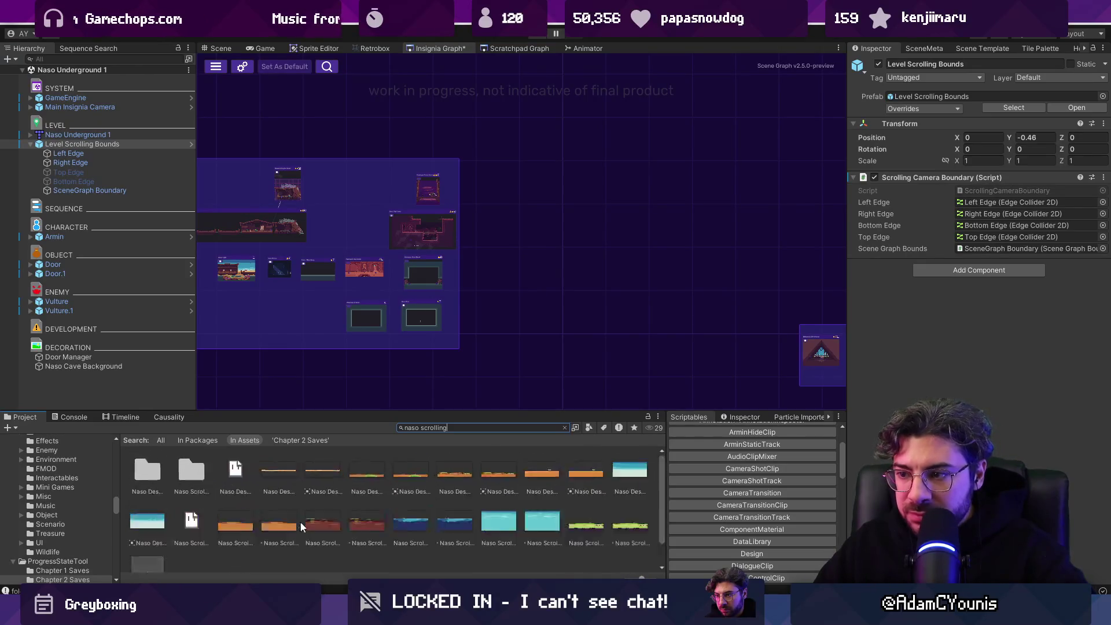
{"action": "scroll", "coordinate": [318, 527], "scroll_direction": "up", "scroll_amount": 2, "text": "ctrl"}
{"action": "scroll", "coordinate": [317, 527], "scroll_direction": "down", "scroll_amount": 3}
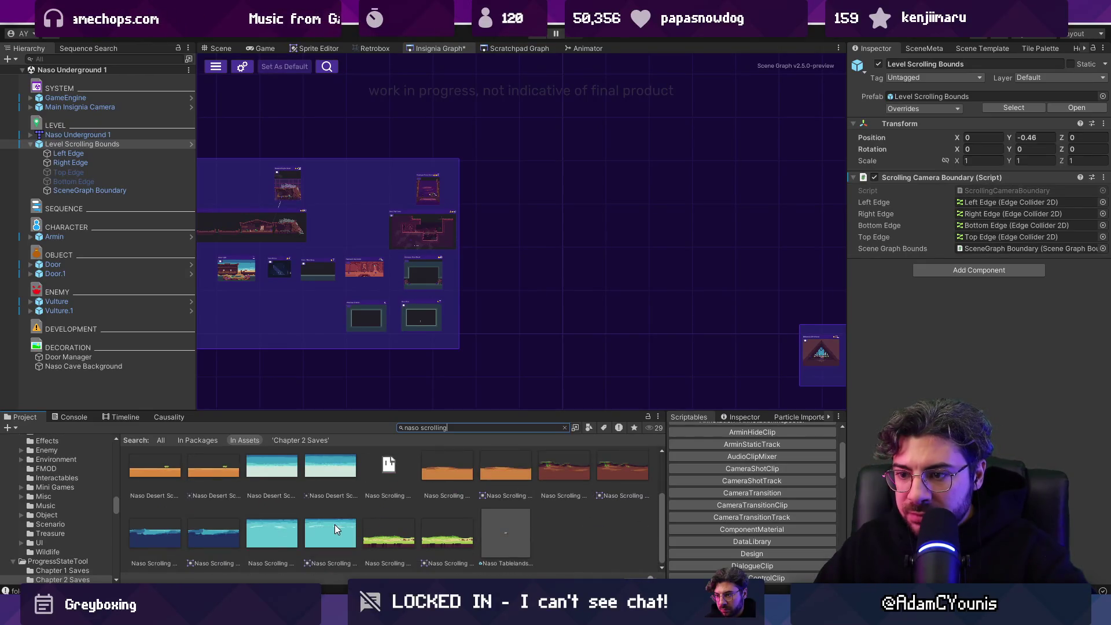
{"action": "scroll", "coordinate": [335, 525], "scroll_direction": "up", "scroll_amount": 3}
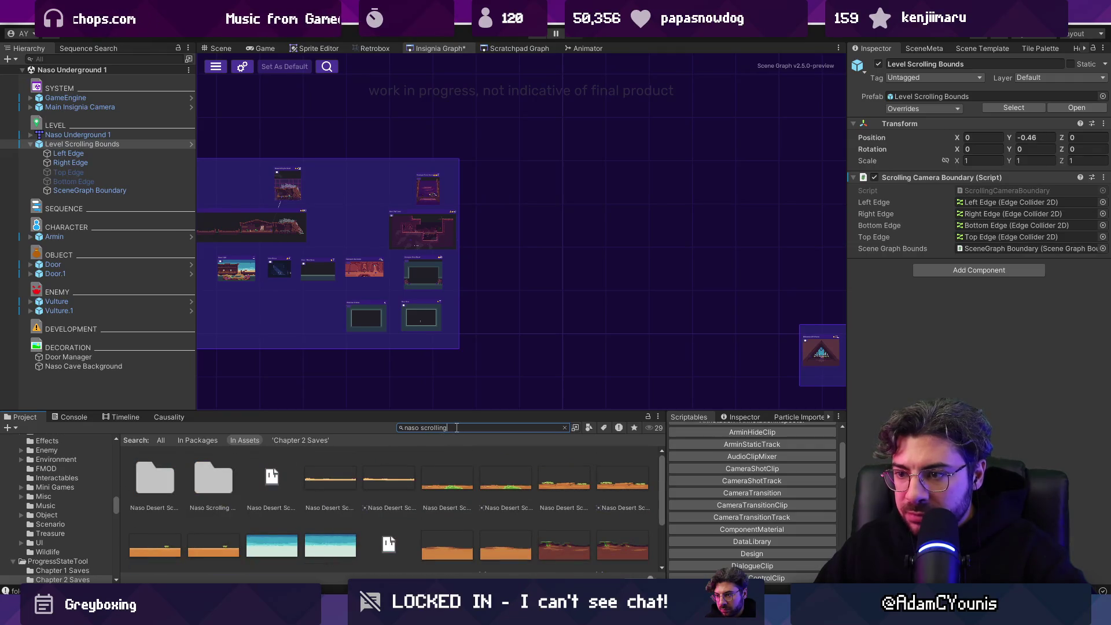
{"action": "type", "text": "scor"}
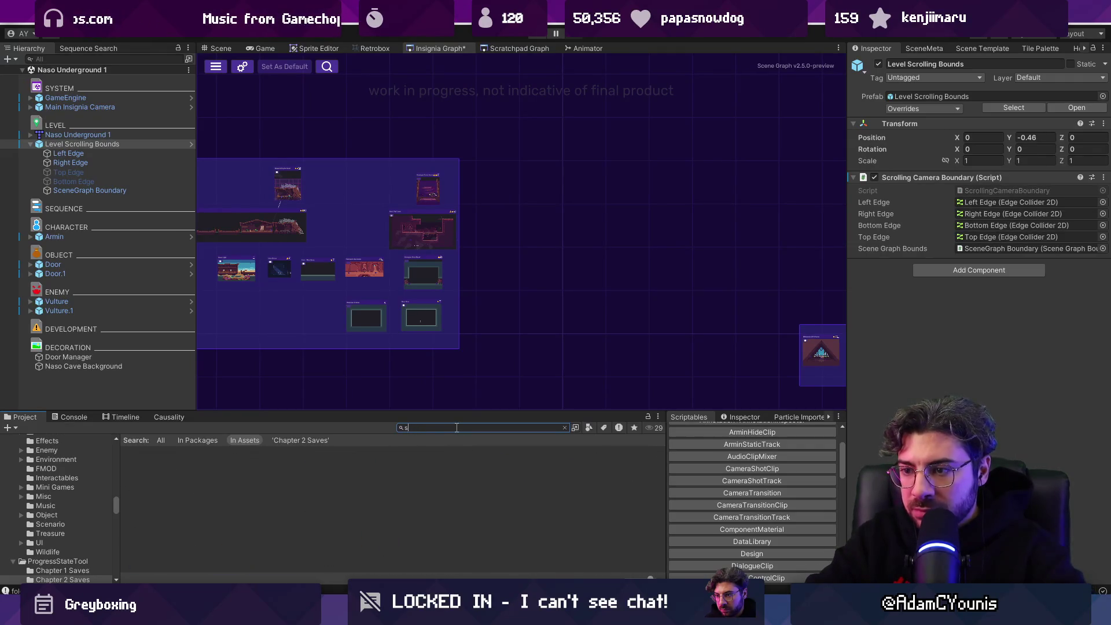
{"action": "type", "text": "crolling backgro"}
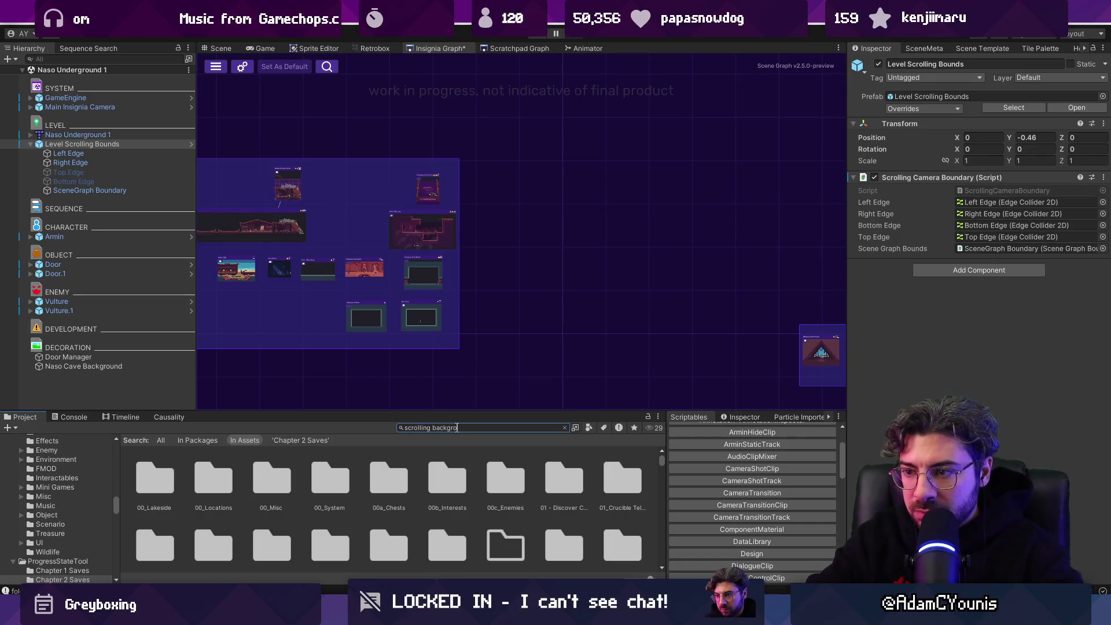
{"action": "type", "text": "und"}
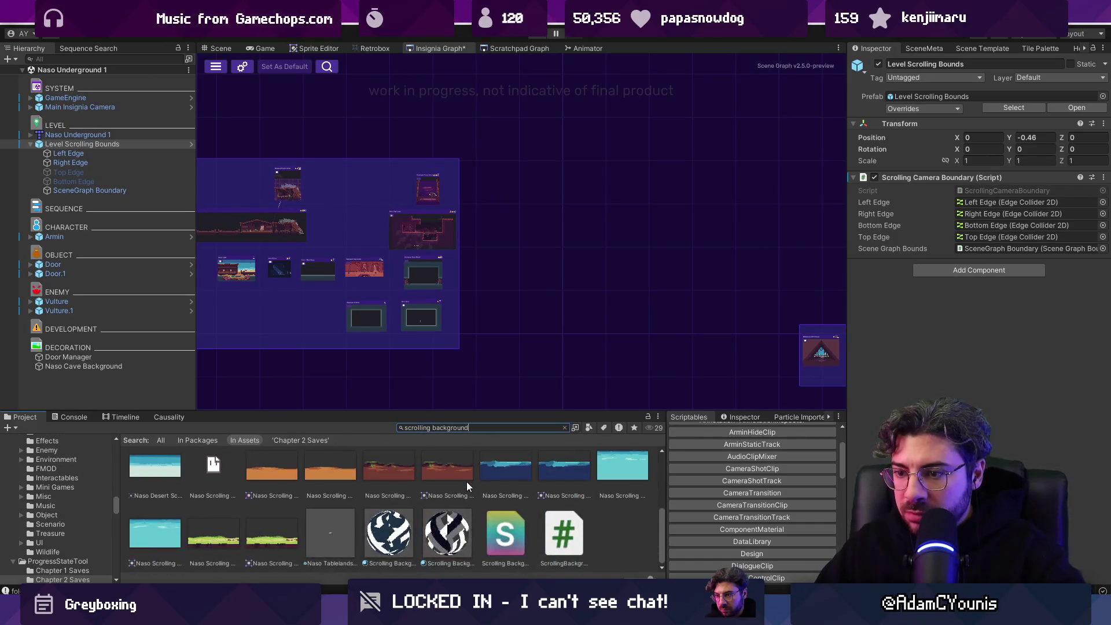
{"action": "scroll", "coordinate": [465, 482], "scroll_direction": "down", "scroll_amount": 3, "text": "ctrl"}
{"action": "scroll", "coordinate": [440, 487], "scroll_direction": "down", "scroll_amount": 1}
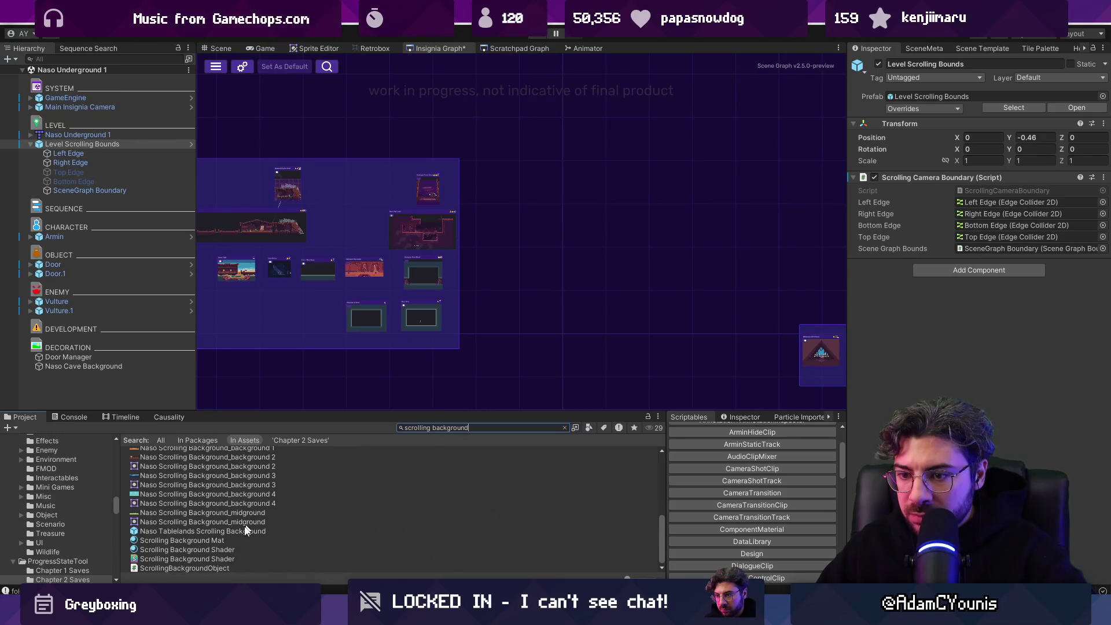
{"action": "left_click", "coordinate": [214, 534]}
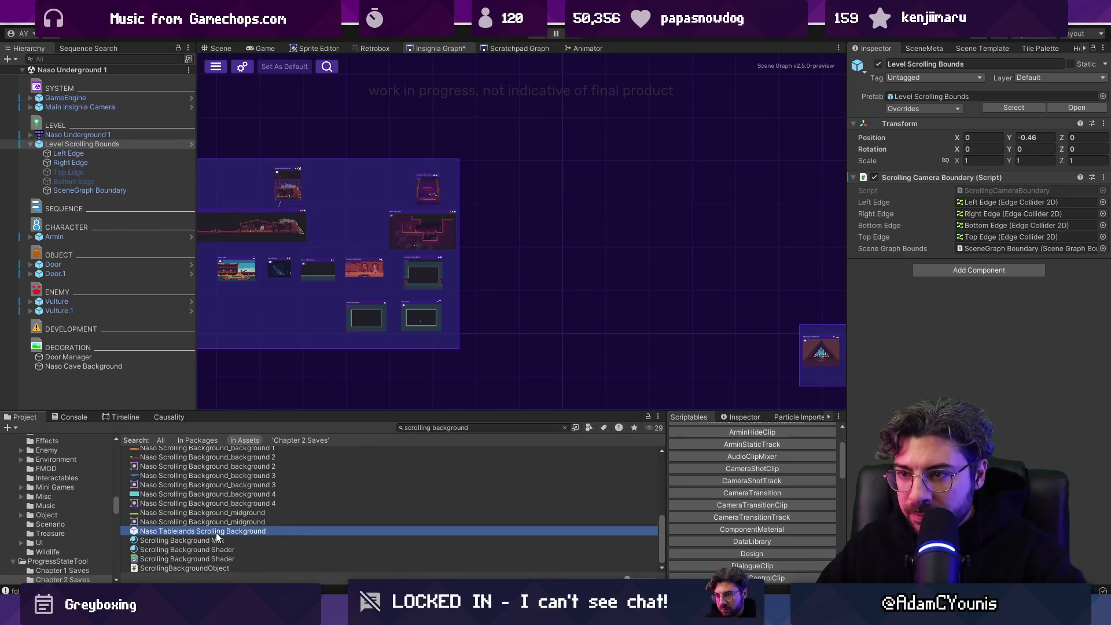
{"action": "scroll", "coordinate": [384, 216], "scroll_direction": "up", "scroll_amount": 3}
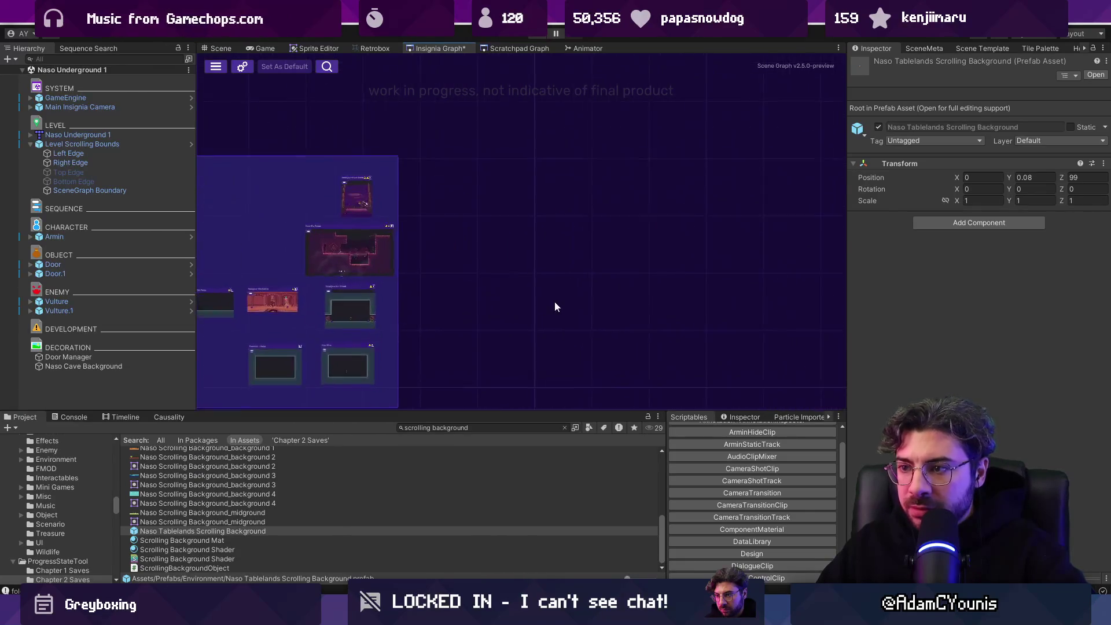
{"action": "scroll", "coordinate": [504, 298], "scroll_direction": "up", "scroll_amount": 1}
{"action": "scroll", "coordinate": [484, 293], "scroll_direction": "up", "scroll_amount": 2}
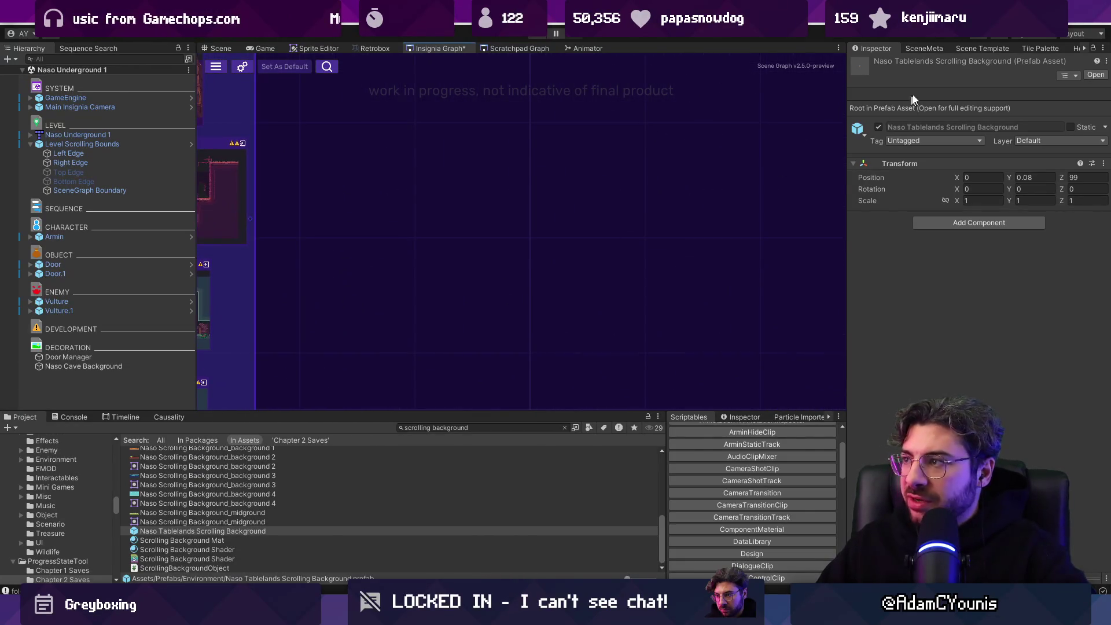
Step: Choose Level Template Scene as the scene template and apply the Greybox skin
{"action": "left_click", "coordinate": [989, 48]}
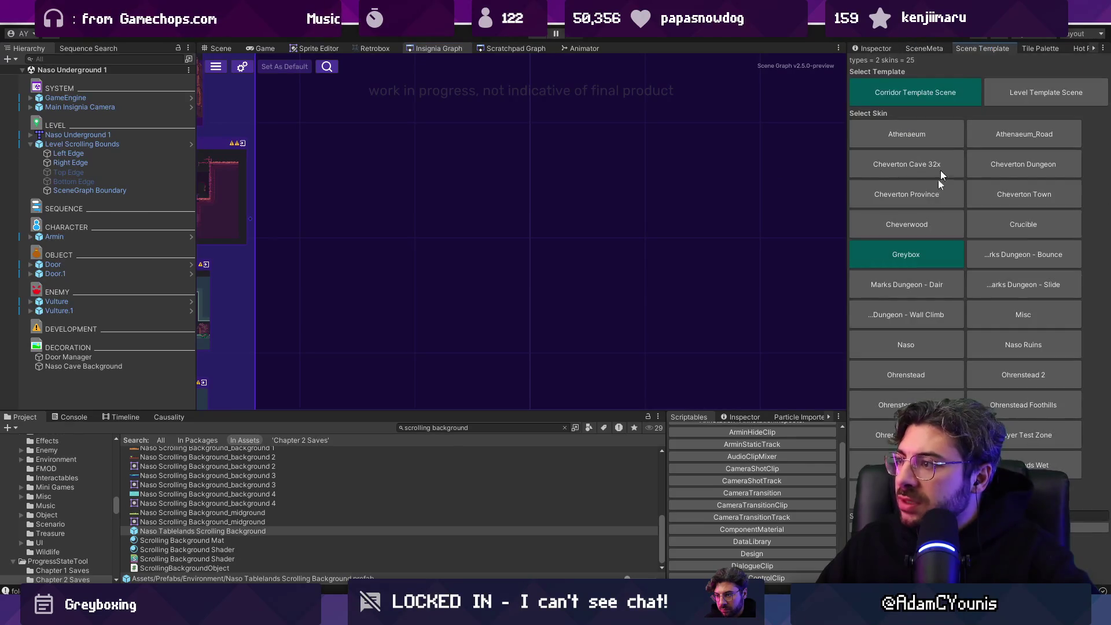
{"action": "left_click", "coordinate": [1006, 93]}
{"action": "left_click", "coordinate": [906, 261]}
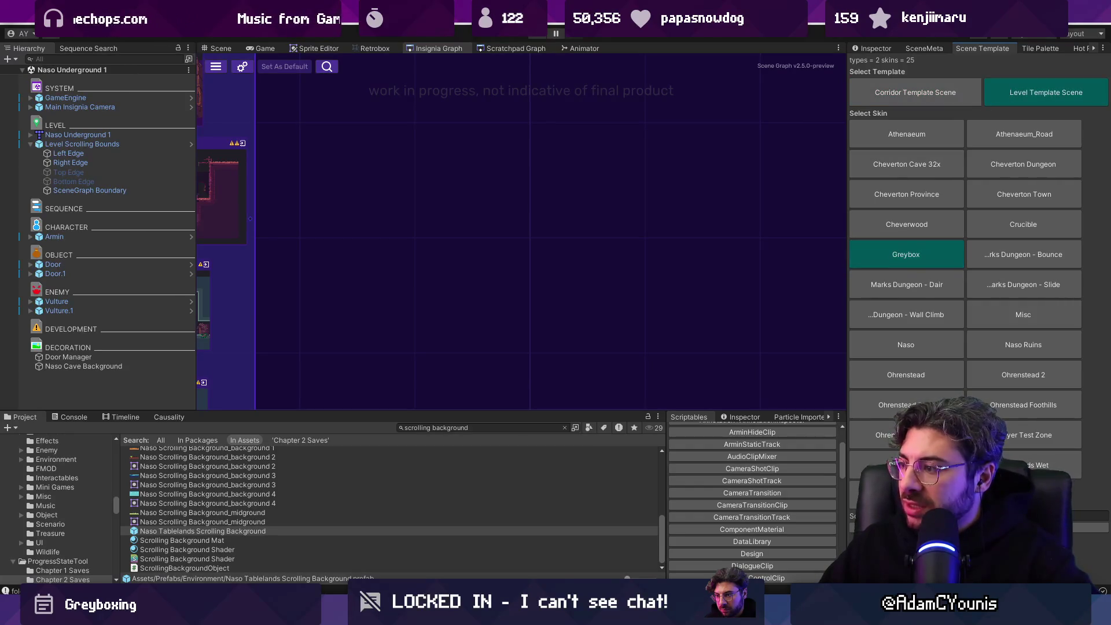
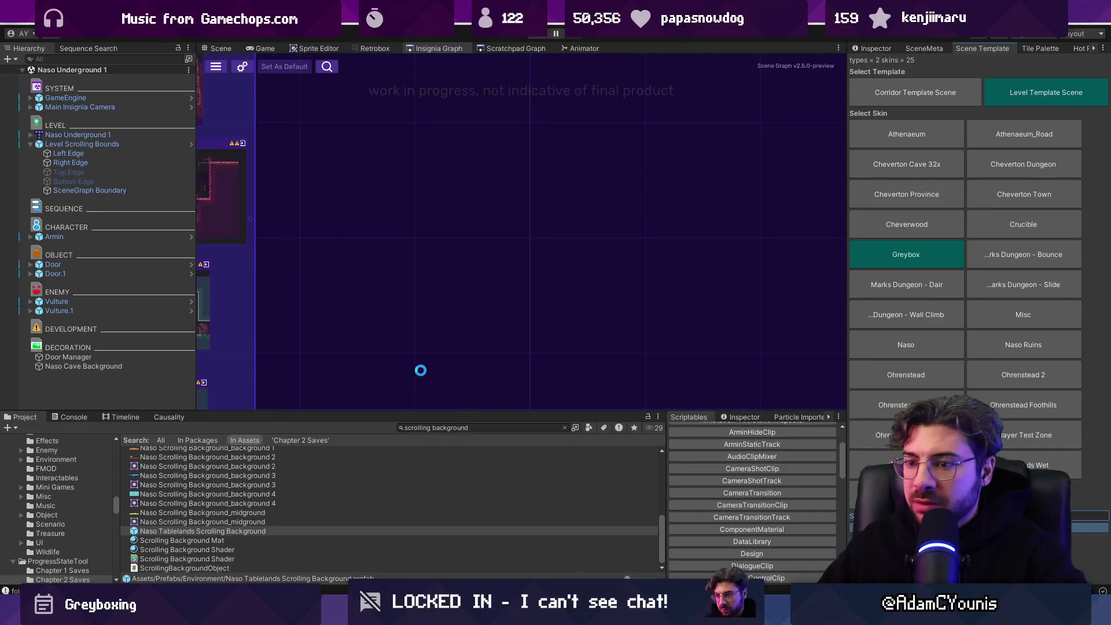
Step: Search the Project for 'table lands', add Tablelands Scrolling Scene to Insignia Graph, and place its scrolling background
{"action": "left_click", "coordinate": [470, 427]}
{"action": "type", "text": "table lands"}
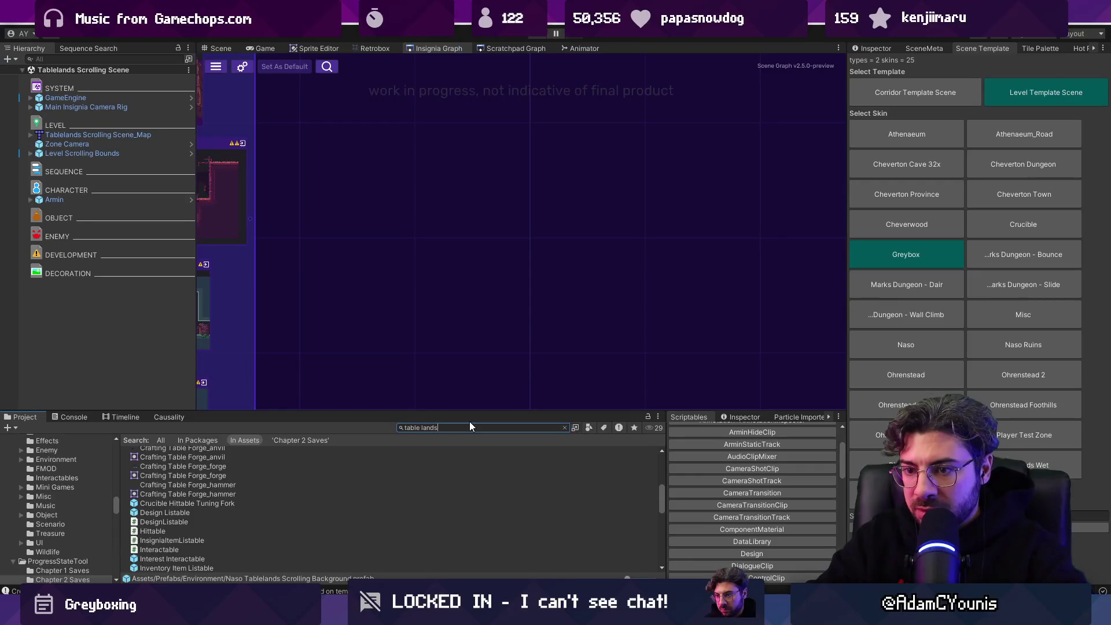
{"action": "left_click_drag", "start_coordinate": [179, 462], "coordinate": [407, 318]}
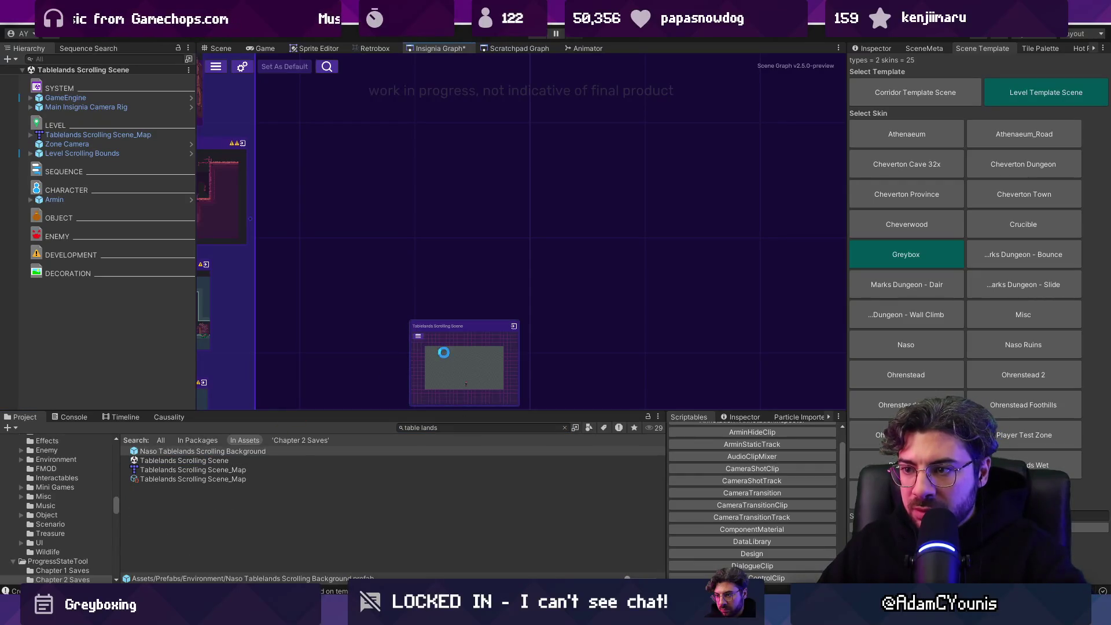
{"action": "mouse_move", "coordinate": [187, 469]}
{"action": "left_mouse_down"}
{"action": "mouse_move", "coordinate": [109, 355]}
{"action": "mouse_move", "coordinate": [141, 345]}
{"action": "left_mouse_up"}
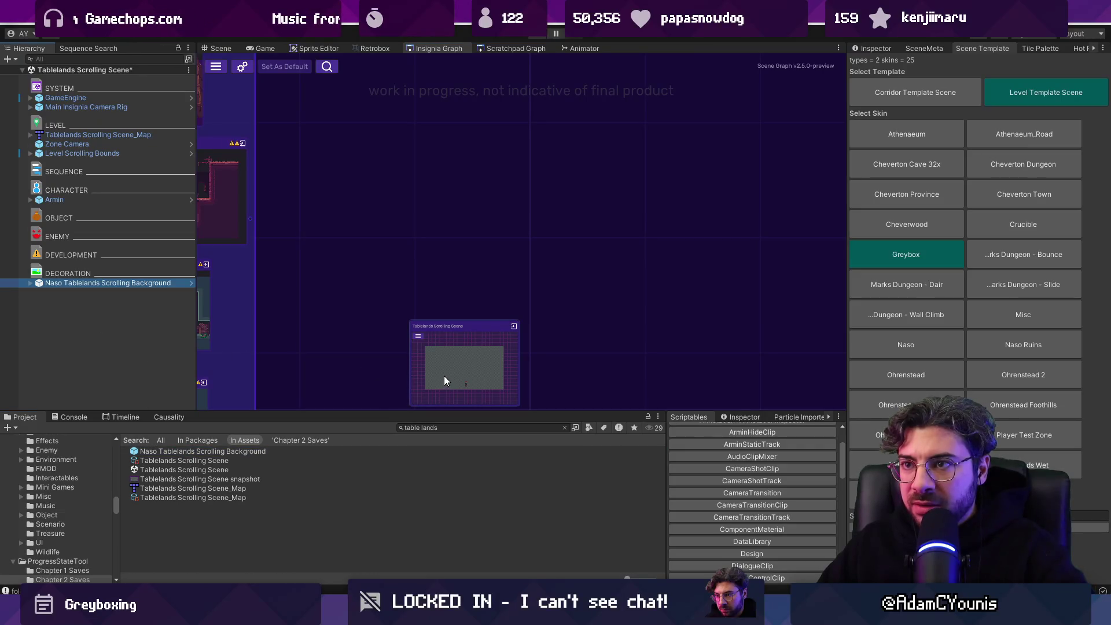
Step: Open the Tablelands Scrolling Scene_Map tilemap in Tiled and inspect its prototype layer properties
{"action": "right_click", "coordinate": [136, 135]}
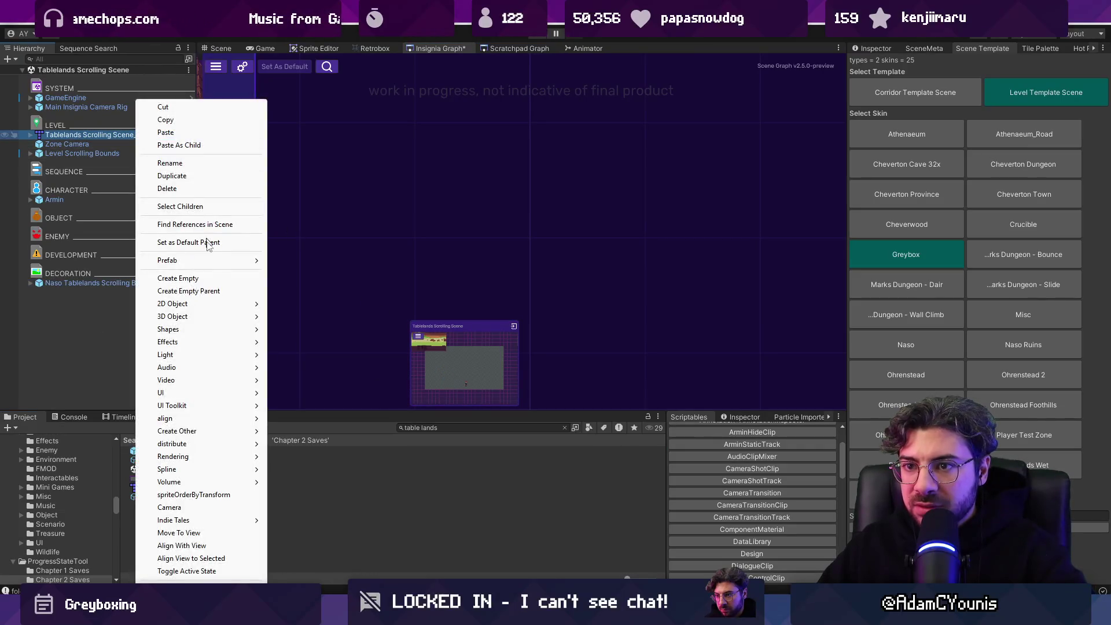
{"action": "mouse_move", "coordinate": [249, 260]}
{"action": "left_click", "coordinate": [308, 262]}
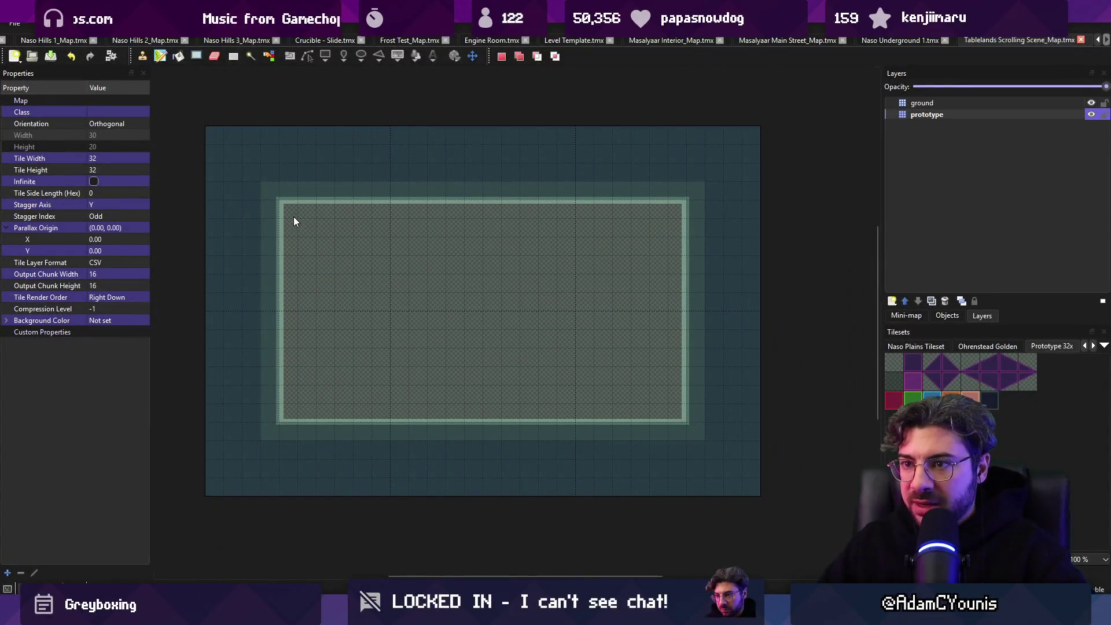
{"action": "left_click", "coordinate": [95, 261]}
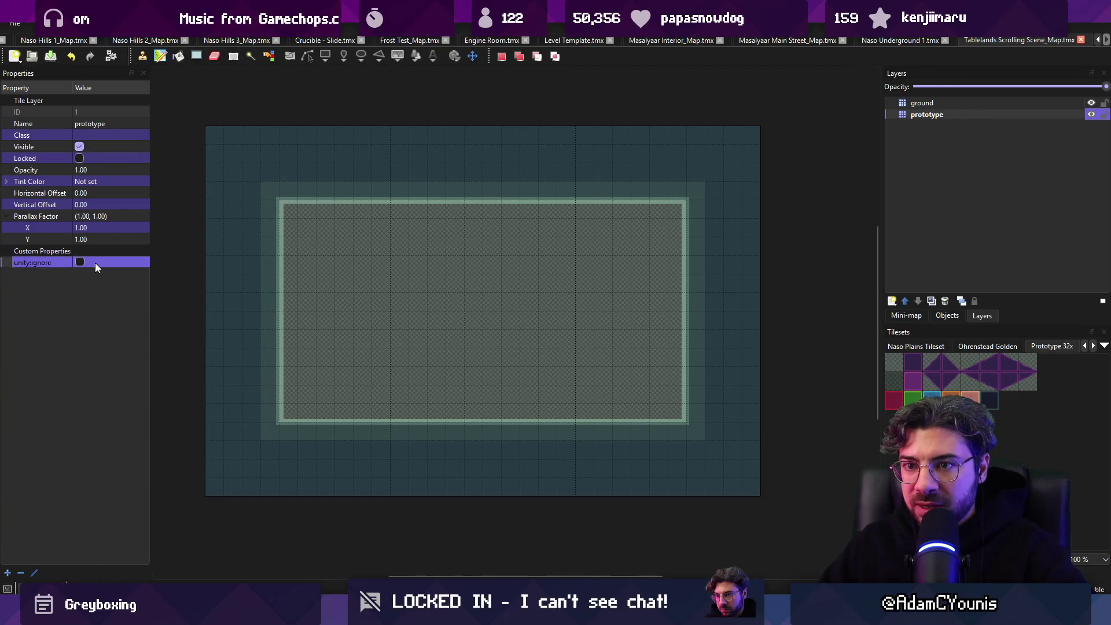
{"action": "key", "text": "alt+Tab"}
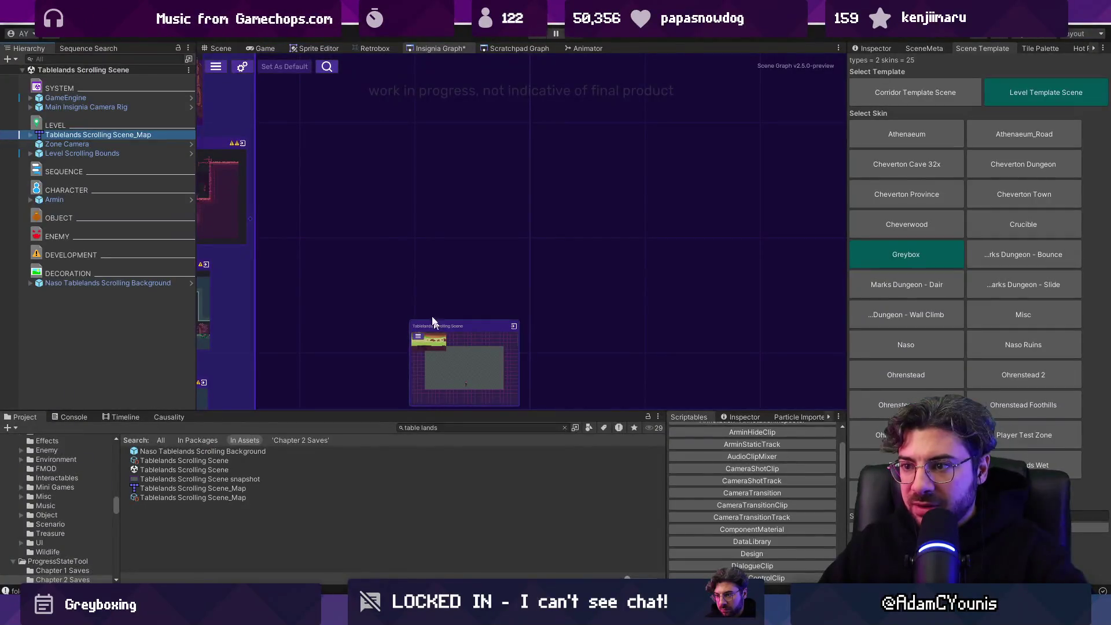
Step: Move the Naso Tablelands Scrolling Background over the map's play area and save the scene
{"action": "left_click", "coordinate": [219, 48]}
{"action": "left_click", "coordinate": [367, 231]}
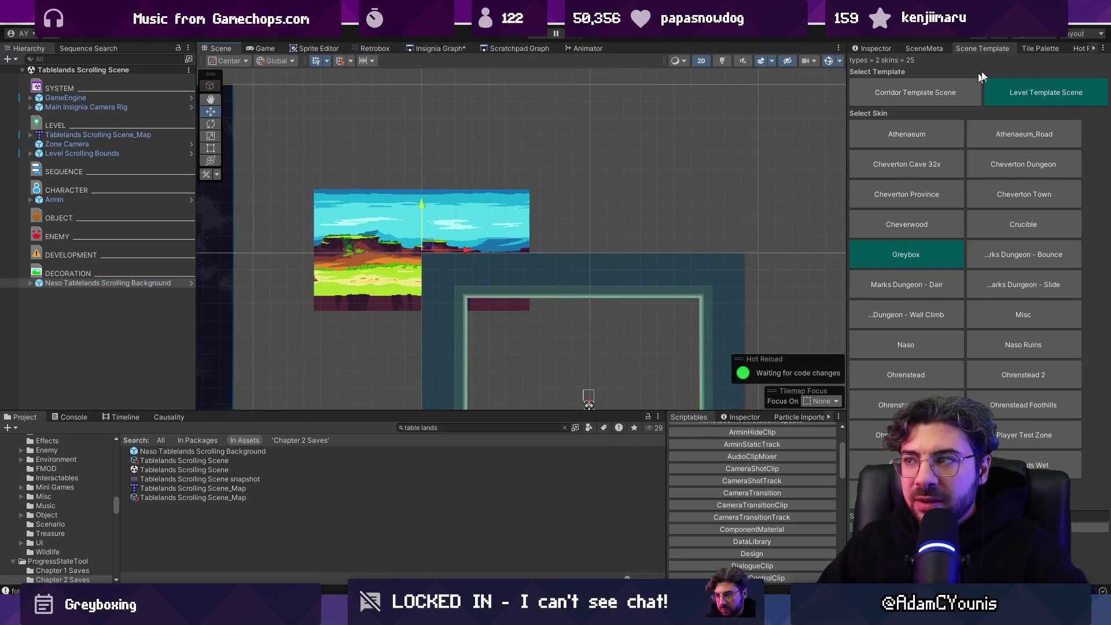
{"action": "left_click", "coordinate": [627, 254]}
{"action": "left_click", "coordinate": [874, 48]}
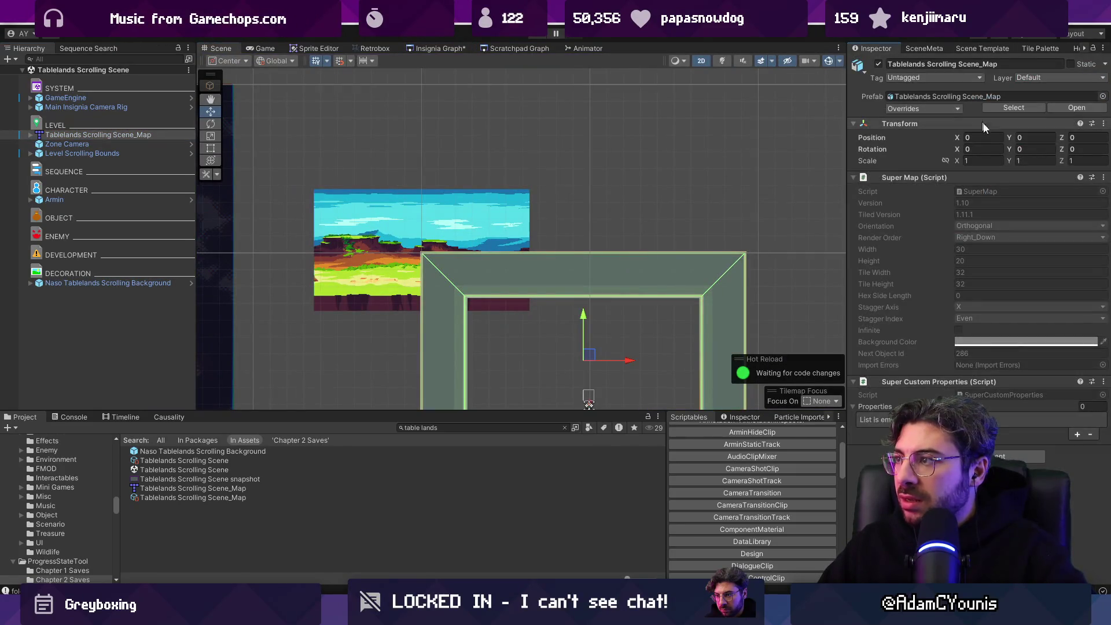
{"action": "left_click", "coordinate": [465, 219]}
{"action": "mouse_move", "coordinate": [422, 204]}
{"action": "left_mouse_down"}
{"action": "mouse_move", "coordinate": [487, 272]}
{"action": "mouse_move", "coordinate": [575, 322]}
{"action": "mouse_move", "coordinate": [574, 293]}
{"action": "mouse_move", "coordinate": [574, 323]}
{"action": "left_mouse_up"}
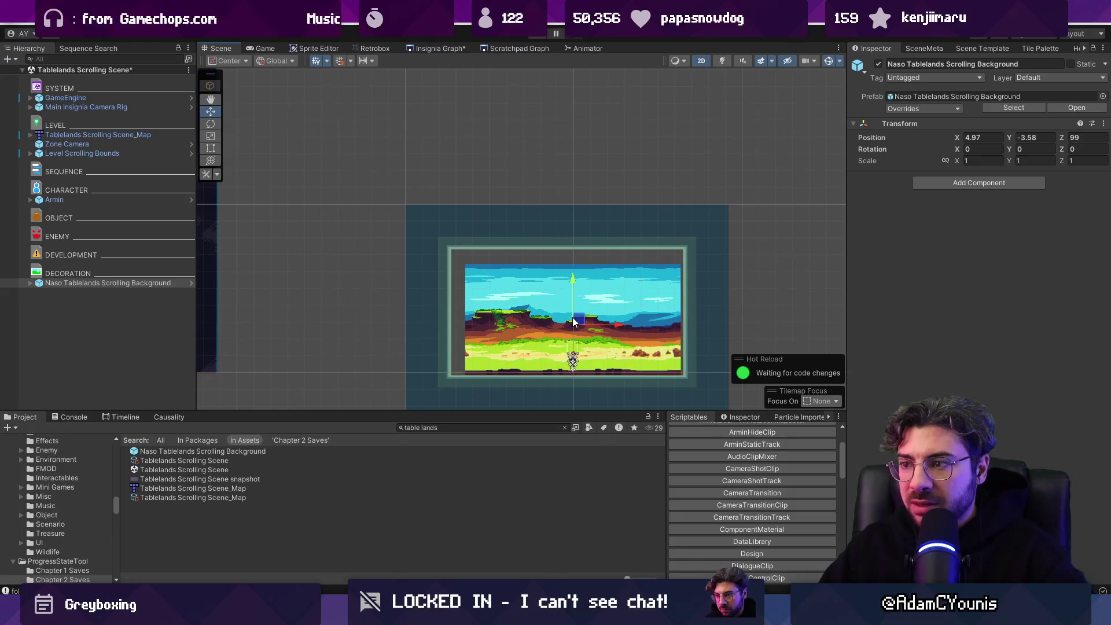
{"action": "key", "text": "ctrl+s"}
Step: Enable X Axis parallax in Parallax By Depth on all five background layers
{"action": "scroll", "coordinate": [573, 319], "scroll_direction": "up", "scroll_amount": 3}
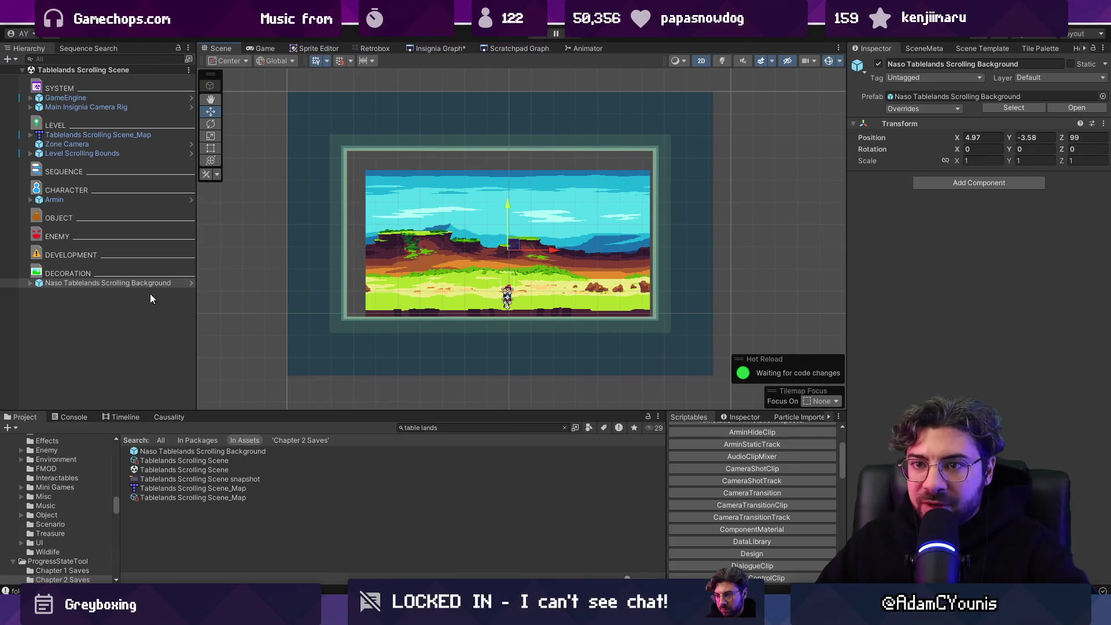
{"action": "left_click", "coordinate": [142, 154]}
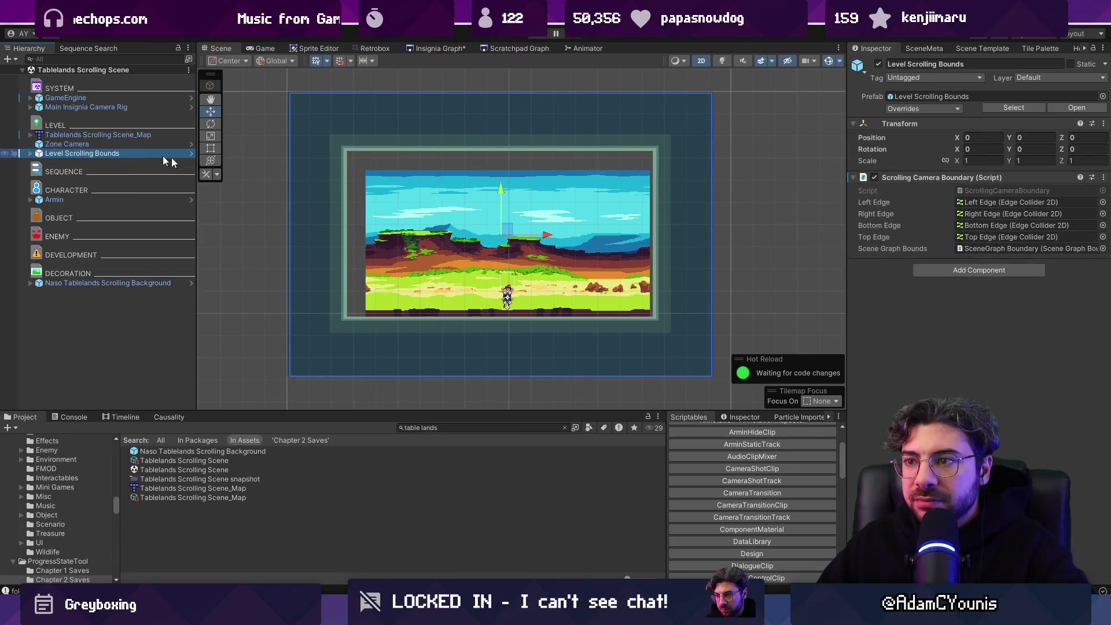
{"action": "left_click", "coordinate": [144, 283]}
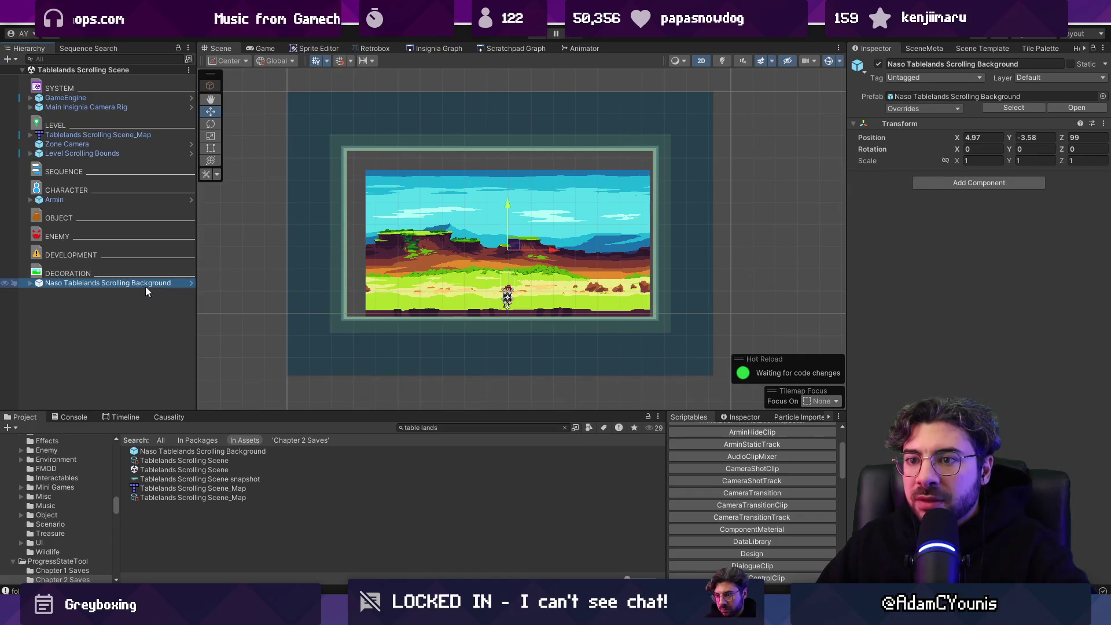
{"action": "left_click", "coordinate": [30, 283]}
{"action": "left_click", "coordinate": [55, 292]}
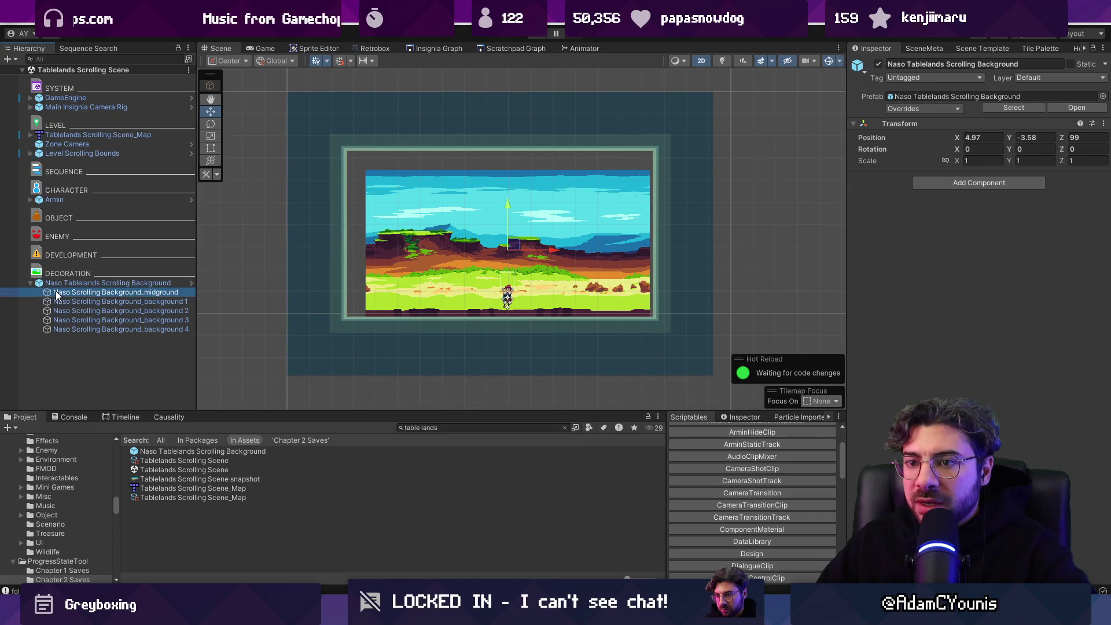
{"action": "left_click", "coordinate": [139, 329], "text": "shift"}
{"action": "left_click", "coordinate": [959, 363]}
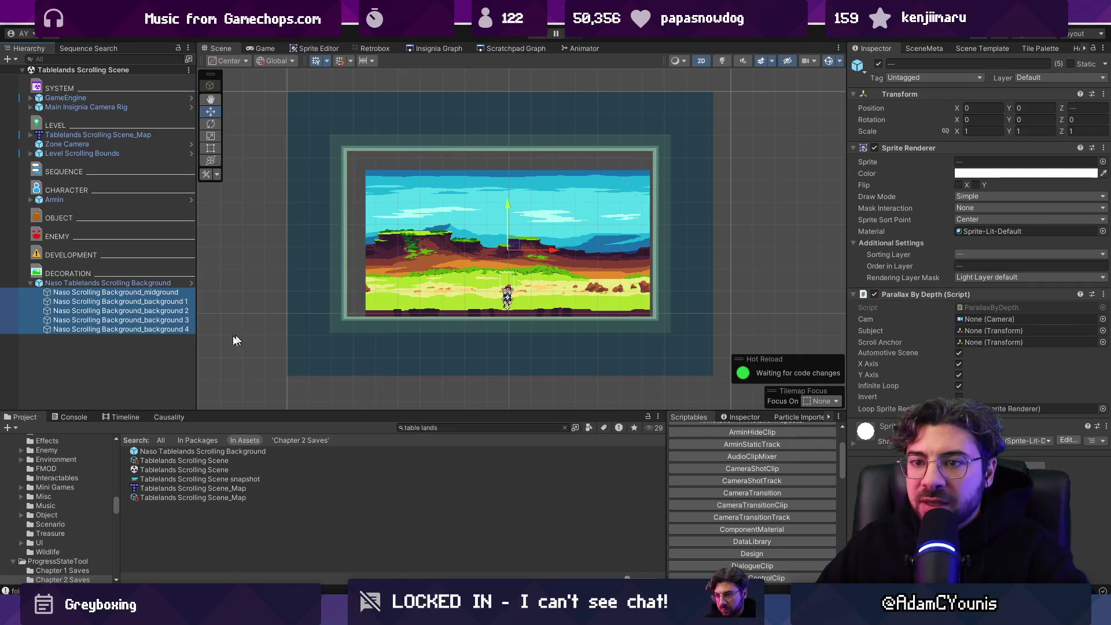
Step: Create an empty object named 'Scroll Anchor' and place it above the scrolling background
{"action": "right_click", "coordinate": [116, 355]}
{"action": "left_click", "coordinate": [157, 356]}
{"action": "type", "text": "Anchor"}
{"action": "key", "text": "Home"}
{"action": "type", "text": "Scro"}
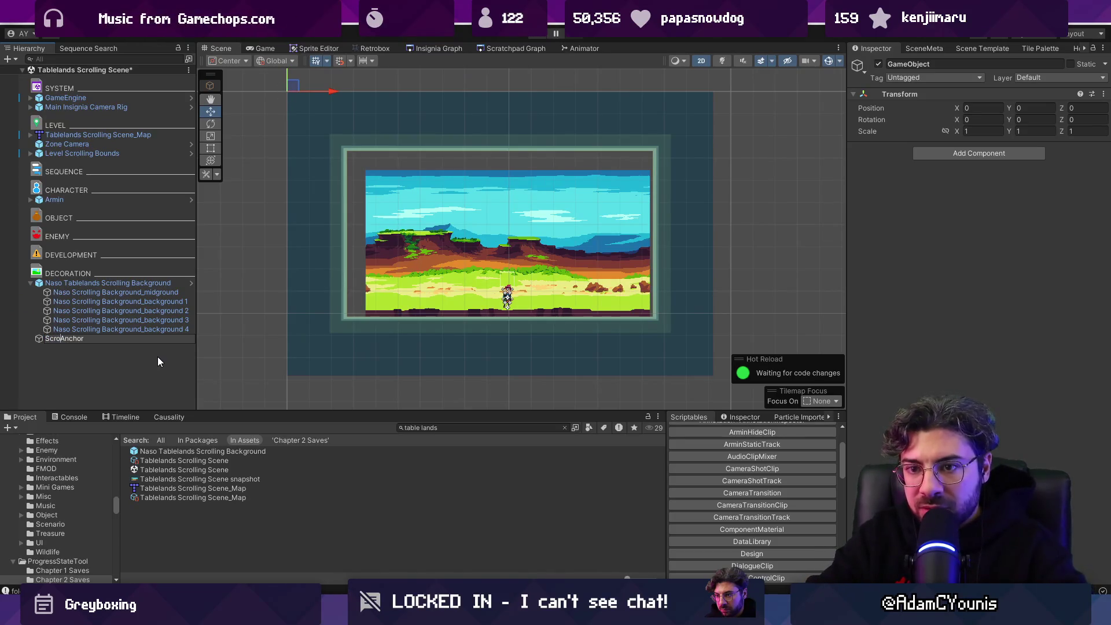
{"action": "type", "text": "ll"}
{"action": "key", "text": "Return"}
{"action": "mouse_move", "coordinate": [349, 127]}
{"action": "left_mouse_down"}
{"action": "mouse_move", "coordinate": [507, 258]}
{"action": "mouse_move", "coordinate": [512, 279]}
{"action": "left_mouse_up"}
{"action": "left_click", "coordinate": [973, 108]}
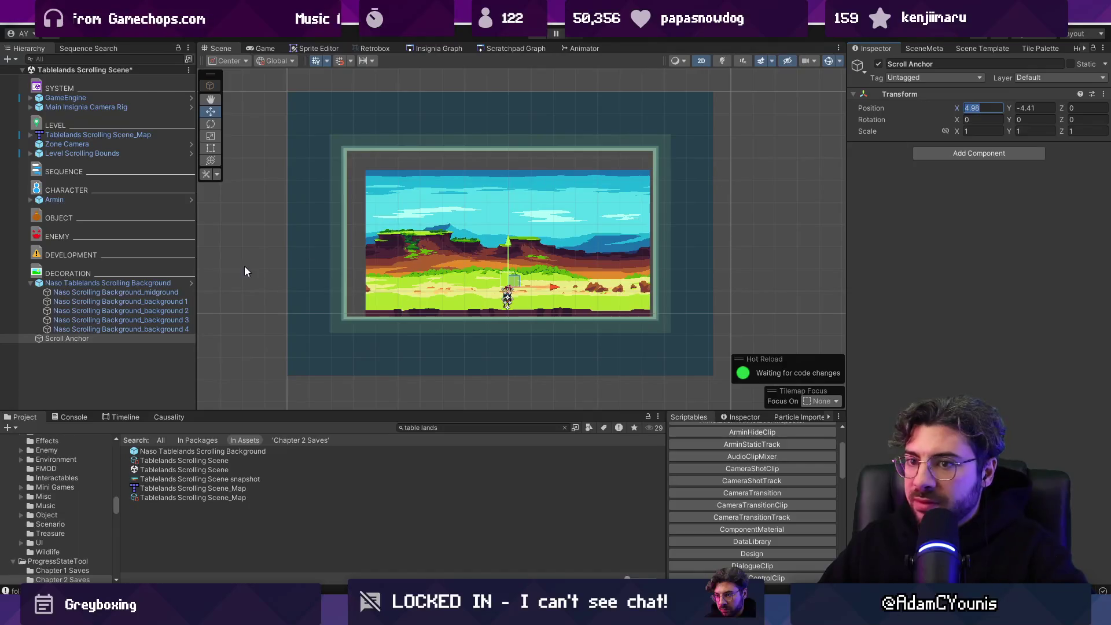
{"action": "left_click_drag", "start_coordinate": [95, 336], "coordinate": [85, 279]}
Step: Set the Scroll Anchor position to X 5, Y -4.02 and save the scene
{"action": "left_click", "coordinate": [981, 109]}
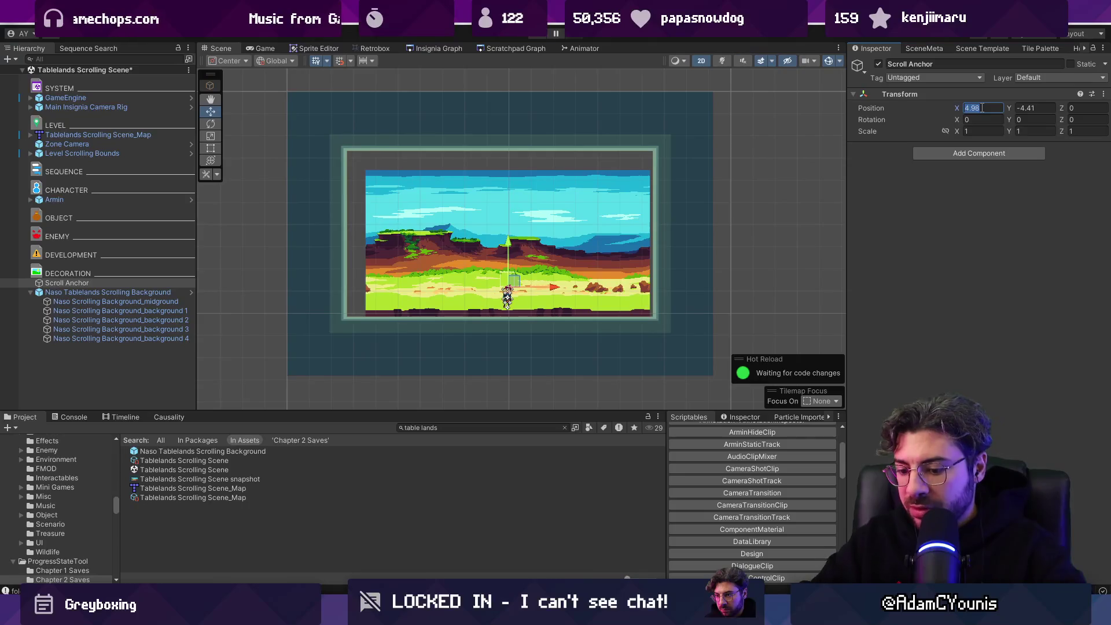
{"action": "type", "text": "0"}
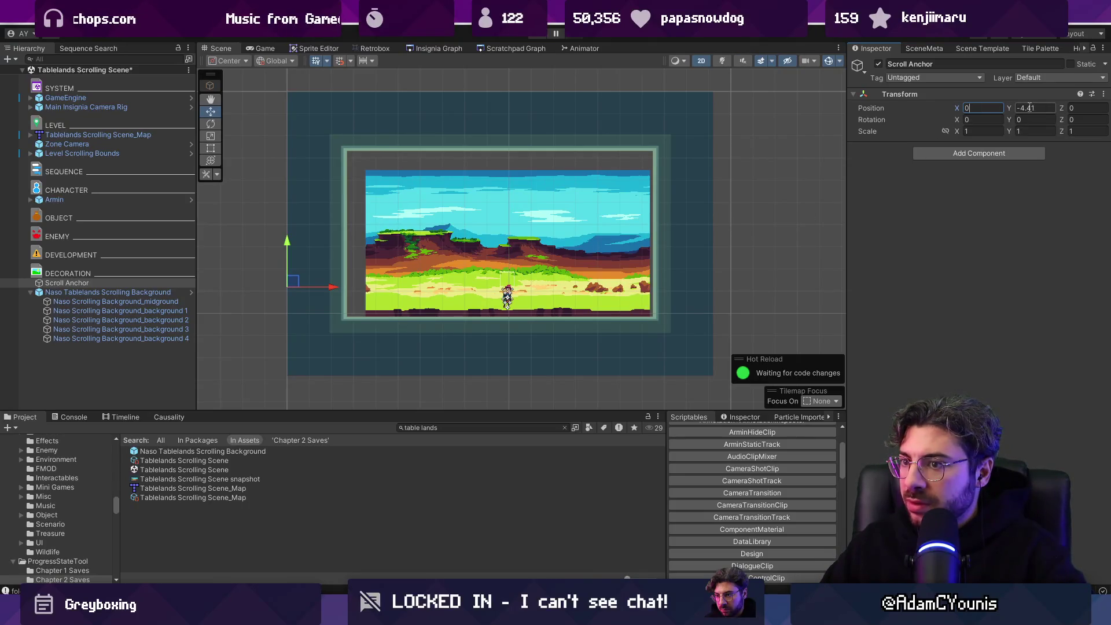
{"action": "key", "text": "ctrl+z"}
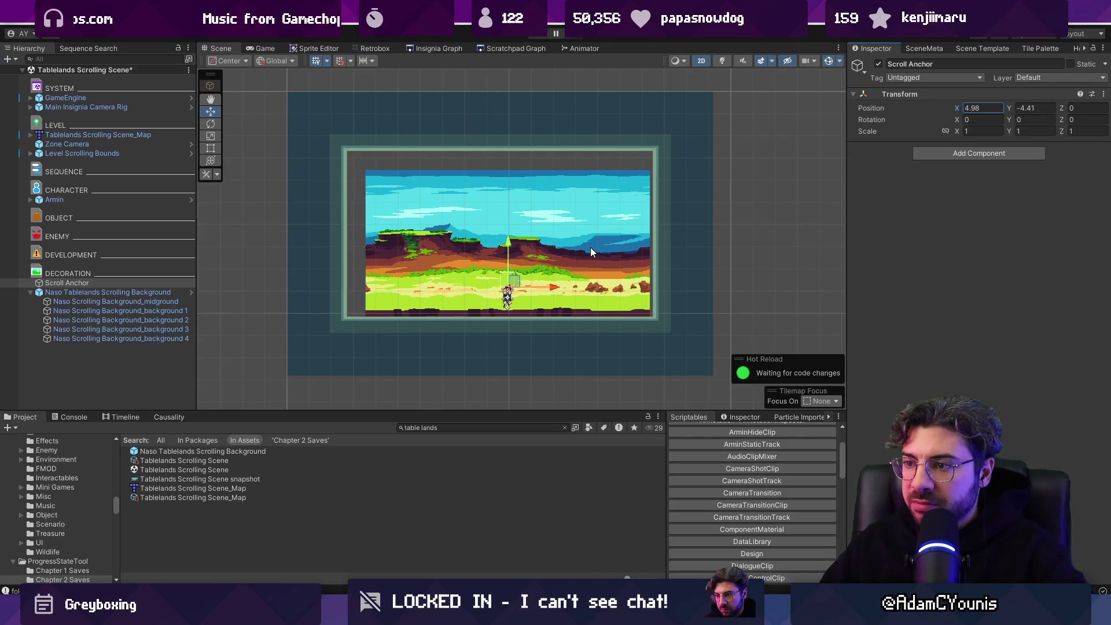
{"action": "scroll", "coordinate": [590, 248], "scroll_direction": "down", "scroll_amount": 1}
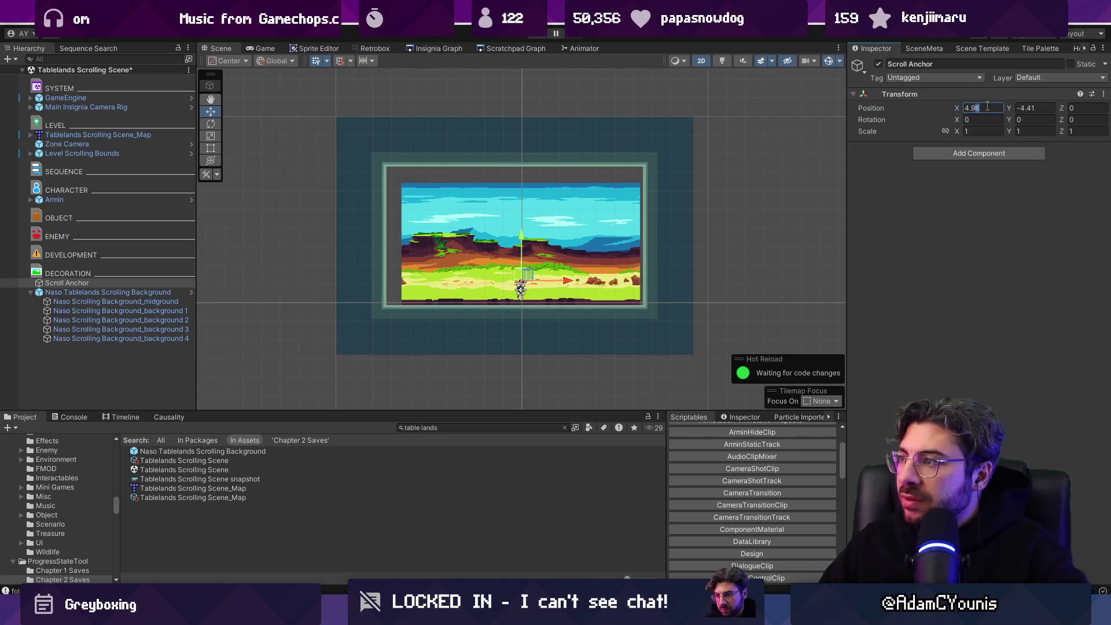
{"action": "left_click", "coordinate": [984, 109]}
{"action": "type", "text": "5"}
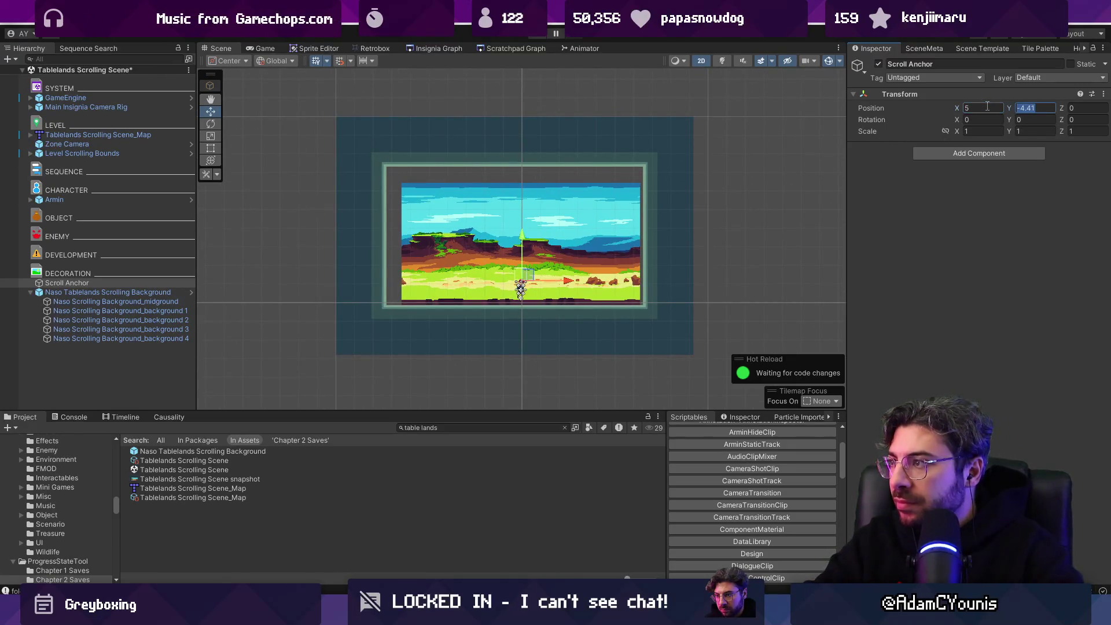
{"action": "type", "text": "45"}
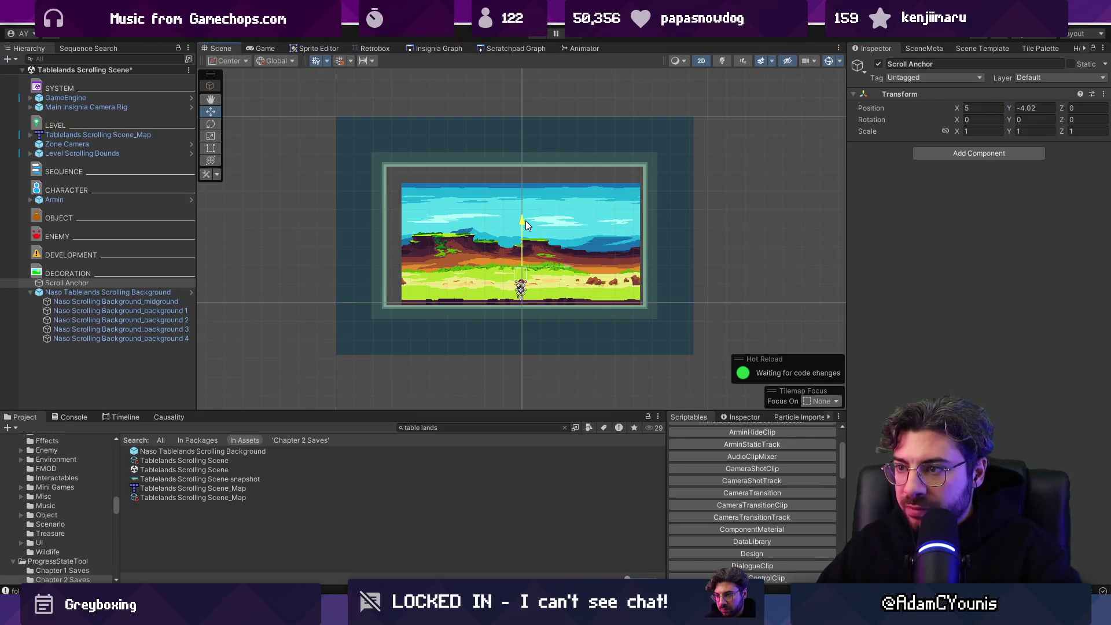
{"action": "key", "text": "ctrl+s"}
{"action": "left_click", "coordinate": [114, 302]}
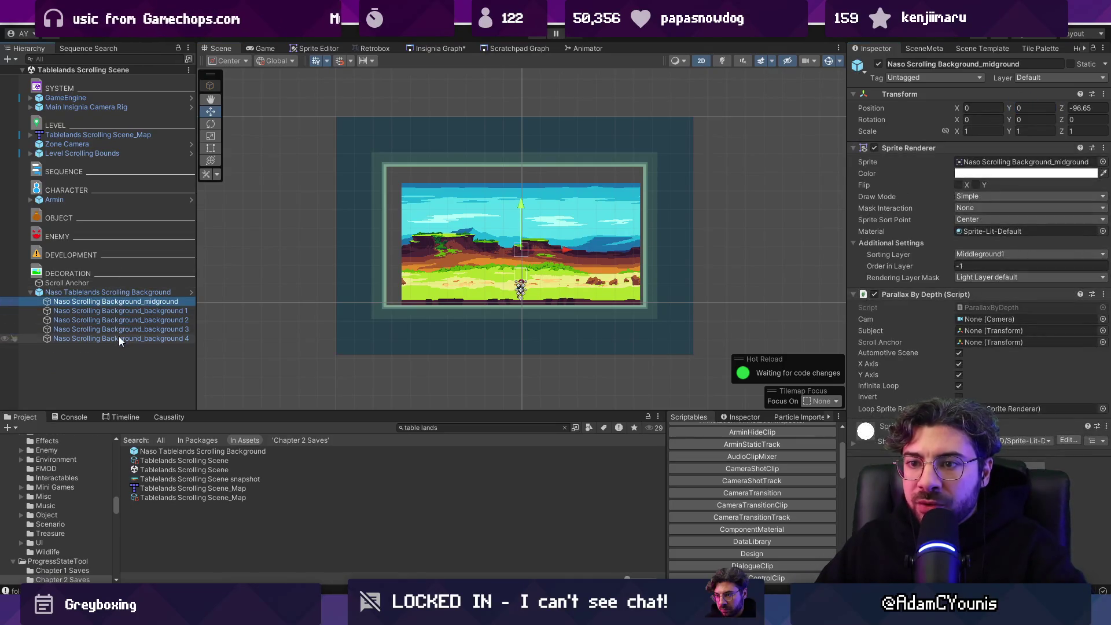
Step: Assign Scroll Anchor as the five layers' scroll anchor and run a first play test
{"action": "left_click", "coordinate": [120, 339], "text": "shift"}
{"action": "mouse_move", "coordinate": [122, 290]}
{"action": "left_mouse_down"}
{"action": "mouse_move", "coordinate": [541, 308]}
{"action": "mouse_move", "coordinate": [977, 344]}
{"action": "left_mouse_up"}
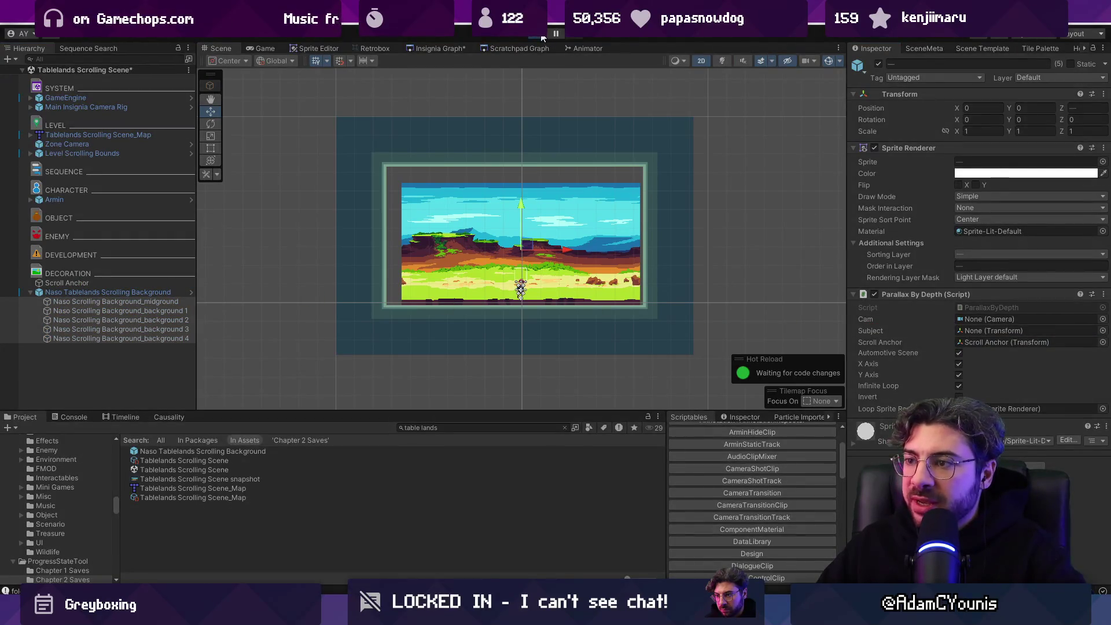
{"action": "left_click", "coordinate": [543, 36]}
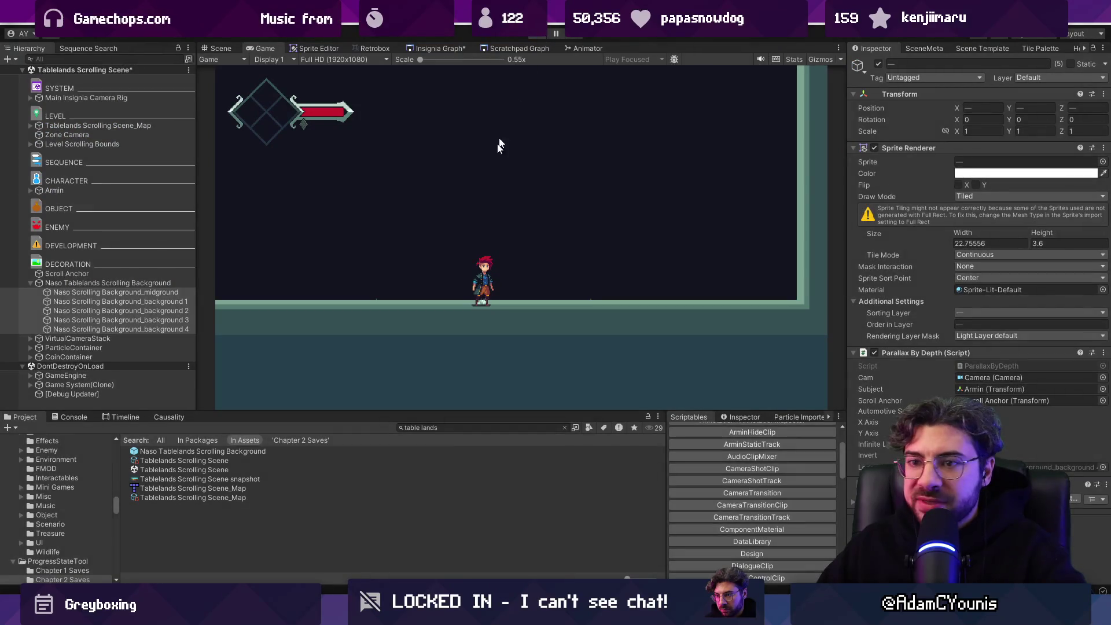
{"action": "key", "text": "ctrl+p"}
{"action": "left_click", "coordinate": [491, 231]}
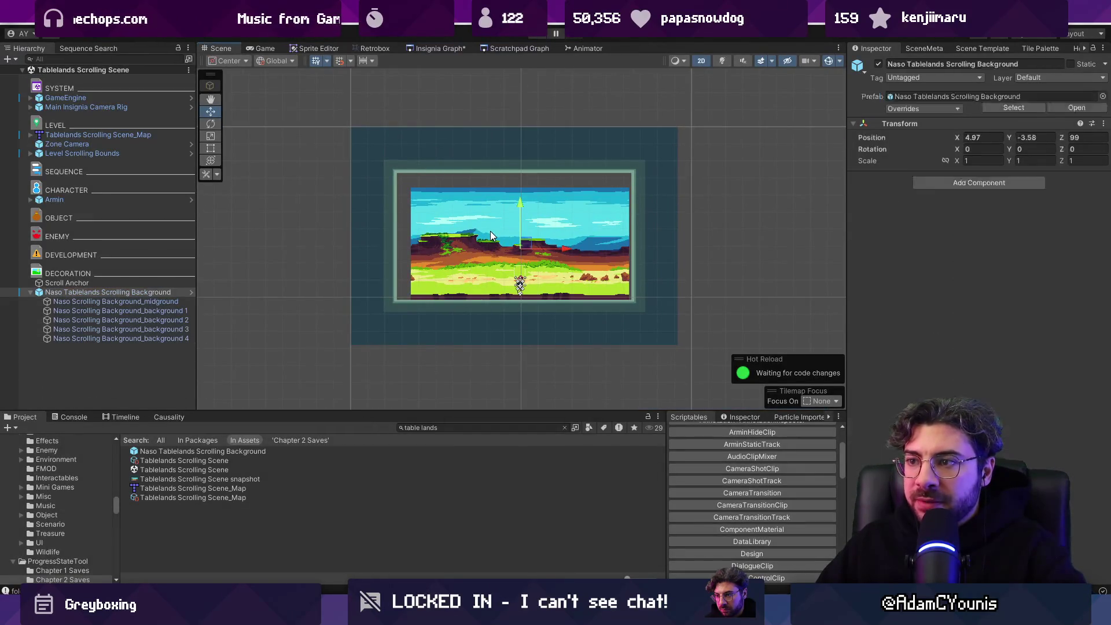
{"action": "key", "text": "2"}
{"action": "scroll", "coordinate": [614, 153], "scroll_direction": "down", "scroll_amount": 10}
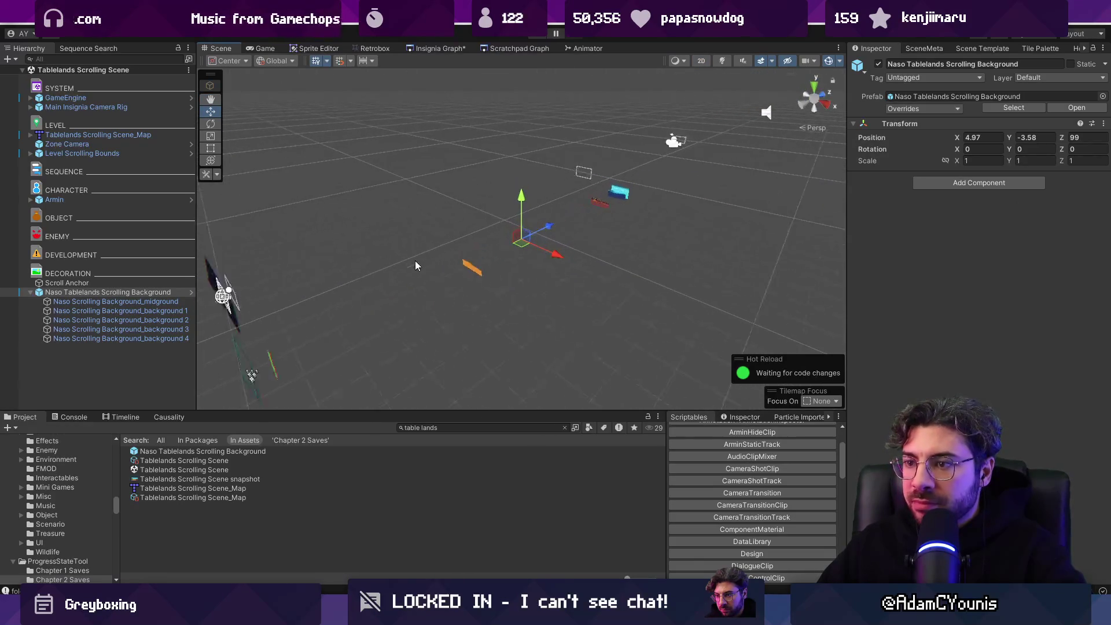
Step: Play-test again while watching the parallax layers in the scene view
{"action": "left_click", "coordinate": [533, 36]}
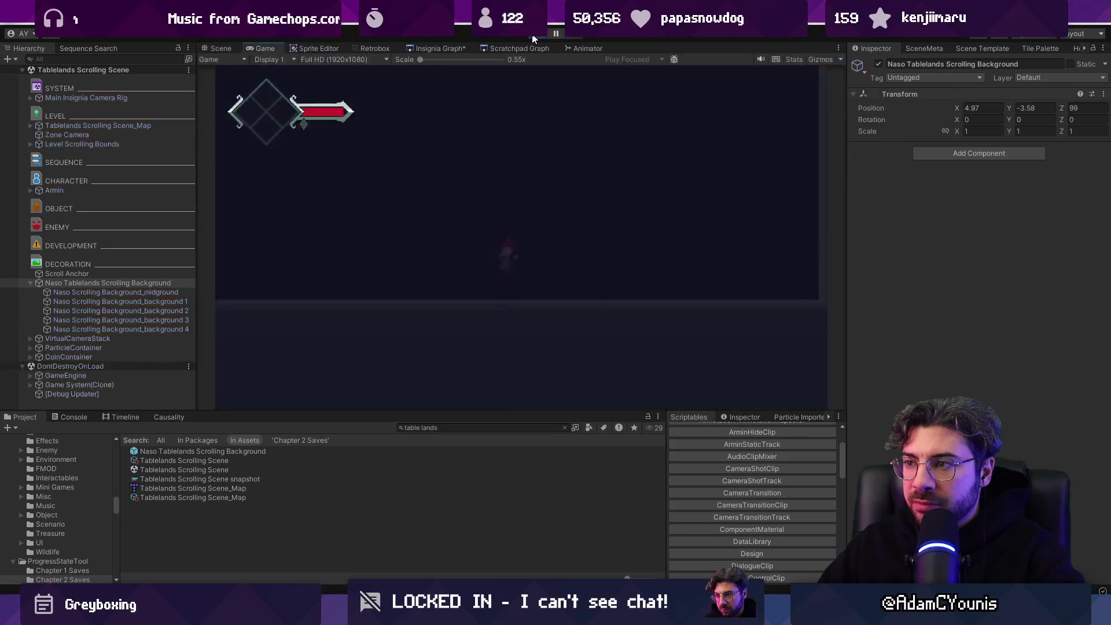
{"action": "key", "text": "ctrl+1"}
{"action": "mouse_move", "coordinate": [435, 170]}
{"action": "left_mouse_down"}
{"action": "mouse_move", "coordinate": [630, 191]}
{"action": "mouse_move", "coordinate": [574, 184]}
{"action": "mouse_move", "coordinate": [524, 200]}
{"action": "left_mouse_up"}
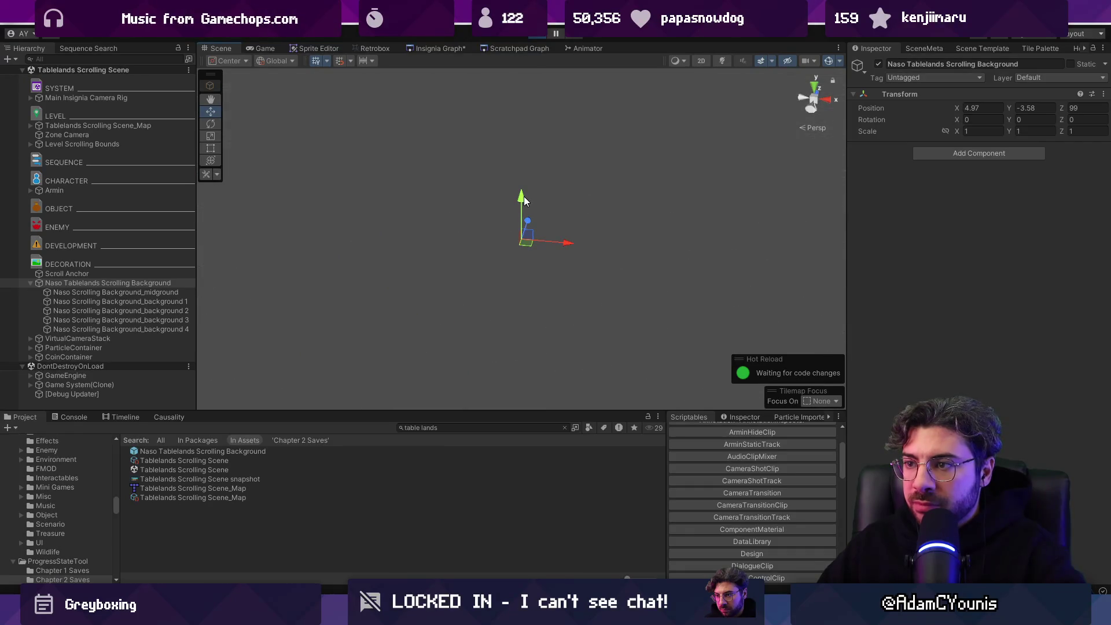
{"action": "key", "text": "2"}
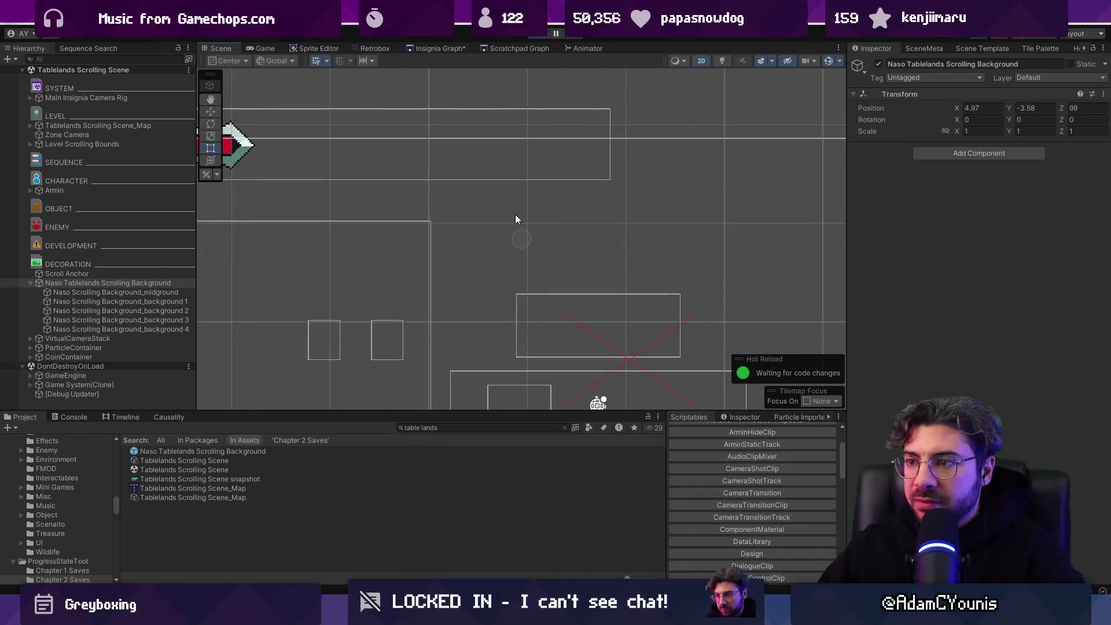
{"action": "scroll", "coordinate": [515, 215], "scroll_direction": "down", "scroll_amount": 5}
{"action": "scroll", "coordinate": [521, 341], "scroll_direction": "up", "scroll_amount": 5}
{"action": "scroll", "coordinate": [531, 336], "scroll_direction": "up", "scroll_amount": 5}
{"action": "double_click", "coordinate": [150, 282]}
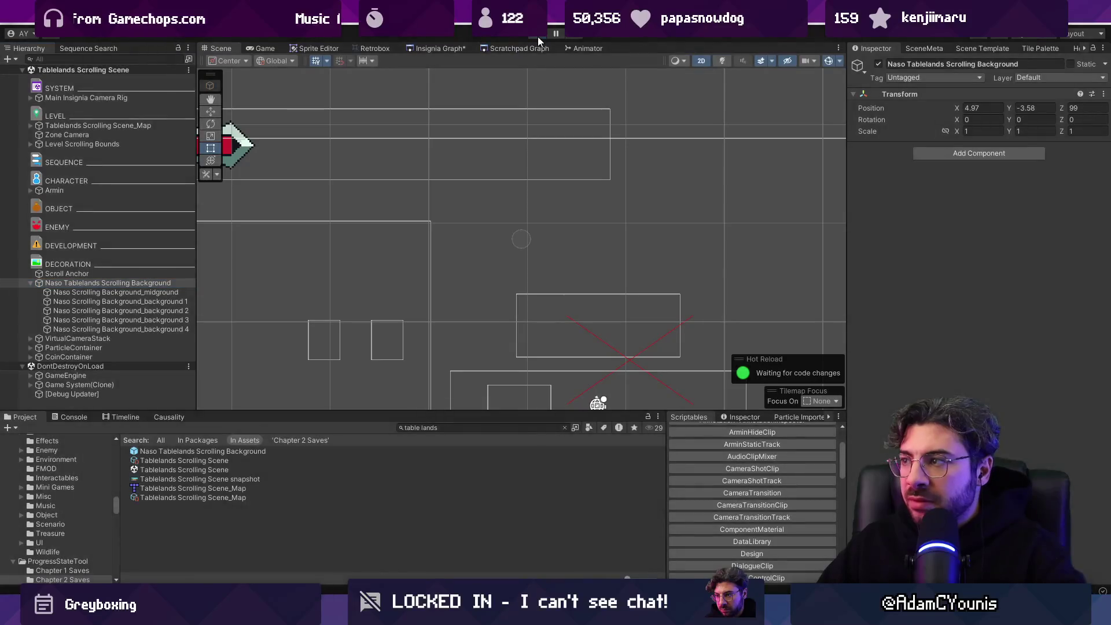
{"action": "left_click", "coordinate": [535, 36]}
{"action": "scroll", "coordinate": [613, 201], "scroll_direction": "down", "scroll_amount": 3}
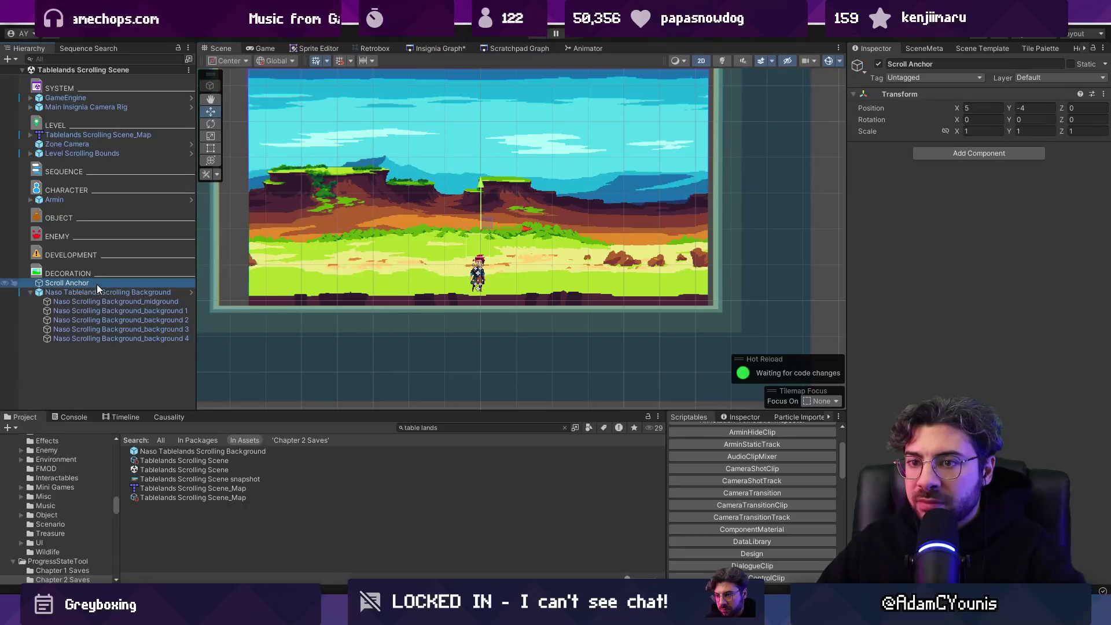
Step: Clear the Scroll Anchor reference on the five background layers and play-test the scene
{"action": "left_click", "coordinate": [96, 302]}
{"action": "left_click", "coordinate": [145, 339], "text": "shift"}
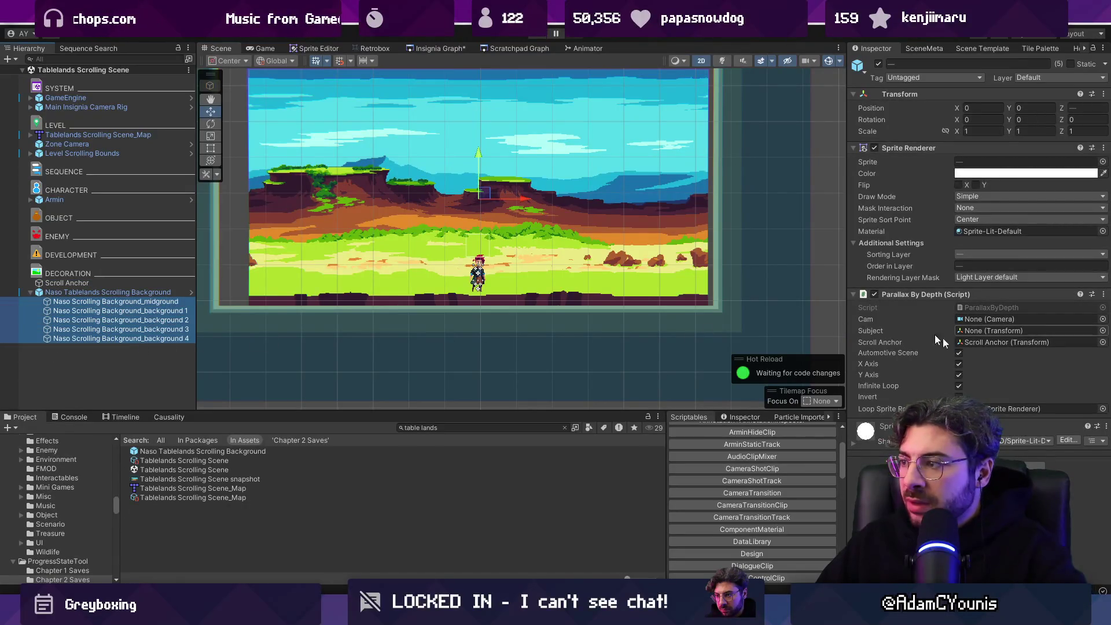
{"action": "left_click", "coordinate": [1102, 343]}
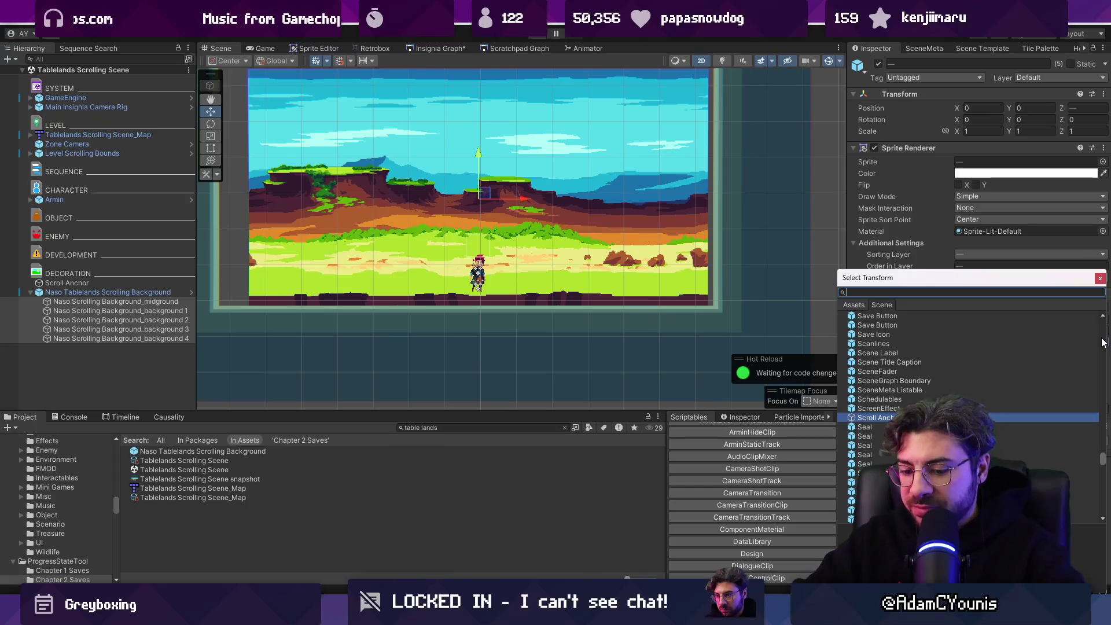
{"action": "type", "text": "none"}
{"action": "key", "text": "Escape"}
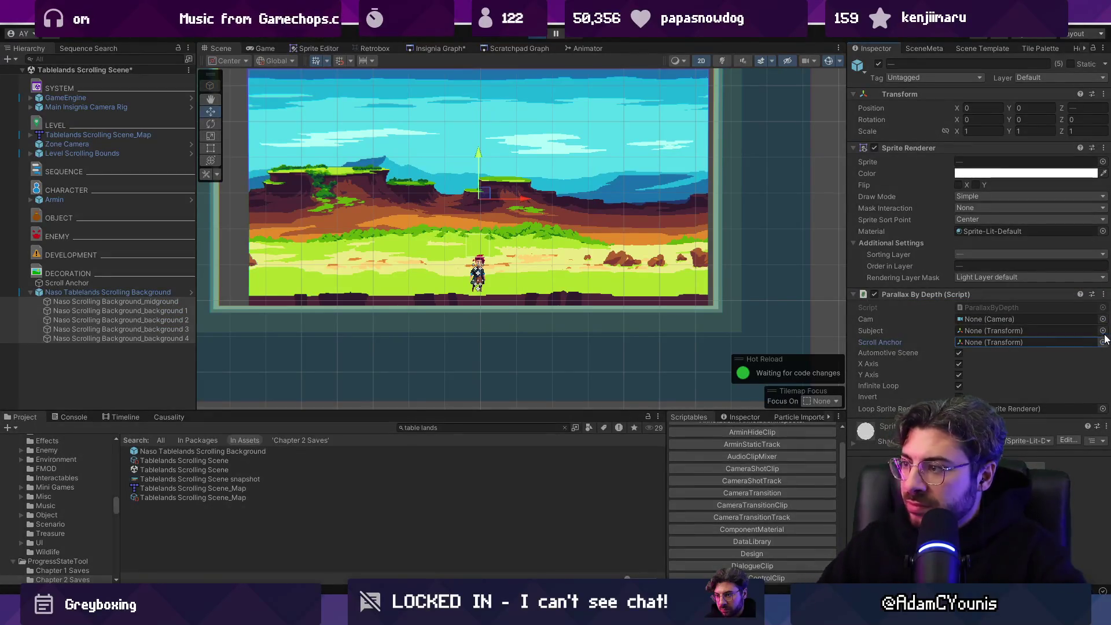
{"action": "key", "text": "ctrl+p"}
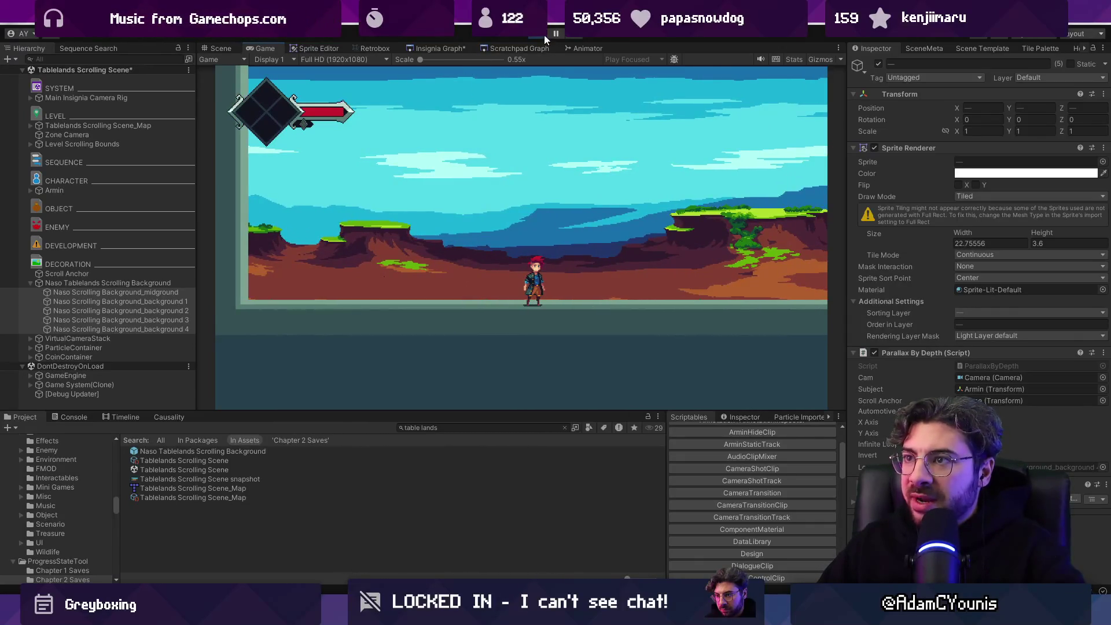
{"action": "key", "text": "ctrl+p"}
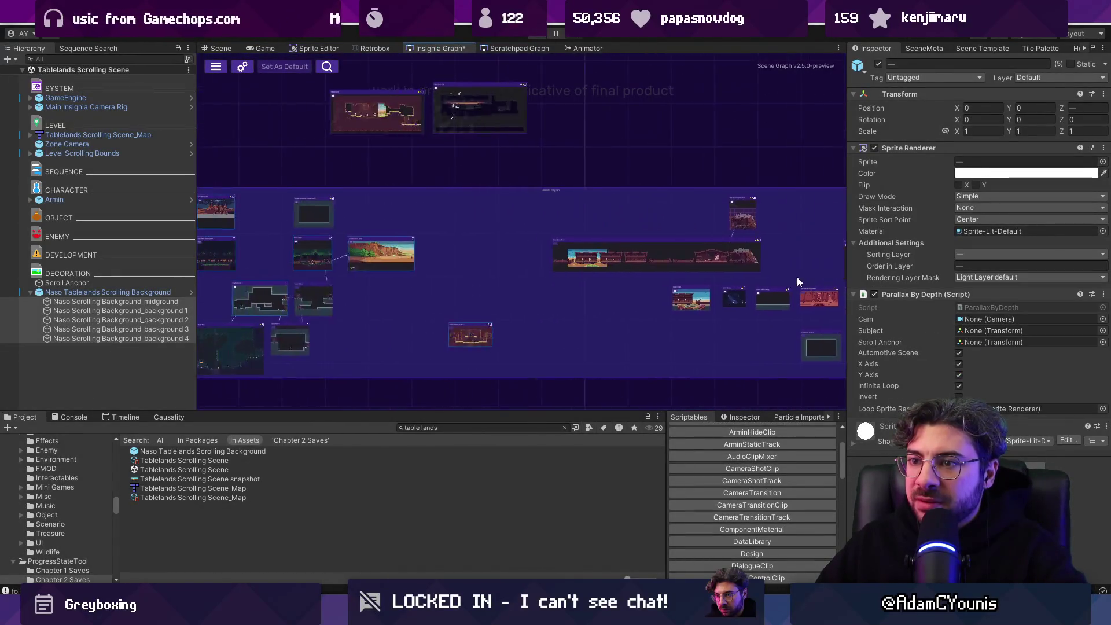
Step: Copy the Motion Target object from the Cheverton Naso Road 2 scene
{"action": "scroll", "coordinate": [519, 269], "scroll_direction": "up", "scroll_amount": 5}
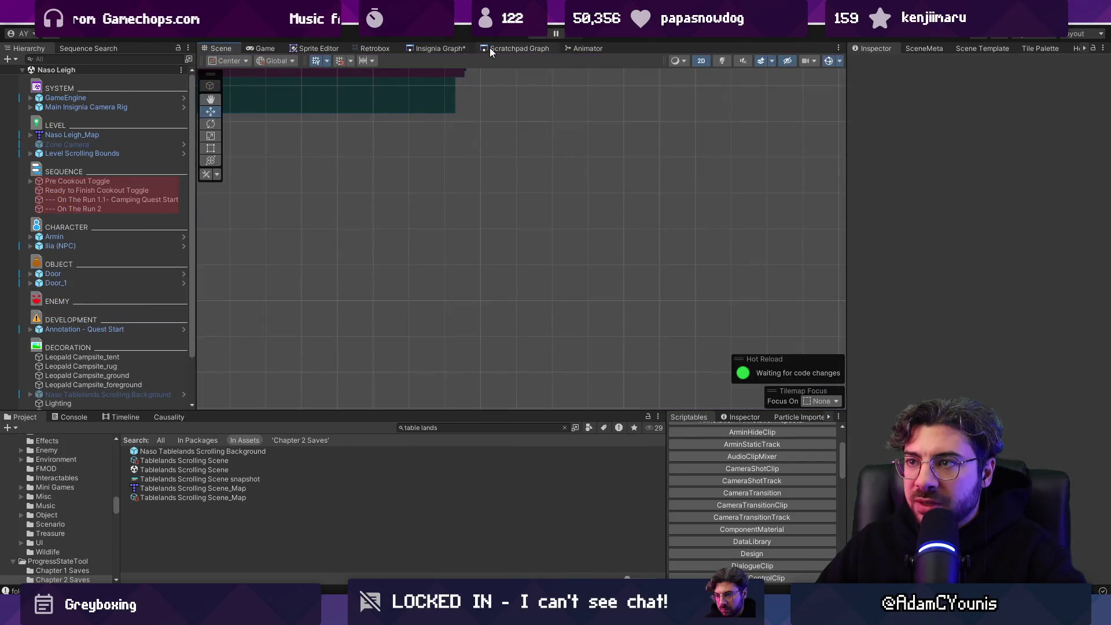
{"action": "left_click", "coordinate": [440, 48]}
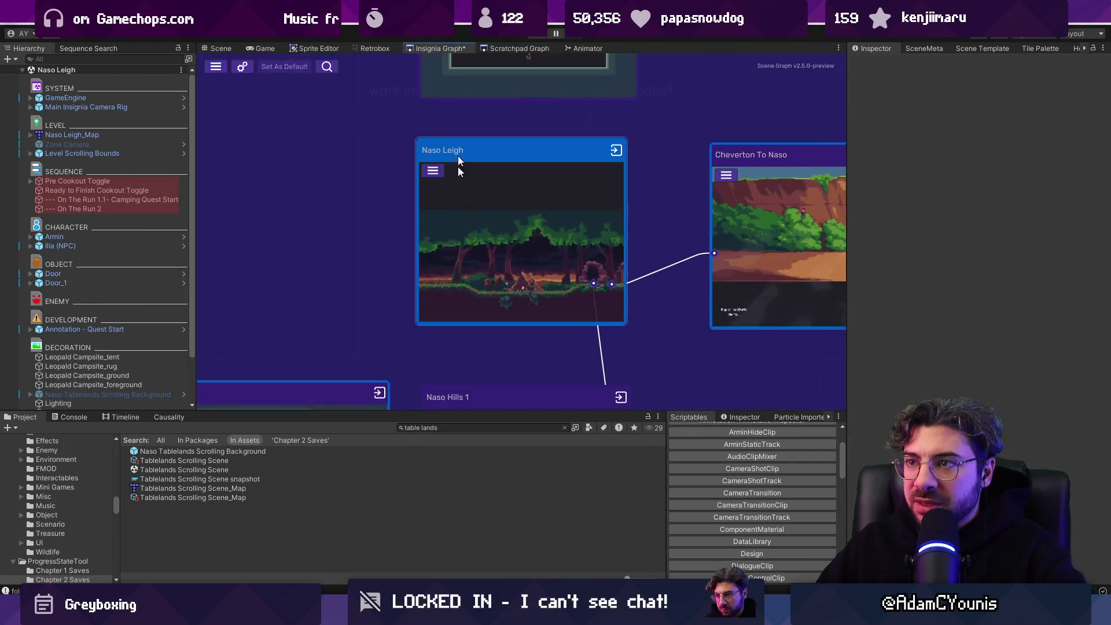
{"action": "scroll", "coordinate": [582, 269], "scroll_direction": "down", "scroll_amount": 5}
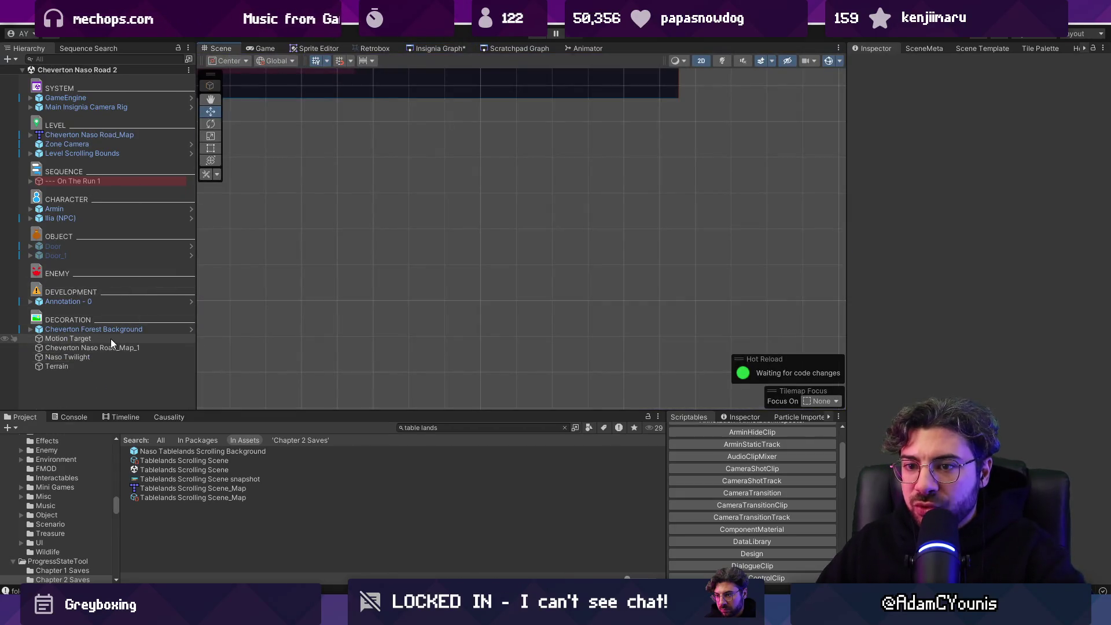
{"action": "left_click", "coordinate": [111, 338]}
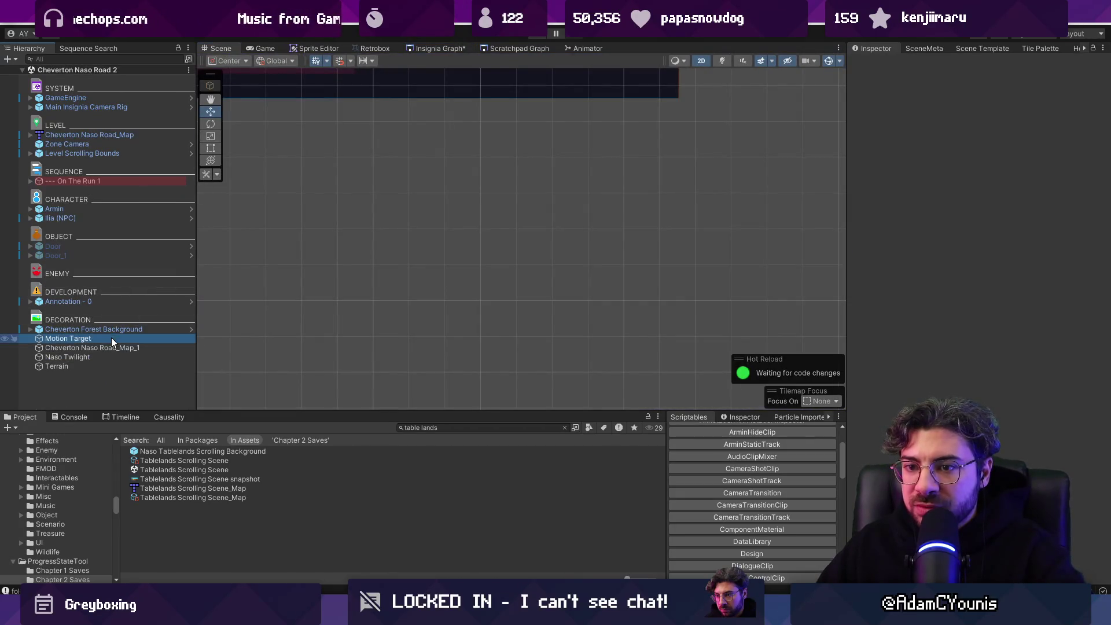
{"action": "left_click", "coordinate": [440, 48]}
{"action": "scroll", "coordinate": [421, 259], "scroll_direction": "down", "scroll_amount": 5}
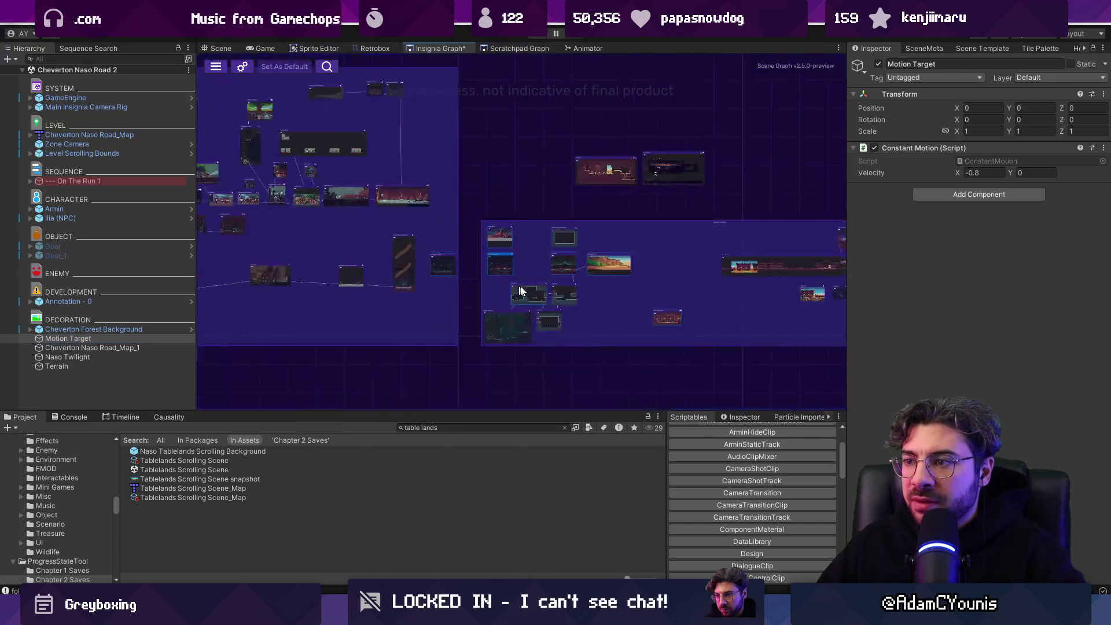
{"action": "scroll", "coordinate": [613, 217], "scroll_direction": "up", "scroll_amount": 5}
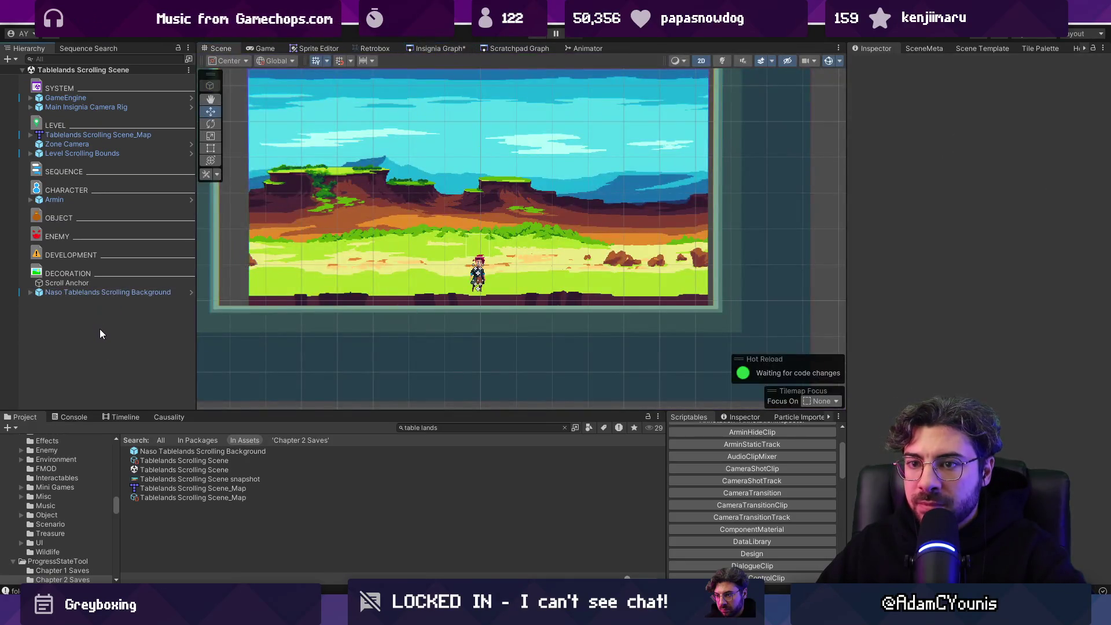
Step: Paste Motion Target into Tablelands Scrolling Scene, delete Scroll Anchor, and select the five background layers
{"action": "left_click", "coordinate": [90, 302]}
{"action": "left_click", "coordinate": [92, 286]}
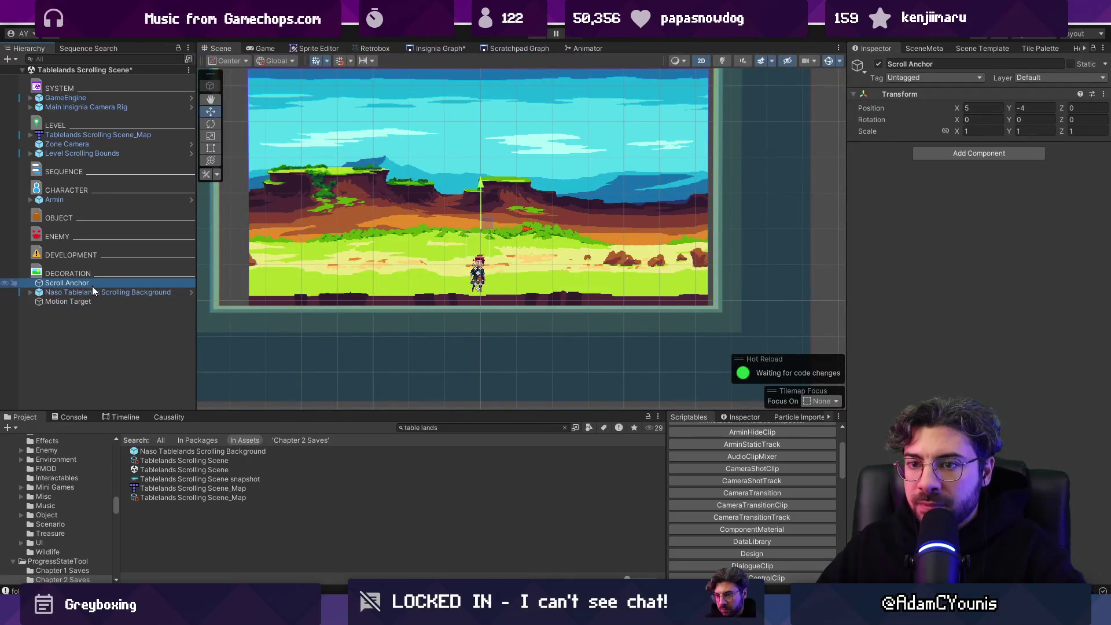
{"action": "left_click", "coordinate": [93, 286]}
{"action": "key", "text": "Delete"}
{"action": "left_click", "coordinate": [93, 286]}
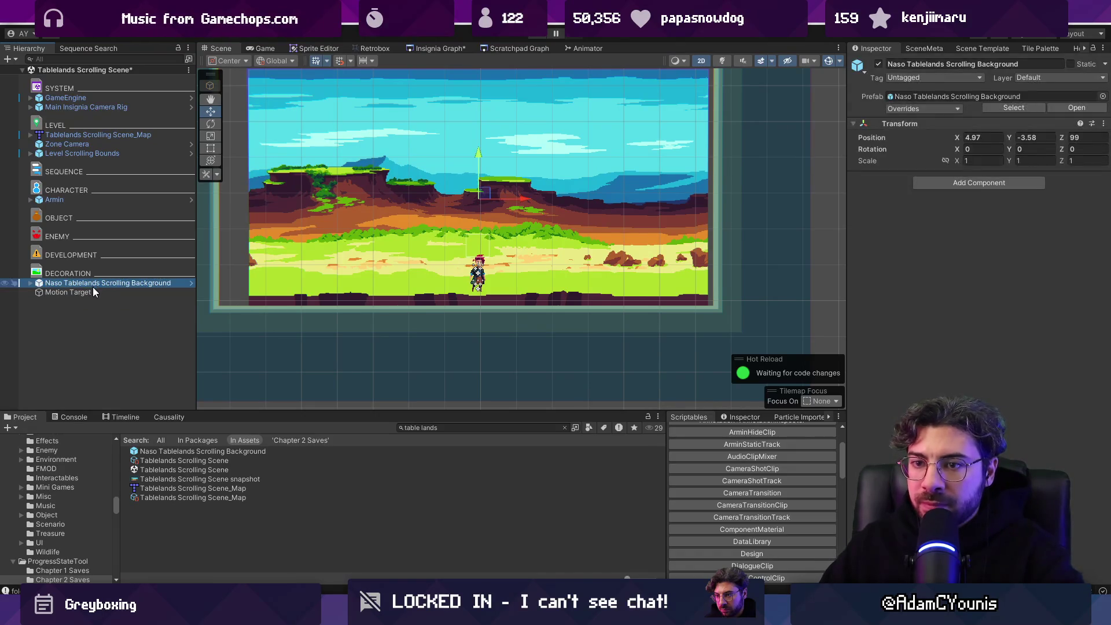
{"action": "left_click", "coordinate": [30, 283]}
{"action": "left_click", "coordinate": [87, 292]}
{"action": "left_click", "coordinate": [87, 330], "text": "shift"}
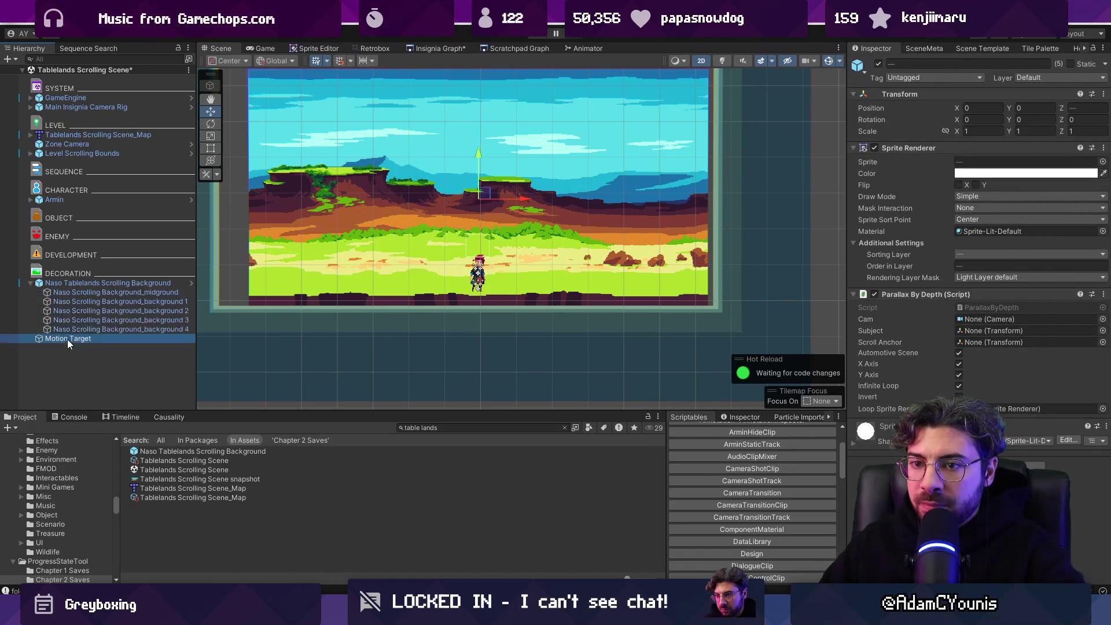
Step: Move the Motion Target into the scene, set its position to -4.0, and play-test the background following it
{"action": "left_click", "coordinate": [116, 339]}
{"action": "scroll", "coordinate": [455, 237], "scroll_direction": "down", "scroll_amount": 5}
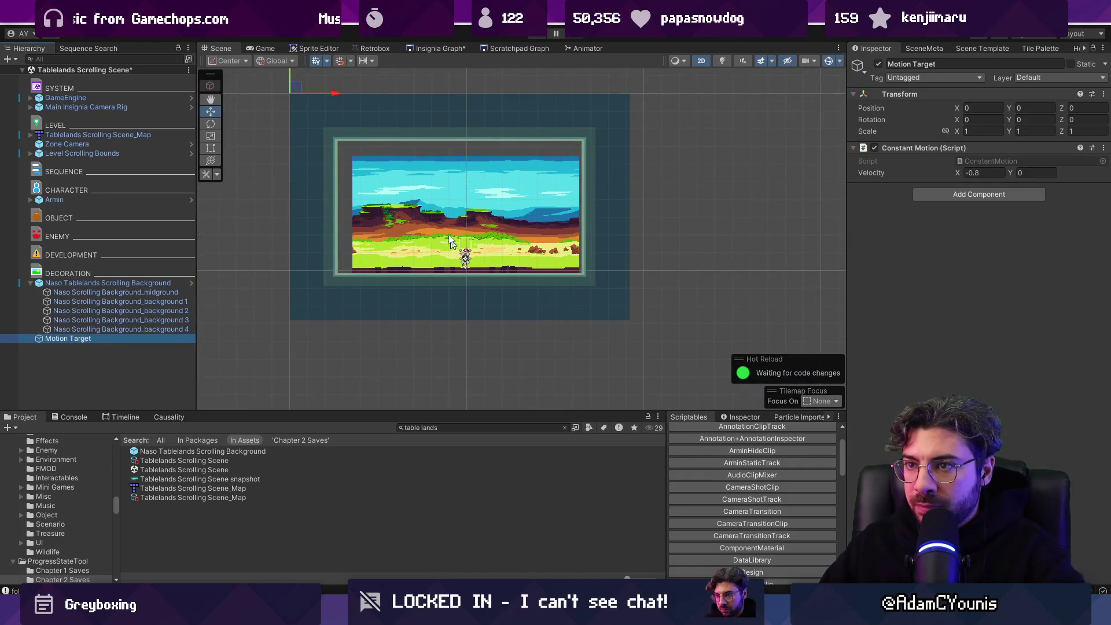
{"action": "mouse_move", "coordinate": [297, 84]}
{"action": "left_mouse_down"}
{"action": "mouse_move", "coordinate": [449, 231]}
{"action": "mouse_move", "coordinate": [471, 229]}
{"action": "left_mouse_up"}
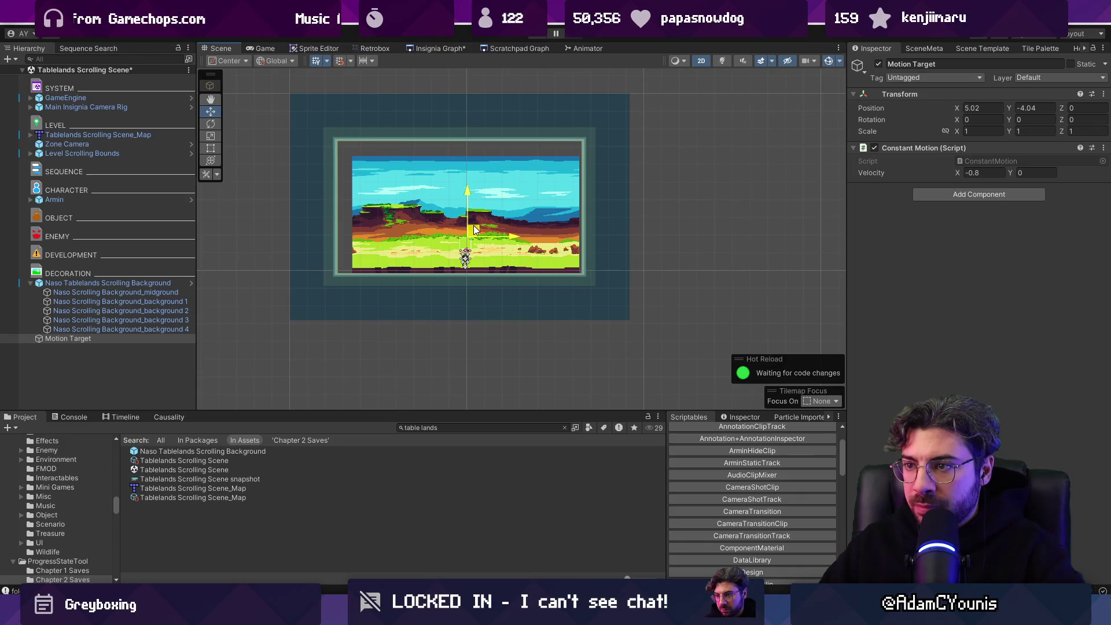
{"action": "left_click", "coordinate": [978, 108]}
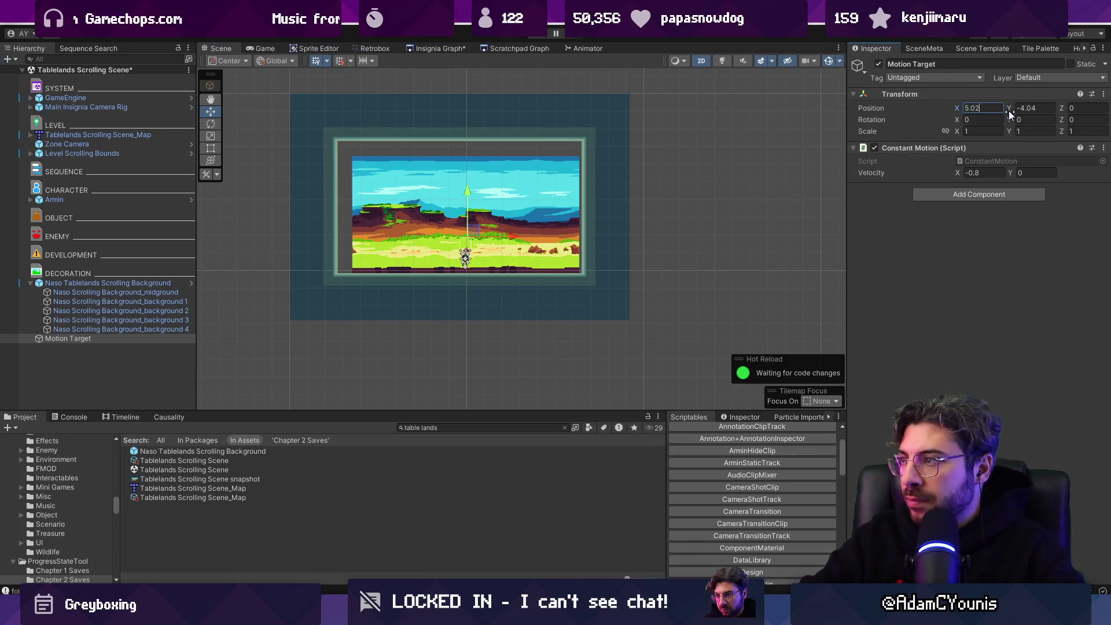
{"action": "type", "text": "5-4.0"}
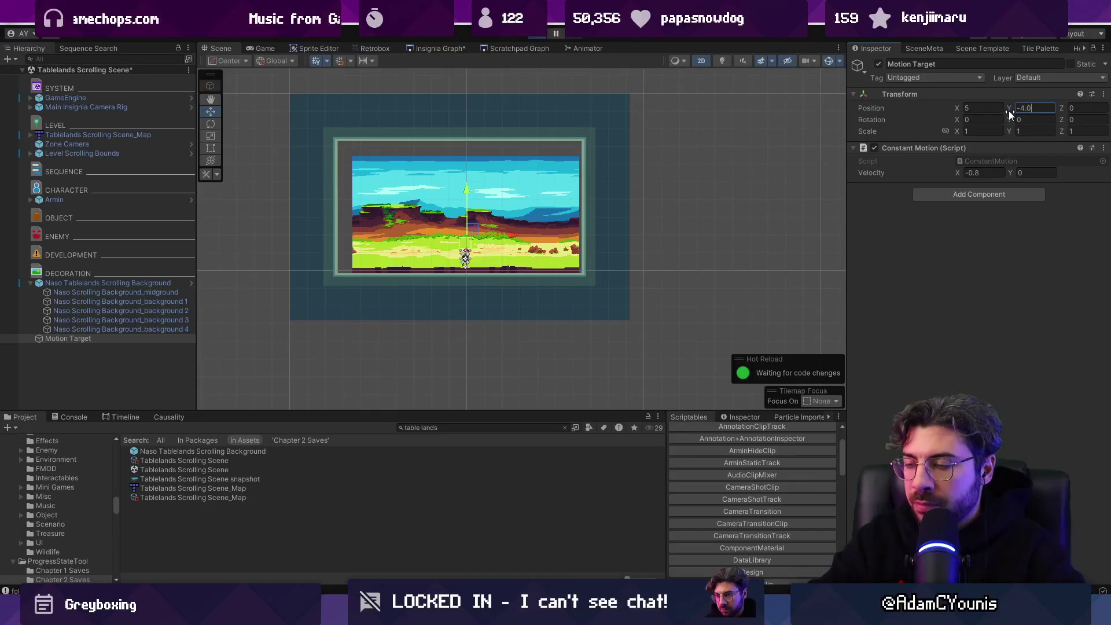
{"action": "key", "text": "ctrl+p"}
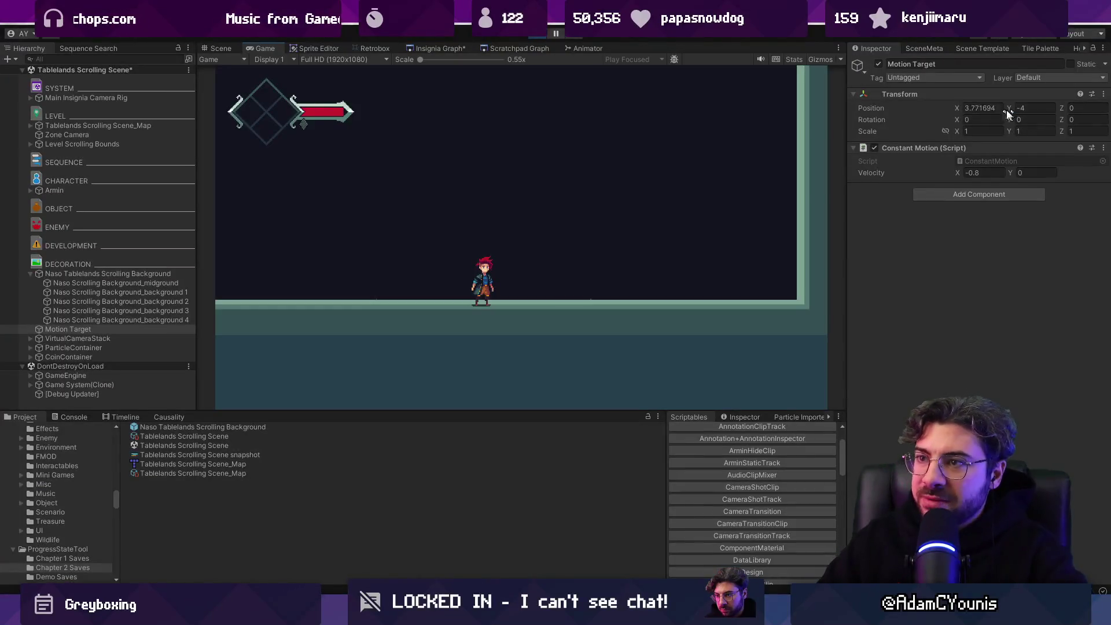
{"action": "left_click", "coordinate": [223, 48]}
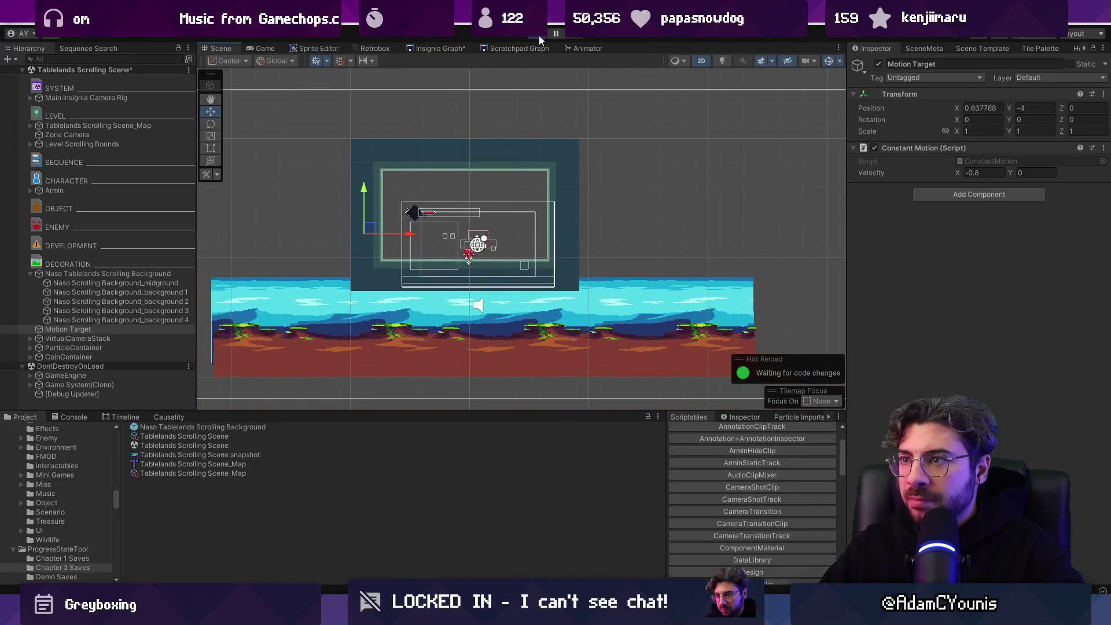
{"action": "left_click_drag", "start_coordinate": [351, 189], "coordinate": [347, 98]}
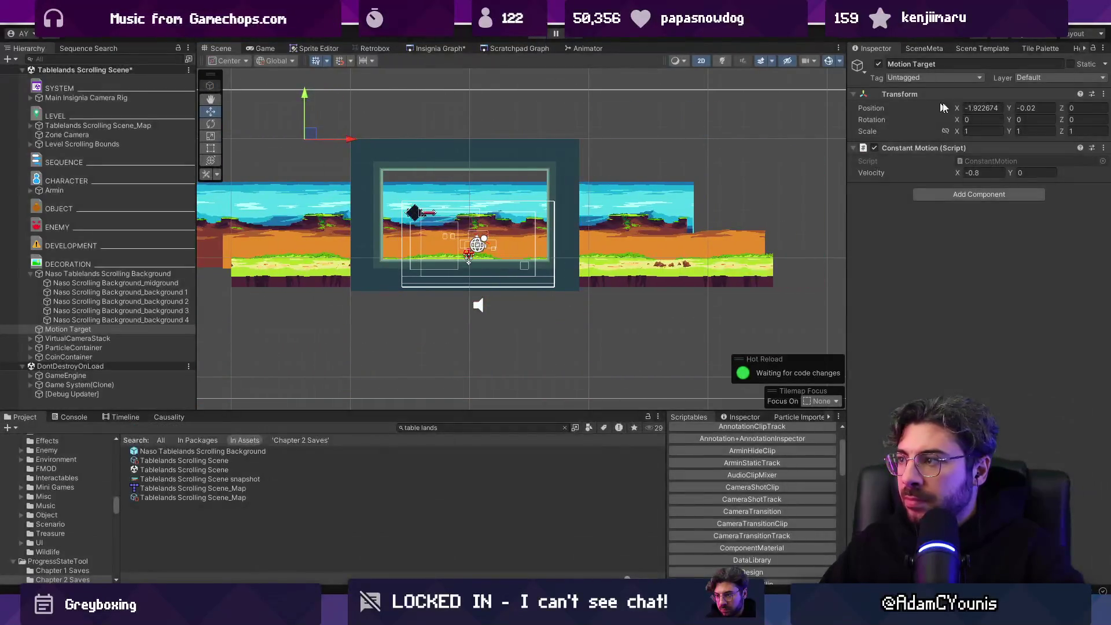
Step: Put Motion Target at the origin (0, 0) and test-run the character right with a jump
{"action": "left_click", "coordinate": [988, 108]}
{"action": "key", "text": "ctrl+p"}
{"action": "type", "text": "0"}
{"action": "key", "text": "Tab"}
{"action": "type", "text": "0"}
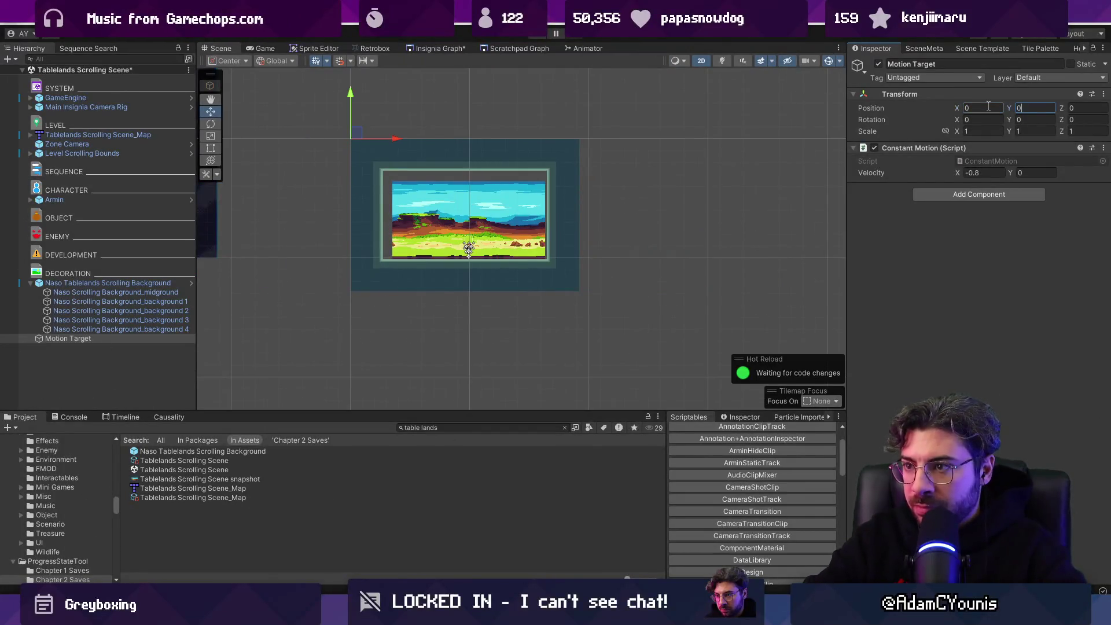
{"action": "key", "text": "ctrl+p"}
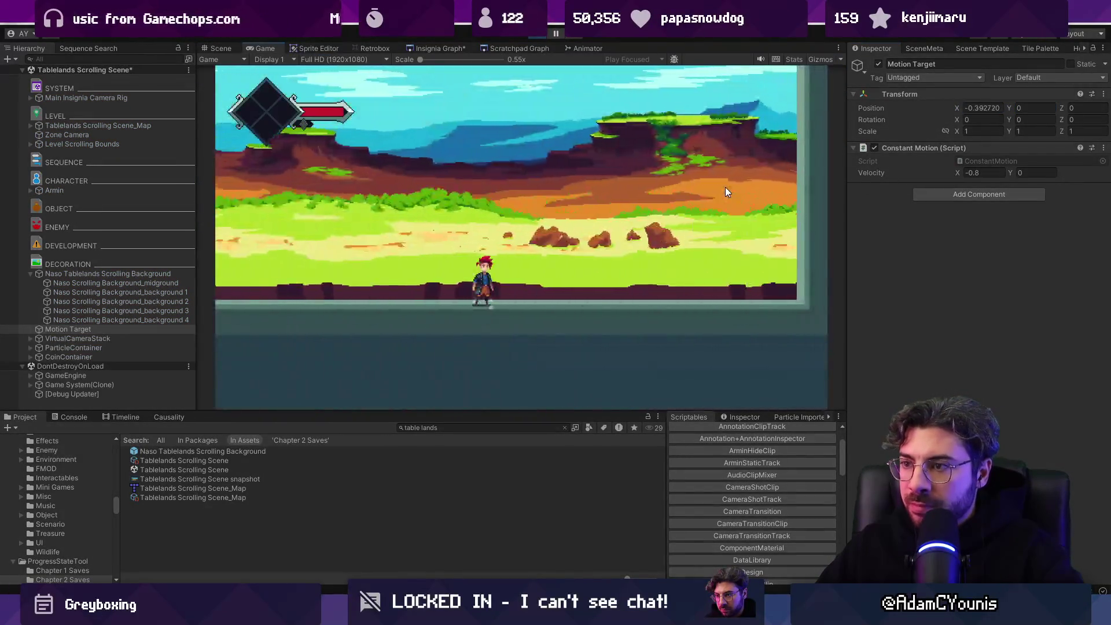
{"action": "key", "text": "d"}
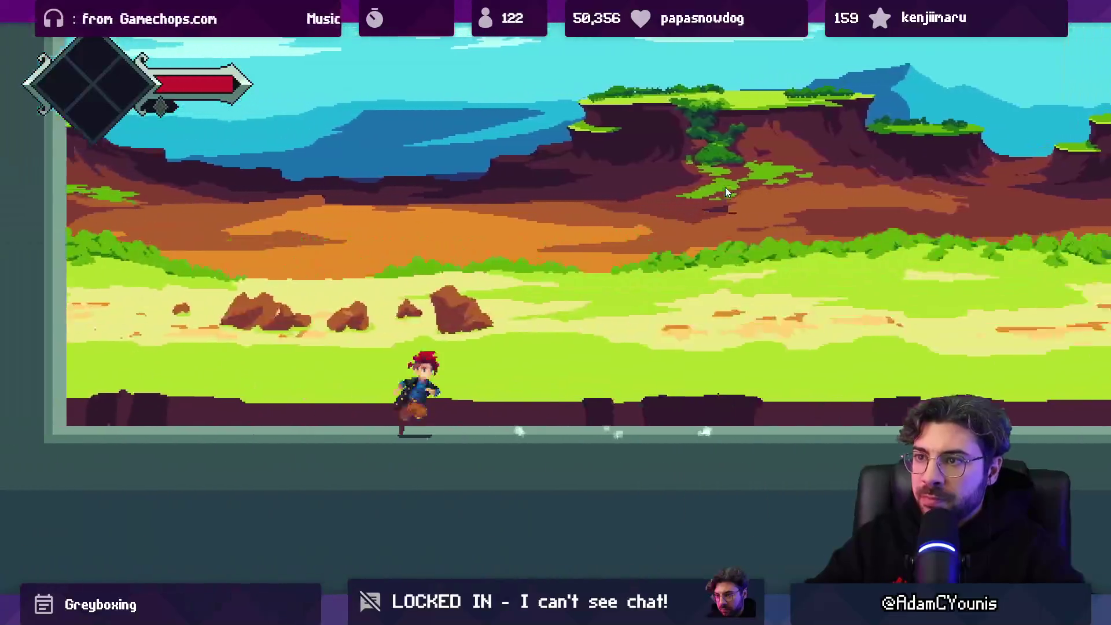
{"action": "key", "text": "space"}
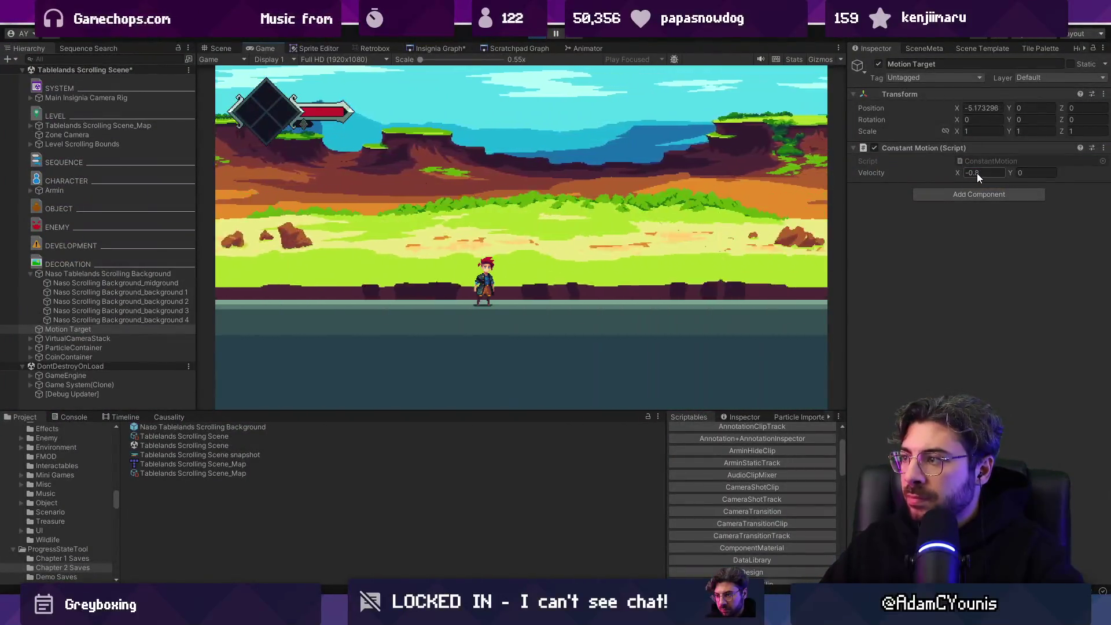
Step: Change Constant Motion Velocity X from -0.8 to -0.1 and play-test the slower auto-scroll
{"action": "left_click", "coordinate": [978, 173]}
{"action": "left_click", "coordinate": [917, 116]}
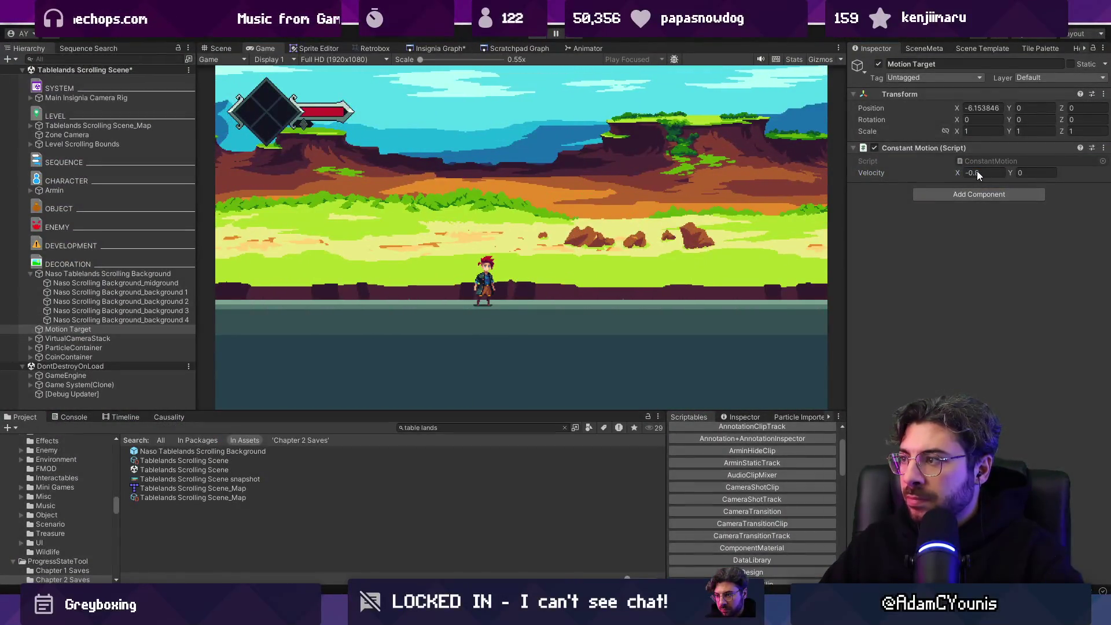
{"action": "key", "text": "ctrl+p"}
{"action": "left_click", "coordinate": [1000, 174]}
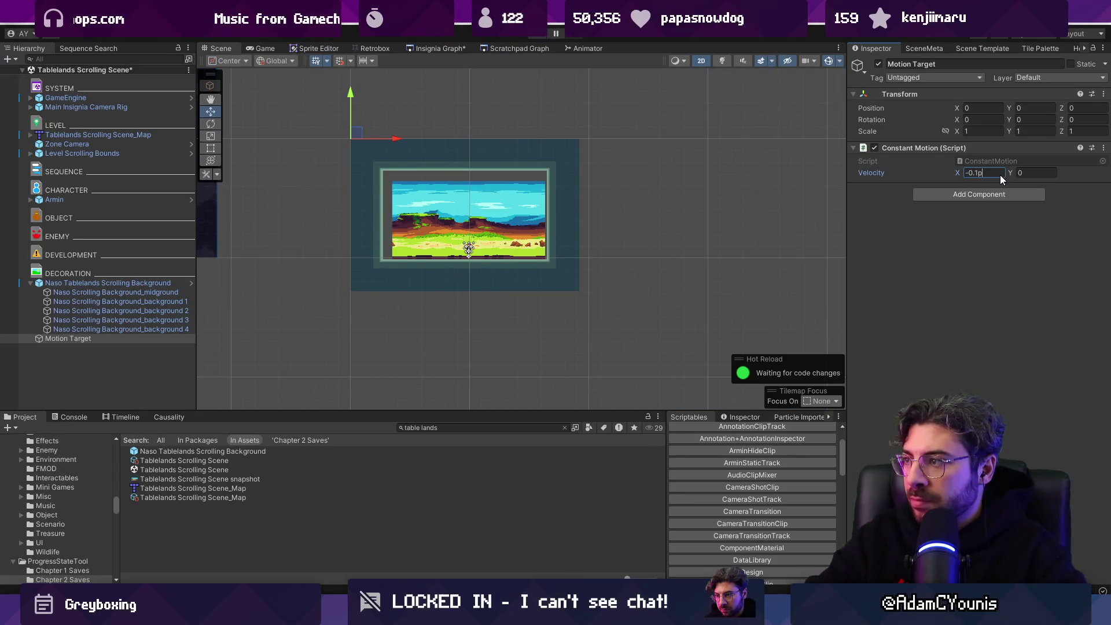
{"action": "key", "text": "ctrl+p"}
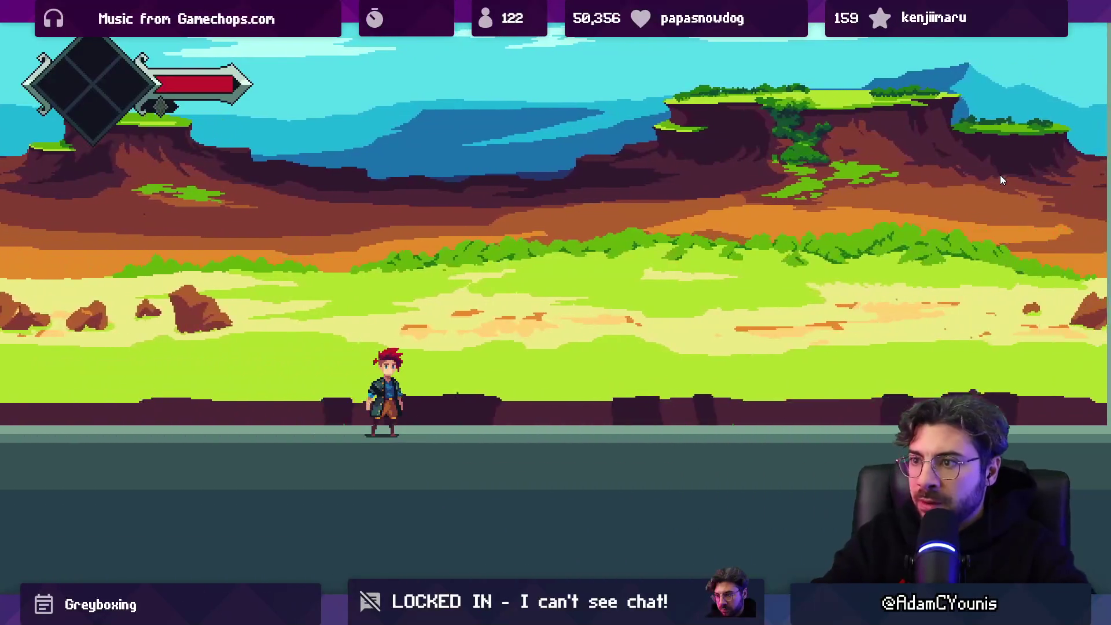
{"action": "key", "text": "shift+space"}
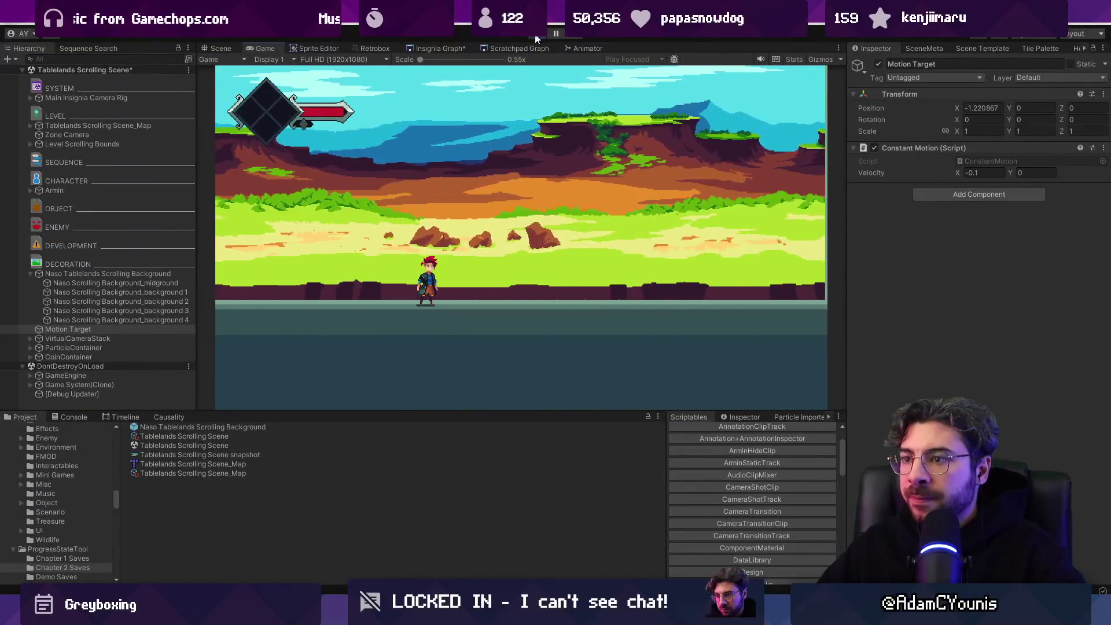
{"action": "key", "text": "ctrl+p"}
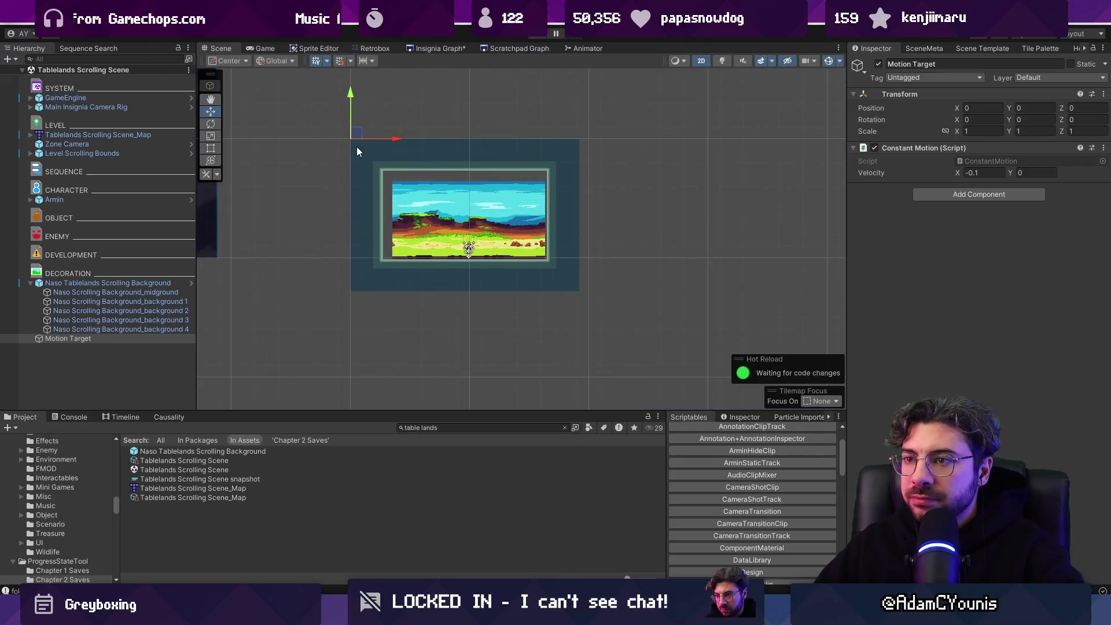
Step: Toggle rendering of the map's ground tilemap layer and play-test the scene
{"action": "left_click", "coordinate": [348, 110]}
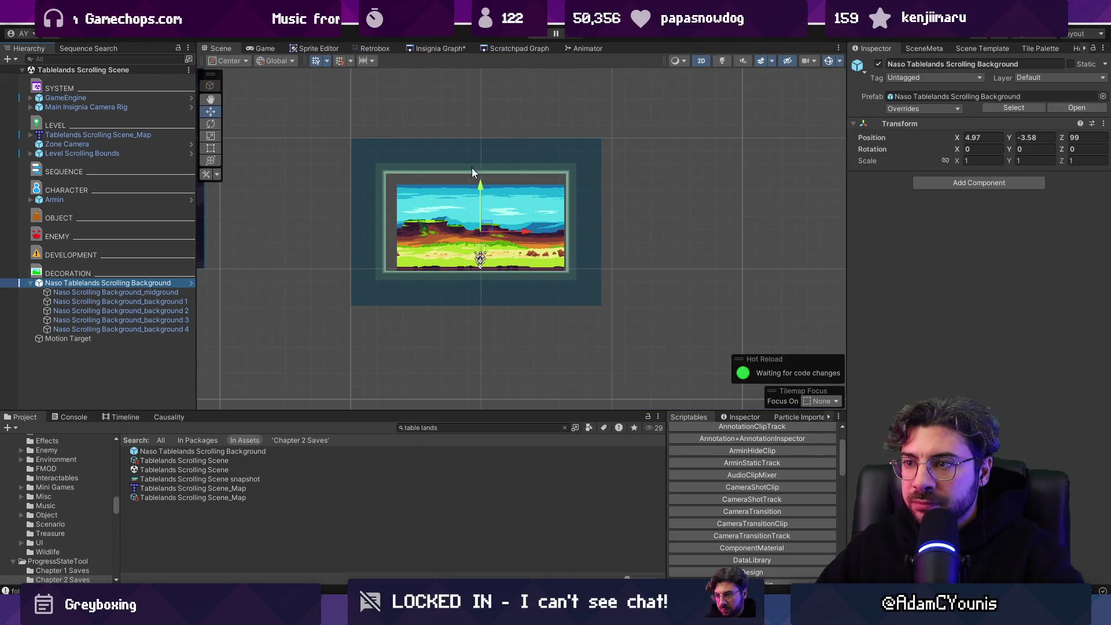
{"action": "left_click", "coordinate": [426, 300]}
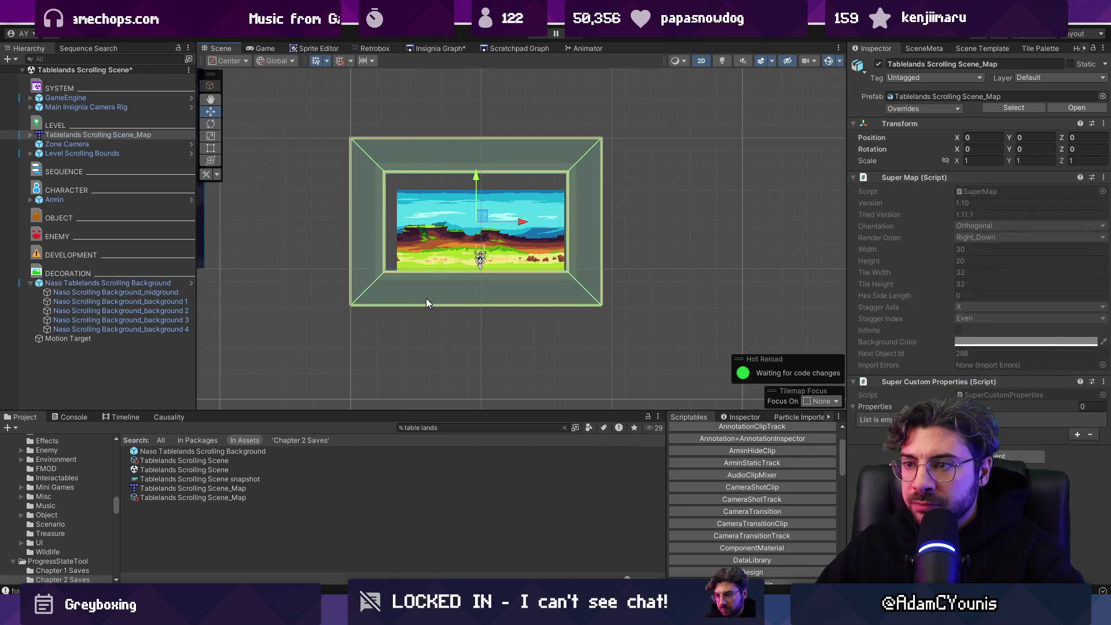
{"action": "left_click", "coordinate": [31, 135]}
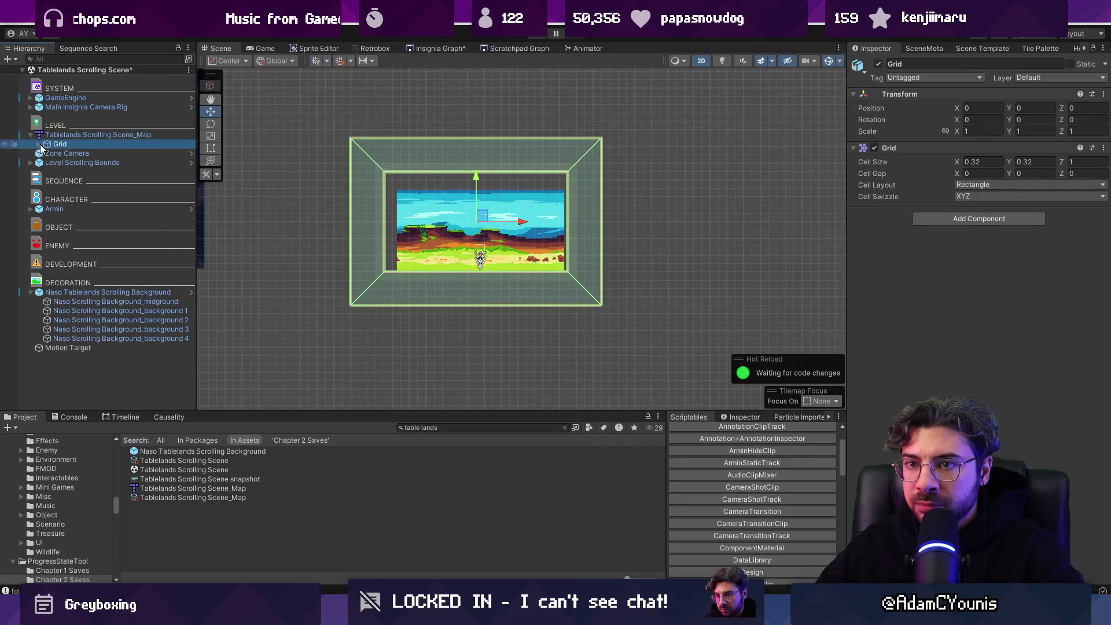
{"action": "left_click", "coordinate": [39, 144]}
{"action": "left_click", "coordinate": [69, 152]}
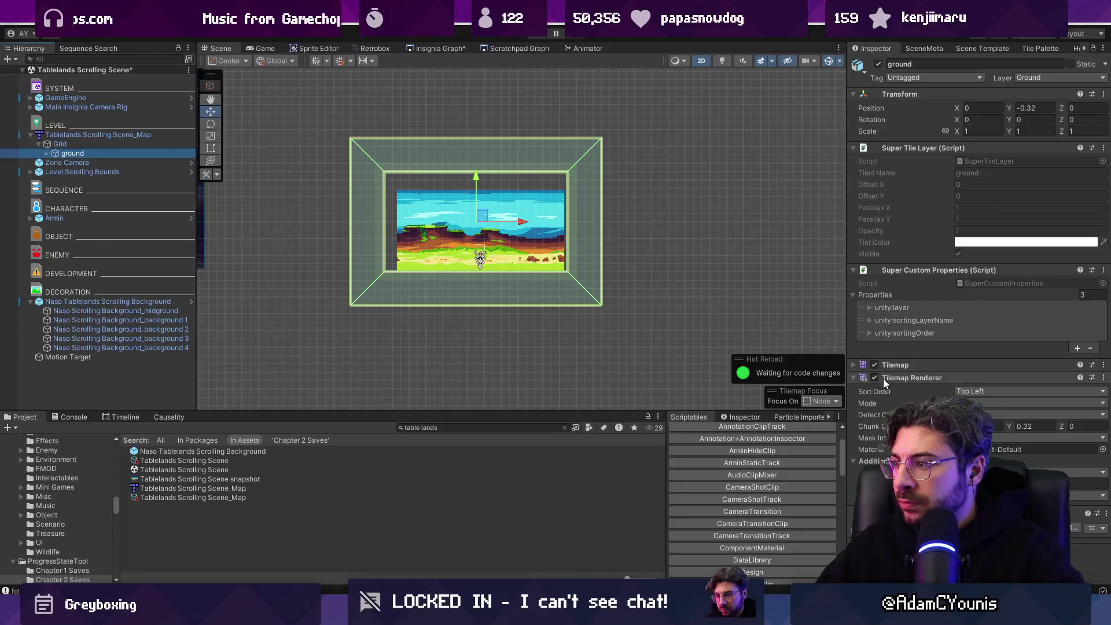
{"action": "left_click", "coordinate": [877, 376]}
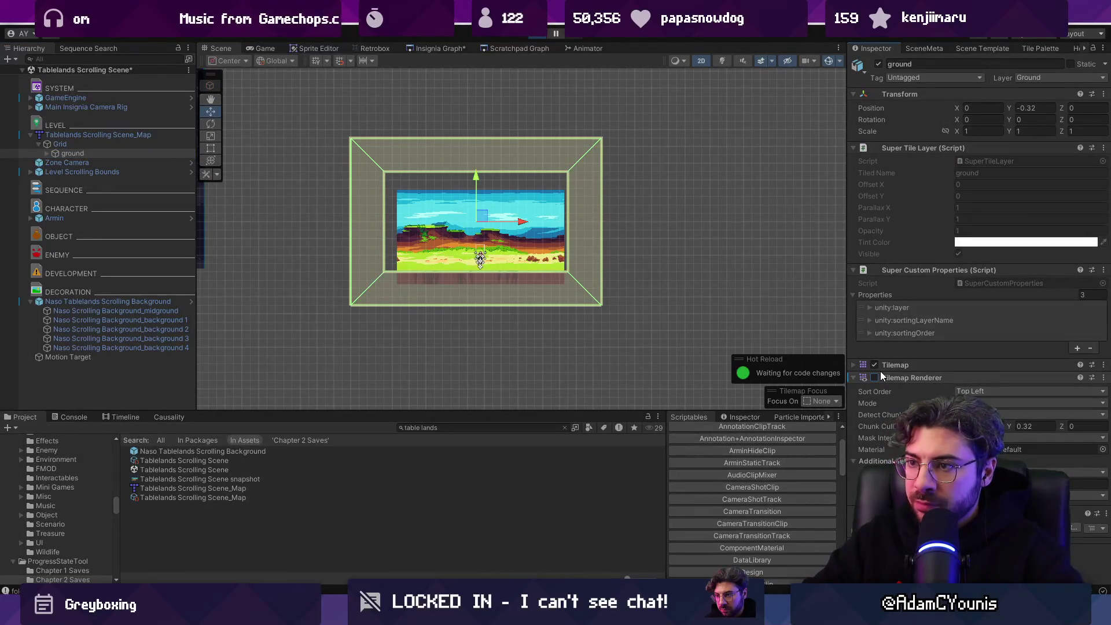
{"action": "key", "text": "ctrl+p"}
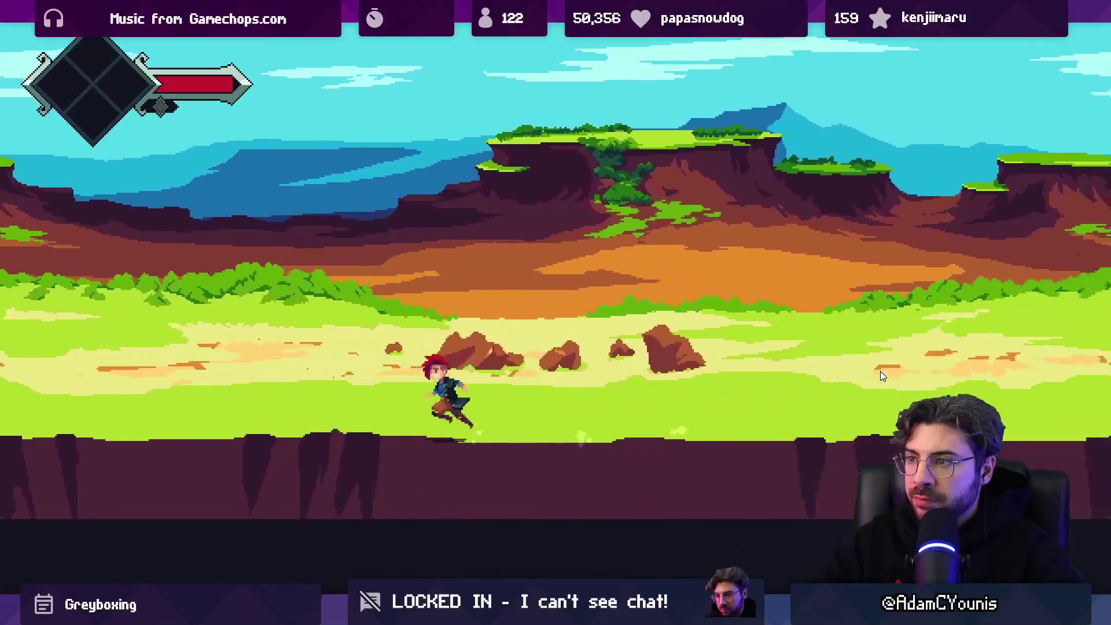
{"action": "key", "text": "shift+space"}
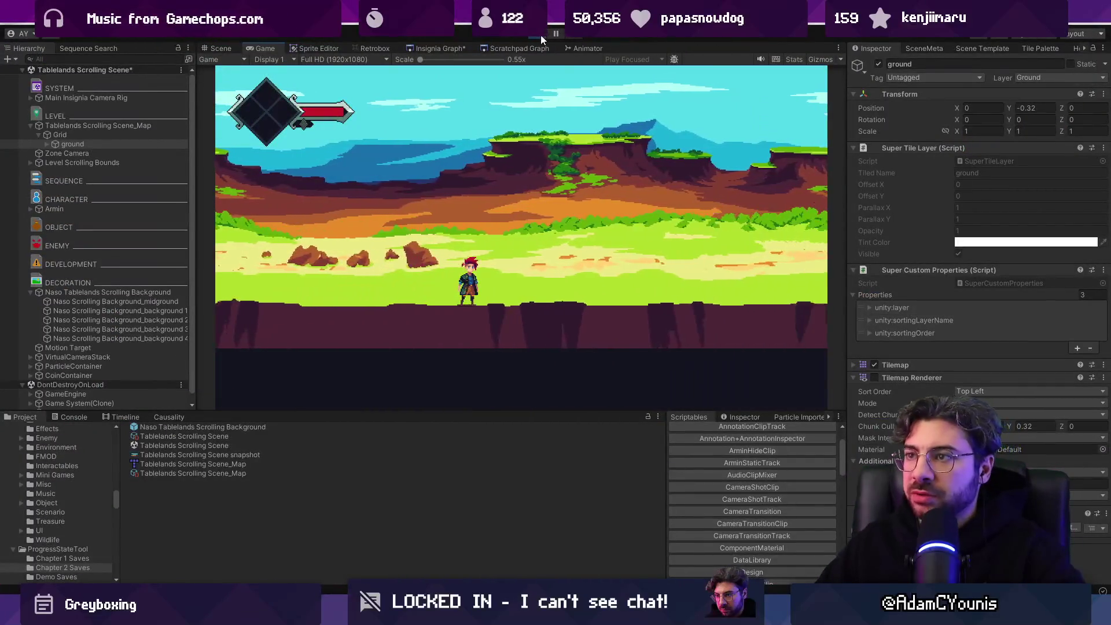
{"action": "left_click", "coordinate": [540, 34]}
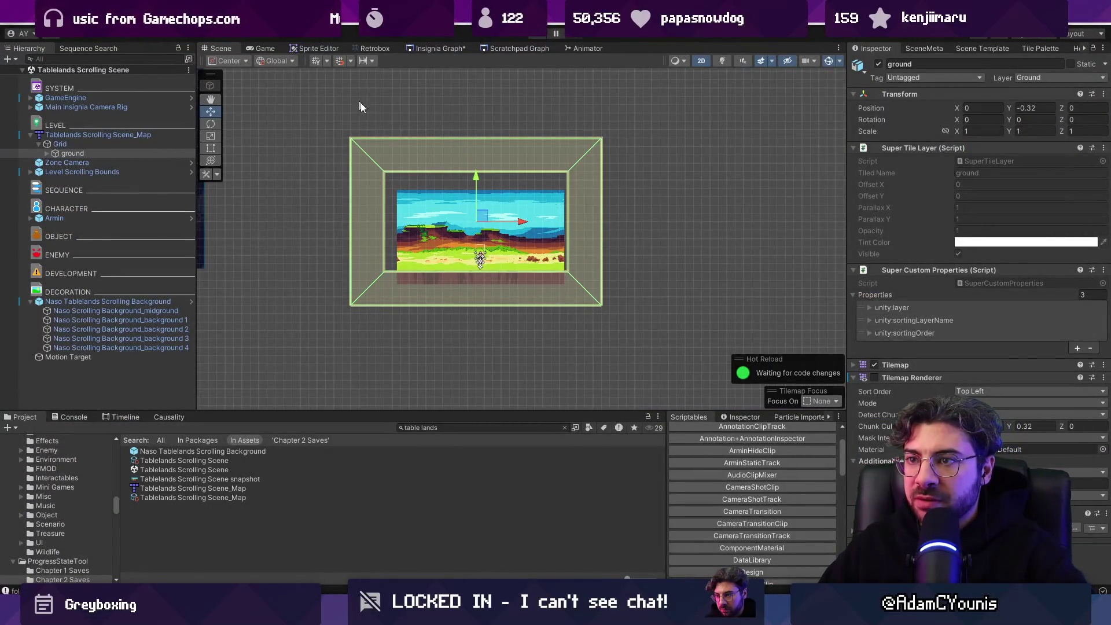
Step: Inspect the Level Scrolling Bounds object, then delete it from the scene
{"action": "left_click", "coordinate": [367, 154]}
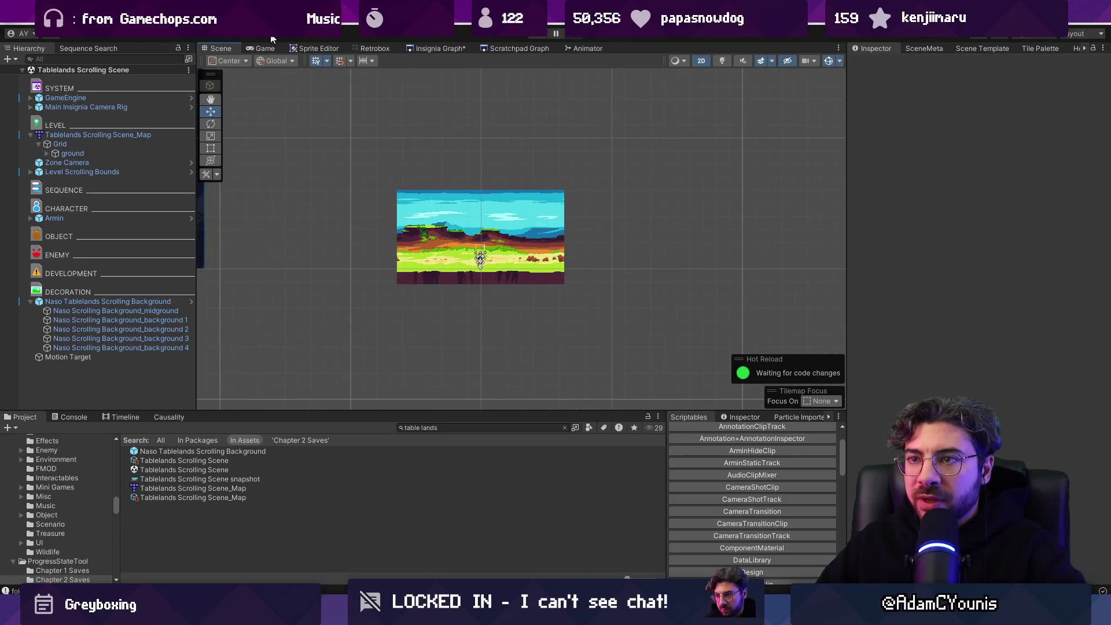
{"action": "left_click", "coordinate": [148, 137]}
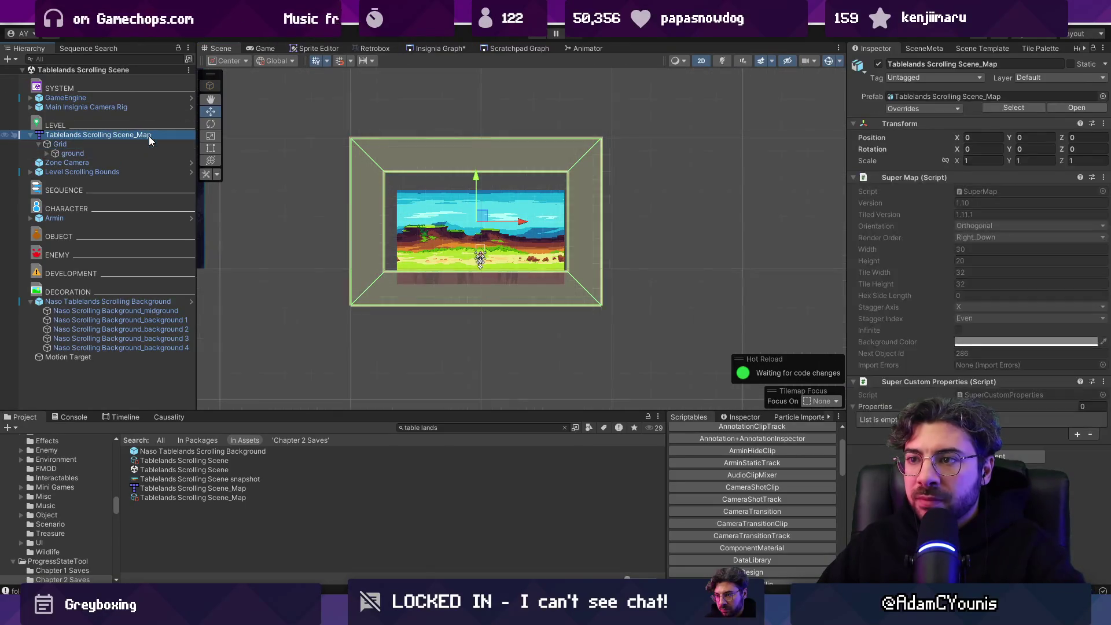
{"action": "left_click", "coordinate": [123, 171]}
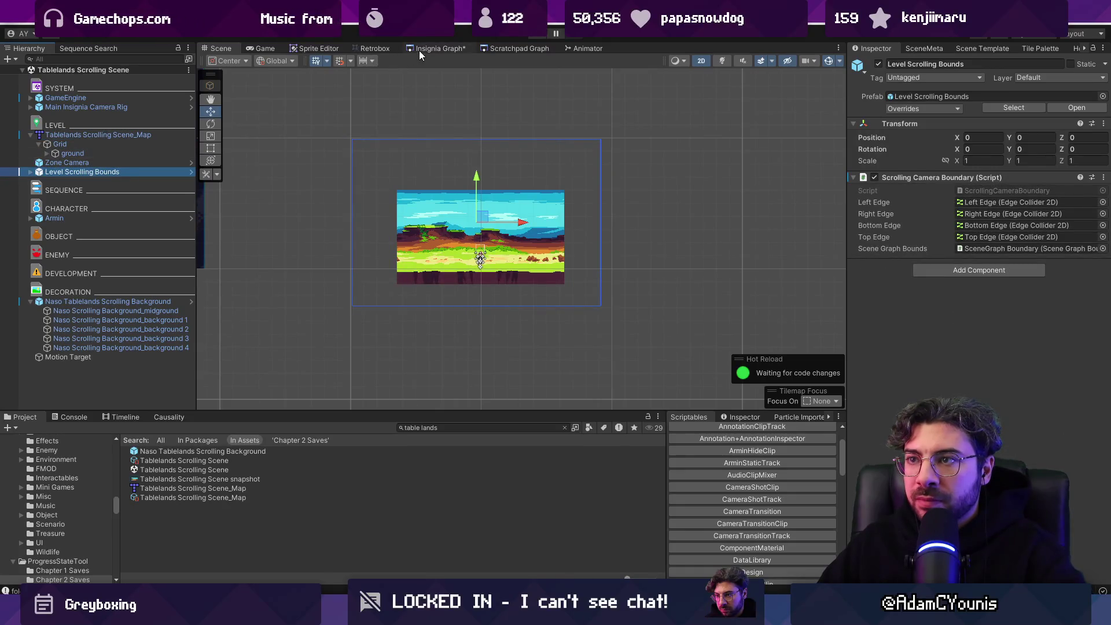
{"action": "left_click", "coordinate": [455, 49]}
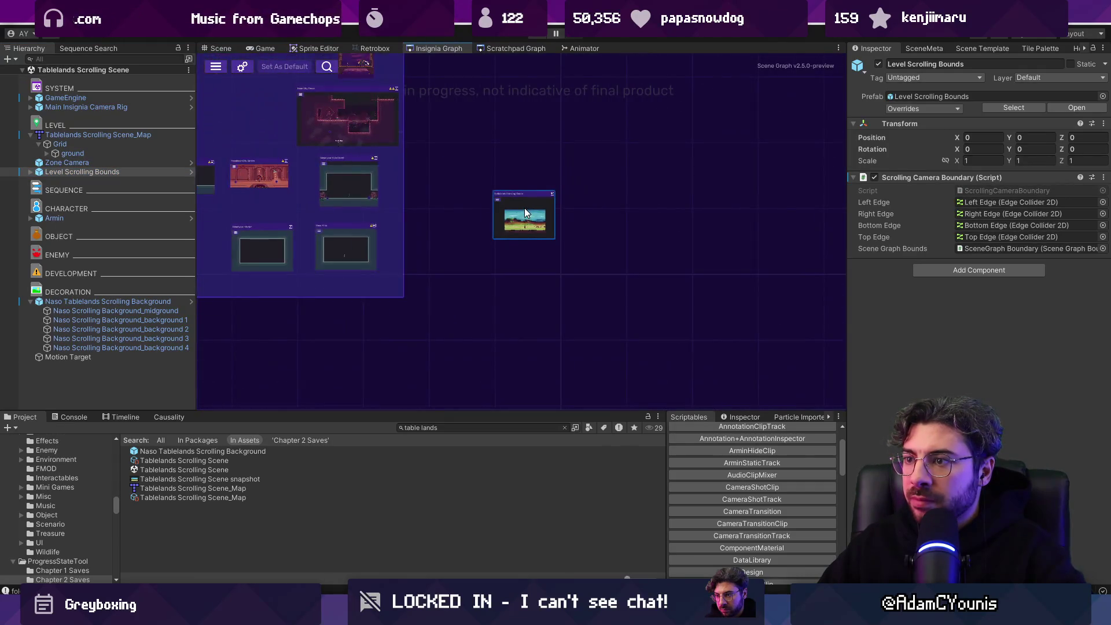
{"action": "left_click", "coordinate": [216, 49]}
{"action": "left_click", "coordinate": [114, 164]}
{"action": "left_click", "coordinate": [118, 172]}
{"action": "key", "text": "Delete"}
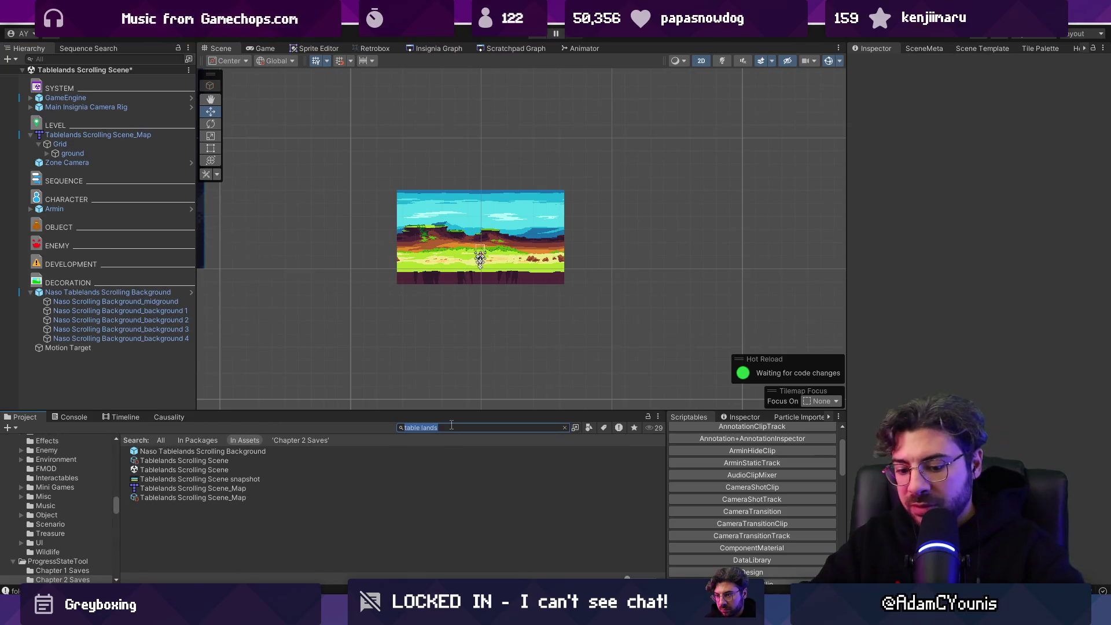
Step: Search the Project for 'snapshot' and drag the Custom Snapshot Frame prefab into the Tablelands scene
{"action": "key", "text": "BackSpace"}
{"action": "type", "text": "camera boundary"}
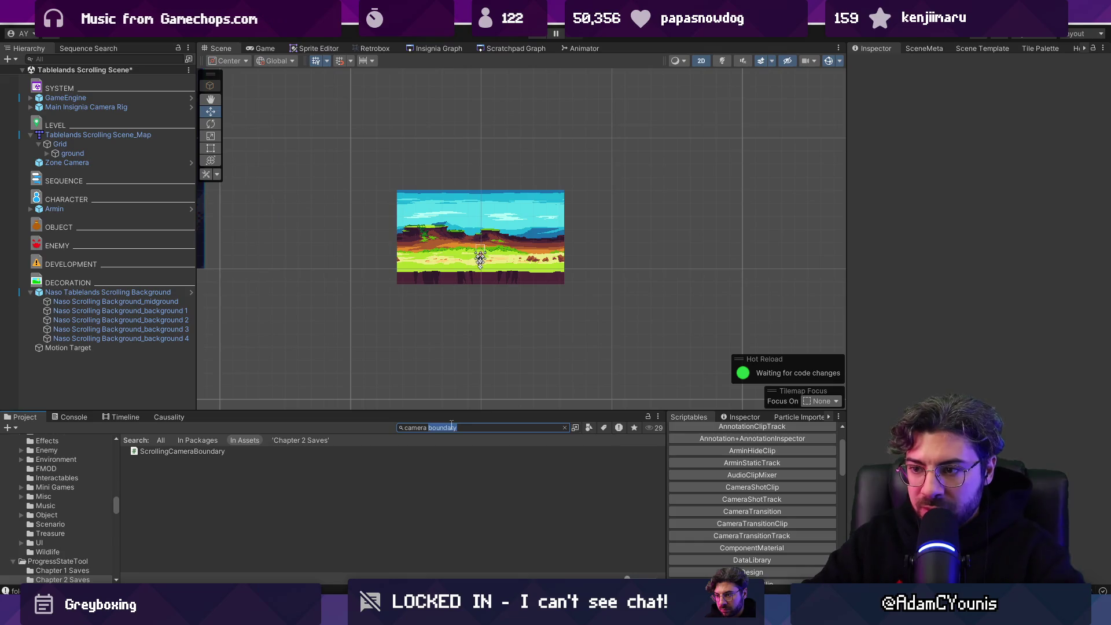
{"action": "key", "text": "BackSpace"}
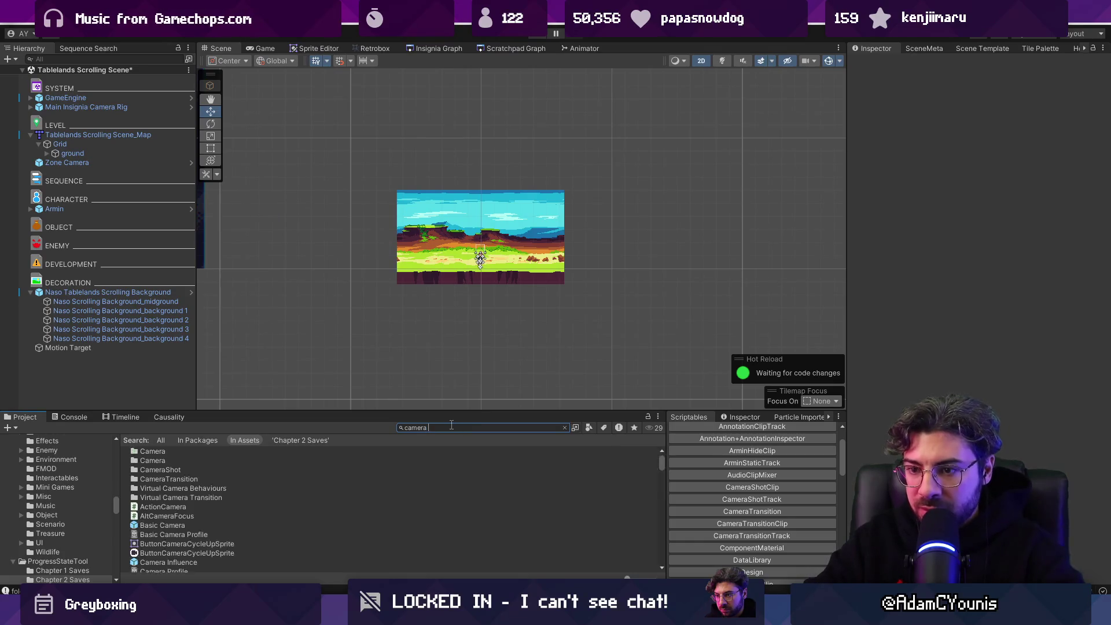
{"action": "type", "text": "snapshot t:prefab"}
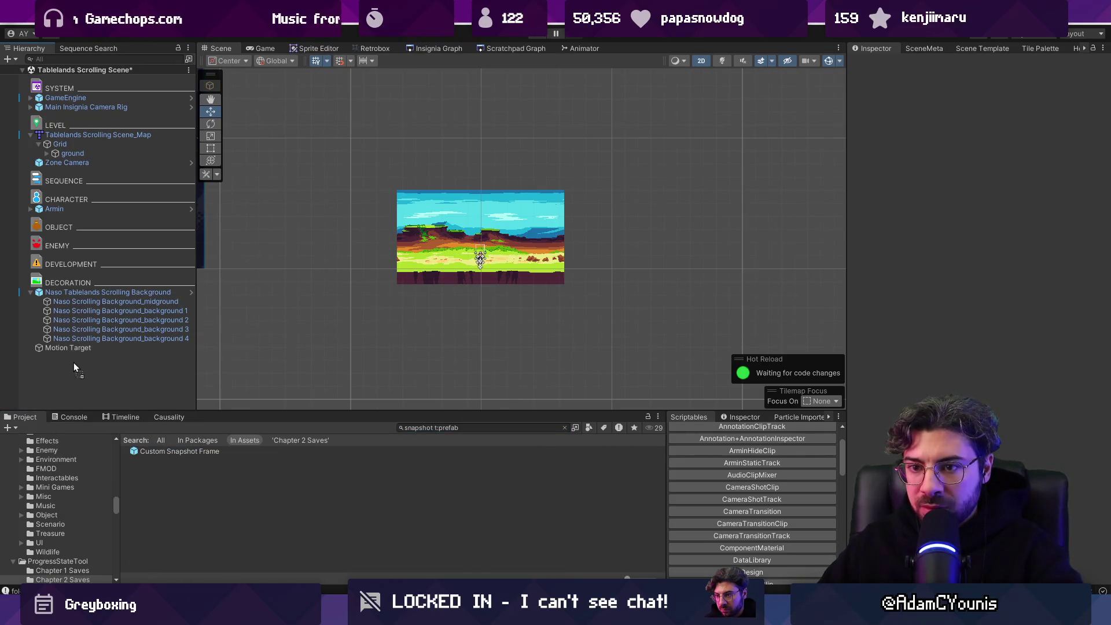
{"action": "left_click_drag", "start_coordinate": [74, 364], "coordinate": [74, 360]}
Step: Set the snapshot frame's Scale X and Y to 1
{"action": "key", "text": "r"}
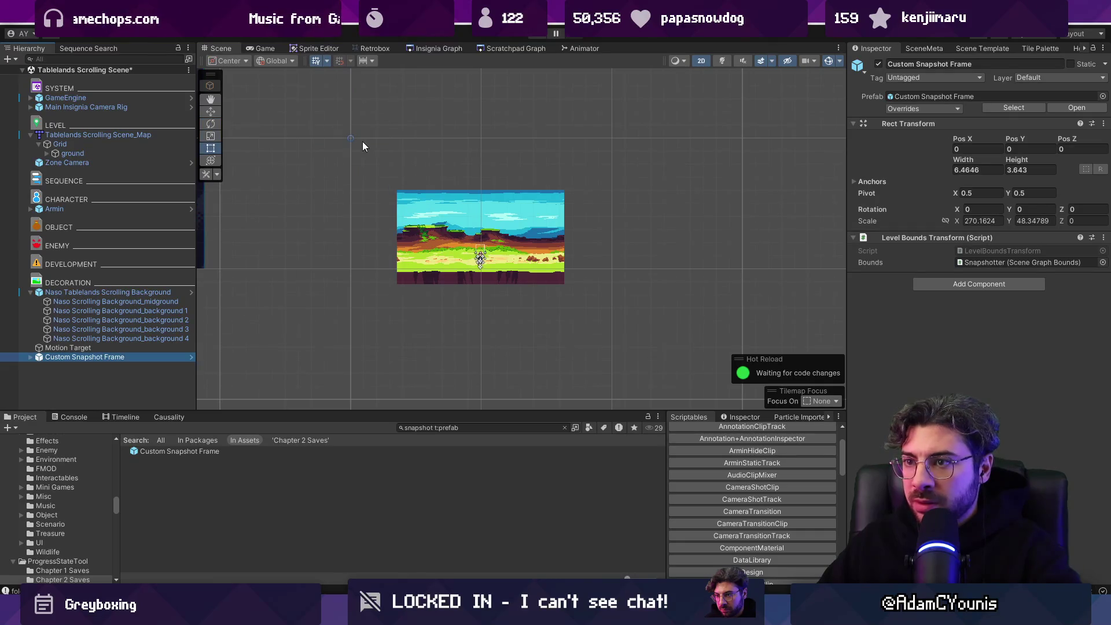
{"action": "left_click", "coordinate": [968, 163]}
{"action": "key", "text": "ctrl+z"}
{"action": "key", "text": "ctrl+z"}
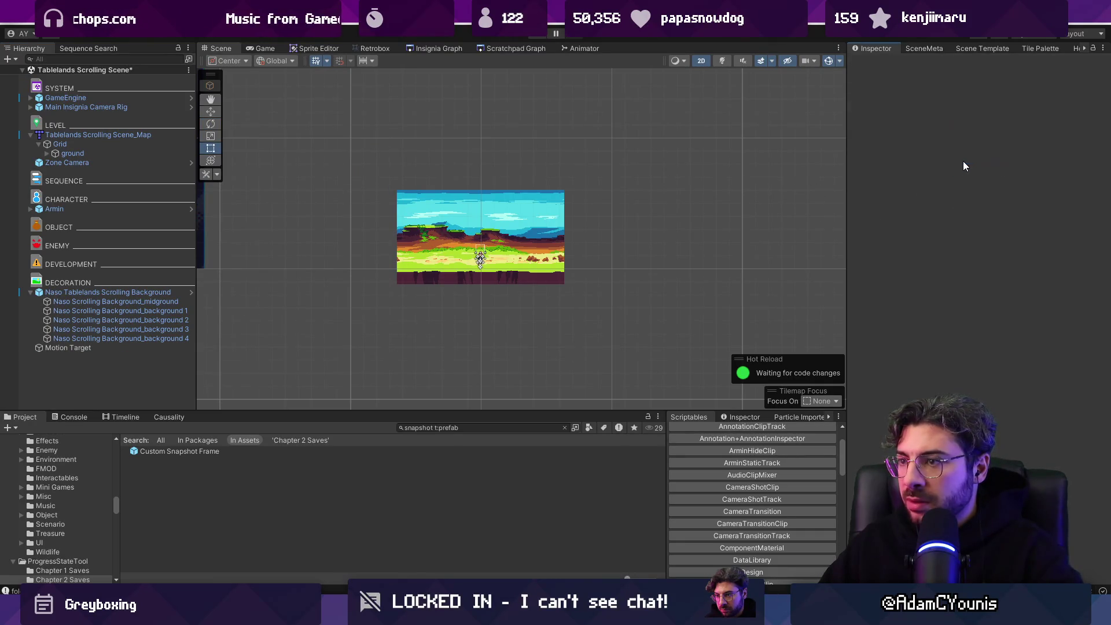
{"action": "key", "text": "ctrl+y"}
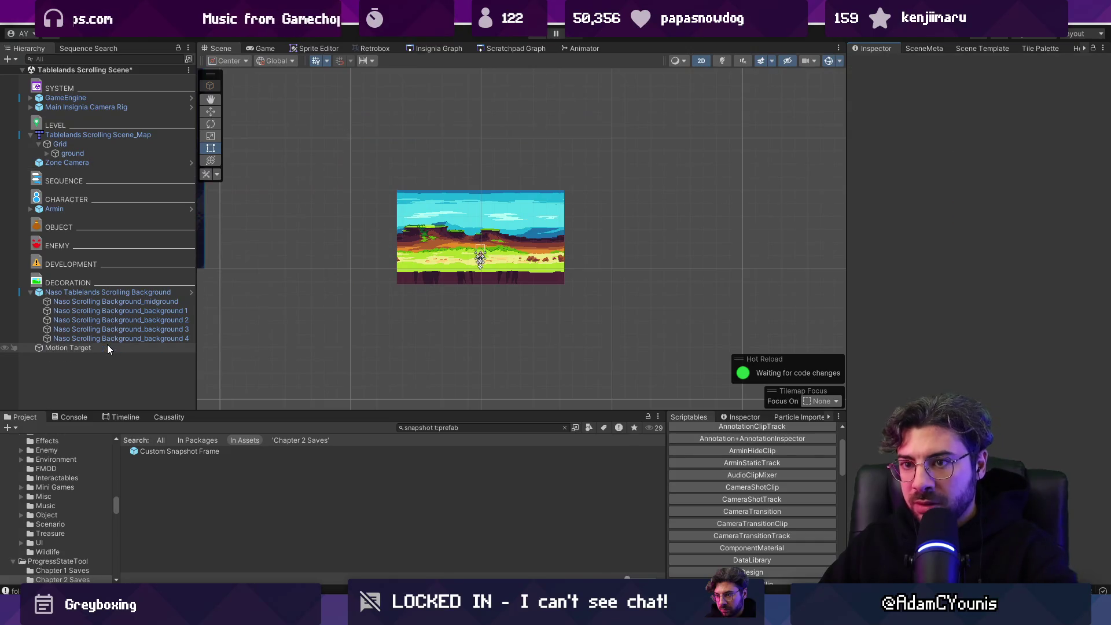
{"action": "key", "text": "ctrl+y"}
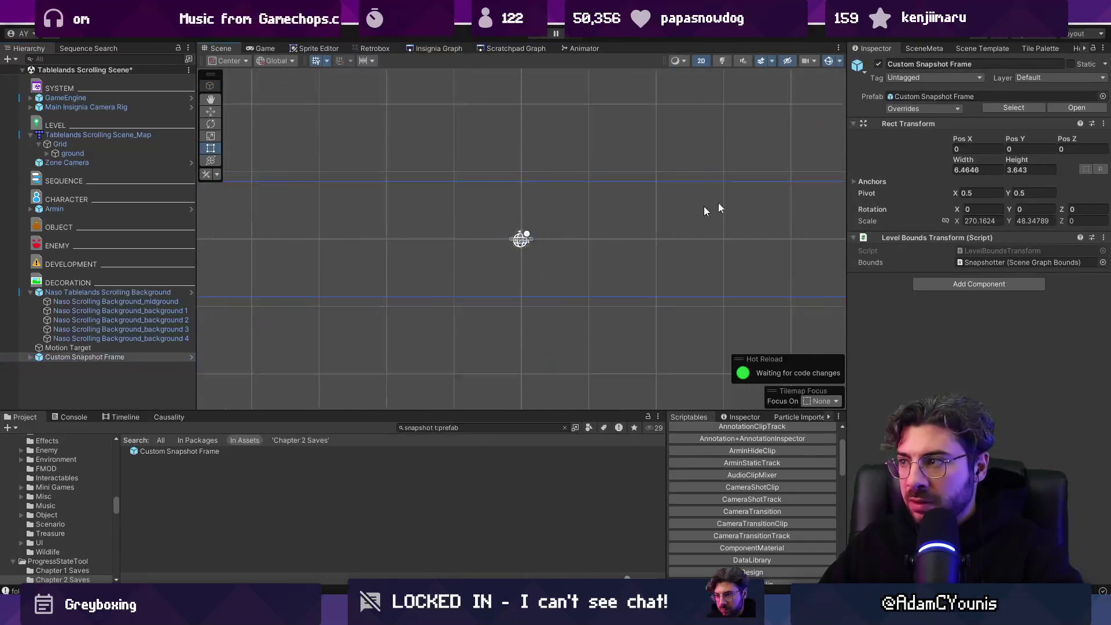
{"action": "left_click", "coordinate": [978, 220]}
{"action": "type", "text": "1"}
{"action": "key", "text": "Tab"}
{"action": "type", "text": "1"}
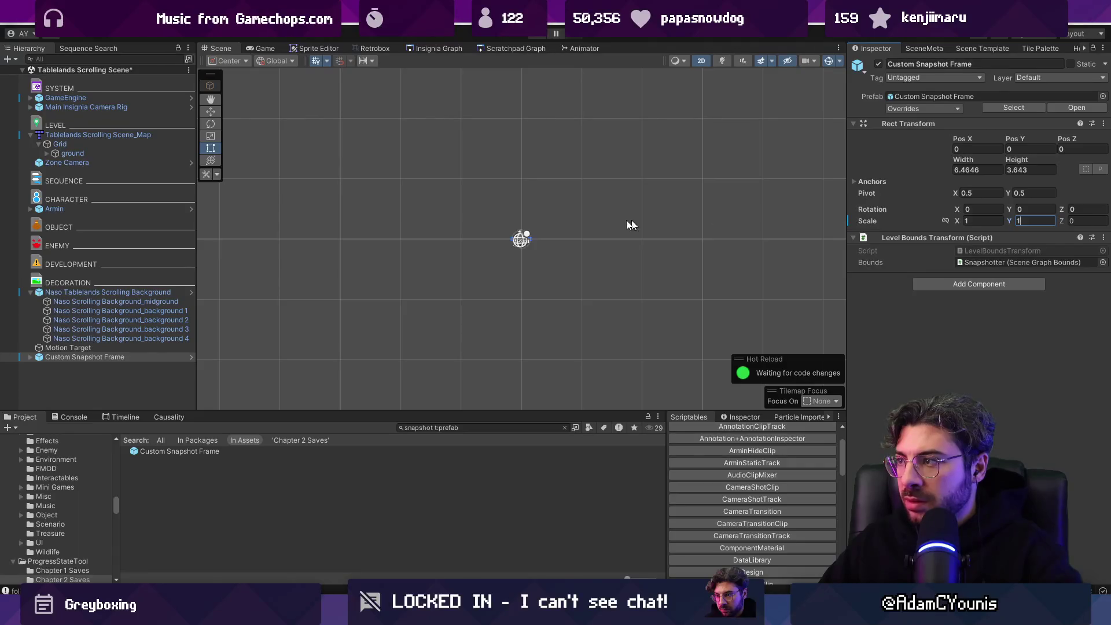
Step: Inspect the frame's prefab, return to the Tablelands scene, and reapply scale 1 on X and Y
{"action": "double_click", "coordinate": [118, 357]}
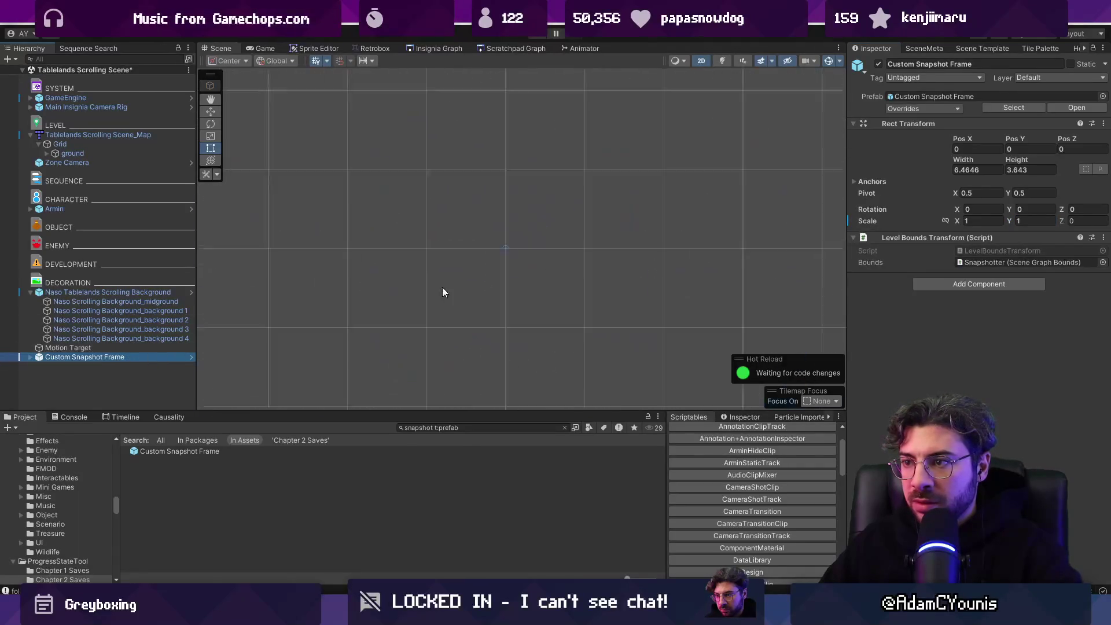
{"action": "left_click", "coordinate": [191, 357]}
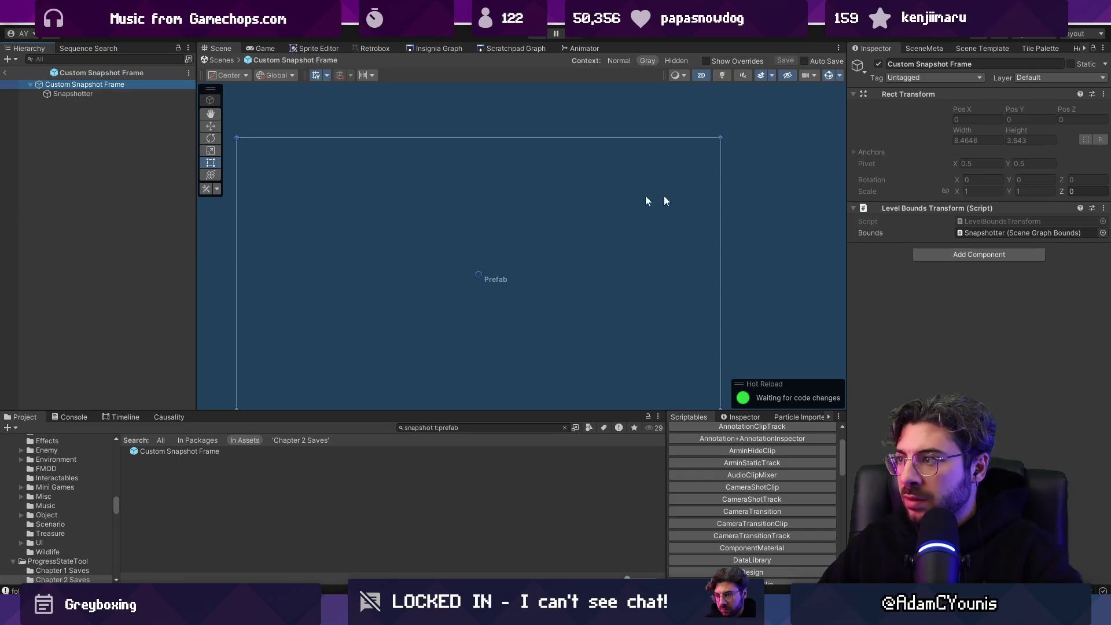
{"action": "left_click", "coordinate": [222, 60]}
{"action": "left_click", "coordinate": [179, 451]}
{"action": "left_click", "coordinate": [1002, 261]}
{"action": "type", "text": "1"}
{"action": "key", "text": "Tab"}
{"action": "type", "text": "1"}
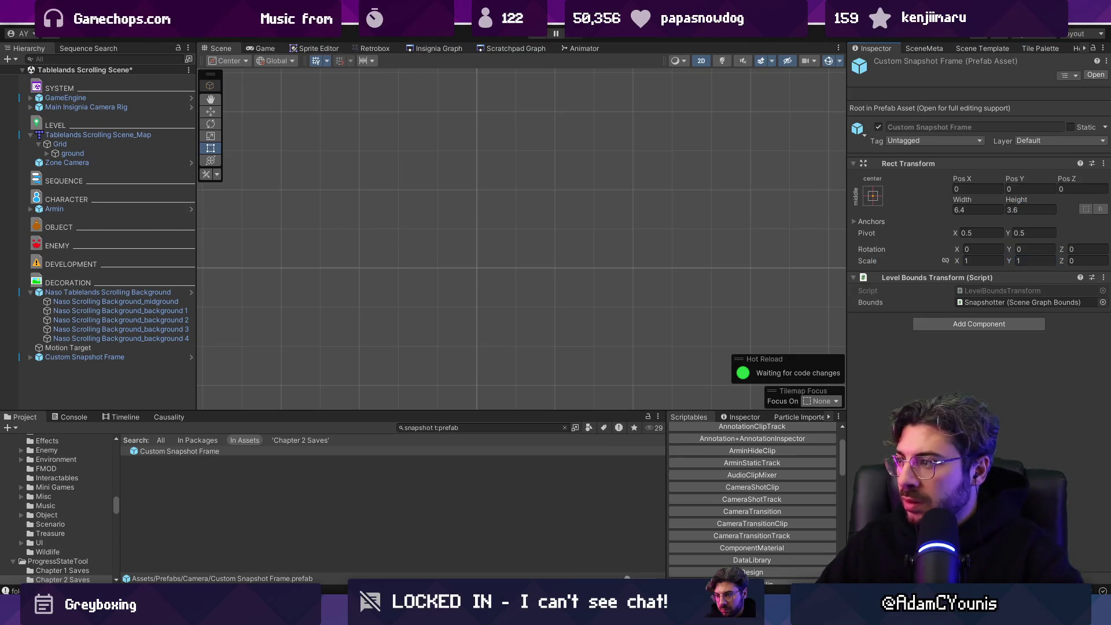
Step: Move the frame to X 4.97, Y -3.71 over the background and revert its Rect Transform overrides
{"action": "double_click", "coordinate": [98, 358]}
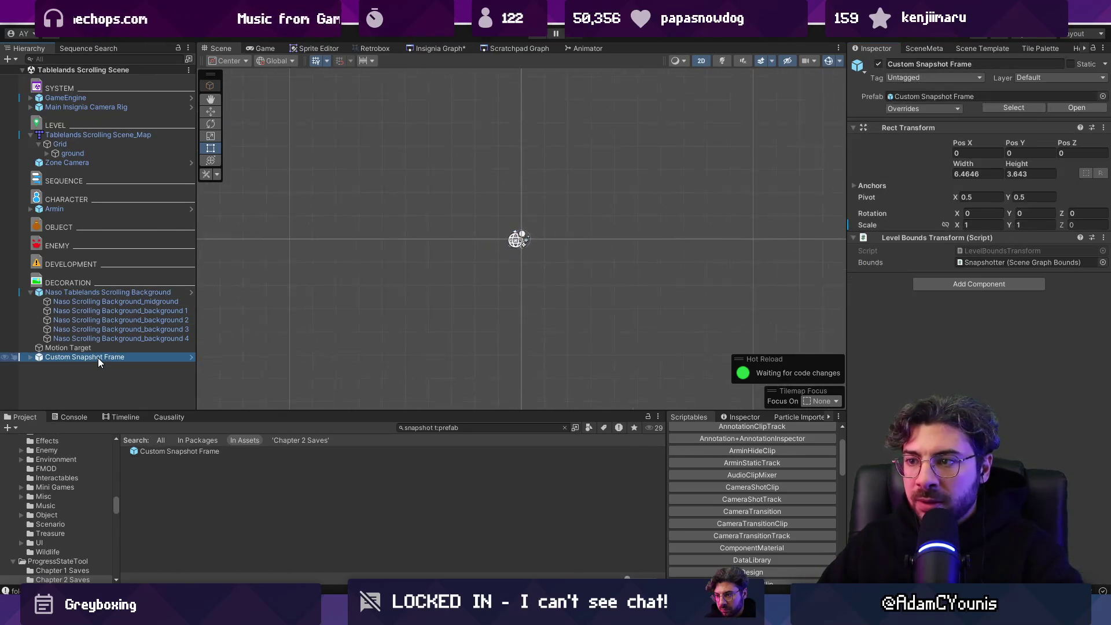
{"action": "key", "text": "w"}
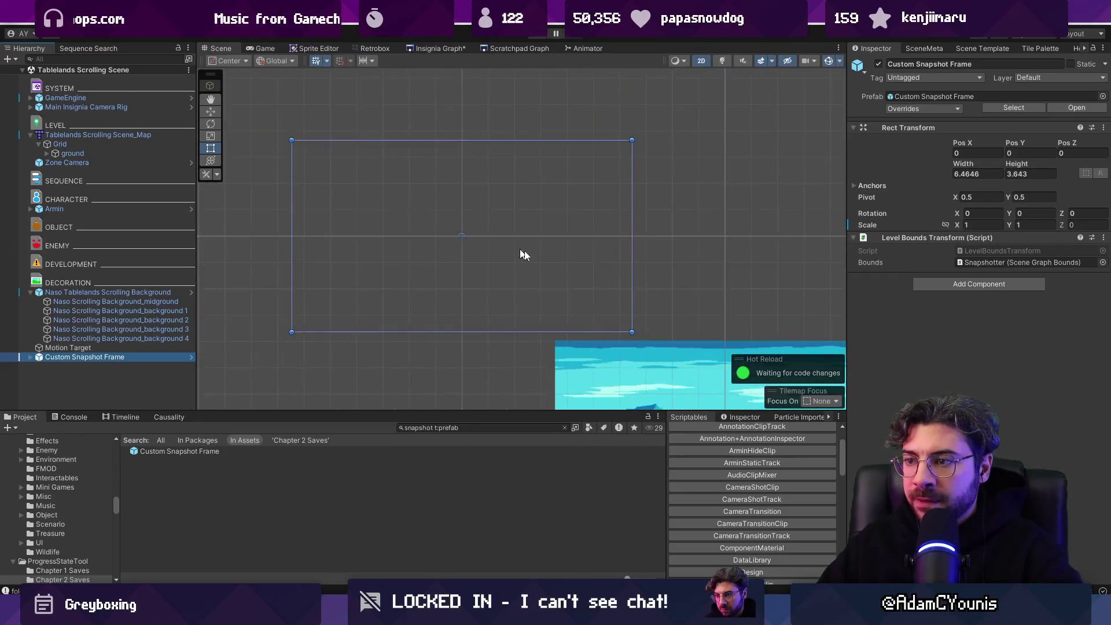
{"action": "scroll", "coordinate": [510, 246], "scroll_direction": "down", "scroll_amount": 3}
{"action": "left_click_drag", "start_coordinate": [404, 189], "coordinate": [562, 310]}
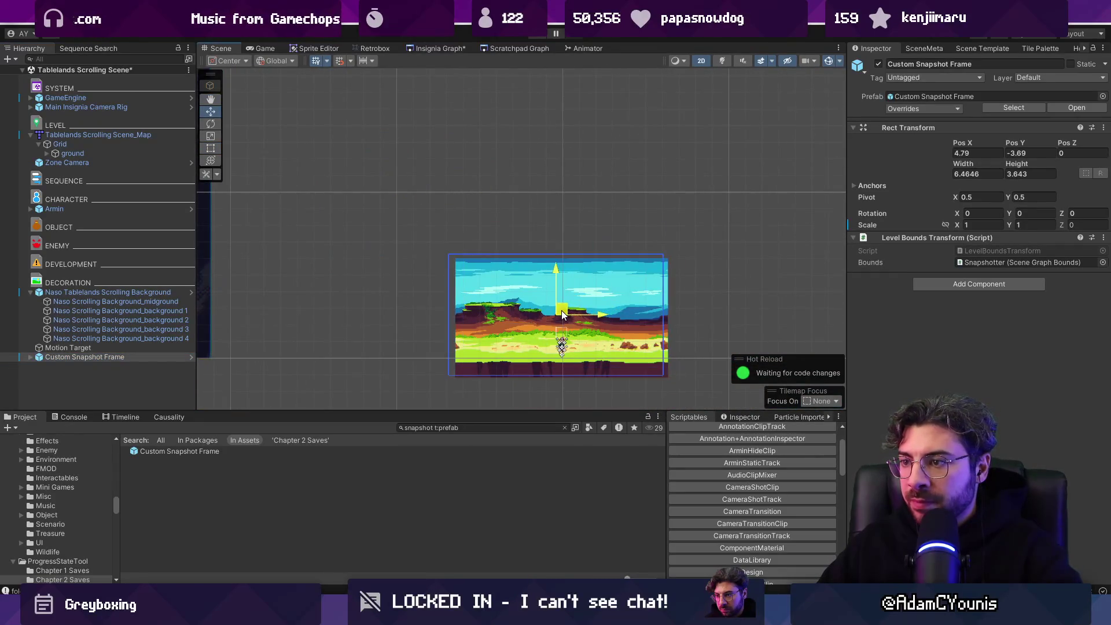
{"action": "right_click", "coordinate": [945, 135]}
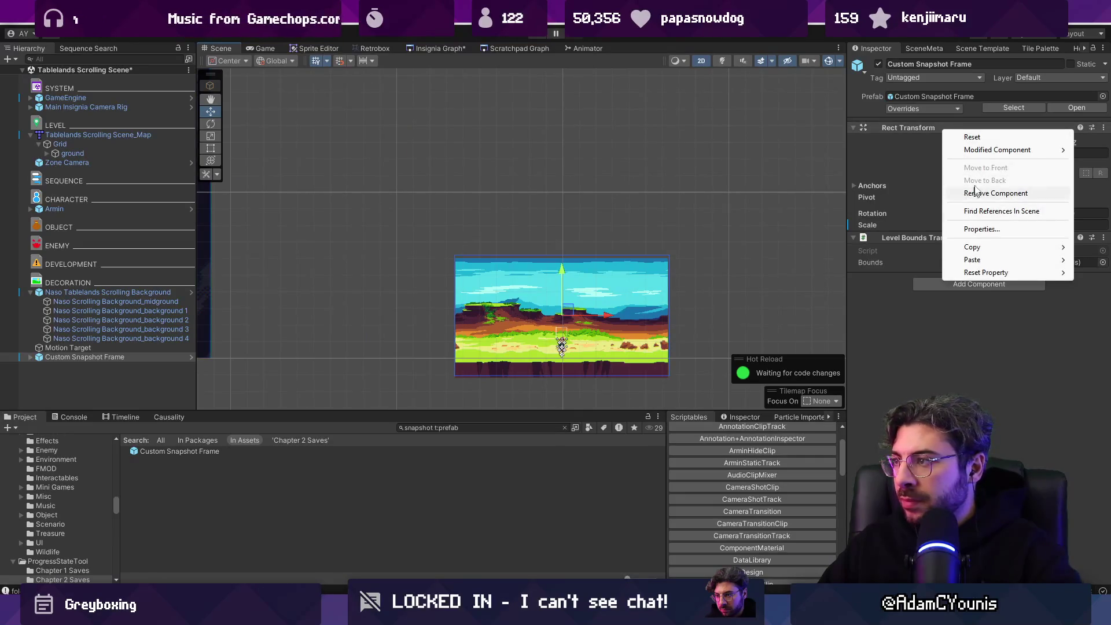
{"action": "mouse_move", "coordinate": [995, 149]}
{"action": "left_click", "coordinate": [882, 160]}
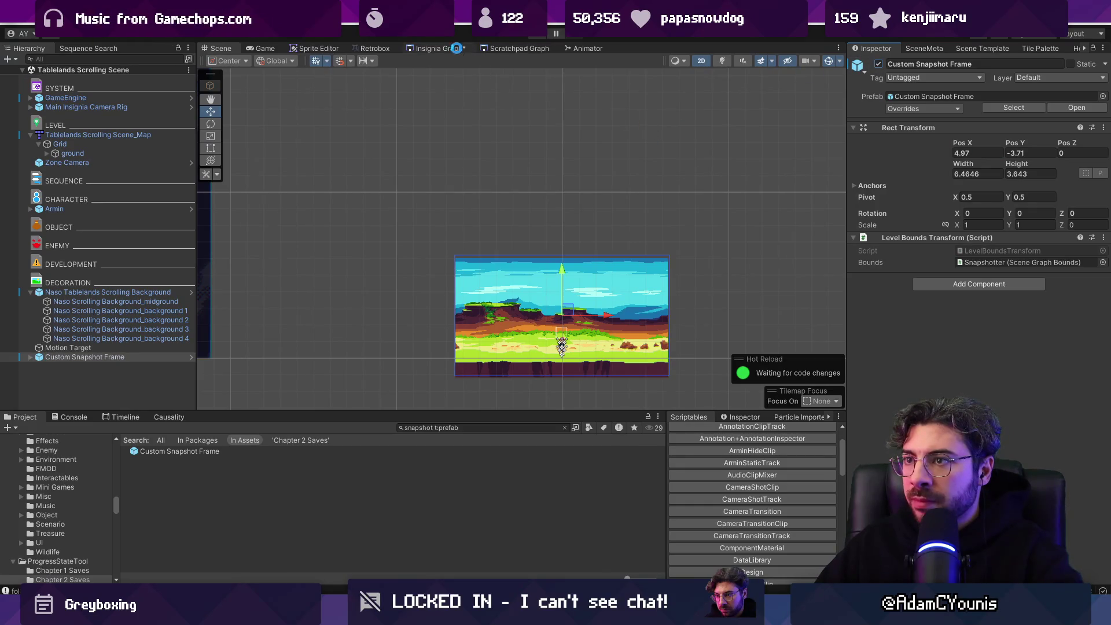
{"action": "left_click", "coordinate": [500, 50]}
Step: Show the Insignia Graph framed on the Tablelands Scrolling Scene node among the other scenes
{"action": "left_click", "coordinate": [440, 49]}
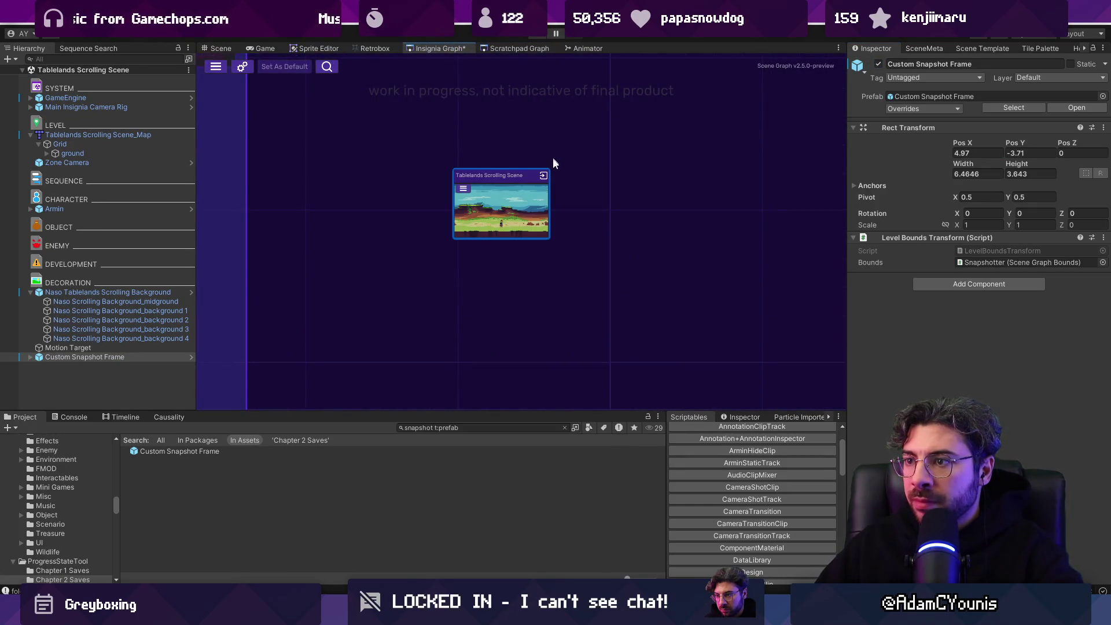
{"action": "double_click", "coordinate": [544, 188]}
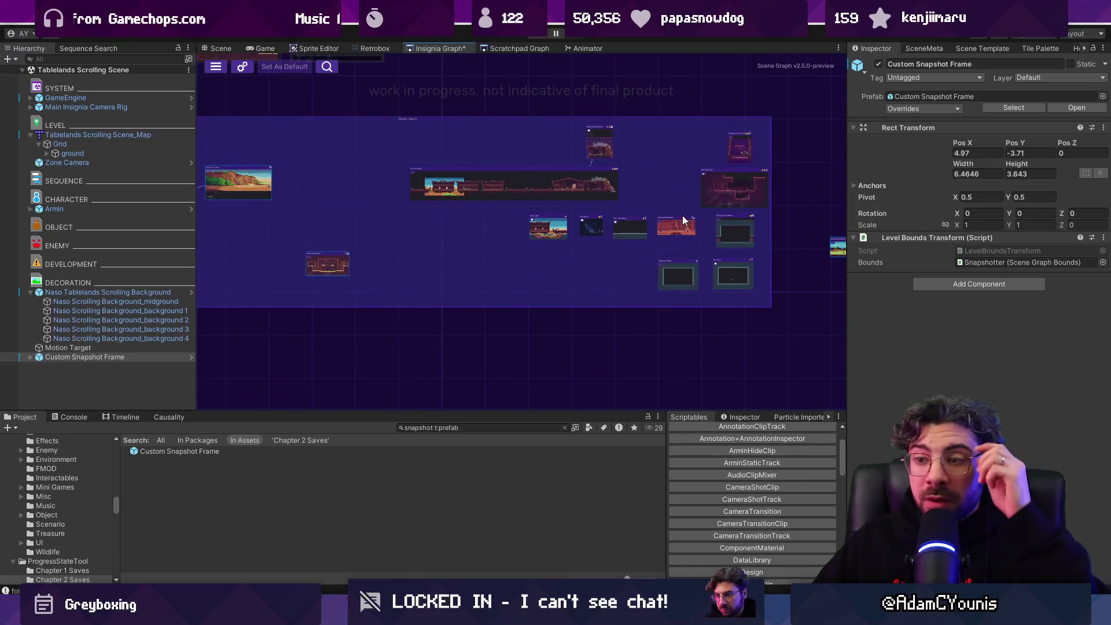
{"action": "mouse_move", "coordinate": [565, 162]}
{"action": "left_mouse_down"}
{"action": "mouse_move", "coordinate": [670, 251]}
{"action": "mouse_move", "coordinate": [567, 220]}
{"action": "left_mouse_up"}
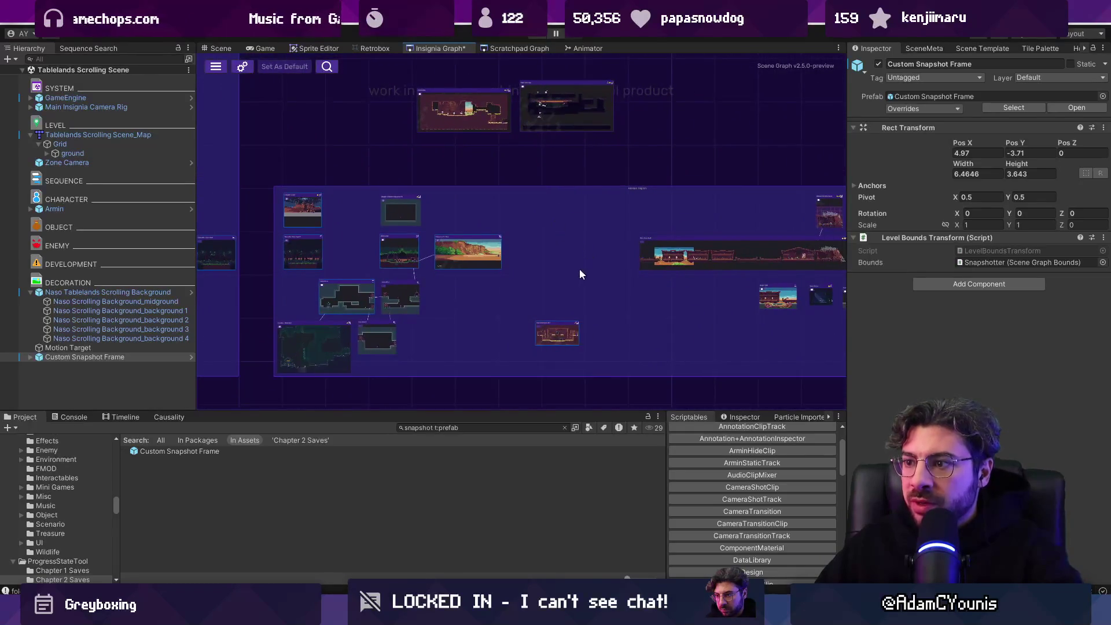
{"action": "scroll", "coordinate": [582, 269], "scroll_direction": "up", "scroll_amount": 3}
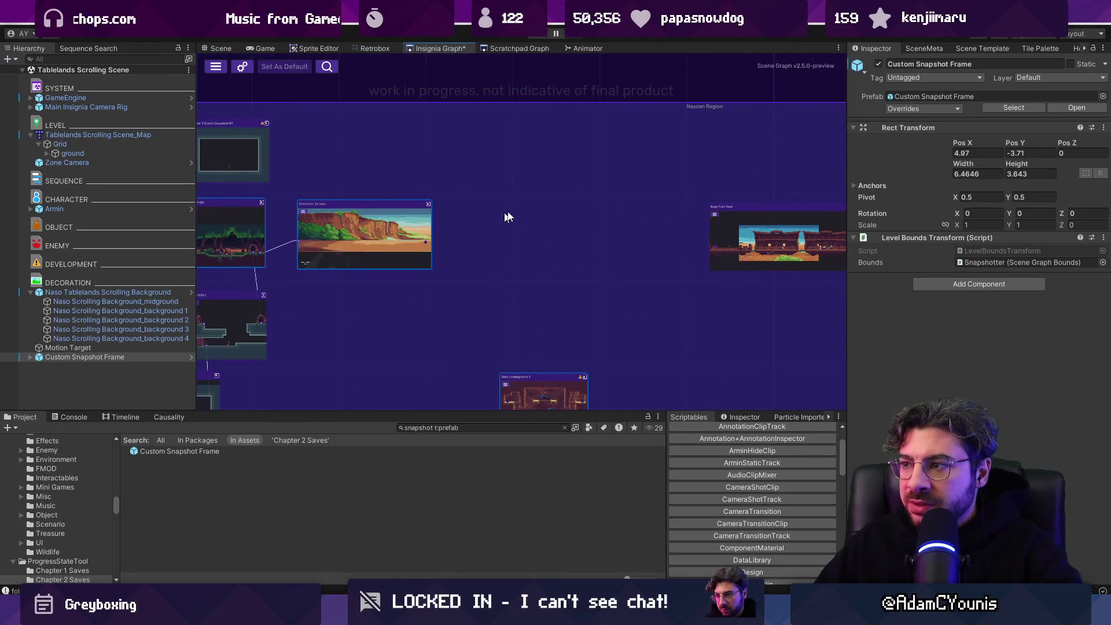
Step: Generate the Naso Outskirts Farm scene from the Corridor Template Scene with the Greybox skin
{"action": "left_click", "coordinate": [976, 48]}
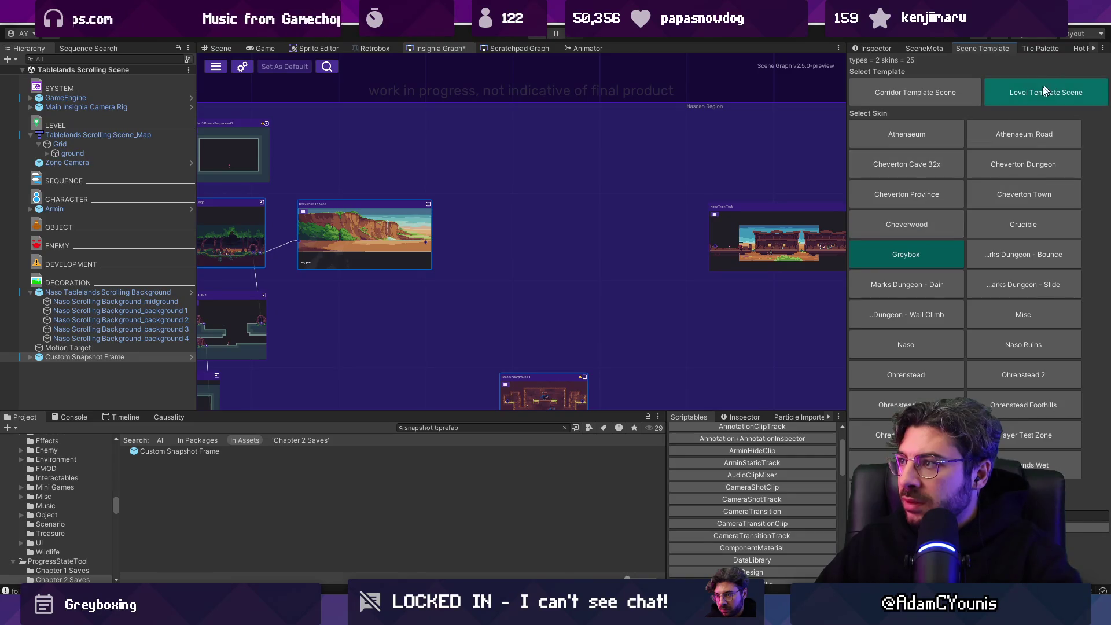
{"action": "left_click", "coordinate": [930, 100]}
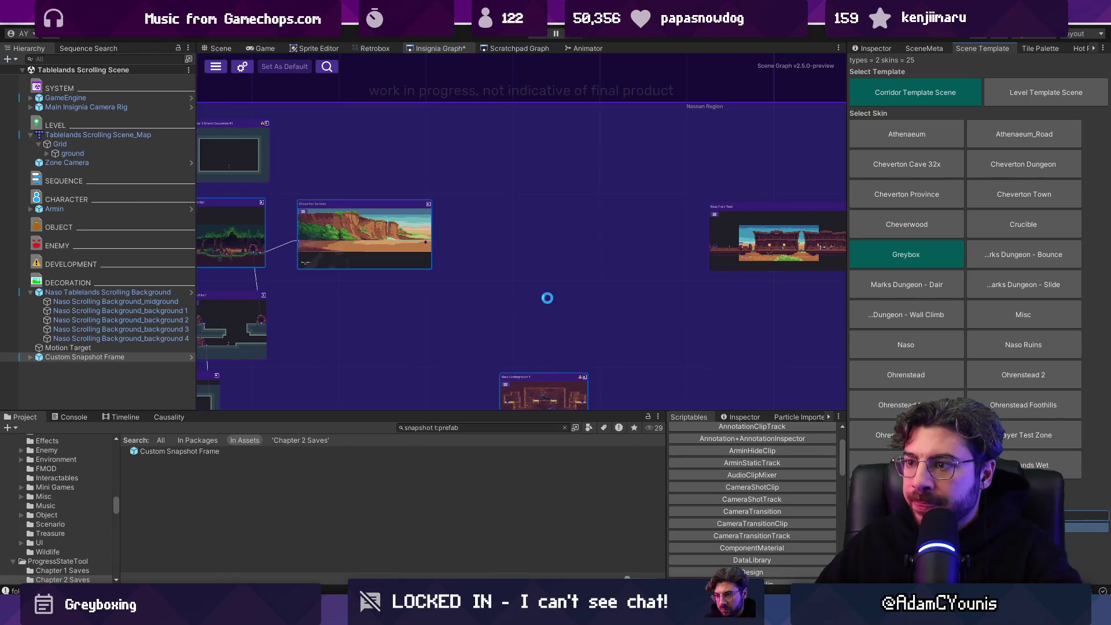
{"action": "left_click", "coordinate": [490, 427]}
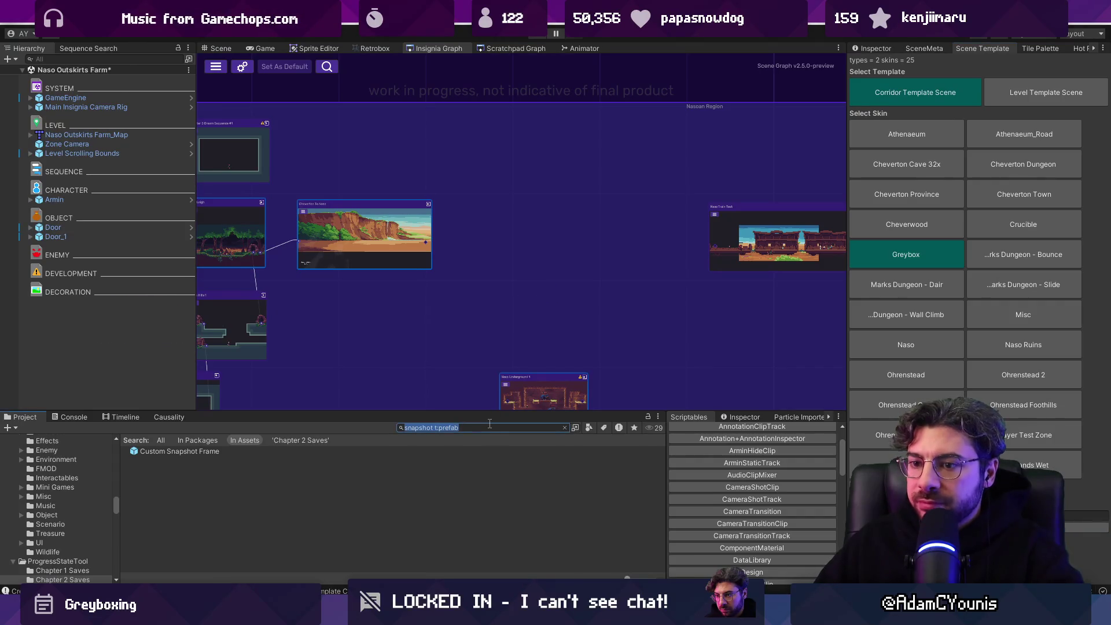
Step: Search 'outskirts', add Naso Outskirts Farm to the Insignia Graph as a node, and open it
{"action": "type", "text": "outskirts"}
{"action": "mouse_move", "coordinate": [203, 449]}
{"action": "left_mouse_down"}
{"action": "mouse_move", "coordinate": [523, 241]}
{"action": "mouse_move", "coordinate": [557, 247]}
{"action": "left_mouse_up"}
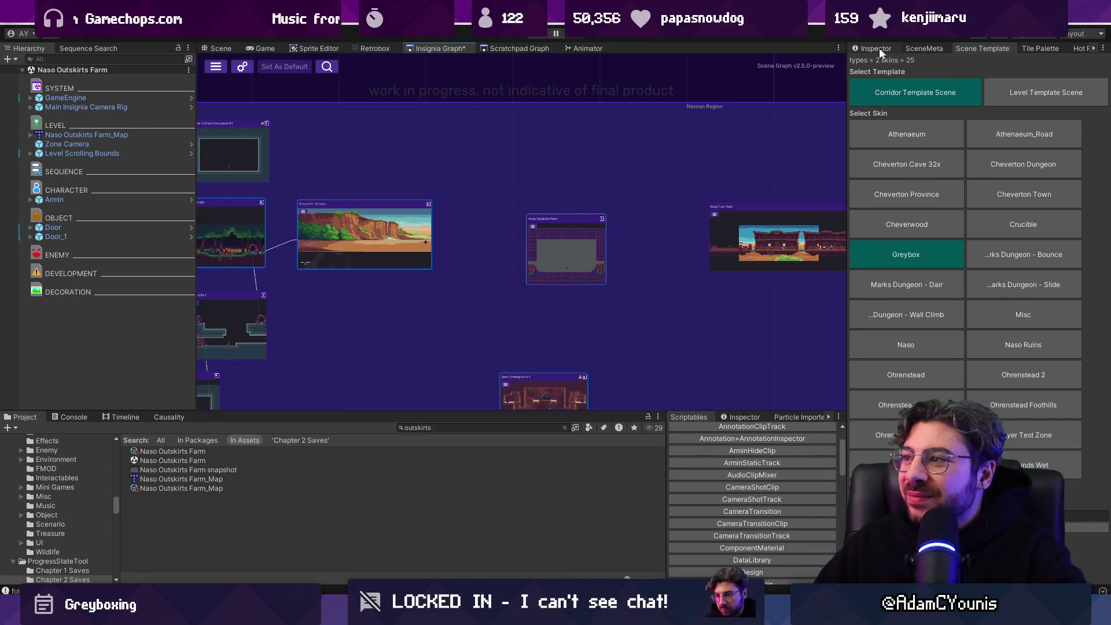
{"action": "double_click", "coordinate": [557, 248]}
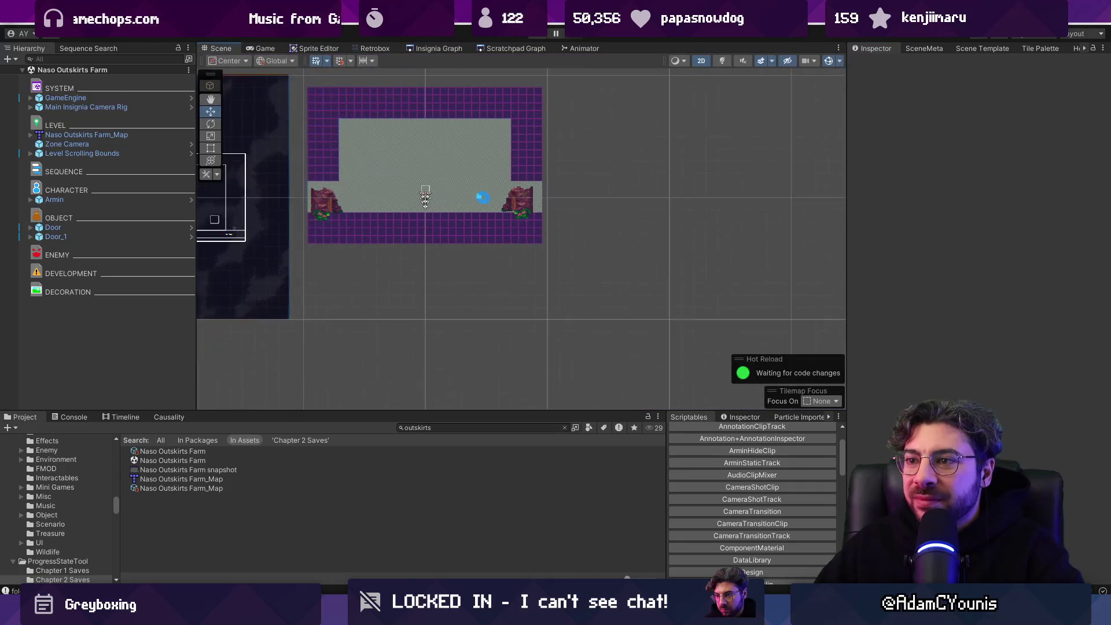
Step: Open the farm's Naso Outskirts Farm_Map.tmx in Tiled
{"action": "left_click", "coordinate": [370, 148]}
{"action": "right_click", "coordinate": [88, 136]}
{"action": "mouse_move", "coordinate": [145, 263]}
{"action": "left_click", "coordinate": [261, 261]}
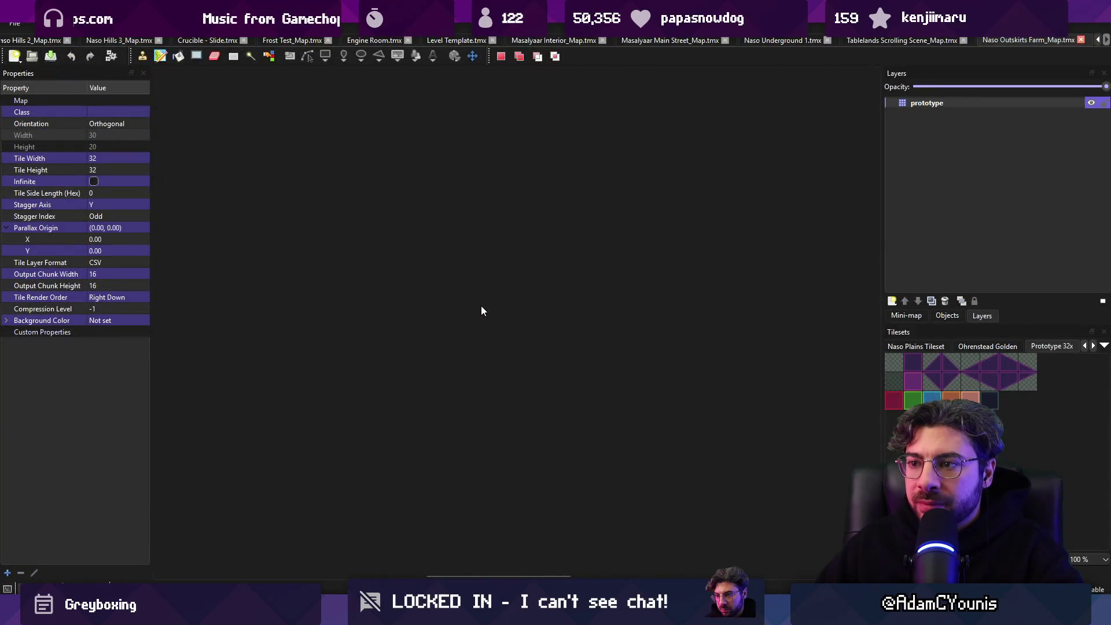
Step: Automap a ground layer on the farm map and set unity:ignore on the prototype layer
{"action": "key", "text": "ctrl+n"}
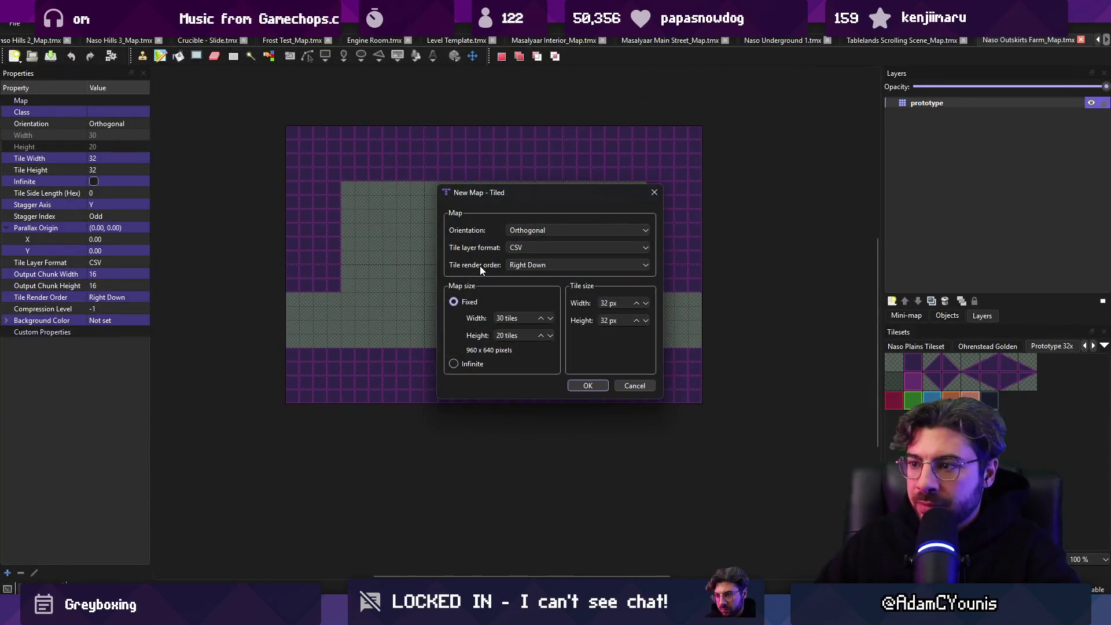
{"action": "key", "text": "Escape"}
{"action": "left_click", "coordinate": [924, 118]}
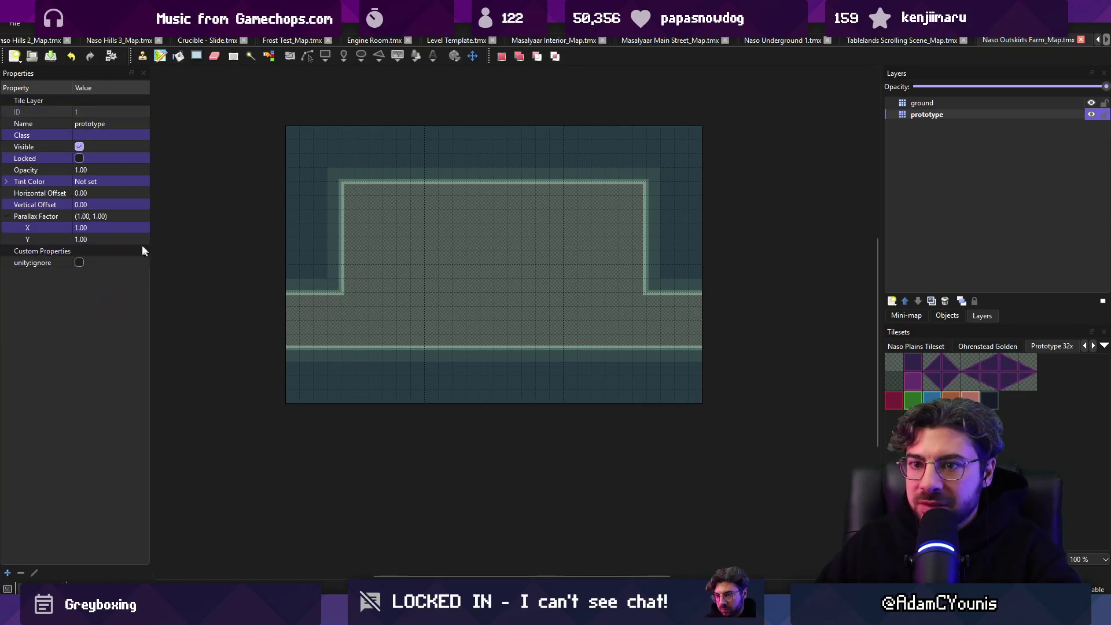
{"action": "left_click", "coordinate": [82, 262]}
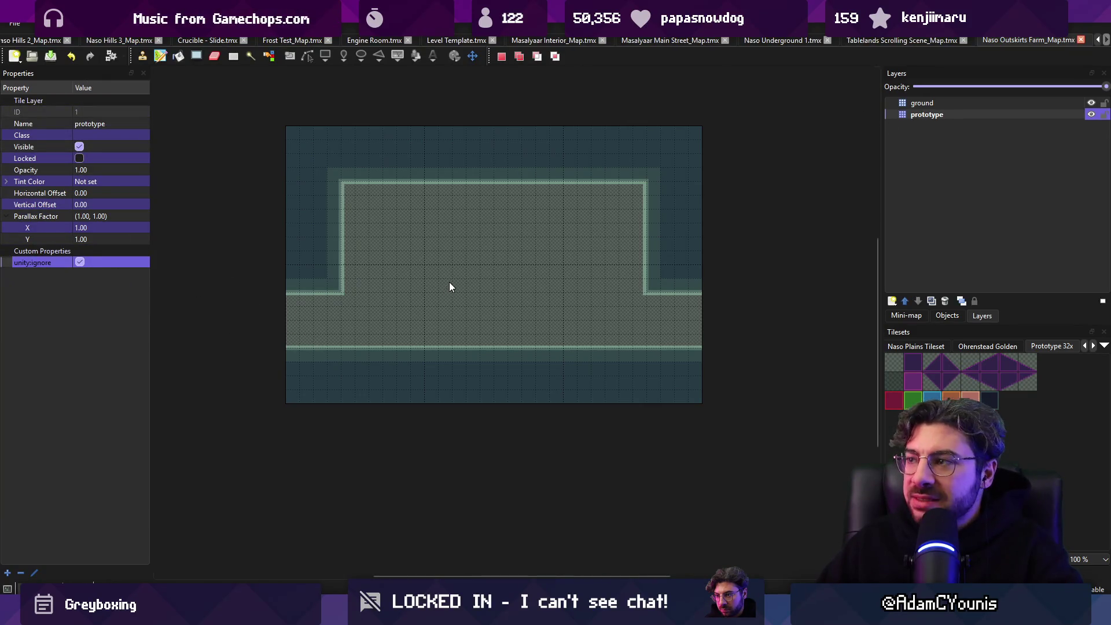
{"action": "key", "text": "alt+Tab"}
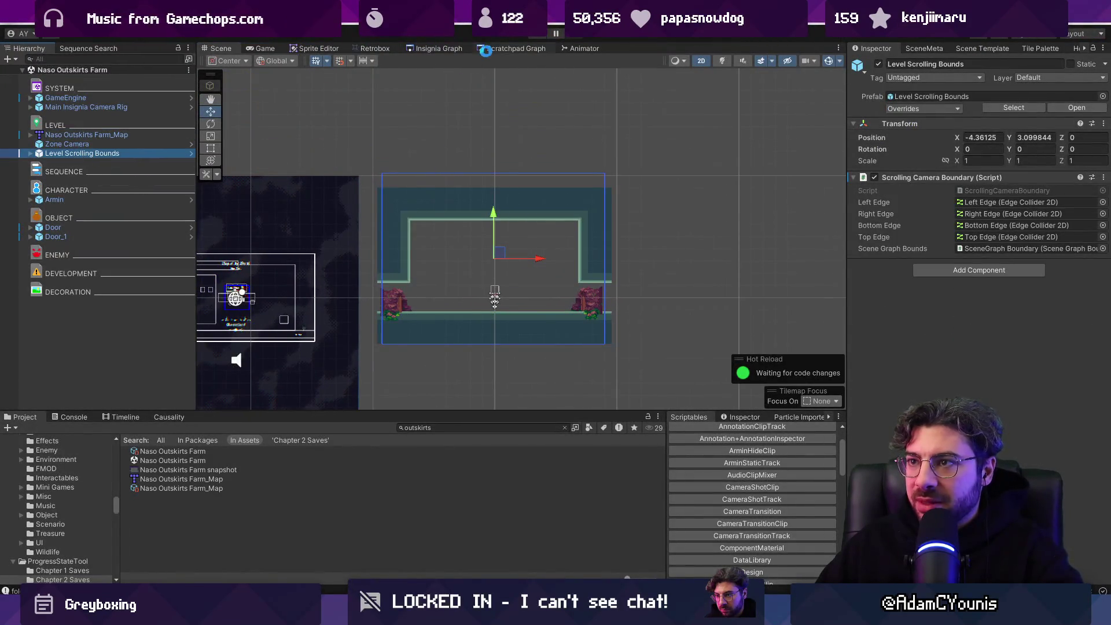
Step: Return to the Insignia Graph and close the Animator view
{"action": "left_click", "coordinate": [492, 48]}
{"action": "left_click", "coordinate": [466, 49]}
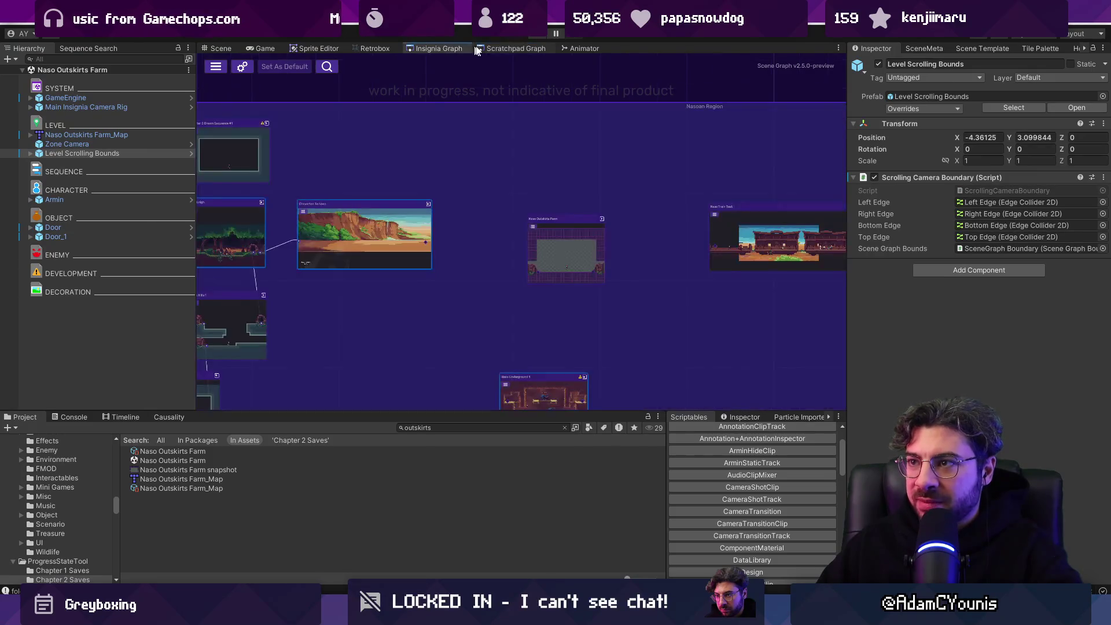
{"action": "right_click", "coordinate": [589, 48]}
{"action": "left_click", "coordinate": [614, 82]}
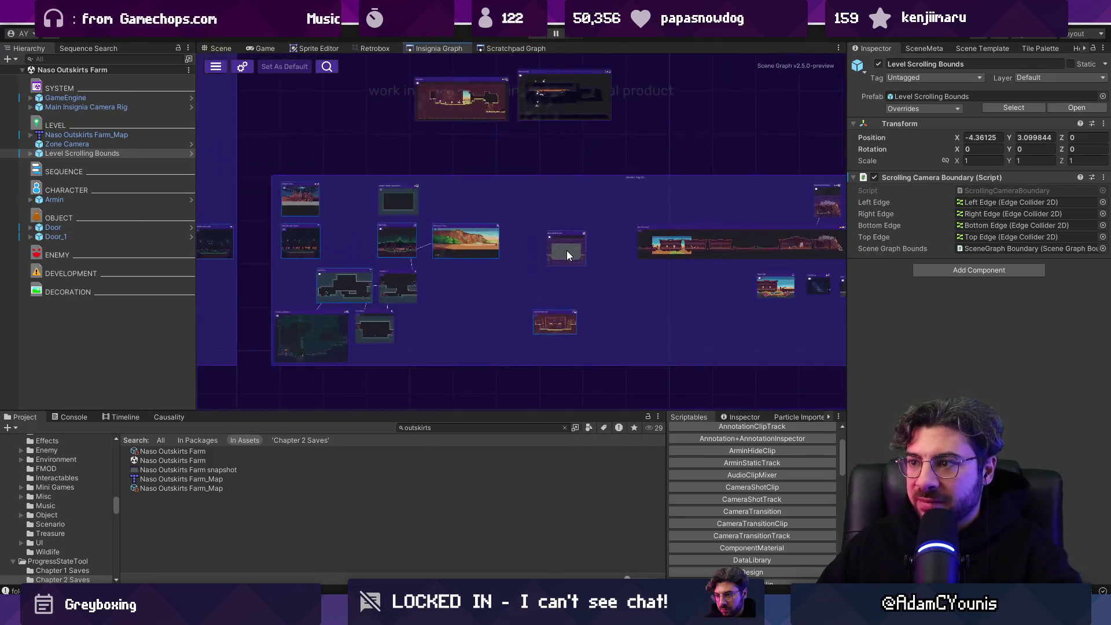
{"action": "scroll", "coordinate": [570, 254], "scroll_direction": "up", "scroll_amount": 3}
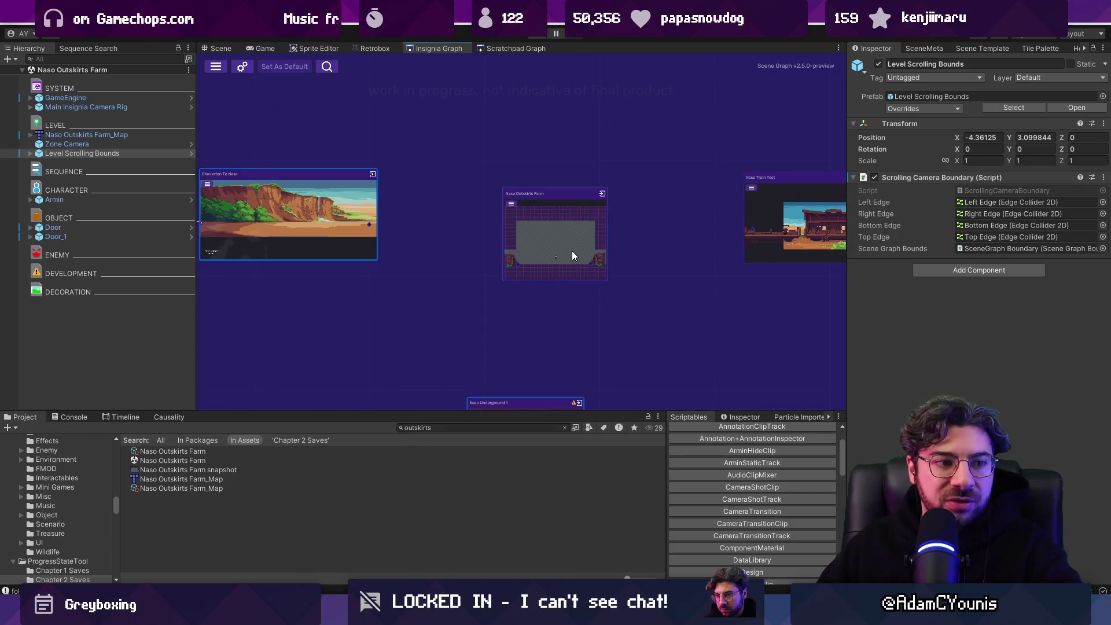
{"action": "scroll", "coordinate": [559, 238], "scroll_direction": "down", "scroll_amount": 3}
Step: Place the Naso Outskirts Farm node beside the cliff scene, link cliff to farm, and save
{"action": "left_click_drag", "start_coordinate": [567, 239], "coordinate": [533, 221]}
{"action": "scroll", "coordinate": [492, 226], "scroll_direction": "up", "scroll_amount": 4}
{"action": "left_click_drag", "start_coordinate": [362, 236], "coordinate": [526, 256]}
{"action": "scroll", "coordinate": [527, 256], "scroll_direction": "down", "scroll_amount": 3}
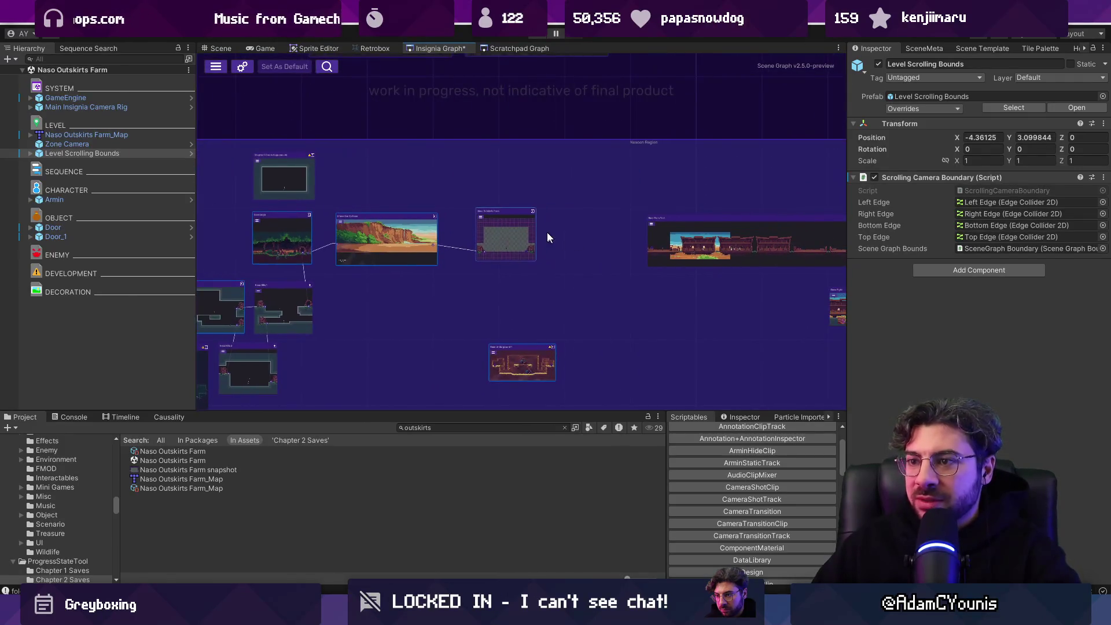
{"action": "scroll", "coordinate": [554, 253], "scroll_direction": "up", "scroll_amount": 2}
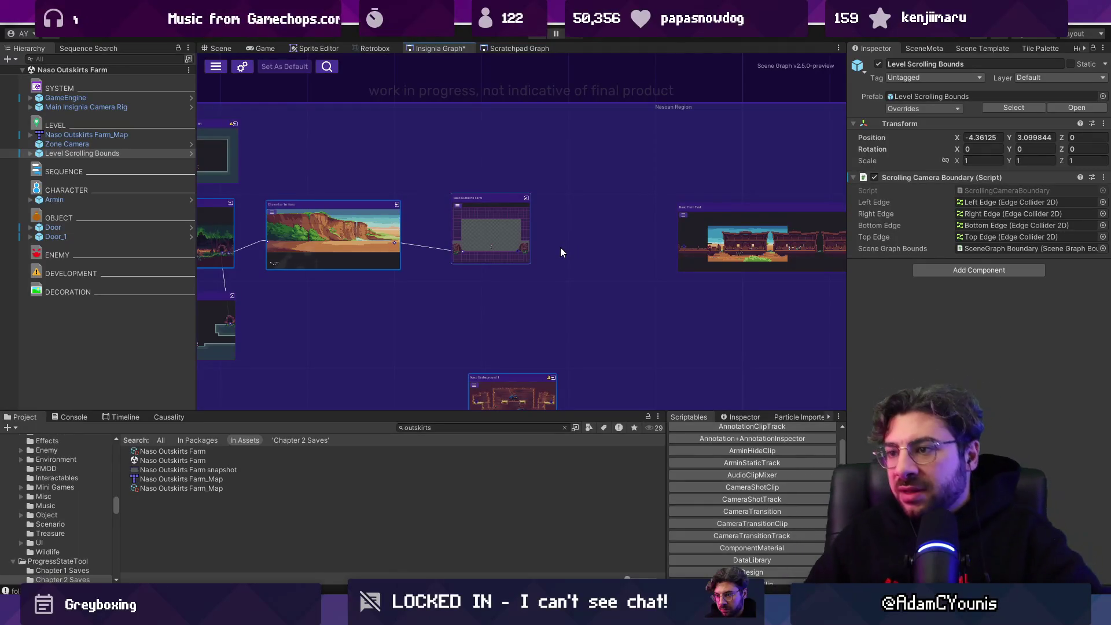
{"action": "left_click", "coordinate": [523, 255]}
{"action": "key", "text": "ctrl+s"}
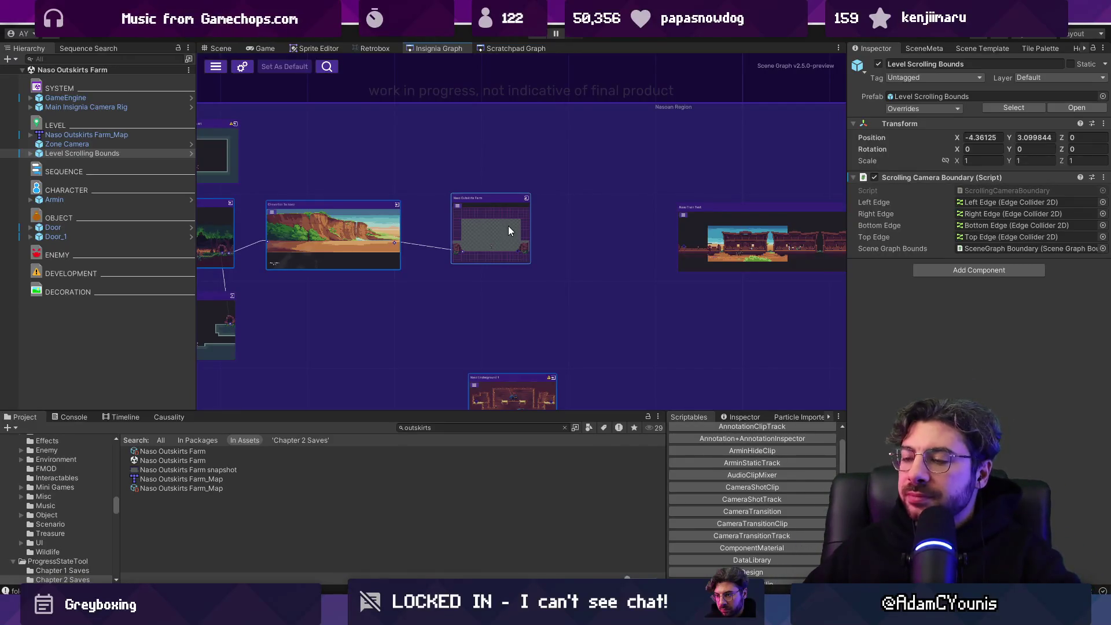
Step: Reposition the Naso Underground 1 node just beneath the farm node
{"action": "scroll", "coordinate": [603, 148], "scroll_direction": "down", "scroll_amount": 1}
{"action": "scroll", "coordinate": [569, 172], "scroll_direction": "up", "scroll_amount": 3}
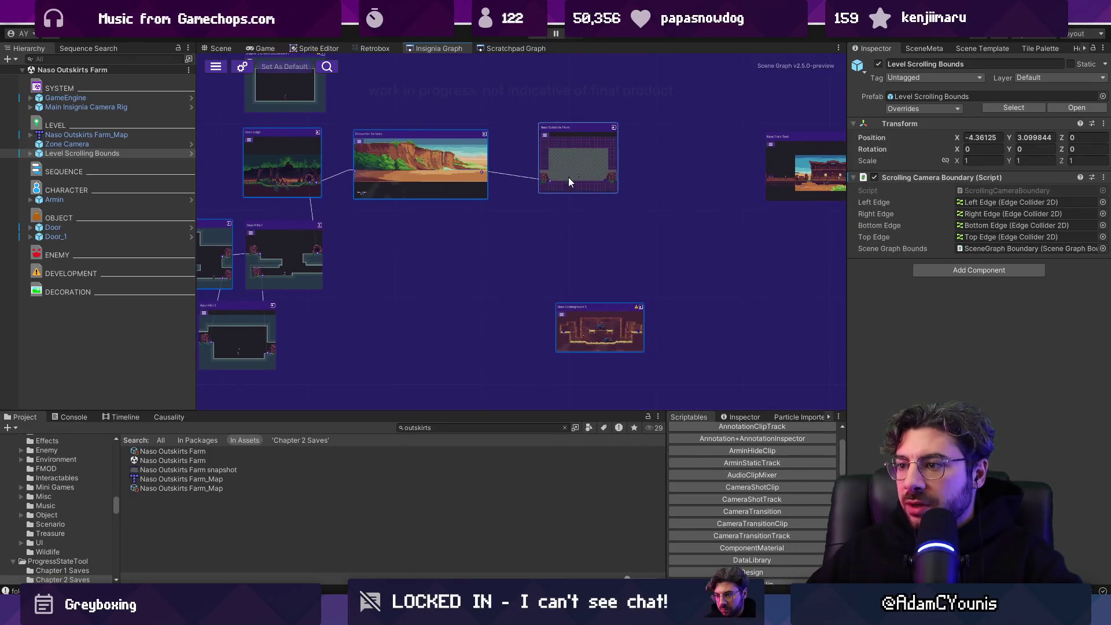
{"action": "scroll", "coordinate": [604, 334], "scroll_direction": "up", "scroll_amount": 3}
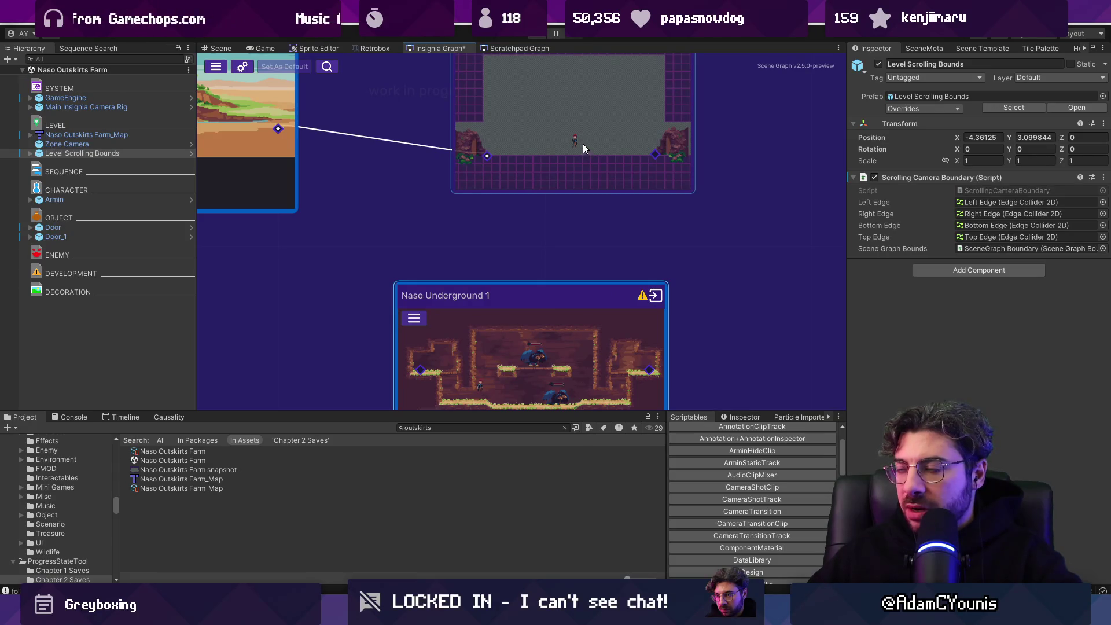
{"action": "scroll", "coordinate": [584, 144], "scroll_direction": "down", "scroll_amount": 5}
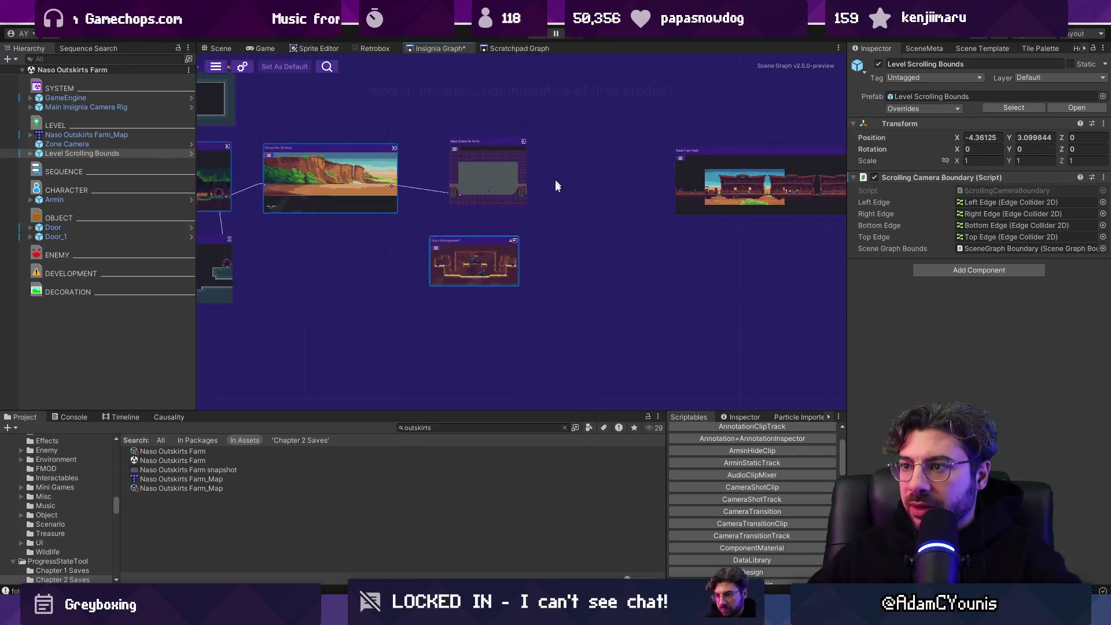
{"action": "scroll", "coordinate": [527, 204], "scroll_direction": "up", "scroll_amount": 3}
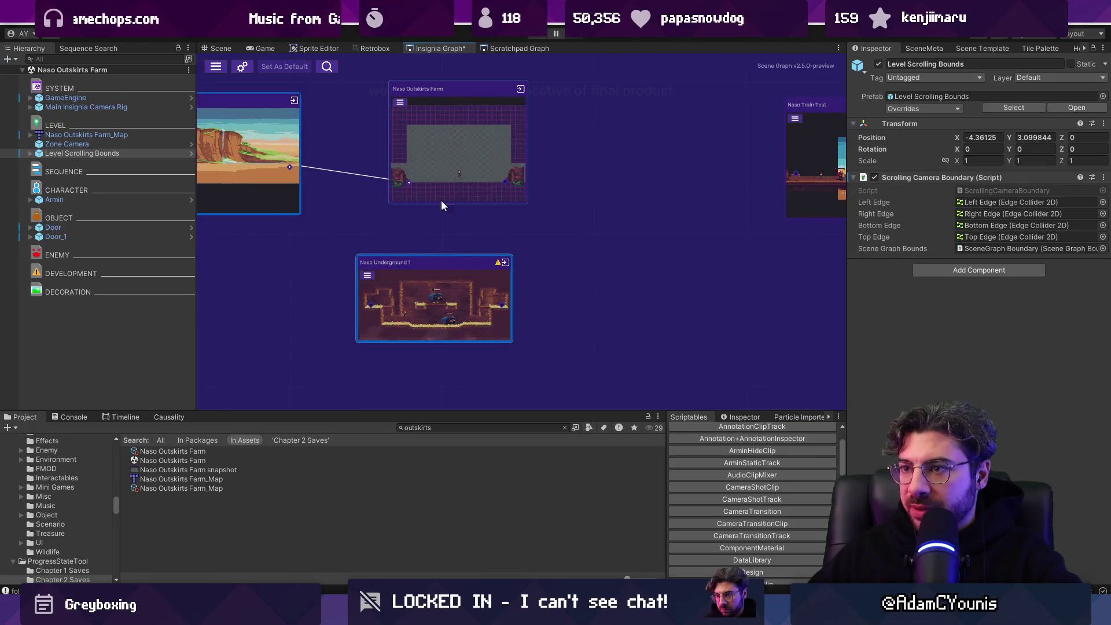
{"action": "mouse_move", "coordinate": [385, 310]}
{"action": "left_mouse_down"}
{"action": "mouse_move", "coordinate": [422, 321]}
{"action": "mouse_move", "coordinate": [560, 274]}
{"action": "left_mouse_up"}
{"action": "left_click_drag", "start_coordinate": [493, 143], "coordinate": [455, 144]}
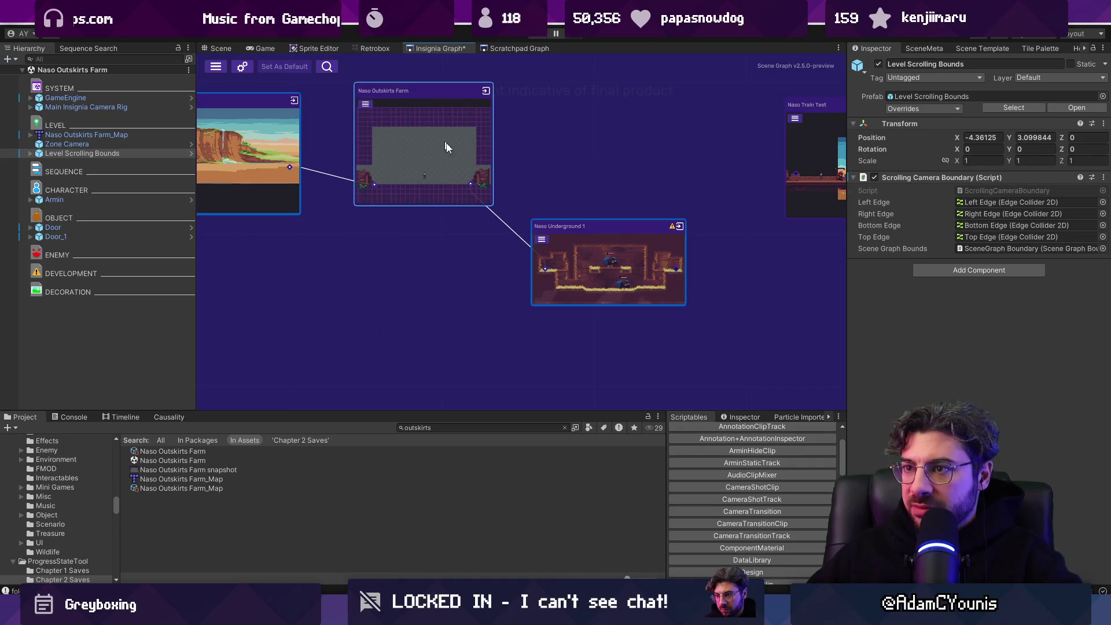
{"action": "left_click_drag", "start_coordinate": [579, 228], "coordinate": [515, 238]}
Step: Bring Naso Train Test into view and start Play mode
{"action": "left_click_drag", "start_coordinate": [645, 177], "coordinate": [423, 191]}
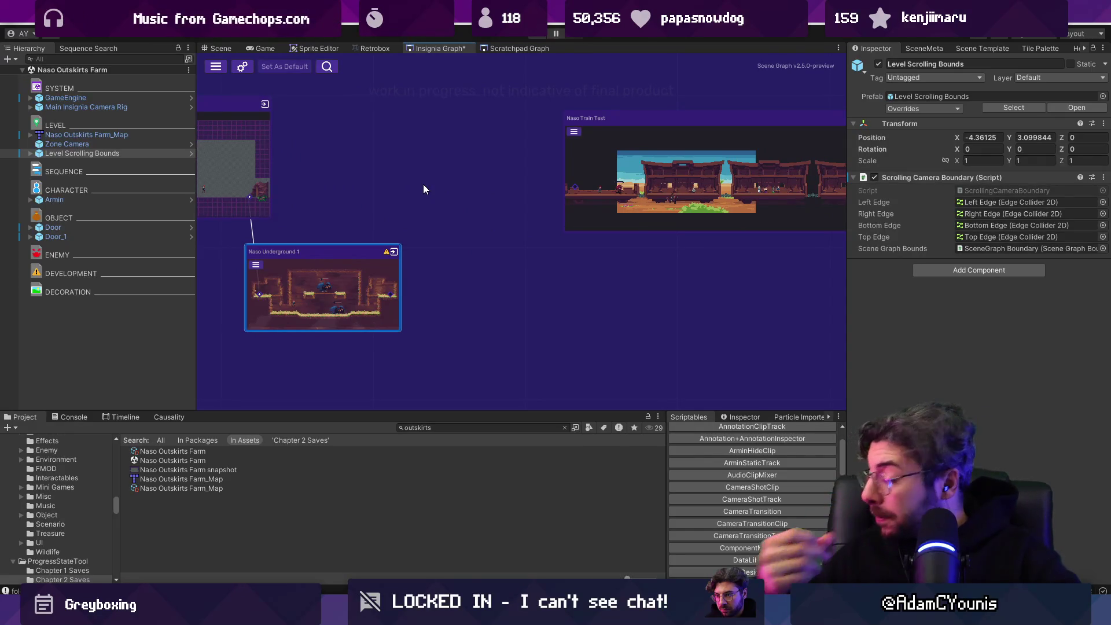
{"action": "scroll", "coordinate": [422, 184], "scroll_direction": "down", "scroll_amount": 5}
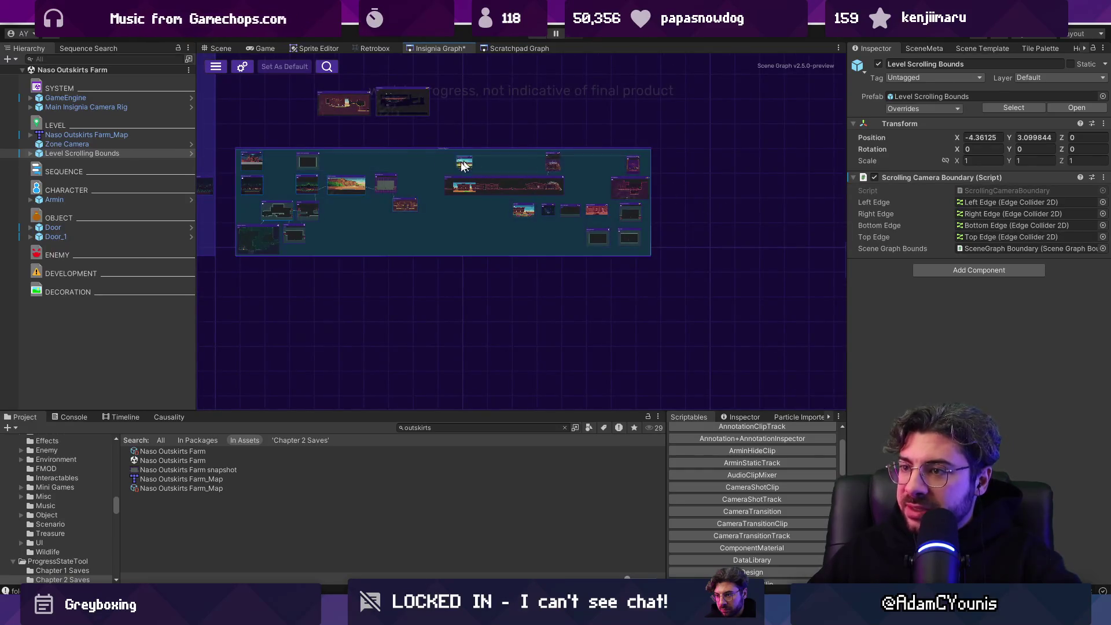
{"action": "scroll", "coordinate": [424, 185], "scroll_direction": "up", "scroll_amount": 5}
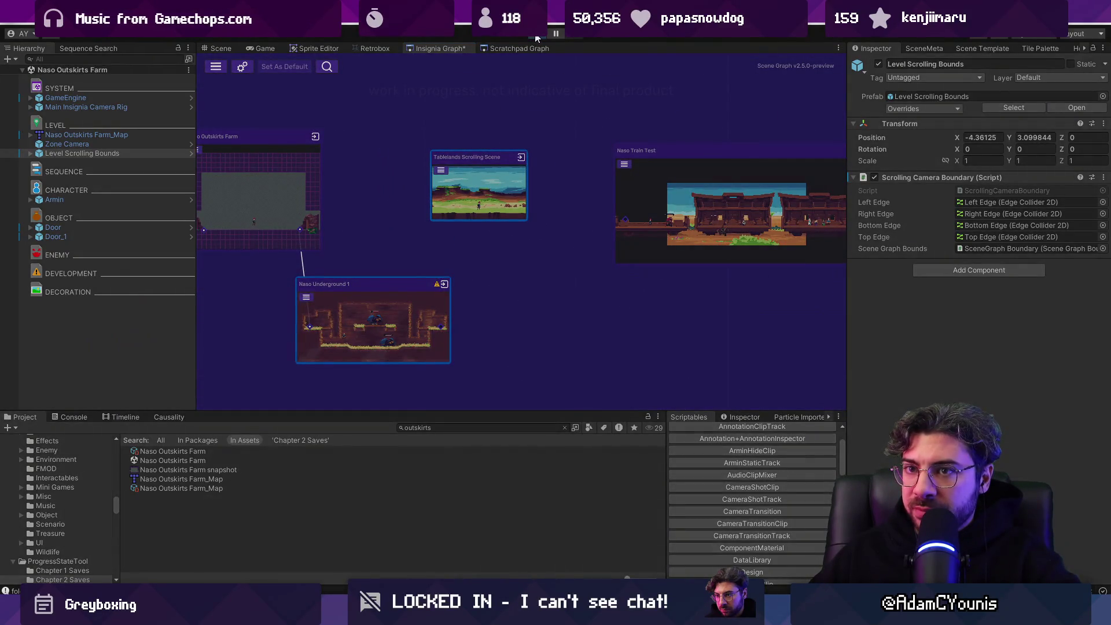
{"action": "left_click", "coordinate": [536, 36]}
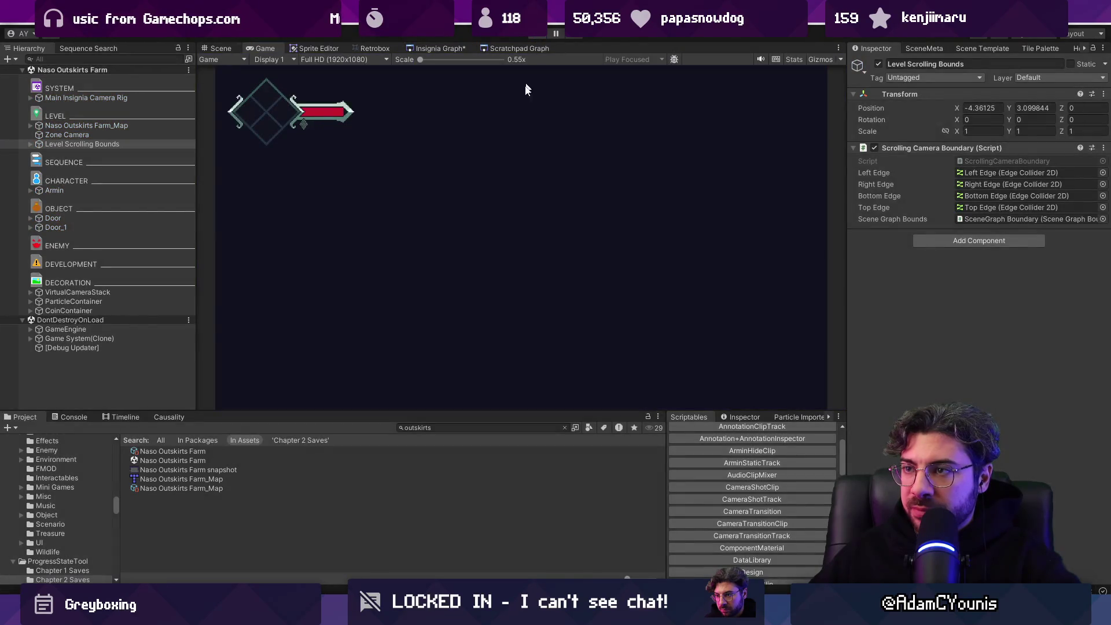
Step: Load the Tablelands Scrolling Scene from the Insignia Graph while playing, then stop Play mode
{"action": "left_click", "coordinate": [221, 47]}
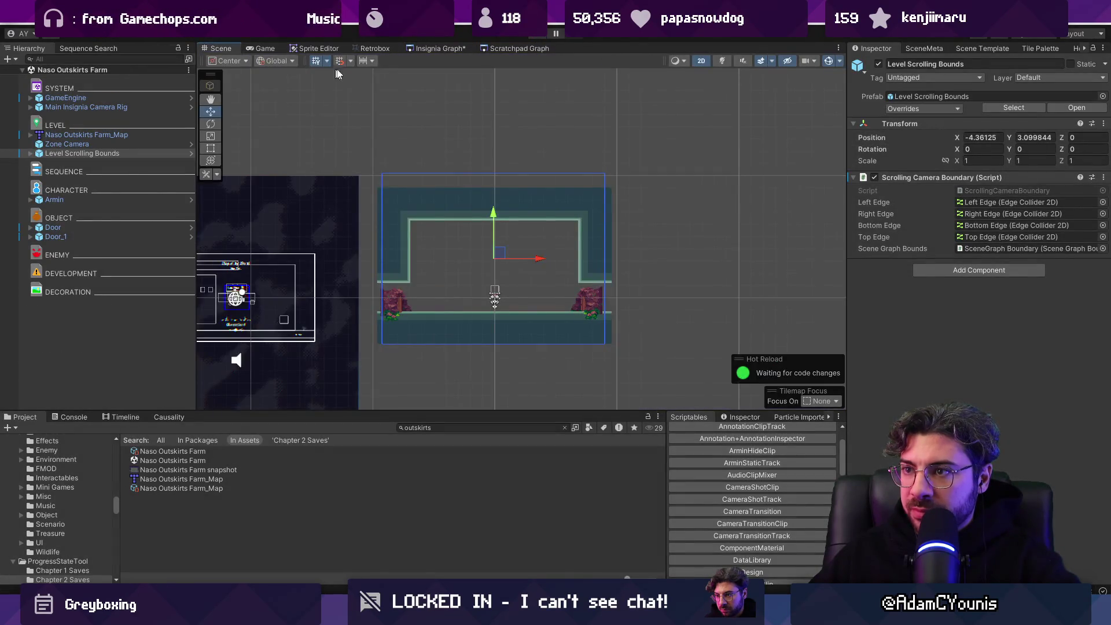
{"action": "left_click", "coordinate": [450, 49]}
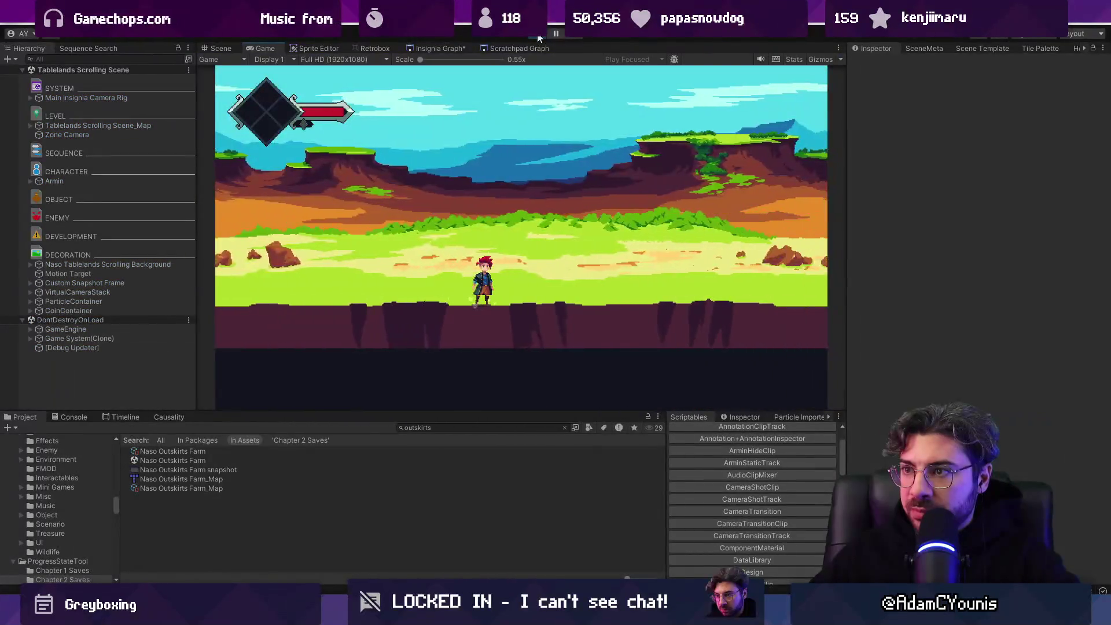
{"action": "left_click", "coordinate": [538, 35]}
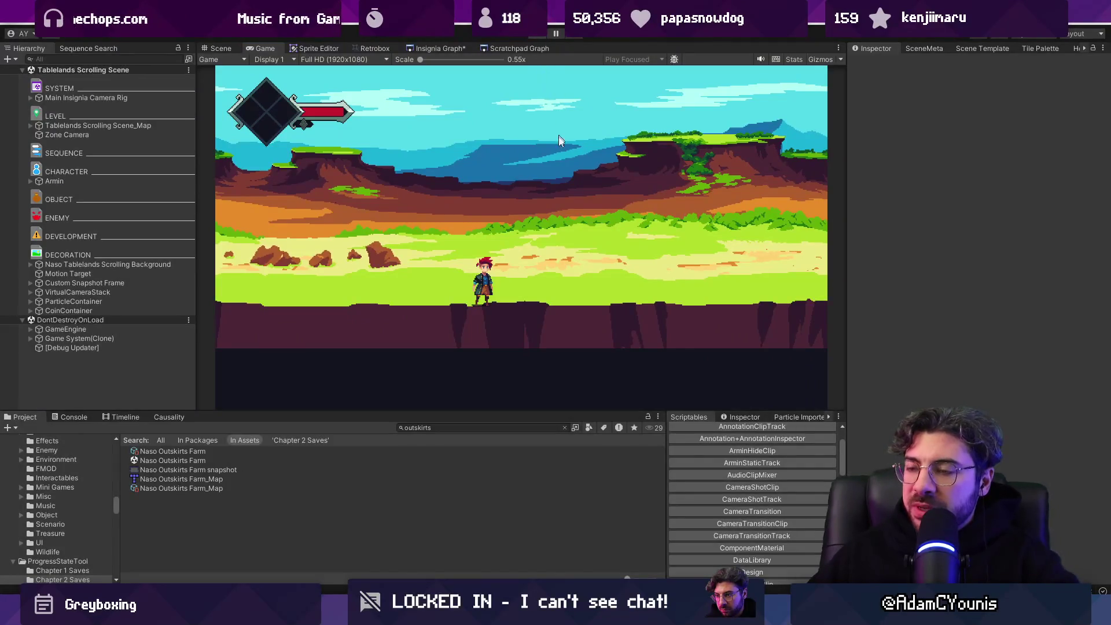
{"action": "scroll", "coordinate": [617, 207], "scroll_direction": "down", "scroll_amount": 5}
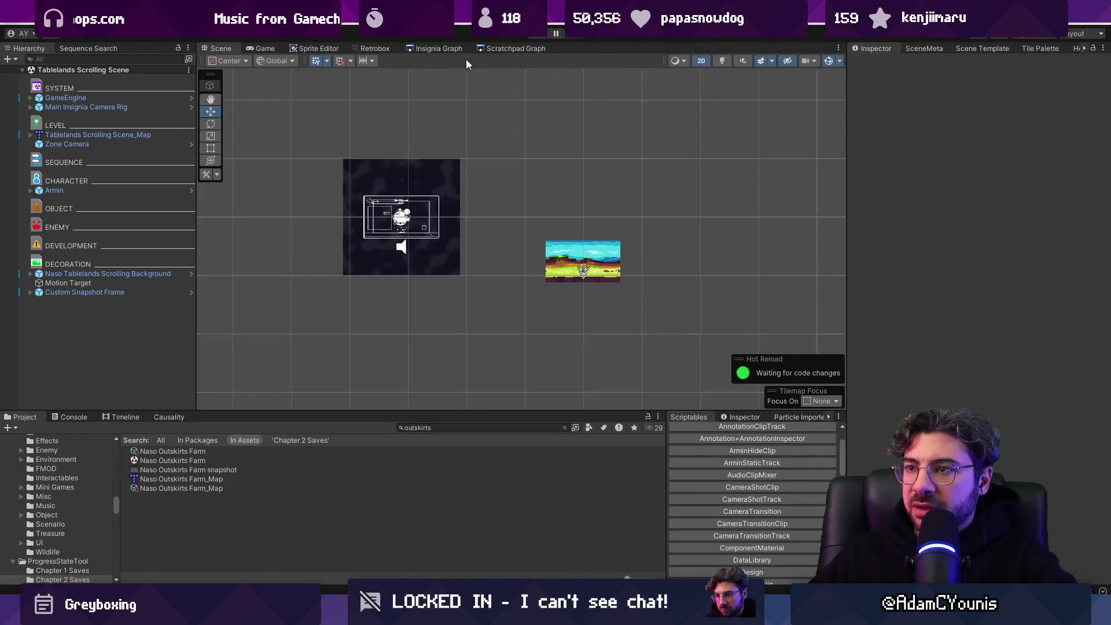
{"action": "left_click", "coordinate": [446, 48]}
{"action": "scroll", "coordinate": [481, 168], "scroll_direction": "down", "scroll_amount": 4}
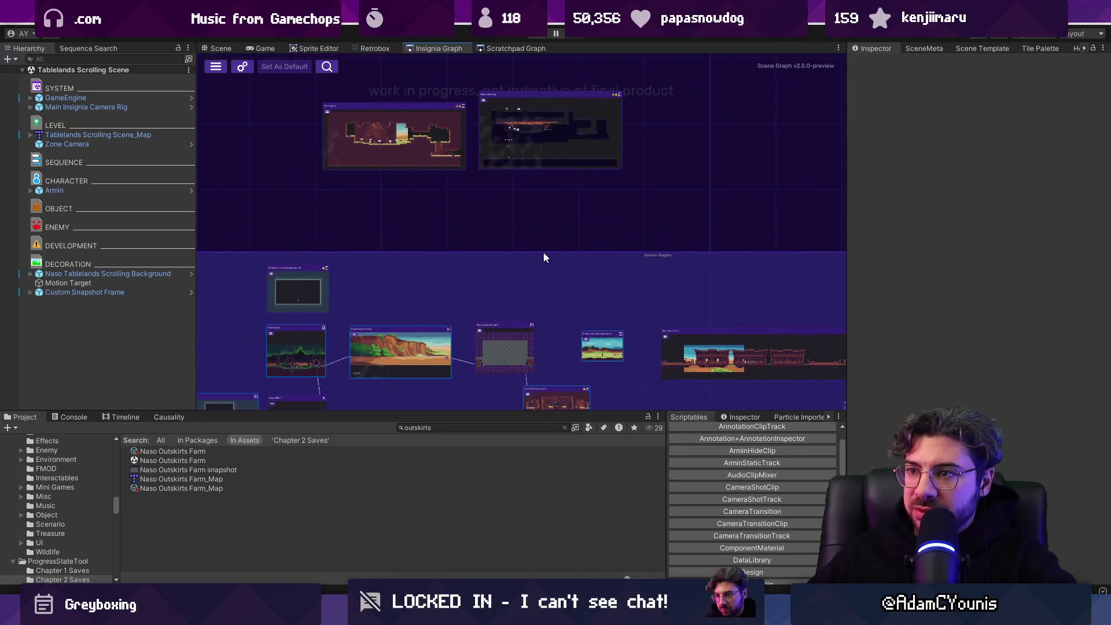
{"action": "scroll", "coordinate": [550, 283], "scroll_direction": "down", "scroll_amount": 3}
{"action": "scroll", "coordinate": [513, 175], "scroll_direction": "up", "scroll_amount": 3}
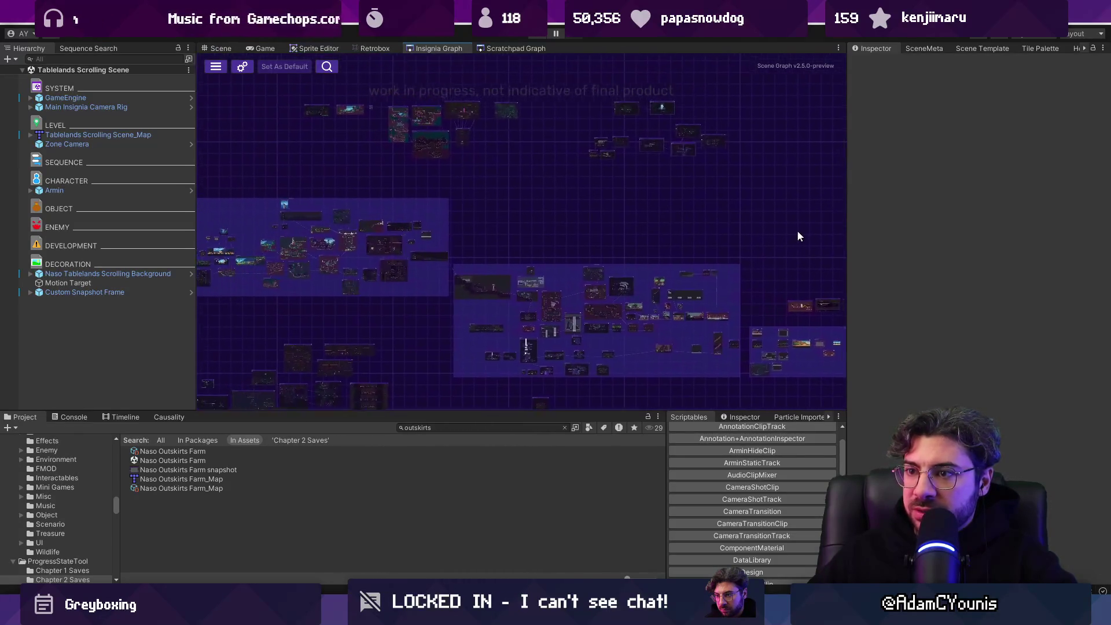
{"action": "mouse_move", "coordinate": [853, 248]}
{"action": "left_mouse_down"}
{"action": "mouse_move", "coordinate": [633, 198]}
{"action": "mouse_move", "coordinate": [620, 184]}
{"action": "left_mouse_up"}
{"action": "scroll", "coordinate": [633, 202], "scroll_direction": "up", "scroll_amount": 5}
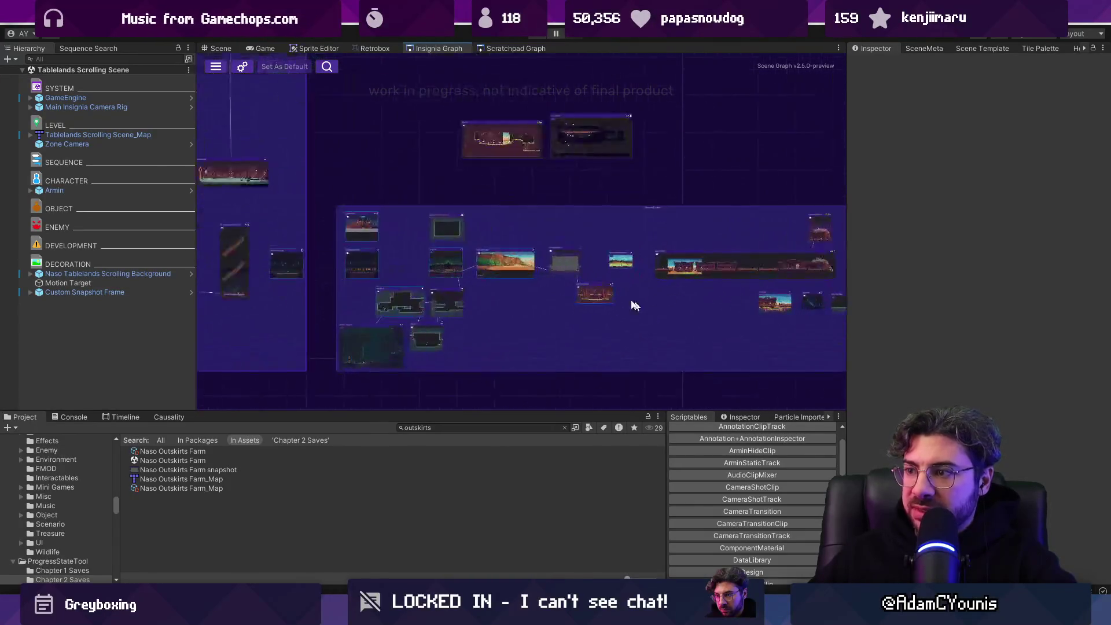
{"action": "scroll", "coordinate": [468, 181], "scroll_direction": "down", "scroll_amount": 5}
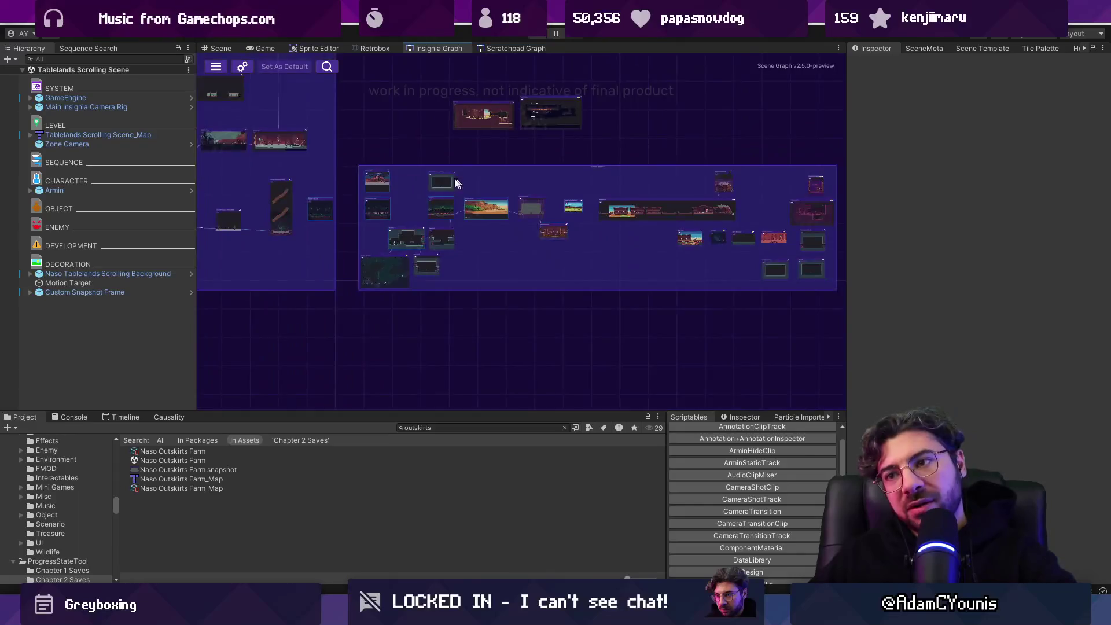
{"action": "scroll", "coordinate": [591, 231], "scroll_direction": "down", "scroll_amount": 3}
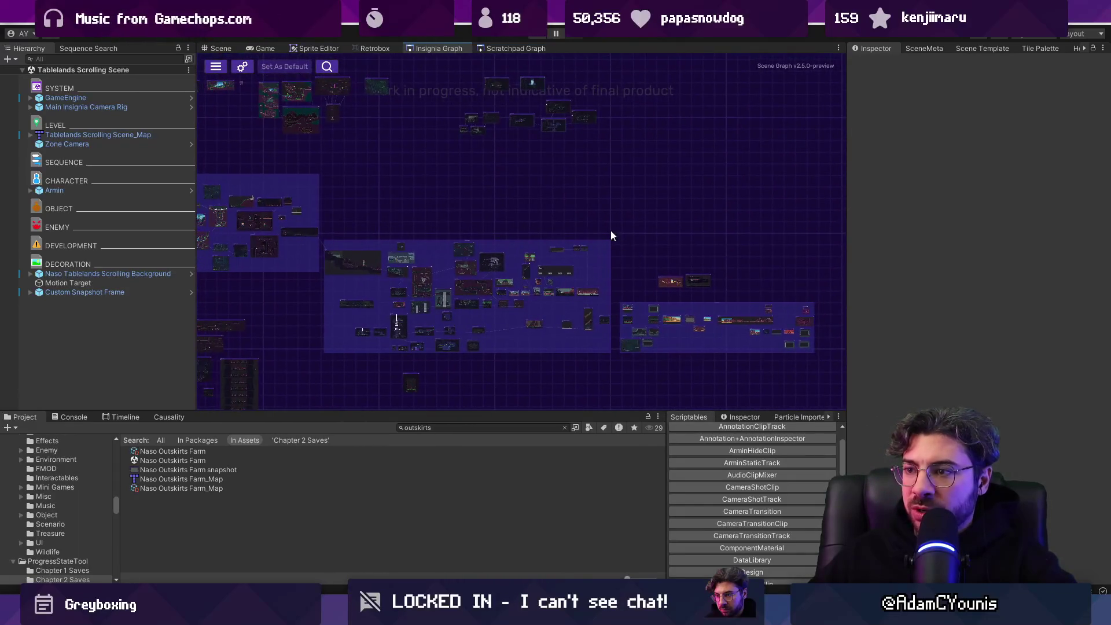
{"action": "scroll", "coordinate": [672, 280], "scroll_direction": "up", "scroll_amount": 3}
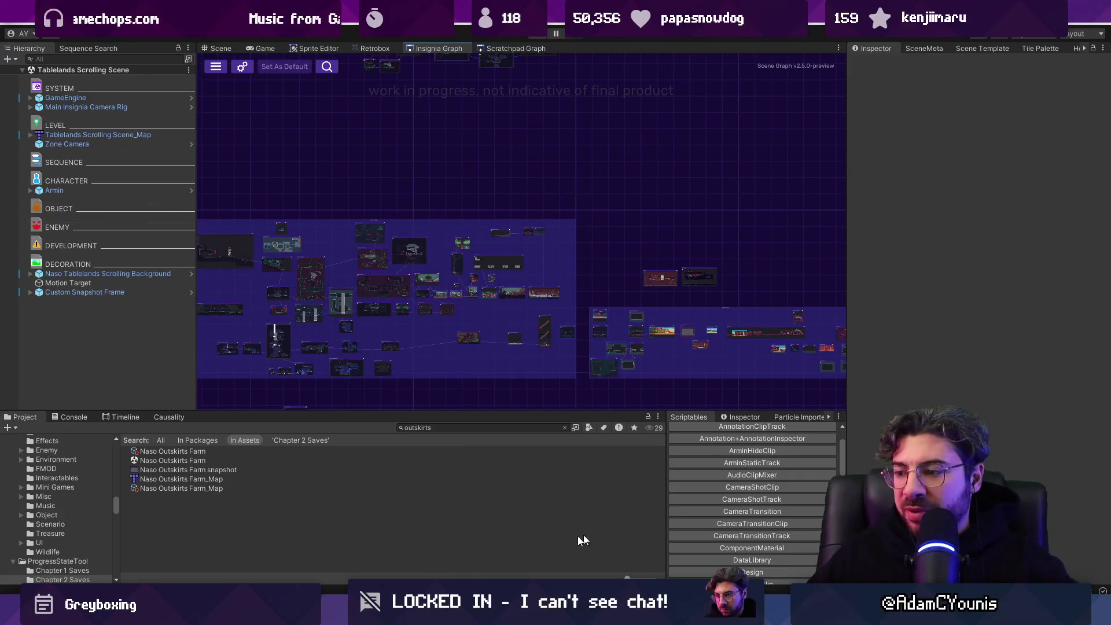
{"action": "left_click", "coordinate": [480, 614]}
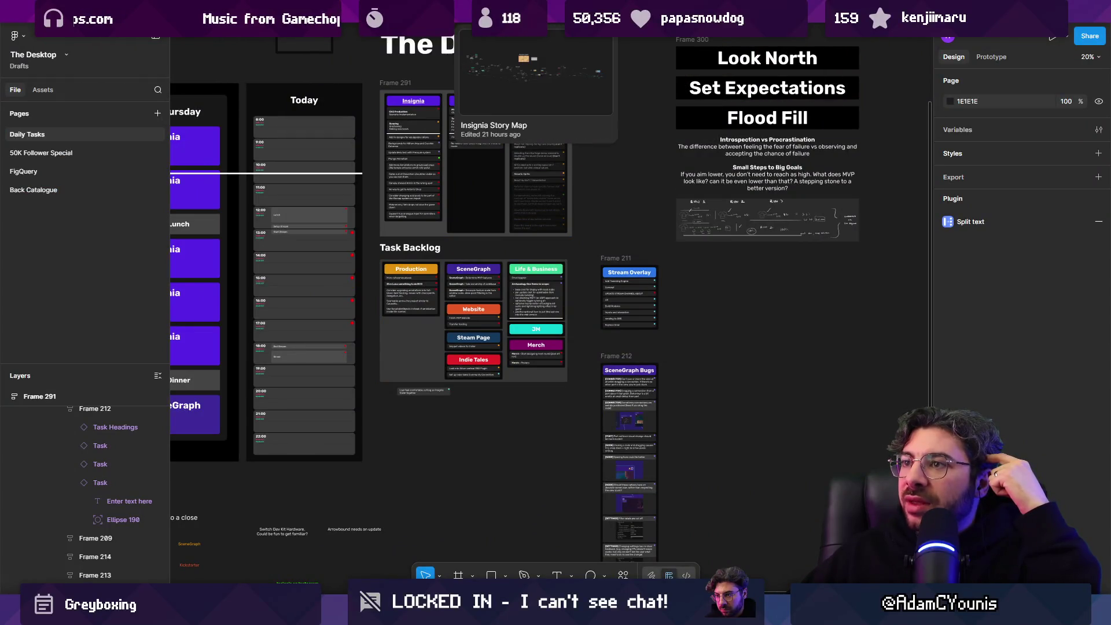
Step: Open the World page of the Insignia Story Map in Figma
{"action": "left_click", "coordinate": [521, 11]}
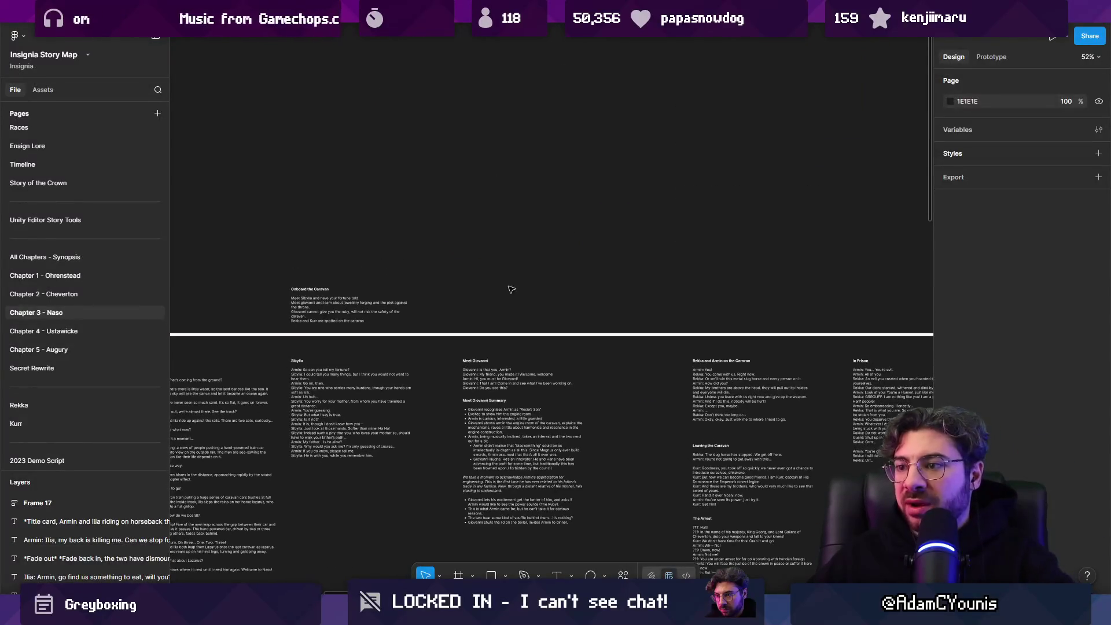
{"action": "scroll", "coordinate": [90, 200], "scroll_direction": "up", "scroll_amount": 2}
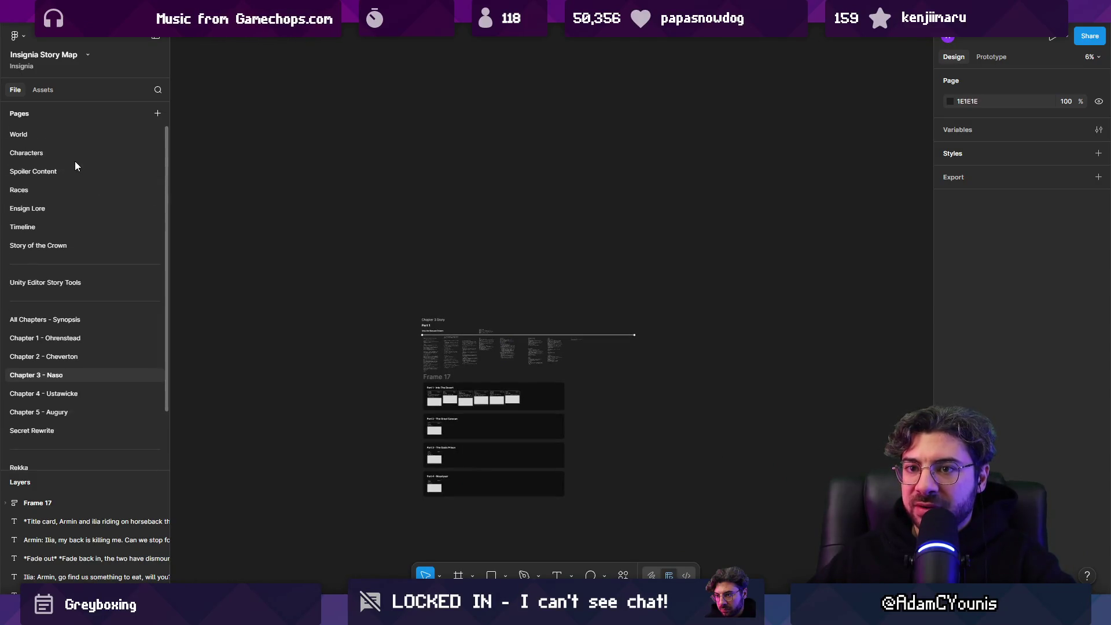
{"action": "left_click", "coordinate": [66, 137]}
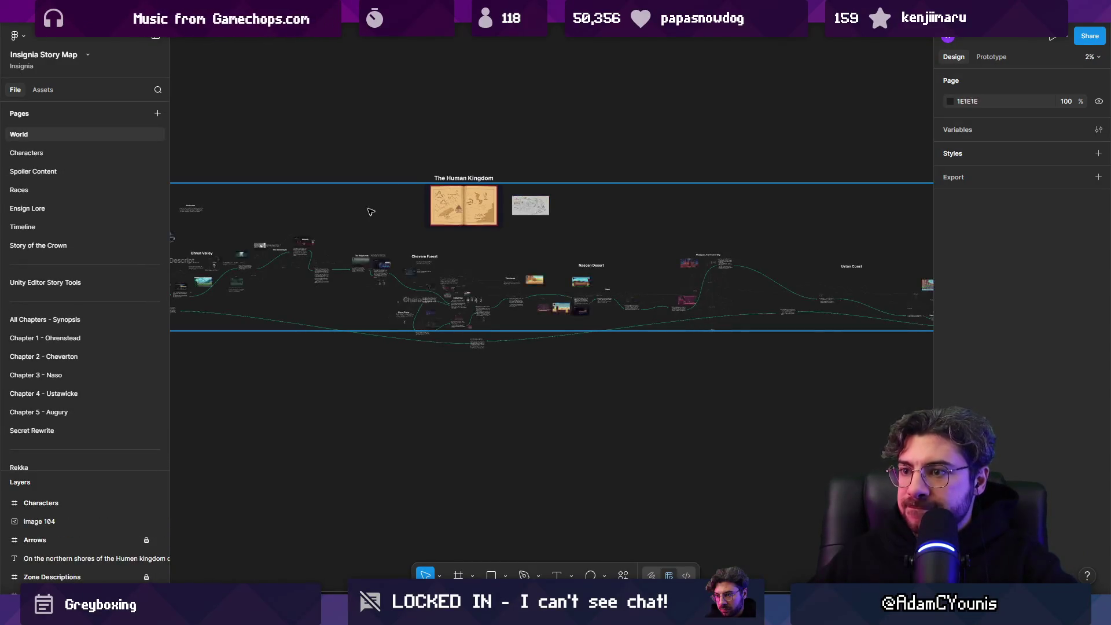
Step: Pan and zoom across the sketched town layout, then go back to Unity's scene graph
{"action": "scroll", "coordinate": [459, 195], "scroll_direction": "up", "scroll_amount": 10}
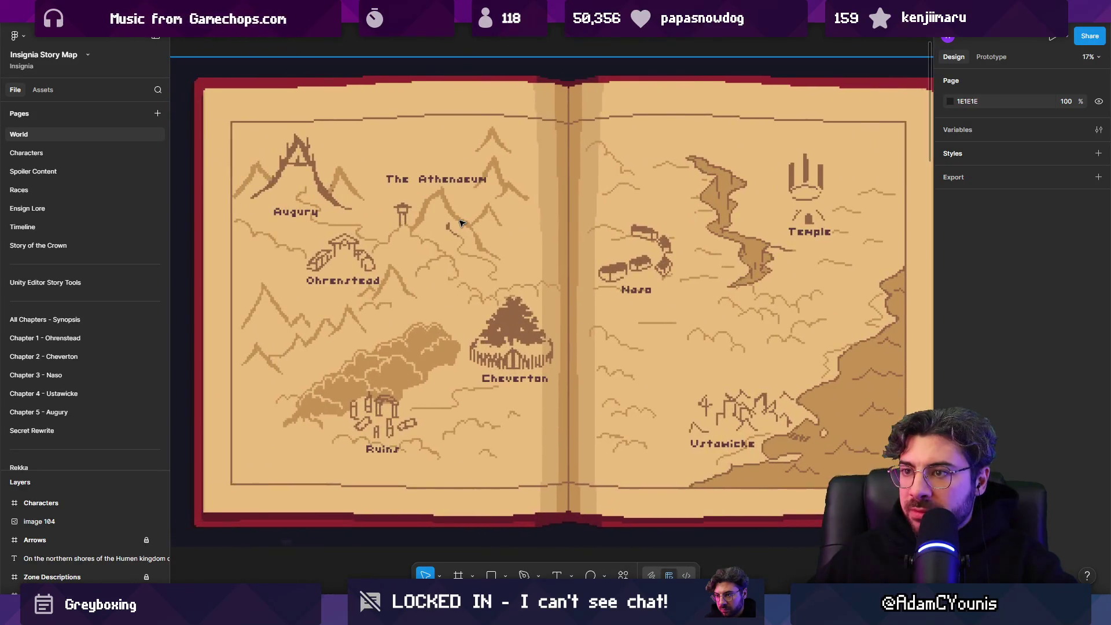
{"action": "scroll", "coordinate": [496, 221], "scroll_direction": "down", "scroll_amount": 5}
{"action": "scroll", "coordinate": [438, 216], "scroll_direction": "up", "scroll_amount": 10}
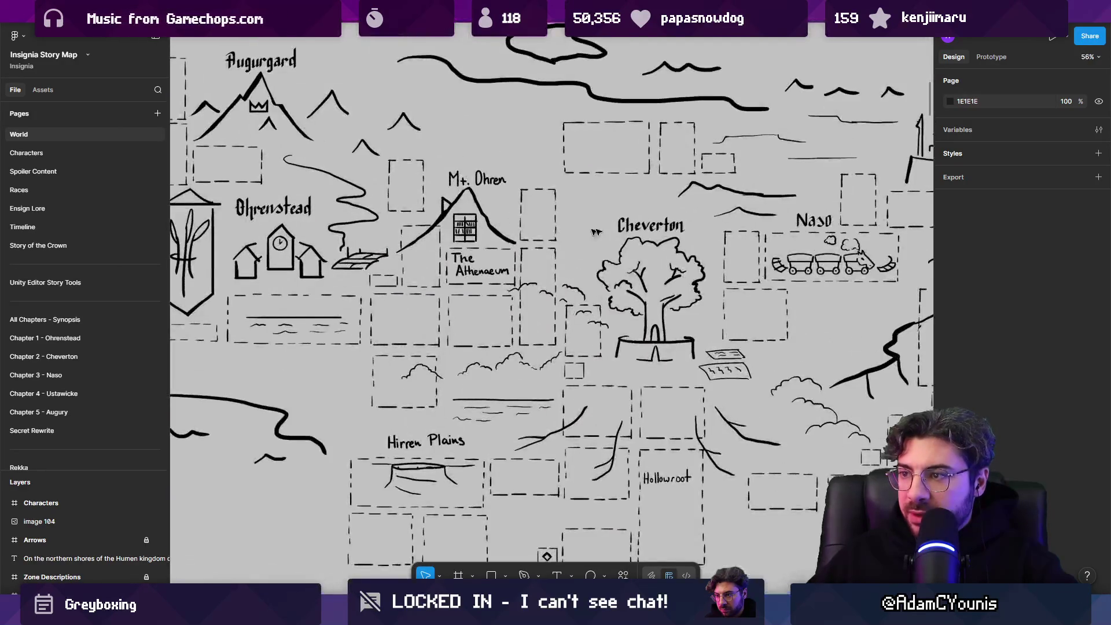
{"action": "scroll", "coordinate": [439, 217], "scroll_direction": "right", "scroll_amount": 1}
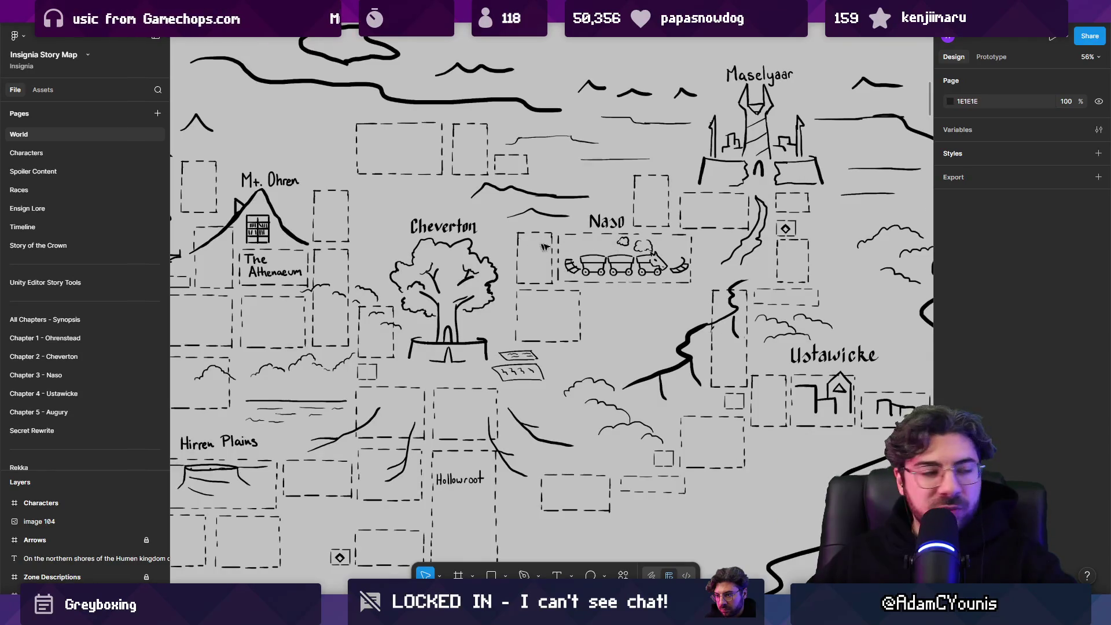
{"action": "left_click_drag", "start_coordinate": [532, 261], "coordinate": [569, 260]}
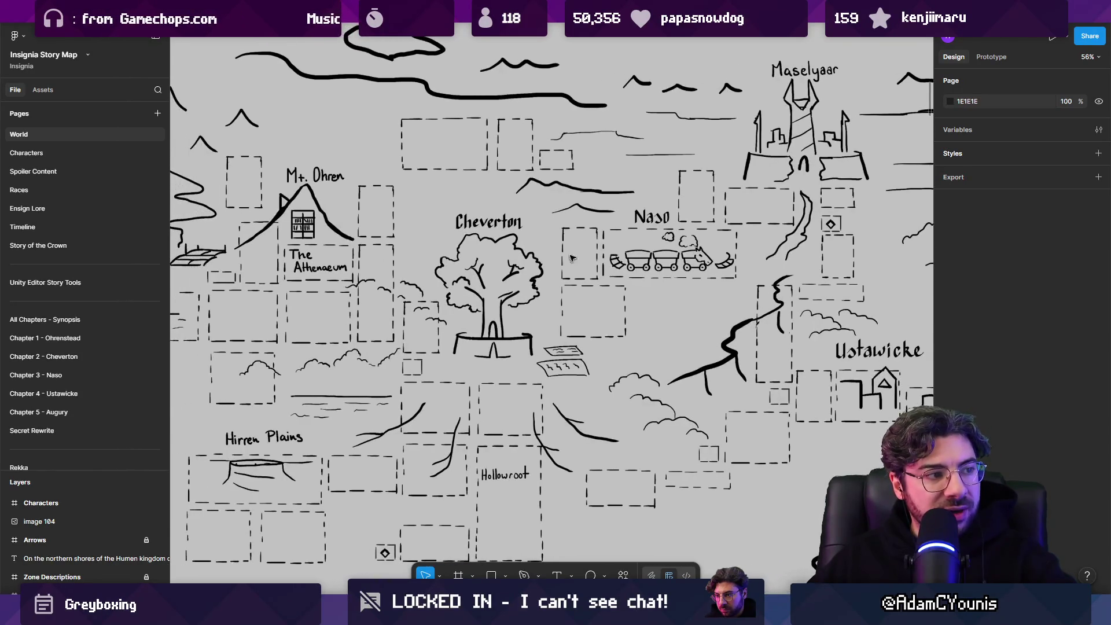
{"action": "scroll", "coordinate": [574, 261], "scroll_direction": "left", "scroll_amount": 4}
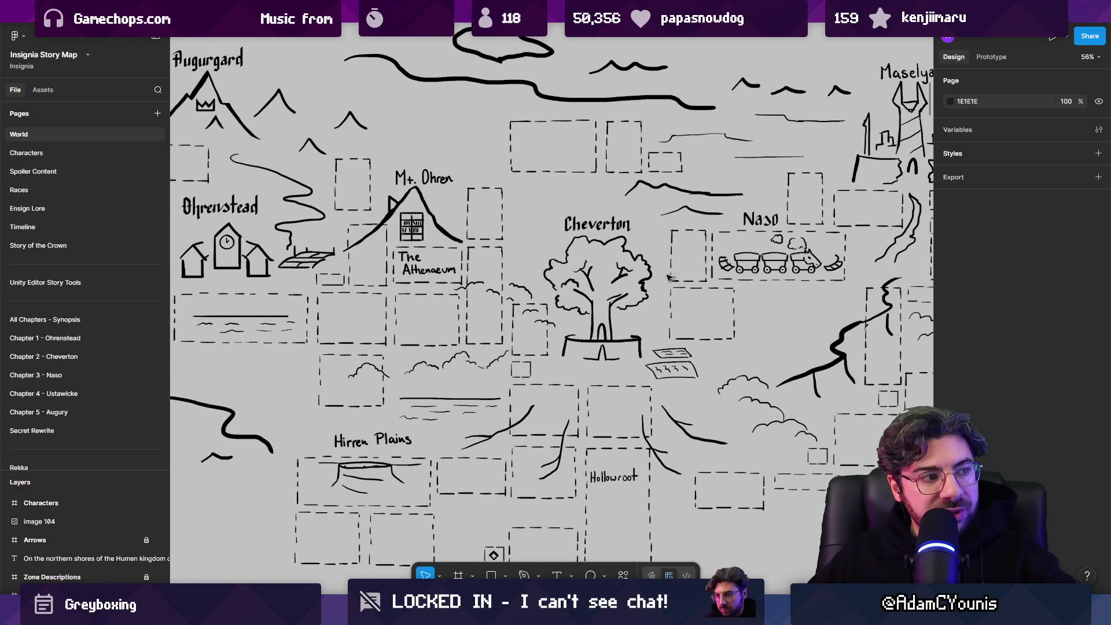
{"action": "scroll", "coordinate": [681, 272], "scroll_direction": "down", "scroll_amount": 5}
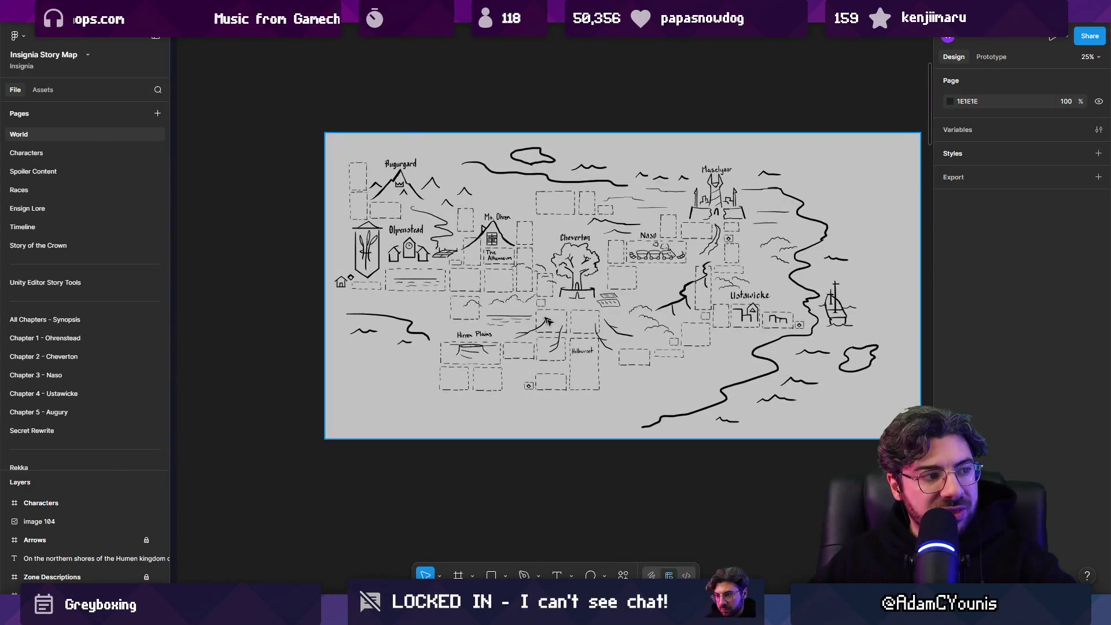
{"action": "scroll", "coordinate": [629, 356], "scroll_direction": "up", "scroll_amount": 3}
{"action": "scroll", "coordinate": [650, 399], "scroll_direction": "up", "scroll_amount": 3}
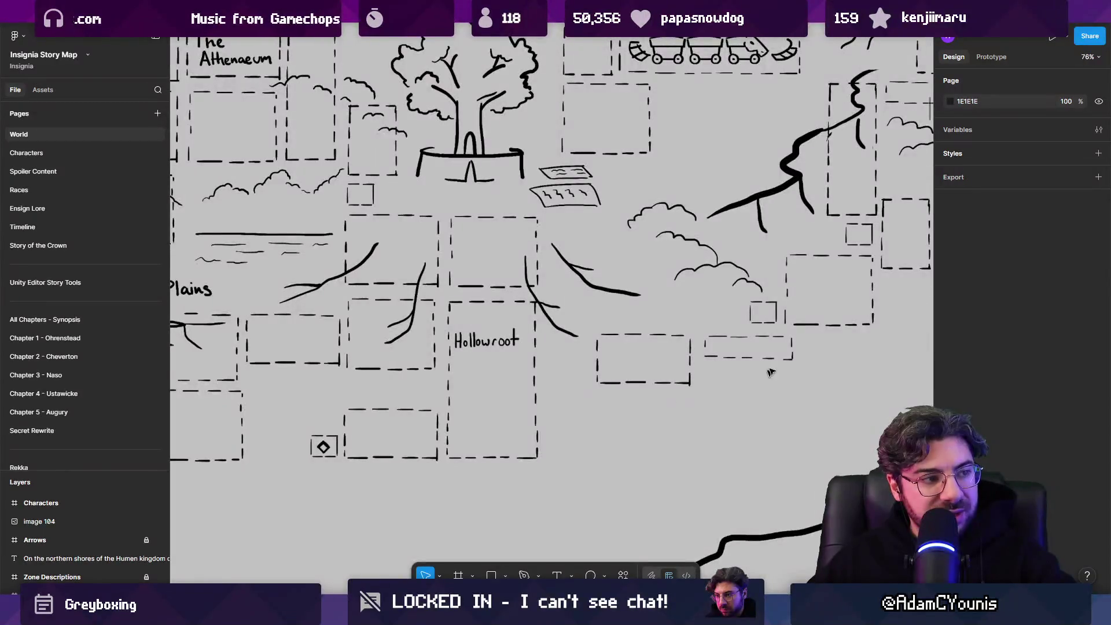
{"action": "scroll", "coordinate": [801, 359], "scroll_direction": "down", "scroll_amount": 4}
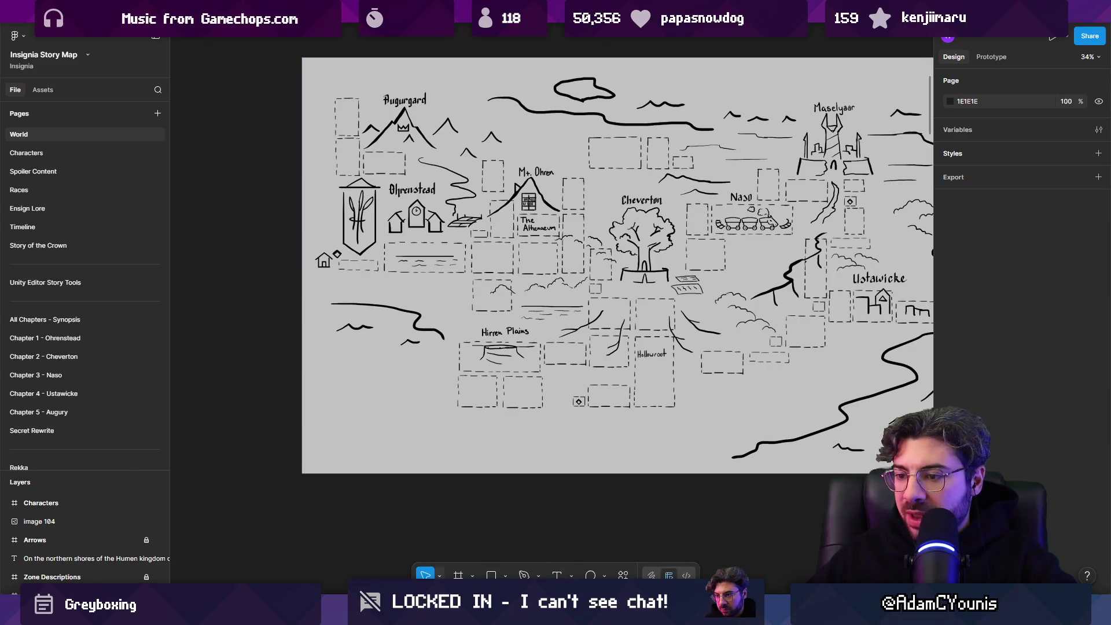
{"action": "key", "text": "alt+Tab"}
{"action": "scroll", "coordinate": [641, 275], "scroll_direction": "up", "scroll_amount": 4}
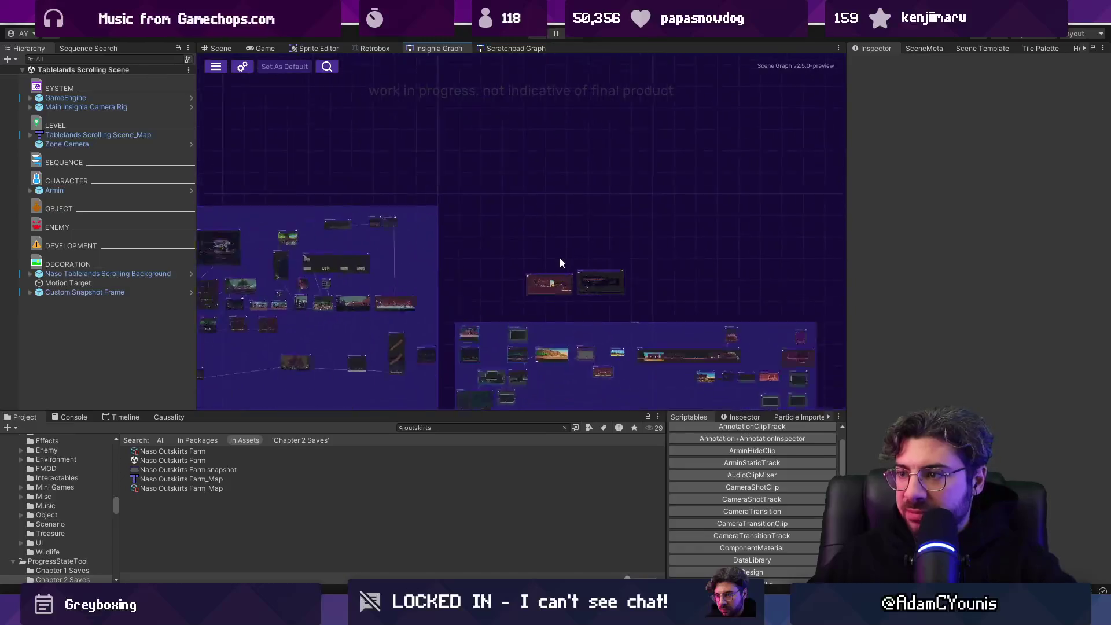
{"action": "scroll", "coordinate": [470, 227], "scroll_direction": "up", "scroll_amount": 2}
{"action": "mouse_move", "coordinate": [445, 194]}
{"action": "left_mouse_down"}
{"action": "mouse_move", "coordinate": [566, 248]}
{"action": "mouse_move", "coordinate": [546, 96]}
{"action": "left_mouse_up"}
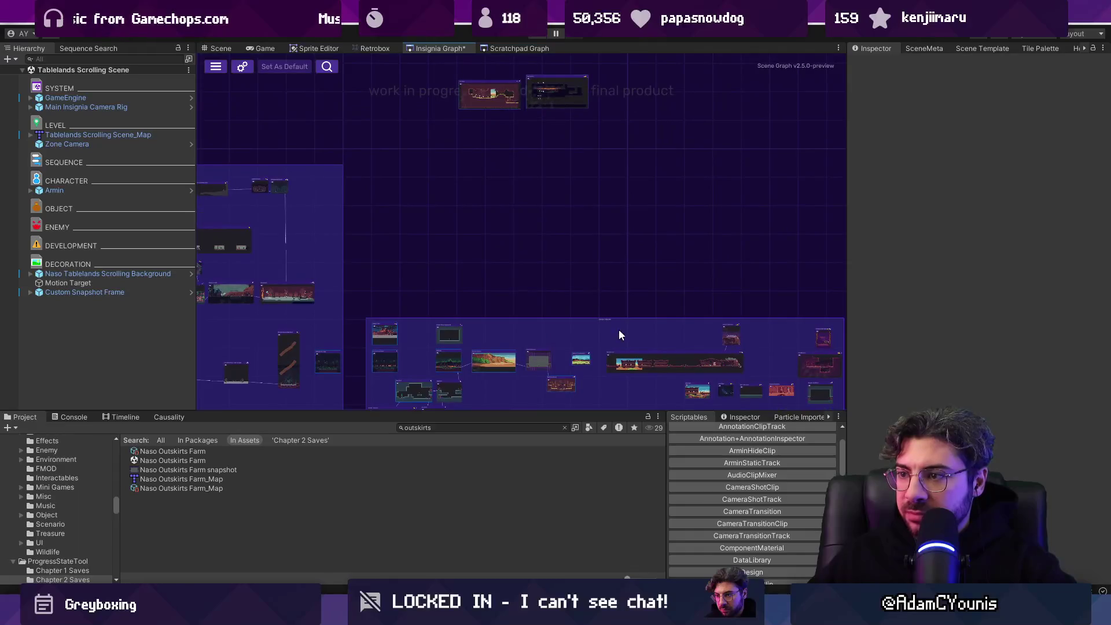
{"action": "mouse_move", "coordinate": [608, 323]}
{"action": "left_mouse_down"}
{"action": "mouse_move", "coordinate": [603, 228]}
{"action": "mouse_move", "coordinate": [620, 219]}
{"action": "left_mouse_up"}
{"action": "scroll", "coordinate": [514, 231], "scroll_direction": "down", "scroll_amount": 3}
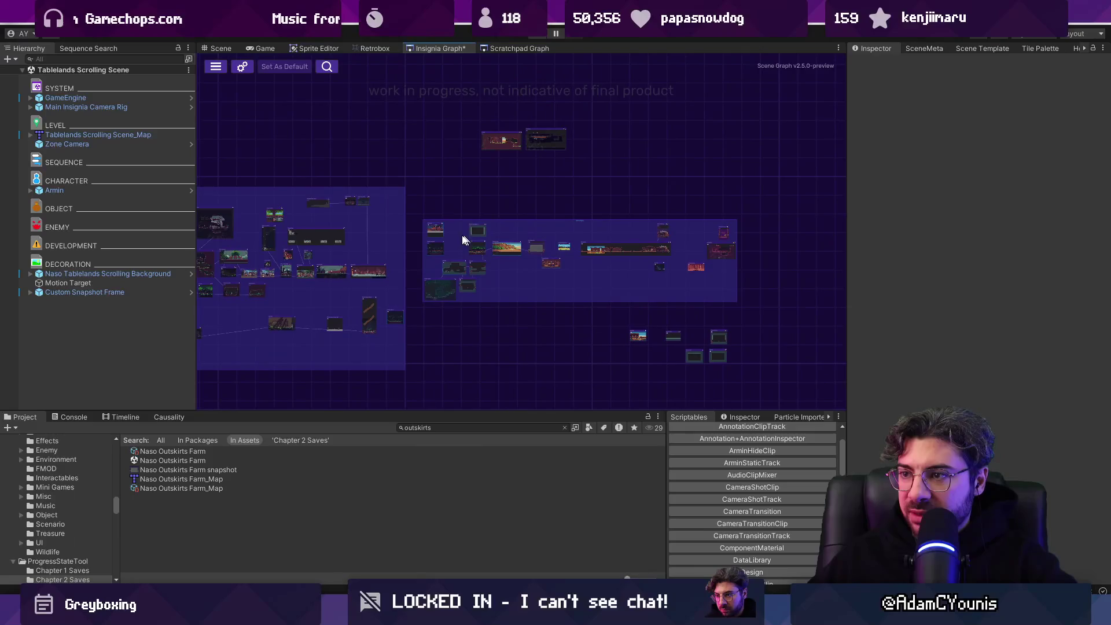
{"action": "scroll", "coordinate": [480, 254], "scroll_direction": "up", "scroll_amount": 3}
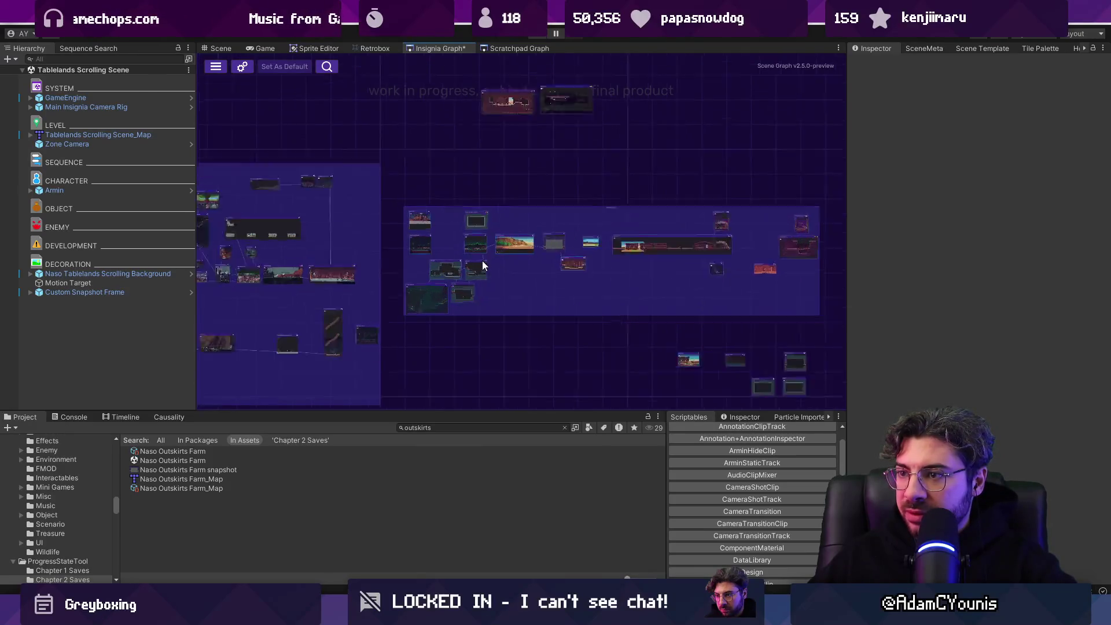
{"action": "left_click_drag", "start_coordinate": [478, 246], "coordinate": [554, 174]}
{"action": "scroll", "coordinate": [338, 194], "scroll_direction": "up", "scroll_amount": 3}
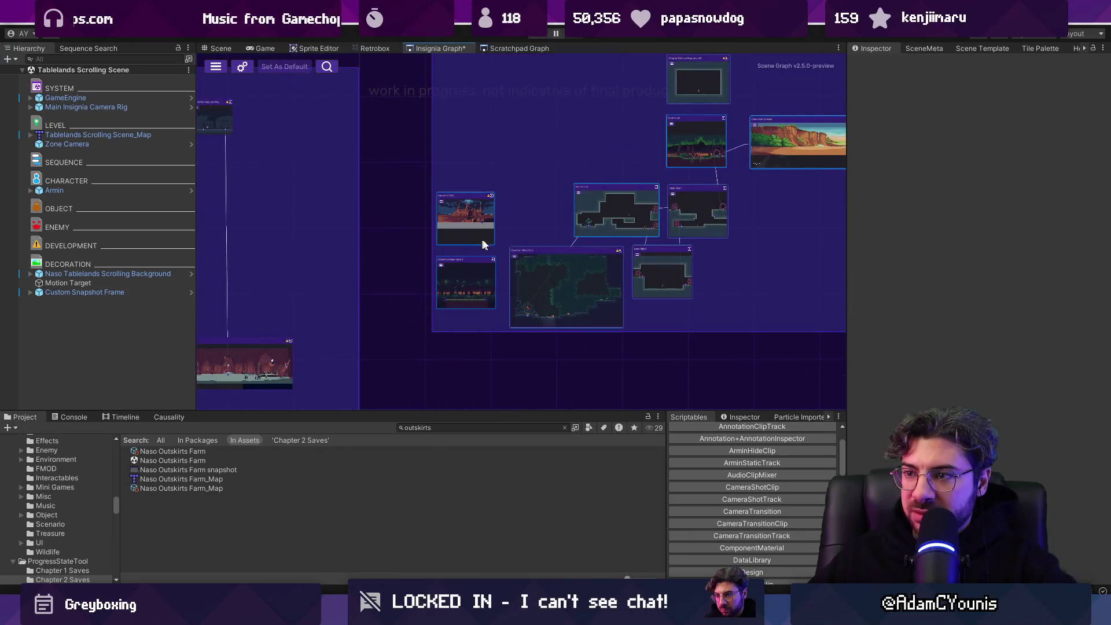
{"action": "scroll", "coordinate": [478, 244], "scroll_direction": "down", "scroll_amount": 3}
{"action": "left_click_drag", "start_coordinate": [721, 157], "coordinate": [701, 183]}
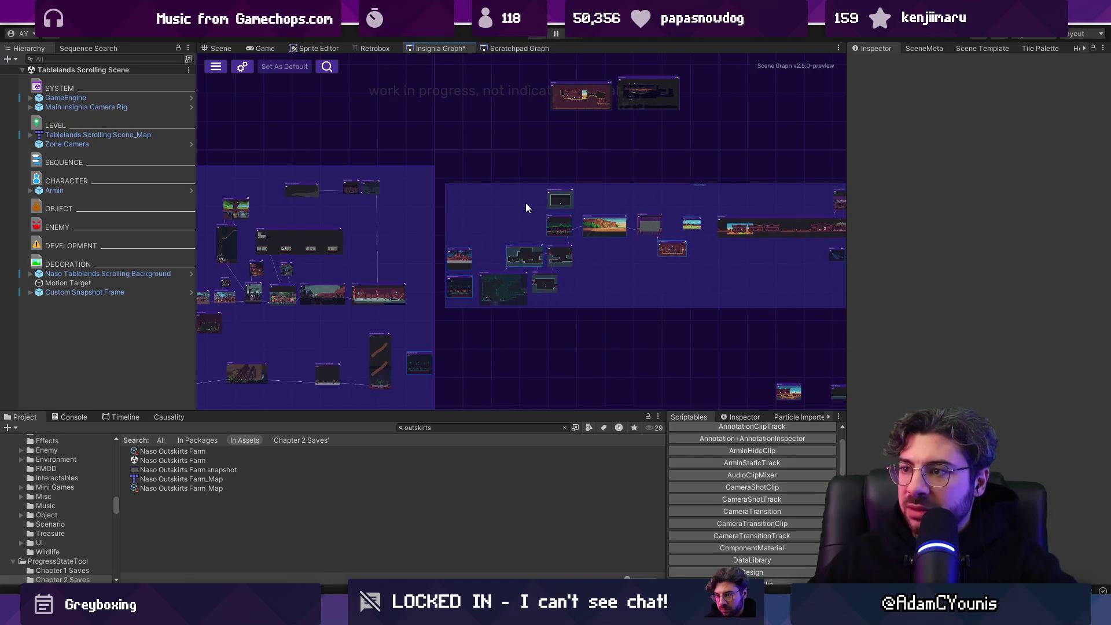
{"action": "left_click_drag", "start_coordinate": [604, 223], "coordinate": [398, 225]}
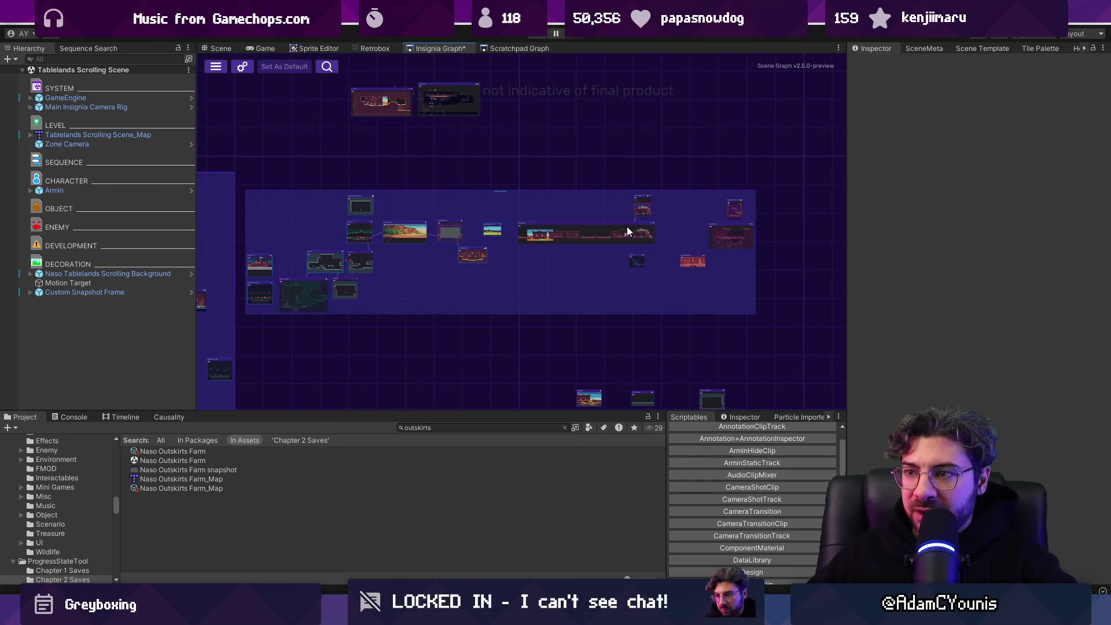
{"action": "scroll", "coordinate": [261, 241], "scroll_direction": "up", "scroll_amount": 5}
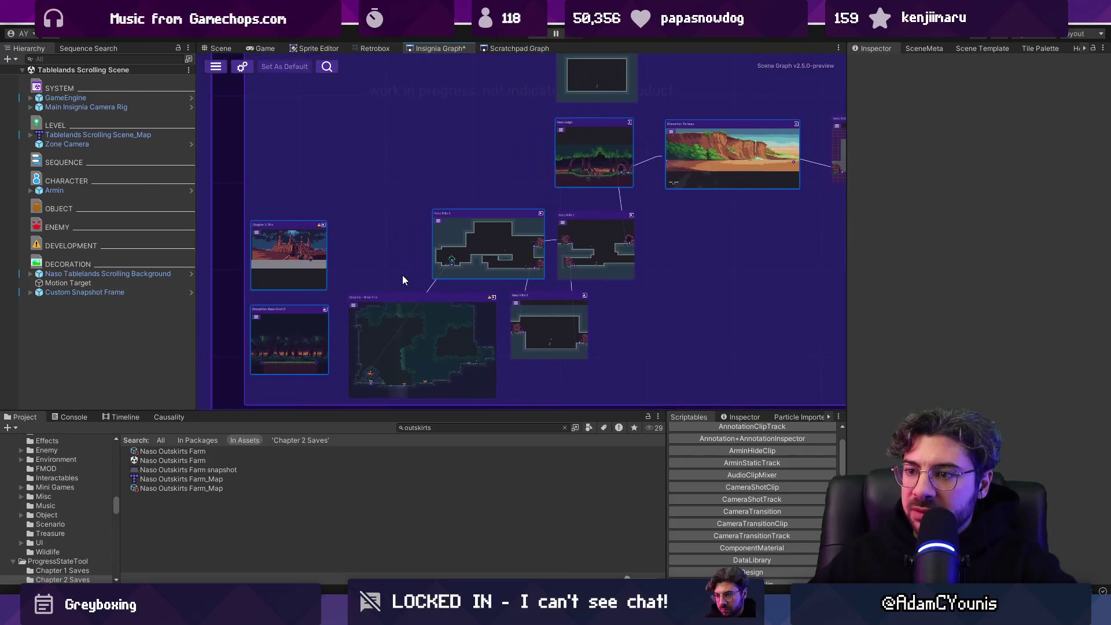
{"action": "left_click_drag", "start_coordinate": [305, 276], "coordinate": [308, 129]}
{"action": "mouse_move", "coordinate": [288, 346]}
{"action": "left_mouse_down"}
{"action": "mouse_move", "coordinate": [392, 177]}
{"action": "mouse_move", "coordinate": [396, 151]}
{"action": "mouse_move", "coordinate": [510, 273]}
{"action": "left_mouse_up"}
{"action": "mouse_move", "coordinate": [407, 230]}
{"action": "left_mouse_down"}
{"action": "mouse_move", "coordinate": [419, 328]}
{"action": "mouse_move", "coordinate": [401, 356]}
{"action": "mouse_move", "coordinate": [406, 315]}
{"action": "left_mouse_up"}
{"action": "scroll", "coordinate": [405, 315], "scroll_direction": "down", "scroll_amount": 5}
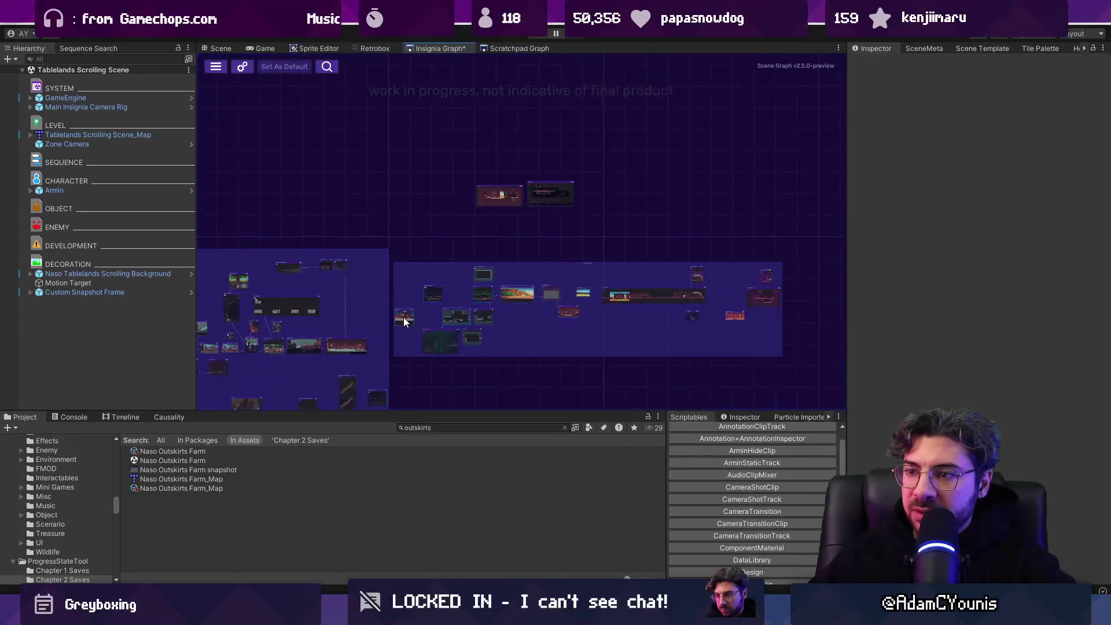
{"action": "scroll", "coordinate": [501, 205], "scroll_direction": "down", "scroll_amount": 3}
{"action": "mouse_move", "coordinate": [513, 247]}
{"action": "left_mouse_down"}
{"action": "mouse_move", "coordinate": [828, 328]}
{"action": "mouse_move", "coordinate": [619, 284]}
{"action": "mouse_move", "coordinate": [560, 323]}
{"action": "left_mouse_up"}
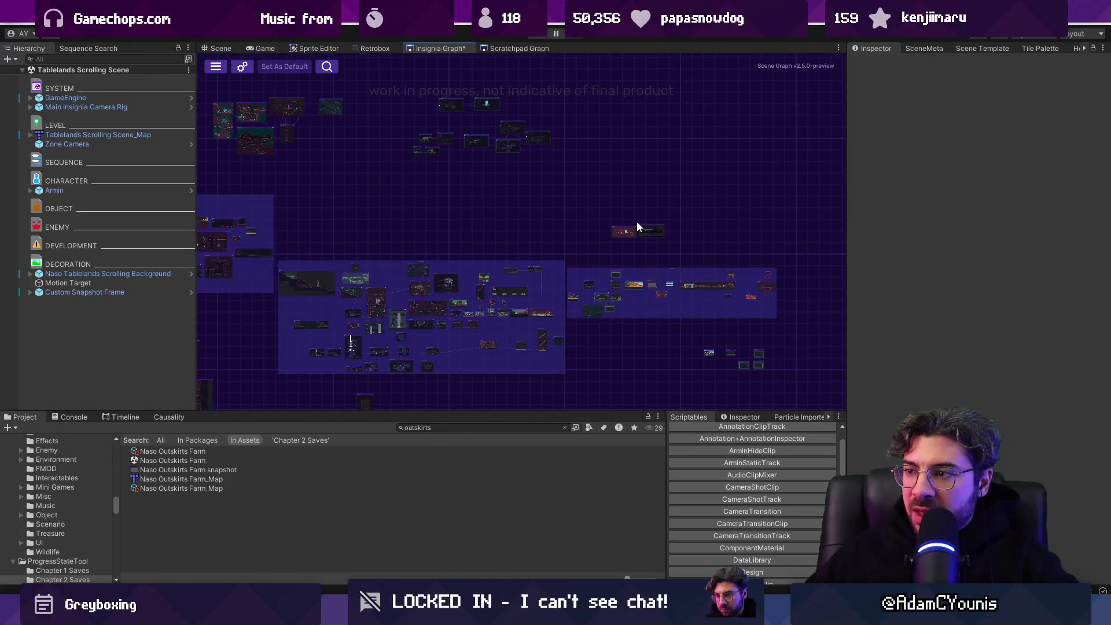
{"action": "scroll", "coordinate": [634, 232], "scroll_direction": "up", "scroll_amount": 3}
{"action": "mouse_move", "coordinate": [682, 232]}
{"action": "left_mouse_down"}
{"action": "mouse_move", "coordinate": [712, 168]}
{"action": "mouse_move", "coordinate": [702, 125]}
{"action": "left_mouse_up"}
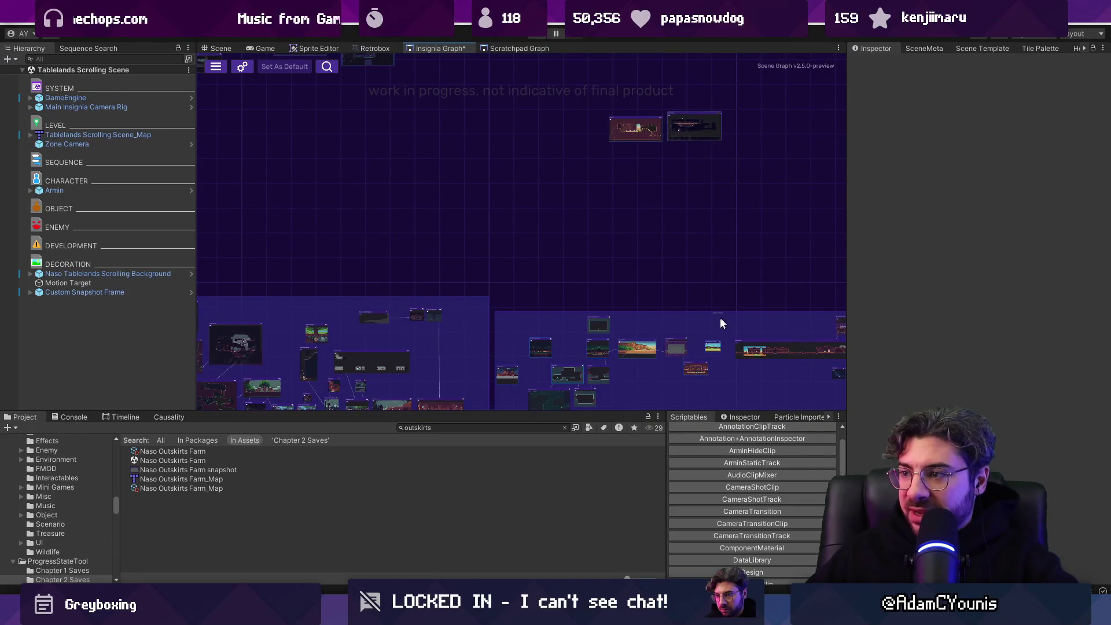
{"action": "mouse_move", "coordinate": [720, 317]}
{"action": "left_mouse_down"}
{"action": "mouse_move", "coordinate": [608, 183]}
{"action": "mouse_move", "coordinate": [529, 178]}
{"action": "left_mouse_up"}
{"action": "scroll", "coordinate": [625, 290], "scroll_direction": "down", "scroll_amount": 3}
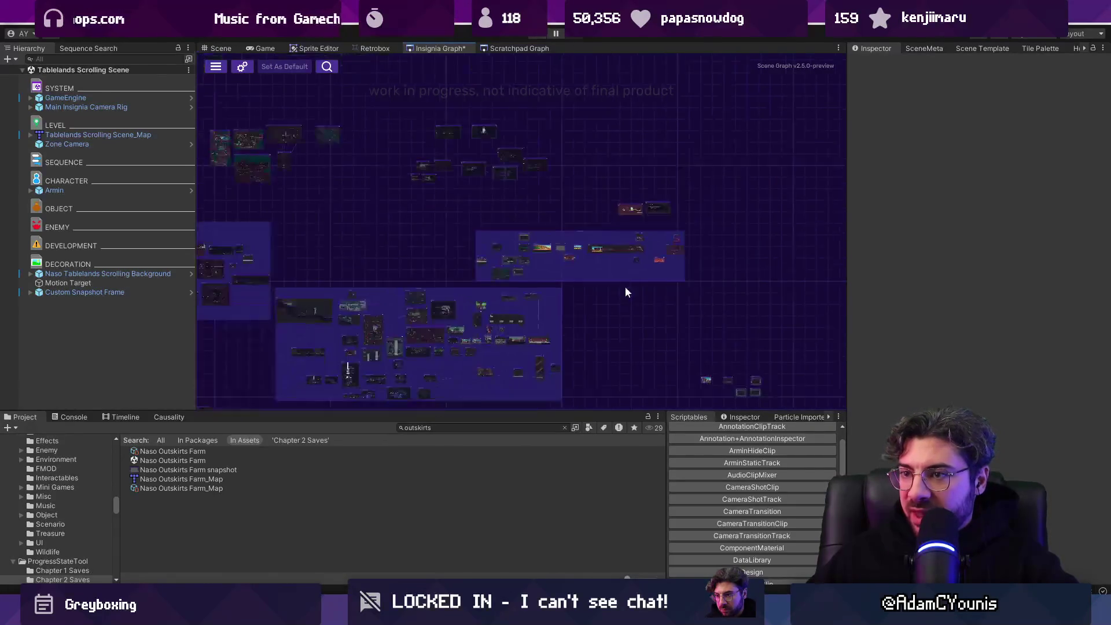
{"action": "mouse_move", "coordinate": [590, 298]}
{"action": "left_mouse_down"}
{"action": "mouse_move", "coordinate": [739, 242]}
{"action": "mouse_move", "coordinate": [682, 249]}
{"action": "left_mouse_up"}
{"action": "scroll", "coordinate": [609, 317], "scroll_direction": "up", "scroll_amount": 6}
{"action": "mouse_move", "coordinate": [647, 334]}
{"action": "left_mouse_down"}
{"action": "mouse_move", "coordinate": [639, 174]}
{"action": "mouse_move", "coordinate": [624, 143]}
{"action": "left_mouse_up"}
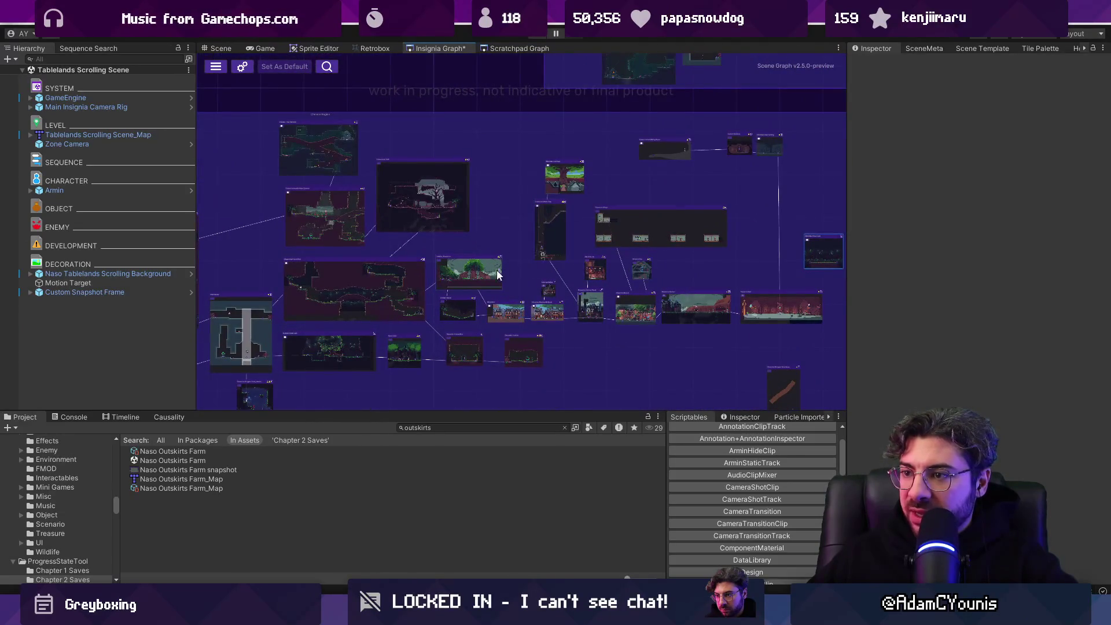
{"action": "mouse_move", "coordinate": [755, 290]}
{"action": "left_mouse_down"}
{"action": "mouse_move", "coordinate": [551, 183]}
{"action": "mouse_move", "coordinate": [433, 208]}
{"action": "left_mouse_up"}
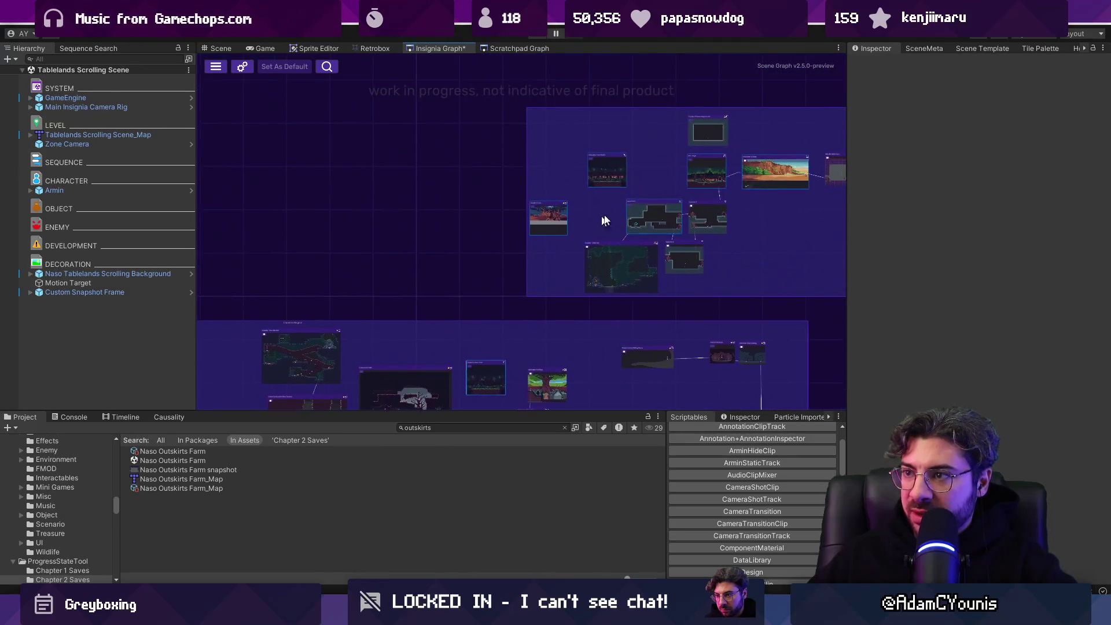
{"action": "mouse_move", "coordinate": [812, 144]}
{"action": "left_mouse_down"}
{"action": "mouse_move", "coordinate": [727, 139]}
{"action": "mouse_move", "coordinate": [715, 148]}
{"action": "mouse_move", "coordinate": [724, 137]}
{"action": "left_mouse_up"}
{"action": "scroll", "coordinate": [520, 185], "scroll_direction": "up", "scroll_amount": 3}
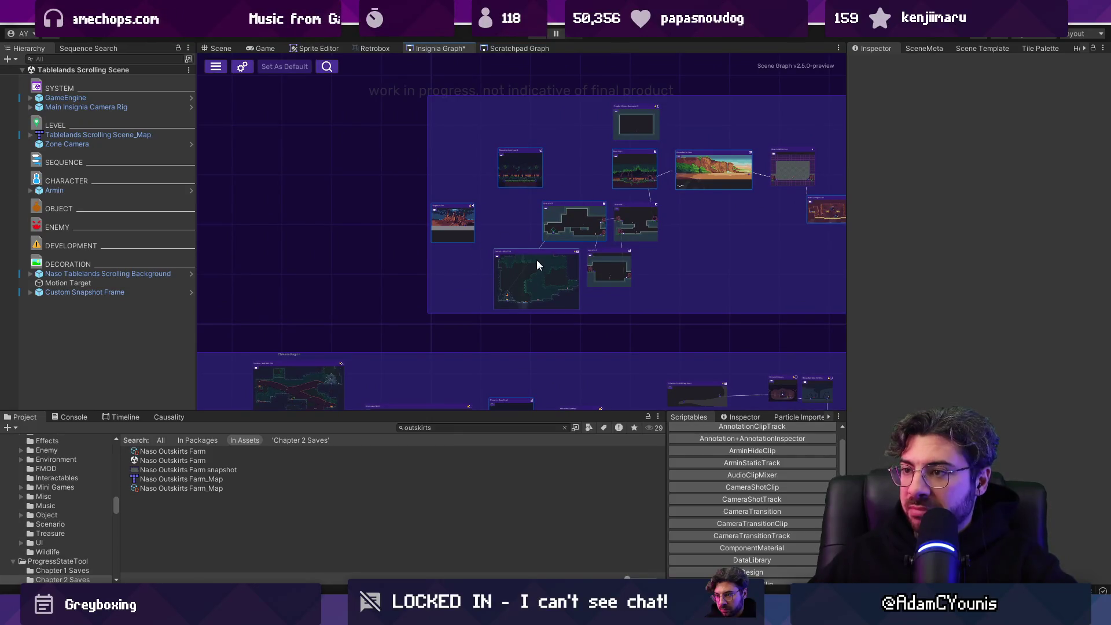
{"action": "mouse_move", "coordinate": [545, 283]}
{"action": "left_mouse_down"}
{"action": "mouse_move", "coordinate": [620, 280]}
{"action": "mouse_move", "coordinate": [595, 292]}
{"action": "mouse_move", "coordinate": [544, 280]}
{"action": "left_mouse_up"}
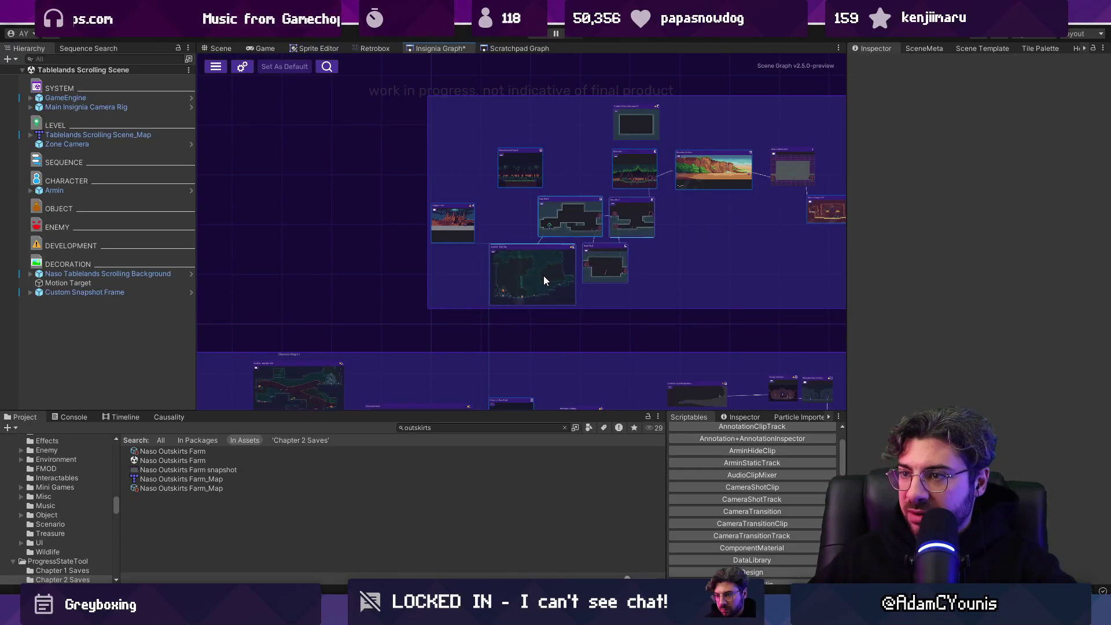
{"action": "left_click_drag", "start_coordinate": [509, 175], "coordinate": [464, 181]}
{"action": "scroll", "coordinate": [503, 278], "scroll_direction": "down", "scroll_amount": 3}
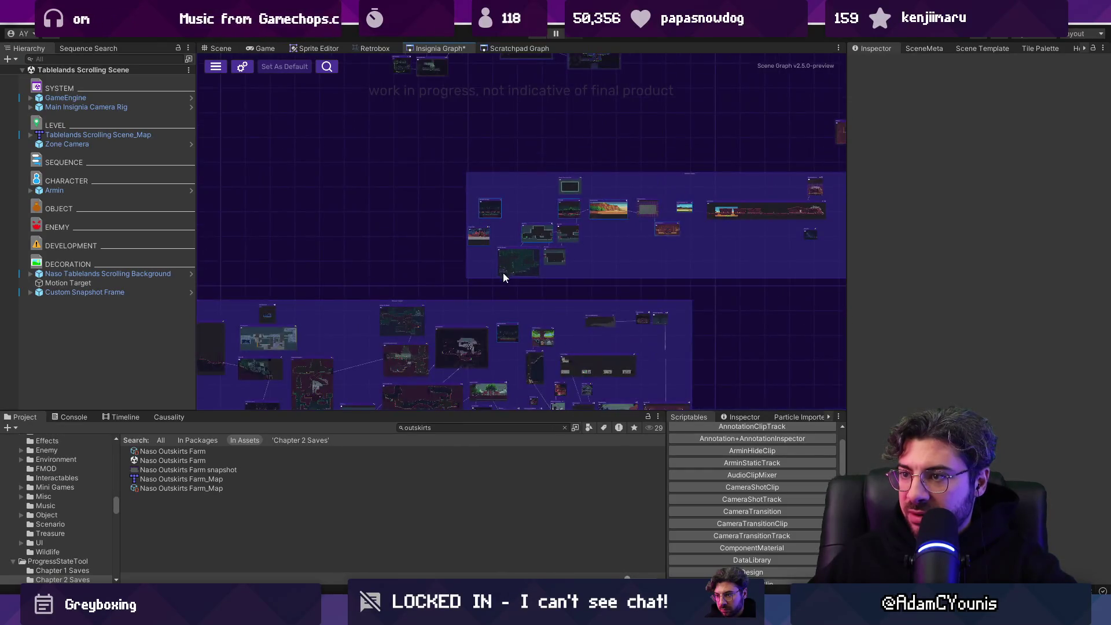
{"action": "scroll", "coordinate": [624, 191], "scroll_direction": "down", "scroll_amount": 5}
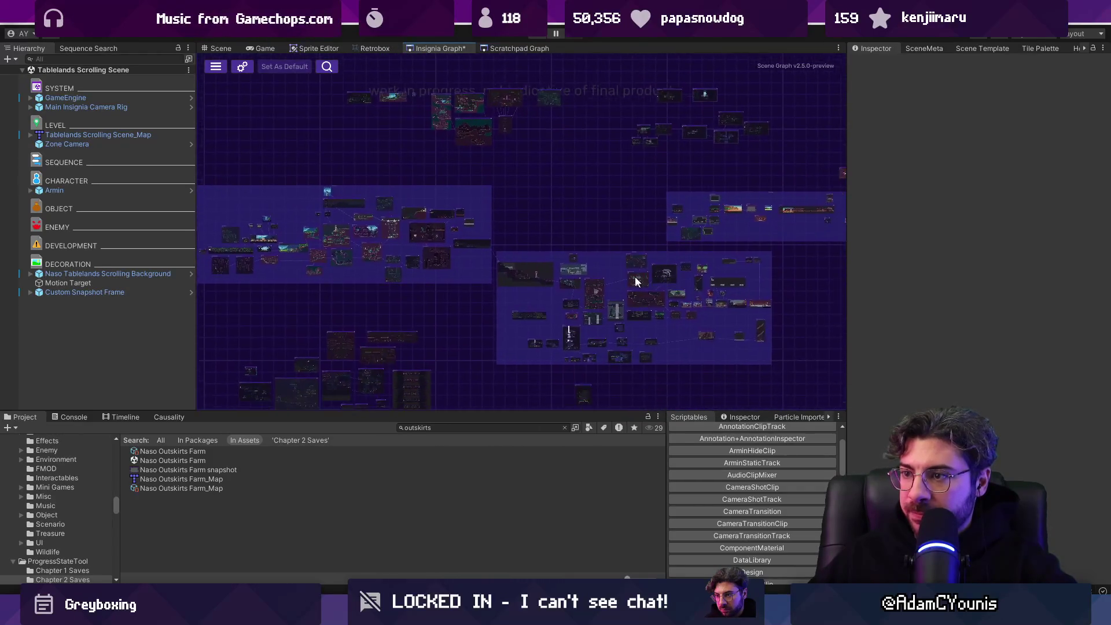
{"action": "scroll", "coordinate": [578, 219], "scroll_direction": "up", "scroll_amount": 8}
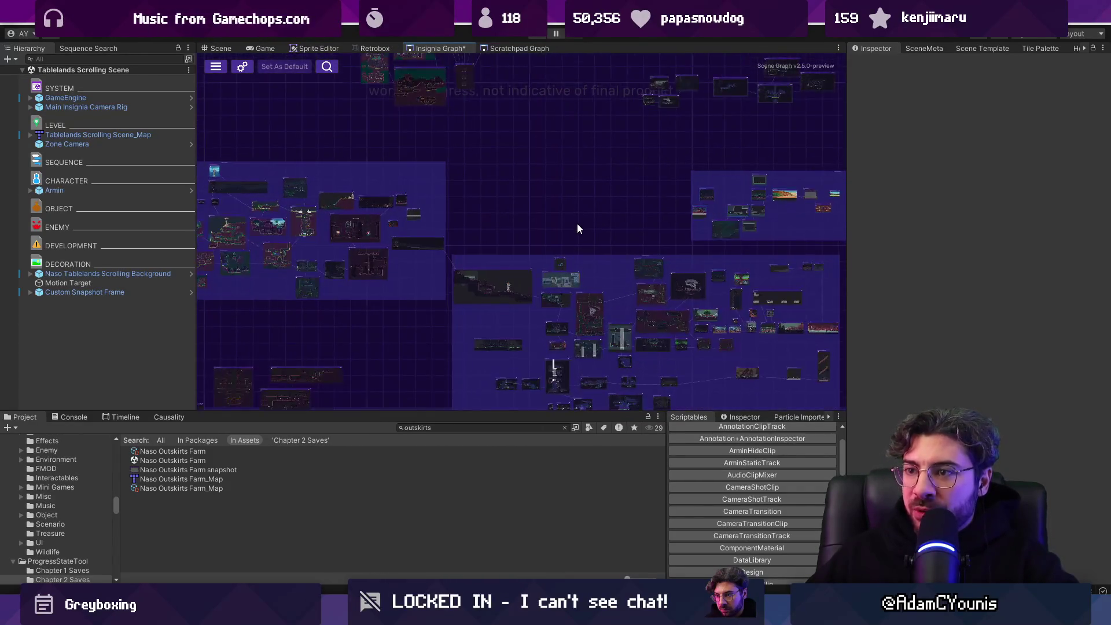
{"action": "mouse_move", "coordinate": [734, 168]}
{"action": "left_mouse_down"}
{"action": "mouse_move", "coordinate": [496, 224]}
{"action": "mouse_move", "coordinate": [408, 225]}
{"action": "left_mouse_up"}
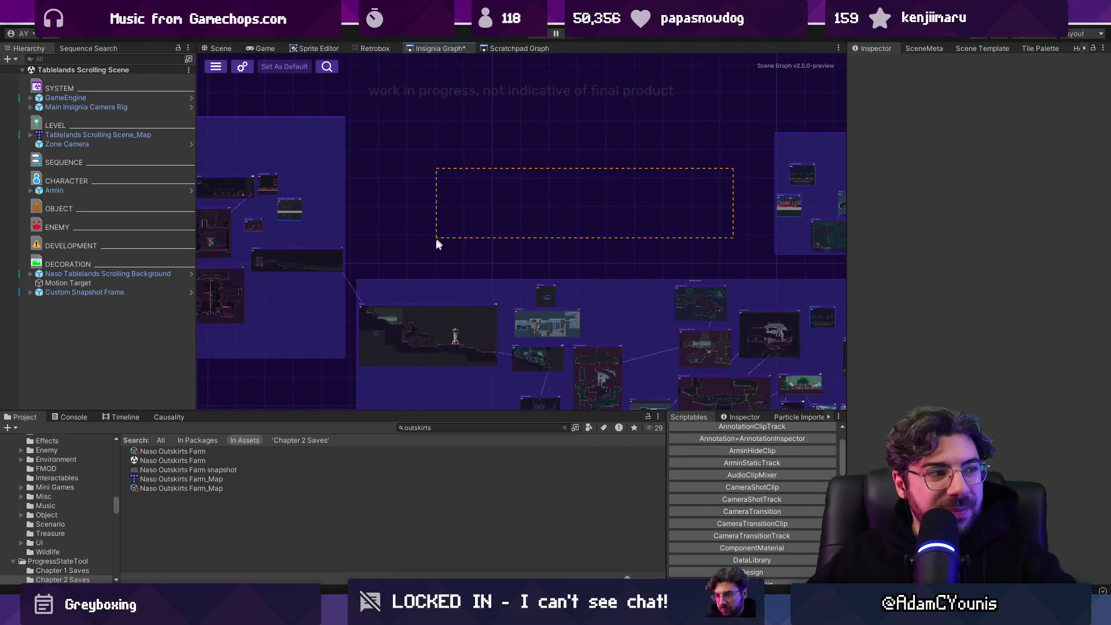
Step: Pan the Insignia Graph to locate the stray five-node cluster at lower right
{"action": "mouse_move", "coordinate": [393, 132]}
{"action": "left_mouse_down"}
{"action": "mouse_move", "coordinate": [411, 162]}
{"action": "mouse_move", "coordinate": [658, 250]}
{"action": "left_mouse_up"}
{"action": "left_click_drag", "start_coordinate": [737, 256], "coordinate": [721, 256]}
{"action": "scroll", "coordinate": [692, 253], "scroll_direction": "down", "scroll_amount": 5}
{"action": "scroll", "coordinate": [703, 249], "scroll_direction": "down", "scroll_amount": 5}
{"action": "scroll", "coordinate": [519, 210], "scroll_direction": "up", "scroll_amount": 3}
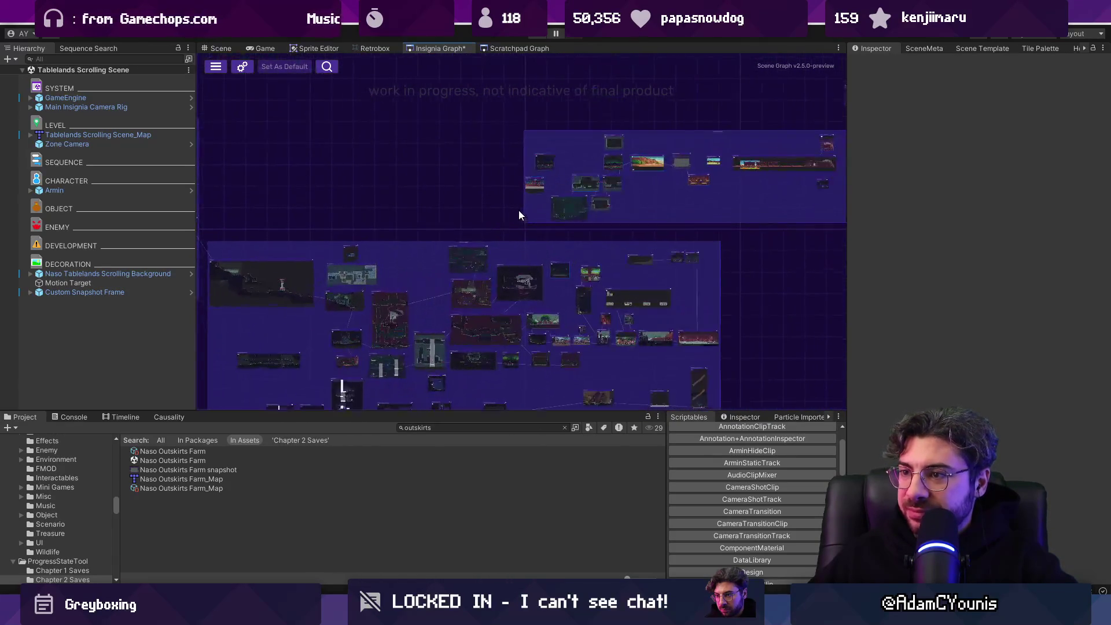
{"action": "scroll", "coordinate": [505, 238], "scroll_direction": "down", "scroll_amount": 3}
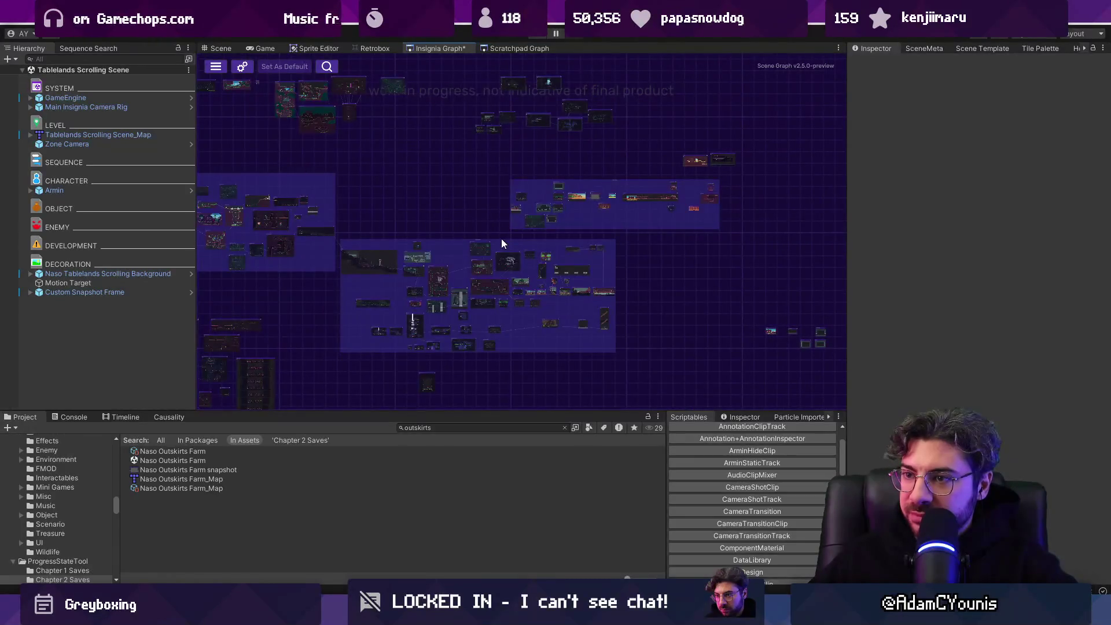
{"action": "mouse_move", "coordinate": [434, 218]}
{"action": "left_mouse_down"}
{"action": "mouse_move", "coordinate": [588, 279]}
{"action": "mouse_move", "coordinate": [457, 204]}
{"action": "mouse_move", "coordinate": [382, 187]}
{"action": "left_mouse_up"}
{"action": "left_click_drag", "start_coordinate": [622, 250], "coordinate": [420, 233]}
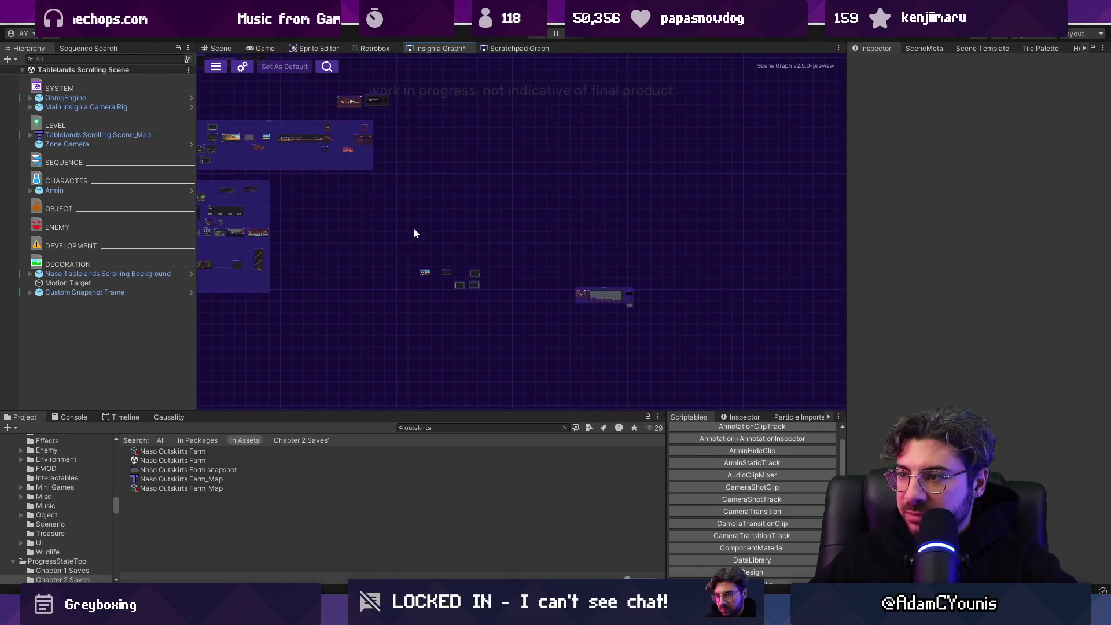
Step: Box-select the five stray scene nodes and drag them up-left into the upper region group
{"action": "left_click_drag", "start_coordinate": [699, 341], "coordinate": [699, 342]}
{"action": "left_click_drag", "start_coordinate": [588, 294], "coordinate": [514, 240]}
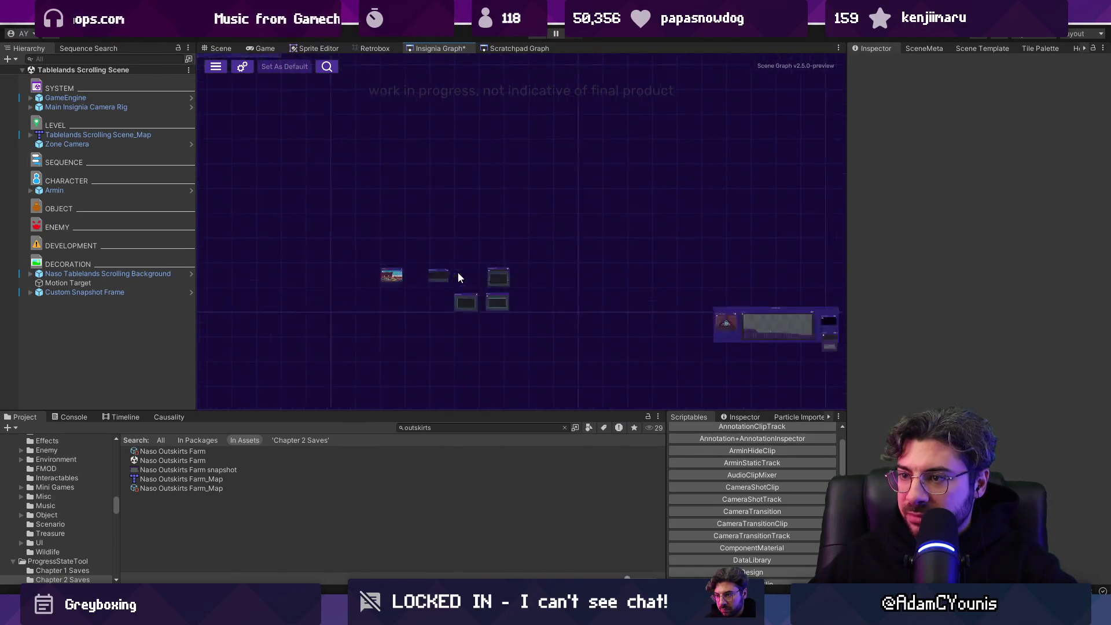
{"action": "scroll", "coordinate": [484, 289], "scroll_direction": "up", "scroll_amount": 2}
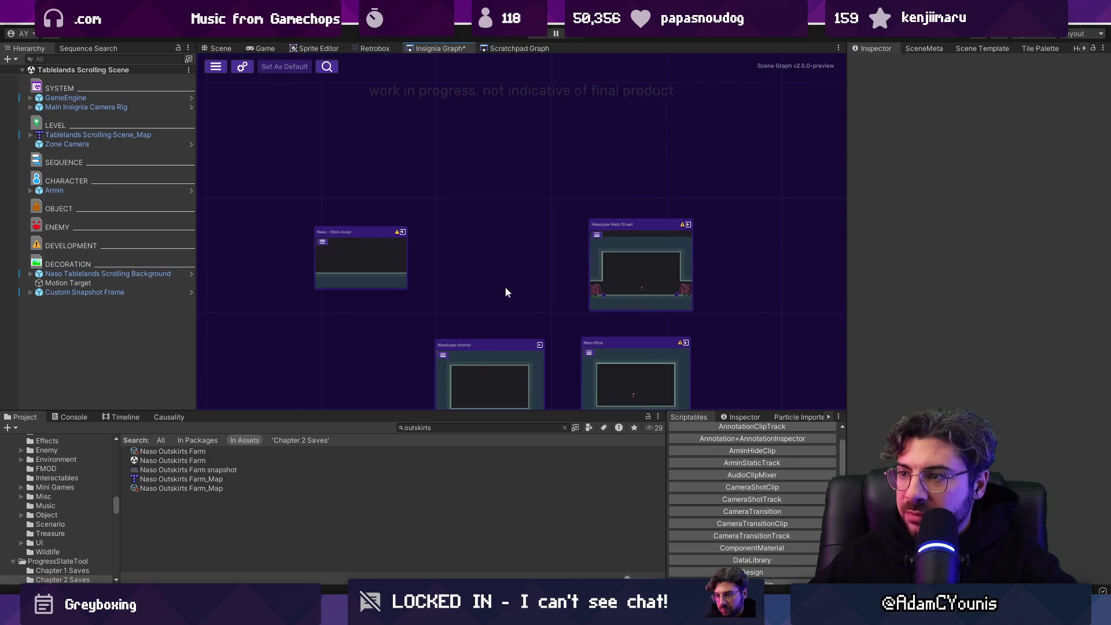
{"action": "scroll", "coordinate": [600, 291], "scroll_direction": "down", "scroll_amount": 3}
{"action": "scroll", "coordinate": [600, 291], "scroll_direction": "down", "scroll_amount": 4}
{"action": "left_click_drag", "start_coordinate": [600, 304], "coordinate": [436, 149]}
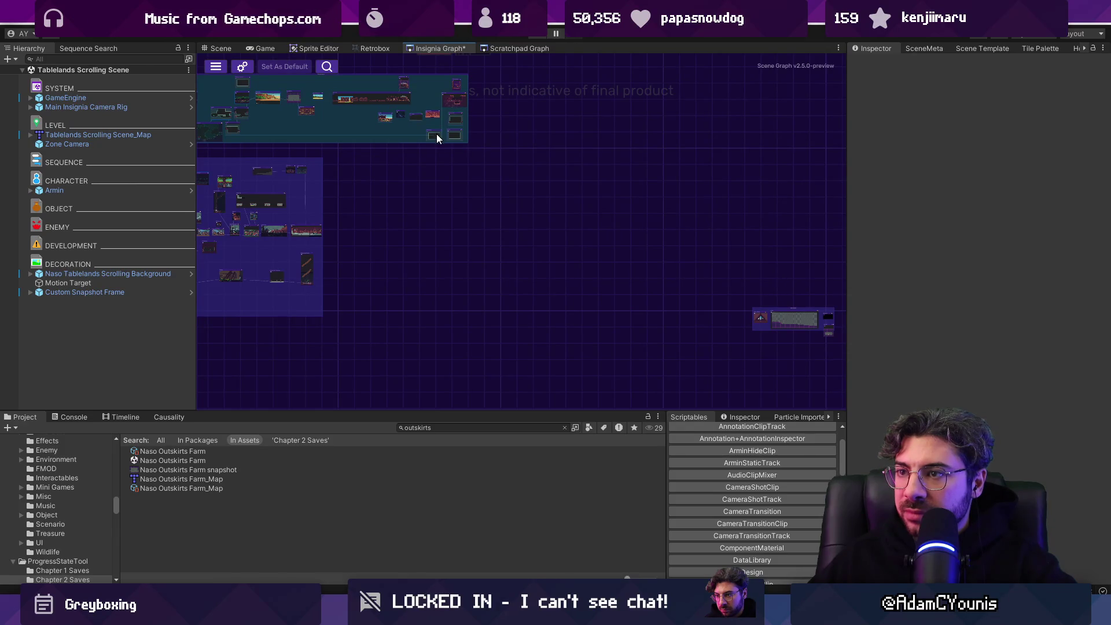
{"action": "scroll", "coordinate": [436, 133], "scroll_direction": "up", "scroll_amount": 5}
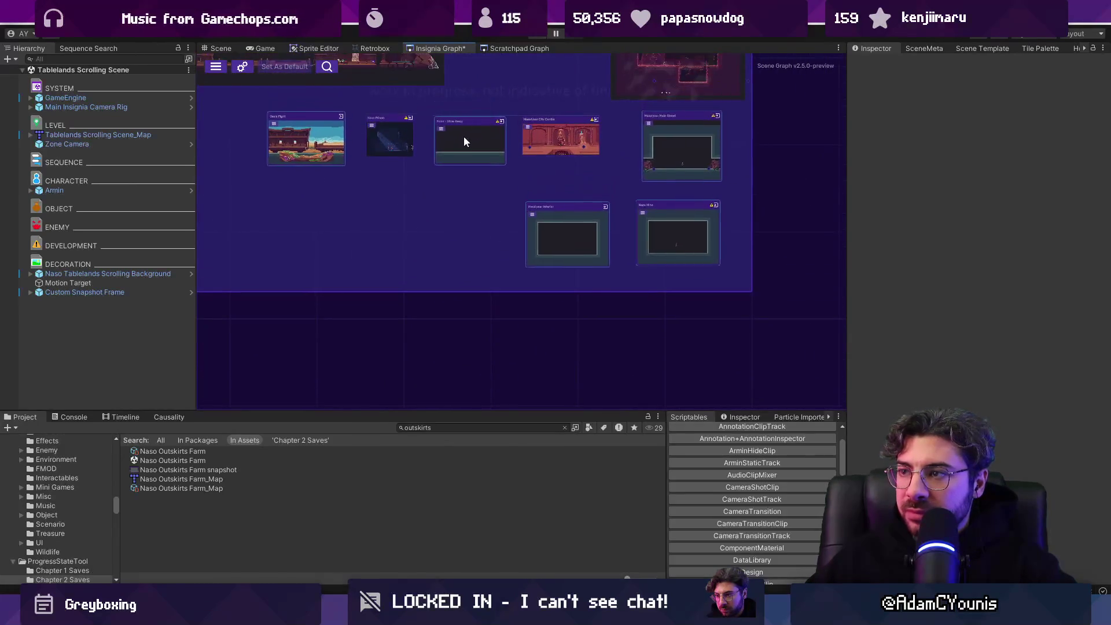
{"action": "scroll", "coordinate": [462, 137], "scroll_direction": "down", "scroll_amount": 5}
Step: Save the rearranged Insignia Graph with Ctrl+S
{"action": "key", "text": "ctrl+s"}
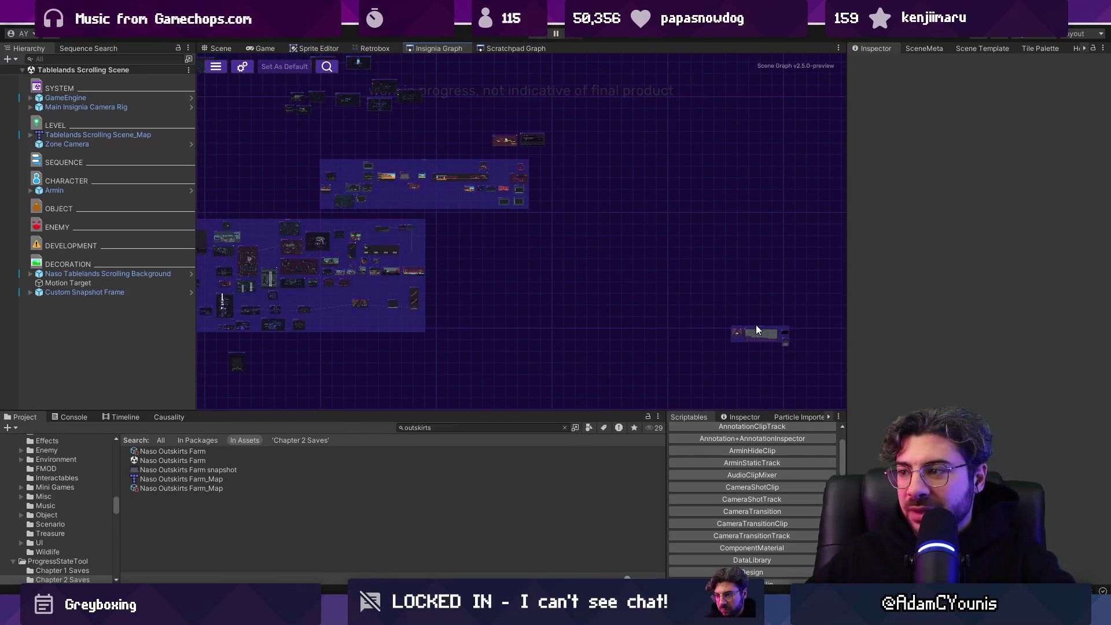
{"action": "scroll", "coordinate": [794, 345], "scroll_direction": "up", "scroll_amount": 5}
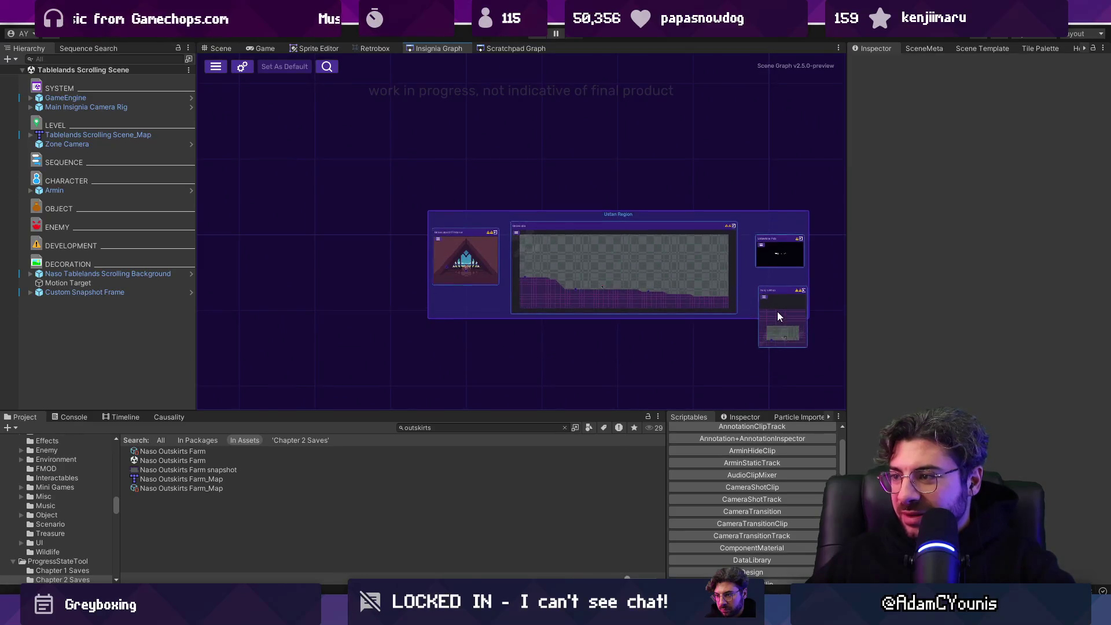
{"action": "key", "text": "ctrl+s"}
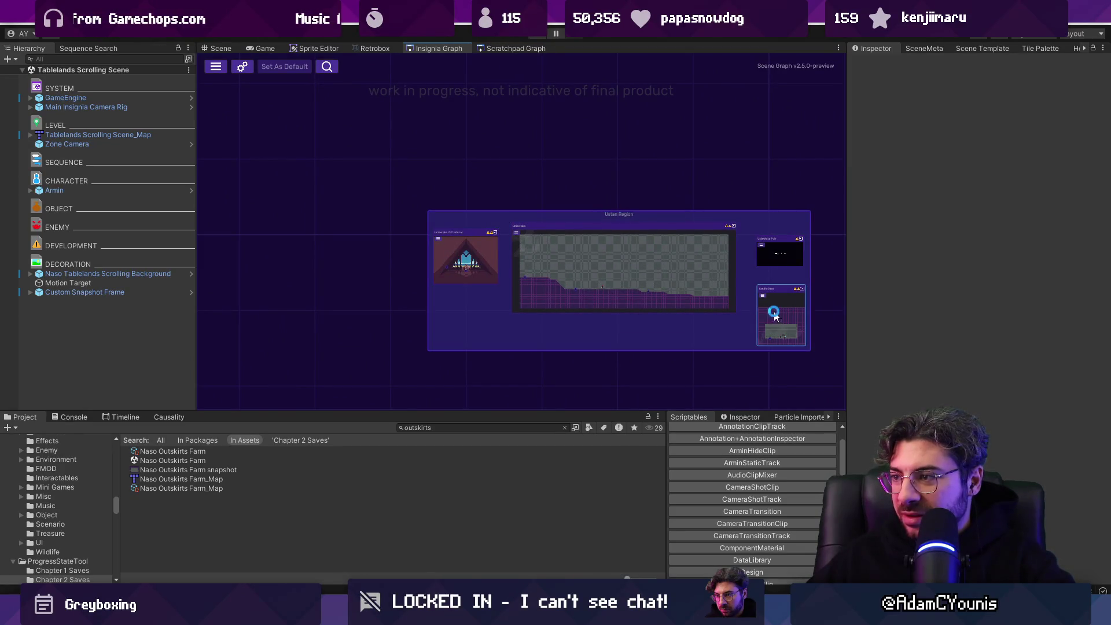
{"action": "scroll", "coordinate": [766, 311], "scroll_direction": "down", "scroll_amount": 2}
{"action": "scroll", "coordinate": [747, 309], "scroll_direction": "down", "scroll_amount": 3}
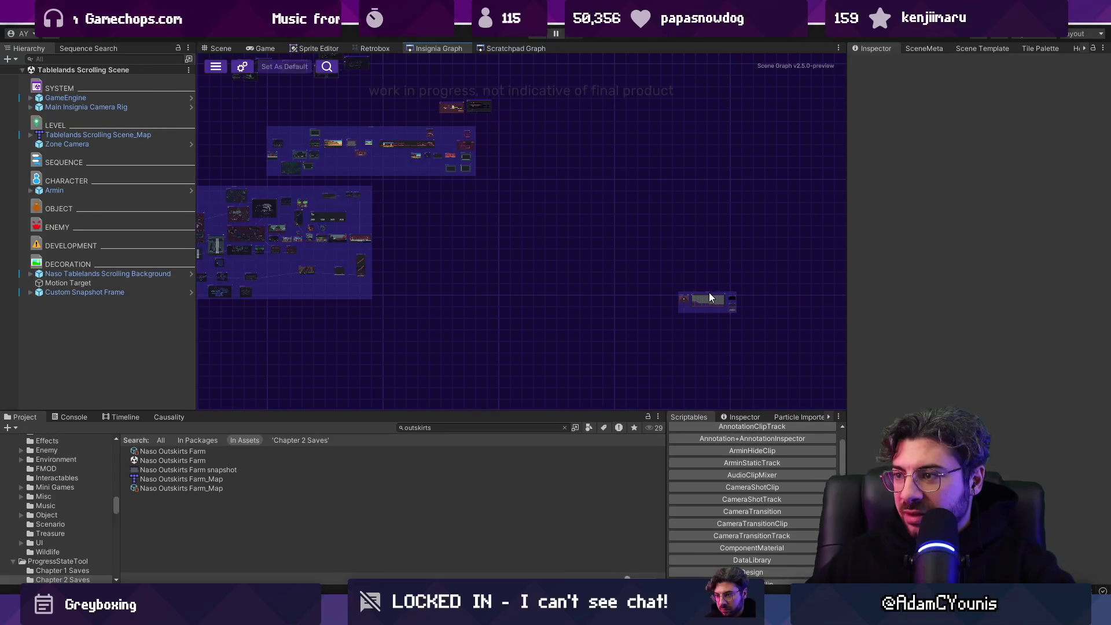
Step: Expand the collapsed node groups in the Insignia Graph and reposition the large group
{"action": "double_click", "coordinate": [546, 237]}
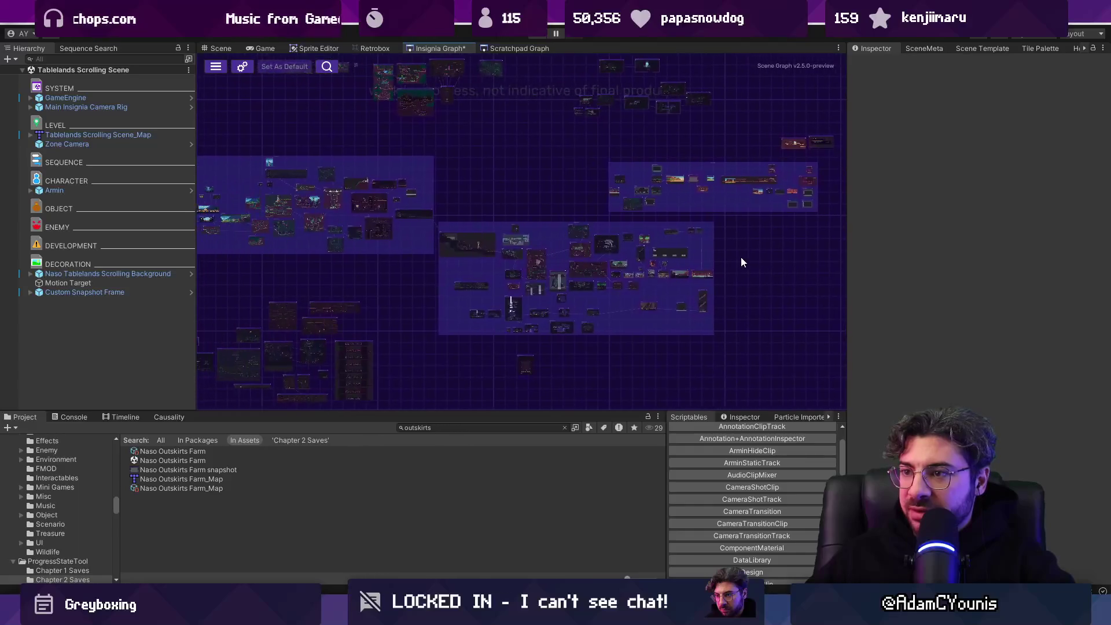
{"action": "left_click_drag", "start_coordinate": [739, 262], "coordinate": [710, 262]}
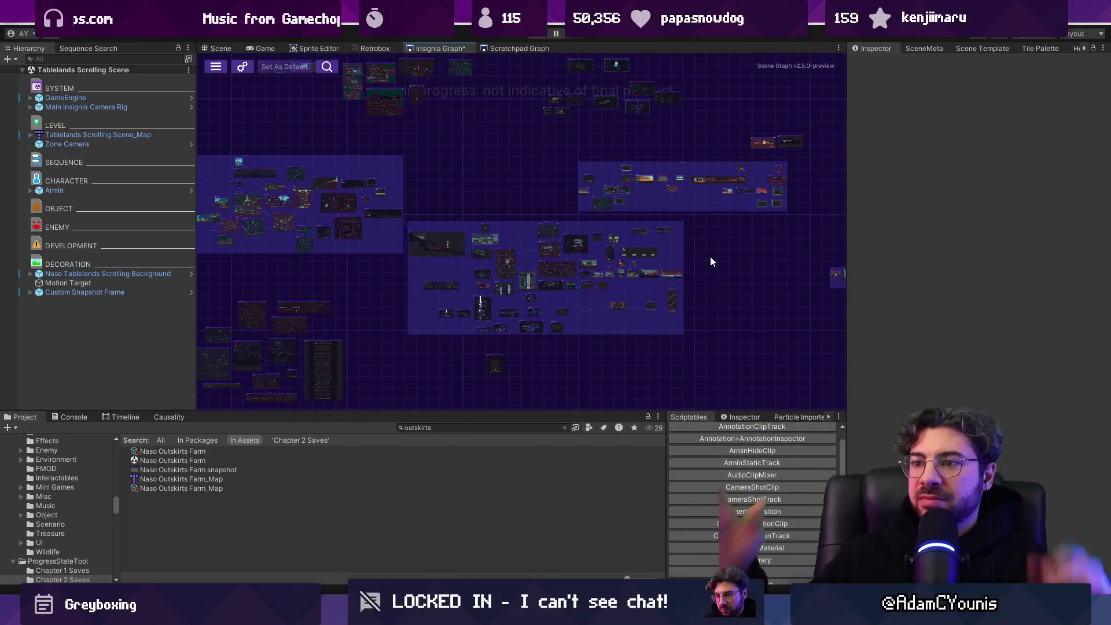
{"action": "double_click", "coordinate": [412, 288]}
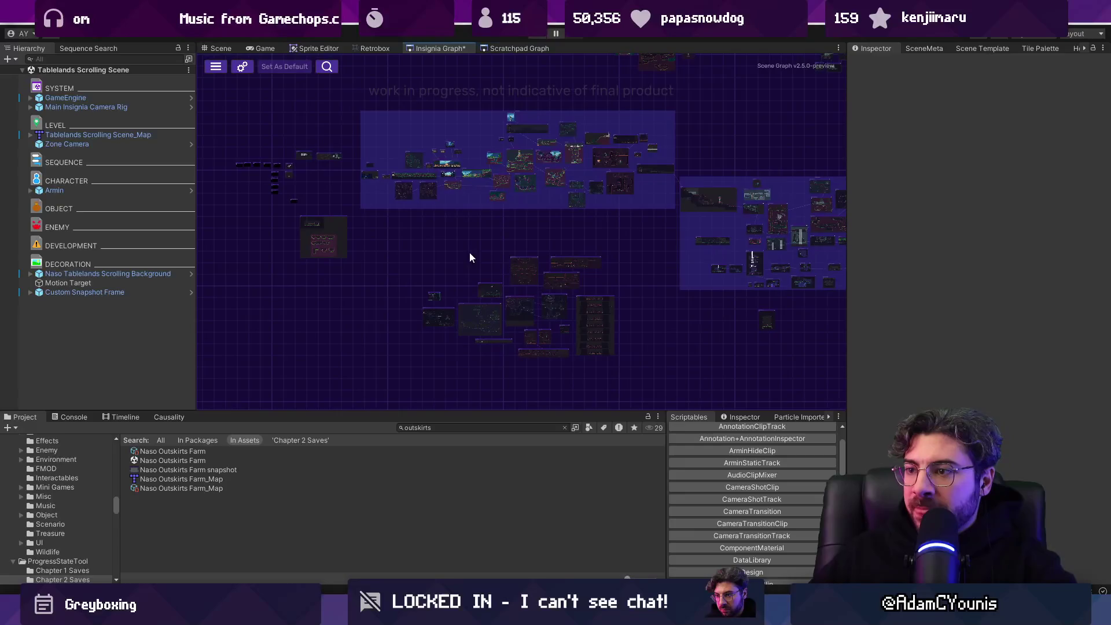
{"action": "double_click", "coordinate": [589, 333]}
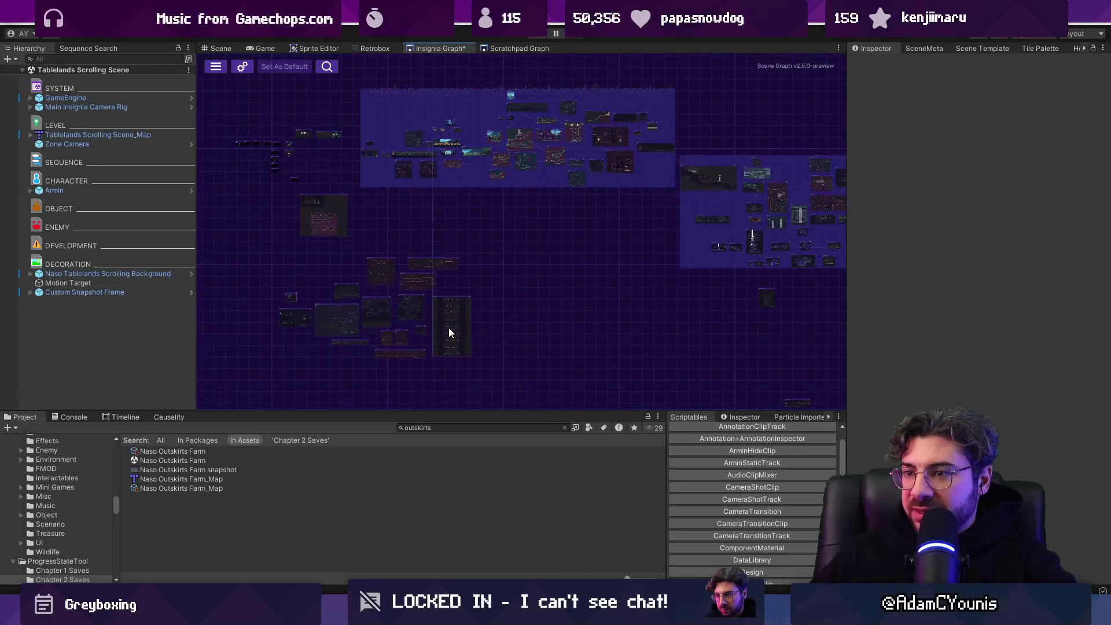
{"action": "scroll", "coordinate": [537, 339], "scroll_direction": "up", "scroll_amount": 3}
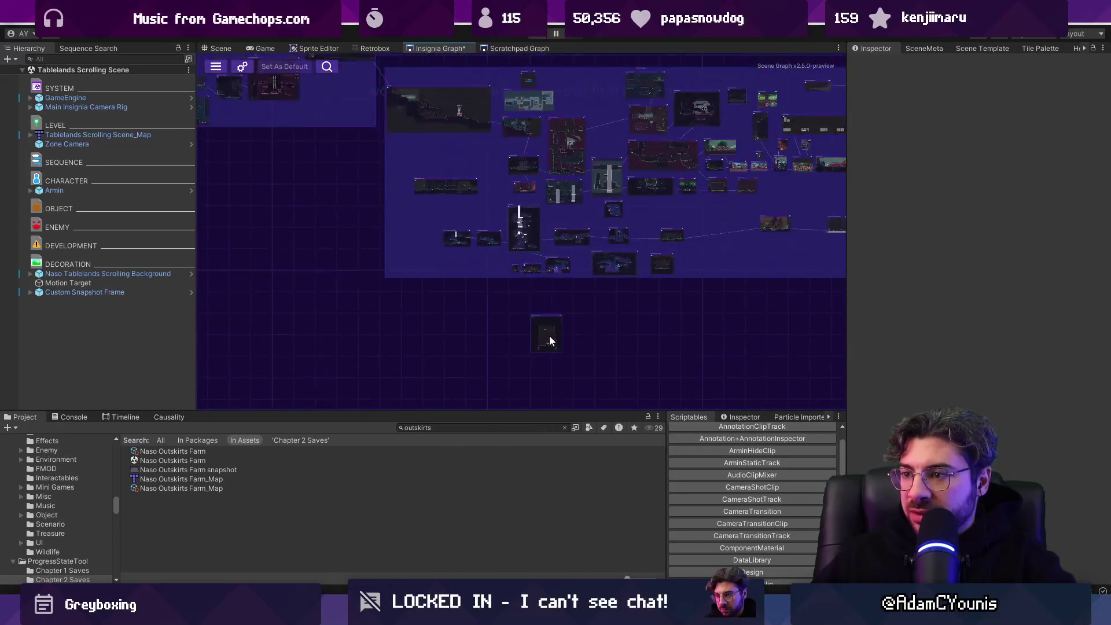
{"action": "left_click_drag", "start_coordinate": [546, 339], "coordinate": [278, 346]}
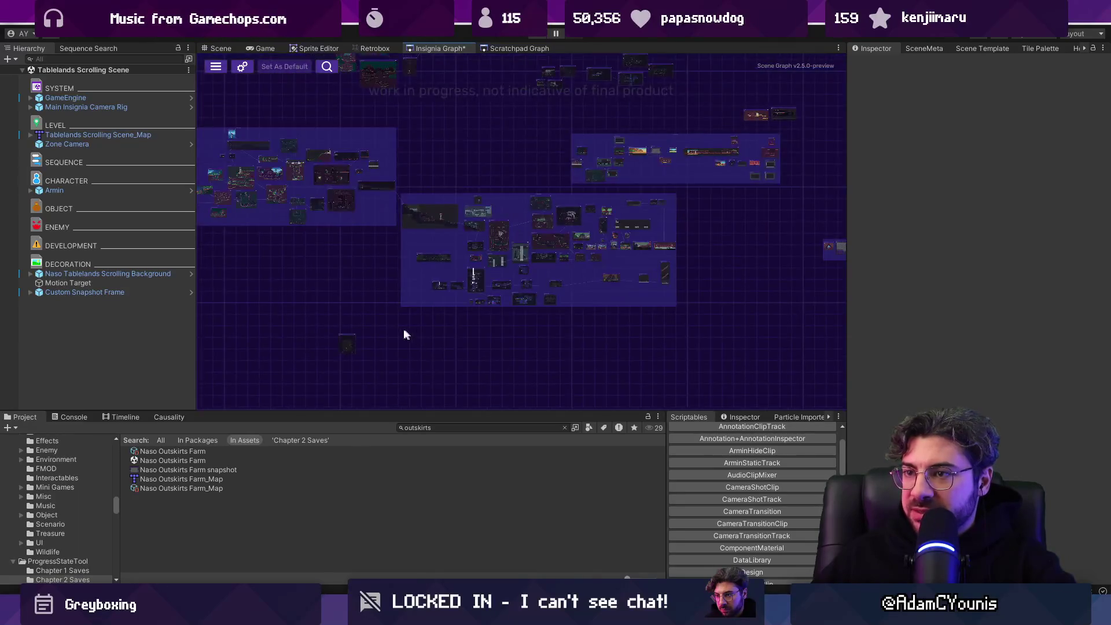
{"action": "double_click", "coordinate": [616, 167]}
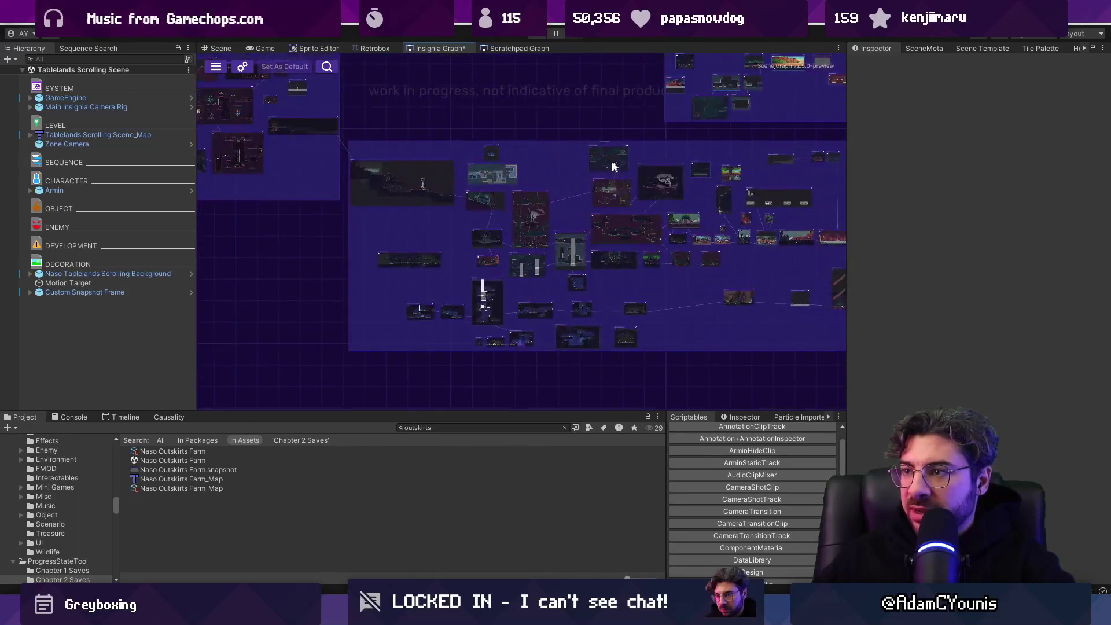
{"action": "mouse_move", "coordinate": [612, 141]}
{"action": "left_mouse_down"}
{"action": "mouse_move", "coordinate": [549, 214]}
{"action": "mouse_move", "coordinate": [595, 211]}
{"action": "mouse_move", "coordinate": [624, 141]}
{"action": "mouse_move", "coordinate": [603, 147]}
{"action": "mouse_move", "coordinate": [610, 138]}
{"action": "left_mouse_up"}
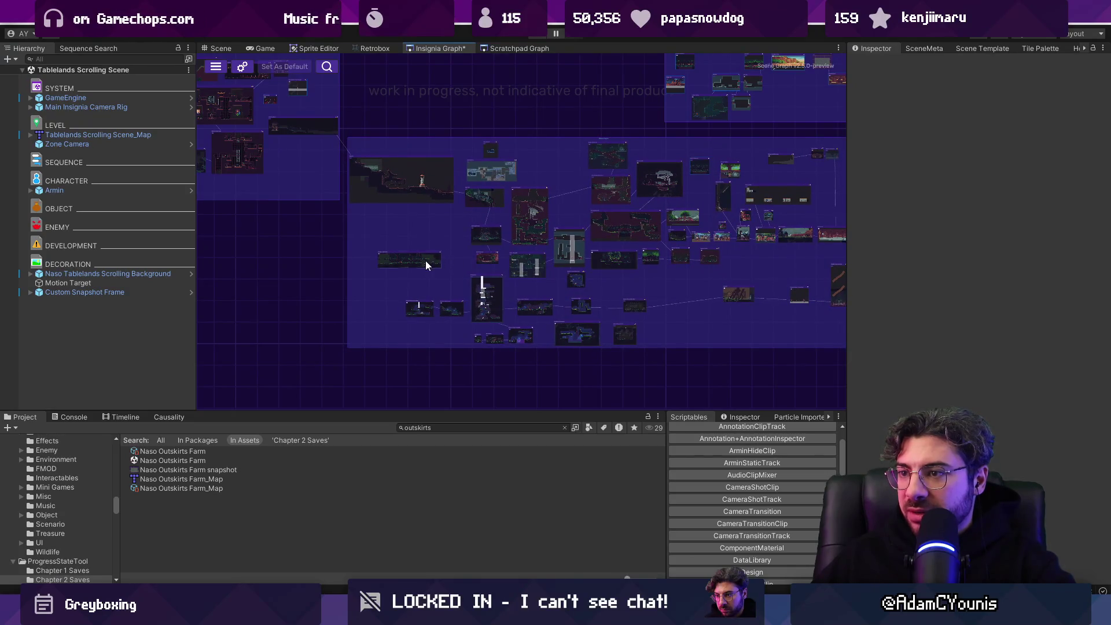
{"action": "key", "text": "f"}
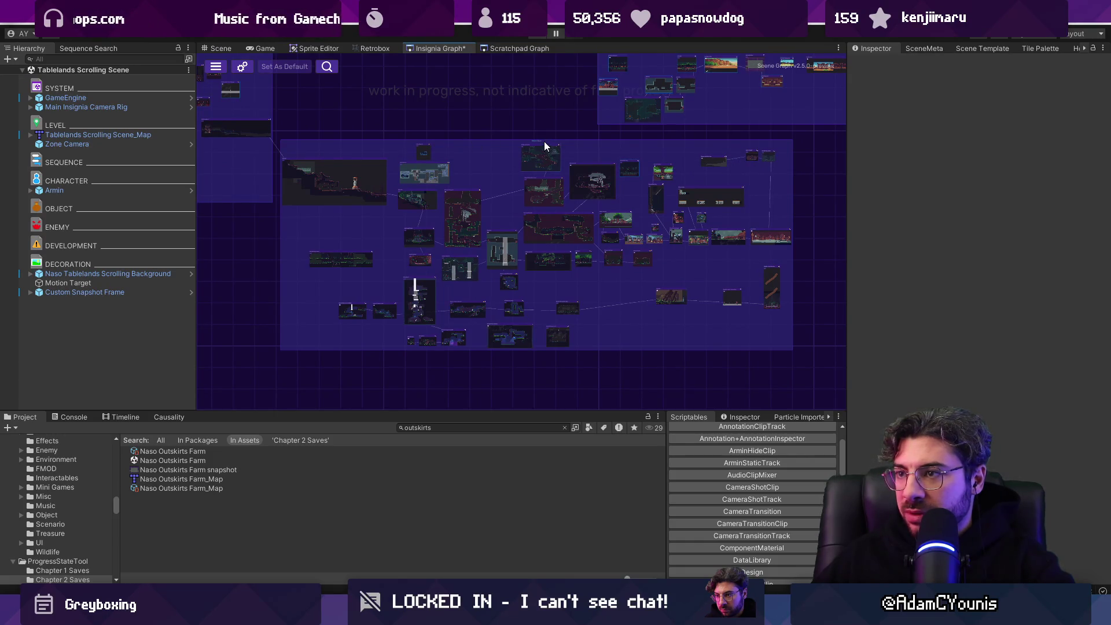
{"action": "left_click_drag", "start_coordinate": [543, 143], "coordinate": [544, 150]}
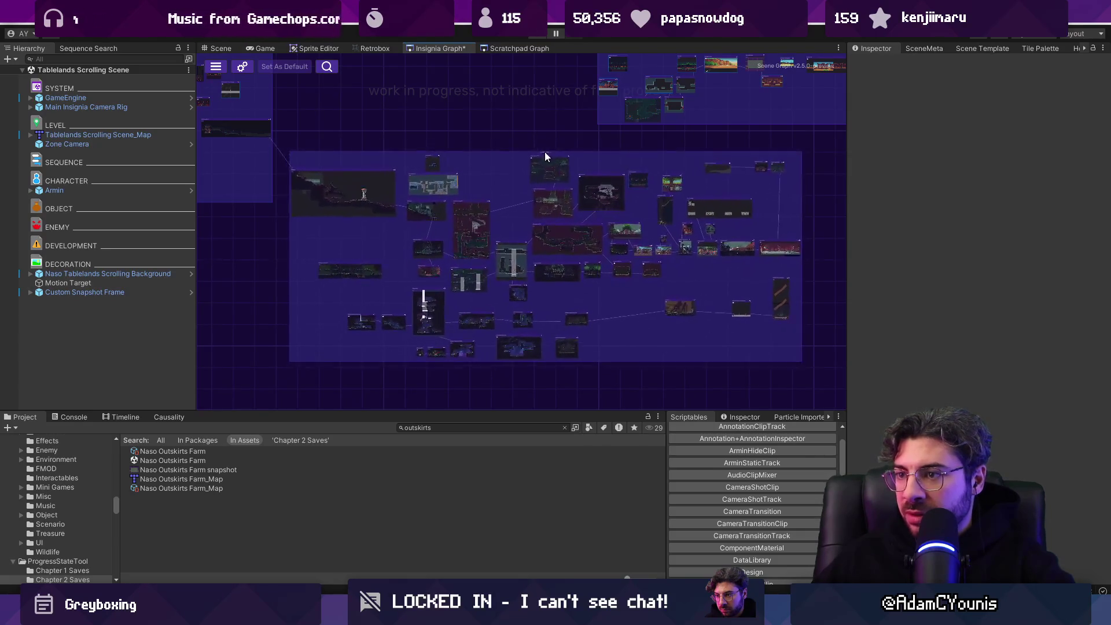
Step: Pan across the graph and shift the small node group further left
{"action": "scroll", "coordinate": [528, 171], "scroll_direction": "down", "scroll_amount": 3}
{"action": "scroll", "coordinate": [528, 171], "scroll_direction": "up", "scroll_amount": 2}
{"action": "mouse_move", "coordinate": [600, 224]}
{"action": "left_mouse_down"}
{"action": "mouse_move", "coordinate": [755, 200]}
{"action": "mouse_move", "coordinate": [607, 210]}
{"action": "mouse_move", "coordinate": [623, 227]}
{"action": "mouse_move", "coordinate": [700, 218]}
{"action": "mouse_move", "coordinate": [544, 210]}
{"action": "left_mouse_up"}
{"action": "scroll", "coordinate": [687, 220], "scroll_direction": "down", "scroll_amount": 3}
{"action": "scroll", "coordinate": [615, 128], "scroll_direction": "up", "scroll_amount": 5}
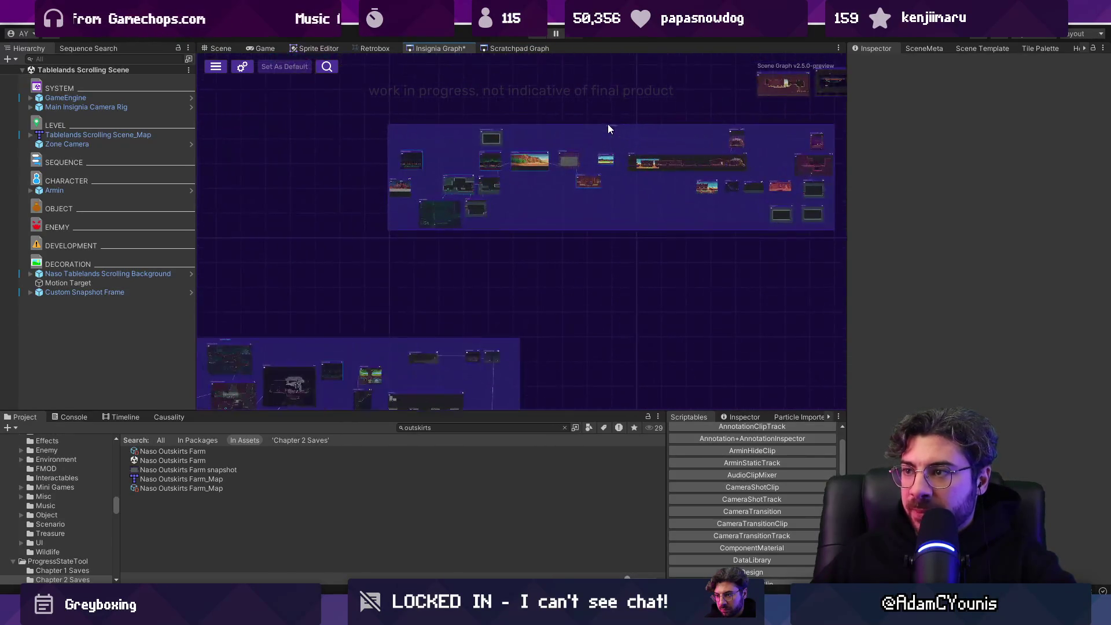
{"action": "mouse_move", "coordinate": [613, 129]}
{"action": "left_mouse_down"}
{"action": "mouse_move", "coordinate": [467, 139]}
{"action": "mouse_move", "coordinate": [603, 158]}
{"action": "mouse_move", "coordinate": [678, 213]}
{"action": "left_mouse_up"}
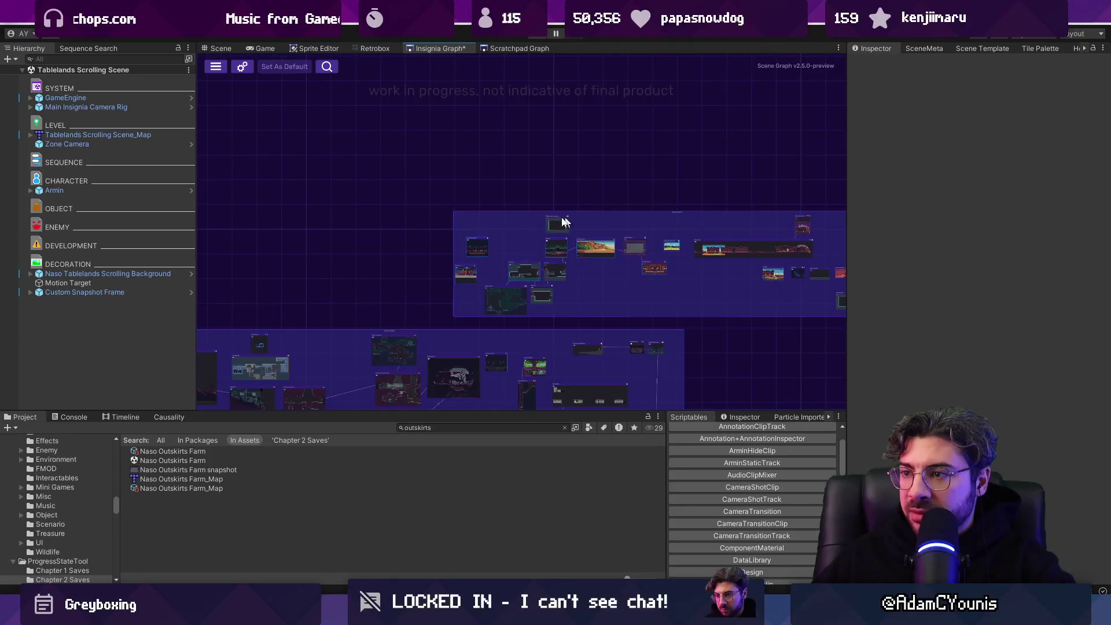
{"action": "scroll", "coordinate": [531, 229], "scroll_direction": "down", "scroll_amount": 5}
{"action": "left_click_drag", "start_coordinate": [825, 278], "coordinate": [710, 289]}
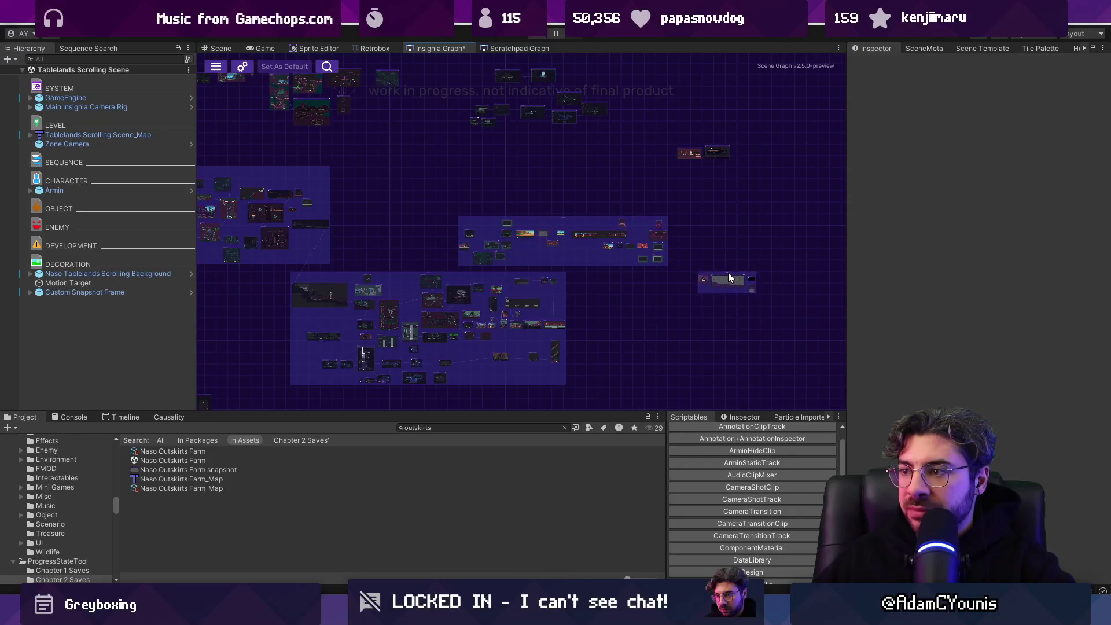
{"action": "key", "text": "f"}
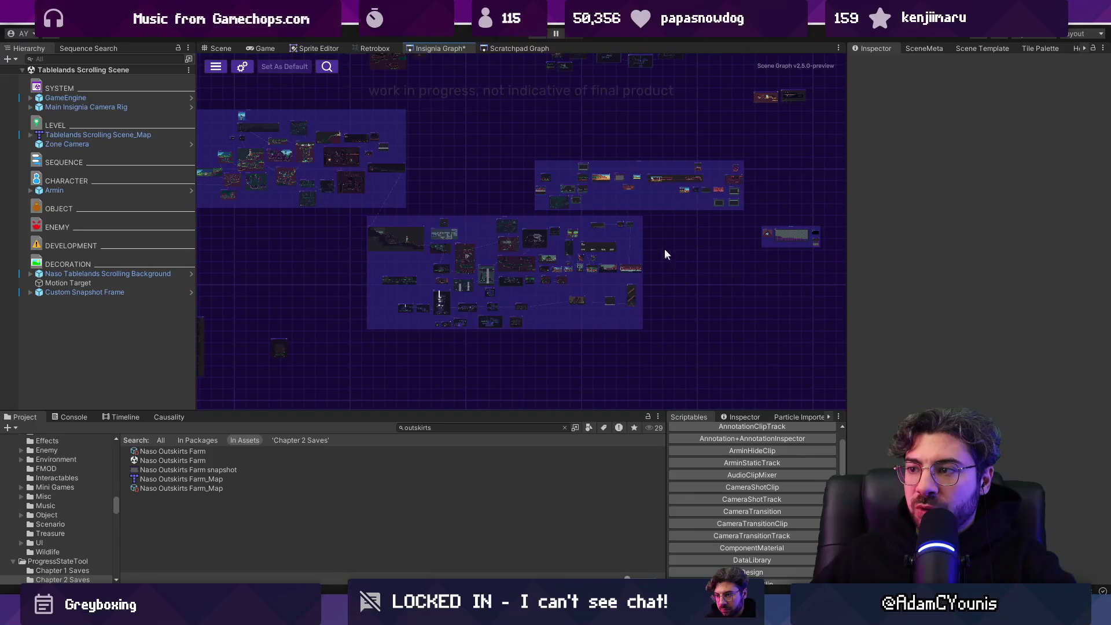
{"action": "left_click_drag", "start_coordinate": [738, 321], "coordinate": [658, 256]}
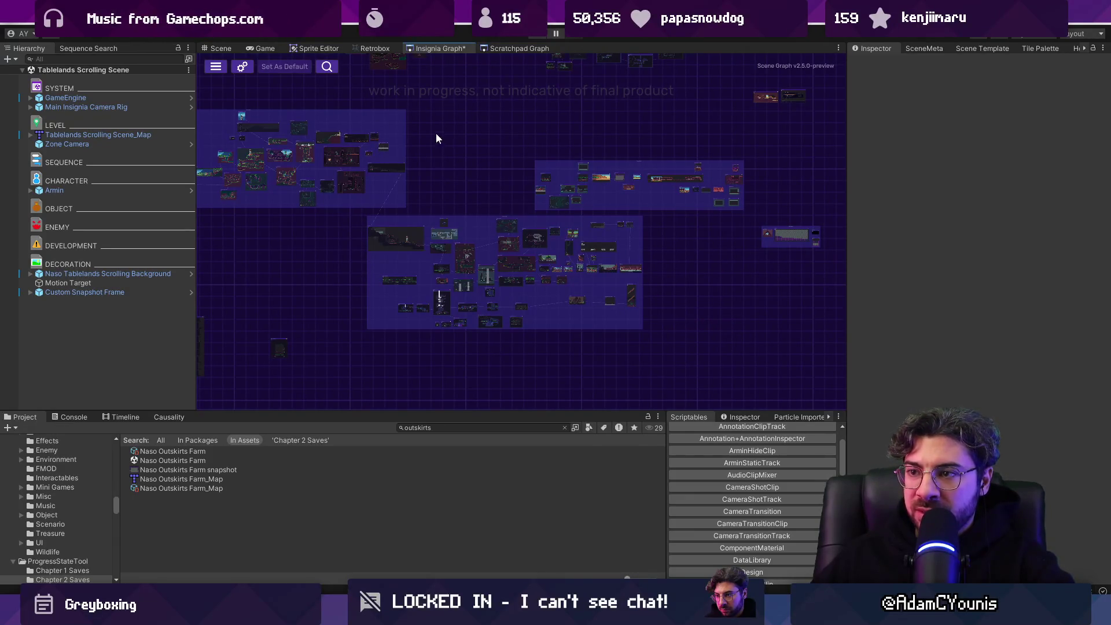
{"action": "mouse_move", "coordinate": [429, 235]}
{"action": "left_mouse_down"}
{"action": "mouse_move", "coordinate": [527, 289]}
{"action": "mouse_move", "coordinate": [551, 256]}
{"action": "mouse_move", "coordinate": [603, 328]}
{"action": "mouse_move", "coordinate": [608, 307]}
{"action": "mouse_move", "coordinate": [557, 312]}
{"action": "mouse_move", "coordinate": [557, 301]}
{"action": "mouse_move", "coordinate": [603, 238]}
{"action": "left_mouse_up"}
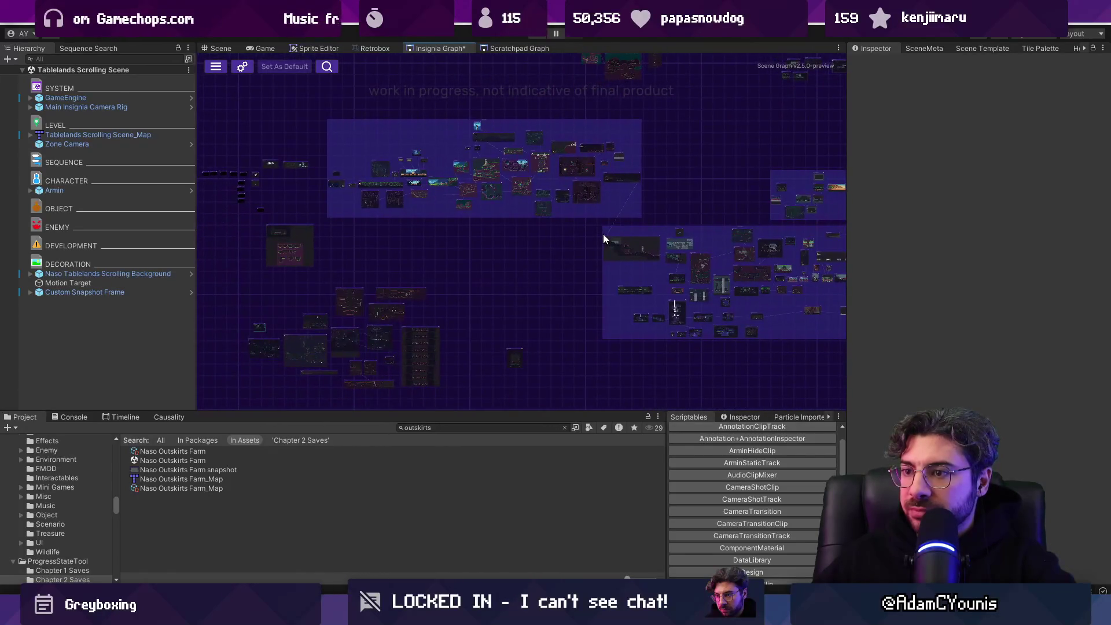
{"action": "mouse_move", "coordinate": [487, 277]}
{"action": "left_mouse_down"}
{"action": "mouse_move", "coordinate": [335, 285]}
{"action": "mouse_move", "coordinate": [351, 232]}
{"action": "left_mouse_up"}
{"action": "mouse_move", "coordinate": [590, 341]}
{"action": "left_mouse_down"}
{"action": "mouse_move", "coordinate": [578, 324]}
{"action": "mouse_move", "coordinate": [606, 307]}
{"action": "mouse_move", "coordinate": [464, 253]}
{"action": "mouse_move", "coordinate": [461, 195]}
{"action": "left_mouse_up"}
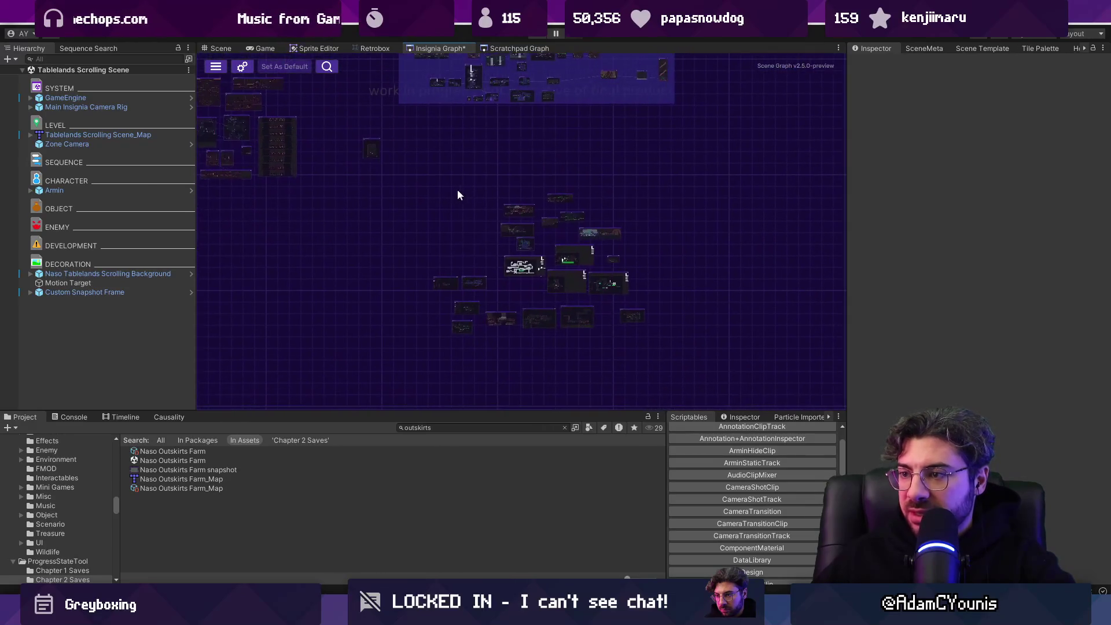
{"action": "mouse_move", "coordinate": [579, 306]}
{"action": "left_mouse_down"}
{"action": "mouse_move", "coordinate": [570, 286]}
{"action": "mouse_move", "coordinate": [585, 259]}
{"action": "mouse_move", "coordinate": [743, 294]}
{"action": "left_mouse_up"}
{"action": "left_click_drag", "start_coordinate": [517, 262], "coordinate": [513, 329]}
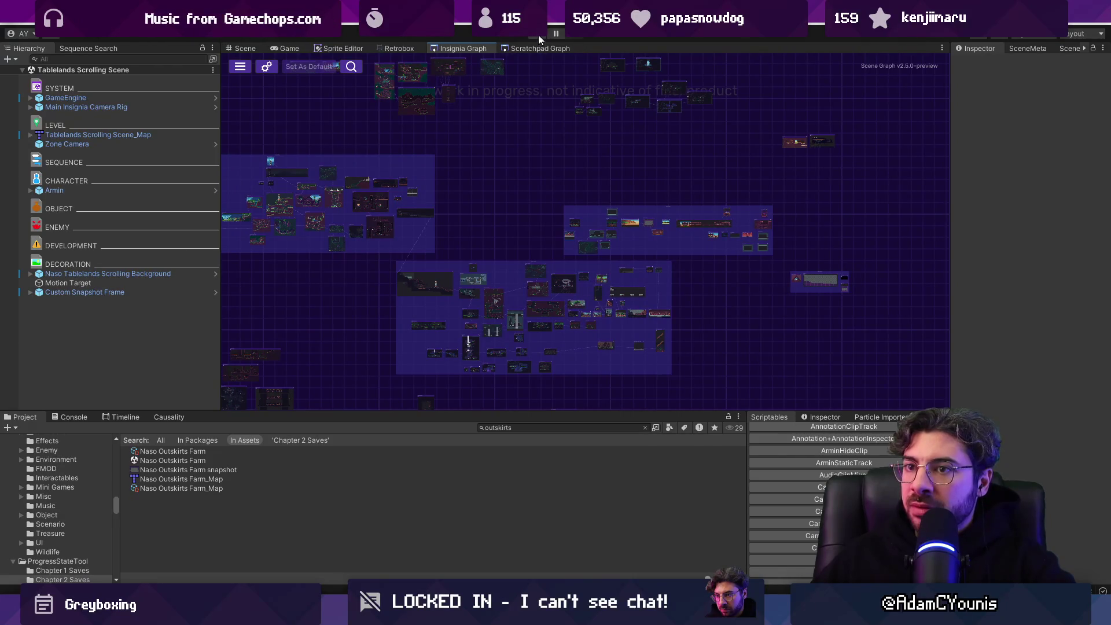
Step: Clear the Project asset search and bring up the Select Progress State list
{"action": "left_click", "coordinate": [526, 427]}
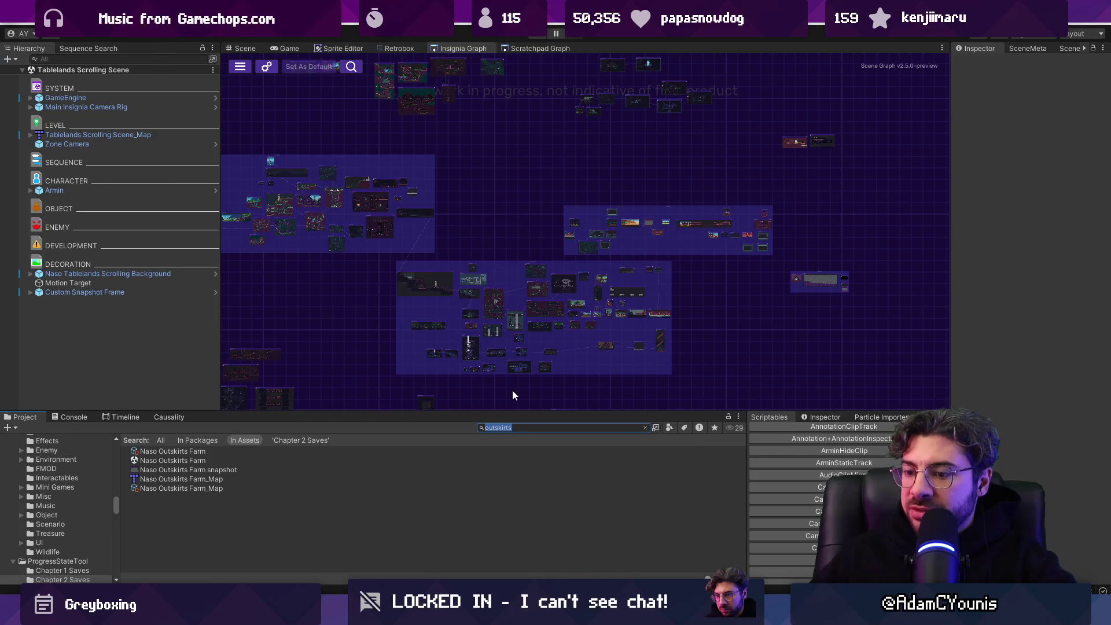
{"action": "type", "text": "unlock evbe"}
{"action": "key", "text": "Escape"}
{"action": "scroll", "coordinate": [565, 241], "scroll_direction": "up", "scroll_amount": 5}
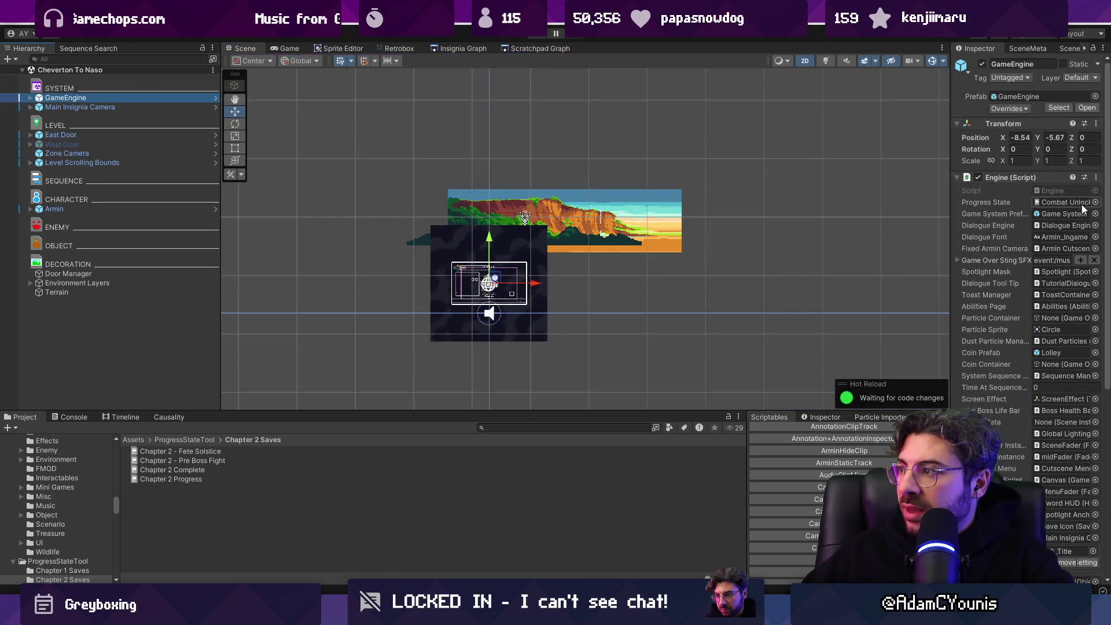
{"action": "left_click", "coordinate": [1094, 206]}
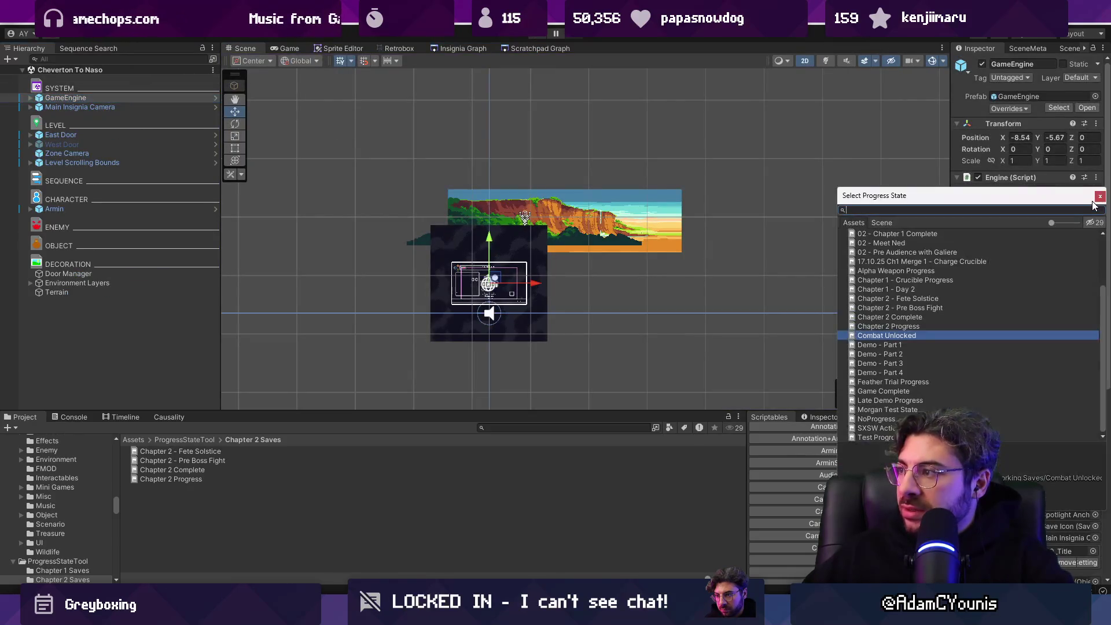
Step: Search the picker for 'complete' and set Game Complete as the progress state
{"action": "type", "text": "c"}
{"action": "key", "text": "BackSpace"}
{"action": "key", "text": "BackSpace"}
{"action": "type", "text": "c"}
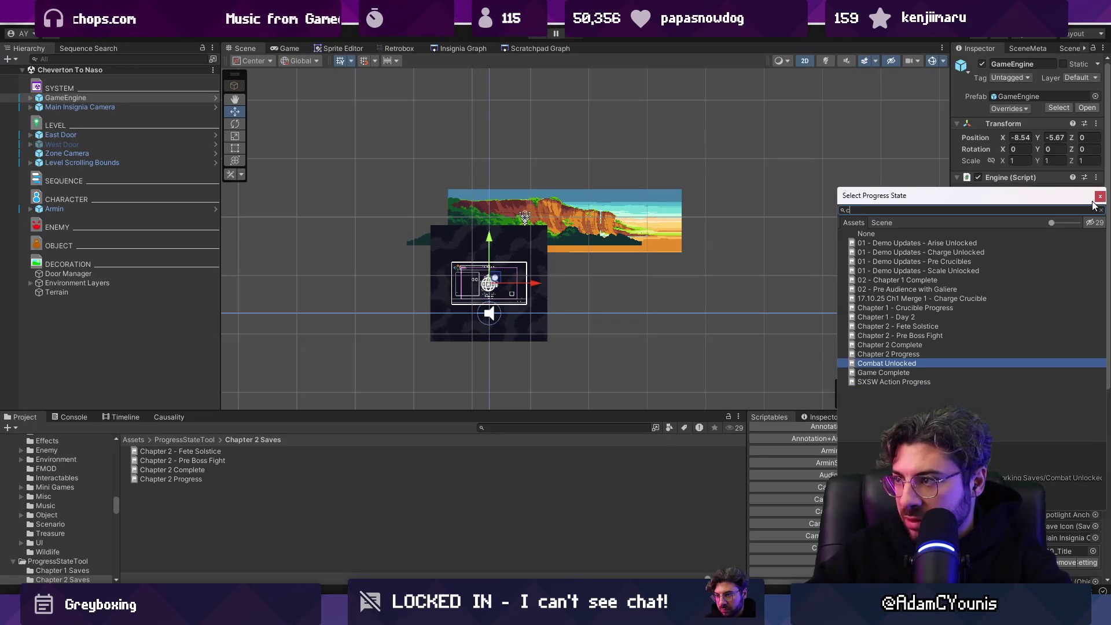
{"action": "key", "text": "BackSpace"}
{"action": "key", "text": "BackSpace"}
{"action": "type", "text": "mplete"}
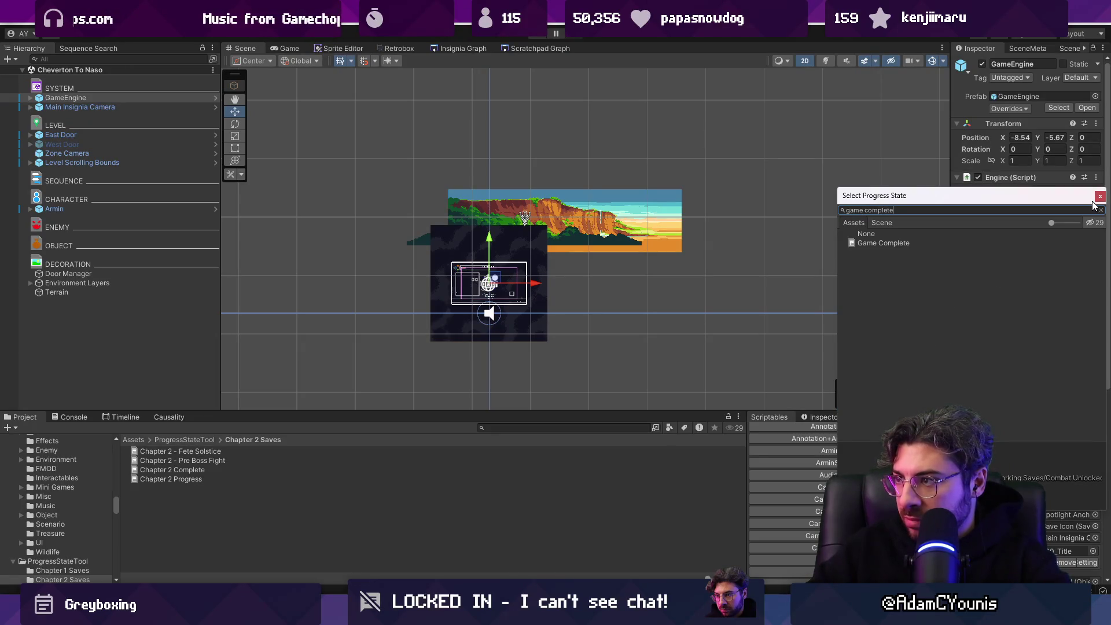
{"action": "key", "text": "Down"}
{"action": "key", "text": "Return"}
Step: Open the Game Complete asset and start the game in Play mode
{"action": "double_click", "coordinate": [1065, 202]}
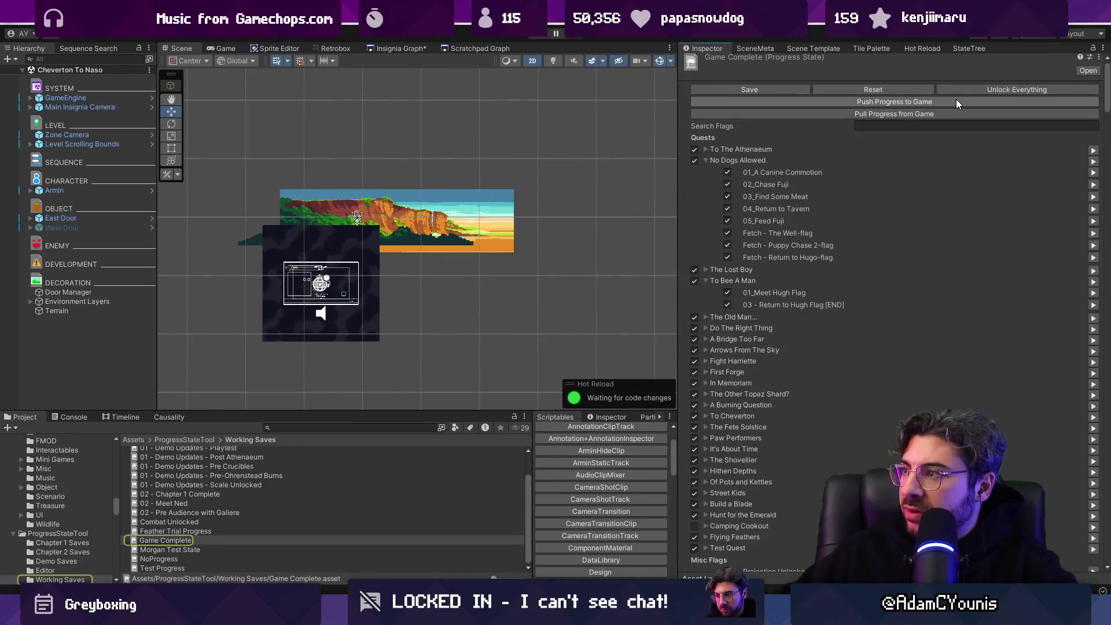
{"action": "left_click", "coordinate": [960, 89]}
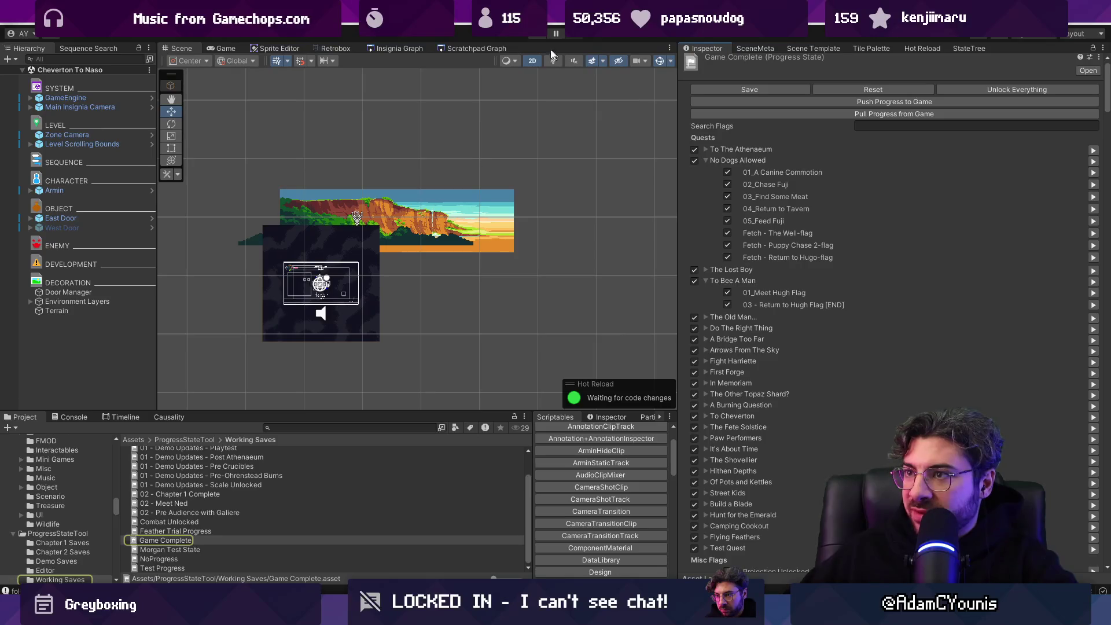
{"action": "left_click", "coordinate": [539, 38]}
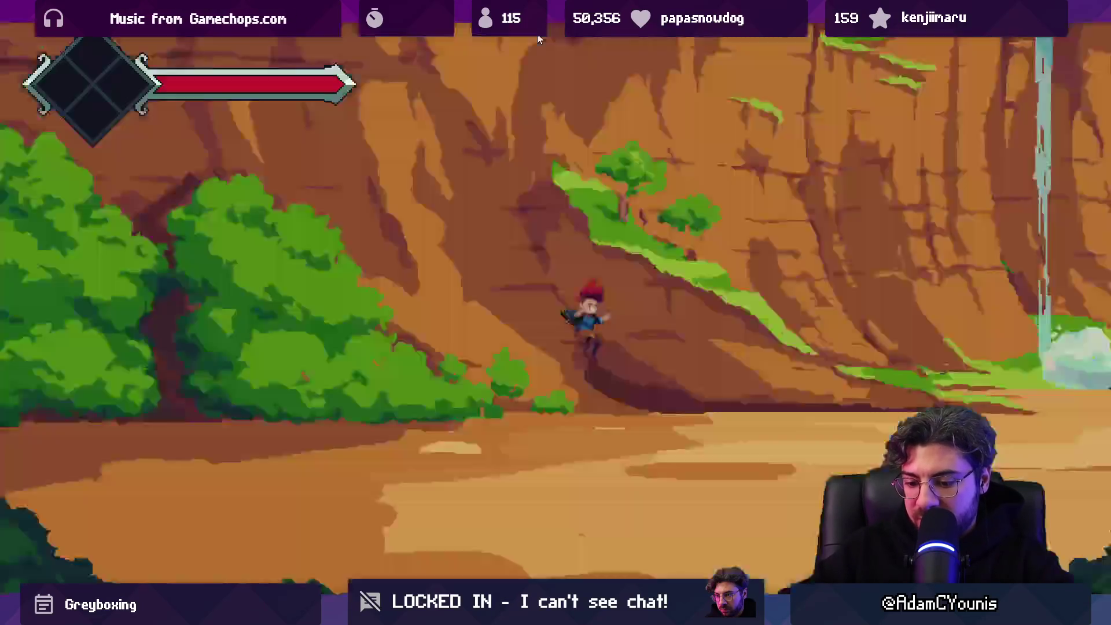
Step: Zoom the world map fully out and pan across its distant regions
{"action": "key", "text": "a"}
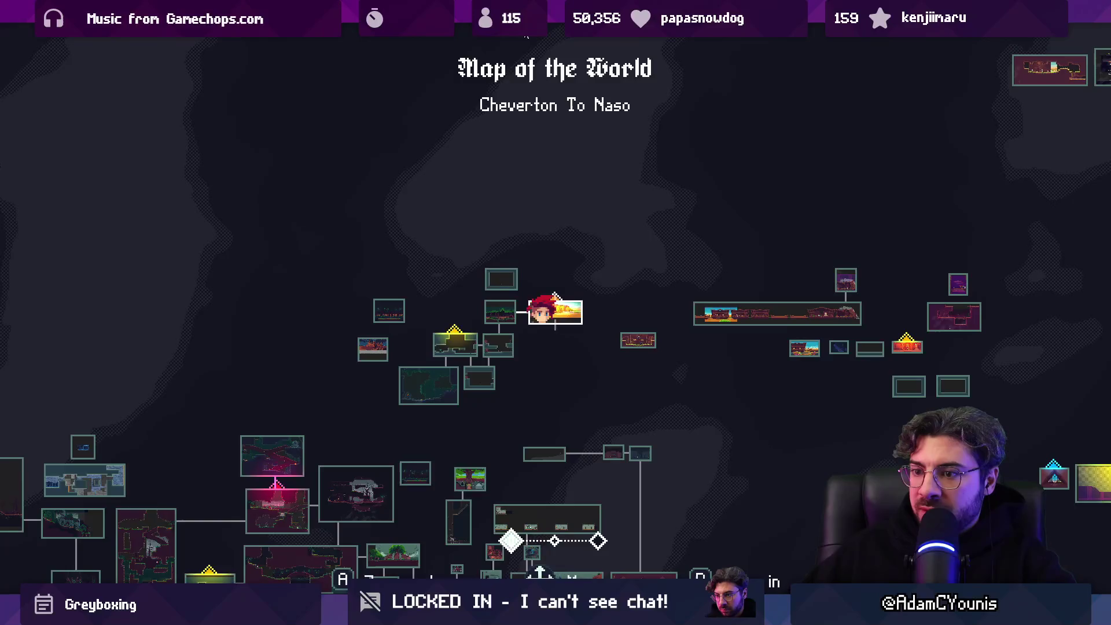
{"action": "key", "text": "Left"}
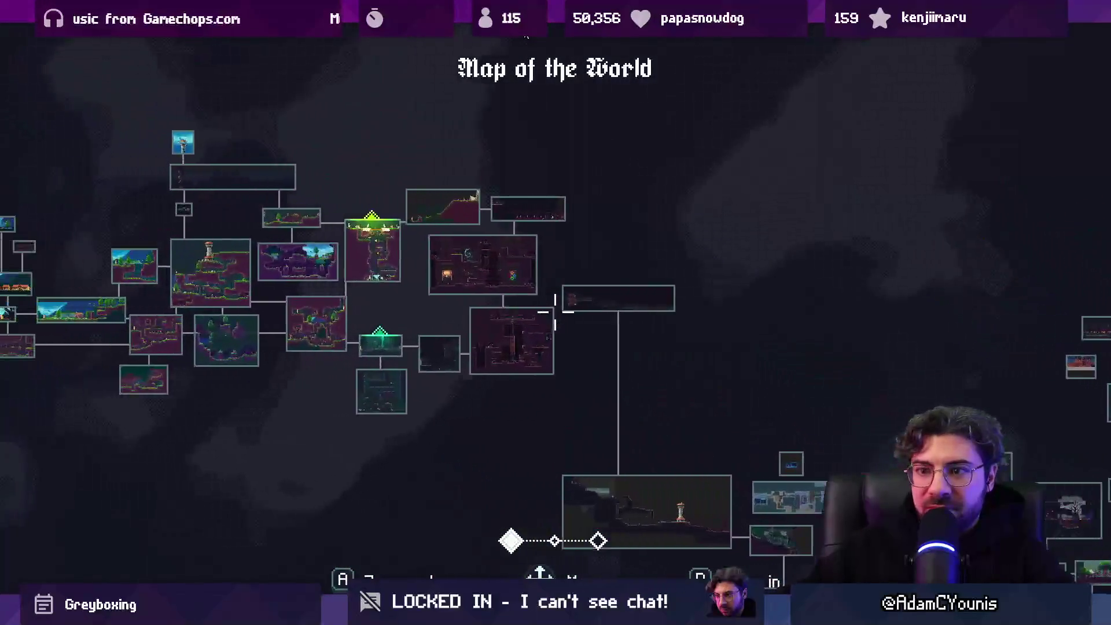
{"action": "key", "text": "Left"}
{"action": "key", "text": "Right"}
{"action": "key", "text": "Down"}
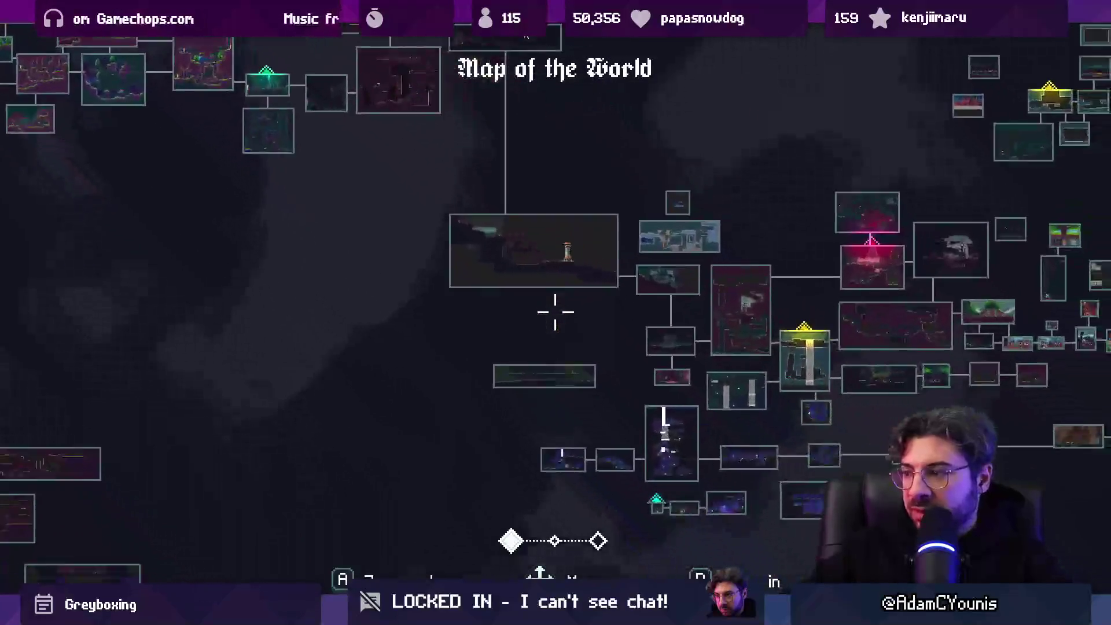
{"action": "key", "text": "Up"}
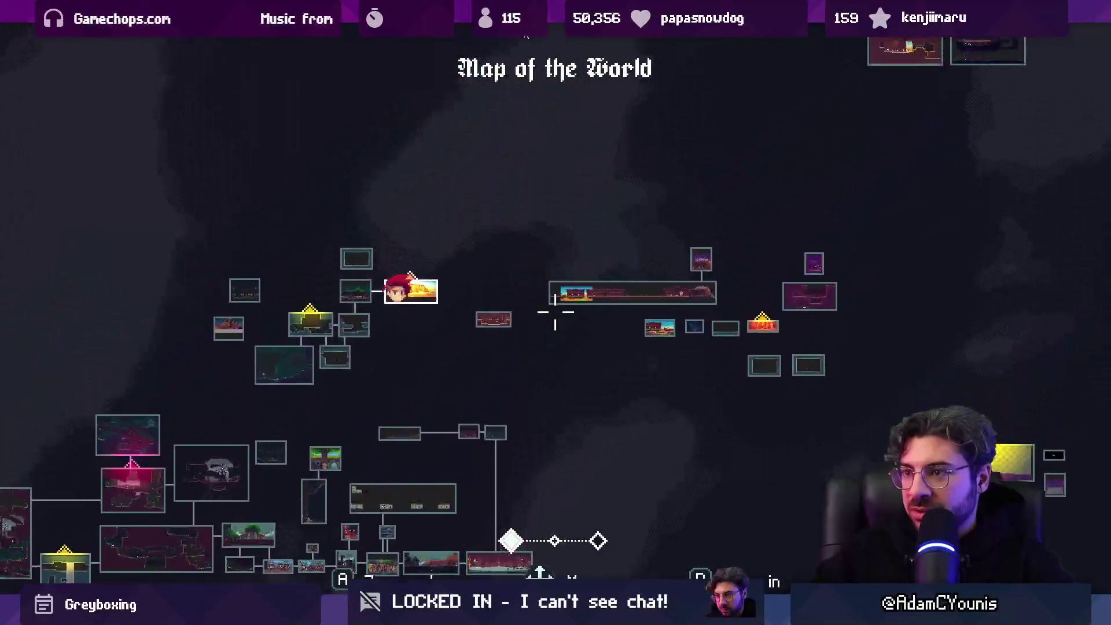
{"action": "key", "text": "Right"}
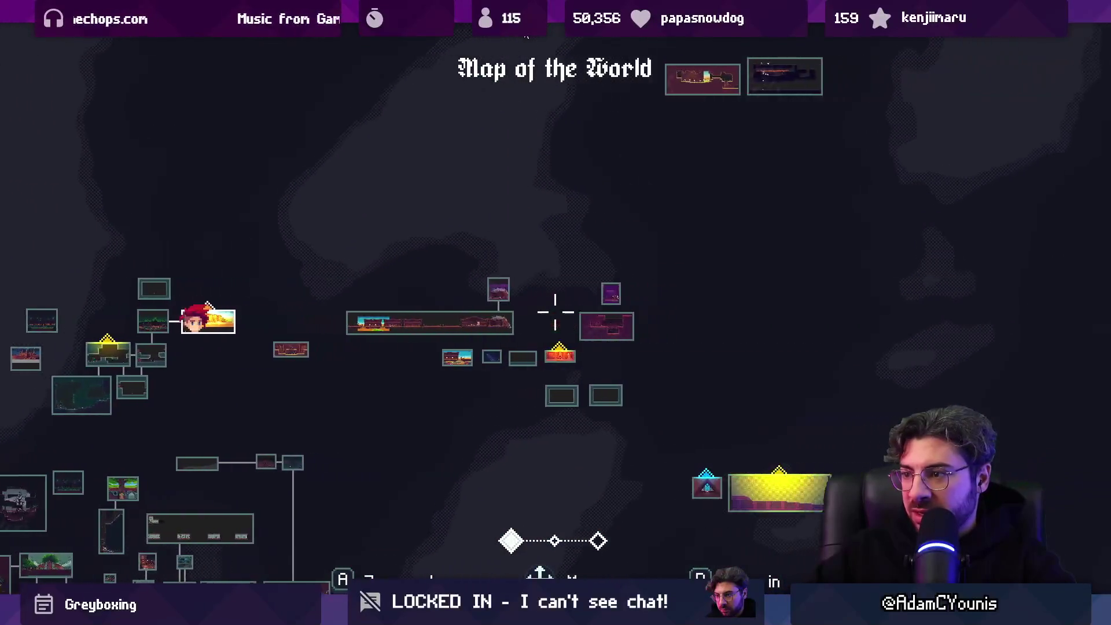
{"action": "key", "text": "Left"}
{"action": "key", "text": "Right"}
{"action": "key", "text": "Down"}
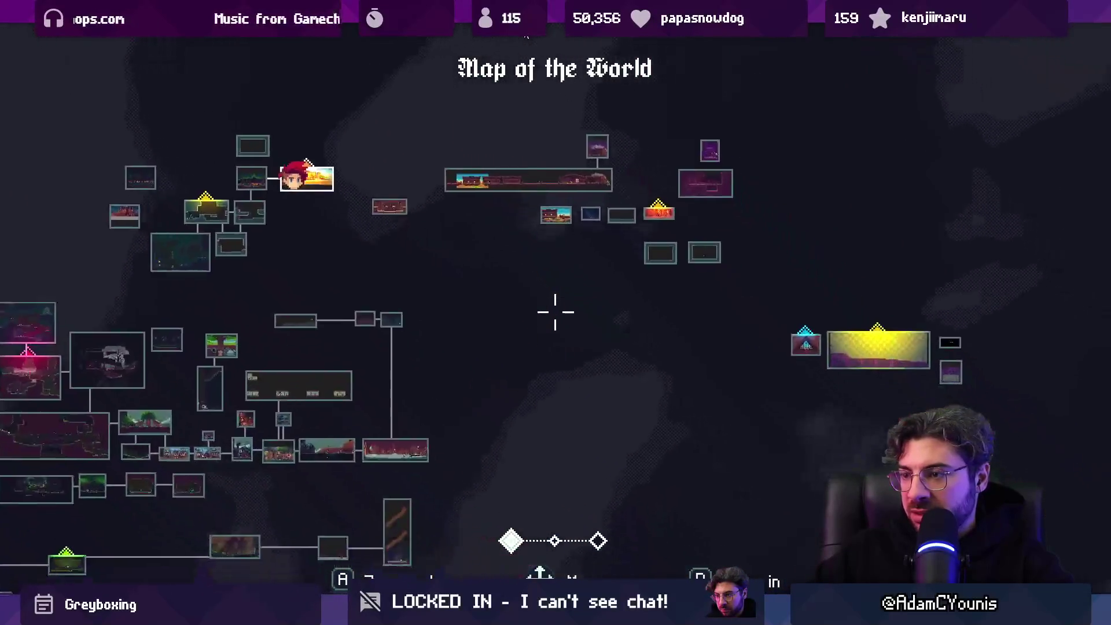
Step: Pan the map past the Ridgelands and Athenaeum rooms, then restore the editor layout
{"action": "key", "text": "Left"}
{"action": "key", "text": "Up"}
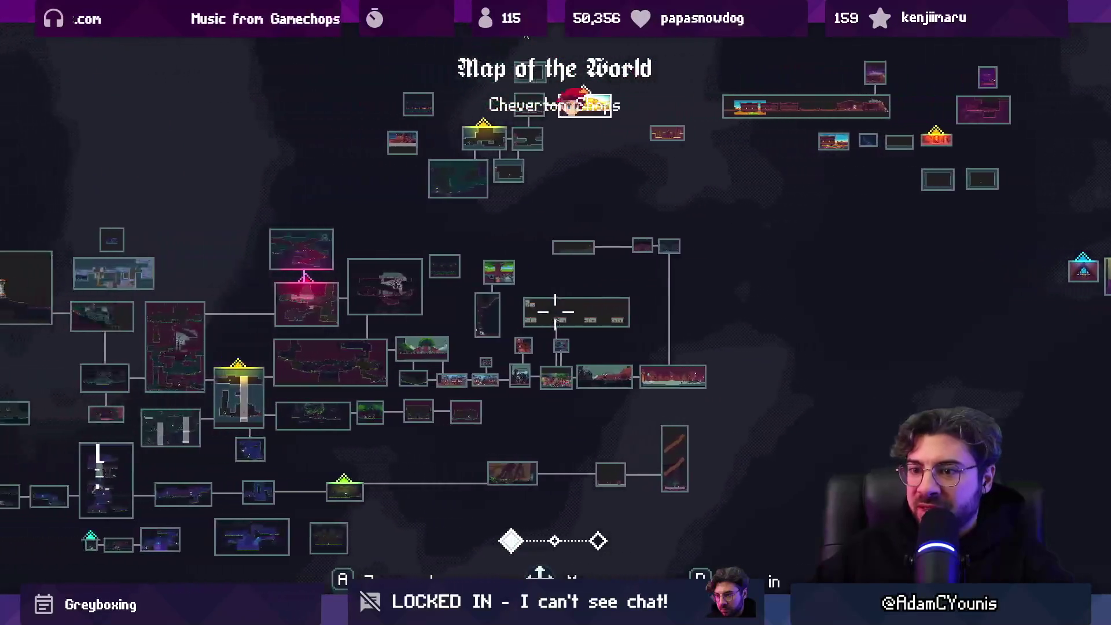
{"action": "key", "text": "Left"}
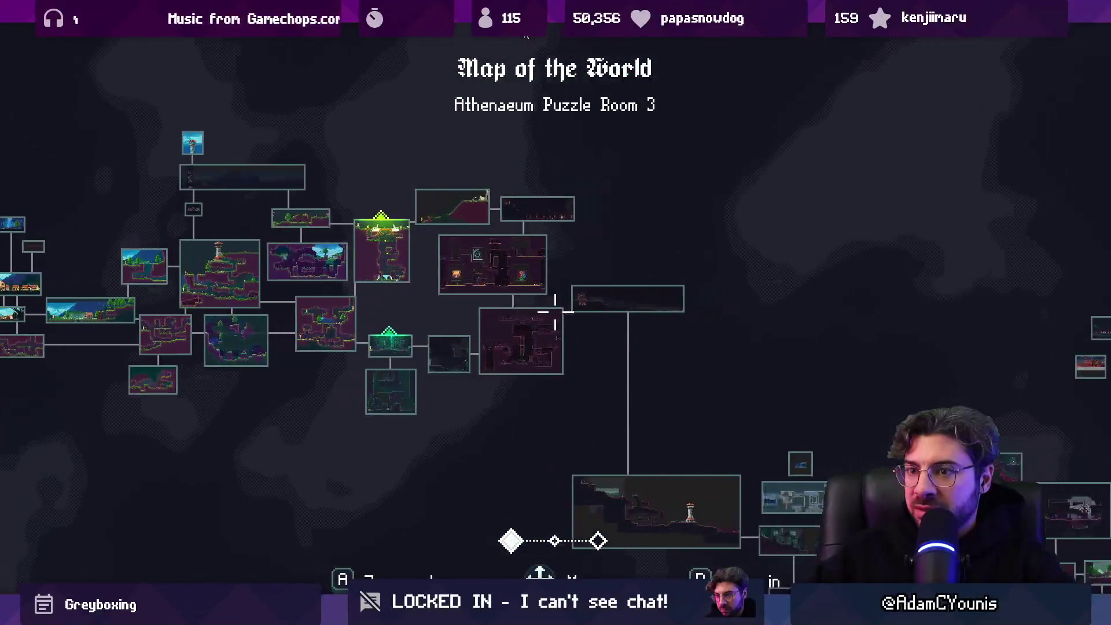
{"action": "key", "text": "Right"}
{"action": "key", "text": "Left"}
{"action": "key", "text": "Up"}
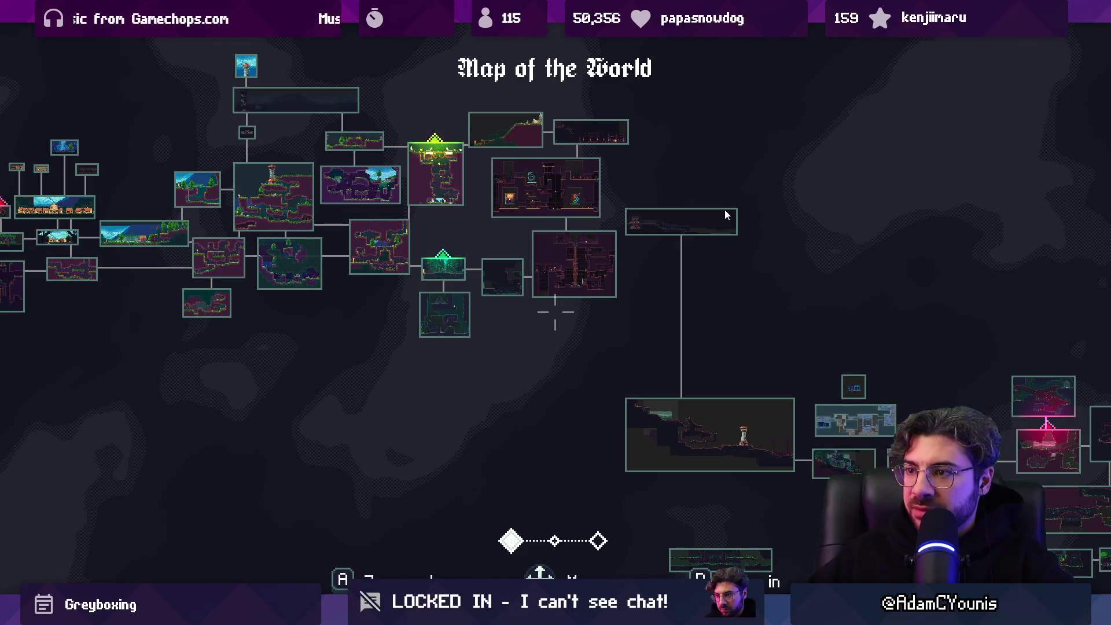
{"action": "key", "text": "shift+space"}
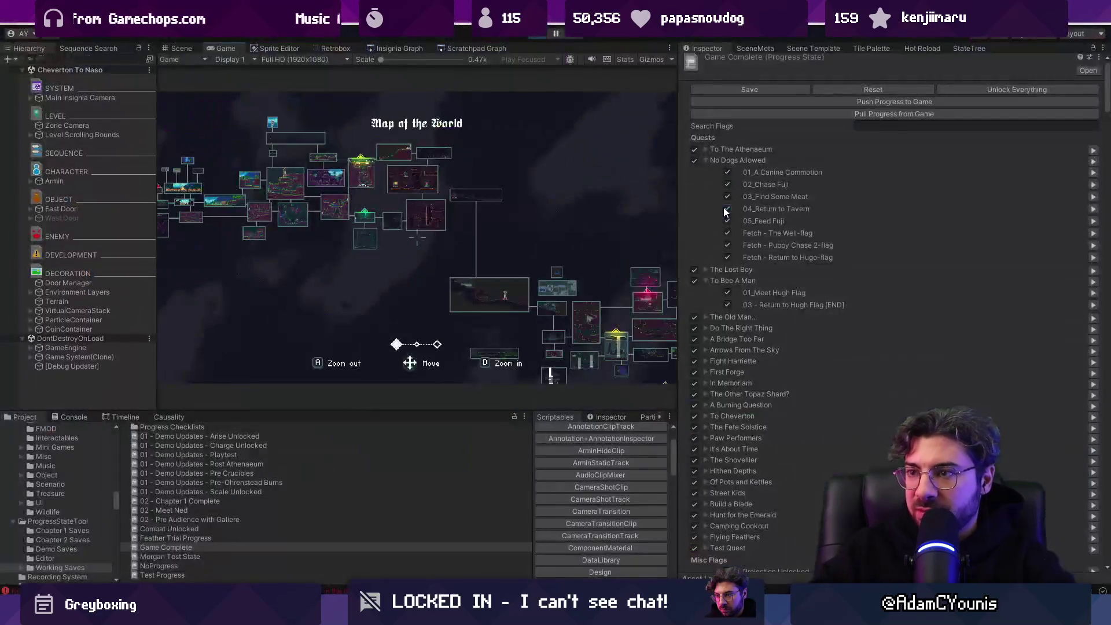
Step: Stop the game and resize the panels to widen the Insignia Graph canvas
{"action": "left_click", "coordinate": [539, 34]}
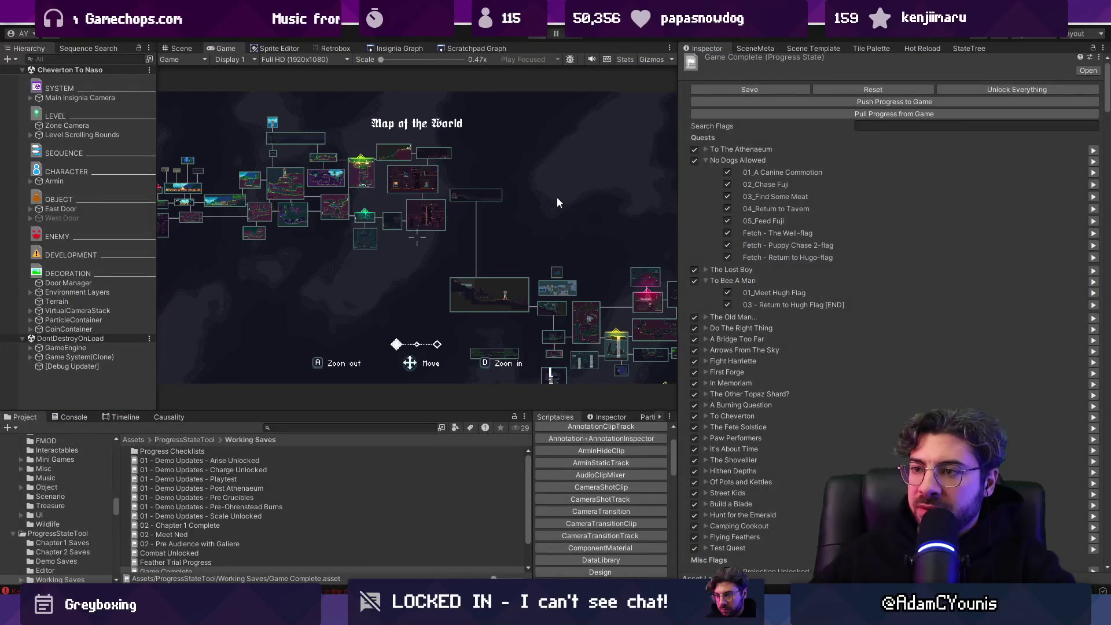
{"action": "left_click", "coordinate": [389, 48]}
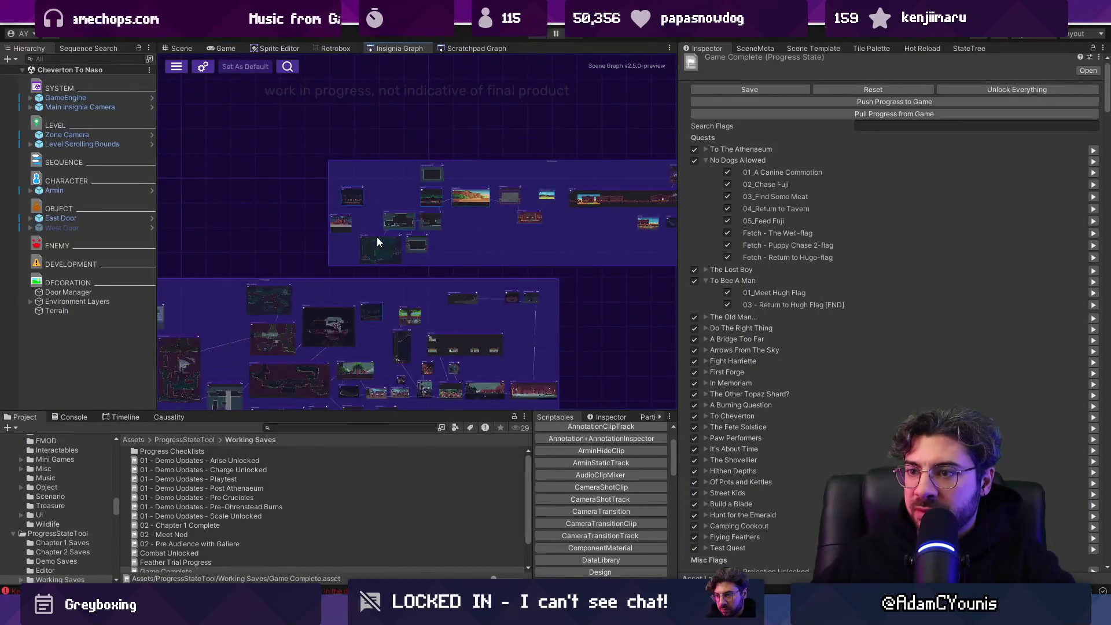
{"action": "scroll", "coordinate": [382, 154], "scroll_direction": "up", "scroll_amount": 5}
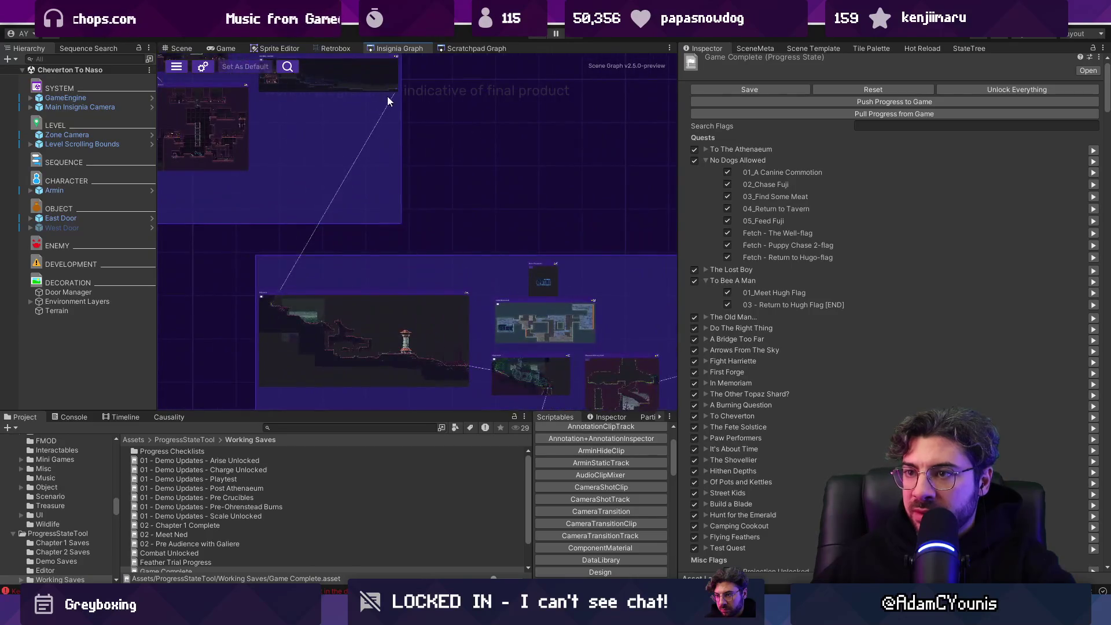
{"action": "scroll", "coordinate": [467, 191], "scroll_direction": "down", "scroll_amount": 5}
{"action": "scroll", "coordinate": [435, 219], "scroll_direction": "up", "scroll_amount": 5}
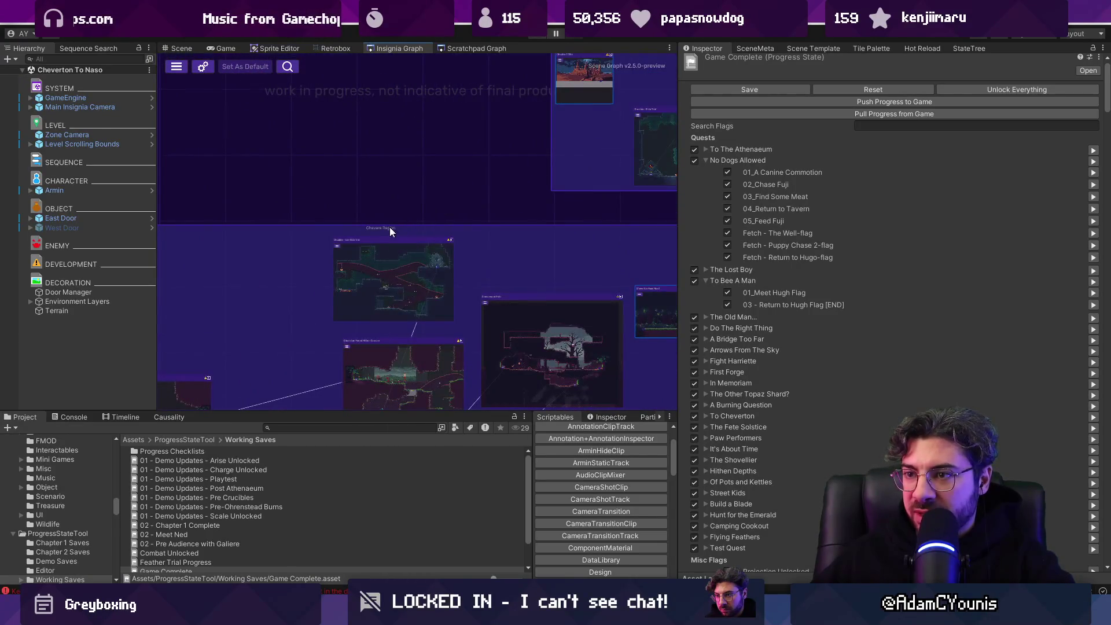
{"action": "scroll", "coordinate": [317, 225], "scroll_direction": "down", "scroll_amount": 5}
{"action": "scroll", "coordinate": [546, 205], "scroll_direction": "up", "scroll_amount": 5}
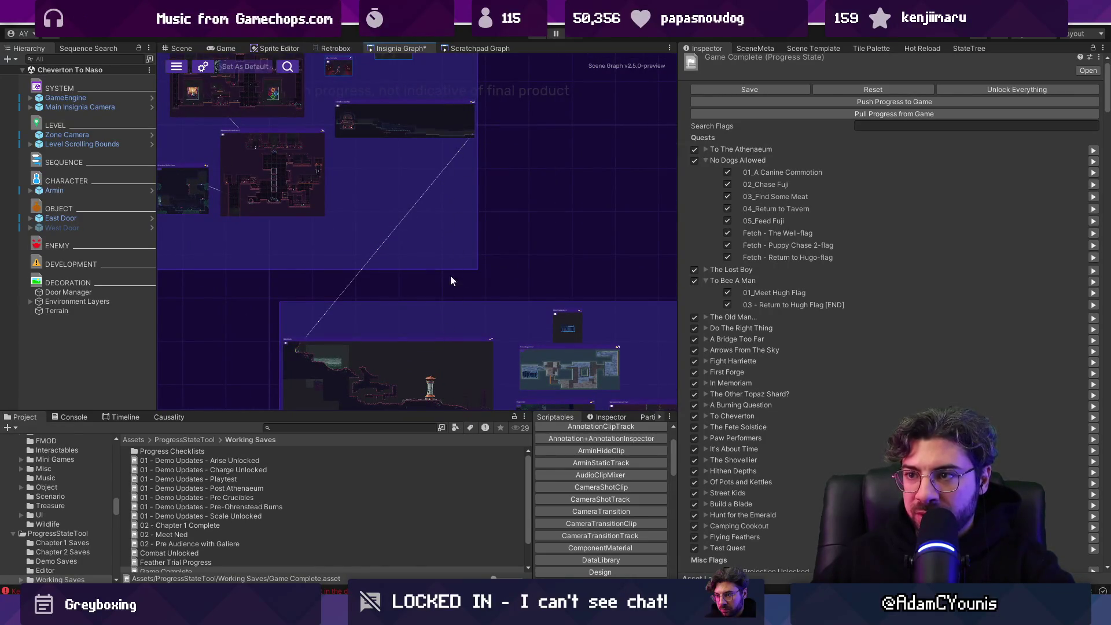
{"action": "scroll", "coordinate": [452, 277], "scroll_direction": "down", "scroll_amount": 5}
{"action": "scroll", "coordinate": [339, 217], "scroll_direction": "up", "scroll_amount": 5}
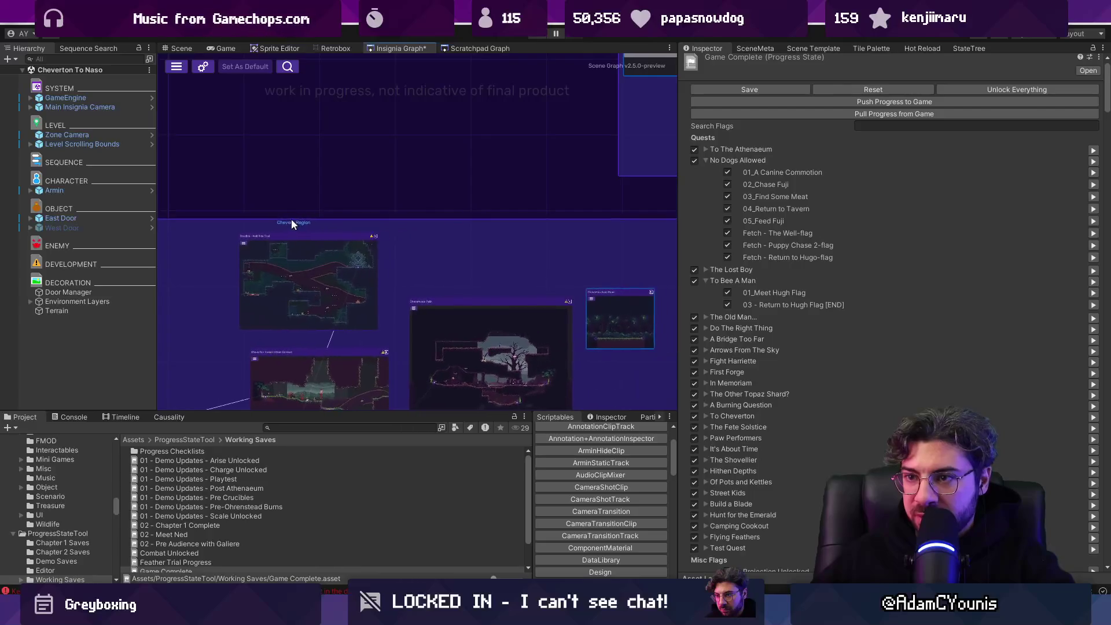
{"action": "scroll", "coordinate": [444, 218], "scroll_direction": "down", "scroll_amount": 5}
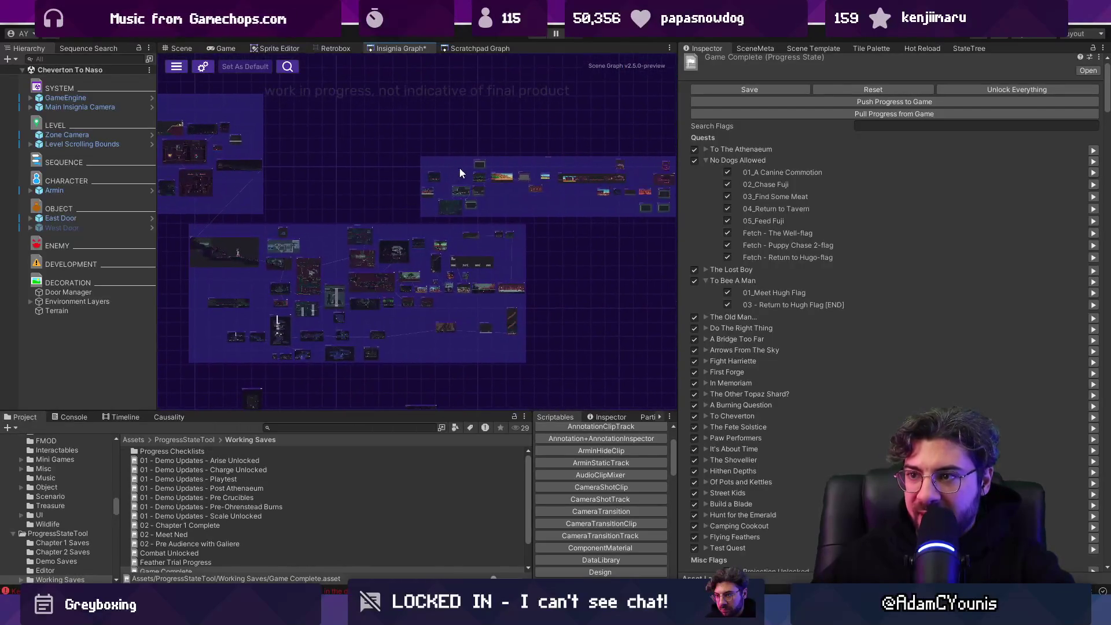
{"action": "scroll", "coordinate": [459, 173], "scroll_direction": "up", "scroll_amount": 3}
{"action": "left_click_drag", "start_coordinate": [681, 170], "coordinate": [985, 168]}
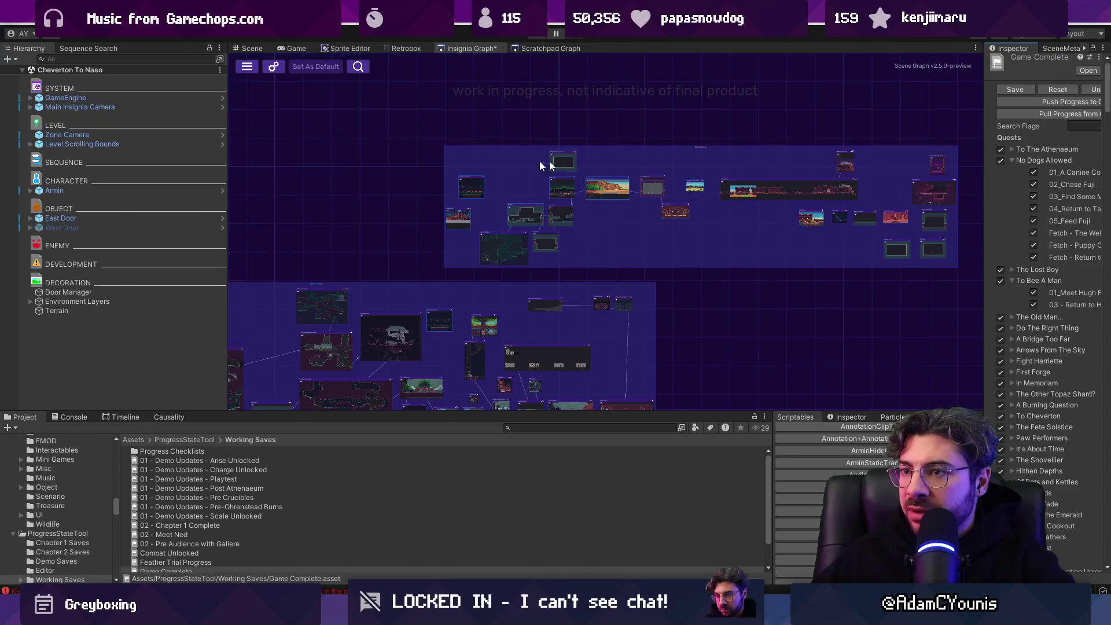
{"action": "left_click_drag", "start_coordinate": [230, 155], "coordinate": [146, 155]}
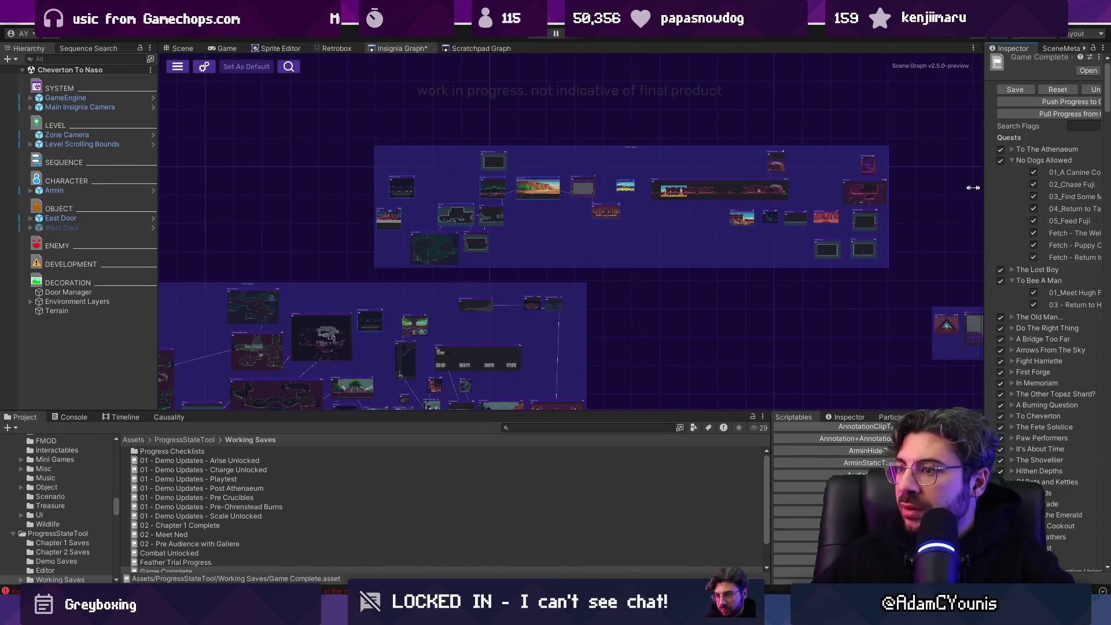
{"action": "left_click_drag", "start_coordinate": [985, 183], "coordinate": [904, 183]}
Step: Shift the upper region group and small node group left, then save with Ctrl+S
{"action": "mouse_move", "coordinate": [617, 148]}
{"action": "left_mouse_down"}
{"action": "mouse_move", "coordinate": [561, 149]}
{"action": "mouse_move", "coordinate": [582, 154]}
{"action": "left_mouse_up"}
{"action": "scroll", "coordinate": [584, 151], "scroll_direction": "down", "scroll_amount": 3}
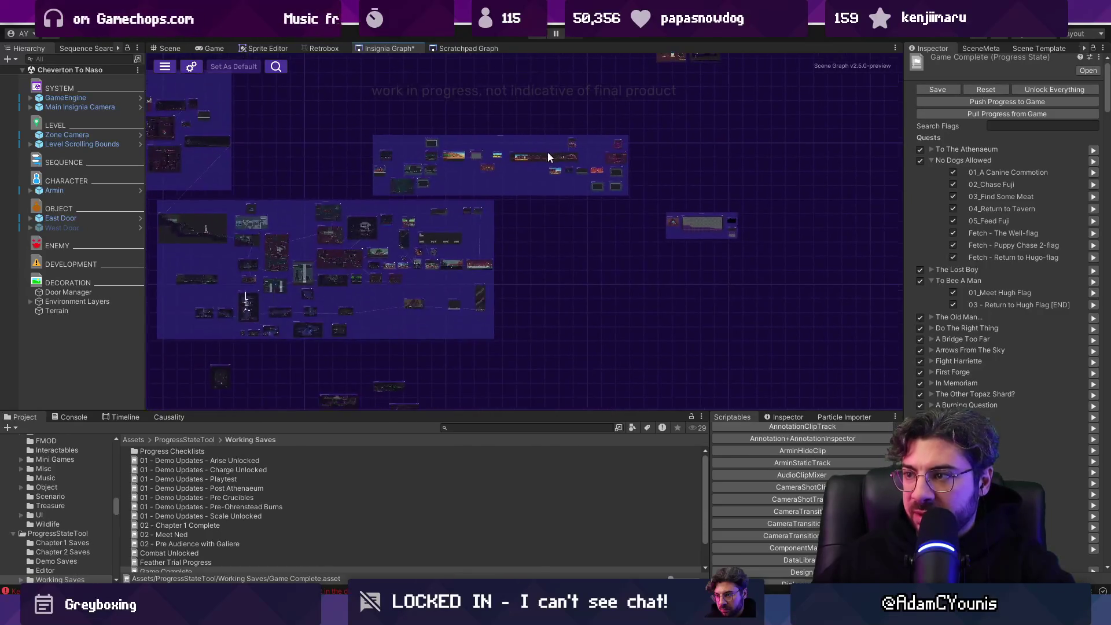
{"action": "mouse_move", "coordinate": [703, 215]}
{"action": "left_mouse_down"}
{"action": "mouse_move", "coordinate": [647, 227]}
{"action": "mouse_move", "coordinate": [742, 243]}
{"action": "left_mouse_up"}
{"action": "scroll", "coordinate": [646, 230], "scroll_direction": "up", "scroll_amount": 3}
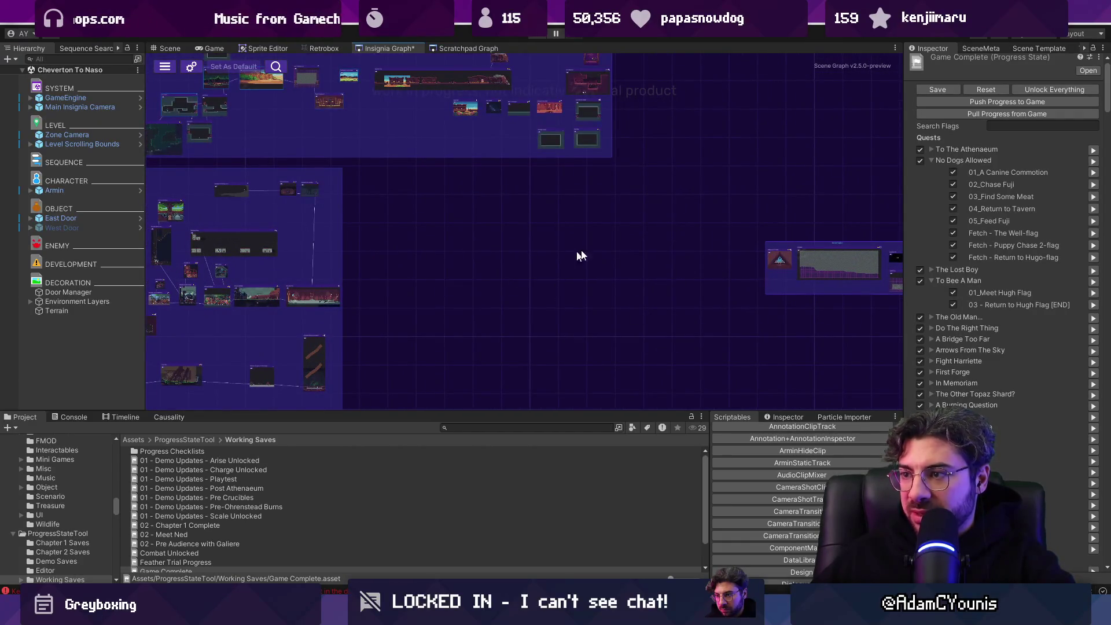
{"action": "key", "text": "ctrl+s"}
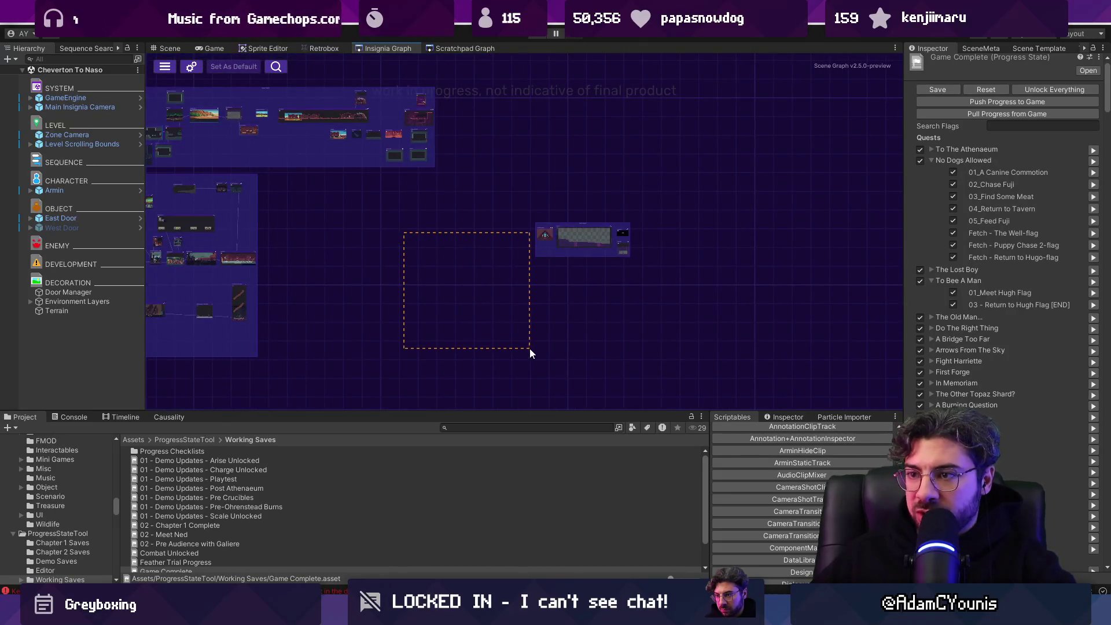
{"action": "left_click_drag", "start_coordinate": [372, 237], "coordinate": [616, 285]}
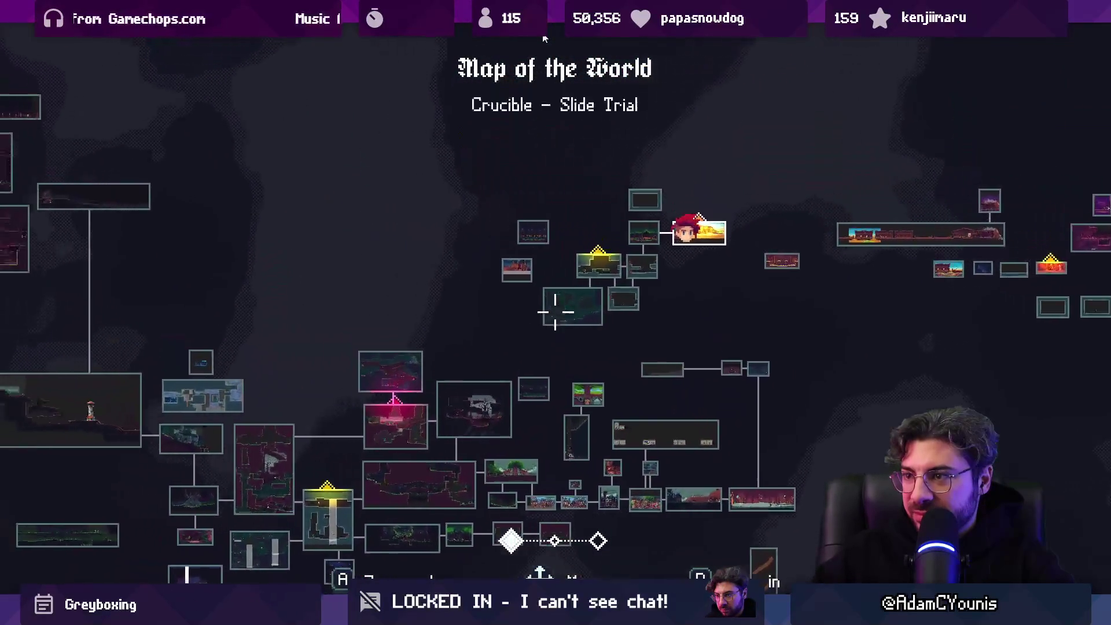
Step: Zoom out the world map and un-maximize the Game view
{"action": "key", "text": "a"}
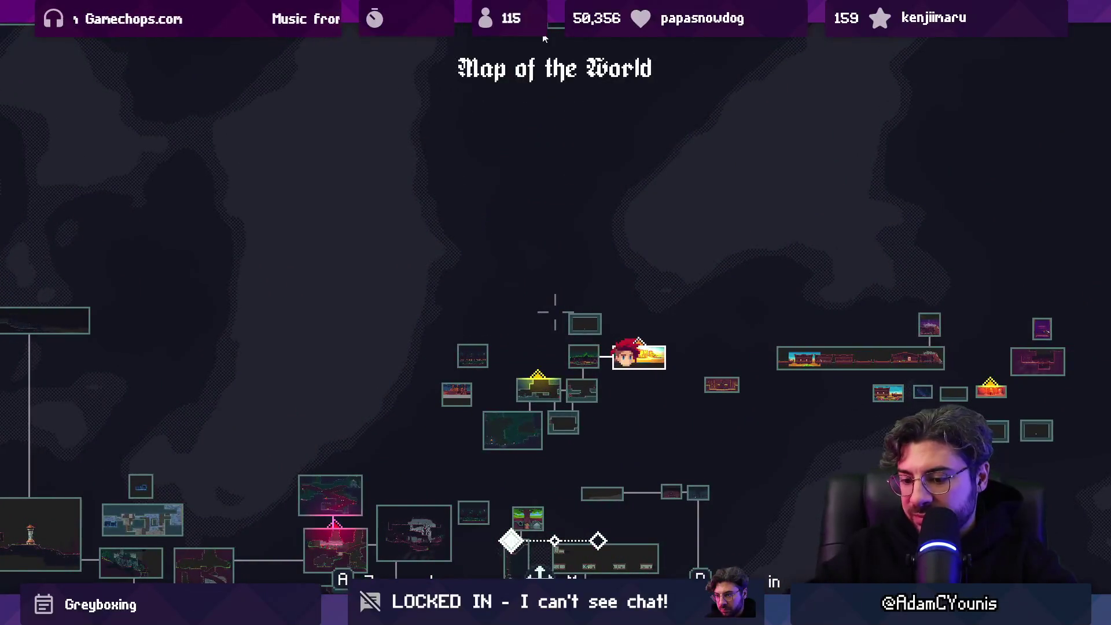
{"action": "key", "text": "shift+space"}
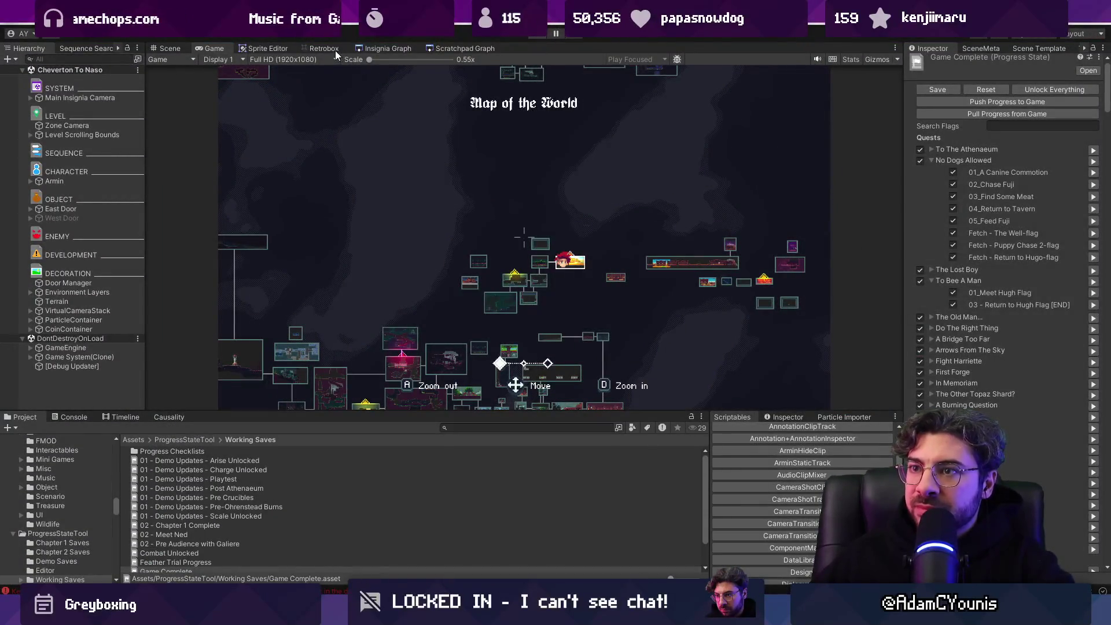
Step: In the Insignia Graph, move the red scene node above the forest node
{"action": "left_click", "coordinate": [368, 49]}
{"action": "scroll", "coordinate": [347, 150], "scroll_direction": "up", "scroll_amount": 5}
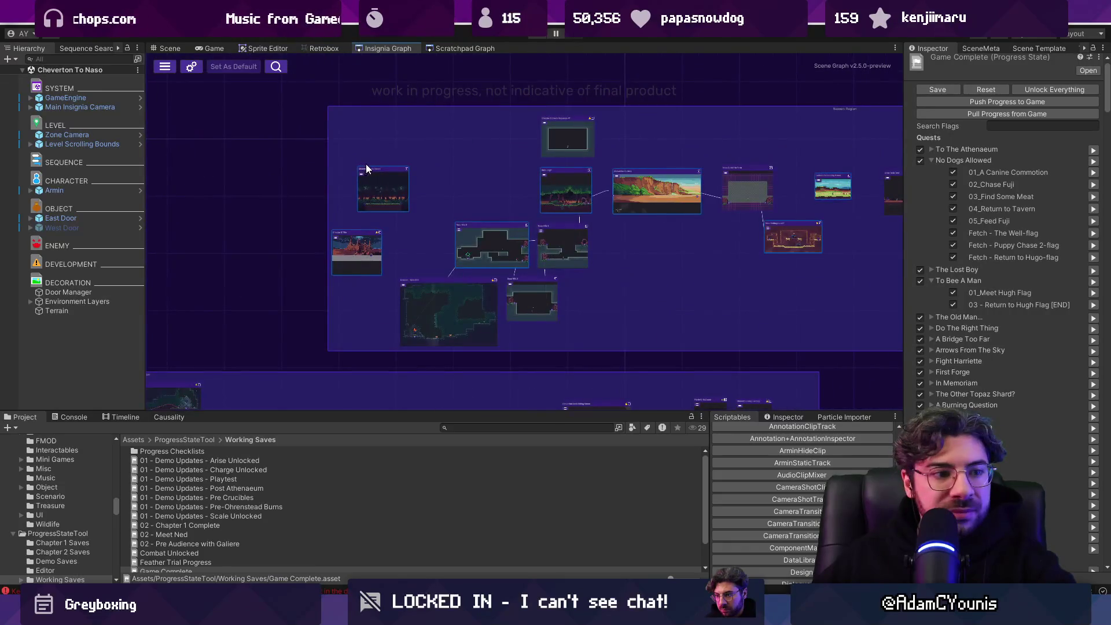
{"action": "key", "text": "Escape"}
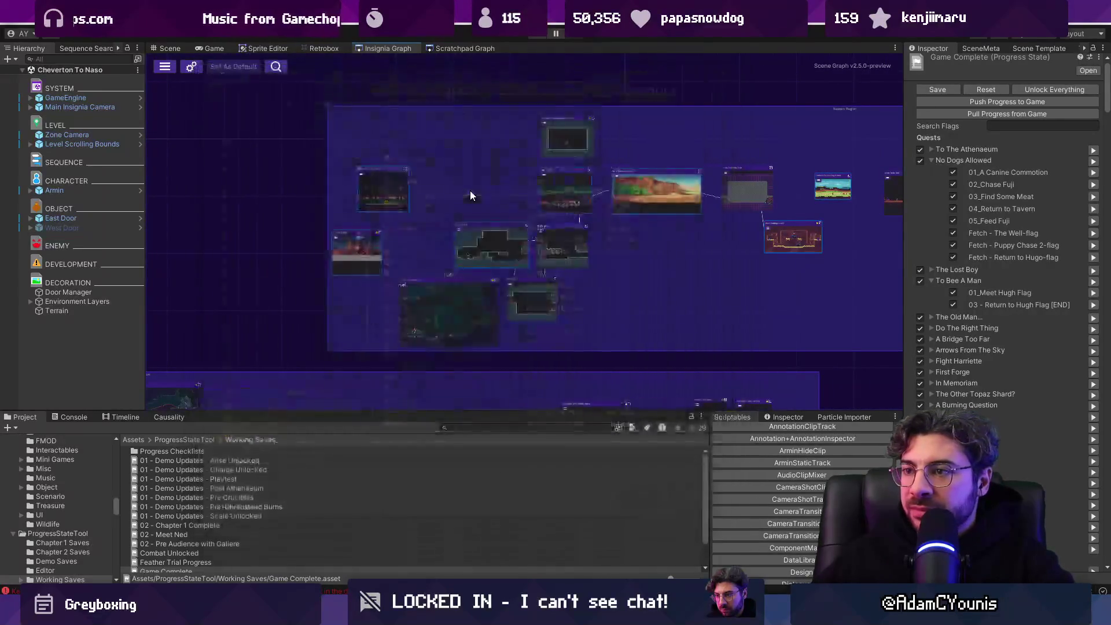
{"action": "left_click_drag", "start_coordinate": [413, 189], "coordinate": [613, 127]}
{"action": "mouse_move", "coordinate": [594, 176]}
{"action": "left_mouse_down"}
{"action": "mouse_move", "coordinate": [578, 110]}
{"action": "mouse_move", "coordinate": [556, 107]}
{"action": "mouse_move", "coordinate": [524, 141]}
{"action": "left_mouse_up"}
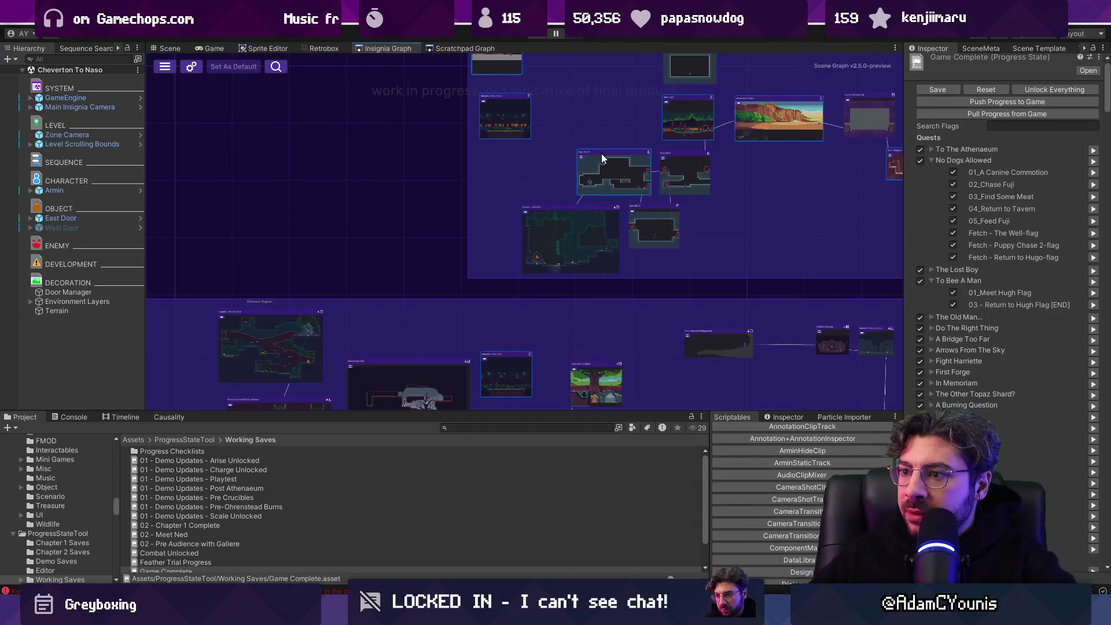
{"action": "scroll", "coordinate": [602, 157], "scroll_direction": "down", "scroll_amount": 2}
{"action": "scroll", "coordinate": [641, 154], "scroll_direction": "down", "scroll_amount": 3}
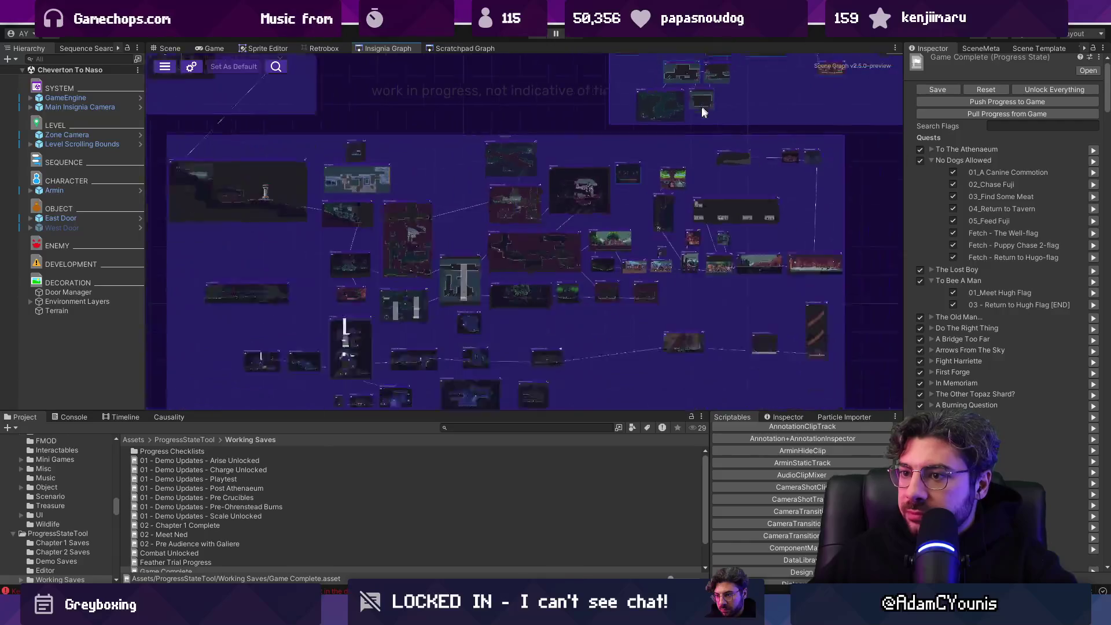
{"action": "scroll", "coordinate": [581, 232], "scroll_direction": "up", "scroll_amount": 5}
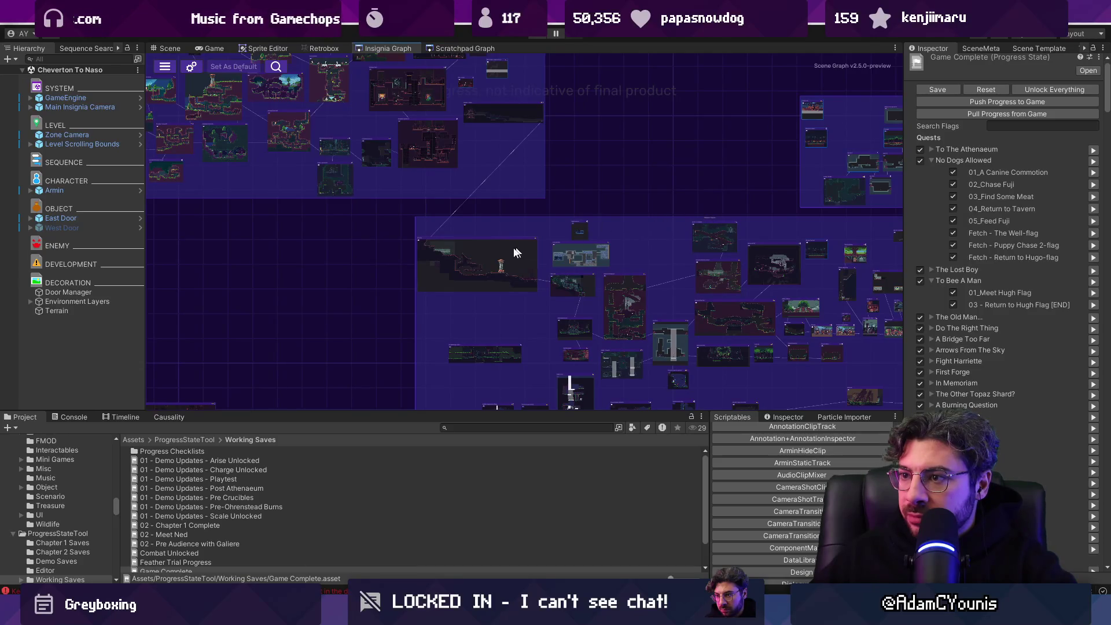
Step: Reposition the large map node group, stack the small node onto it, and shift the upper group left
{"action": "left_click_drag", "start_coordinate": [471, 238], "coordinate": [502, 177]}
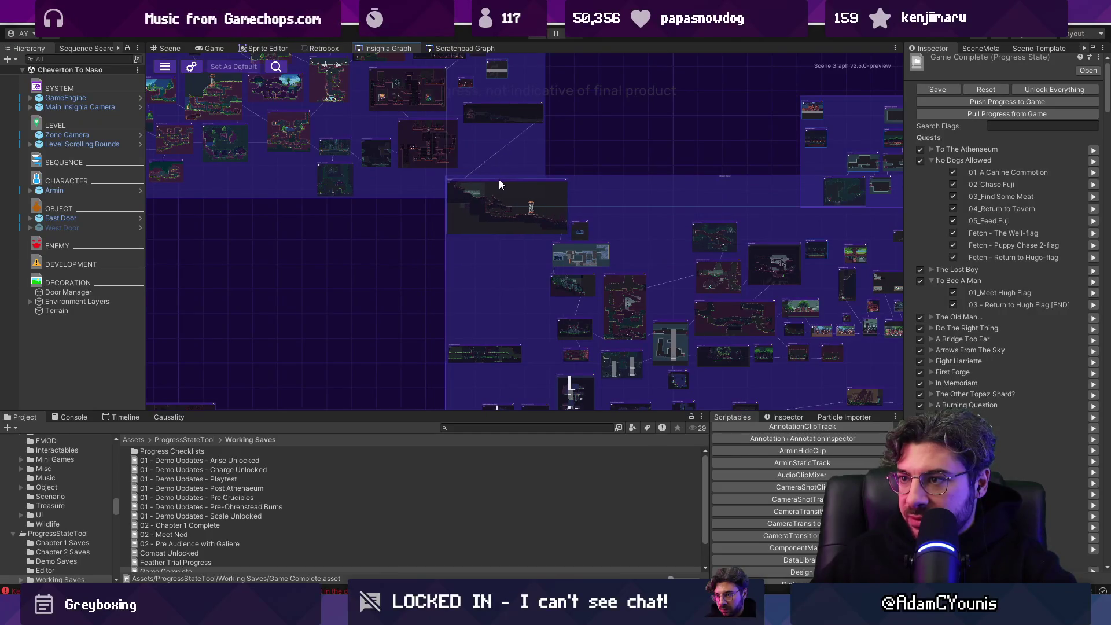
{"action": "scroll", "coordinate": [579, 226], "scroll_direction": "up", "scroll_amount": 4}
{"action": "left_click_drag", "start_coordinate": [595, 256], "coordinate": [719, 178]}
{"action": "left_click_drag", "start_coordinate": [585, 211], "coordinate": [667, 125]}
{"action": "left_click_drag", "start_coordinate": [357, 119], "coordinate": [410, 181]}
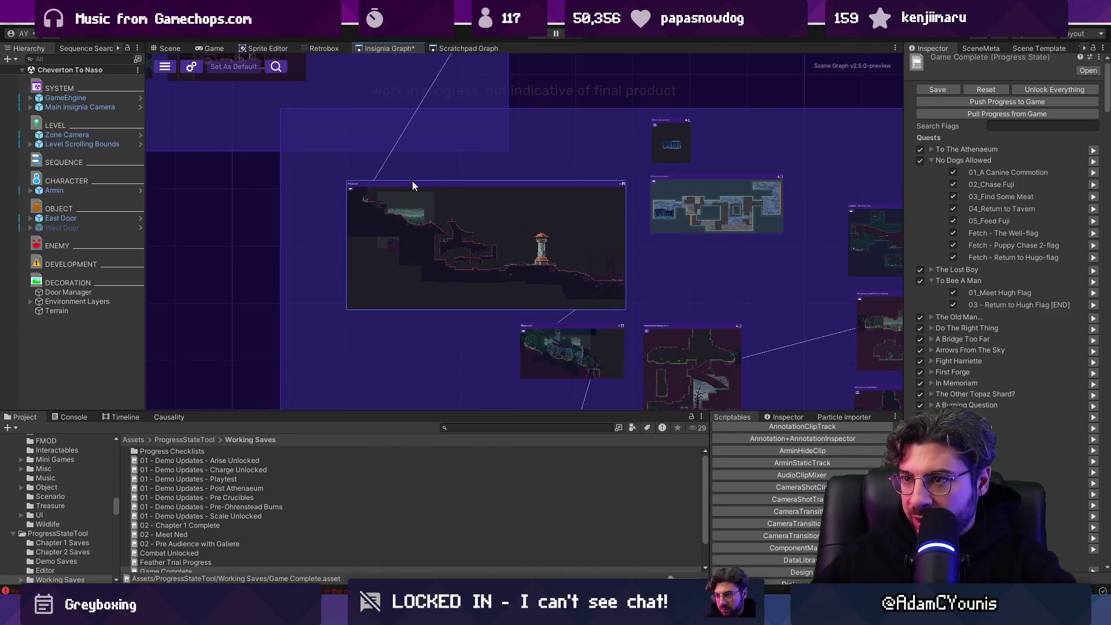
{"action": "scroll", "coordinate": [412, 181], "scroll_direction": "down", "scroll_amount": 5}
{"action": "mouse_move", "coordinate": [598, 156]}
{"action": "left_mouse_down"}
{"action": "mouse_move", "coordinate": [592, 179]}
{"action": "mouse_move", "coordinate": [565, 173]}
{"action": "mouse_move", "coordinate": [582, 180]}
{"action": "left_mouse_up"}
{"action": "scroll", "coordinate": [422, 279], "scroll_direction": "up", "scroll_amount": 5}
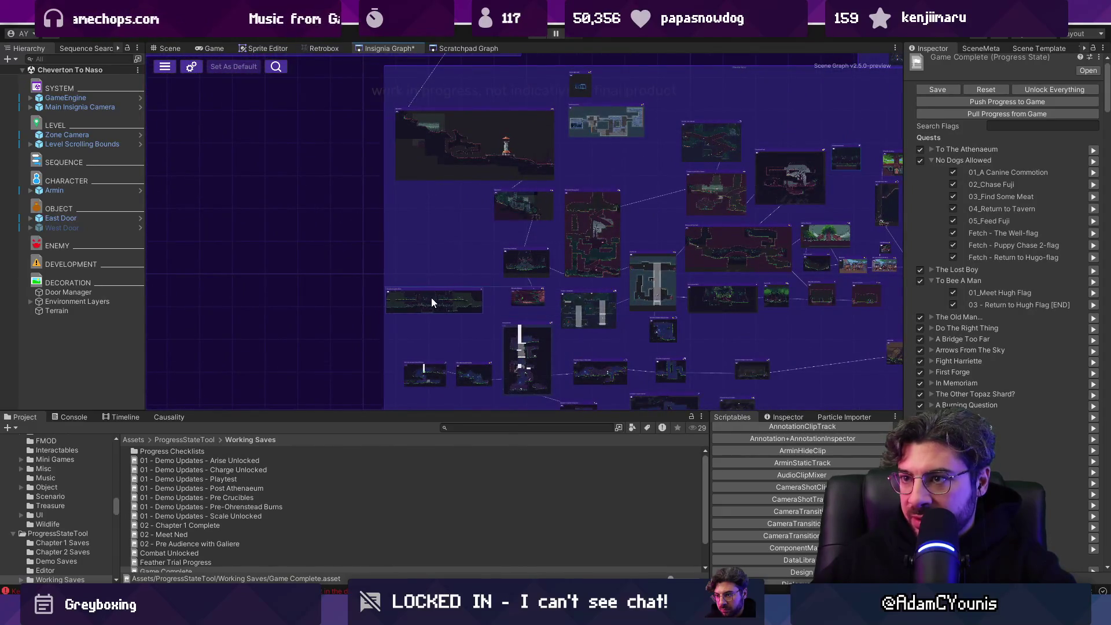
{"action": "scroll", "coordinate": [429, 293], "scroll_direction": "down", "scroll_amount": 5}
{"action": "scroll", "coordinate": [631, 189], "scroll_direction": "up", "scroll_amount": 5}
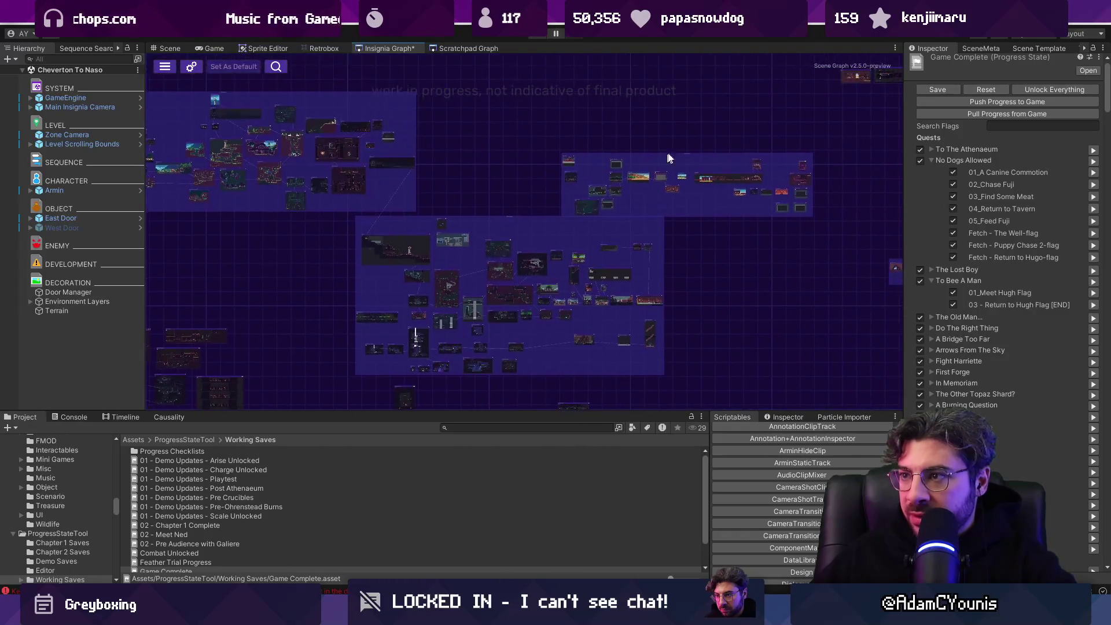
{"action": "mouse_move", "coordinate": [691, 142]}
{"action": "left_mouse_down"}
{"action": "mouse_move", "coordinate": [624, 137]}
{"action": "mouse_move", "coordinate": [663, 138]}
{"action": "left_mouse_up"}
{"action": "scroll", "coordinate": [422, 191], "scroll_direction": "down", "scroll_amount": 3}
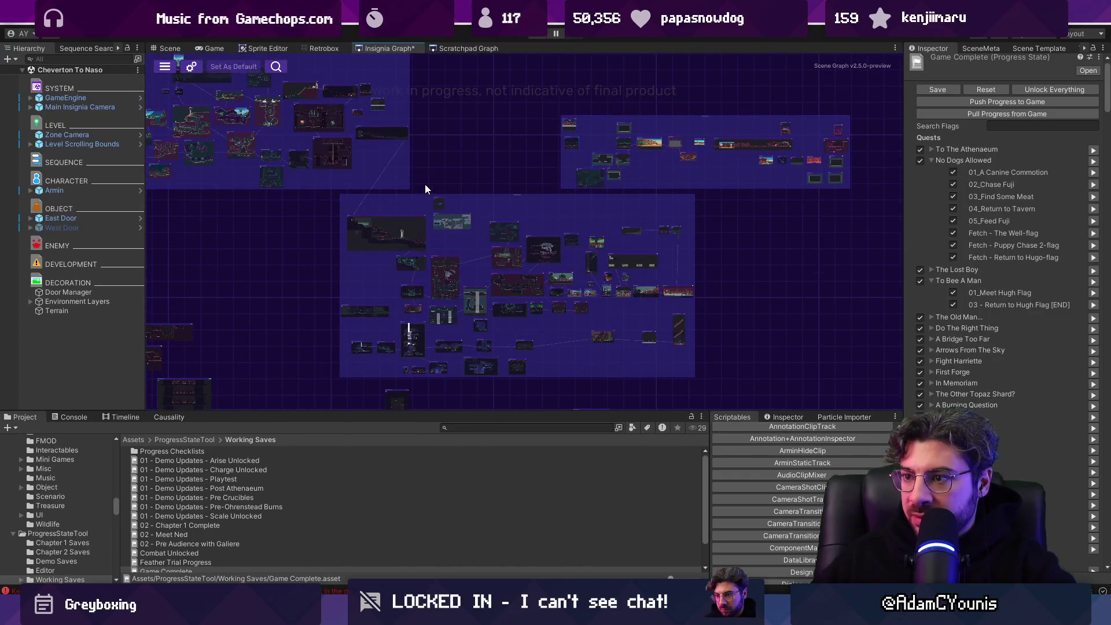
{"action": "scroll", "coordinate": [425, 184], "scroll_direction": "down", "scroll_amount": 2}
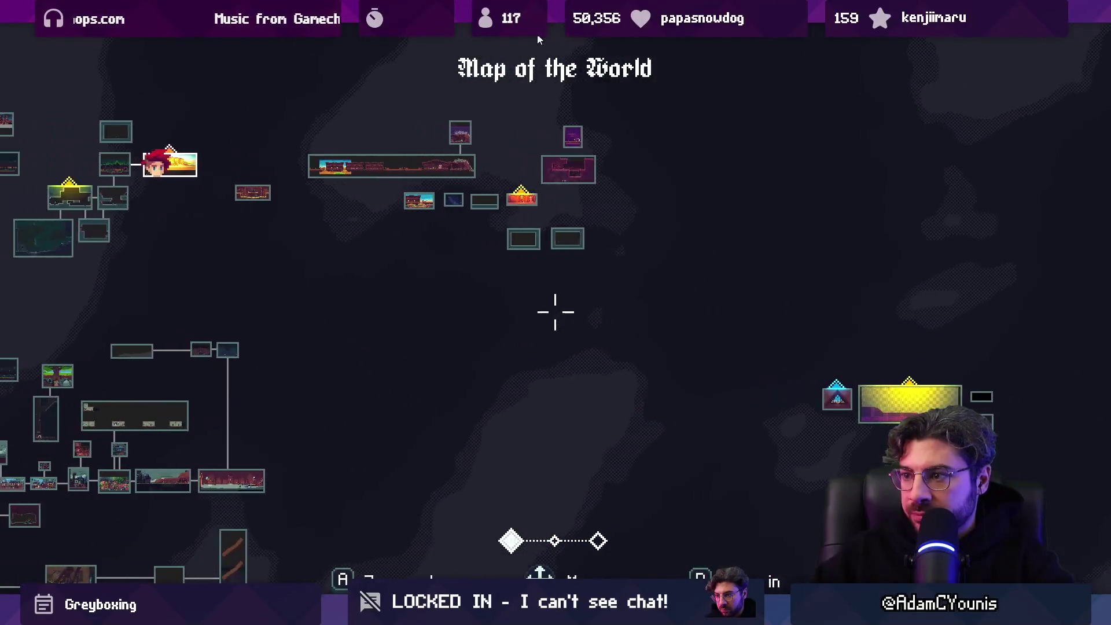
Step: Exit the maximized Game view and frame the Naso region group in the Insignia Graph
{"action": "key", "text": "shift+space"}
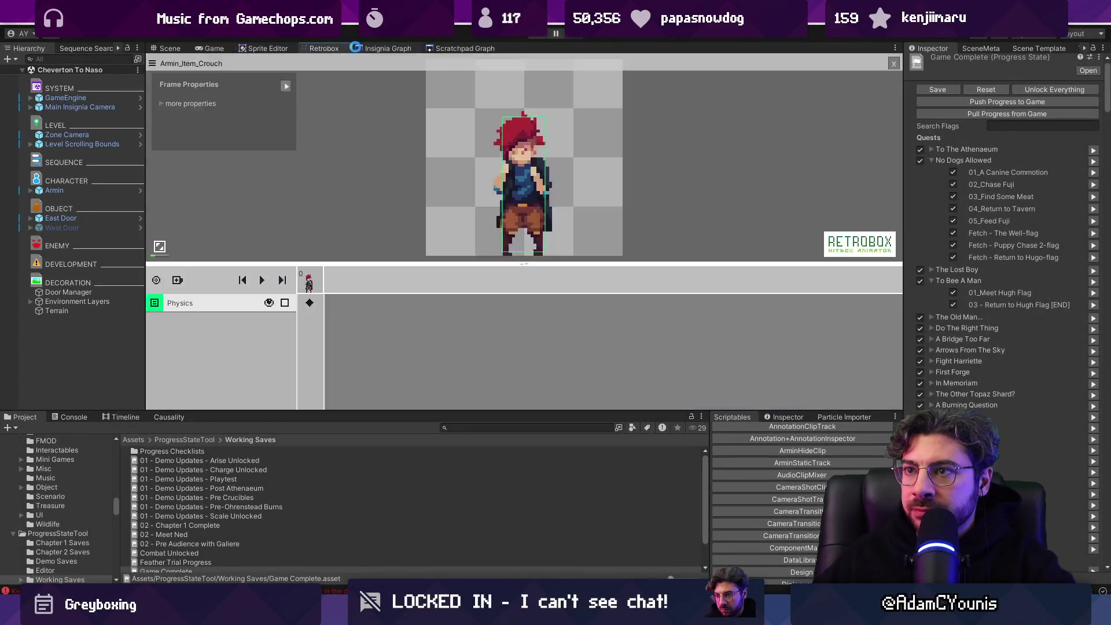
{"action": "left_click", "coordinate": [387, 48]}
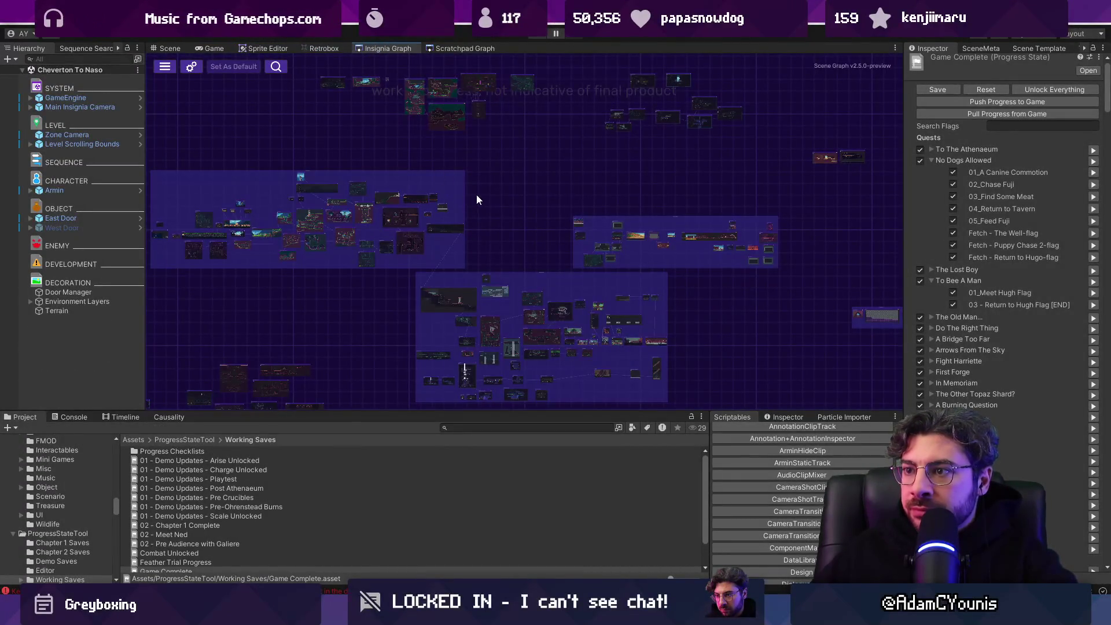
{"action": "left_click_drag", "start_coordinate": [474, 199], "coordinate": [422, 124]}
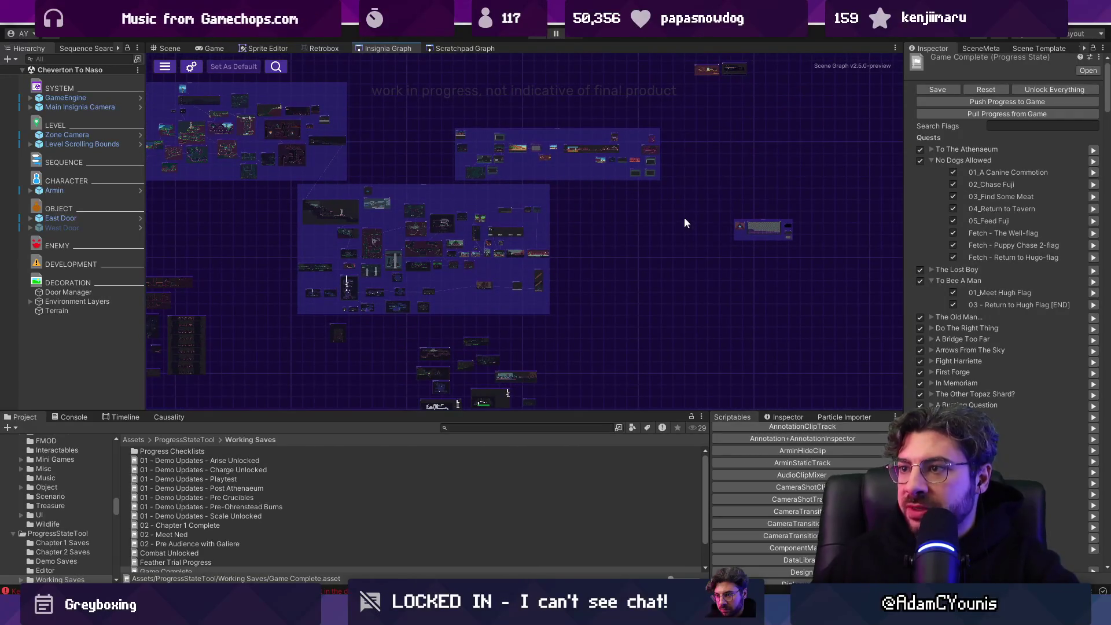
{"action": "scroll", "coordinate": [721, 204], "scroll_direction": "up", "scroll_amount": 3}
{"action": "scroll", "coordinate": [709, 216], "scroll_direction": "down", "scroll_amount": 2}
{"action": "left_click_drag", "start_coordinate": [591, 218], "coordinate": [635, 314]}
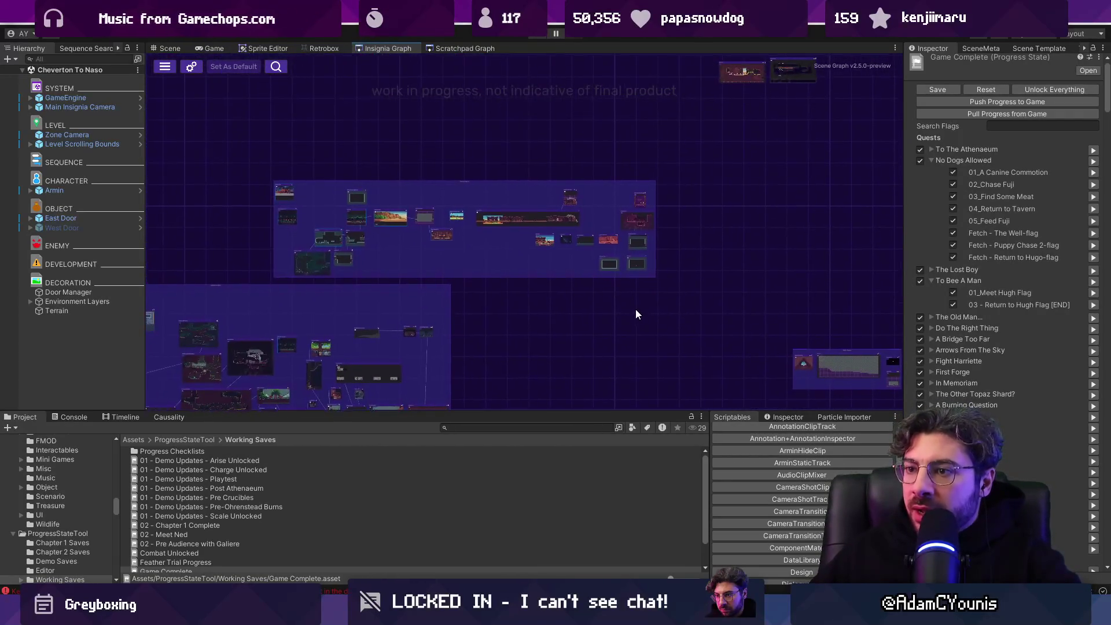
{"action": "scroll", "coordinate": [524, 248], "scroll_direction": "up", "scroll_amount": 5}
{"action": "scroll", "coordinate": [649, 270], "scroll_direction": "down", "scroll_amount": 2}
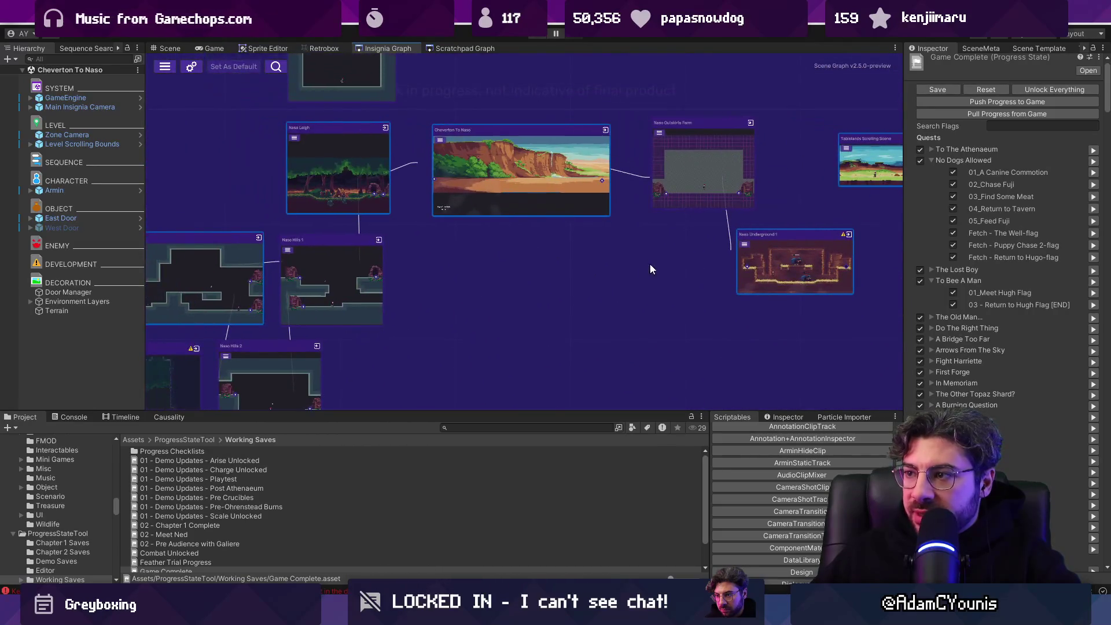
{"action": "scroll", "coordinate": [649, 263], "scroll_direction": "down", "scroll_amount": 3}
{"action": "scroll", "coordinate": [360, 255], "scroll_direction": "up", "scroll_amount": 2}
{"action": "scroll", "coordinate": [429, 264], "scroll_direction": "up", "scroll_amount": 1}
{"action": "left_click_drag", "start_coordinate": [429, 264], "coordinate": [422, 248]}
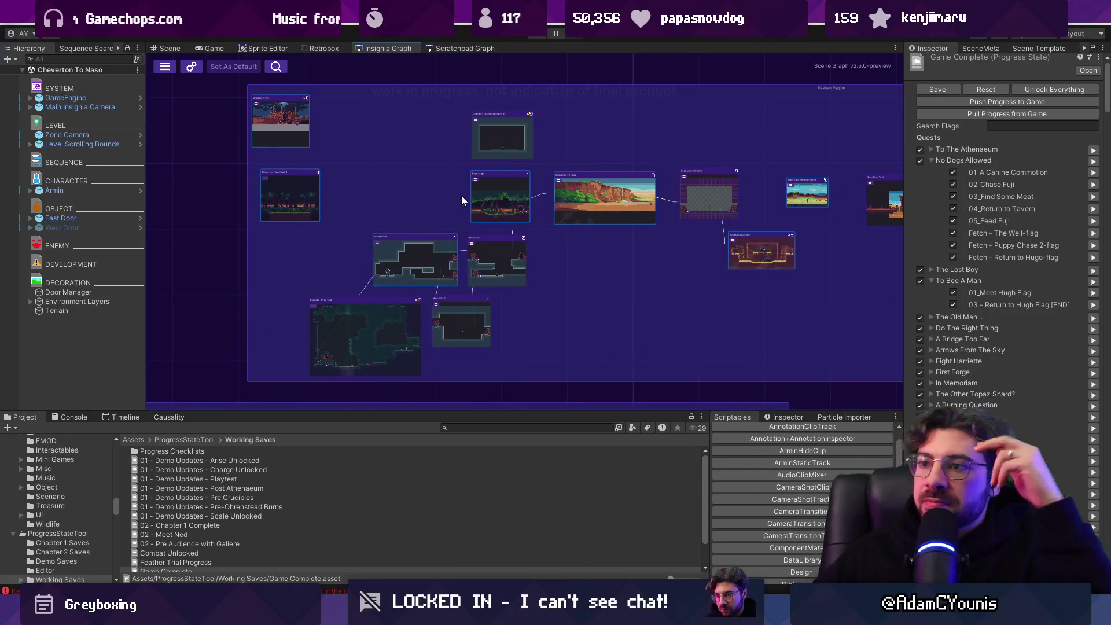
{"action": "scroll", "coordinate": [407, 249], "scroll_direction": "up", "scroll_amount": 1}
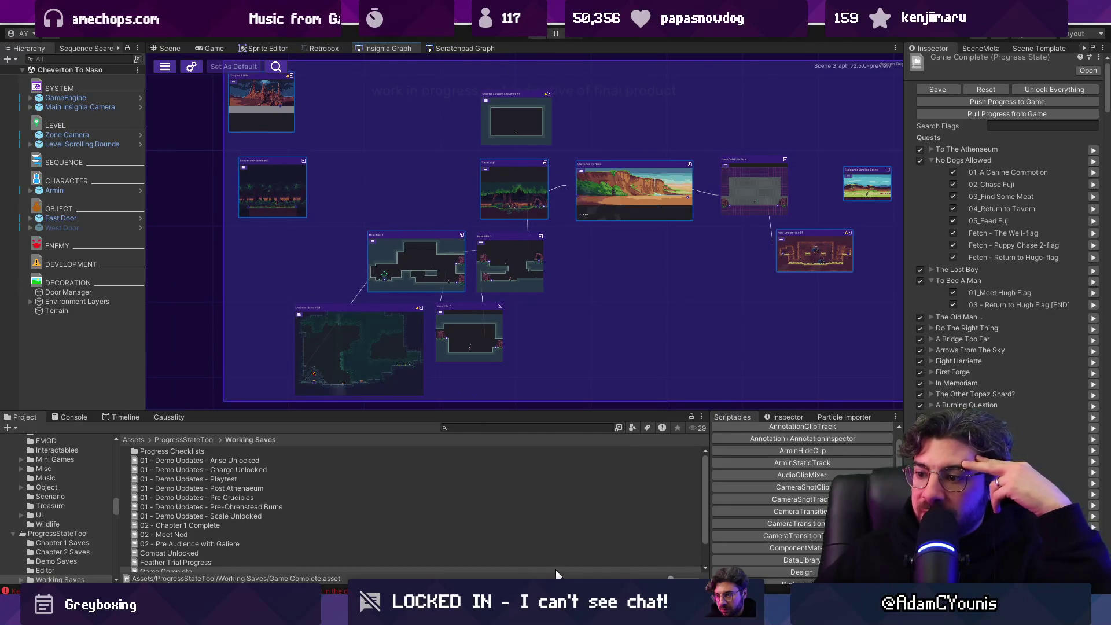
{"action": "key", "text": "alt+Tab"}
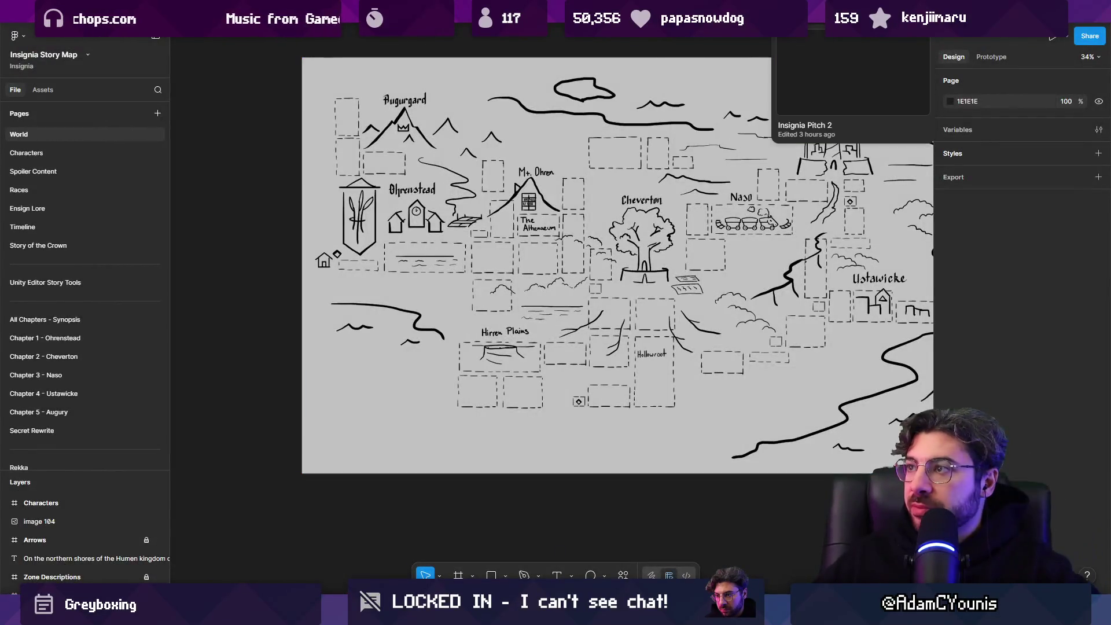
Step: Switch to the Insignia Sequence World Layout board and select the Desert and Canyon boxes
{"action": "left_click", "coordinate": [654, 11]}
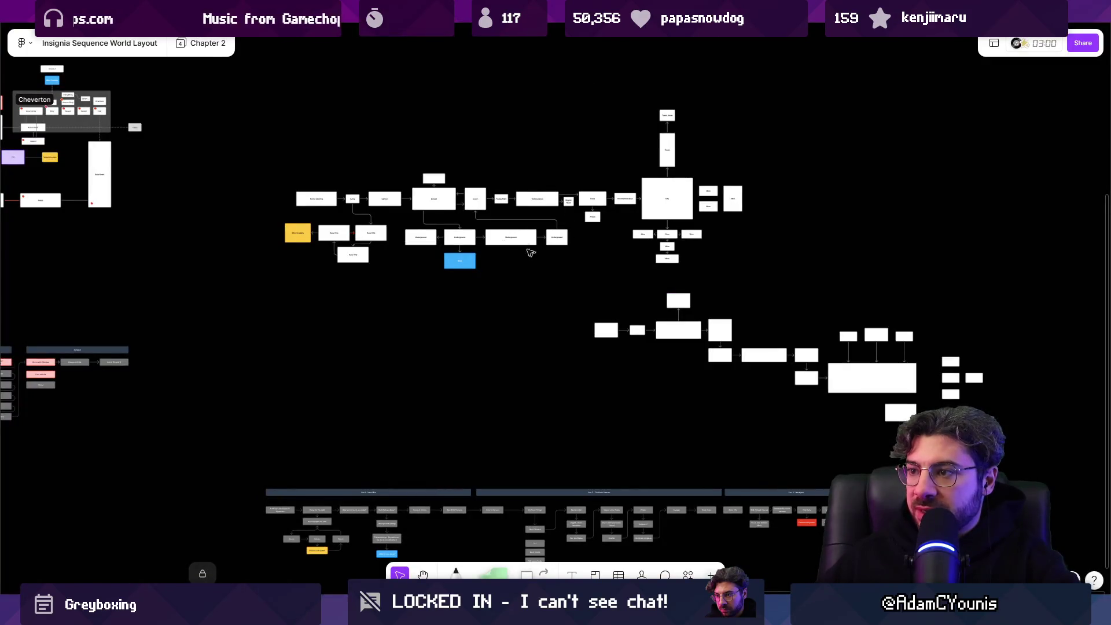
{"action": "scroll", "coordinate": [443, 209], "scroll_direction": "up", "scroll_amount": 5}
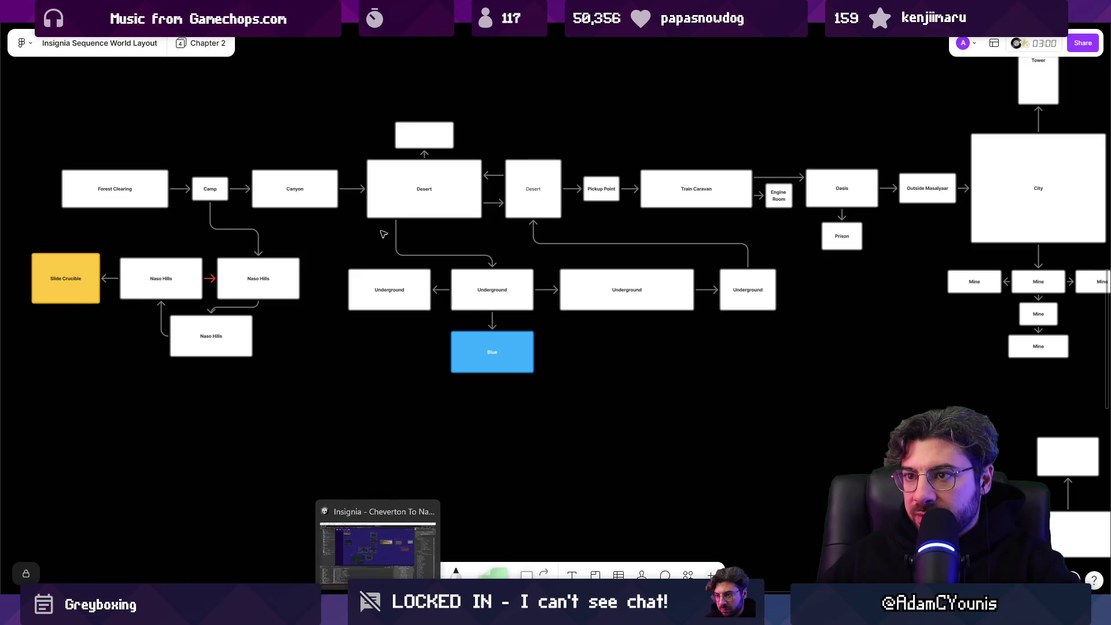
{"action": "left_click", "coordinate": [392, 205]}
{"action": "scroll", "coordinate": [392, 205], "scroll_direction": "up", "scroll_amount": 1}
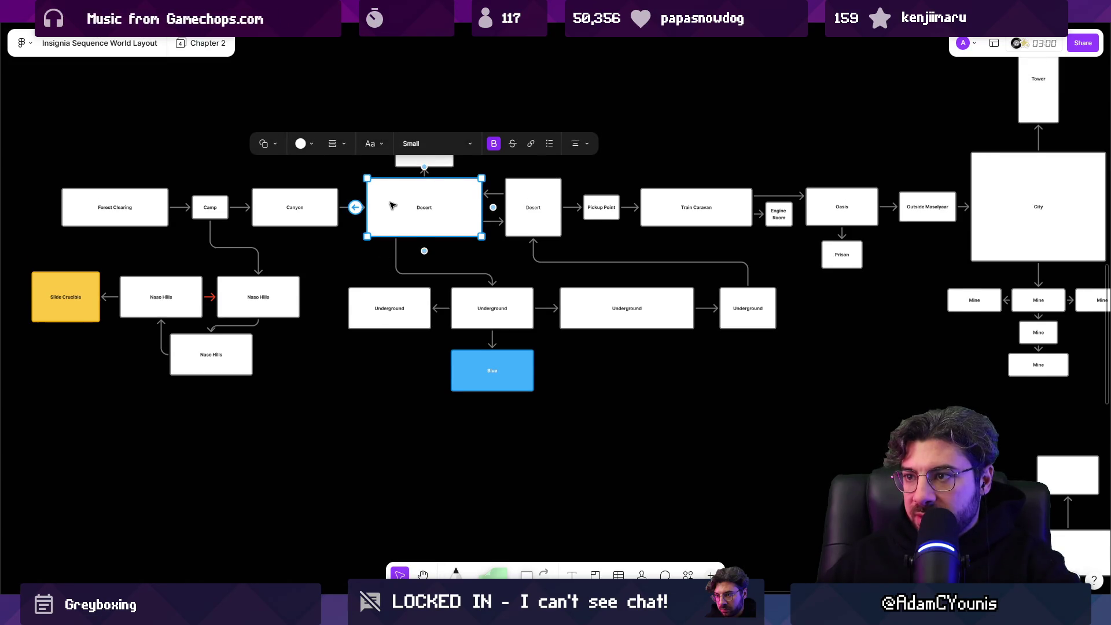
{"action": "scroll", "coordinate": [387, 218], "scroll_direction": "up", "scroll_amount": 3}
{"action": "left_click", "coordinate": [398, 225]}
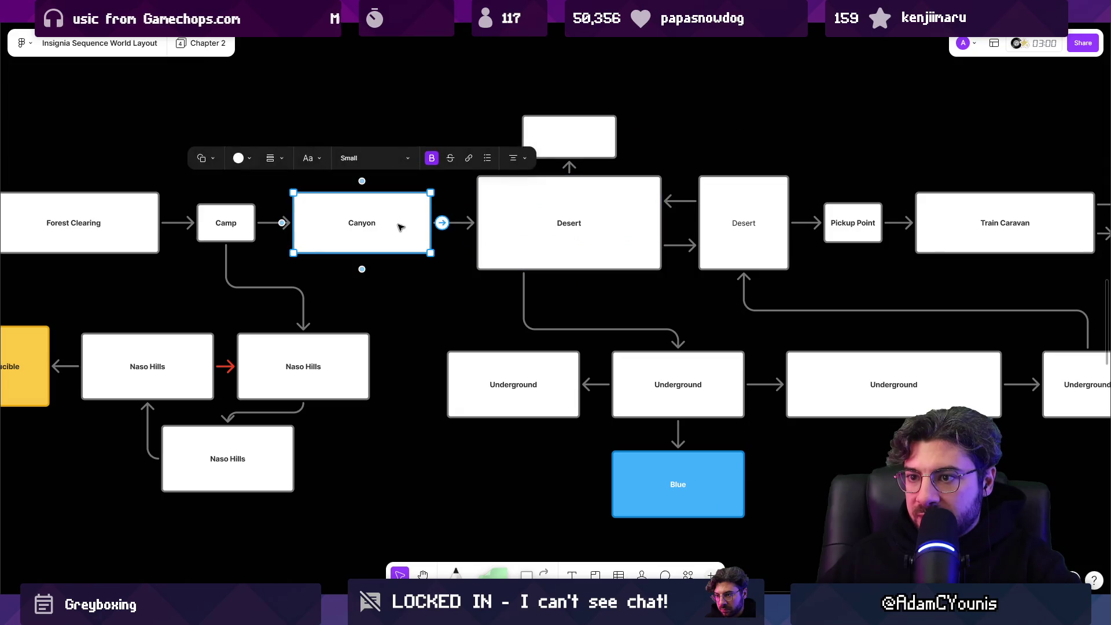
{"action": "left_click", "coordinate": [496, 221]}
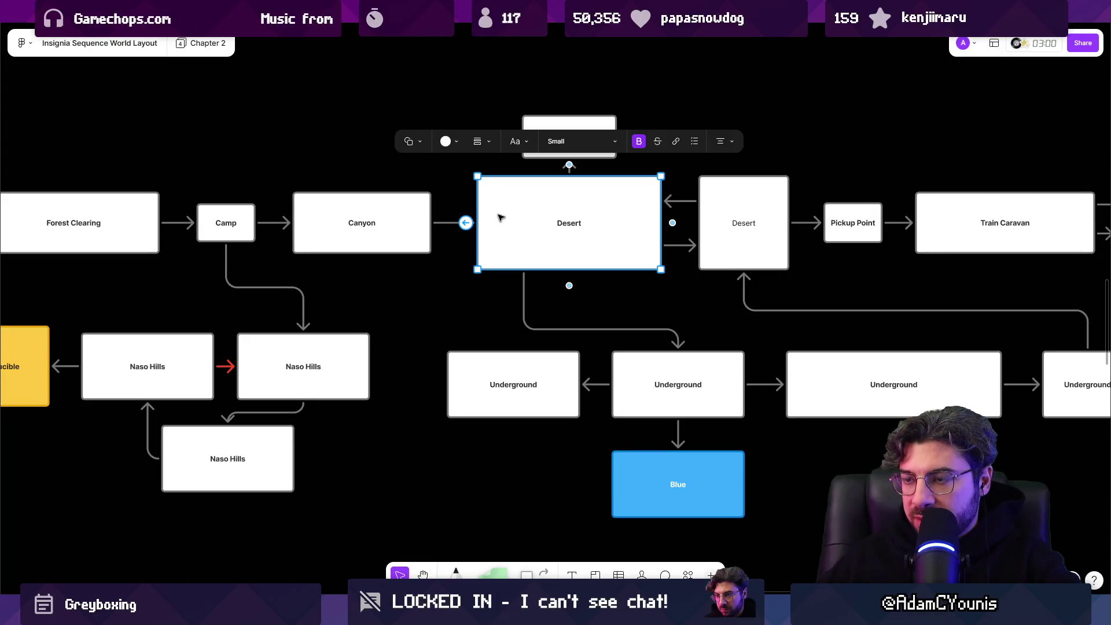
{"action": "scroll", "coordinate": [501, 224], "scroll_direction": "up", "scroll_amount": 2}
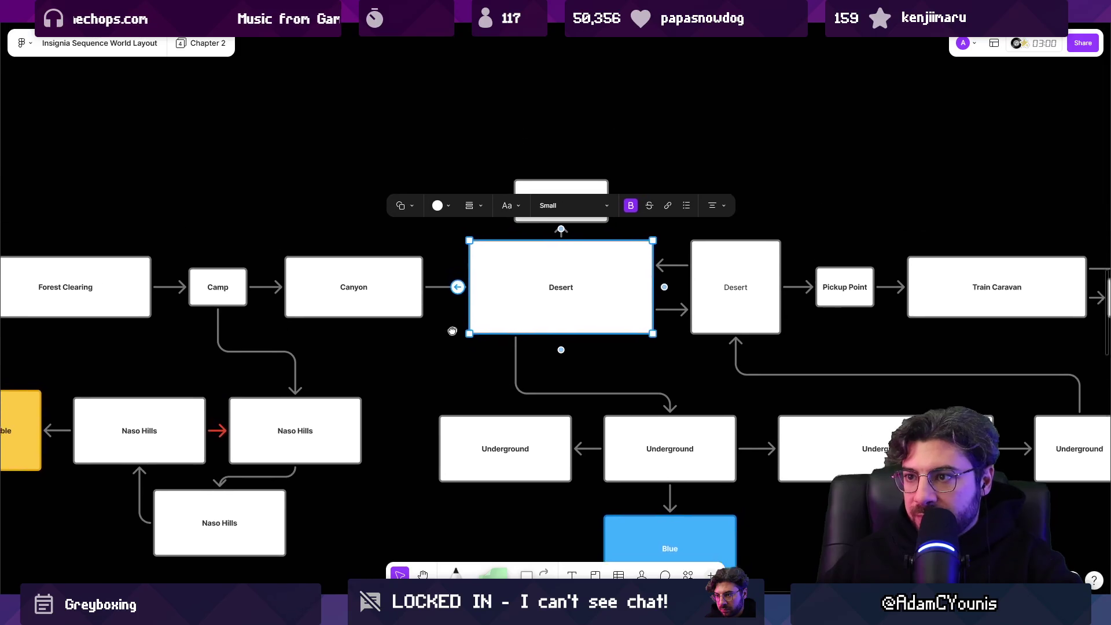
{"action": "scroll", "coordinate": [425, 287], "scroll_direction": "left", "scroll_amount": 3}
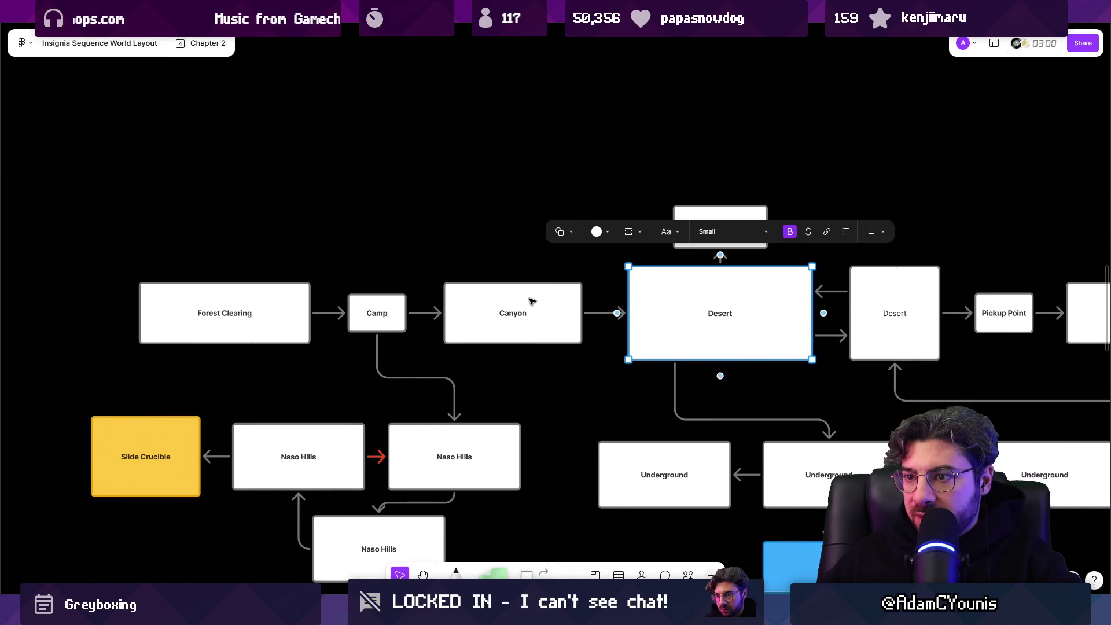
{"action": "scroll", "coordinate": [595, 308], "scroll_direction": "right", "scroll_amount": 2}
{"action": "scroll", "coordinate": [521, 376], "scroll_direction": "left", "scroll_amount": 4}
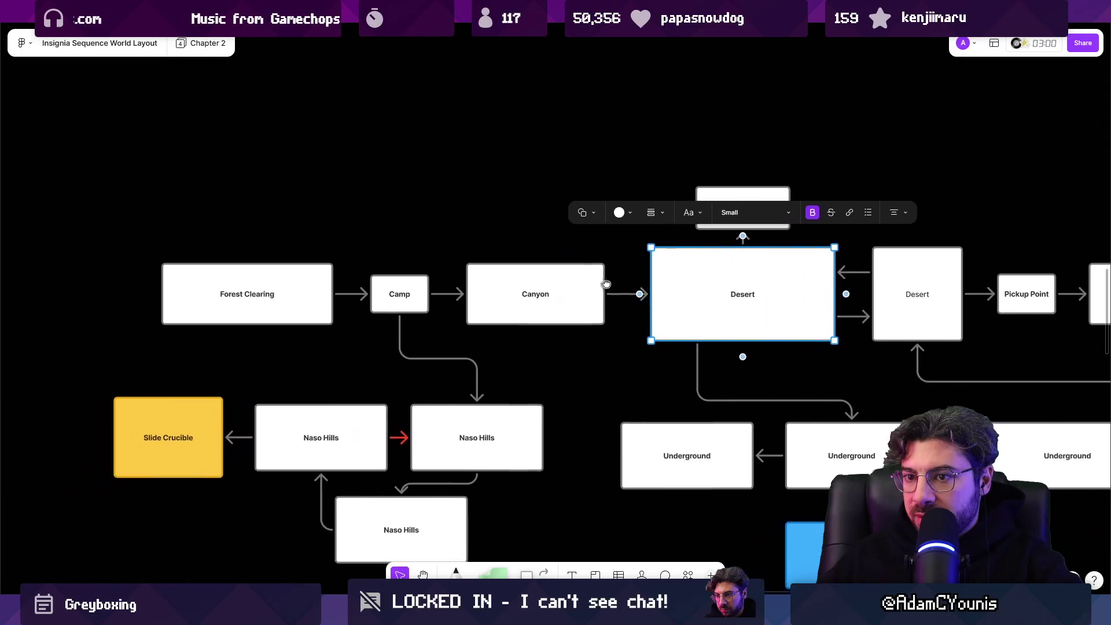
{"action": "scroll", "coordinate": [463, 435], "scroll_direction": "down", "scroll_amount": 2}
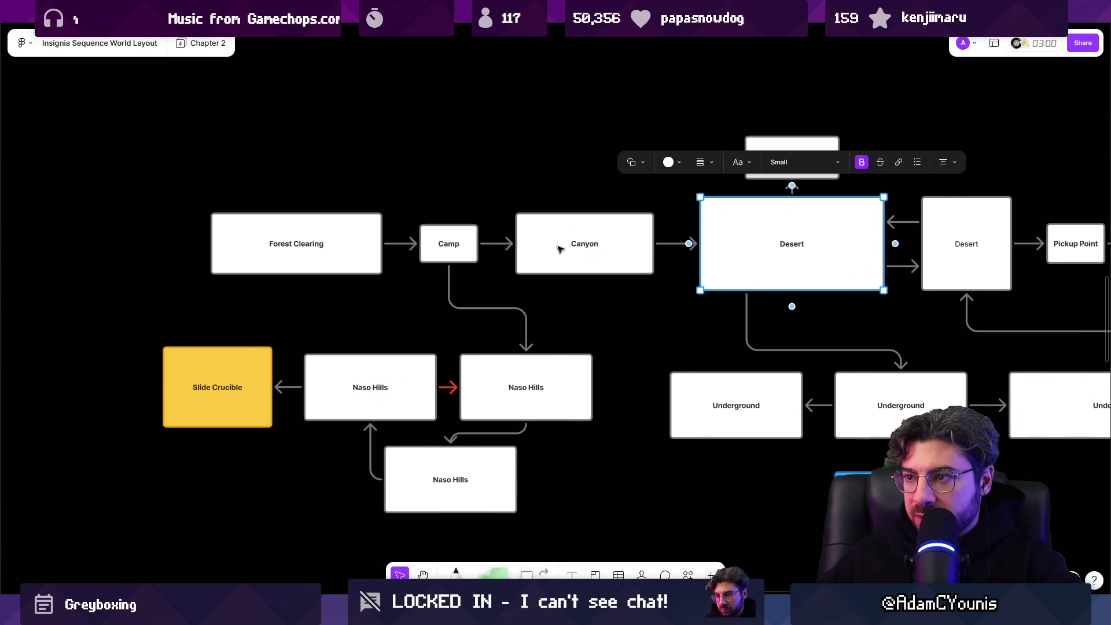
Step: Rename the Canyon box to 'Valley of the Wind' and select it
{"action": "double_click", "coordinate": [589, 248]}
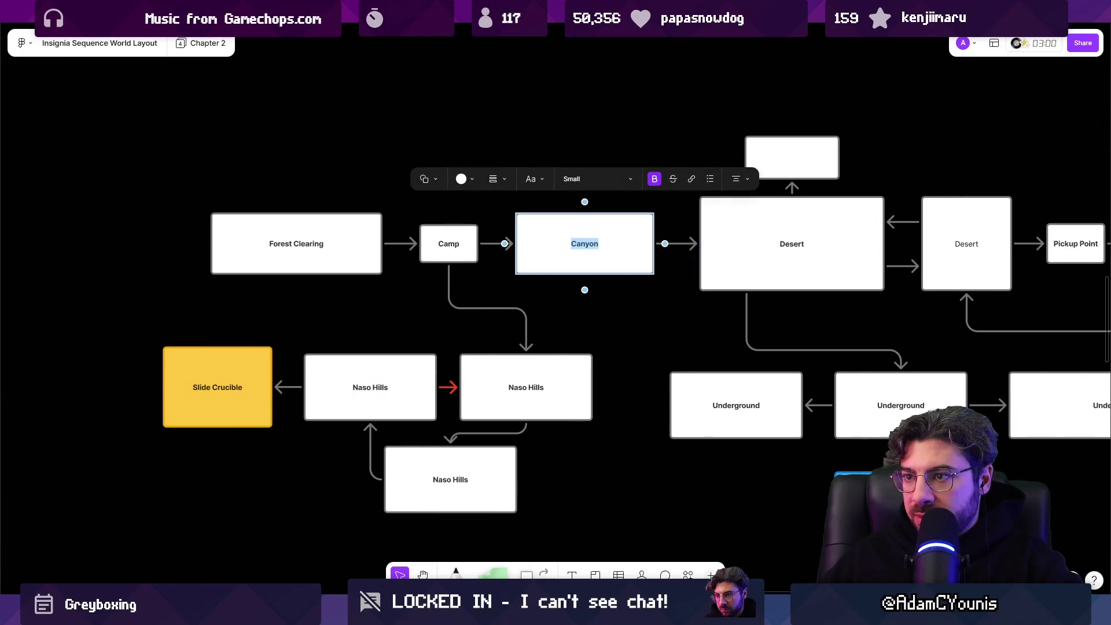
{"action": "type", "text": "H"}
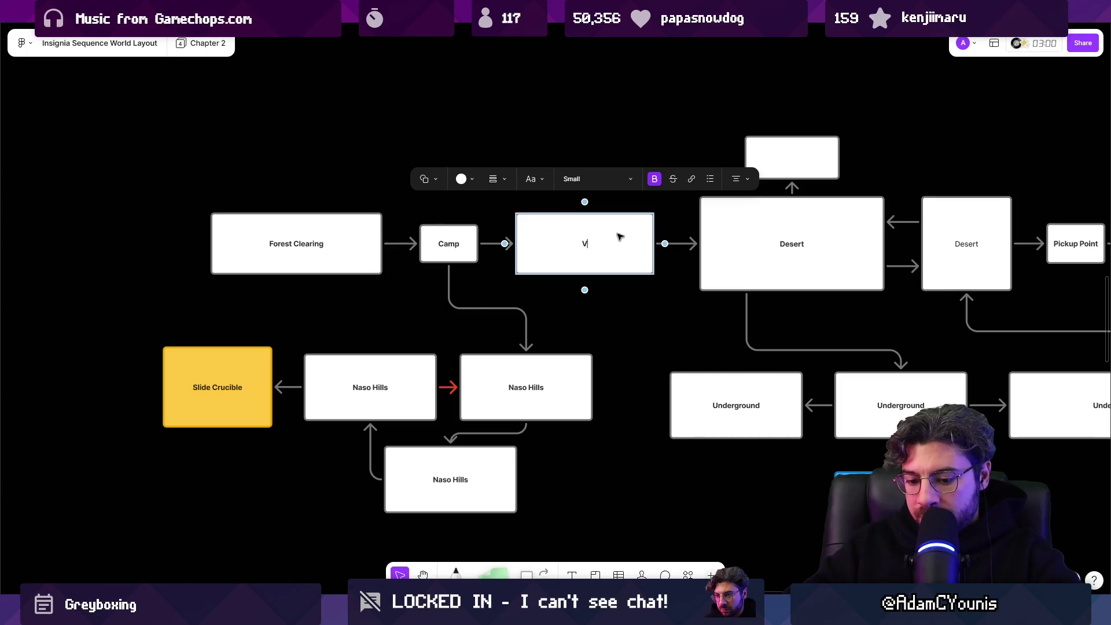
{"action": "type", "text": " of the Wind"}
{"action": "key", "text": "Escape"}
{"action": "scroll", "coordinate": [687, 305], "scroll_direction": "right", "scroll_amount": 5}
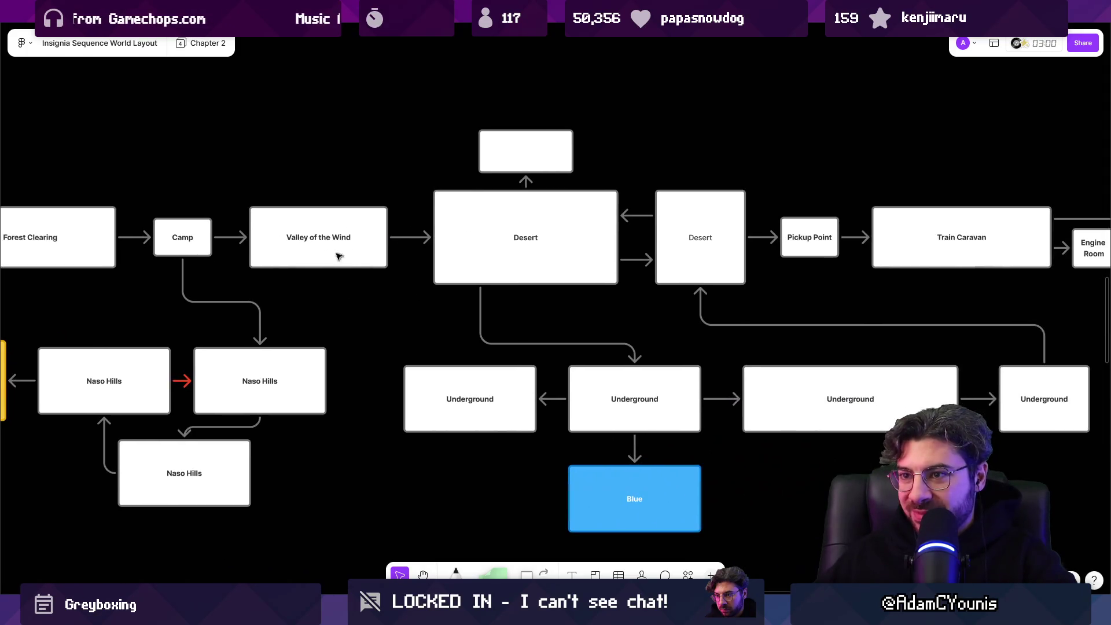
{"action": "left_click", "coordinate": [346, 251]}
{"action": "key", "text": "alt+Tab"}
{"action": "scroll", "coordinate": [700, 148], "scroll_direction": "up", "scroll_amount": 5}
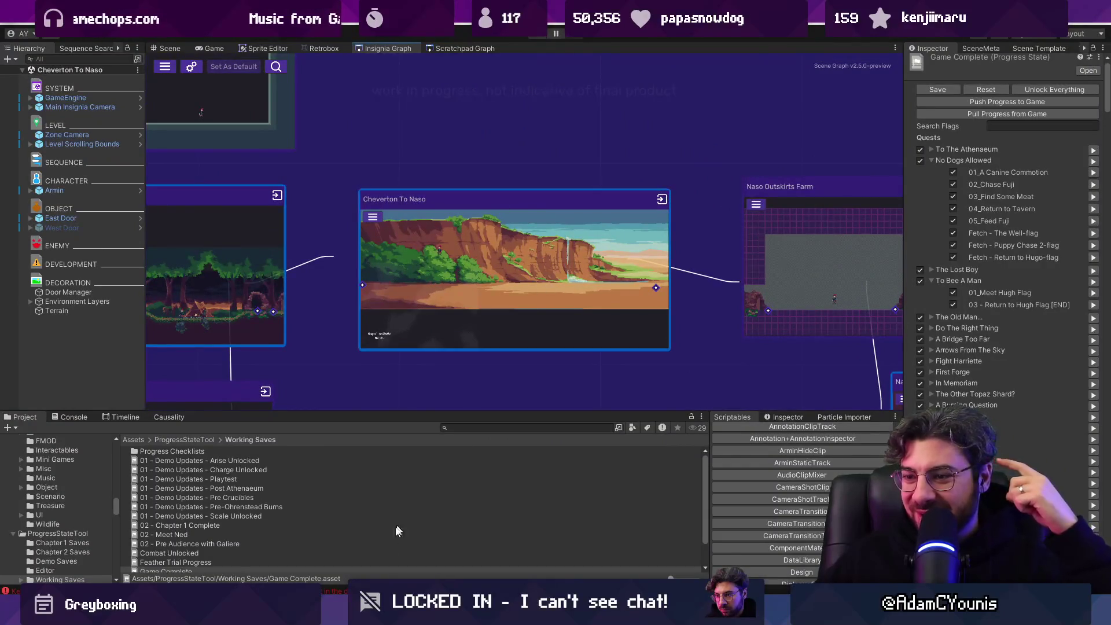
{"action": "scroll", "coordinate": [518, 289], "scroll_direction": "right", "scroll_amount": 3}
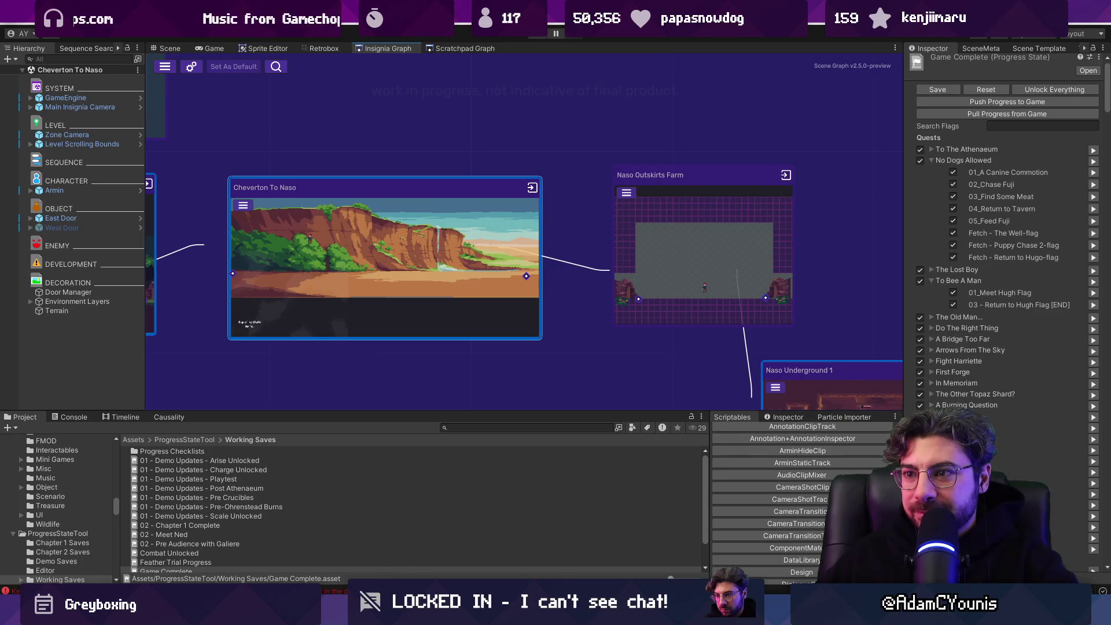
{"action": "left_click", "coordinate": [377, 611]}
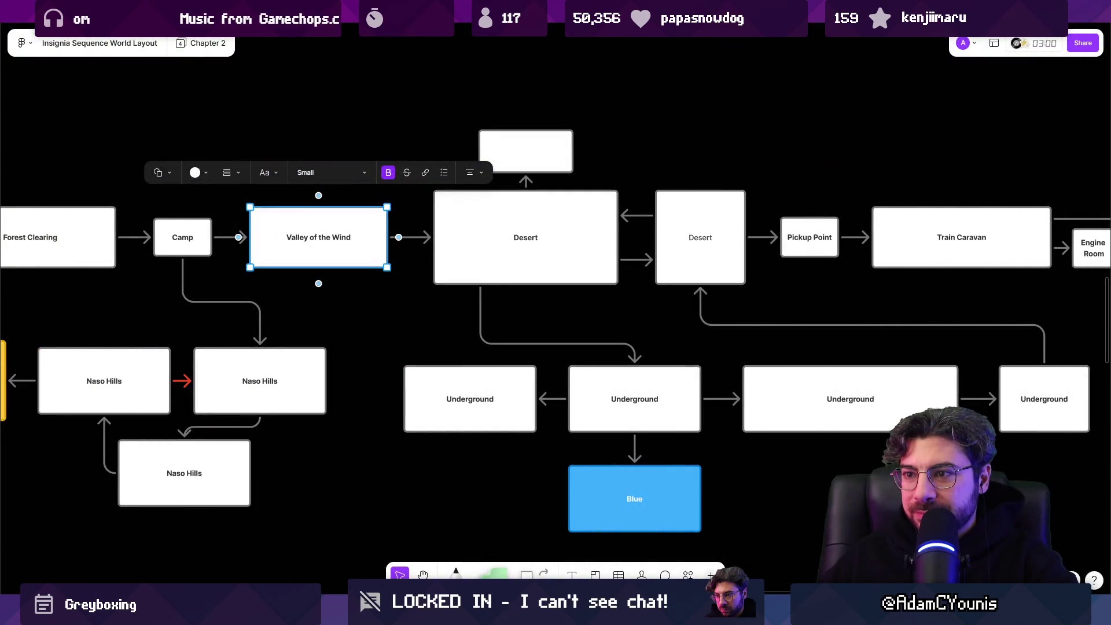
Step: Relabel the large Desert box after Valley of the Wind as 'Outskirts Farmland'
{"action": "left_click", "coordinate": [549, 248]}
{"action": "double_click", "coordinate": [527, 248]}
{"action": "type", "text": "Intersection"}
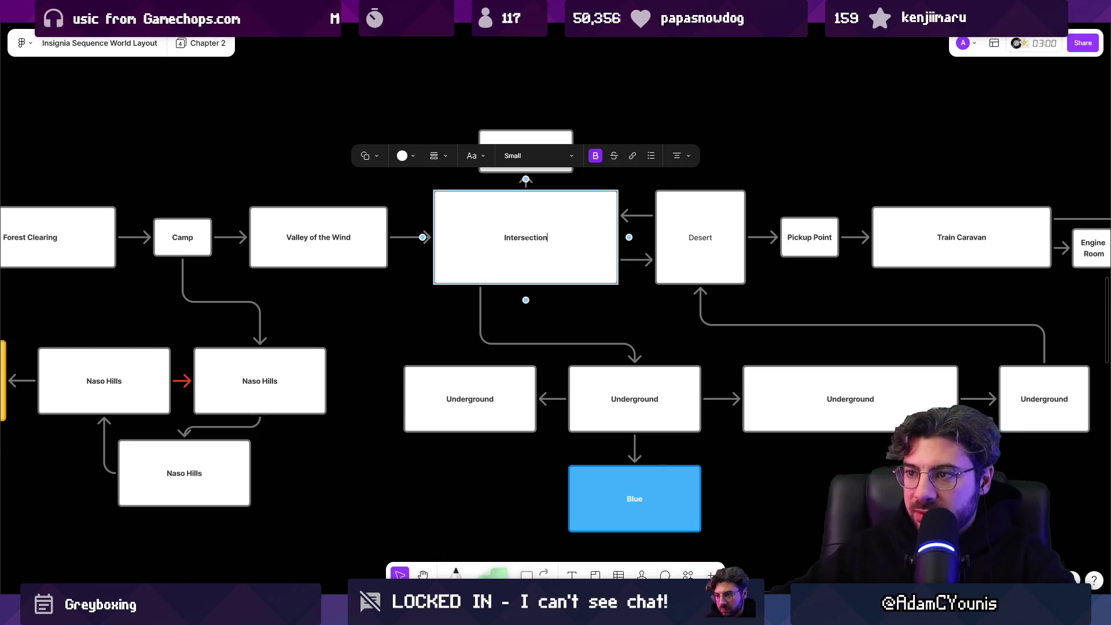
{"action": "key", "text": "Return"}
{"action": "type", "text": "Outskirts"}
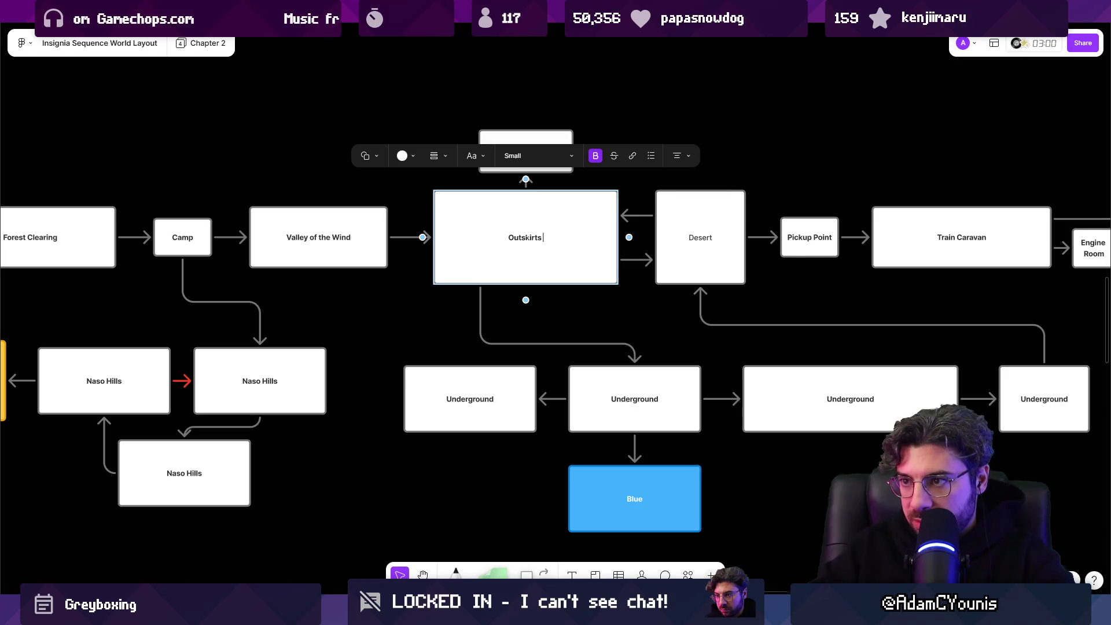
{"action": "type", "text": "Farm"}
{"action": "key", "text": "BackSpace"}
{"action": "key", "text": "BackSpace"}
{"action": "key", "text": "BackSpace"}
{"action": "type", "text": "Farmls"}
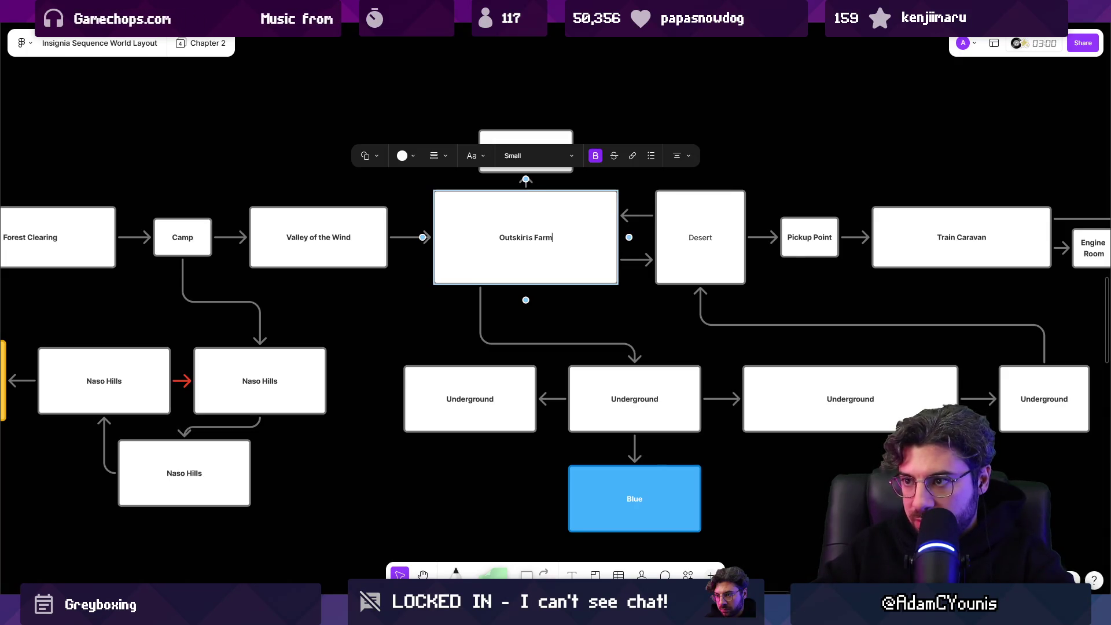
{"action": "key", "text": "BackSpace"}
{"action": "key", "text": "BackSpace"}
{"action": "type", "text": "land"}
{"action": "key", "text": "Escape"}
{"action": "key", "text": "Escape"}
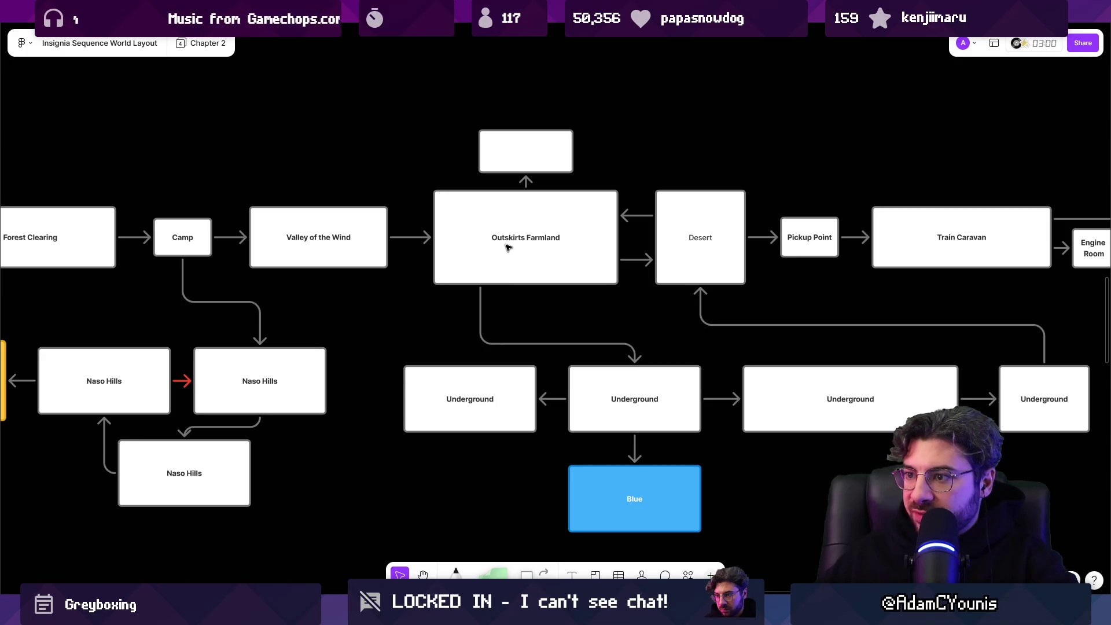
{"action": "scroll", "coordinate": [497, 297], "scroll_direction": "right", "scroll_amount": 3}
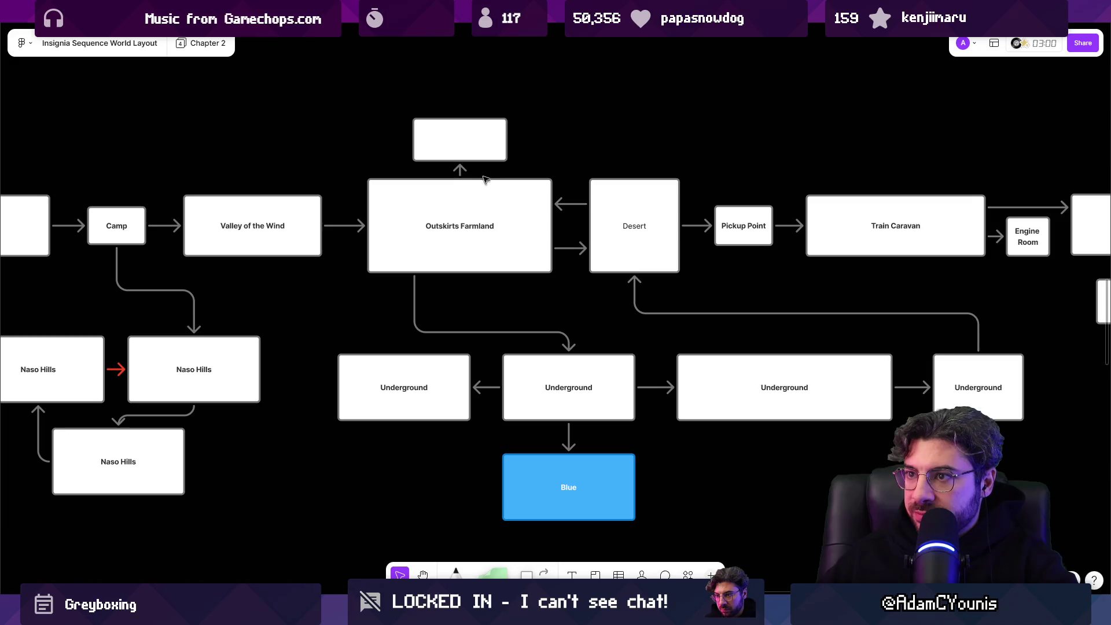
Step: Open the Naso Underground 1 scene from its node in the Insignia graph
{"action": "mouse_move", "coordinate": [377, 613]}
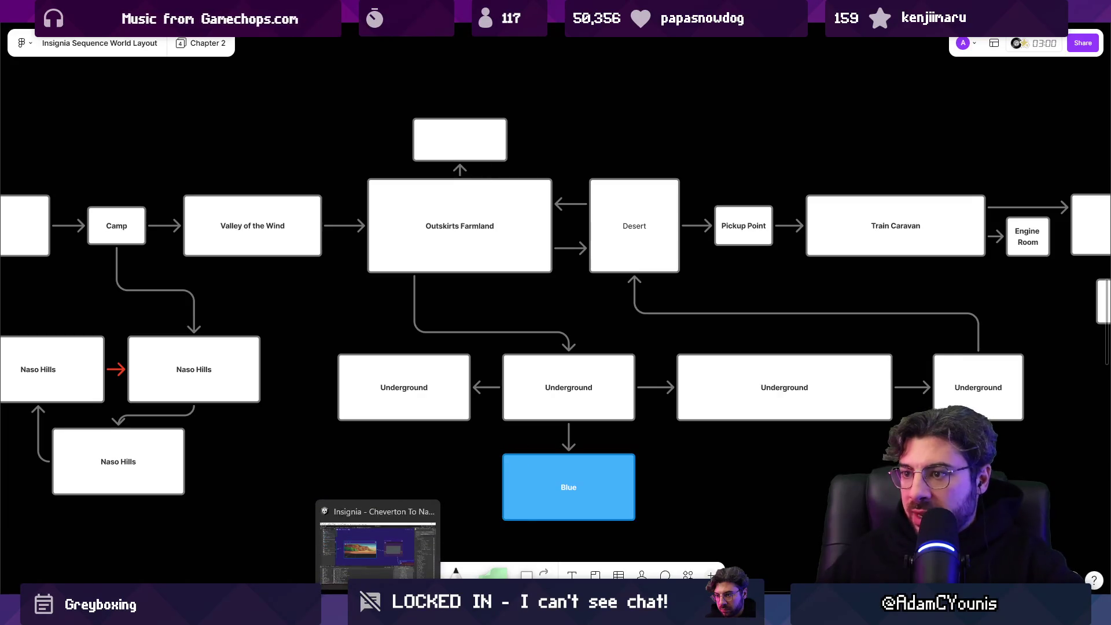
{"action": "left_click", "coordinate": [377, 547]}
{"action": "scroll", "coordinate": [492, 255], "scroll_direction": "down", "scroll_amount": 3}
{"action": "scroll", "coordinate": [514, 217], "scroll_direction": "up", "scroll_amount": 3}
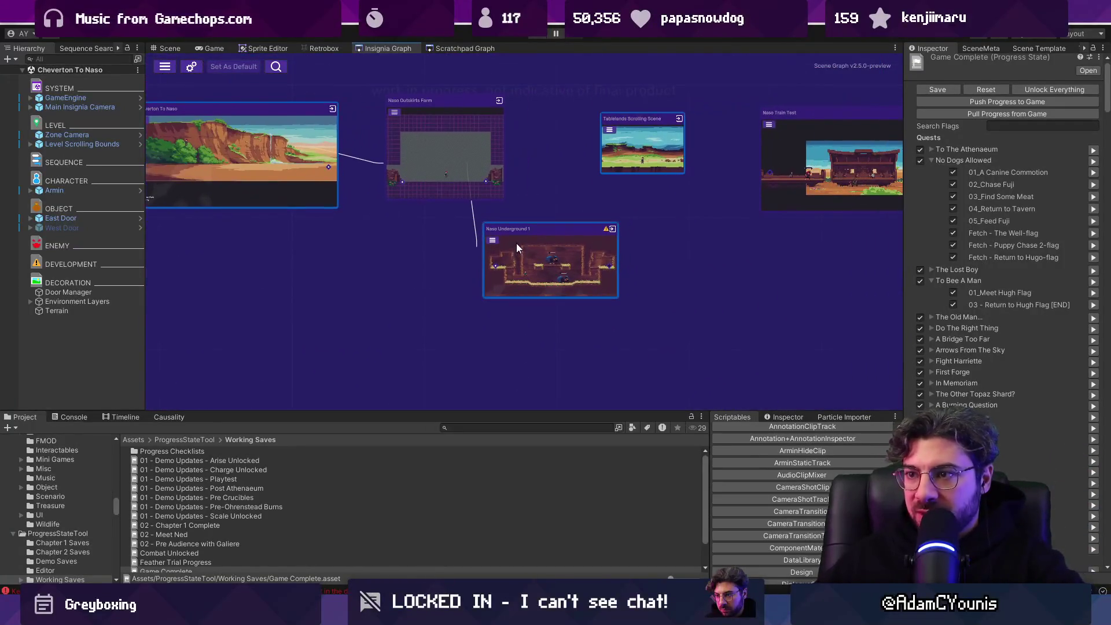
{"action": "left_click_drag", "start_coordinate": [523, 234], "coordinate": [519, 234]}
{"action": "left_click", "coordinate": [507, 427]}
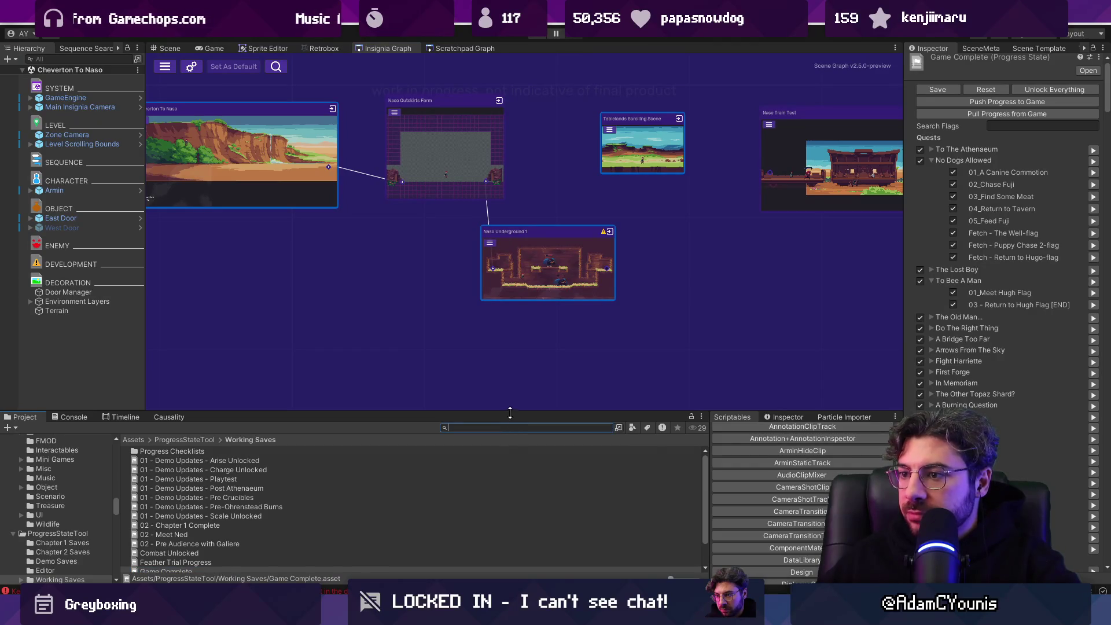
{"action": "left_click_drag", "start_coordinate": [510, 413], "coordinate": [510, 400]}
{"action": "left_click", "coordinate": [502, 290]}
{"action": "double_click", "coordinate": [501, 290]}
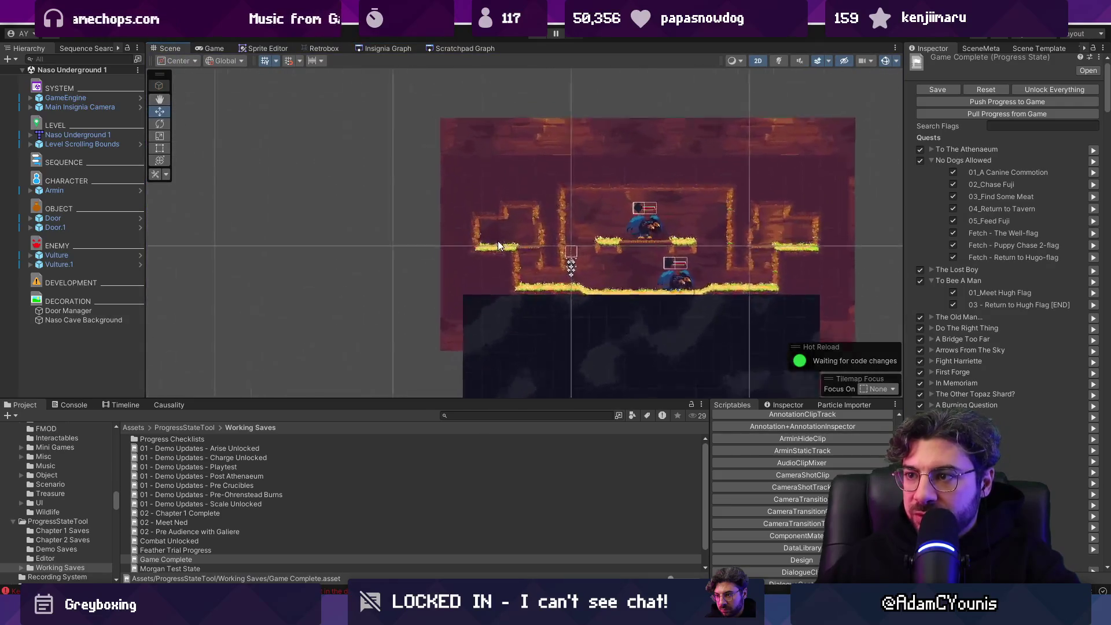
Step: Frame the Grid's ledges layer in the Scene view, then return to the Insignia graph
{"action": "scroll", "coordinate": [504, 249], "scroll_direction": "up", "scroll_amount": 5}
{"action": "left_click", "coordinate": [509, 261]}
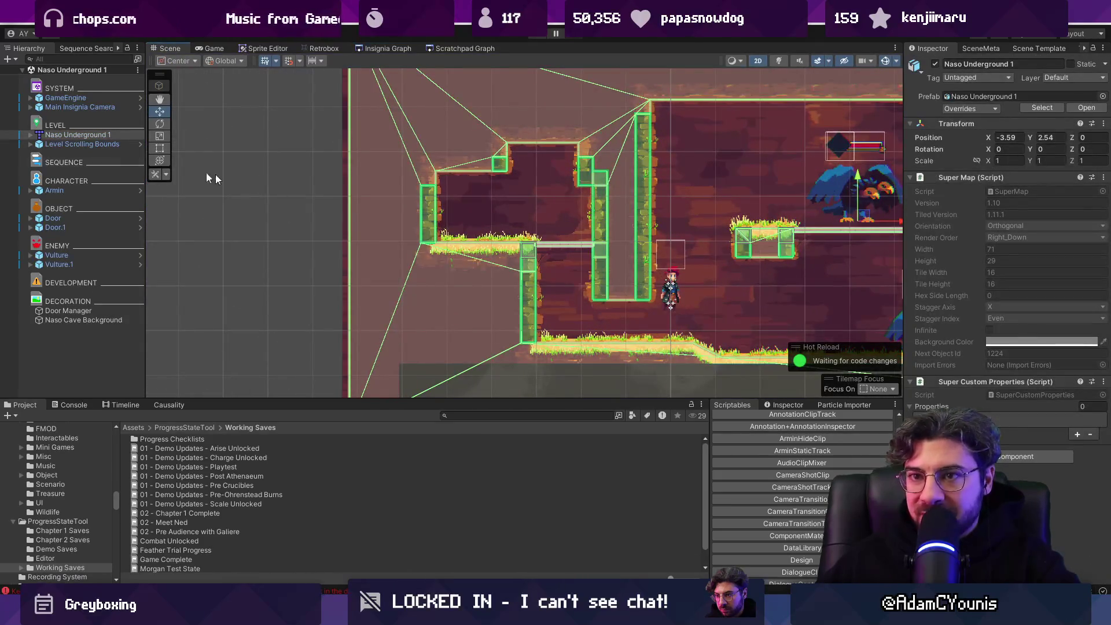
{"action": "left_click", "coordinate": [30, 135]}
{"action": "left_click", "coordinate": [47, 144]}
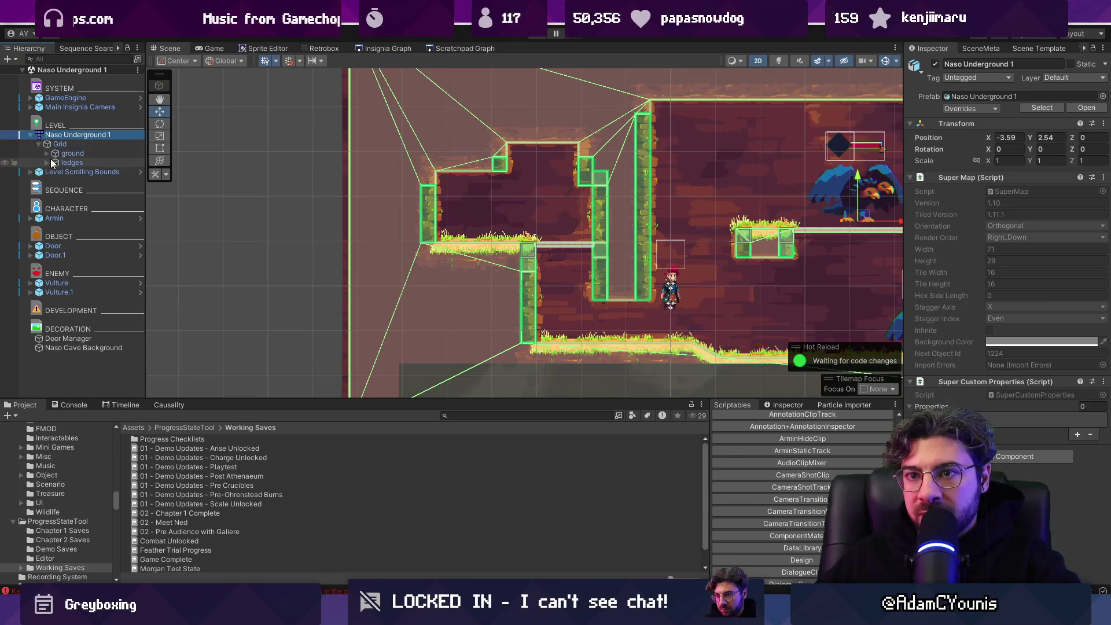
{"action": "left_click", "coordinate": [70, 162]}
{"action": "key", "text": "f"}
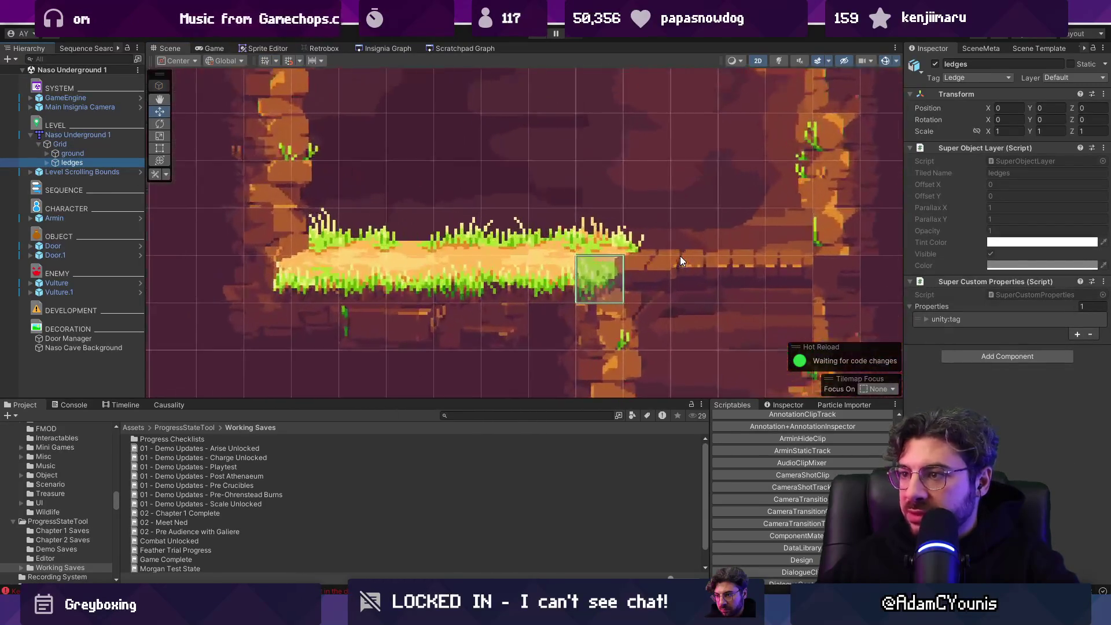
{"action": "left_click", "coordinate": [398, 47]}
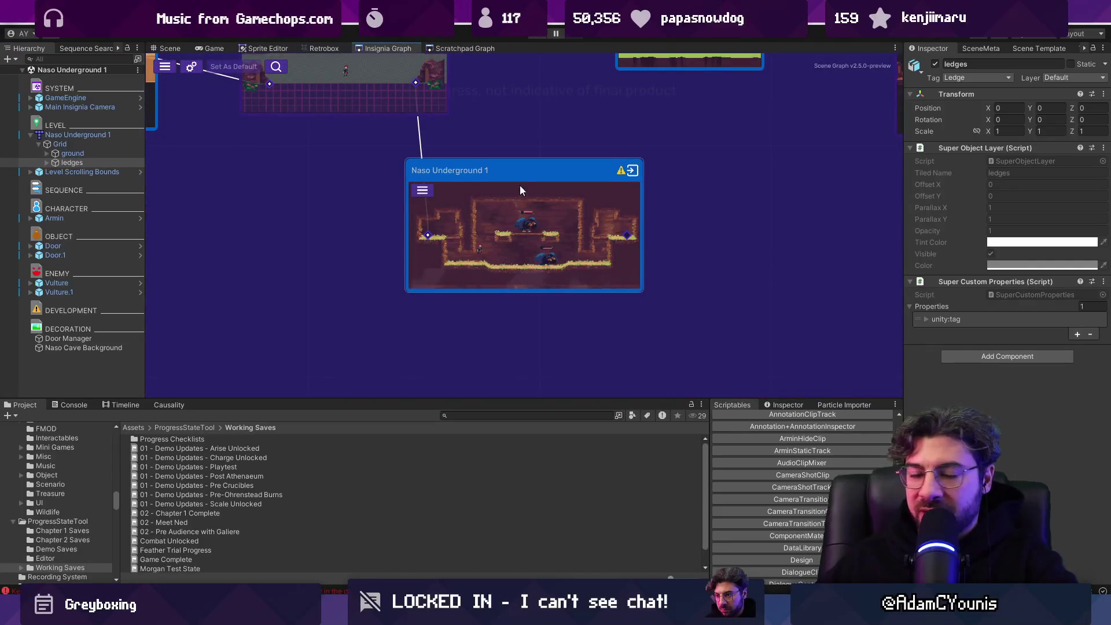
Step: Filter the Project assets with the search term '32x'
{"action": "left_click_drag", "start_coordinate": [520, 188], "coordinate": [509, 219]}
{"action": "left_click", "coordinate": [505, 415]}
{"action": "type", "text": "32x"}
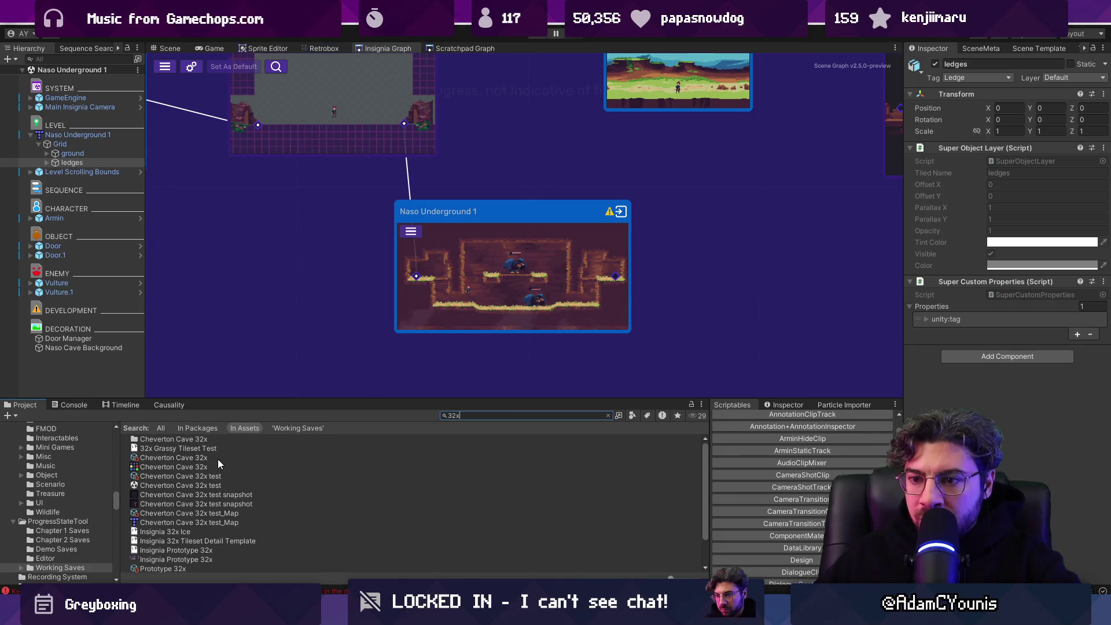
{"action": "scroll", "coordinate": [217, 460], "scroll_direction": "down", "scroll_amount": 3}
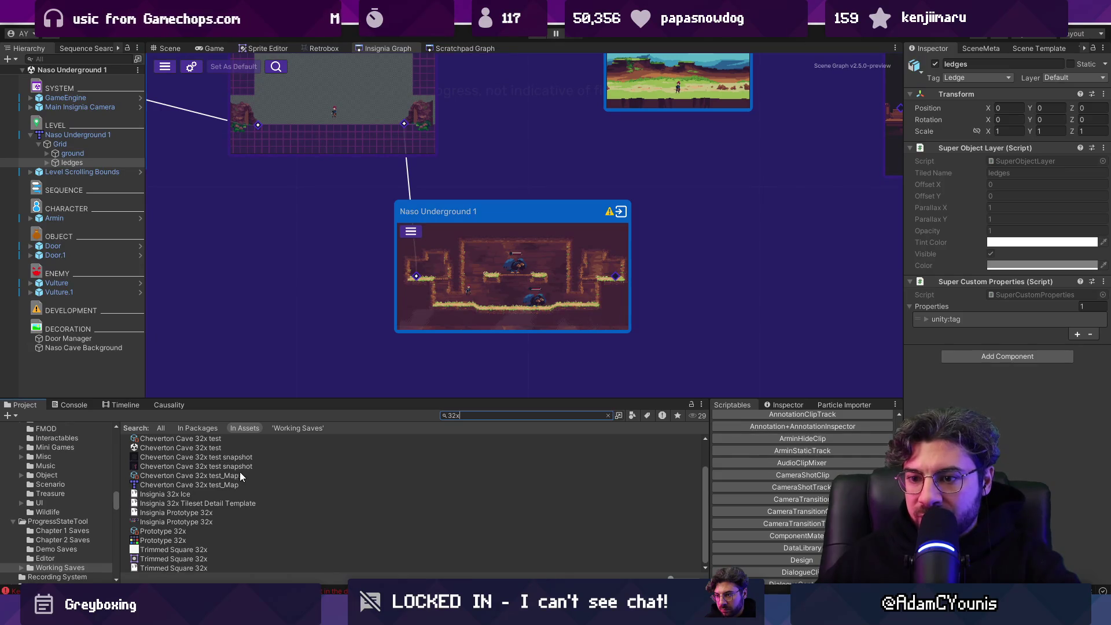
{"action": "scroll", "coordinate": [245, 475], "scroll_direction": "up", "scroll_amount": 3}
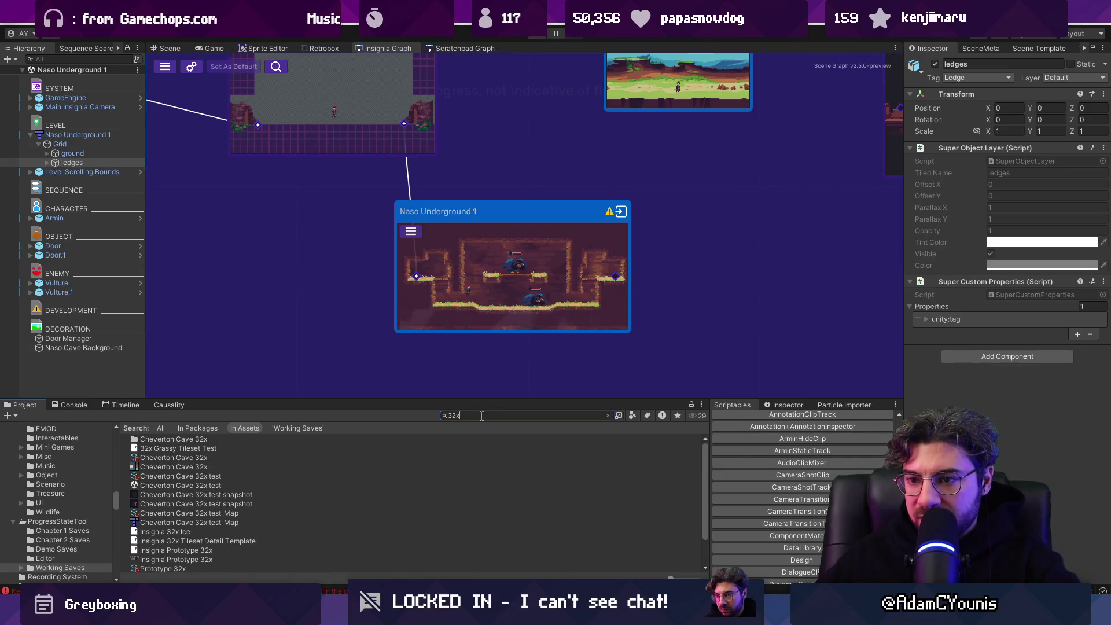
Step: View 32x Grassy Tileset Test in Aseprite, then close it and return to Unity
{"action": "double_click", "coordinate": [196, 449]}
{"action": "scroll", "coordinate": [536, 213], "scroll_direction": "up", "scroll_amount": 5}
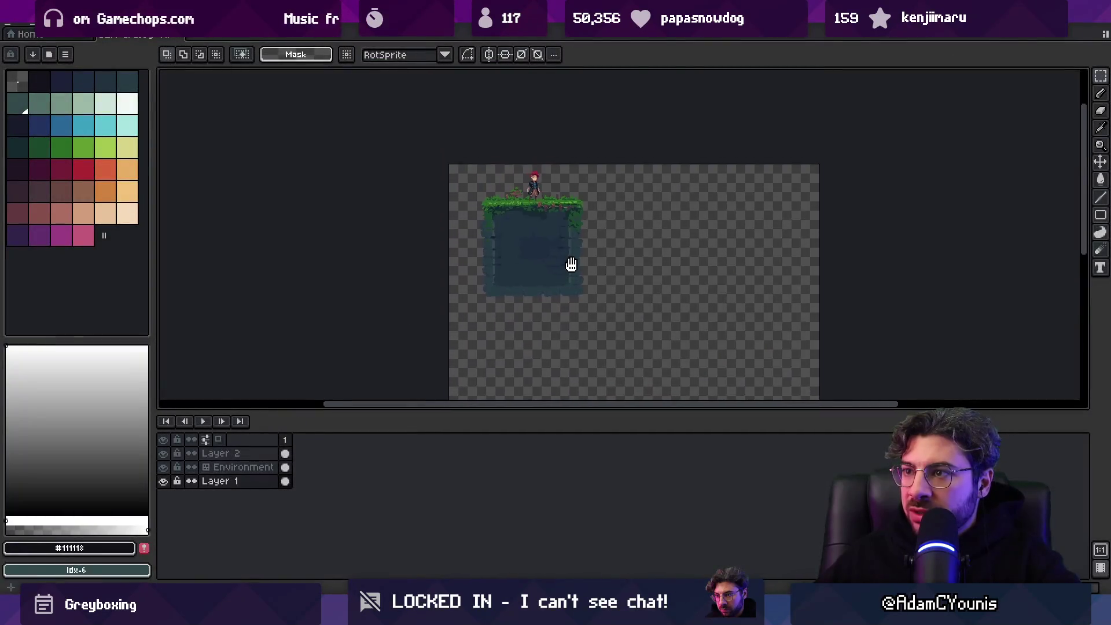
{"action": "scroll", "coordinate": [535, 214], "scroll_direction": "down", "scroll_amount": 5}
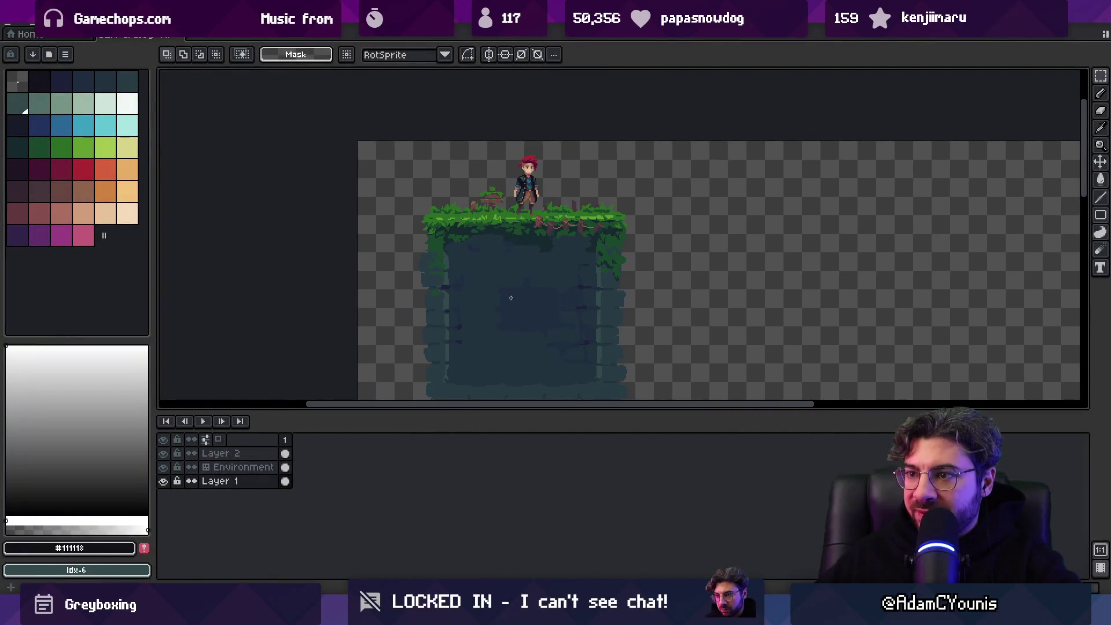
{"action": "key", "text": "ctrl+w"}
{"action": "key", "text": "alt+Tab"}
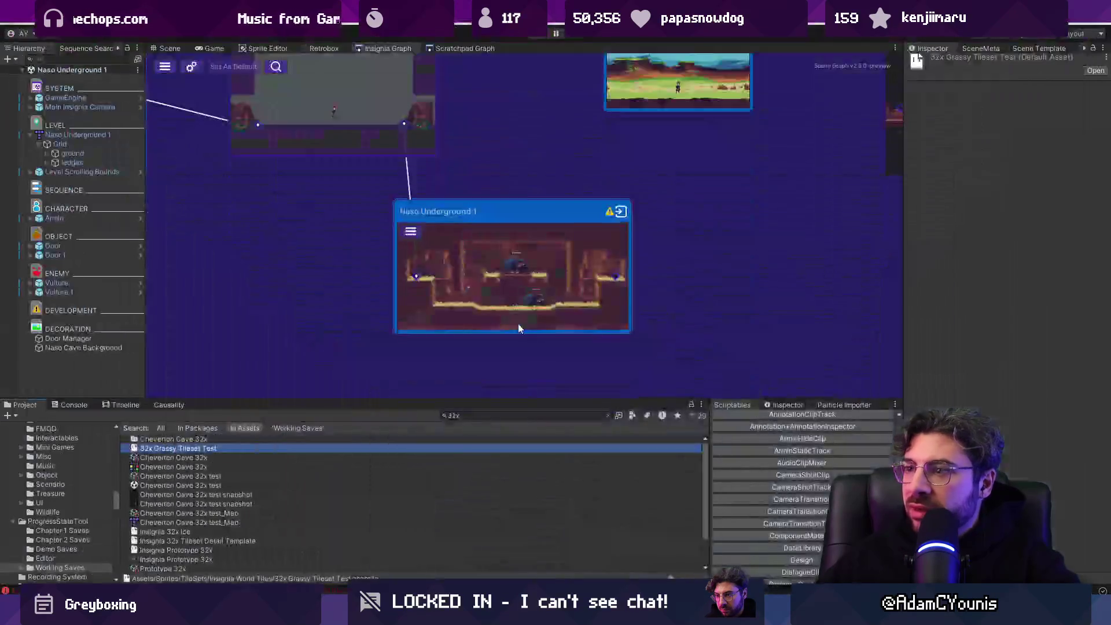
Step: Widen the Inspector and show Naso Underground 1's scene template choices, including Corridor, Level and skins
{"action": "scroll", "coordinate": [517, 312], "scroll_direction": "down", "scroll_amount": 3}
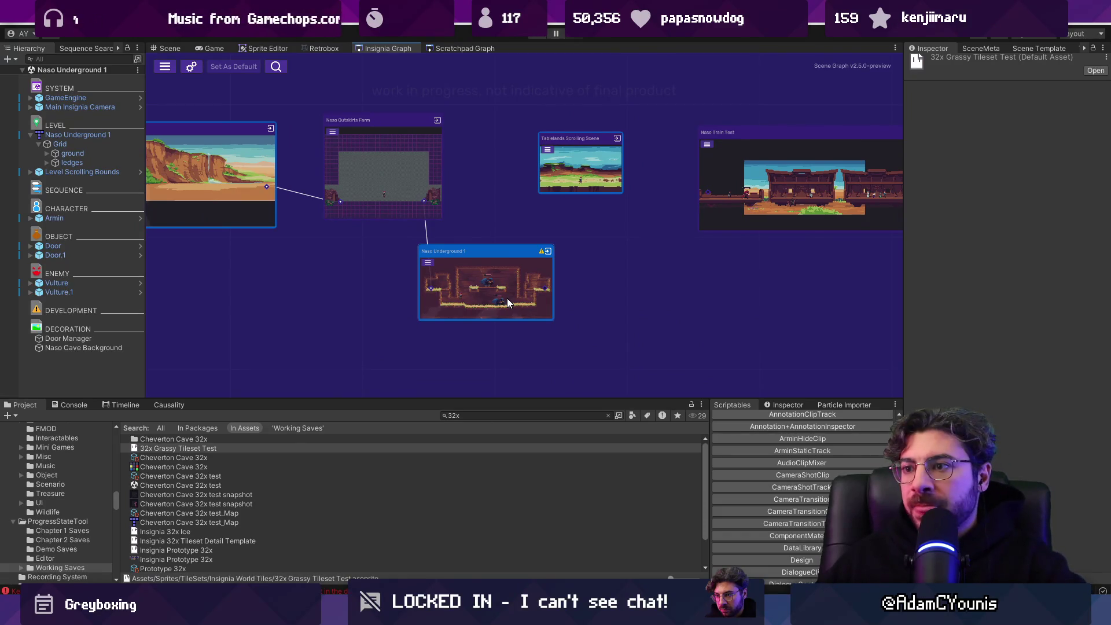
{"action": "scroll", "coordinate": [492, 235], "scroll_direction": "down", "scroll_amount": 5}
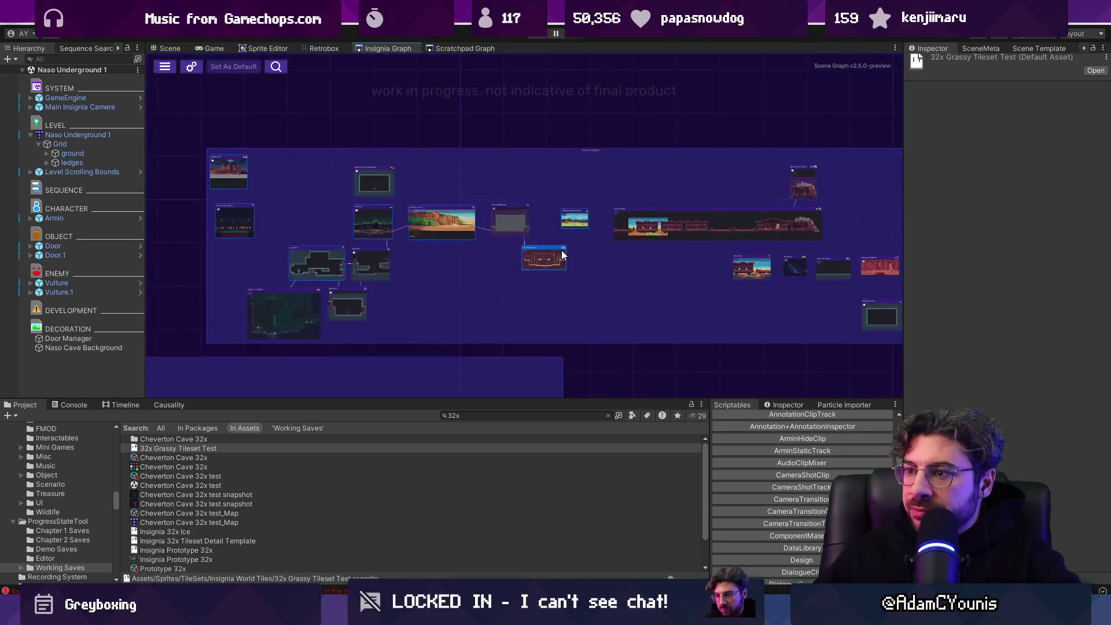
{"action": "scroll", "coordinate": [562, 254], "scroll_direction": "down", "scroll_amount": 3}
{"action": "scroll", "coordinate": [502, 243], "scroll_direction": "up", "scroll_amount": 5}
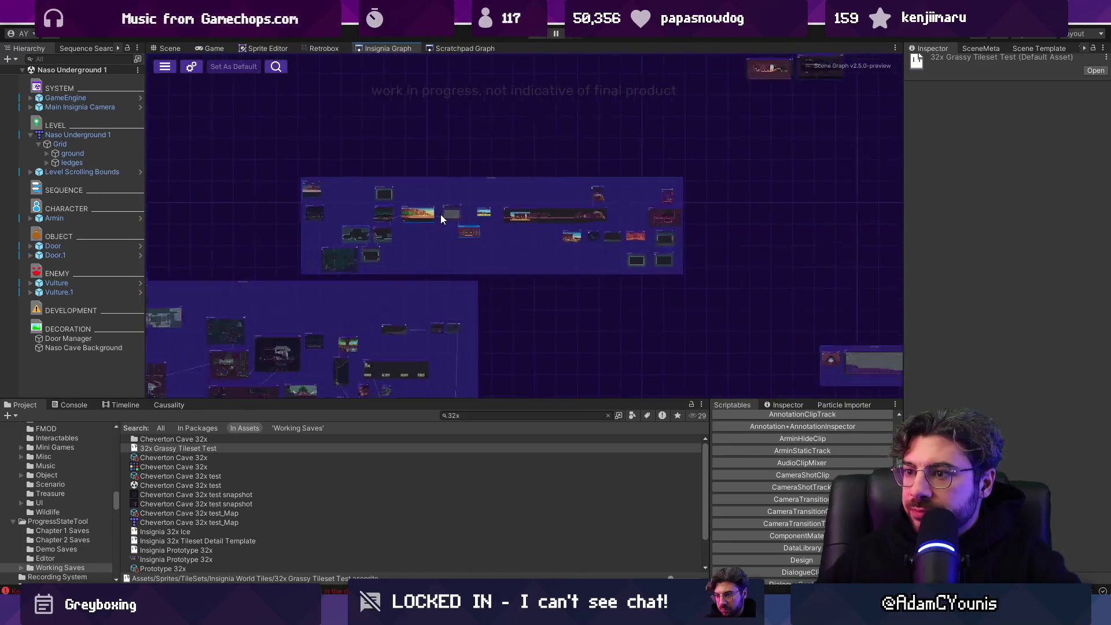
{"action": "scroll", "coordinate": [595, 252], "scroll_direction": "up", "scroll_amount": 3}
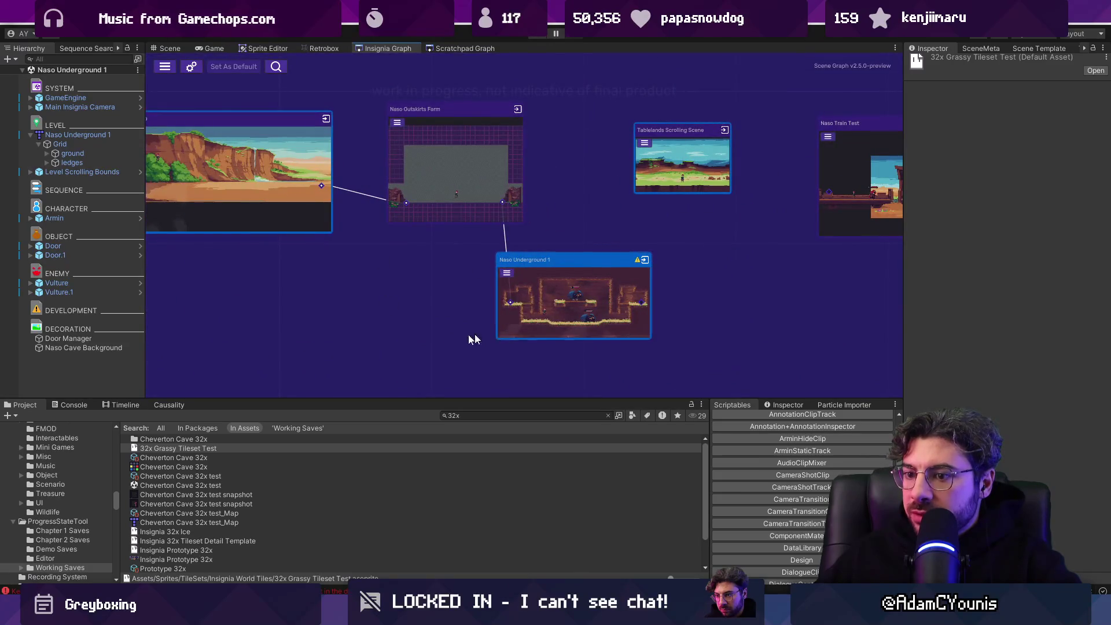
{"action": "left_click", "coordinate": [981, 47]}
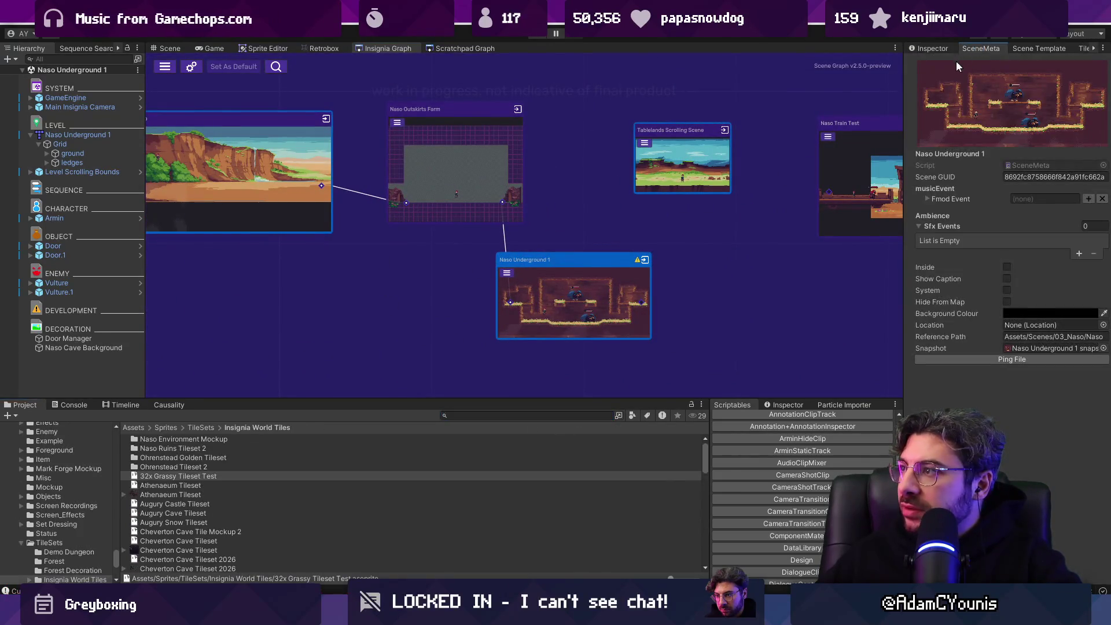
{"action": "left_click_drag", "start_coordinate": [904, 80], "coordinate": [864, 80]}
{"action": "left_click", "coordinate": [987, 48]}
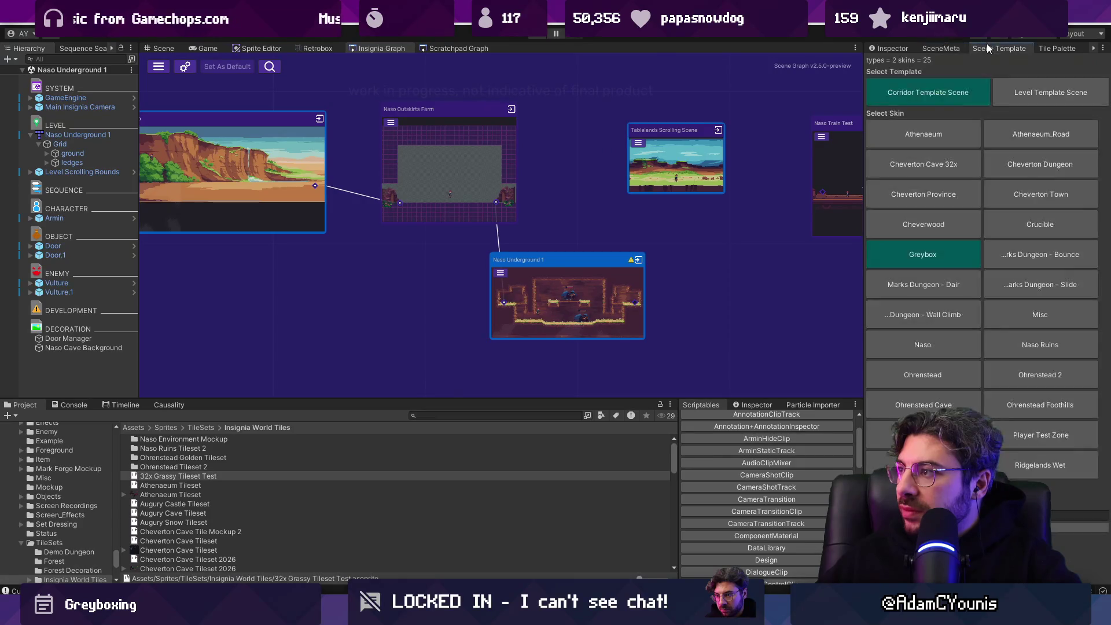
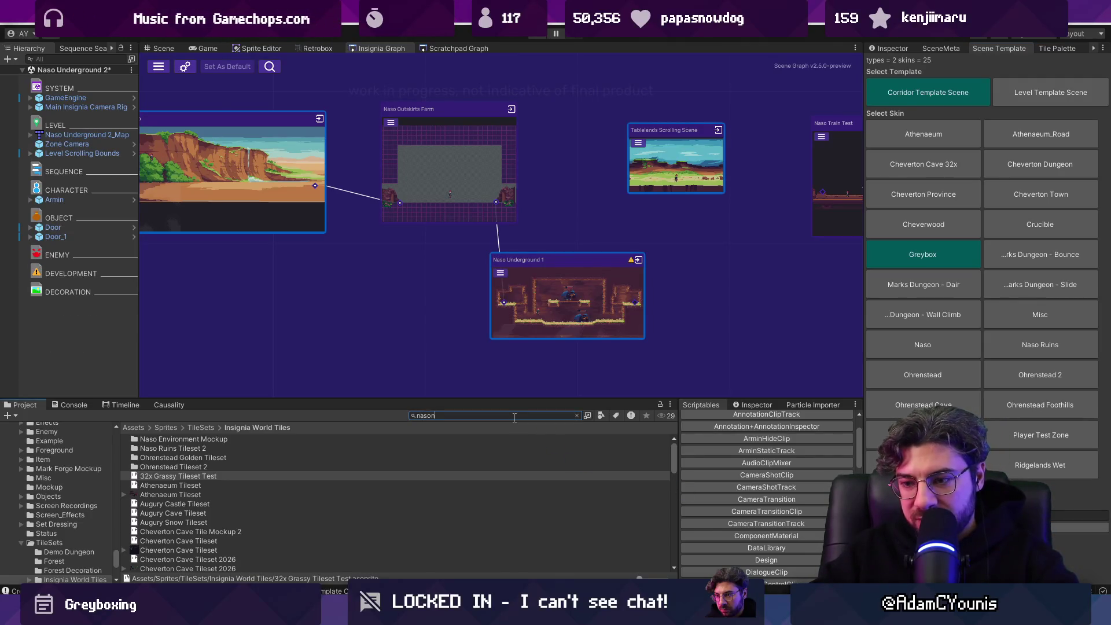
Step: Search the Project for Naso Underground 2 and add it as a node in the Insignia graph
{"action": "key", "text": "BackSpace"}
{"action": "type", "text": "2"}
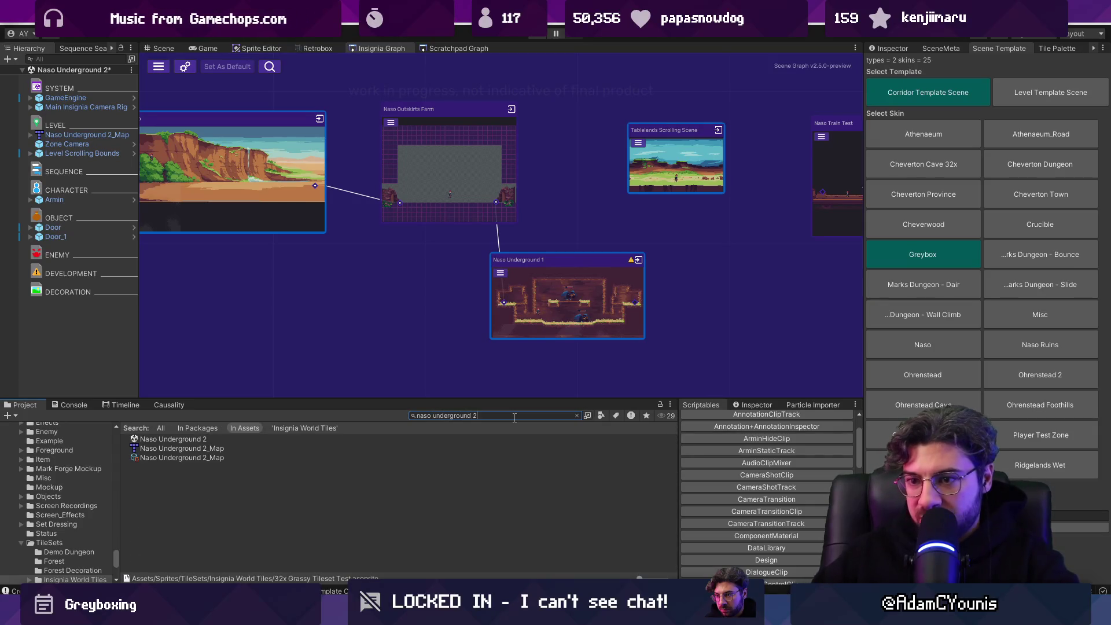
{"action": "mouse_move", "coordinate": [173, 440]}
{"action": "left_mouse_down"}
{"action": "mouse_move", "coordinate": [267, 301]}
{"action": "mouse_move", "coordinate": [278, 250]}
{"action": "left_mouse_up"}
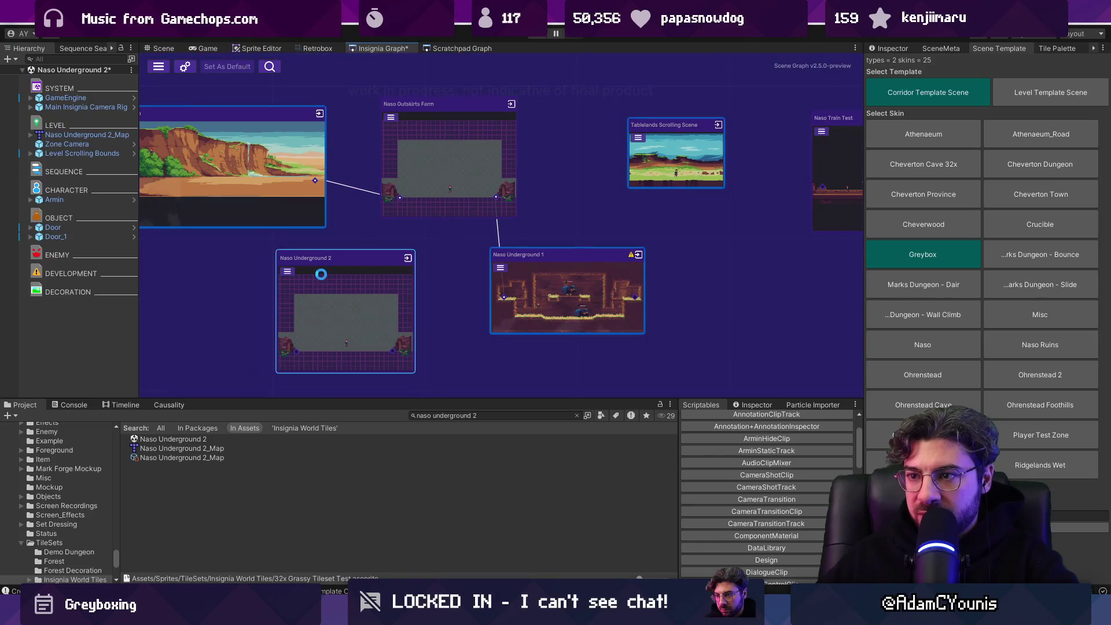
Step: Open the Naso Underground 2 map in Tiled and flag its prototype layer unity:ignore
{"action": "left_click", "coordinate": [163, 48]}
{"action": "right_click", "coordinate": [110, 134]}
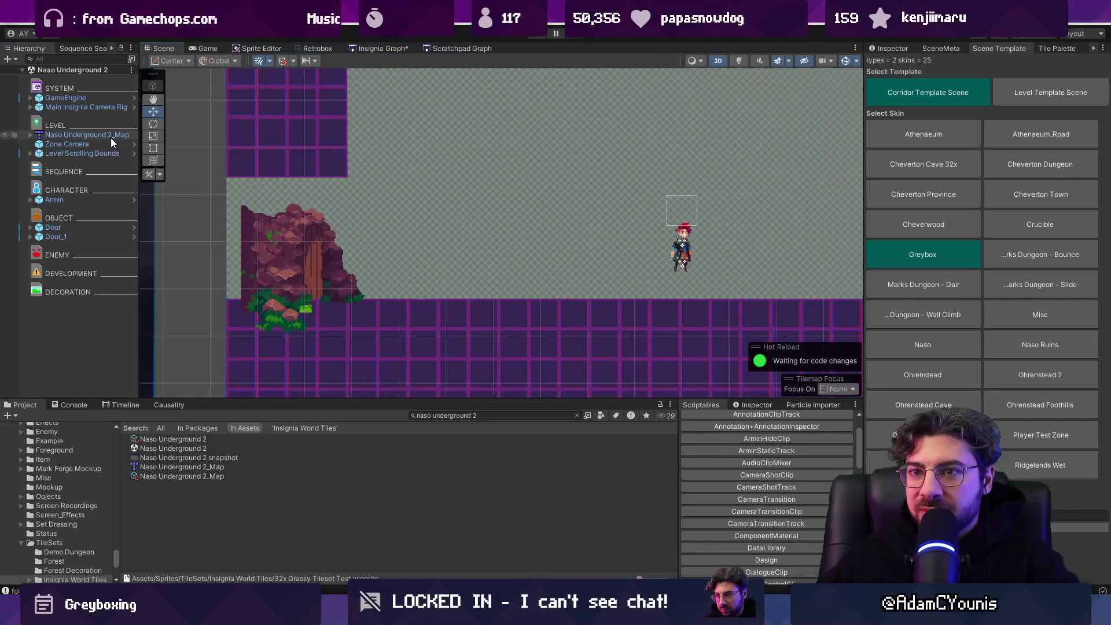
{"action": "mouse_move", "coordinate": [182, 264]}
{"action": "left_click", "coordinate": [332, 260]}
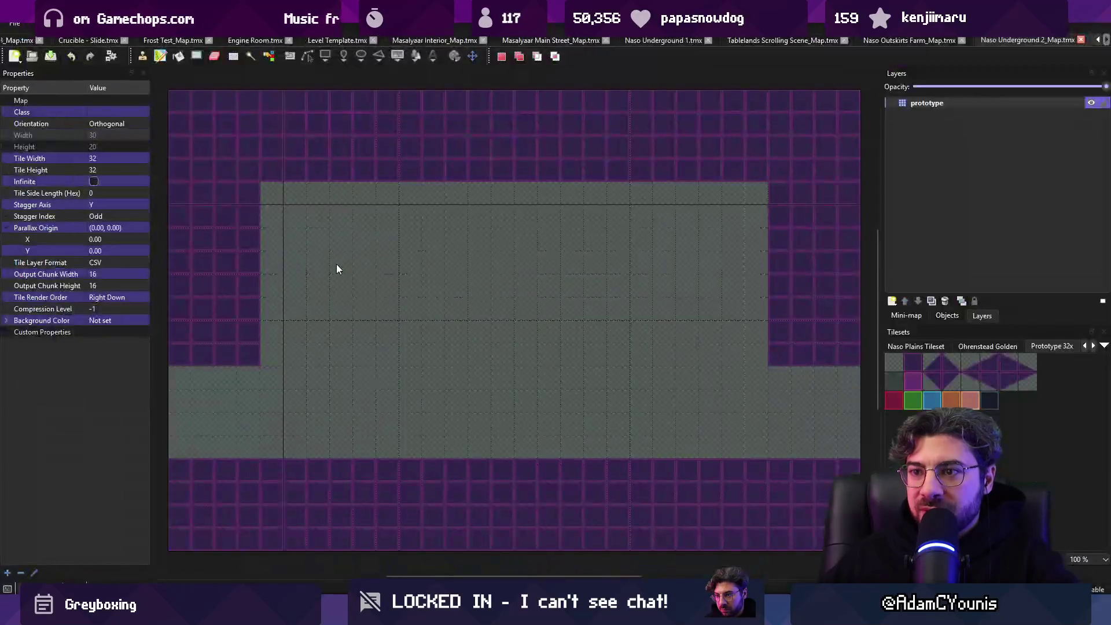
{"action": "left_click", "coordinate": [966, 114]}
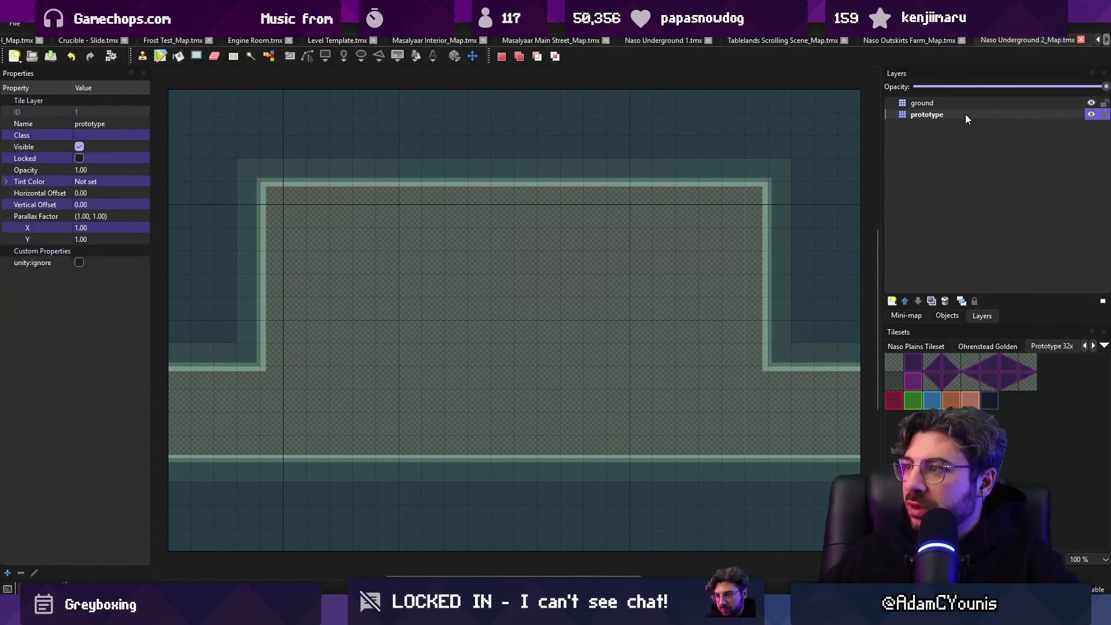
{"action": "left_click", "coordinate": [79, 262]}
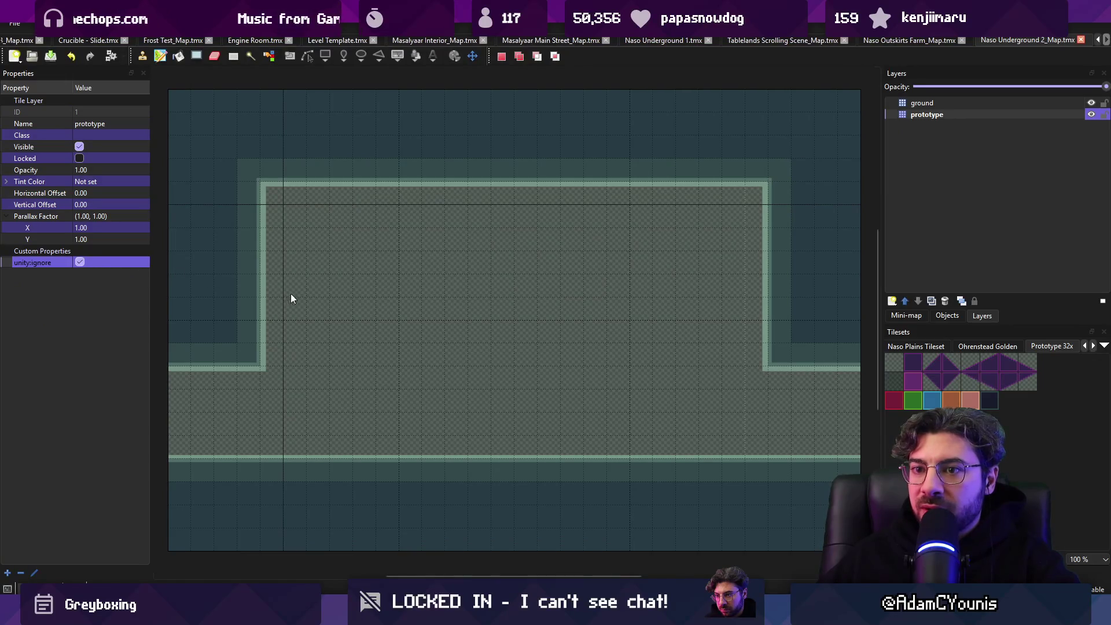
{"action": "key", "text": "alt+Tab"}
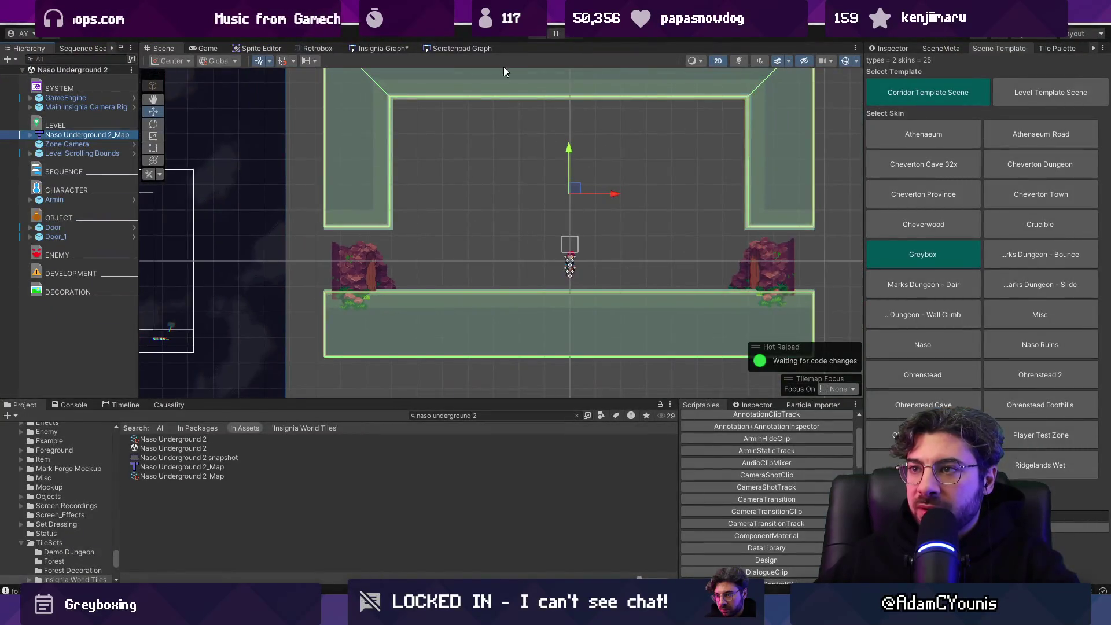
Step: Select Level Scrolling Bounds and toggle its scrolling camera boundary component off and back on
{"action": "left_click", "coordinate": [390, 50]}
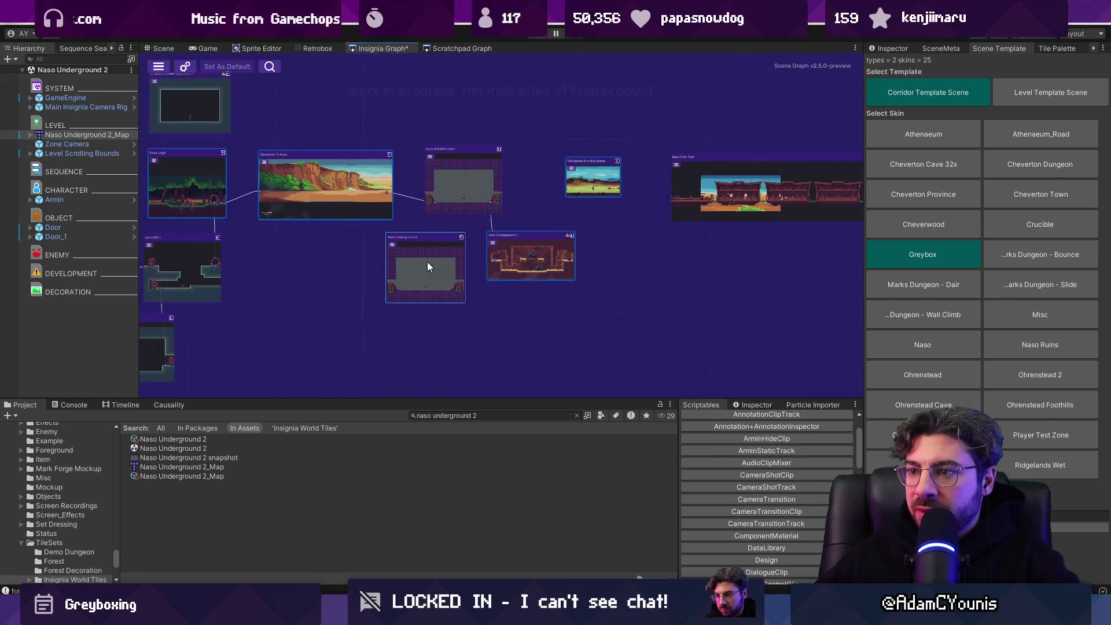
{"action": "left_click", "coordinate": [87, 135]}
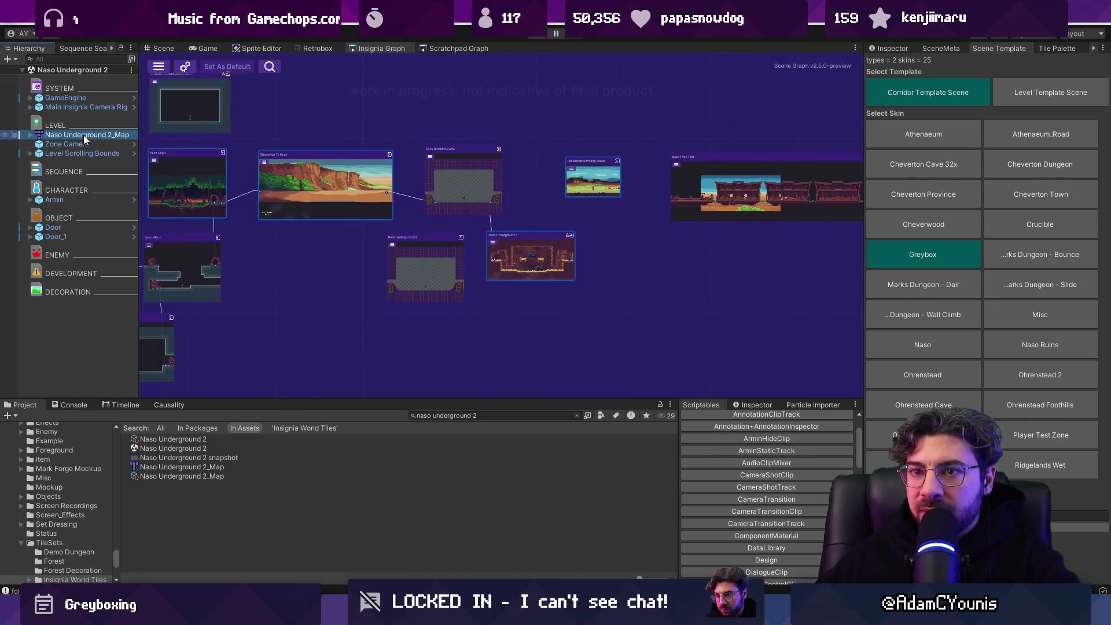
{"action": "left_click", "coordinate": [163, 48]}
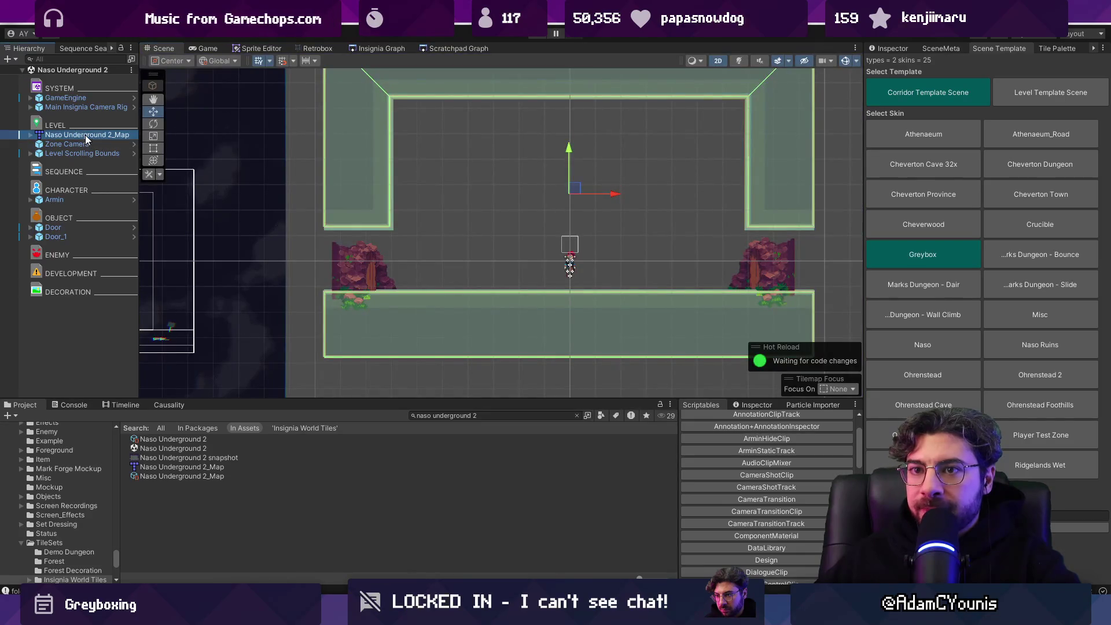
{"action": "left_click", "coordinate": [891, 48]}
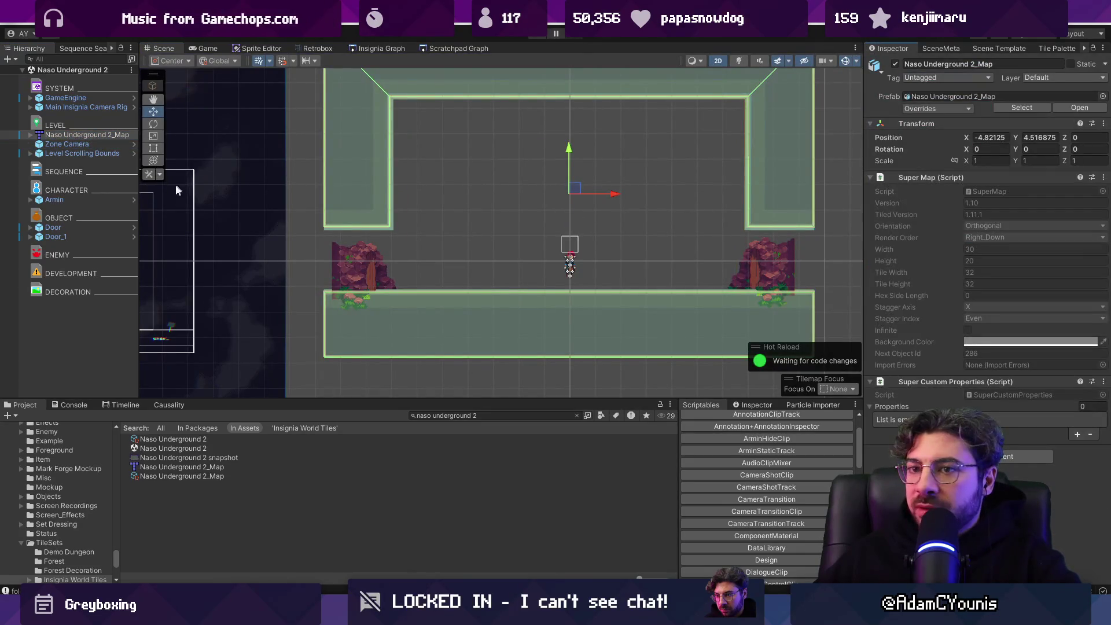
{"action": "left_click", "coordinate": [83, 154]}
{"action": "left_click", "coordinate": [893, 178]}
{"action": "left_click", "coordinate": [892, 178]}
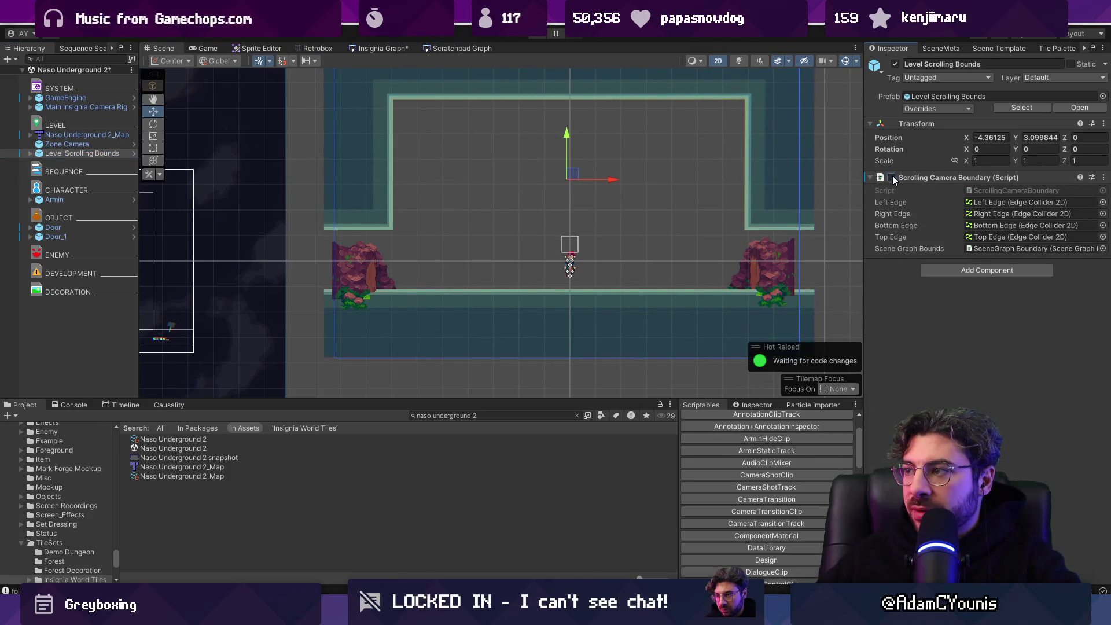
Step: Return to the Insignia graph and bring up the scene template options
{"action": "left_click", "coordinate": [392, 46]}
{"action": "scroll", "coordinate": [505, 252], "scroll_direction": "up", "scroll_amount": 3}
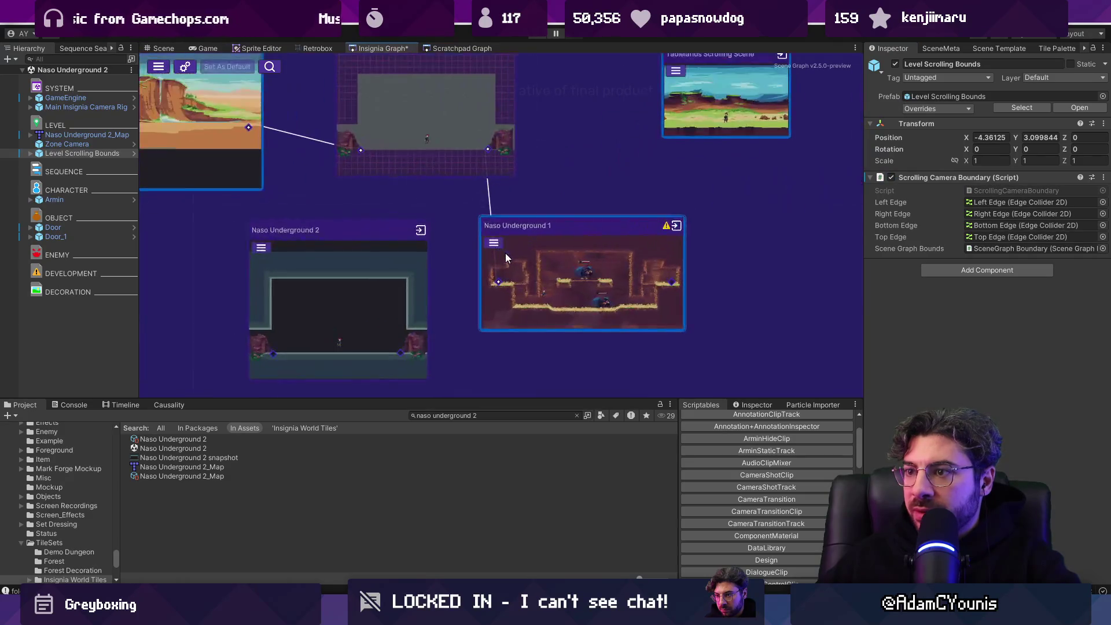
{"action": "scroll", "coordinate": [392, 272], "scroll_direction": "down", "scroll_amount": 1}
{"action": "left_click", "coordinate": [999, 48]}
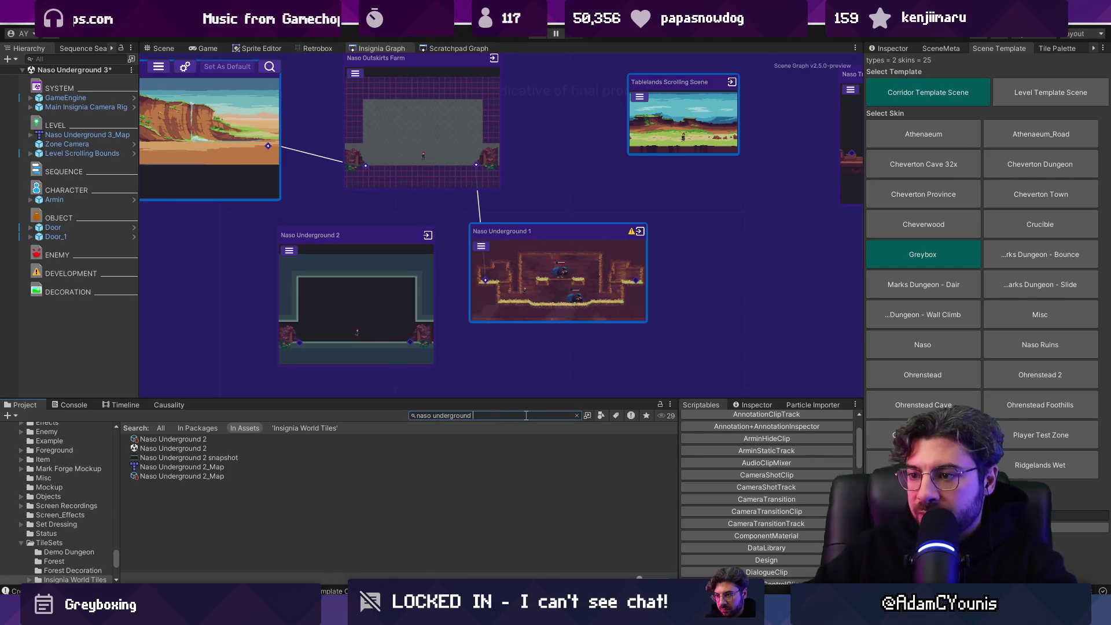
Step: Add Naso Underground 3 to the graph and open that scene, continuing past the save prompt
{"action": "key", "text": "BackSpace"}
{"action": "type", "text": "3"}
{"action": "mouse_move", "coordinate": [171, 440]}
{"action": "left_mouse_down"}
{"action": "mouse_move", "coordinate": [215, 332]}
{"action": "mouse_move", "coordinate": [257, 348]}
{"action": "mouse_move", "coordinate": [352, 329]}
{"action": "left_mouse_up"}
{"action": "scroll", "coordinate": [352, 335], "scroll_direction": "up", "scroll_amount": 1}
{"action": "double_click", "coordinate": [356, 328]}
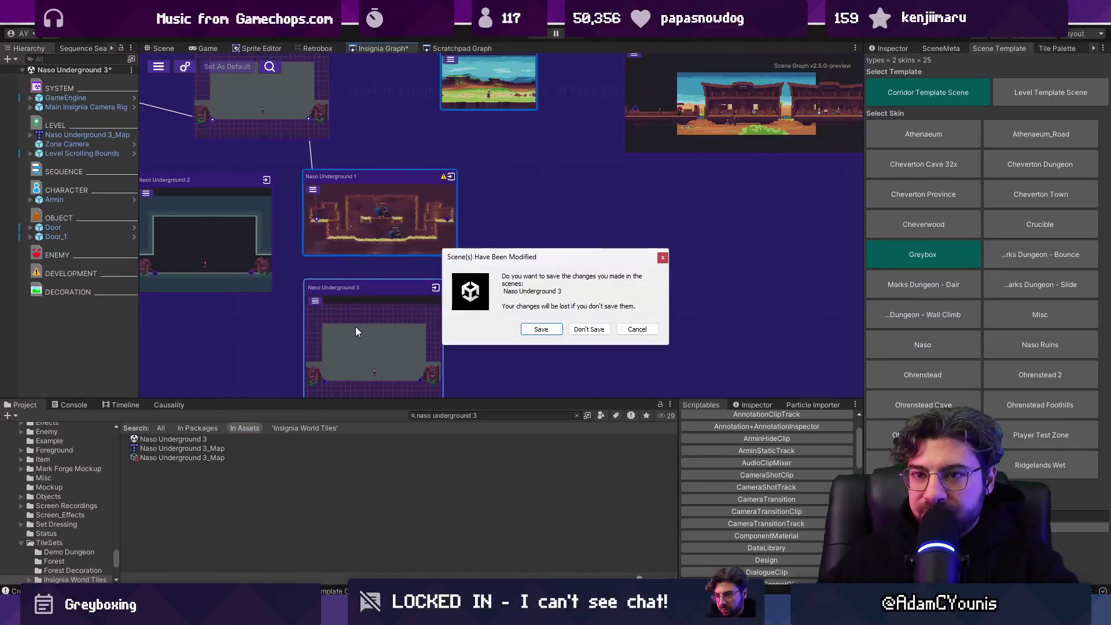
{"action": "left_click", "coordinate": [521, 324]}
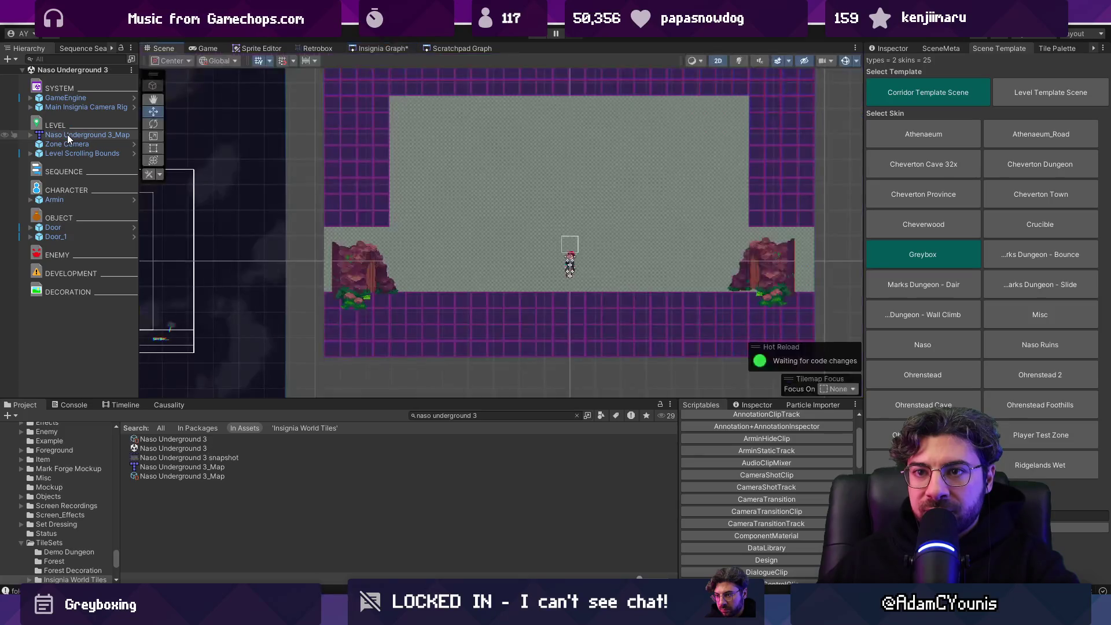
Step: Flag the Naso Underground 3 map's prototype layer unity:ignore in Tiled, save, and return to the graph
{"action": "left_click", "coordinate": [67, 135]}
{"action": "right_click", "coordinate": [67, 134]}
{"action": "mouse_move", "coordinate": [142, 261]}
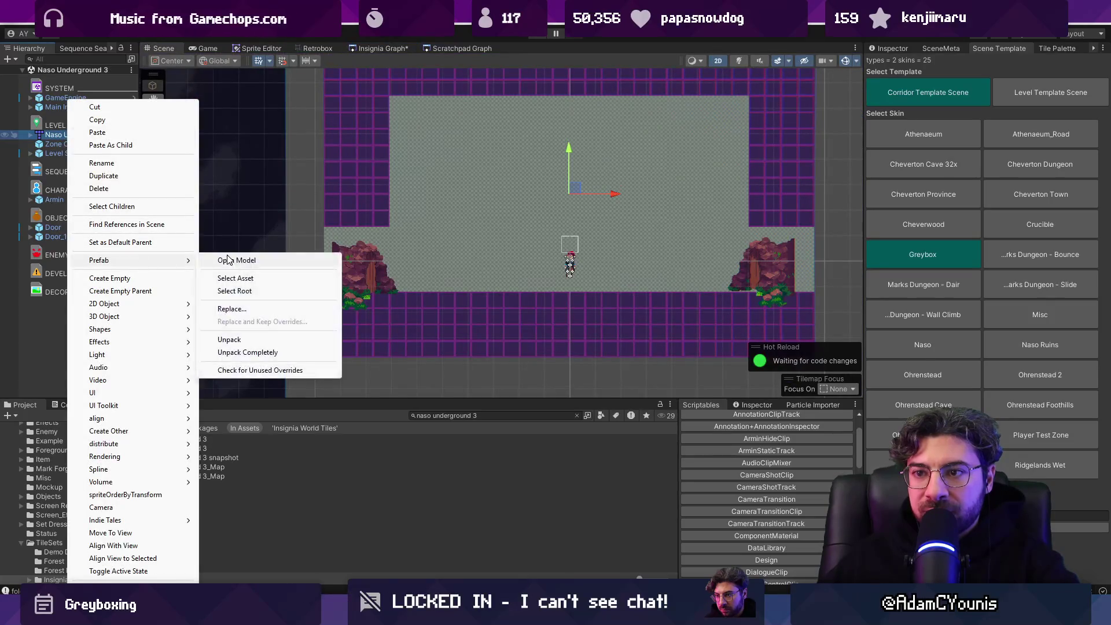
{"action": "left_click", "coordinate": [228, 260]}
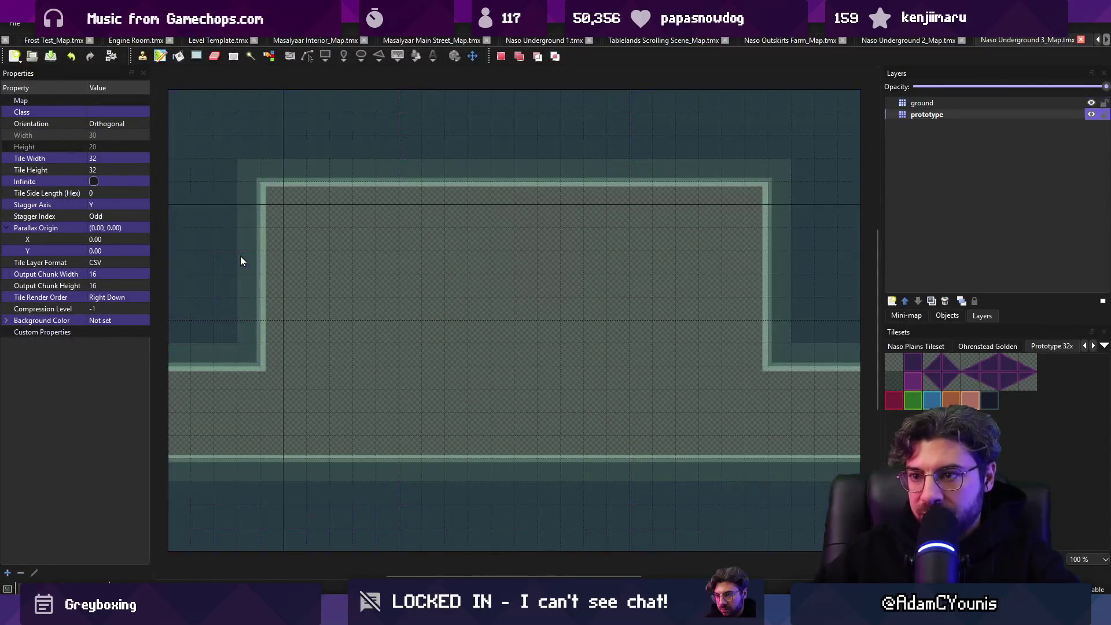
{"action": "left_click", "coordinate": [926, 114]}
{"action": "left_click", "coordinate": [80, 262]}
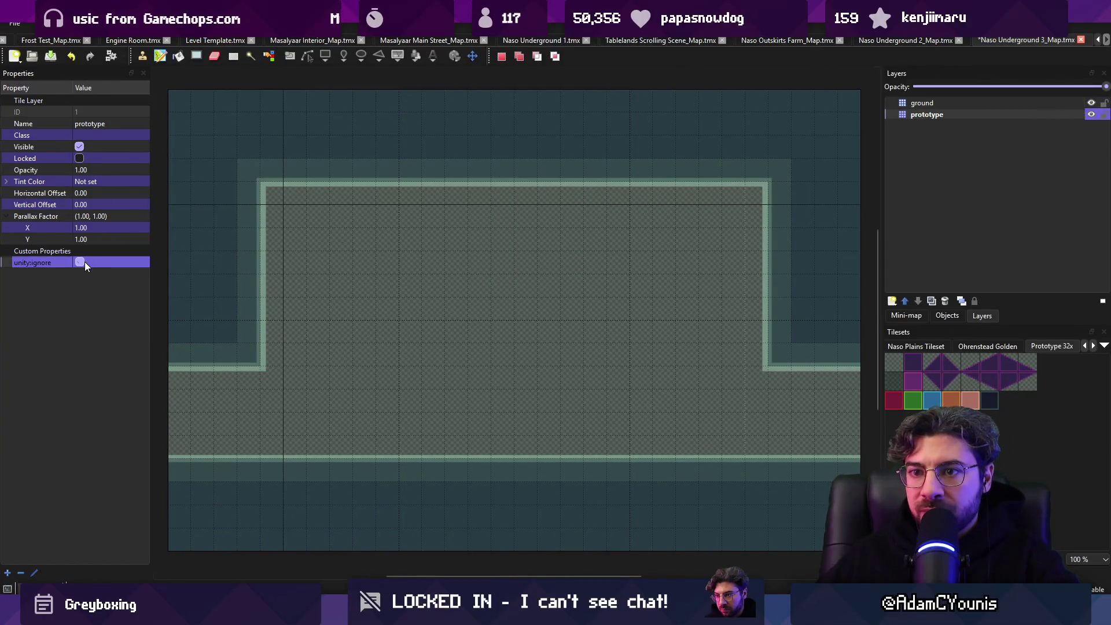
{"action": "key", "text": "ctrl+s"}
{"action": "key", "text": "alt+Tab"}
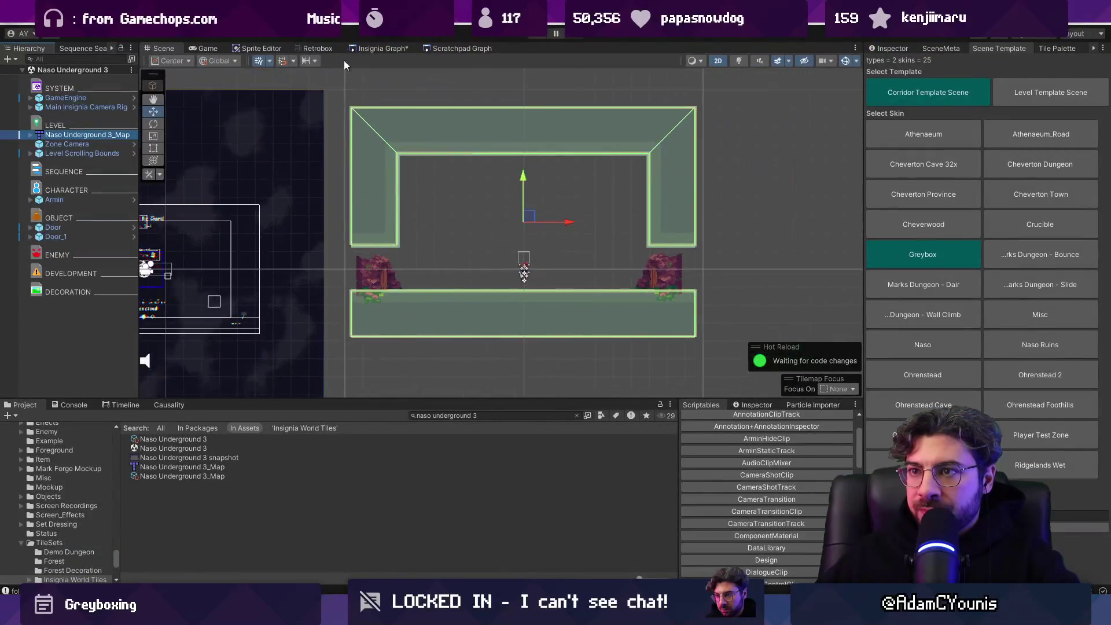
{"action": "left_click", "coordinate": [369, 50]}
{"action": "scroll", "coordinate": [484, 241], "scroll_direction": "down", "scroll_amount": 5}
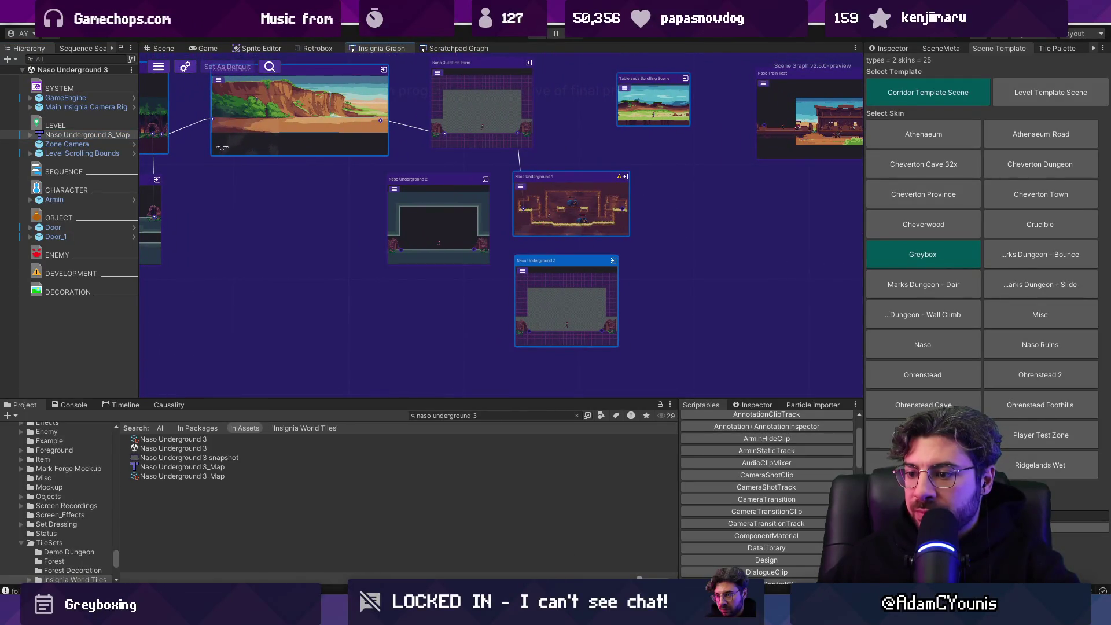
Step: Check the world layout flowchart, then spread the Underground 1–3 nodes apart in the graph
{"action": "key", "text": "alt+Tab"}
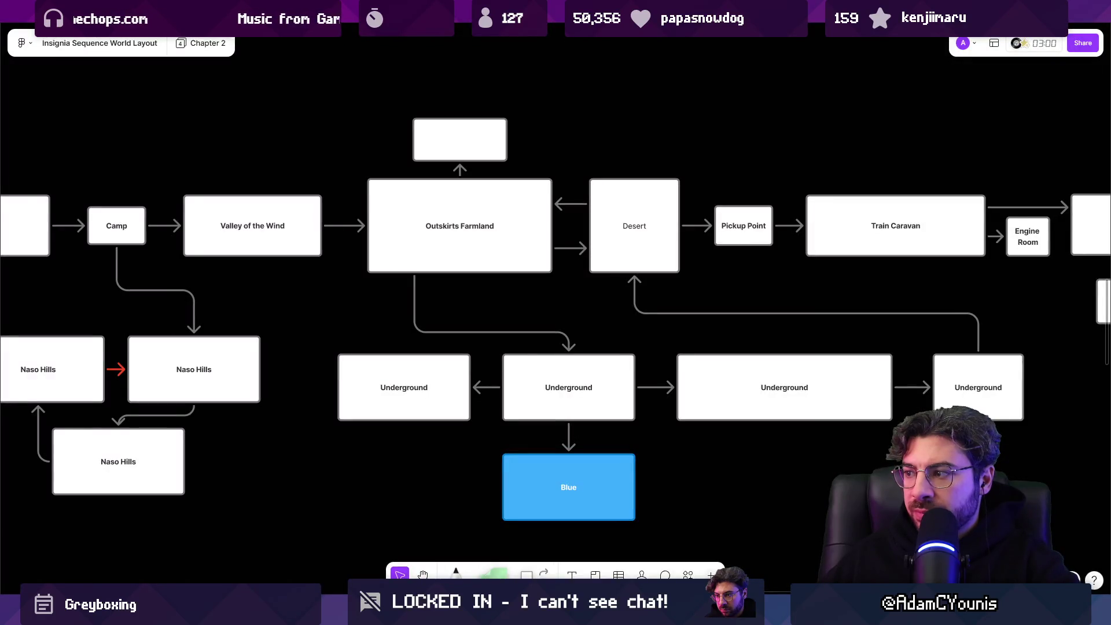
{"action": "key", "text": "alt+Tab"}
{"action": "scroll", "coordinate": [520, 211], "scroll_direction": "up", "scroll_amount": 4}
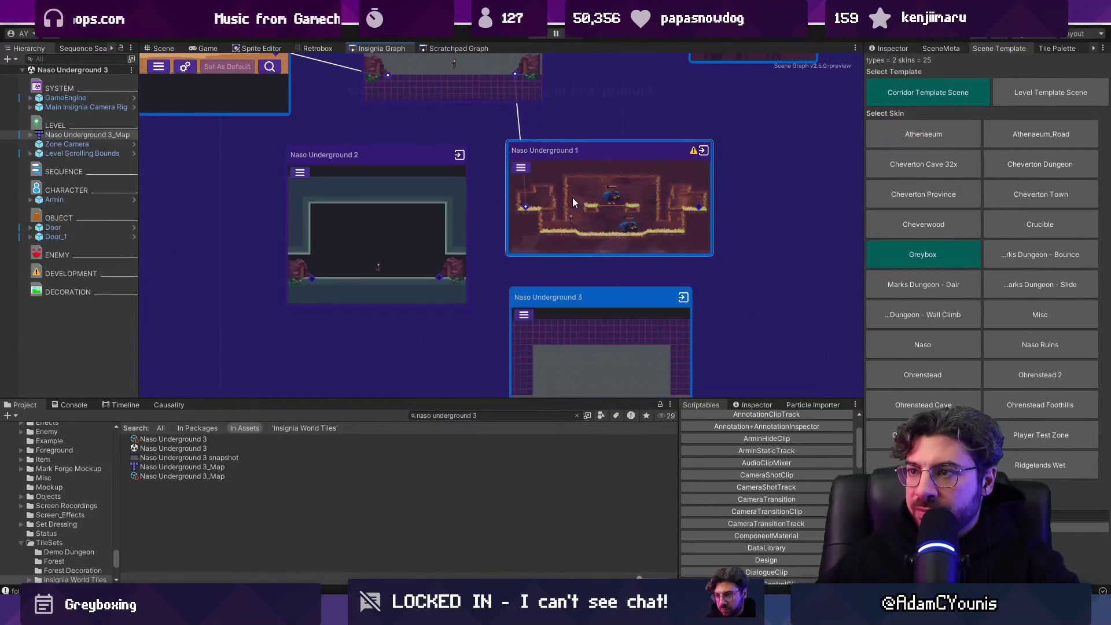
{"action": "mouse_move", "coordinate": [564, 214]}
{"action": "left_mouse_down"}
{"action": "mouse_move", "coordinate": [517, 229]}
{"action": "mouse_move", "coordinate": [331, 229]}
{"action": "mouse_move", "coordinate": [404, 218]}
{"action": "left_mouse_up"}
{"action": "left_click_drag", "start_coordinate": [329, 294], "coordinate": [654, 248]}
{"action": "mouse_move", "coordinate": [612, 331]}
{"action": "left_mouse_down"}
{"action": "mouse_move", "coordinate": [468, 331]}
{"action": "mouse_move", "coordinate": [721, 193]}
{"action": "left_mouse_up"}
{"action": "scroll", "coordinate": [666, 232], "scroll_direction": "down", "scroll_amount": 5}
{"action": "mouse_move", "coordinate": [545, 255]}
{"action": "left_mouse_down"}
{"action": "mouse_move", "coordinate": [455, 263]}
{"action": "mouse_move", "coordinate": [671, 230]}
{"action": "mouse_move", "coordinate": [661, 273]}
{"action": "left_mouse_up"}
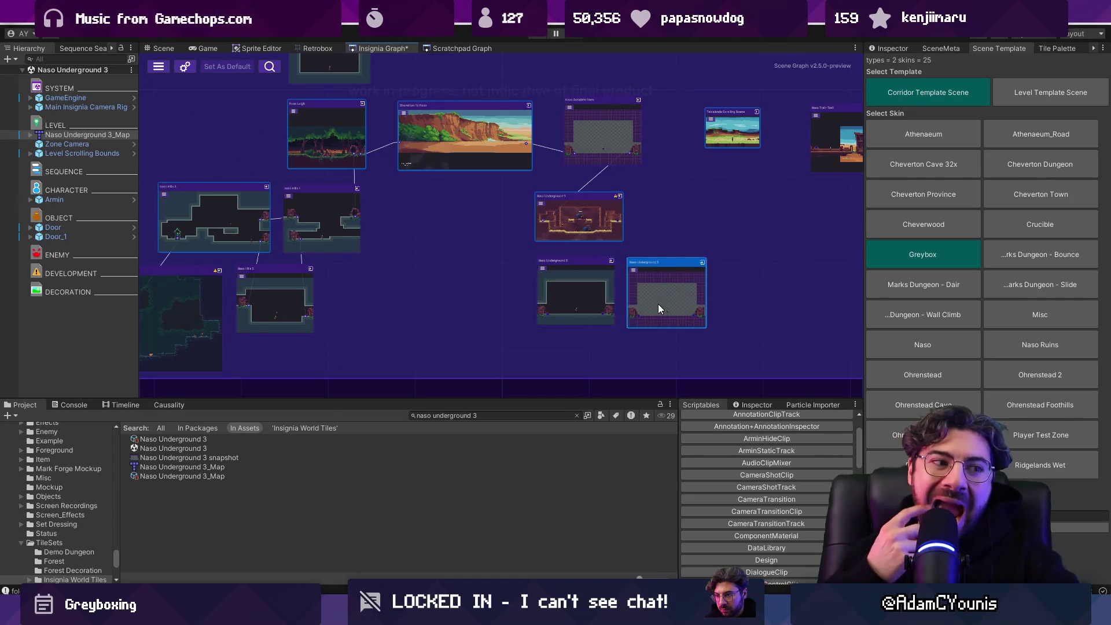
Step: Nudge the Underground 1 and 3 nodes into place and select the Project search text
{"action": "scroll", "coordinate": [350, 306], "scroll_direction": "down", "scroll_amount": 5}
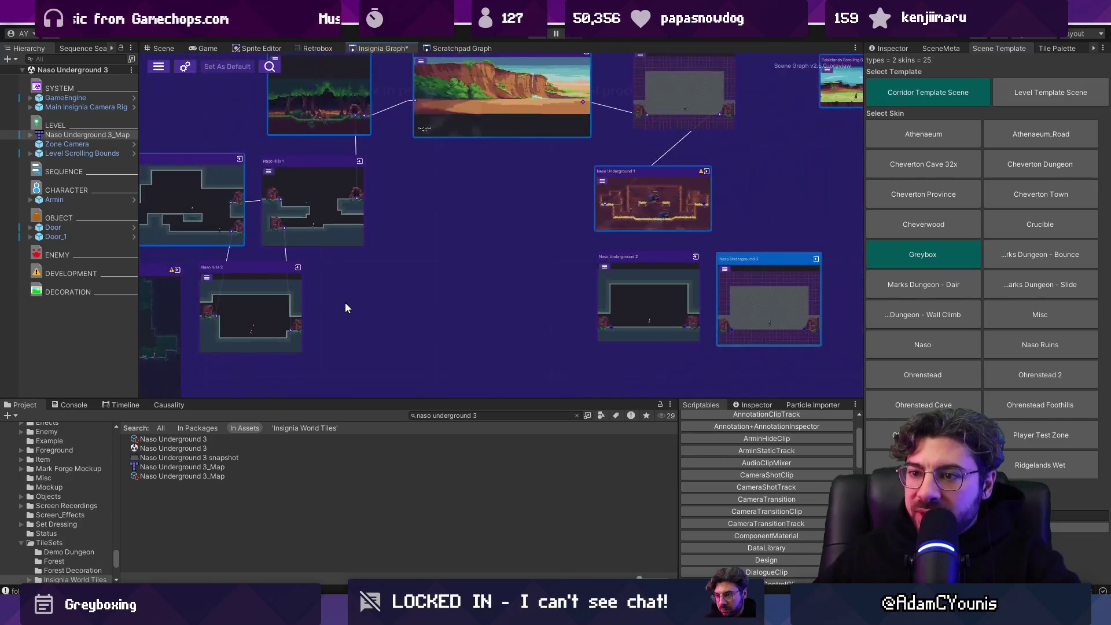
{"action": "scroll", "coordinate": [286, 333], "scroll_direction": "up", "scroll_amount": 5}
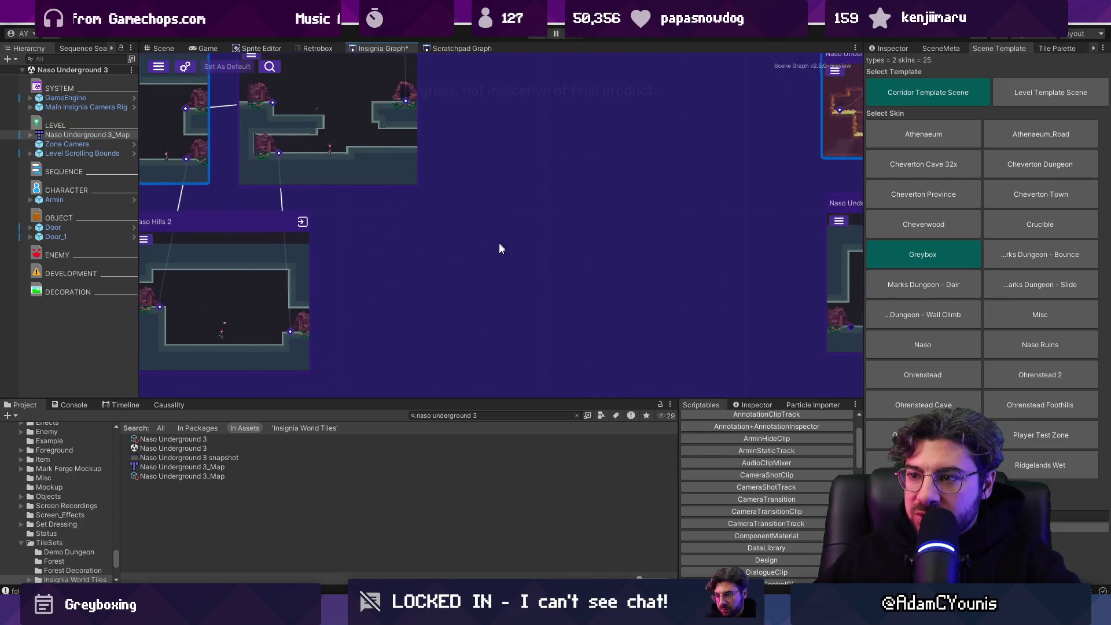
{"action": "scroll", "coordinate": [331, 241], "scroll_direction": "up", "scroll_amount": 5}
{"action": "scroll", "coordinate": [559, 337], "scroll_direction": "down", "scroll_amount": 5}
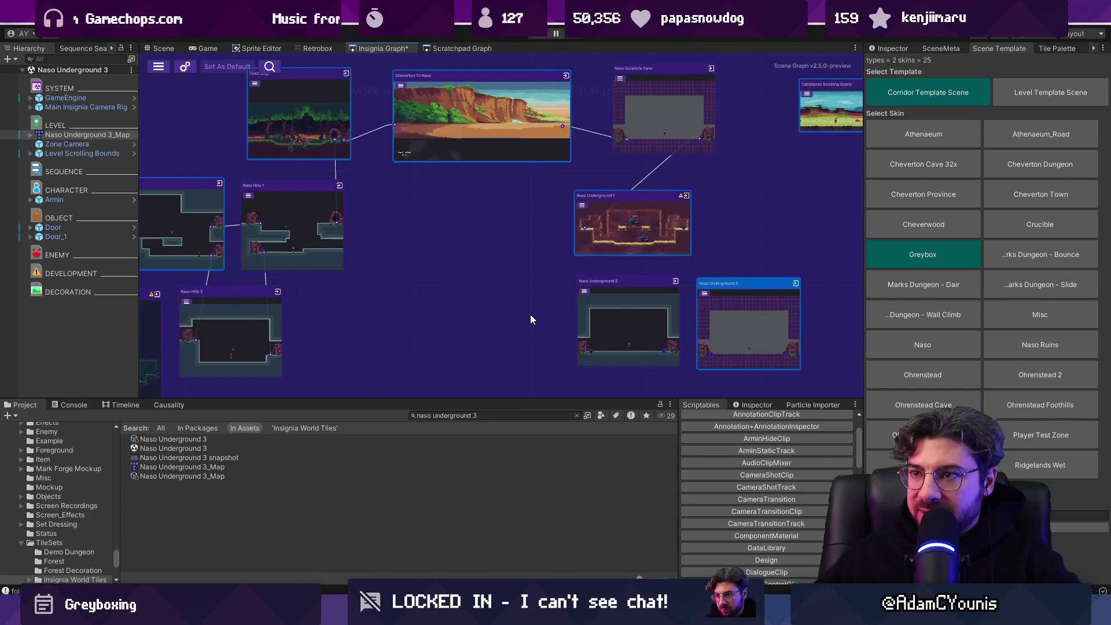
{"action": "mouse_move", "coordinate": [675, 303]}
{"action": "left_mouse_down"}
{"action": "mouse_move", "coordinate": [562, 323]}
{"action": "mouse_move", "coordinate": [542, 311]}
{"action": "left_mouse_up"}
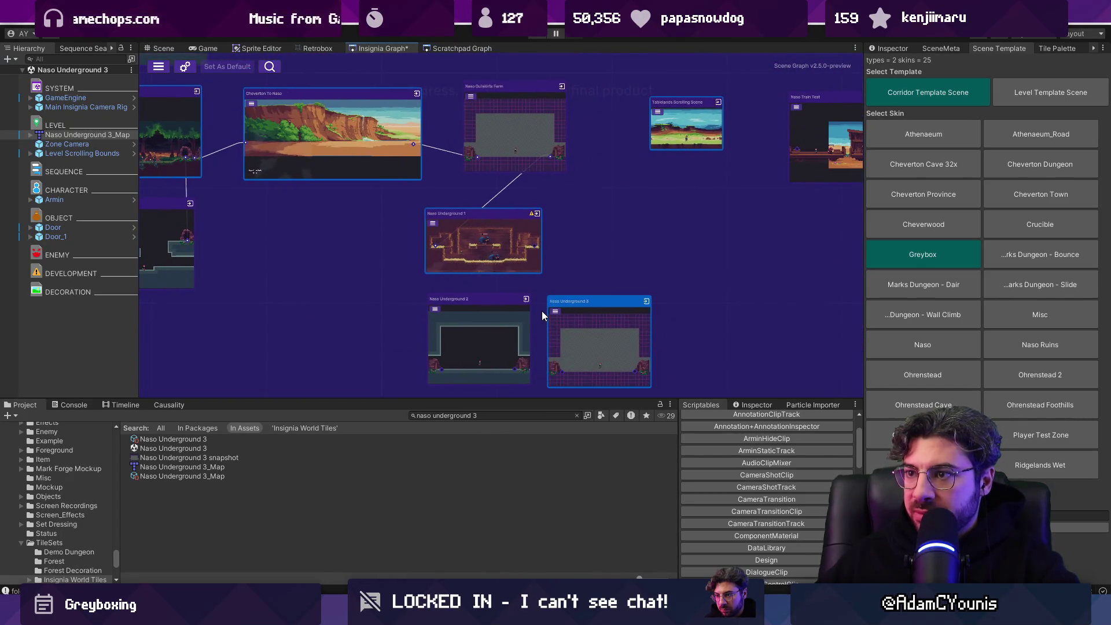
{"action": "scroll", "coordinate": [568, 313], "scroll_direction": "down", "scroll_amount": 3}
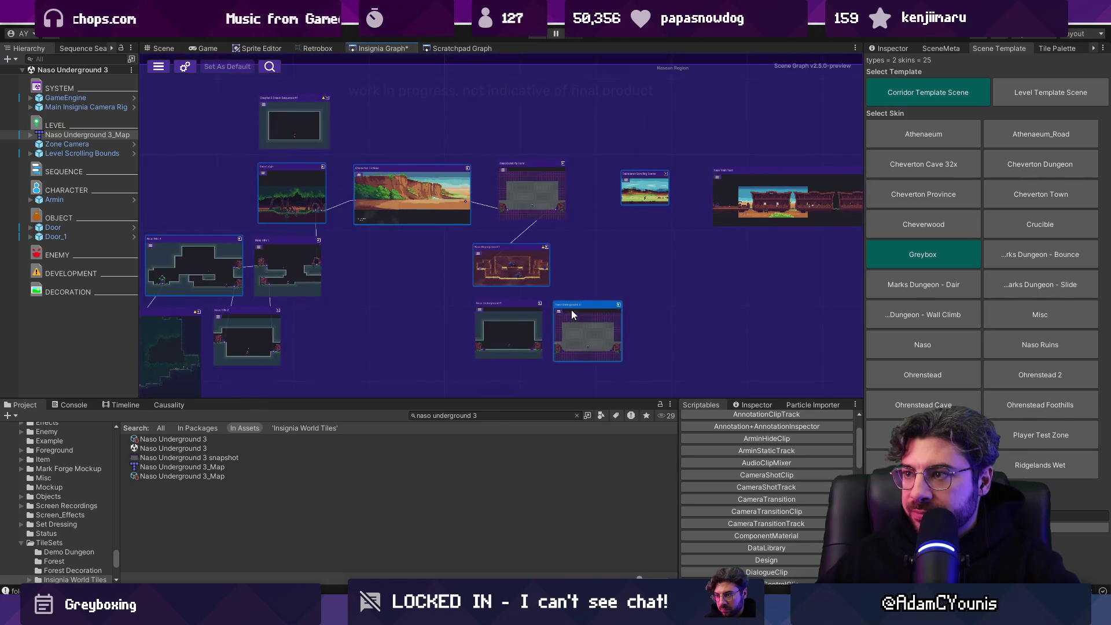
{"action": "scroll", "coordinate": [592, 311], "scroll_direction": "up", "scroll_amount": 3}
{"action": "left_click_drag", "start_coordinate": [467, 233], "coordinate": [502, 225]}
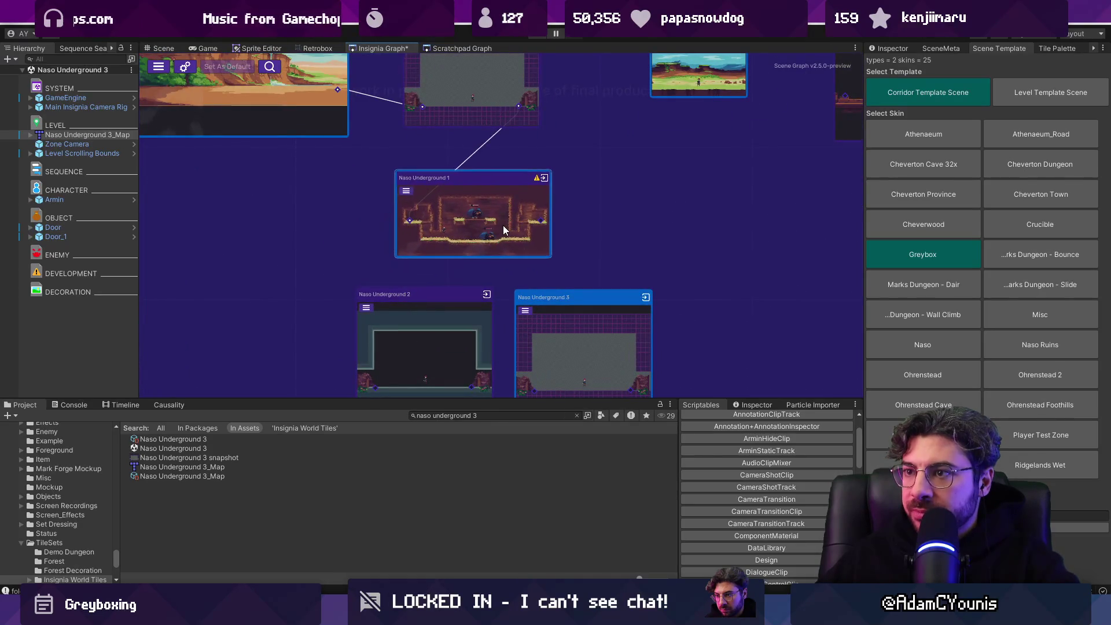
{"action": "left_click_drag", "start_coordinate": [559, 305], "coordinate": [562, 293]}
{"action": "scroll", "coordinate": [554, 300], "scroll_direction": "down", "scroll_amount": 2}
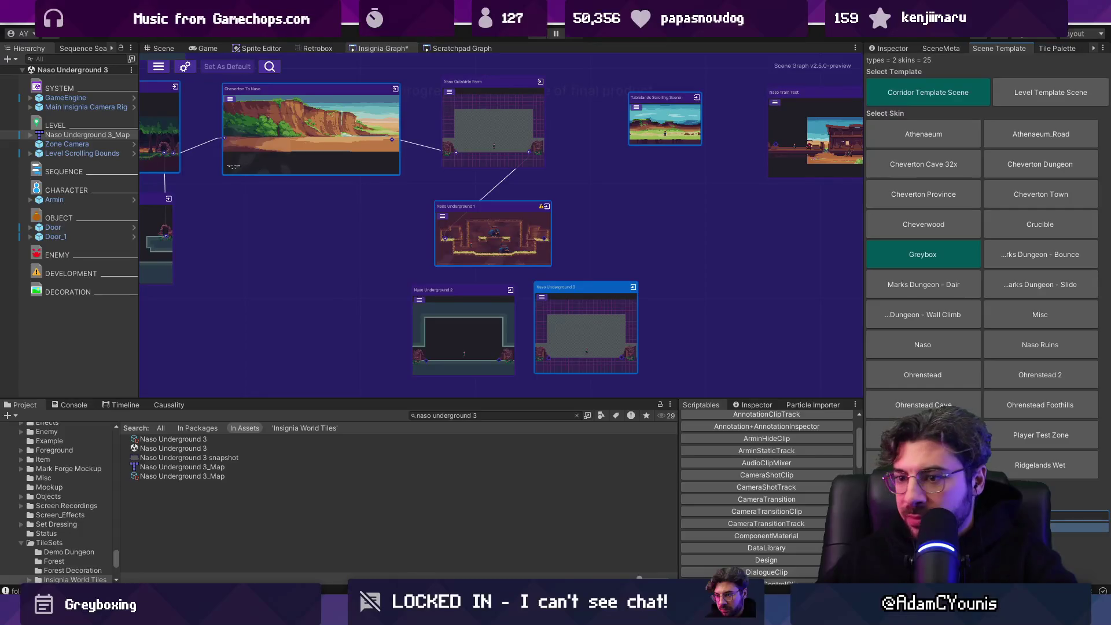
{"action": "left_click", "coordinate": [519, 416]}
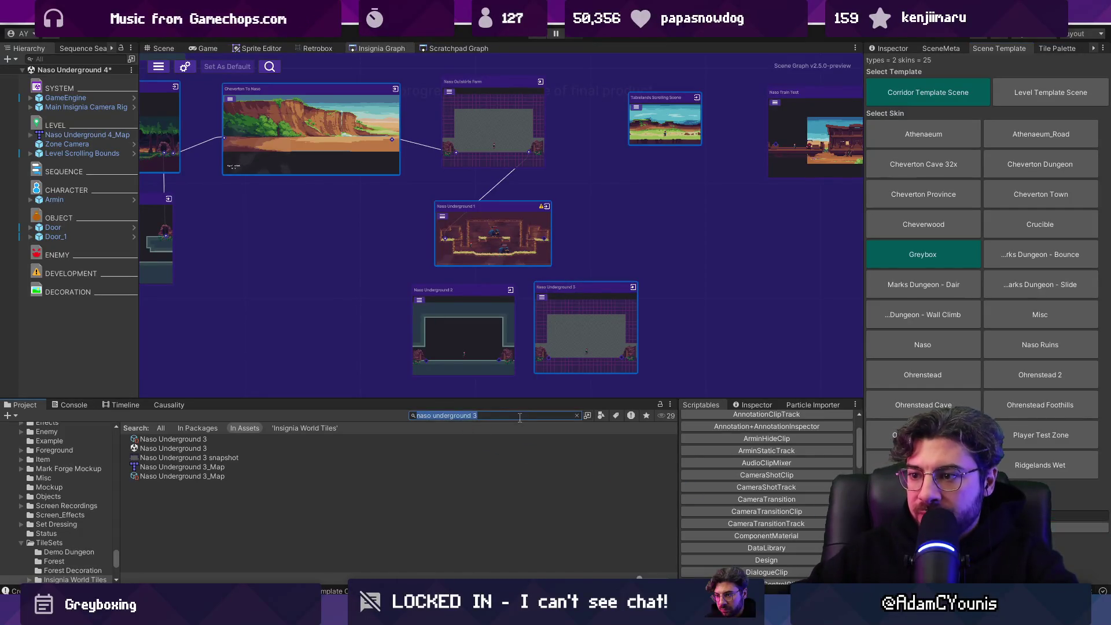
Step: Add Naso Underground 4 to the graph and flag its map's prototype layer unity:ignore in Tiled
{"action": "type", "text": "4"}
{"action": "mouse_move", "coordinate": [322, 439]}
{"action": "left_mouse_down"}
{"action": "mouse_move", "coordinate": [693, 302]}
{"action": "mouse_move", "coordinate": [683, 300]}
{"action": "left_mouse_up"}
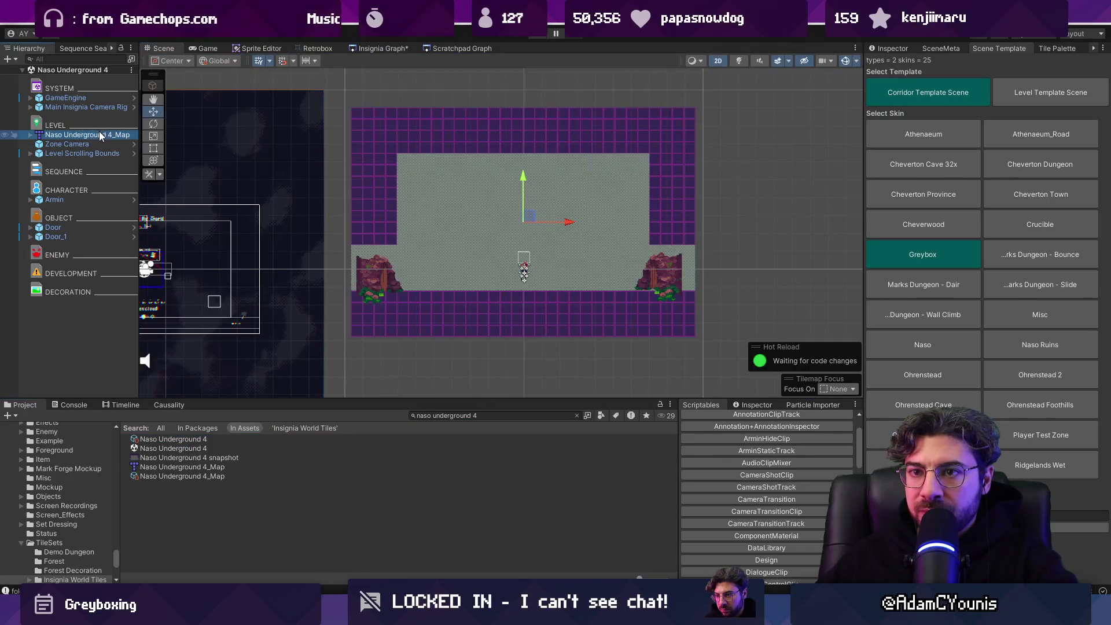
{"action": "right_click", "coordinate": [97, 134]}
{"action": "left_click", "coordinate": [271, 261]}
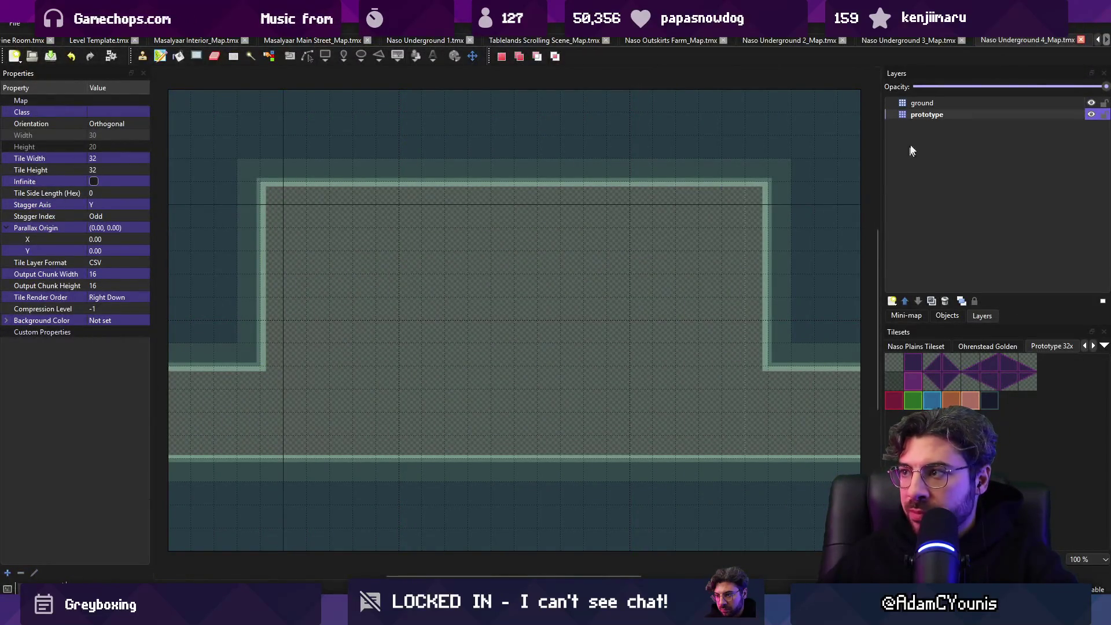
{"action": "left_click", "coordinate": [926, 115]}
{"action": "left_click", "coordinate": [80, 264]}
{"action": "left_click", "coordinate": [80, 262]}
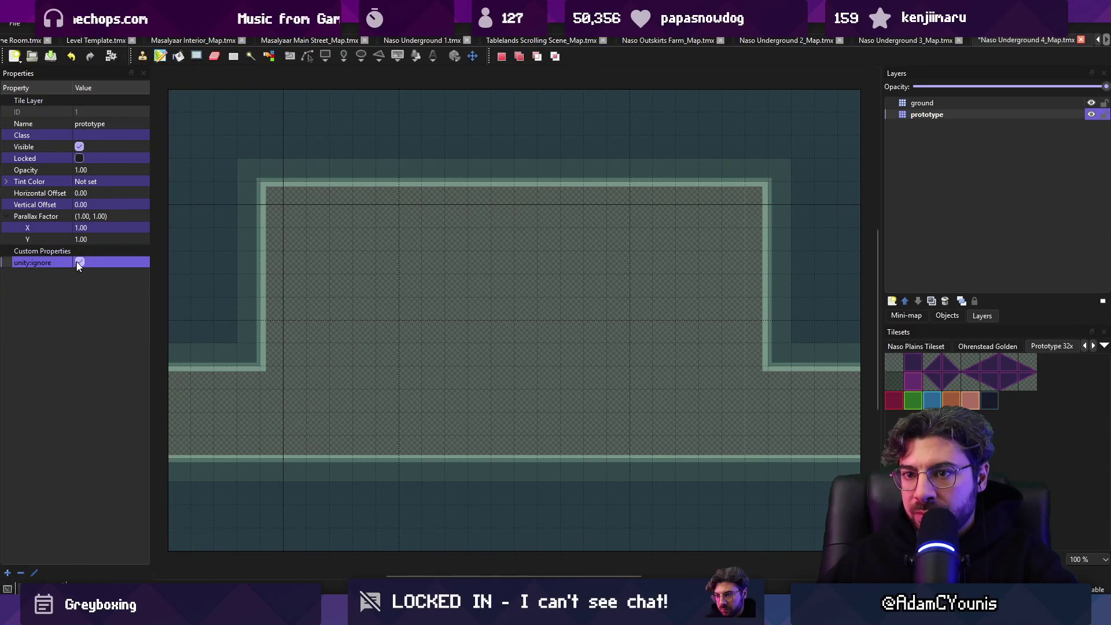
{"action": "key", "text": "alt+Tab"}
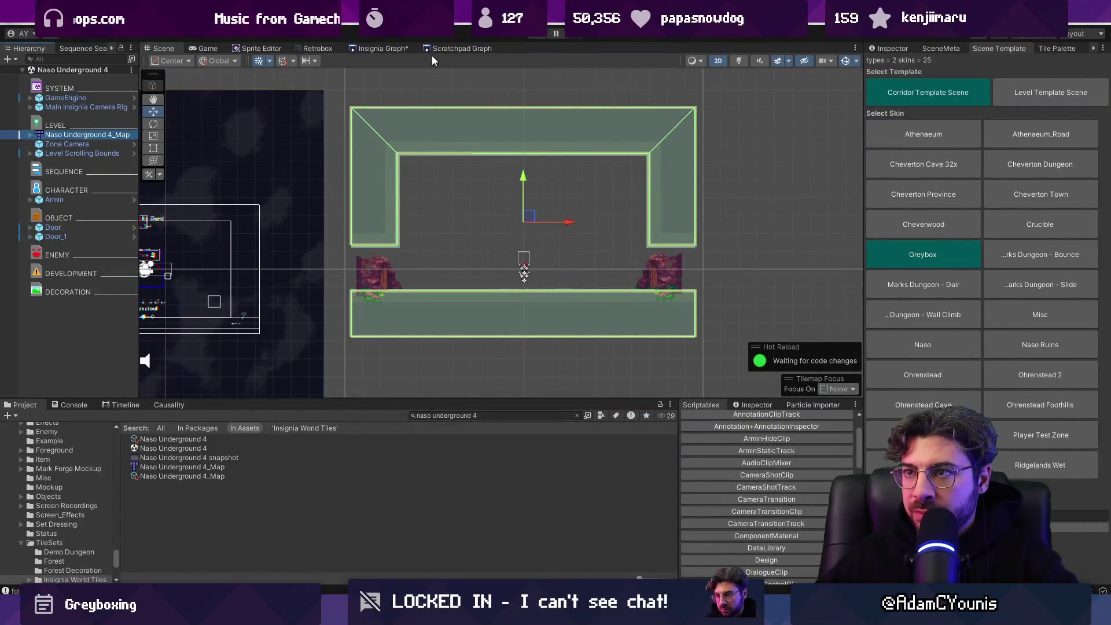
Step: Save Naso Underground 4, disable Naso Underground 3's scrolling camera boundary, and save the graph
{"action": "left_click", "coordinate": [379, 47]}
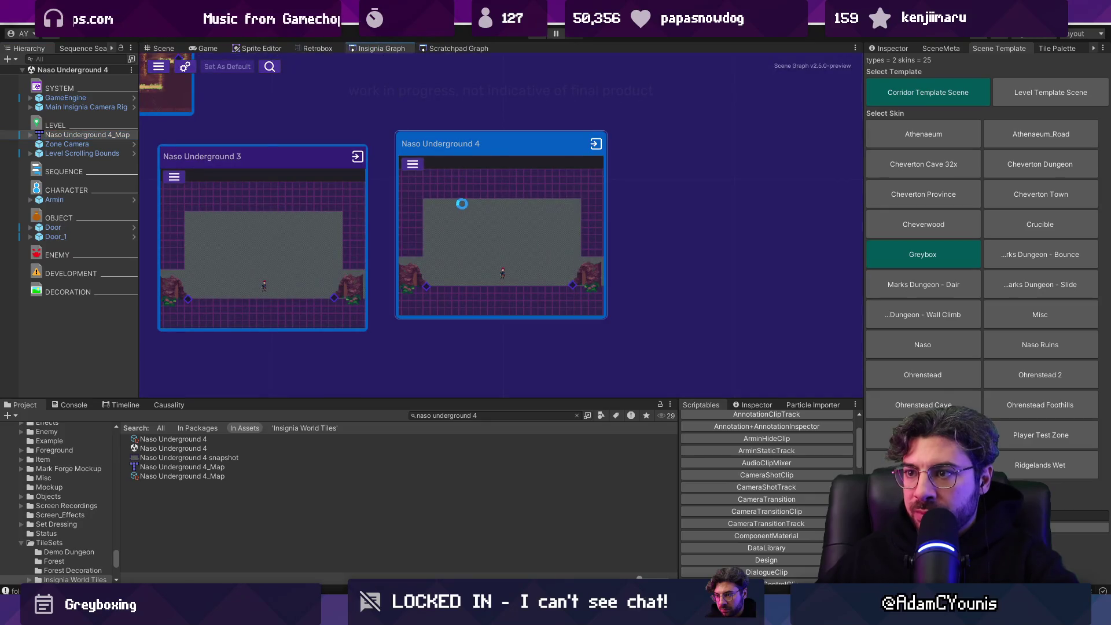
{"action": "left_click", "coordinate": [79, 153]}
{"action": "left_click", "coordinate": [890, 48]}
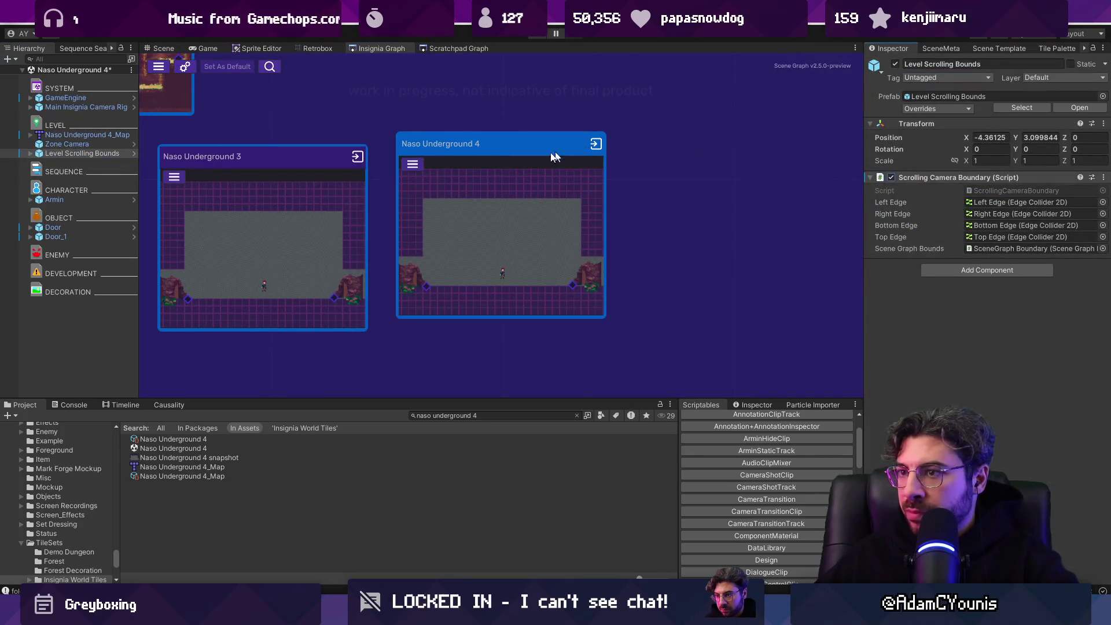
{"action": "key", "text": "ctrl+s"}
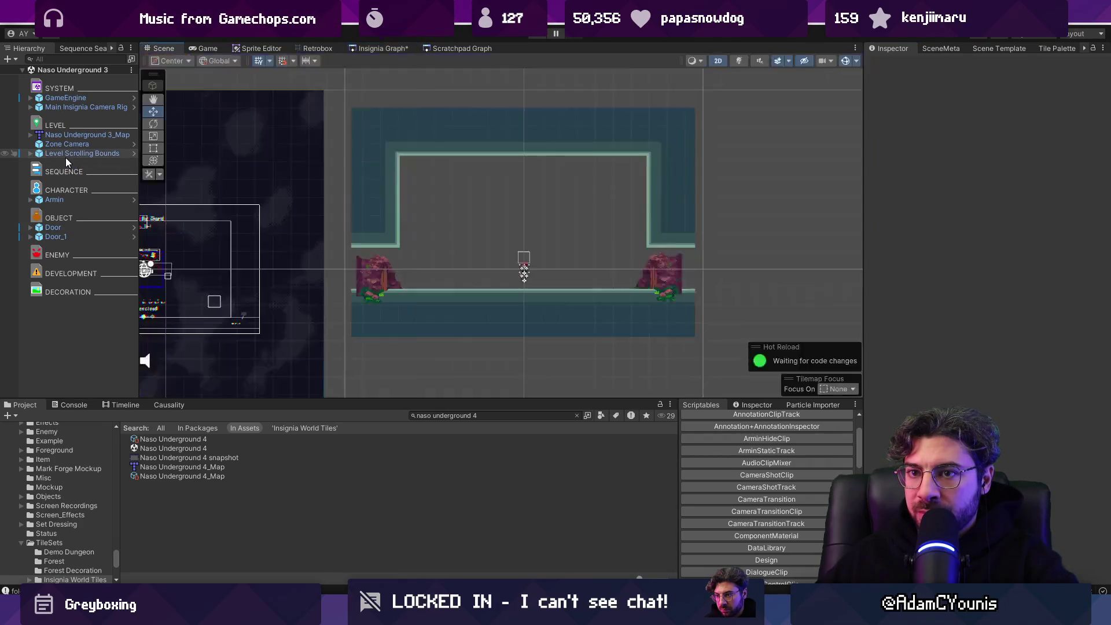
{"action": "left_click", "coordinate": [64, 155]}
{"action": "left_click", "coordinate": [892, 178]}
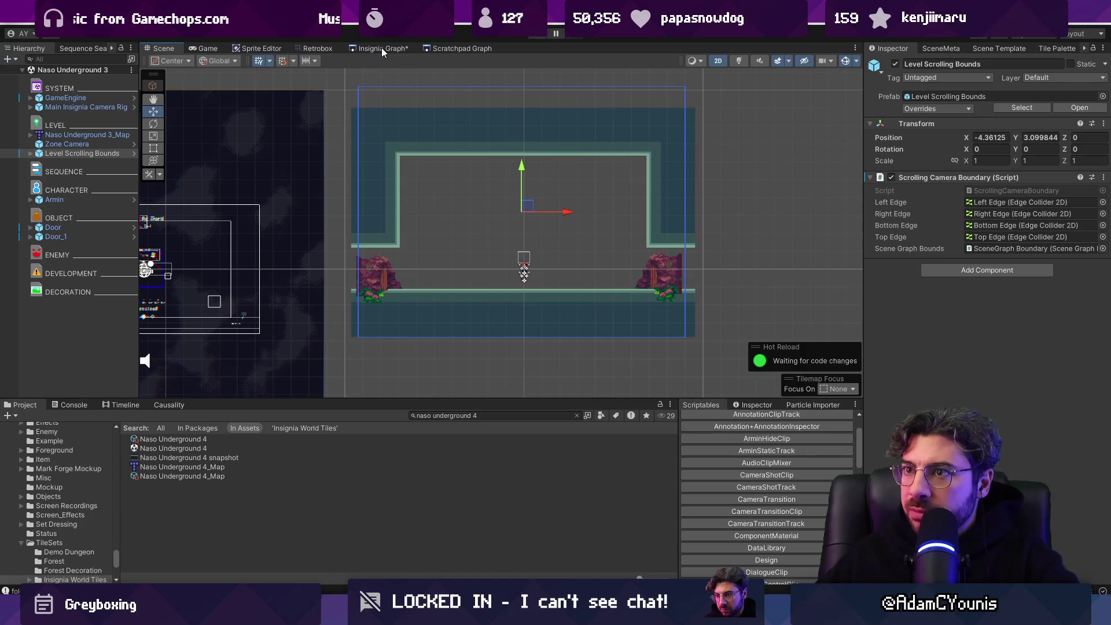
{"action": "key", "text": "ctrl+s"}
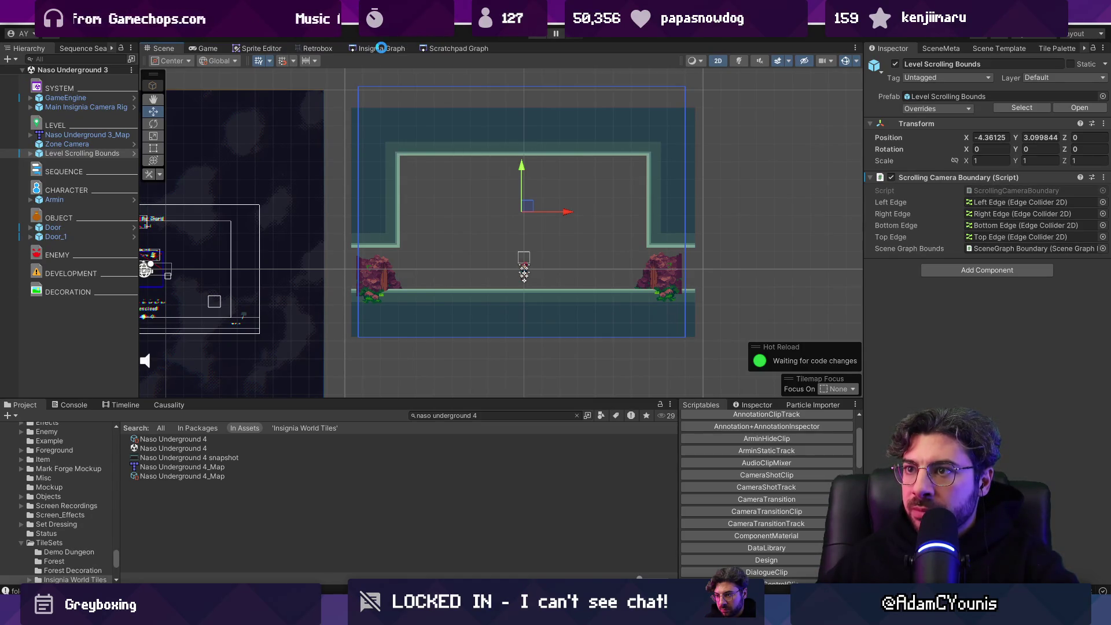
Step: Maximize the scene view, restore the normal layout, and select the main camera rig
{"action": "left_click", "coordinate": [445, 19]}
{"action": "key", "text": "Escape"}
{"action": "key", "text": "shift+space"}
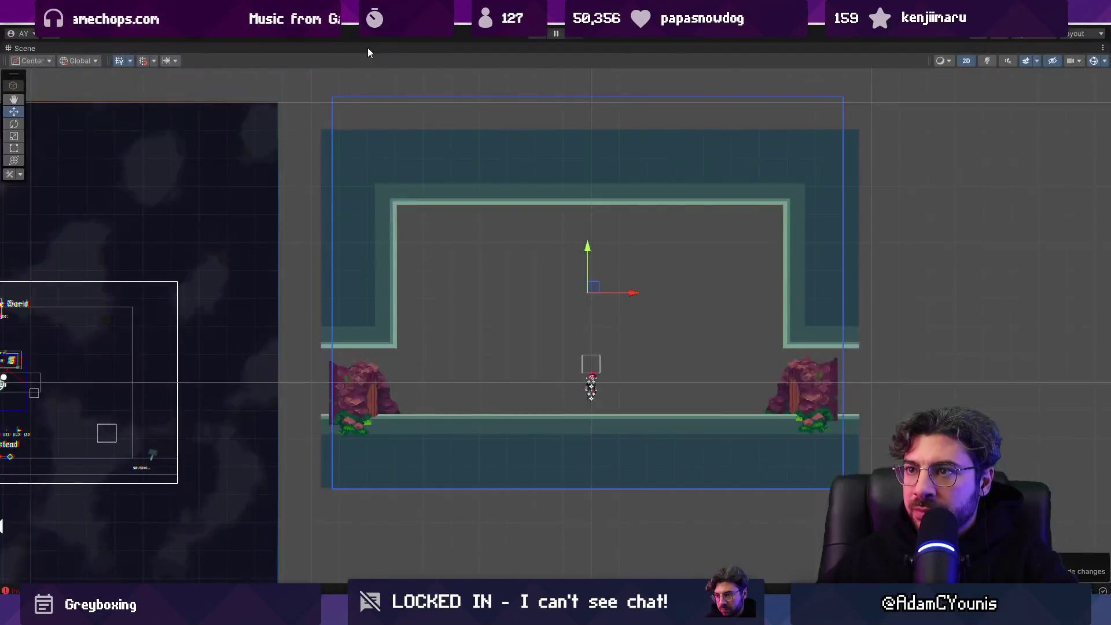
{"action": "double_click", "coordinate": [40, 48]}
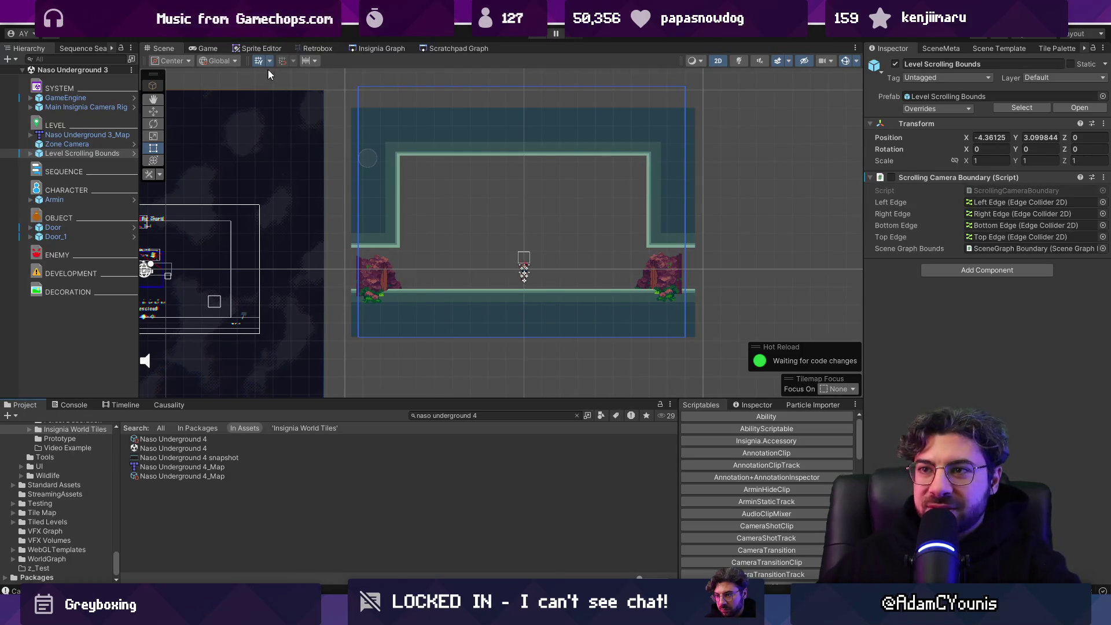
{"action": "left_click", "coordinate": [63, 90]}
{"action": "key", "text": "Down"}
{"action": "key", "text": "Down"}
Step: Locate the Naso Underground 3 scene asset, open Naso Underground 2, and return to the Insignia graph
{"action": "left_click", "coordinate": [58, 70]}
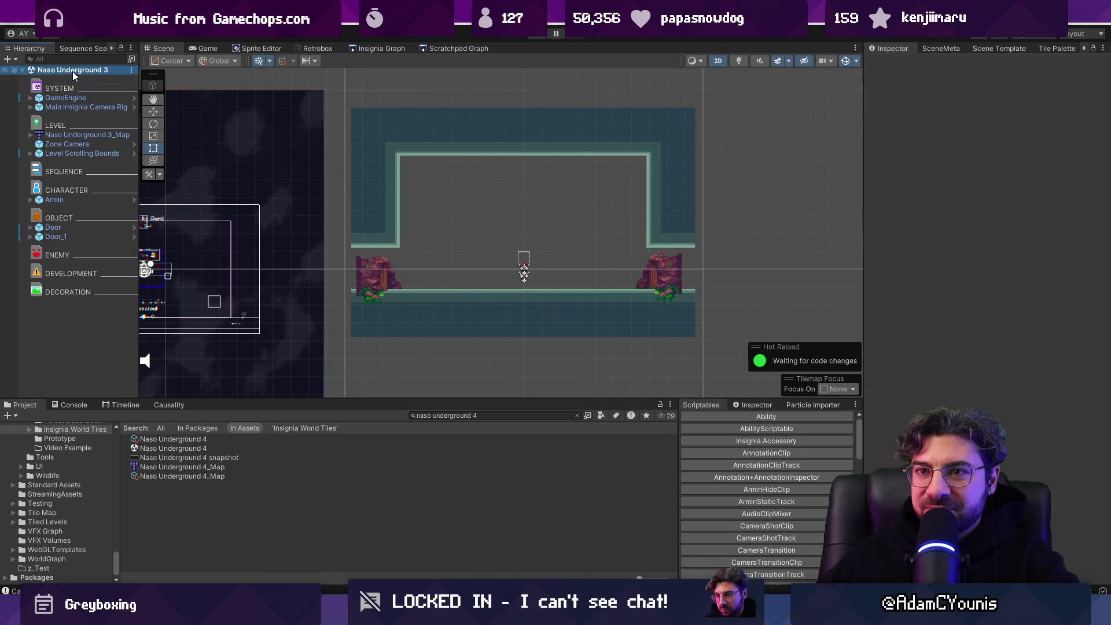
{"action": "right_click", "coordinate": [53, 71]}
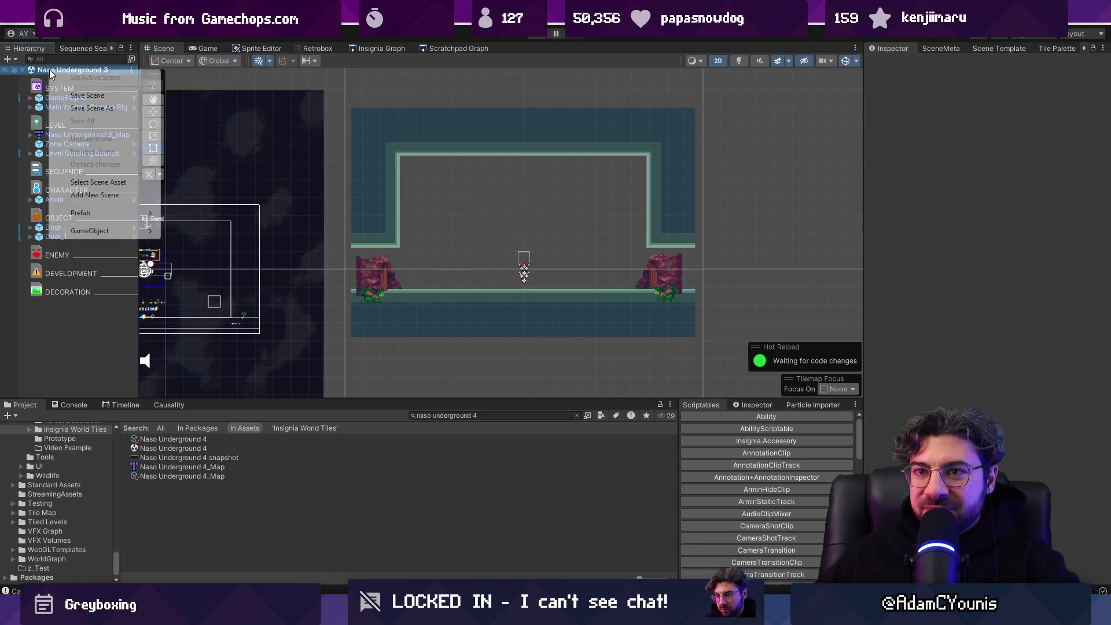
{"action": "left_click", "coordinate": [98, 181]}
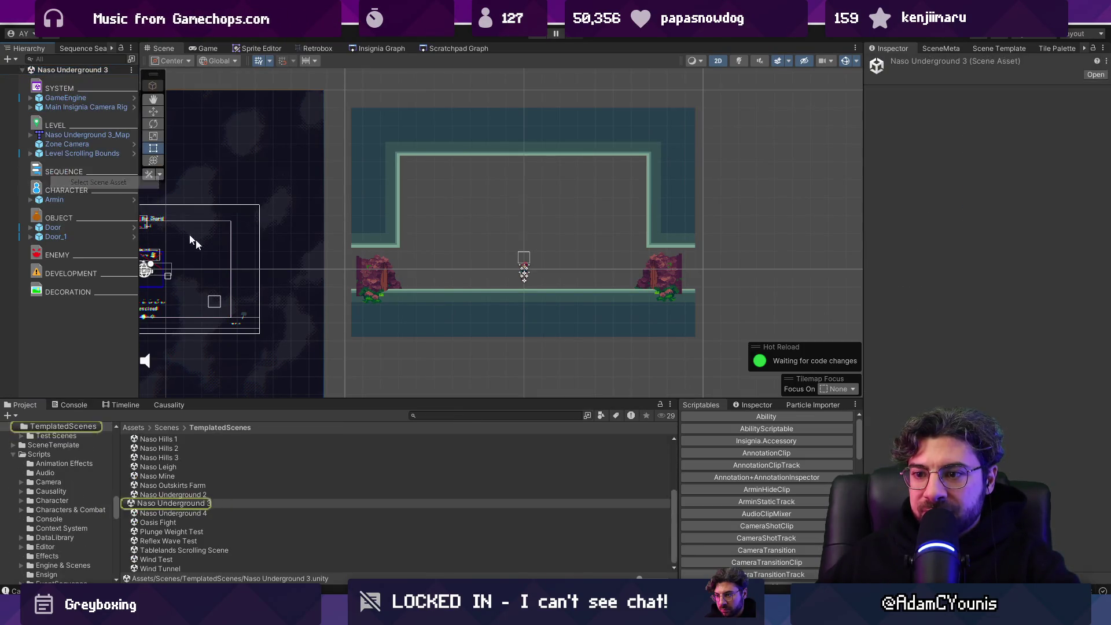
{"action": "left_click", "coordinate": [189, 495]}
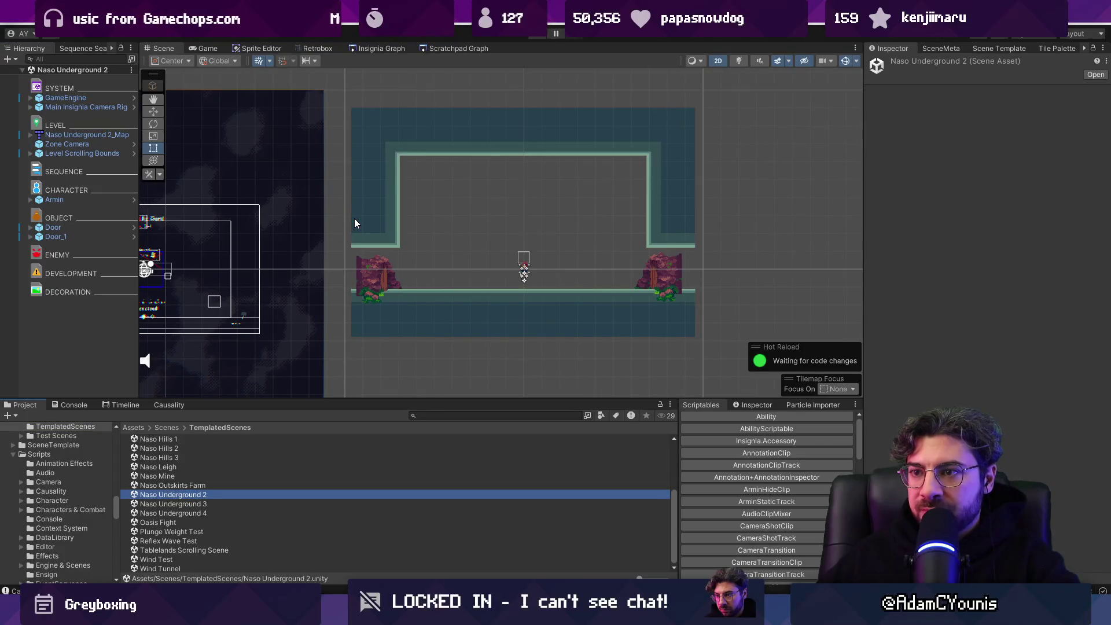
{"action": "left_click", "coordinate": [375, 49]}
{"action": "scroll", "coordinate": [495, 239], "scroll_direction": "down", "scroll_amount": 2}
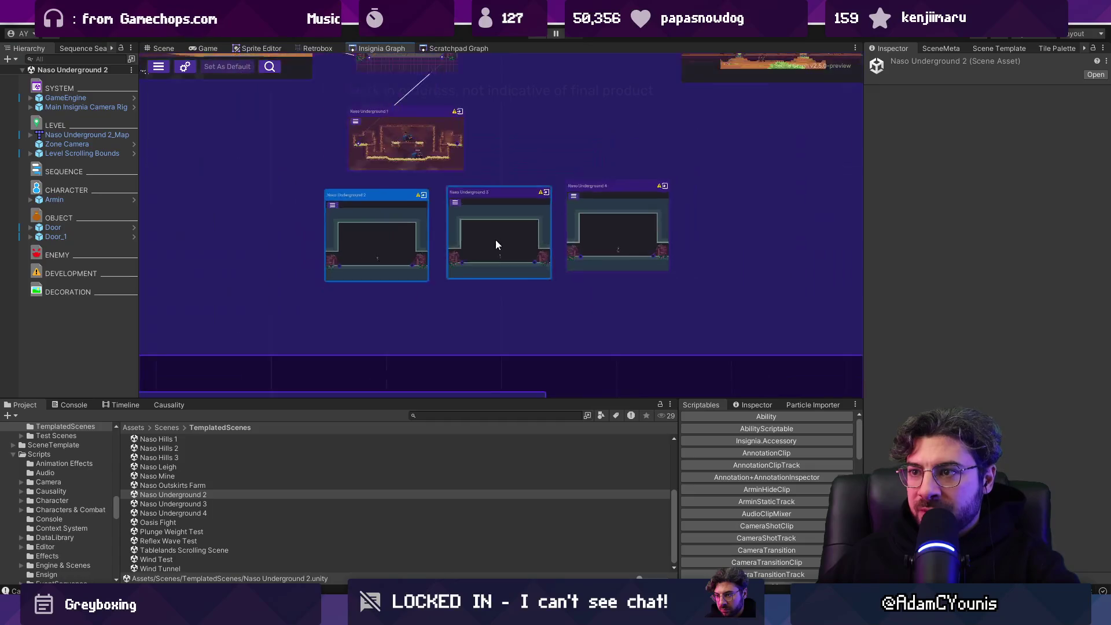
Step: Drag Underground 2, 3 and 4 into one row beside Underground 1 in the Insignia graph
{"action": "scroll", "coordinate": [420, 221], "scroll_direction": "up", "scroll_amount": 2}
{"action": "scroll", "coordinate": [529, 305], "scroll_direction": "down", "scroll_amount": 4}
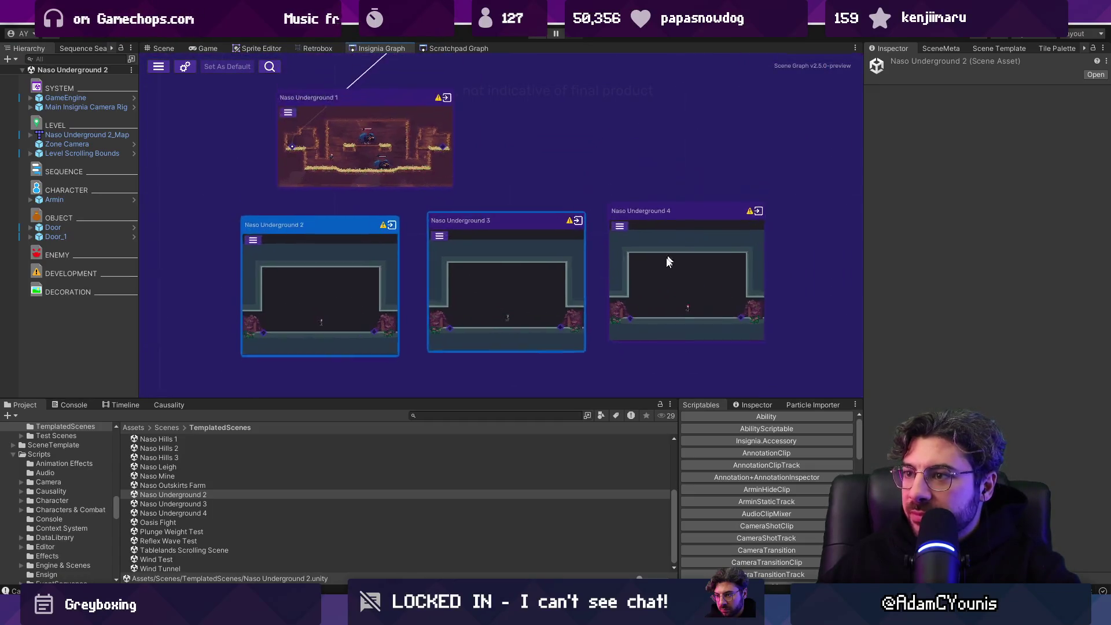
{"action": "mouse_move", "coordinate": [465, 294]}
{"action": "left_mouse_down"}
{"action": "mouse_move", "coordinate": [417, 260]}
{"action": "mouse_move", "coordinate": [433, 278]}
{"action": "left_mouse_up"}
{"action": "scroll", "coordinate": [531, 290], "scroll_direction": "up", "scroll_amount": 3}
{"action": "left_click_drag", "start_coordinate": [565, 195], "coordinate": [568, 192]}
{"action": "mouse_move", "coordinate": [645, 278]}
{"action": "left_mouse_down"}
{"action": "mouse_move", "coordinate": [702, 196]}
{"action": "mouse_move", "coordinate": [686, 187]}
{"action": "left_mouse_up"}
{"action": "mouse_move", "coordinate": [340, 284]}
{"action": "left_mouse_down"}
{"action": "mouse_move", "coordinate": [291, 189]}
{"action": "mouse_move", "coordinate": [287, 203]}
{"action": "left_mouse_up"}
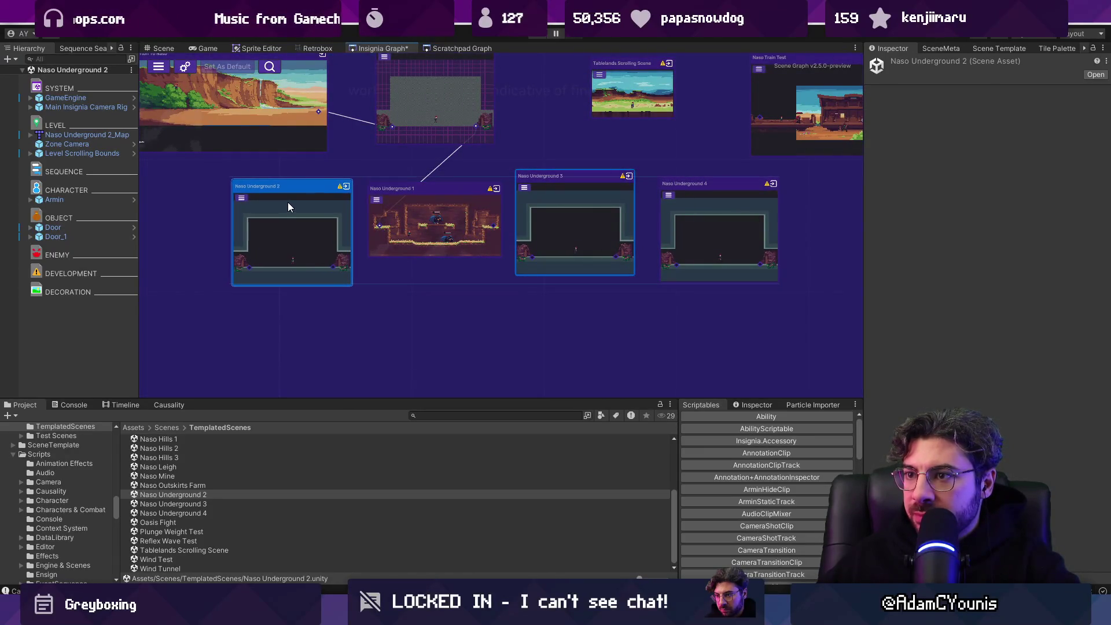
{"action": "scroll", "coordinate": [428, 270], "scroll_direction": "down", "scroll_amount": 2}
{"action": "left_click_drag", "start_coordinate": [525, 270], "coordinate": [520, 272]}
{"action": "left_click_drag", "start_coordinate": [614, 255], "coordinate": [616, 259]}
{"action": "scroll", "coordinate": [520, 279], "scroll_direction": "down", "scroll_amount": 3}
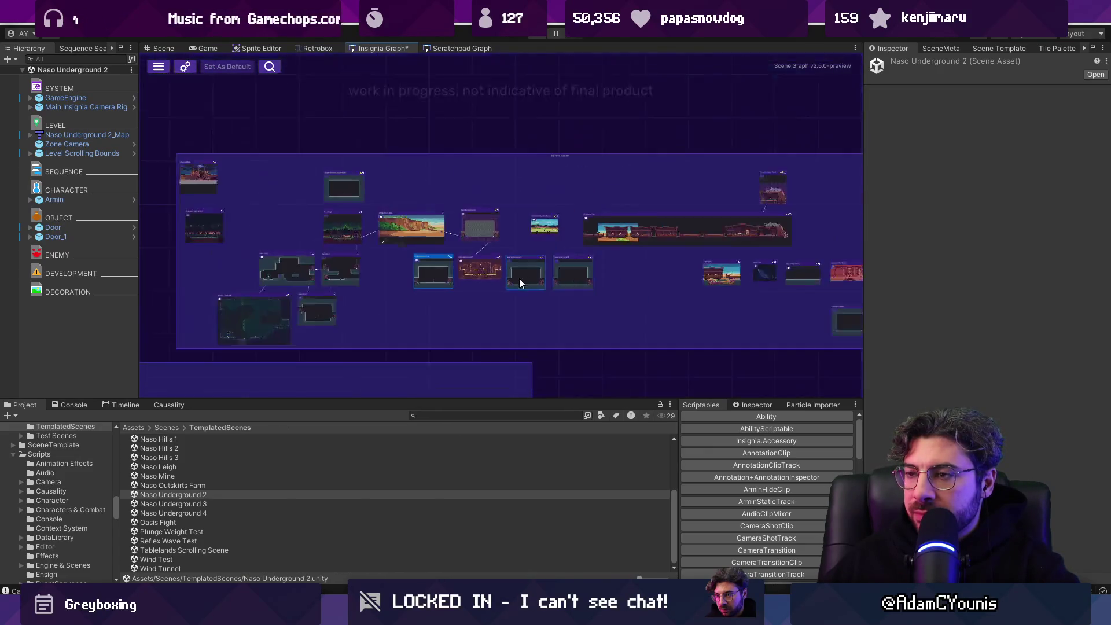
{"action": "scroll", "coordinate": [460, 278], "scroll_direction": "up", "scroll_amount": 2}
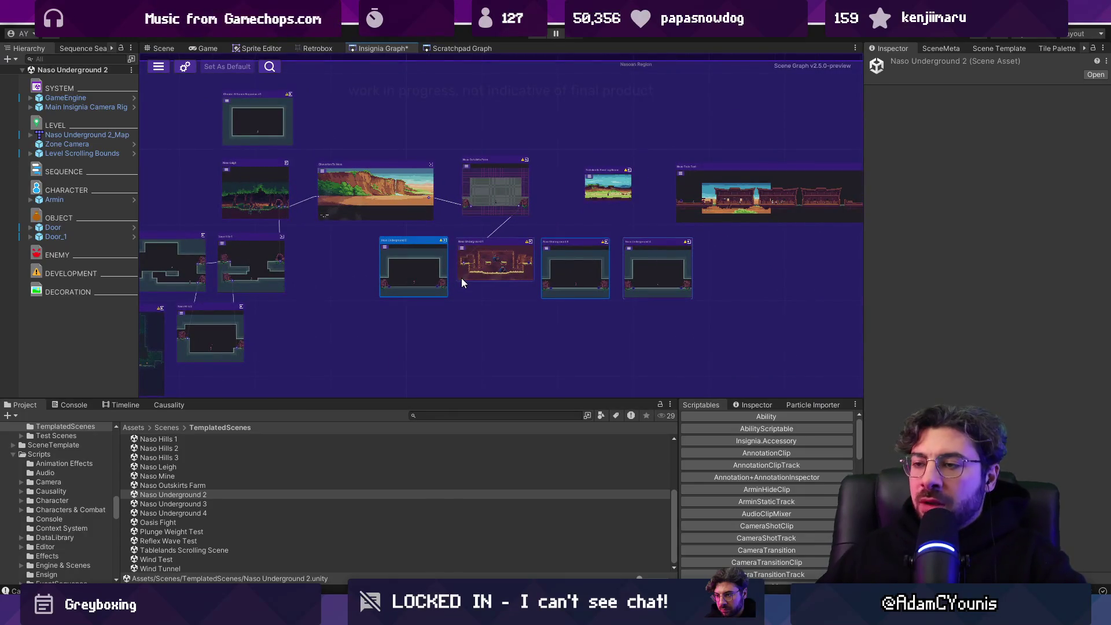
{"action": "scroll", "coordinate": [490, 259], "scroll_direction": "down", "scroll_amount": 3}
Step: Save the rearranged Insignia graph and bring up the scene template choices
{"action": "key", "text": "ctrl+s"}
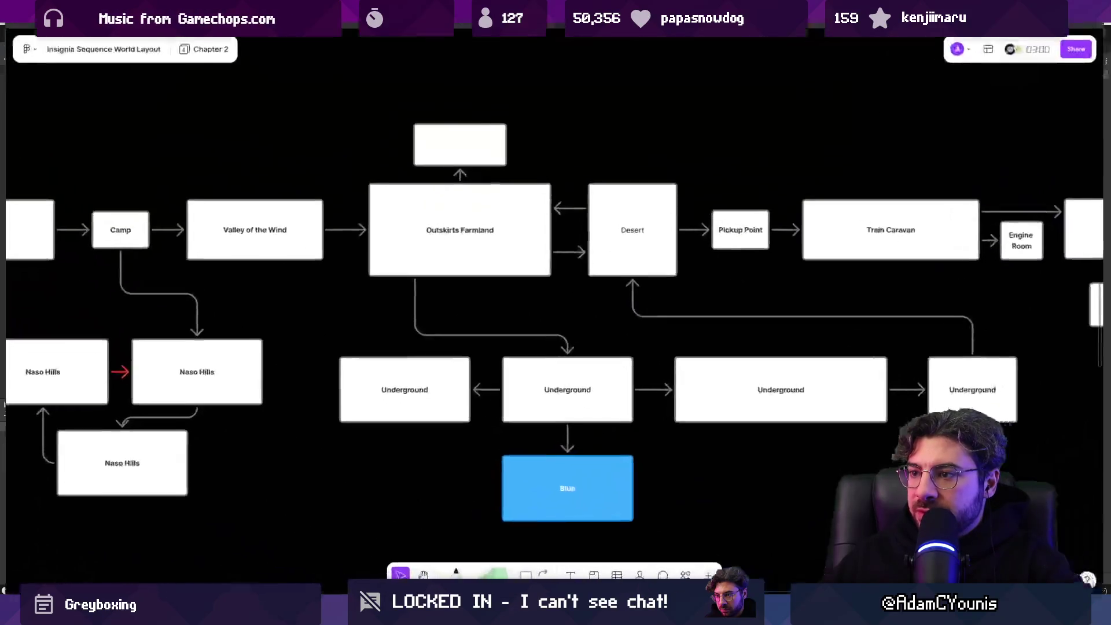
{"action": "scroll", "coordinate": [490, 297], "scroll_direction": "up", "scroll_amount": 3}
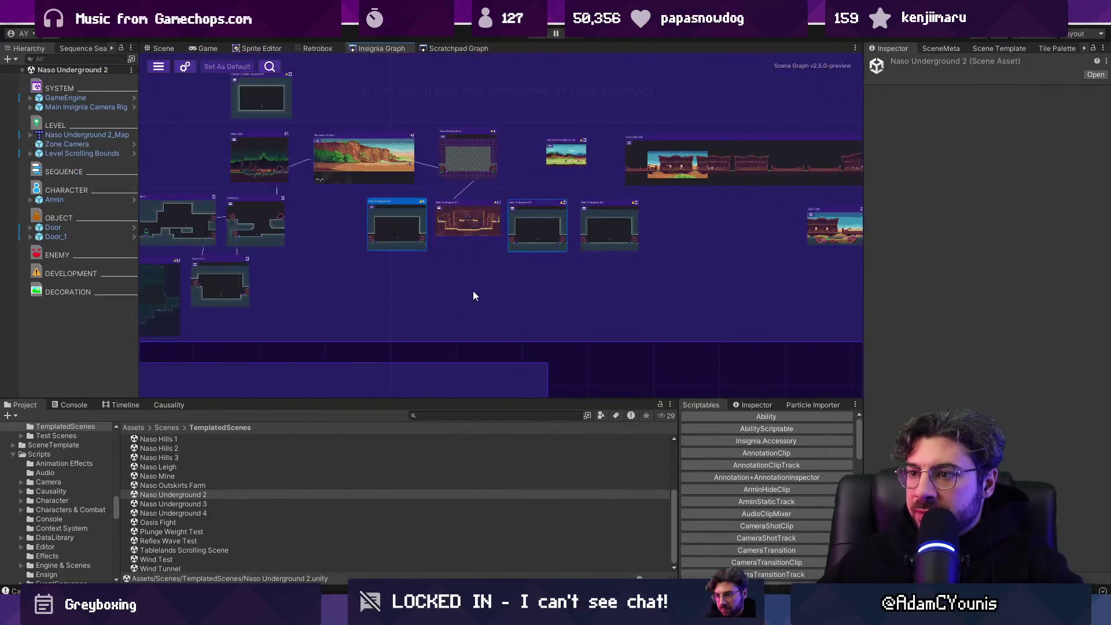
{"action": "scroll", "coordinate": [417, 310], "scroll_direction": "left", "scroll_amount": 5}
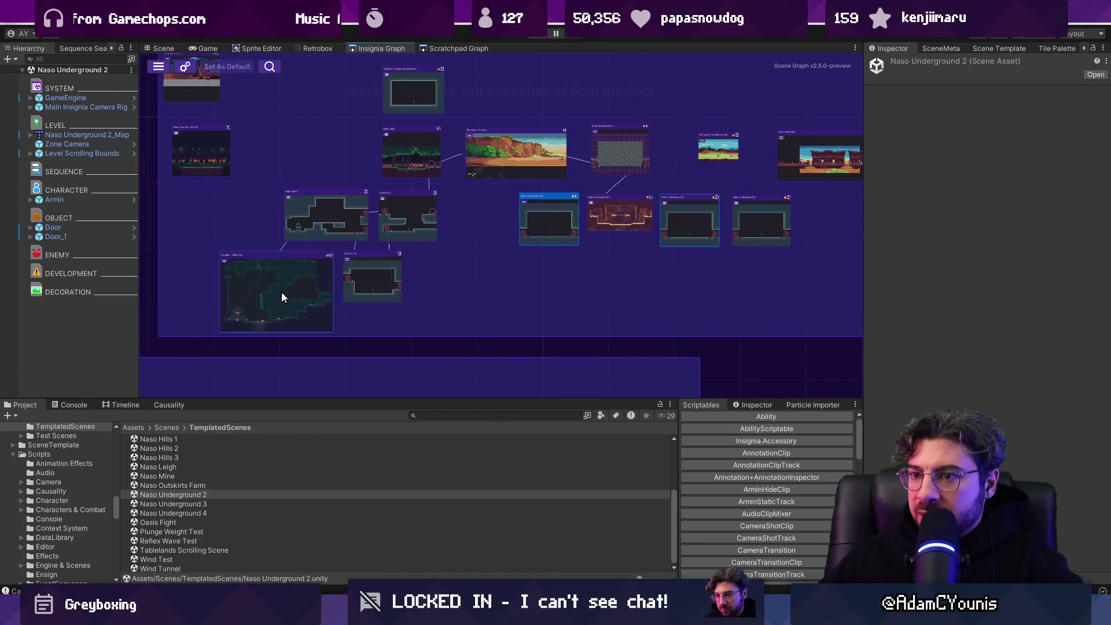
{"action": "scroll", "coordinate": [278, 298], "scroll_direction": "up", "scroll_amount": 3}
{"action": "scroll", "coordinate": [496, 288], "scroll_direction": "down", "scroll_amount": 4}
{"action": "left_click", "coordinate": [996, 45]}
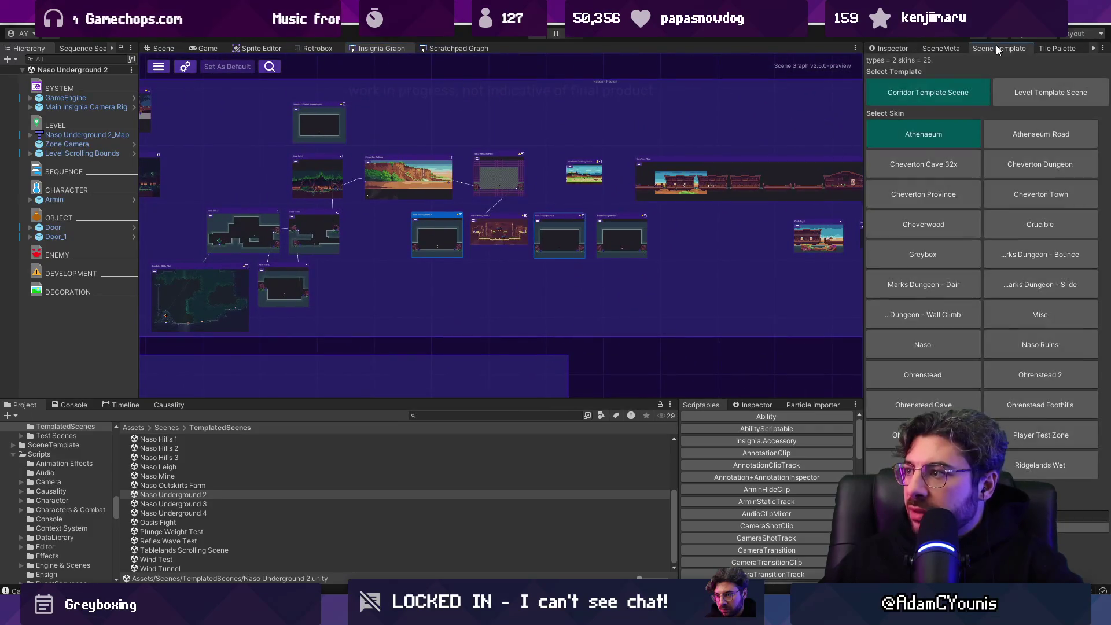
Step: Choose the Crucible skin and the level template in the Scene Template panel
{"action": "left_click", "coordinate": [1029, 224]}
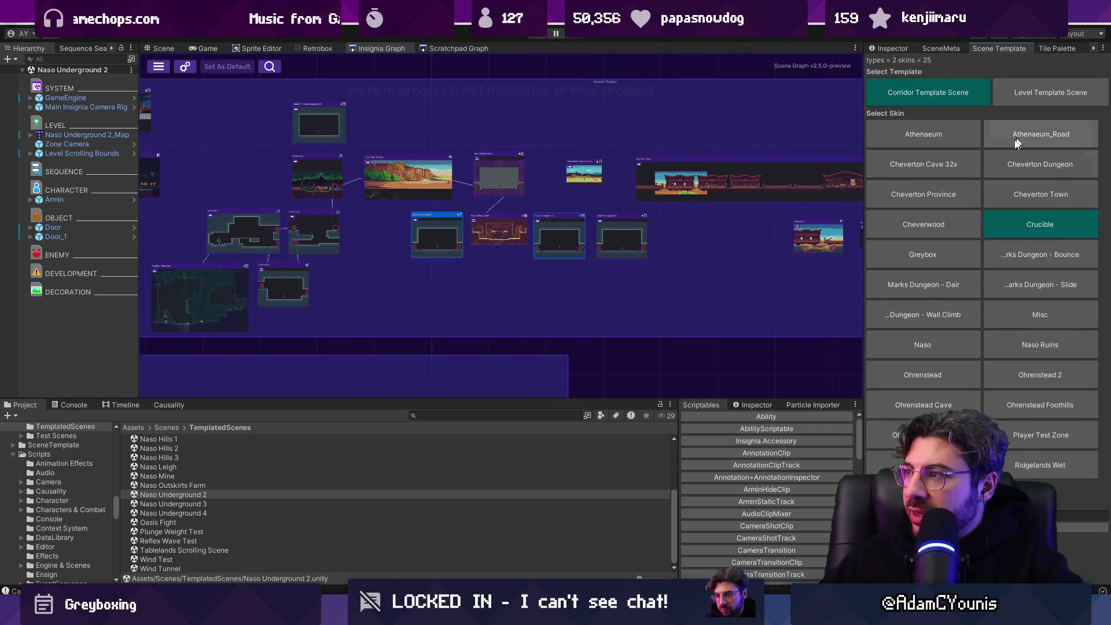
{"action": "left_click", "coordinate": [1015, 96]}
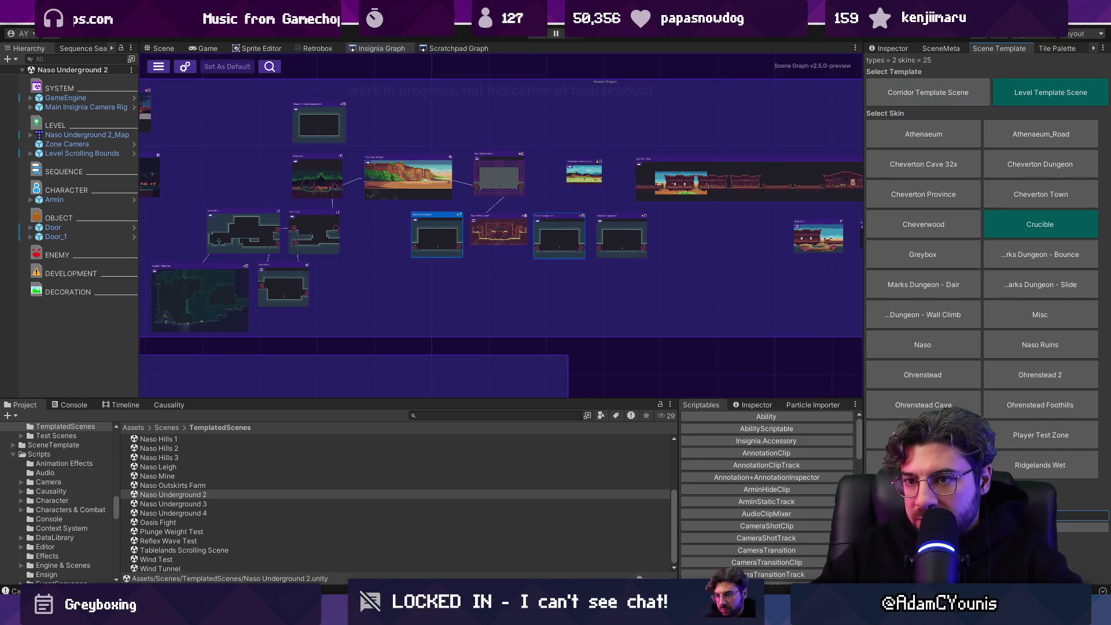
{"action": "scroll", "coordinate": [151, 274], "scroll_direction": "up", "scroll_amount": 5}
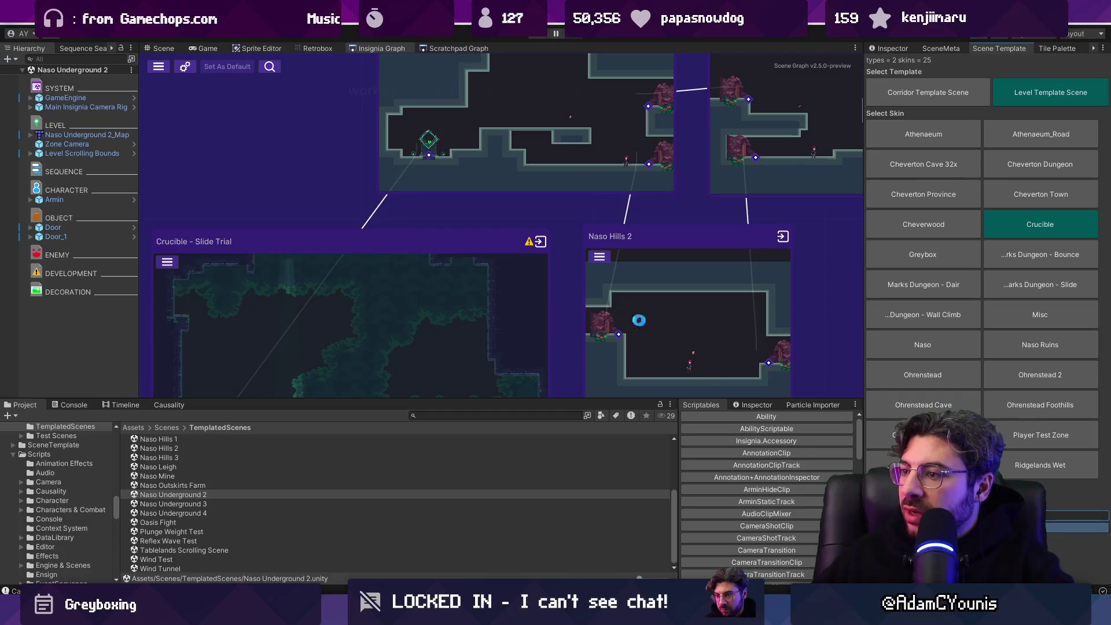
Step: Add Crucible - Naso Trial 2 to the graph, then frame its map and open the map's options
{"action": "left_click", "coordinate": [483, 415]}
{"action": "type", "text": "naso trial"}
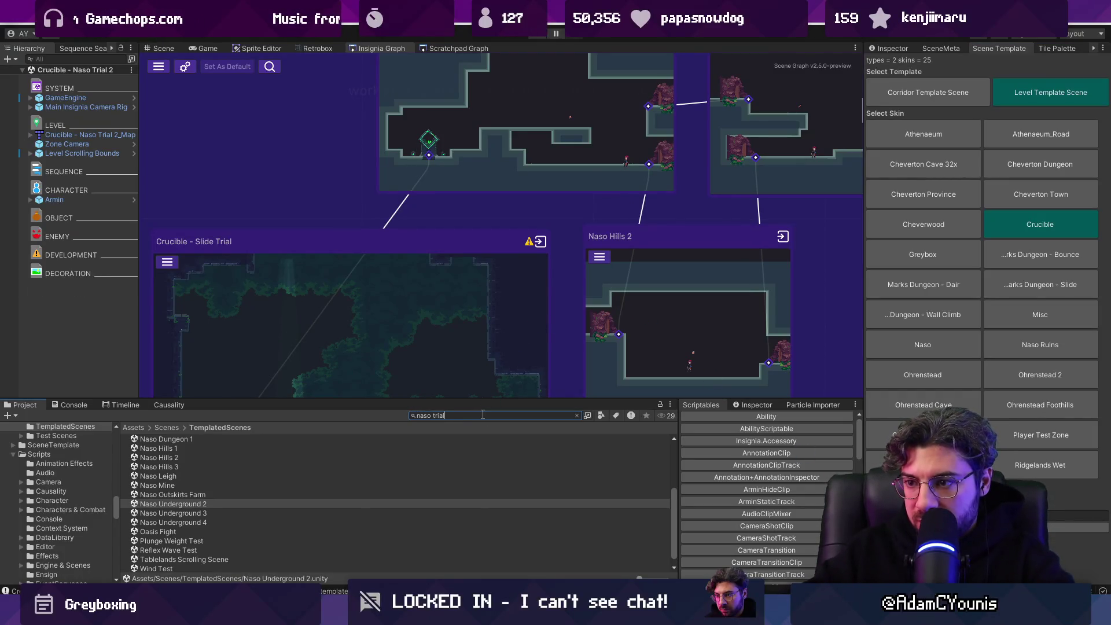
{"action": "type", "text": "2"}
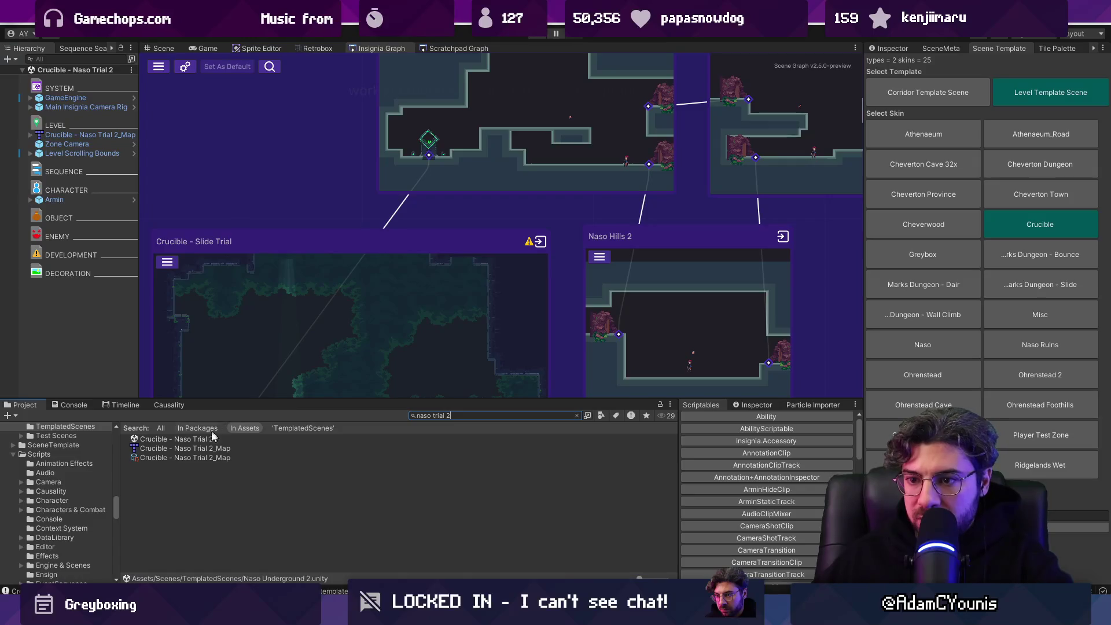
{"action": "scroll", "coordinate": [223, 231], "scroll_direction": "down", "scroll_amount": 5}
{"action": "mouse_move", "coordinate": [181, 440]}
{"action": "left_mouse_down"}
{"action": "mouse_move", "coordinate": [378, 293]}
{"action": "mouse_move", "coordinate": [393, 267]}
{"action": "mouse_move", "coordinate": [432, 267]}
{"action": "left_mouse_up"}
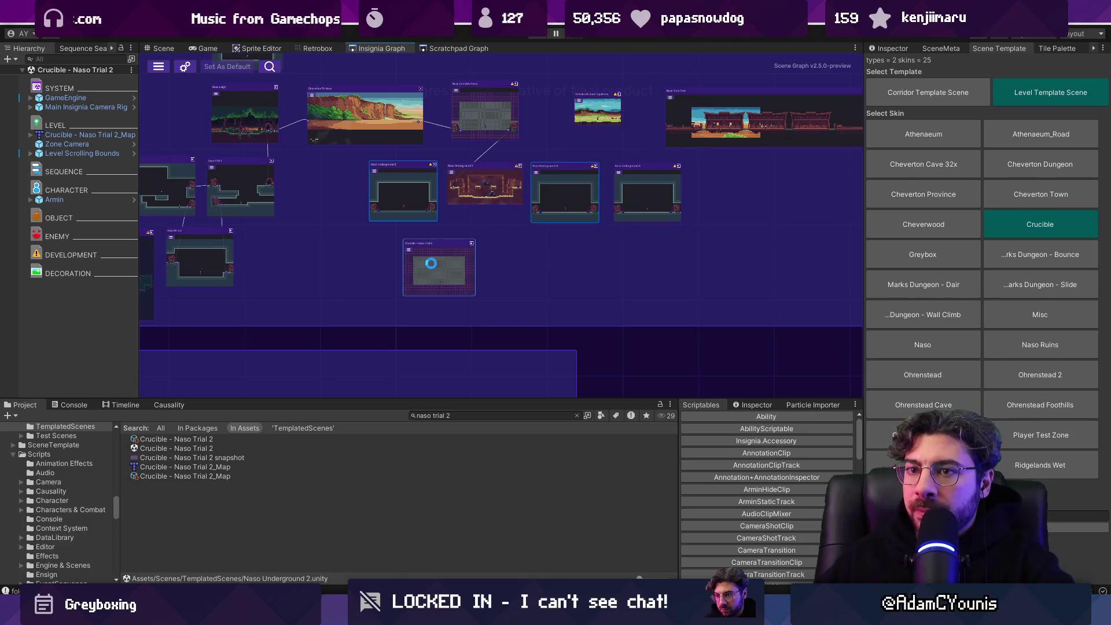
{"action": "double_click", "coordinate": [102, 136]}
{"action": "right_click", "coordinate": [102, 136]}
Step: Open the Crucible - Naso Trial 2 map in Tiled and tick unity:ignore on its prototype layer
{"action": "mouse_move", "coordinate": [207, 263]}
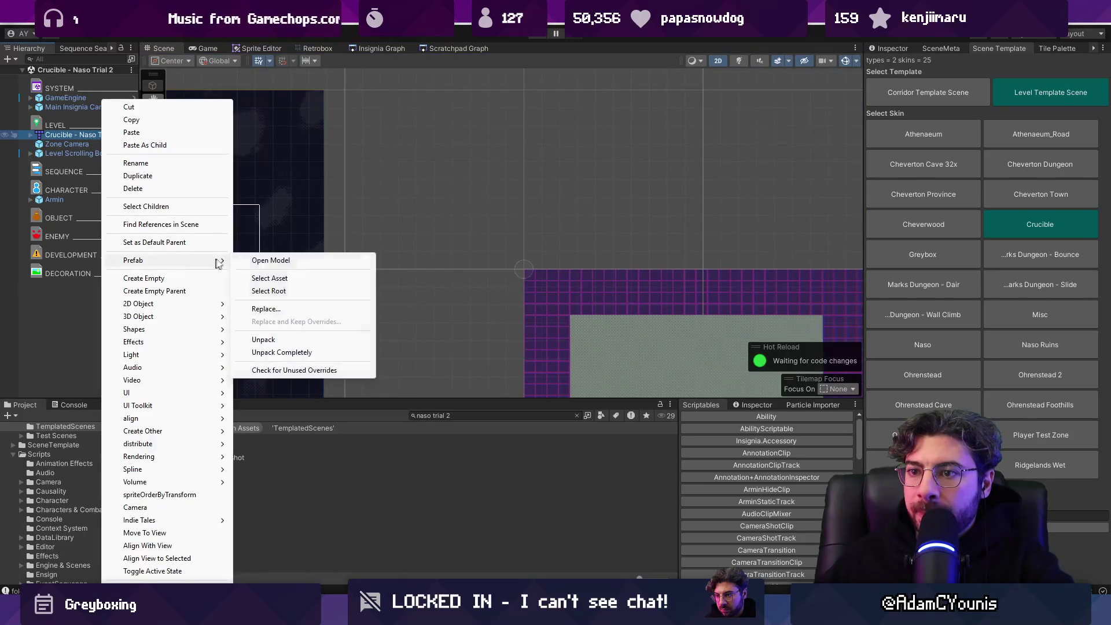
{"action": "left_click", "coordinate": [264, 260]}
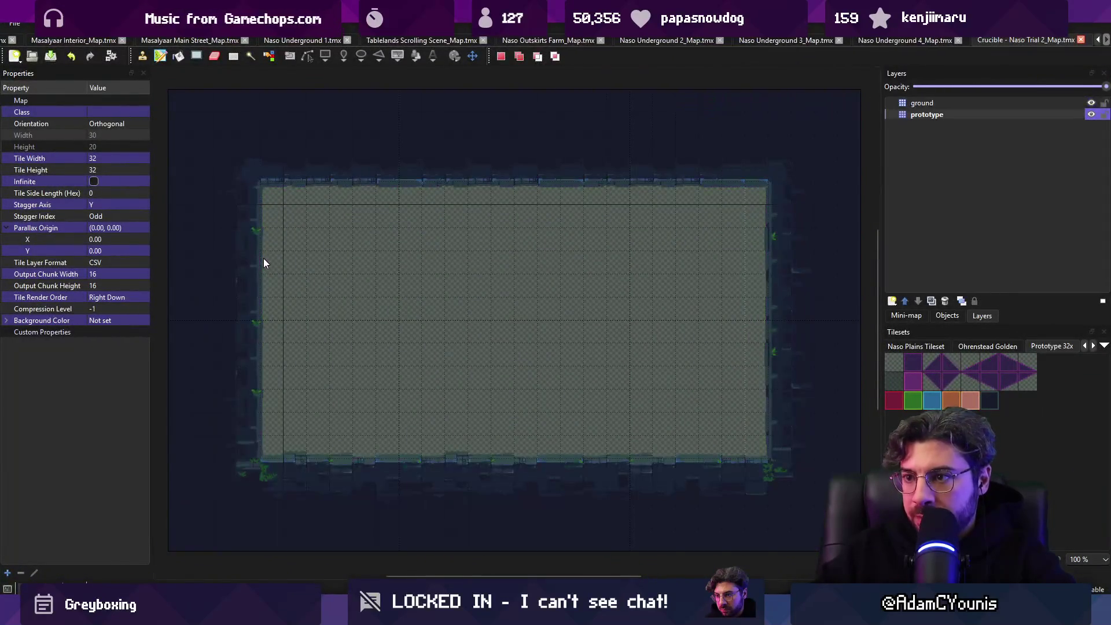
{"action": "left_click", "coordinate": [924, 116]}
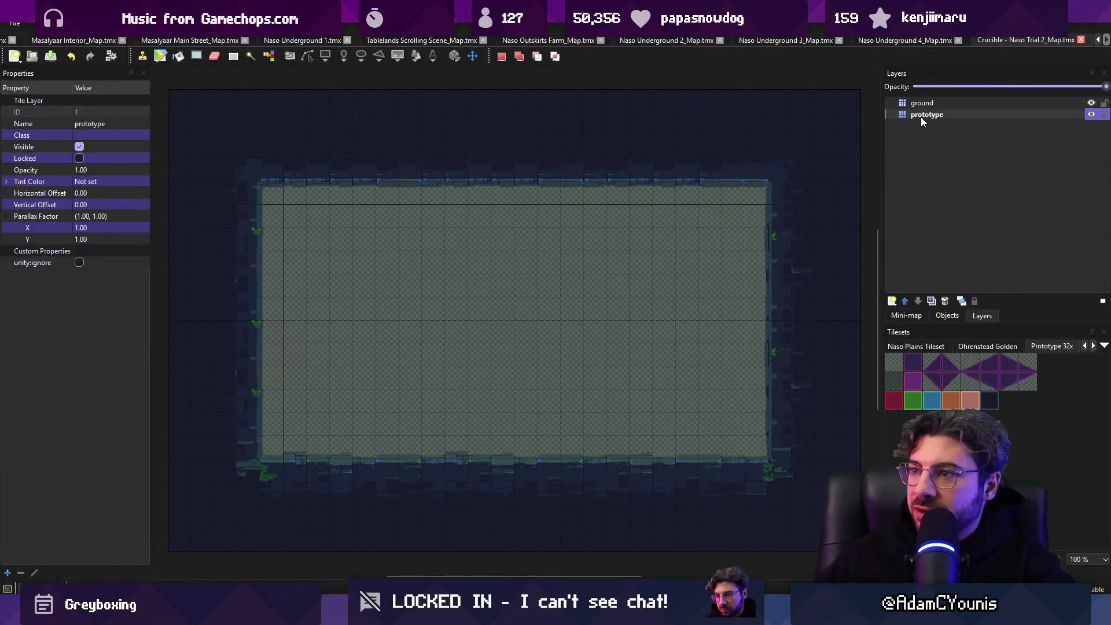
{"action": "left_click", "coordinate": [80, 263]}
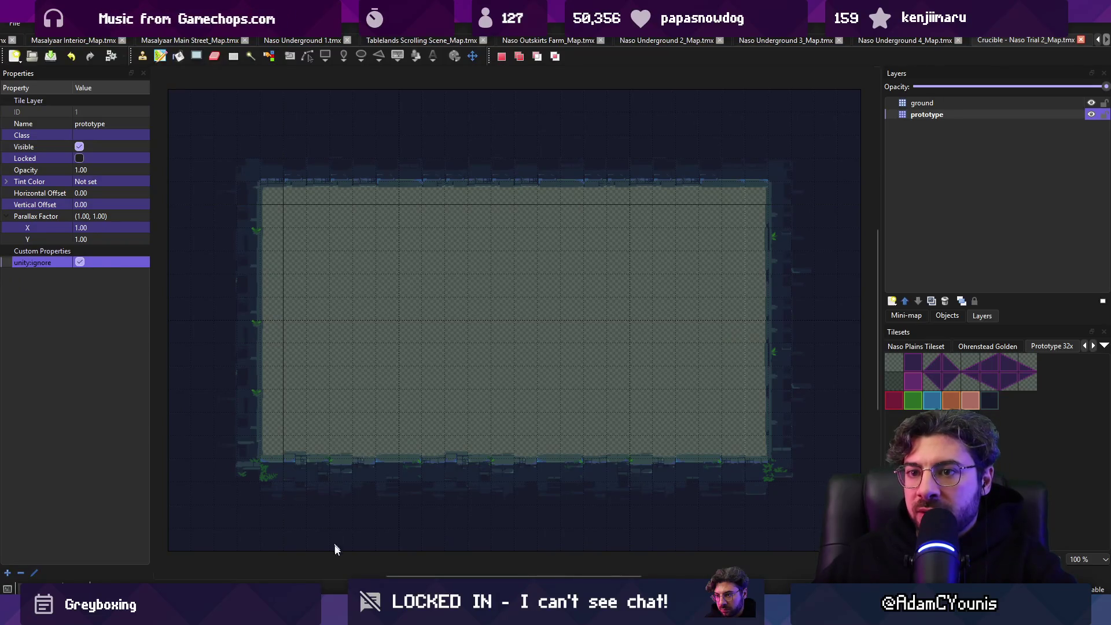
{"action": "key", "text": "alt+Tab"}
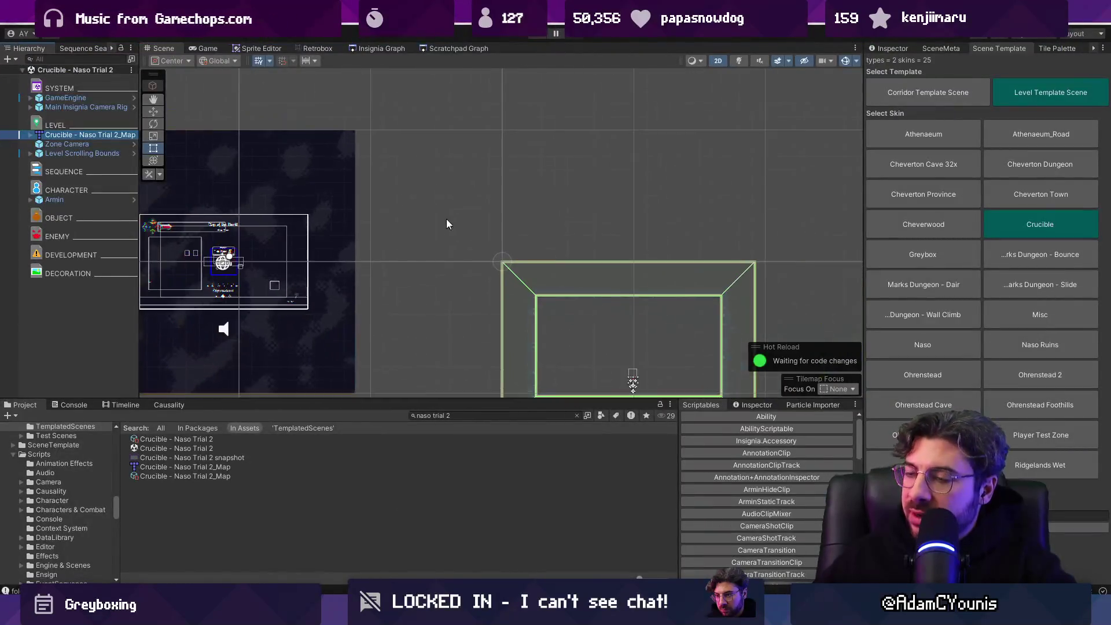
Step: Select Level Scrolling Bounds in the Insignia graph, reframe the level in the scene view, and return to Tiled
{"action": "left_click", "coordinate": [382, 48]}
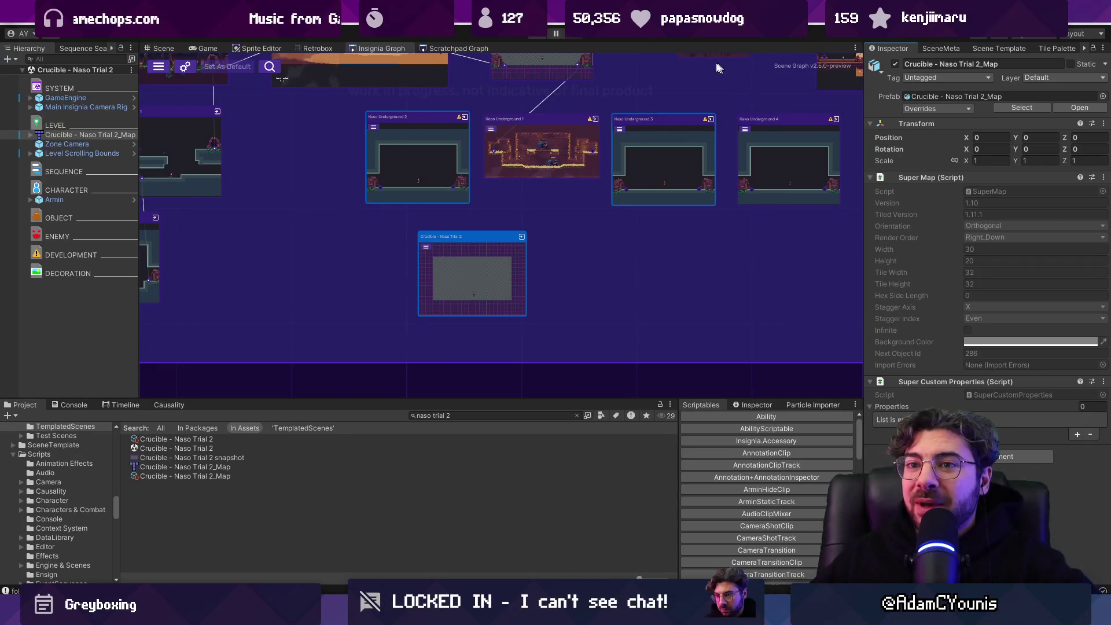
{"action": "left_click", "coordinate": [98, 154]}
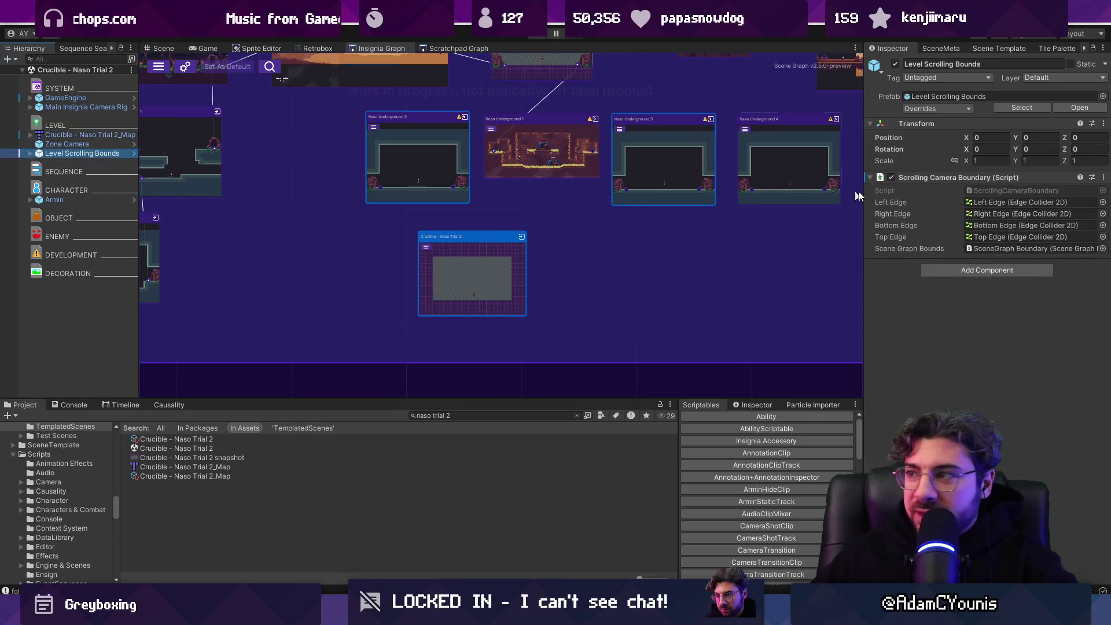
{"action": "scroll", "coordinate": [472, 252], "scroll_direction": "up", "scroll_amount": 2}
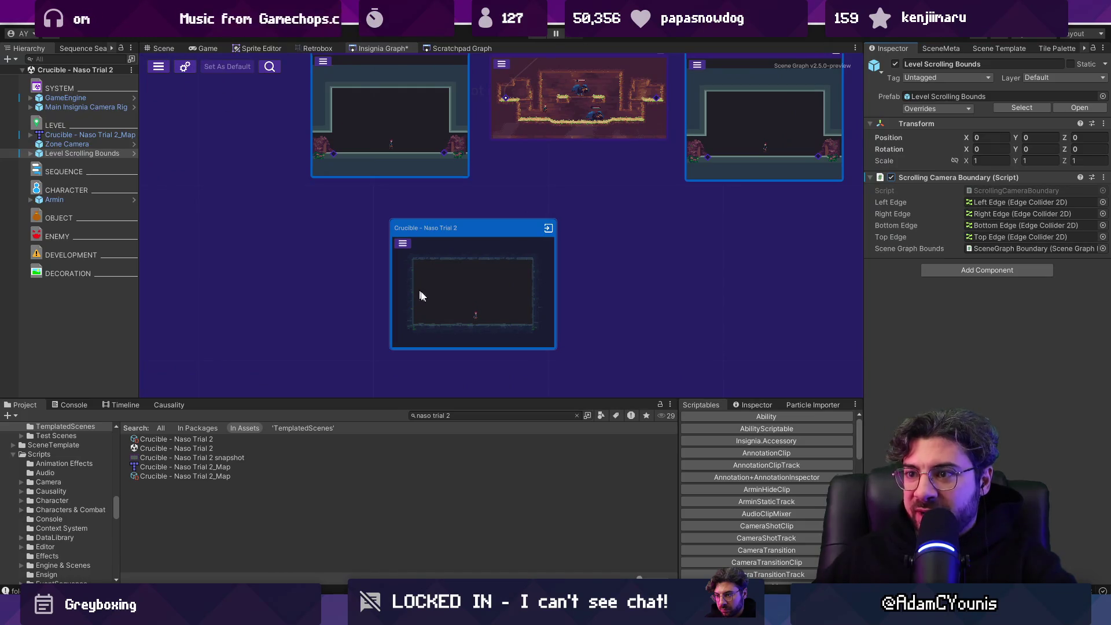
{"action": "scroll", "coordinate": [452, 273], "scroll_direction": "up", "scroll_amount": 2}
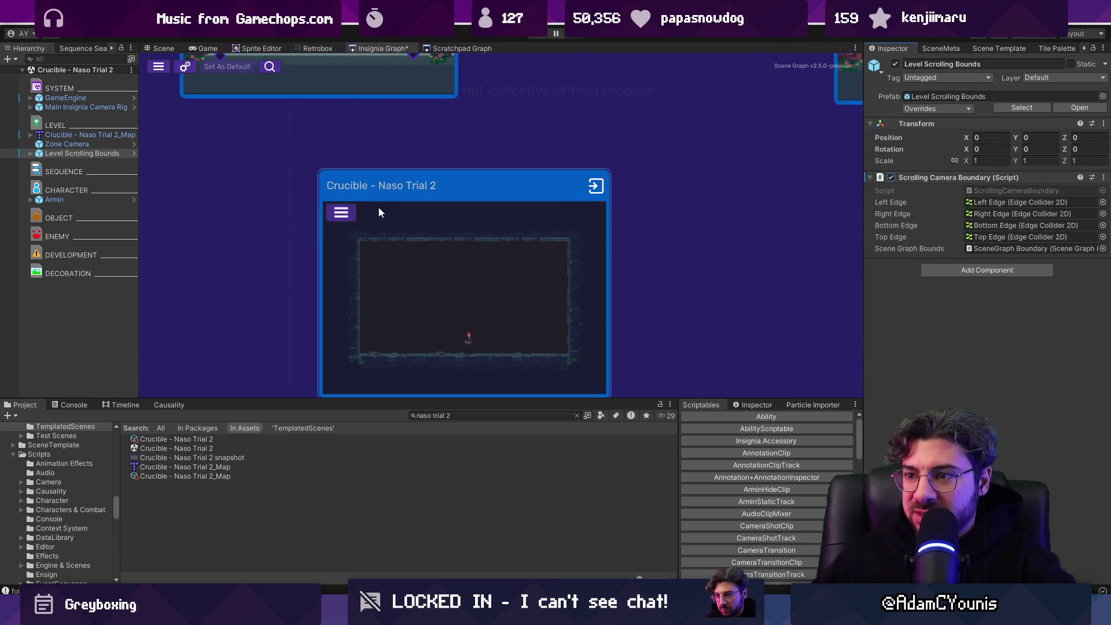
{"action": "left_click", "coordinate": [164, 50]}
{"action": "key", "text": "f"}
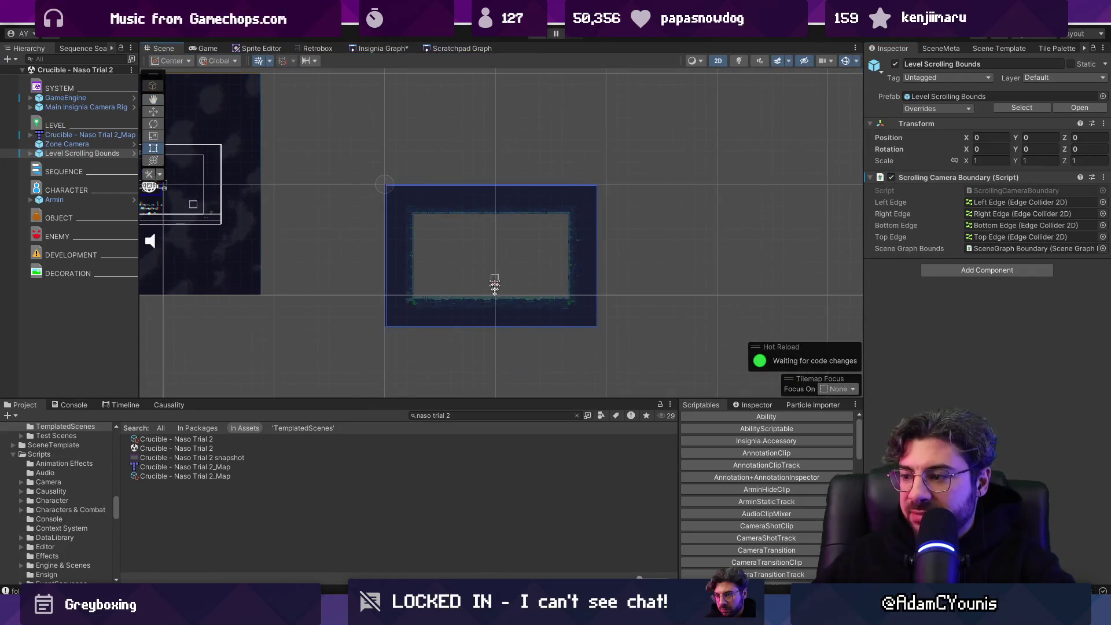
{"action": "key", "text": "alt+Tab"}
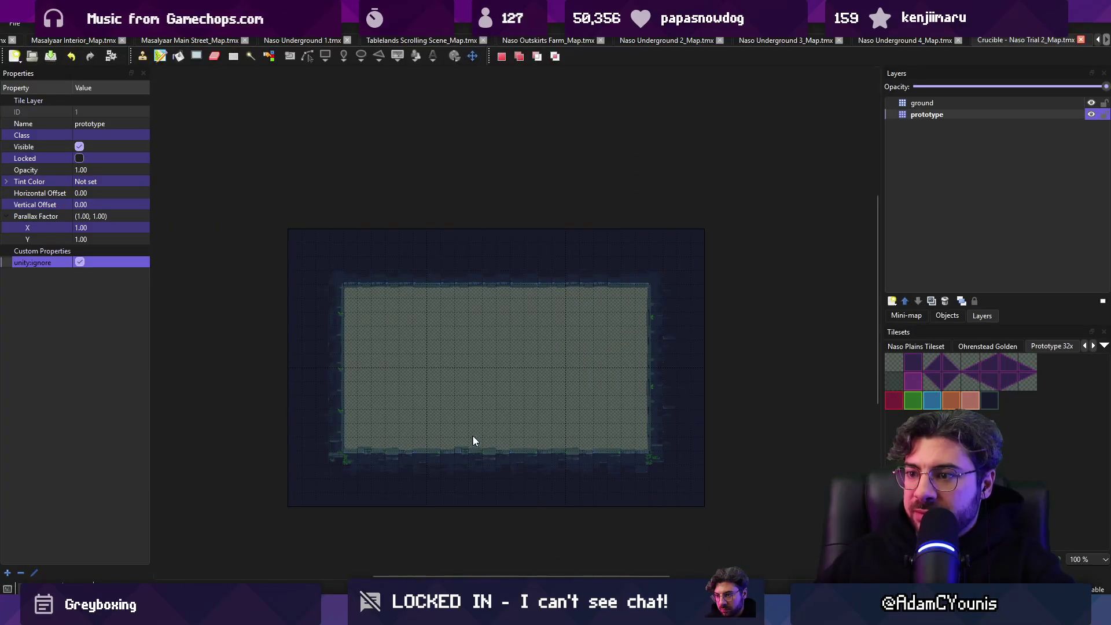
Step: Autocrop the Naso Trial 2 map down to its painted content
{"action": "left_click", "coordinate": [197, 24]}
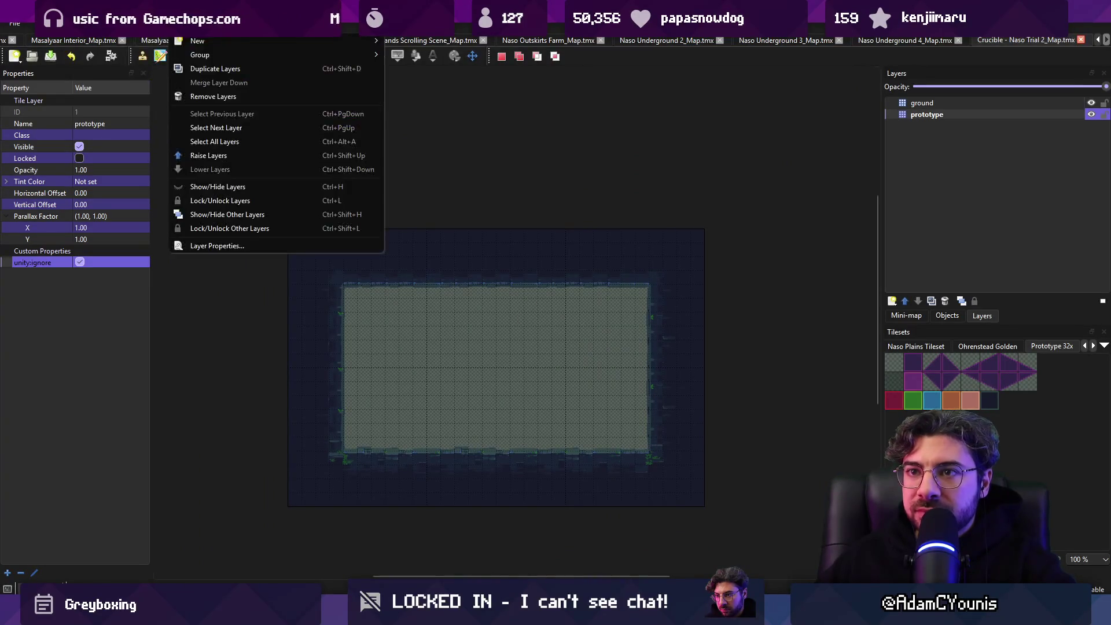
{"action": "left_click", "coordinate": [197, 108]}
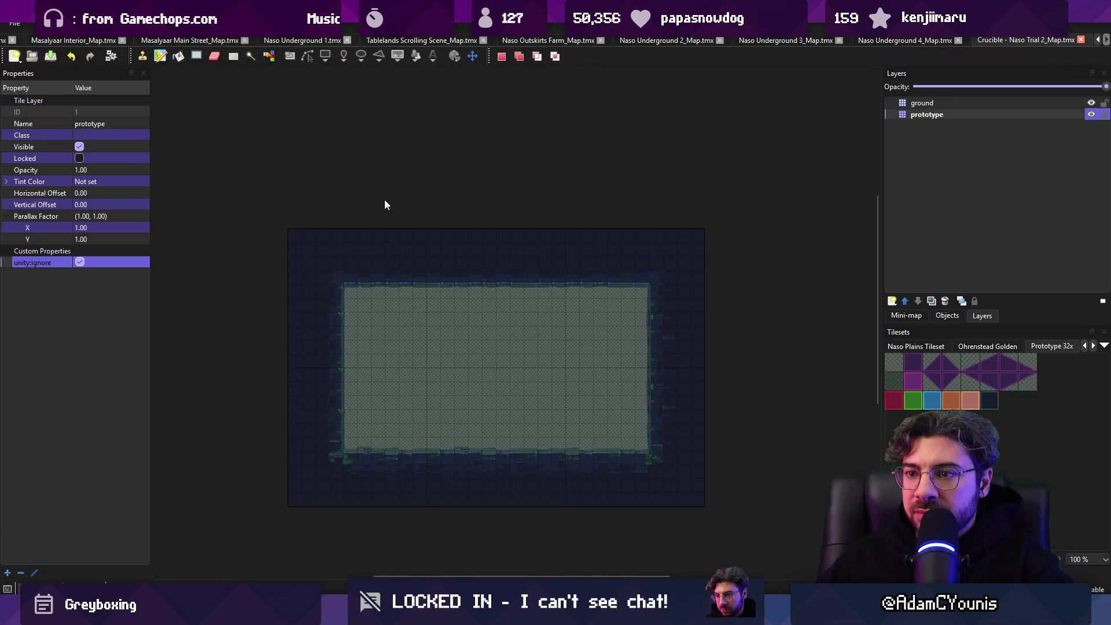
{"action": "mouse_move", "coordinate": [303, 167]}
{"action": "left_mouse_down"}
{"action": "mouse_move", "coordinate": [501, 395]}
{"action": "mouse_move", "coordinate": [539, 367]}
{"action": "mouse_move", "coordinate": [555, 373]}
{"action": "mouse_move", "coordinate": [554, 402]}
{"action": "mouse_move", "coordinate": [554, 380]}
{"action": "left_mouse_up"}
{"action": "left_click", "coordinate": [142, 24]}
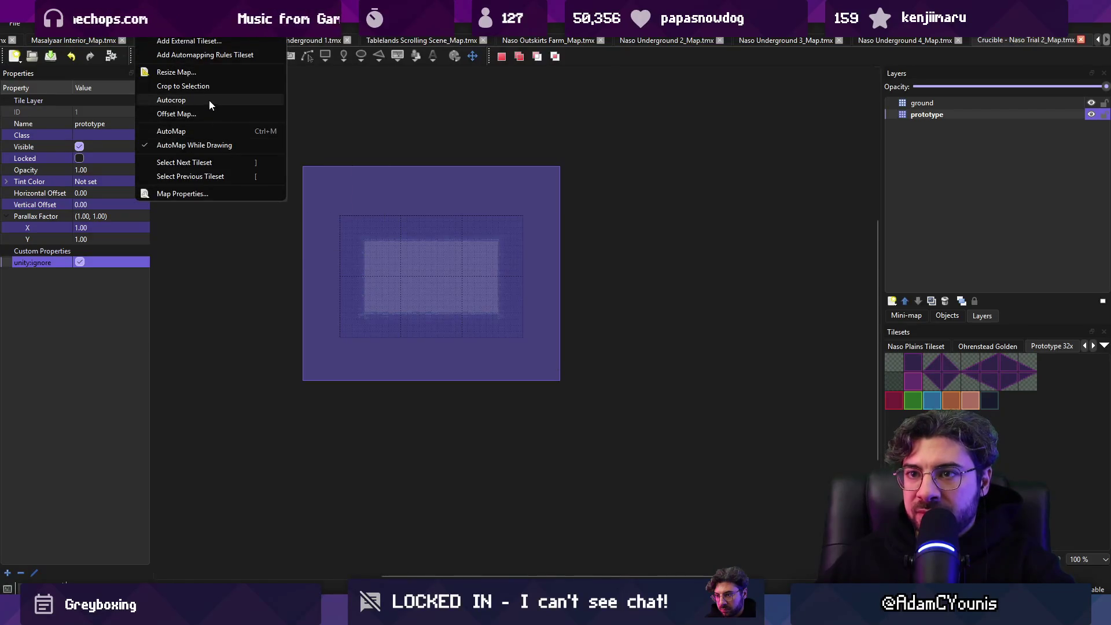
{"action": "left_click", "coordinate": [210, 99]}
{"action": "key", "text": "ctrl+z"}
Step: Stamp ground blocks below, left, right and above the room, then save the map
{"action": "key", "text": "b"}
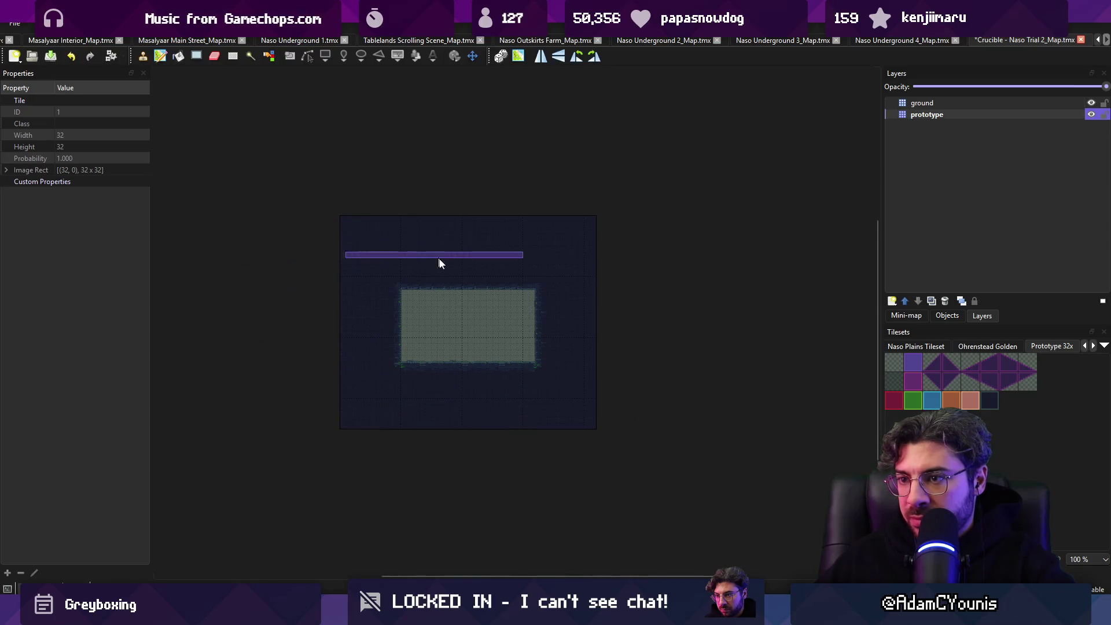
{"action": "right_click", "coordinate": [484, 323]}
{"action": "left_click", "coordinate": [471, 370]}
{"action": "left_click", "coordinate": [402, 332]}
{"action": "left_click", "coordinate": [548, 325]}
{"action": "left_click", "coordinate": [476, 266]}
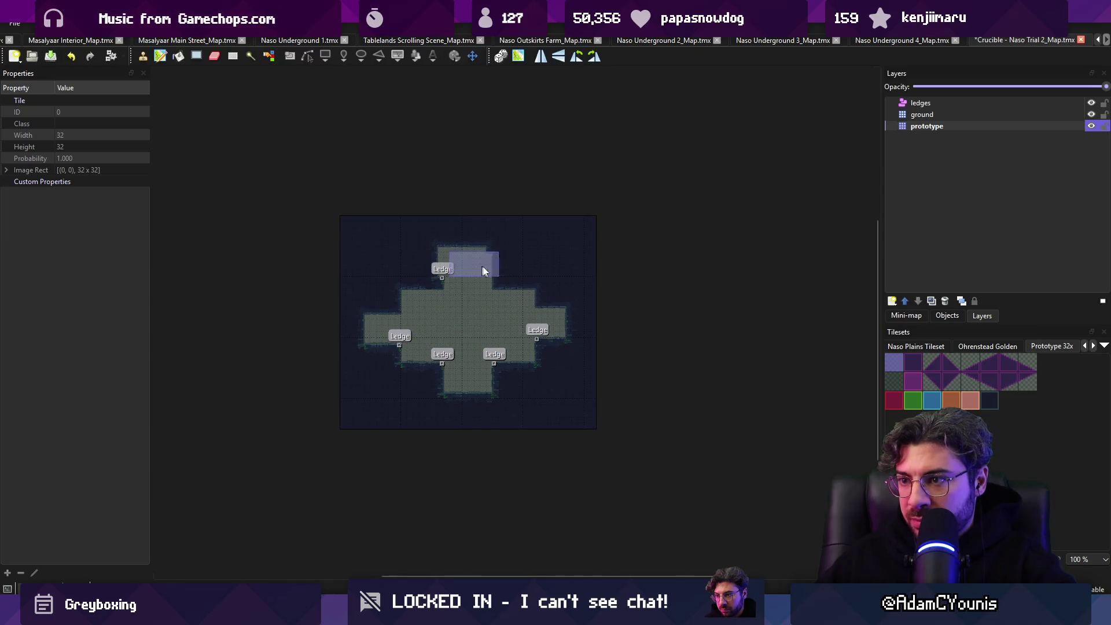
{"action": "key", "text": "ctrl+s"}
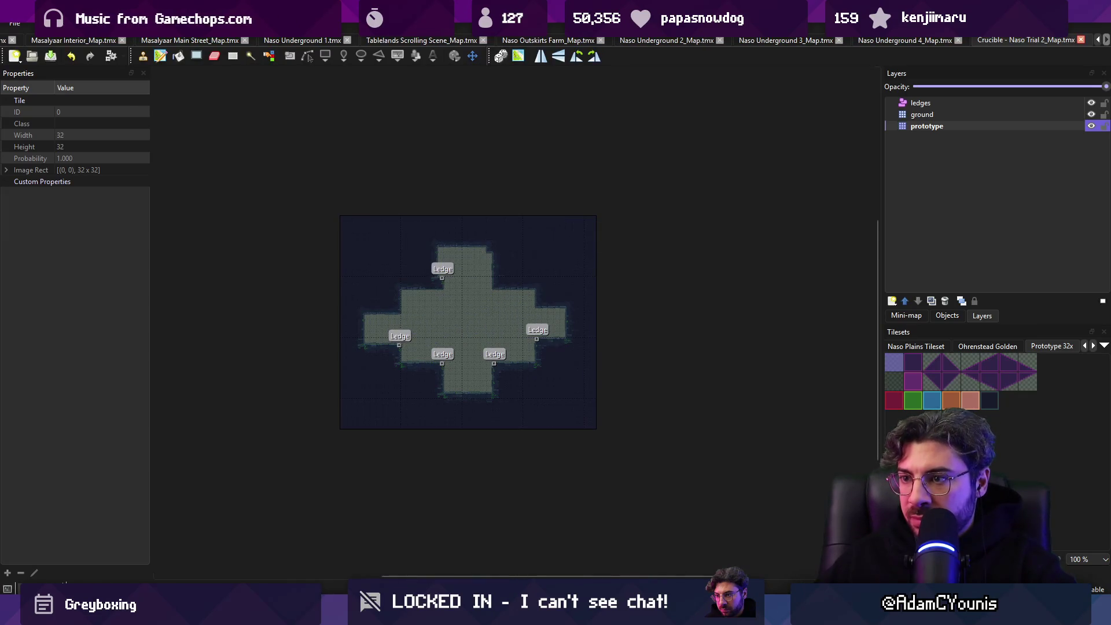
Step: Back in Unity, reselect Level Scrolling Bounds to review the new room layout
{"action": "key", "text": "alt+Tab"}
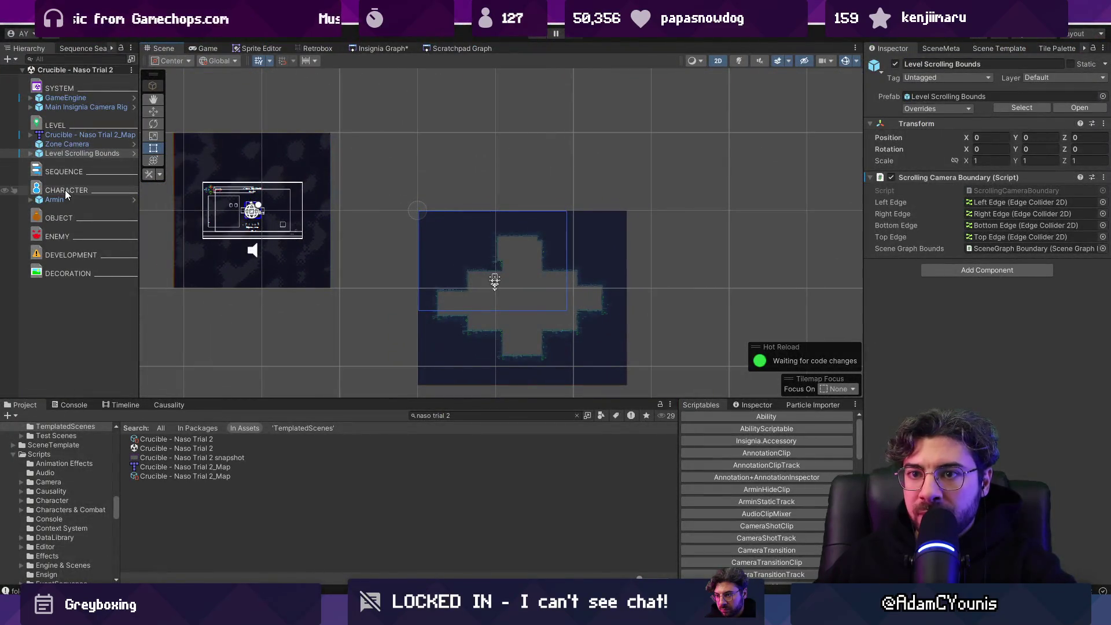
{"action": "left_click", "coordinate": [75, 145]}
{"action": "left_click", "coordinate": [84, 154]}
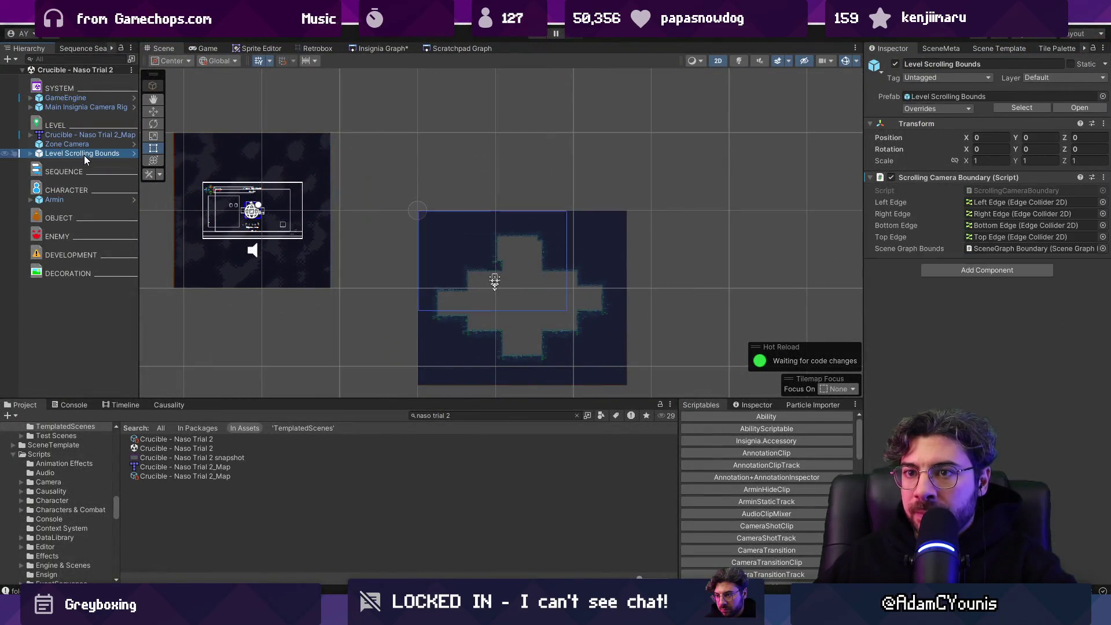
{"action": "left_click", "coordinate": [1082, 181]}
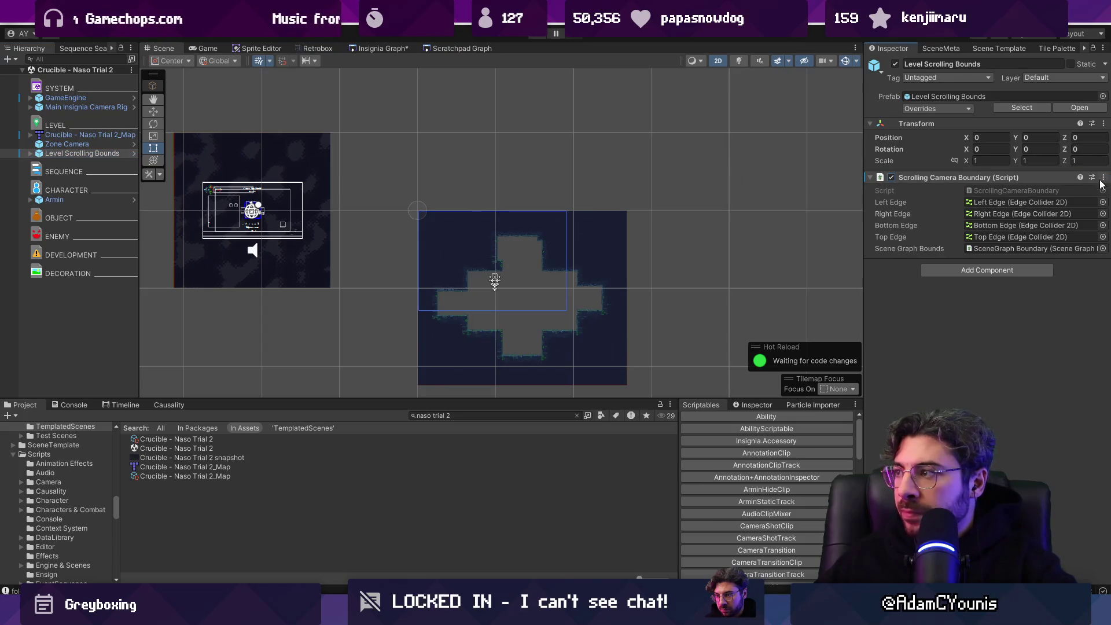
Step: Refresh the Level Scrolling Bounds camera boundary component and save the scene
{"action": "left_click", "coordinate": [1103, 178]}
{"action": "left_click", "coordinate": [932, 232]}
{"action": "left_click", "coordinate": [892, 178]}
{"action": "key", "text": "ctrl+s"}
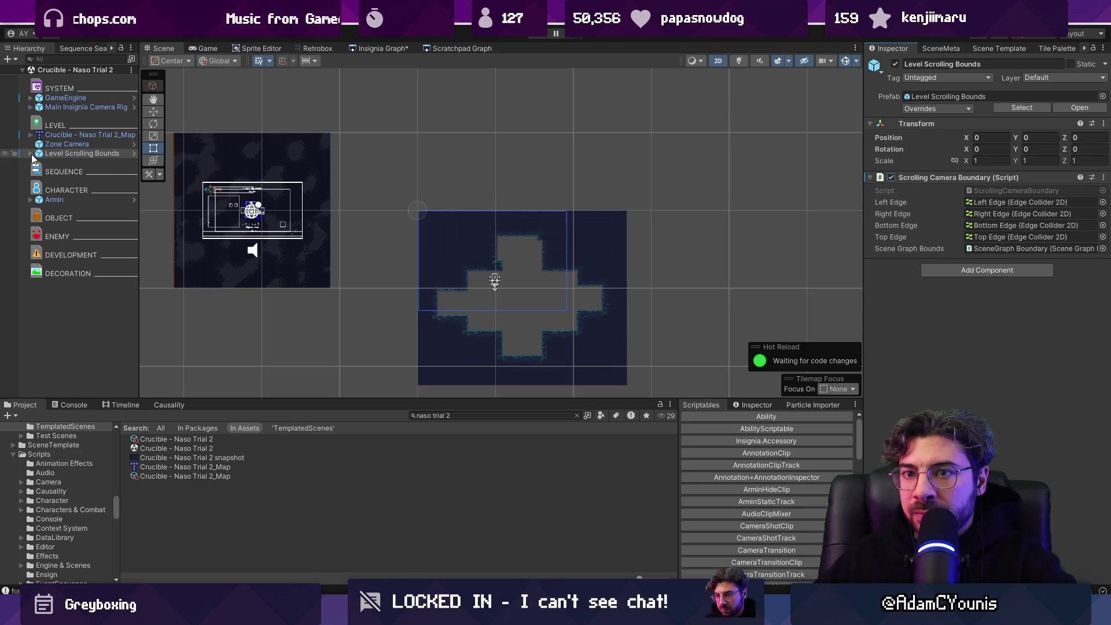
Step: Nudge the Right Edge along x and lower the Left Edge to Y -2.38 along the room's side
{"action": "left_click", "coordinate": [30, 153]}
{"action": "left_click", "coordinate": [64, 173]}
{"action": "key", "text": "w"}
{"action": "mouse_move", "coordinate": [631, 264]}
{"action": "left_mouse_down"}
{"action": "mouse_move", "coordinate": [651, 259]}
{"action": "mouse_move", "coordinate": [637, 262]}
{"action": "left_mouse_up"}
{"action": "left_click", "coordinate": [68, 163]}
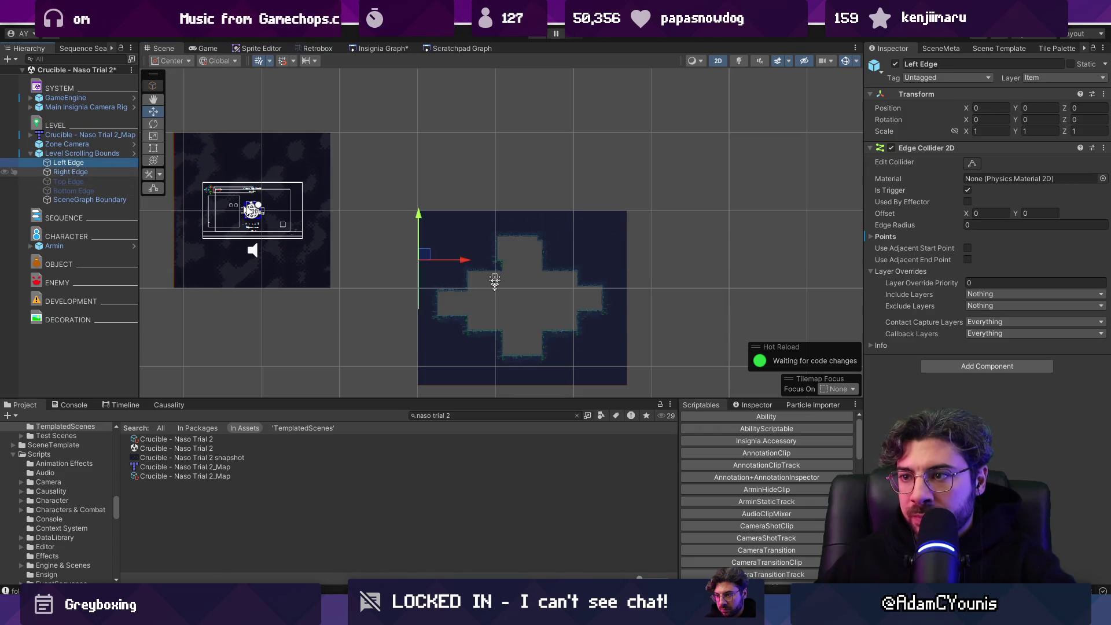
{"action": "left_click_drag", "start_coordinate": [419, 215], "coordinate": [419, 251]}
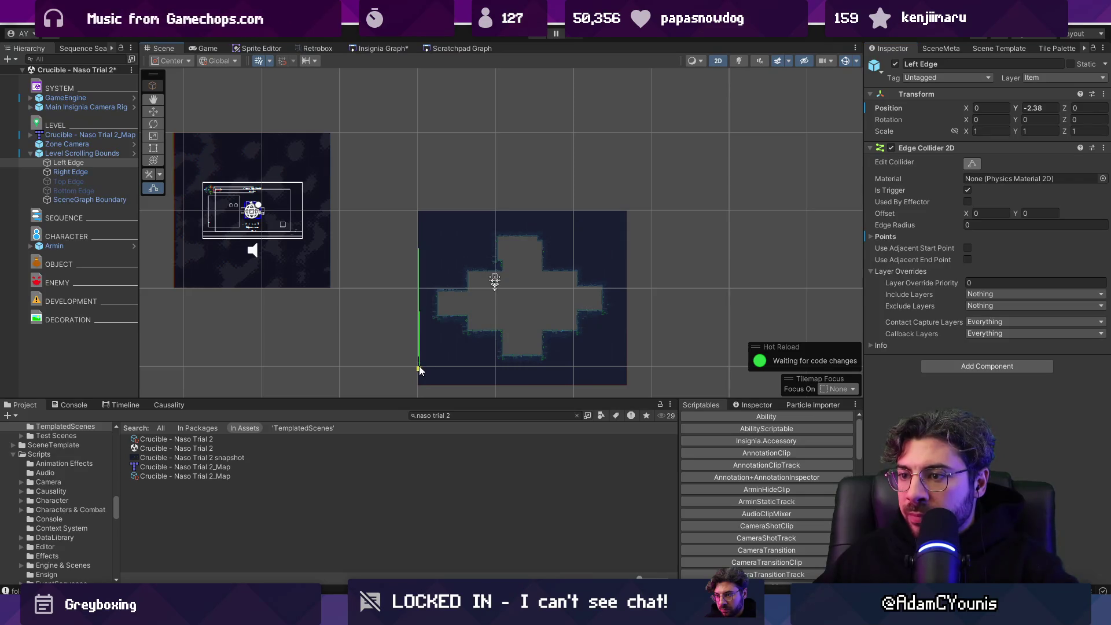
{"action": "left_click_drag", "start_coordinate": [419, 370], "coordinate": [426, 370]}
Step: Reselect Level Scrolling Bounds to display its bounds rectangle around the level
{"action": "left_click", "coordinate": [70, 172]}
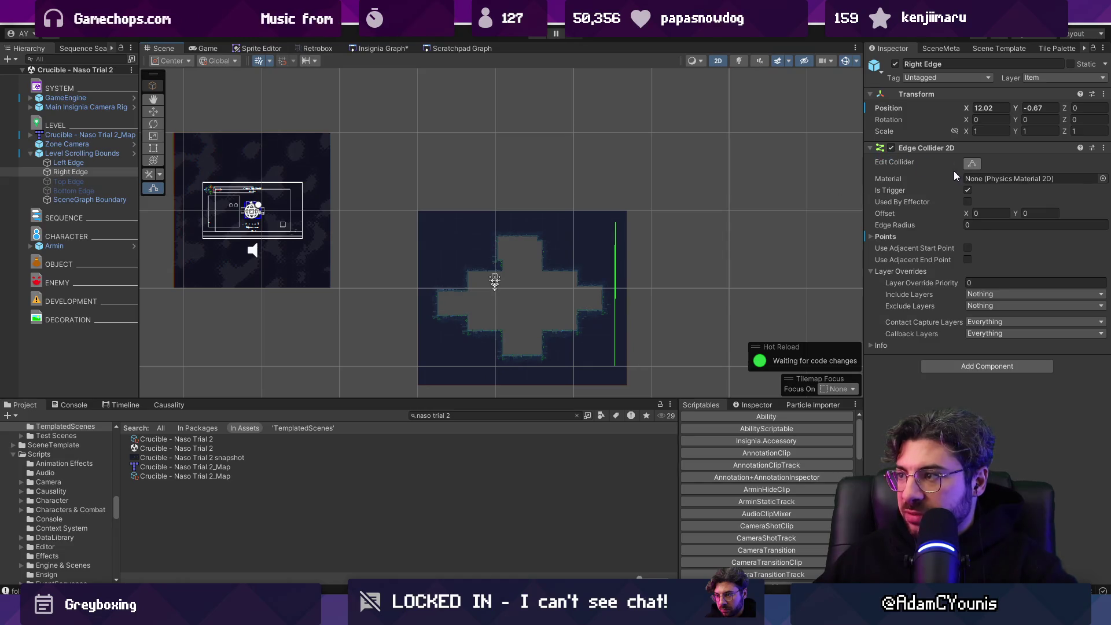
{"action": "left_click", "coordinate": [82, 153]}
{"action": "left_click", "coordinate": [895, 180]}
{"action": "left_click", "coordinate": [368, 48]}
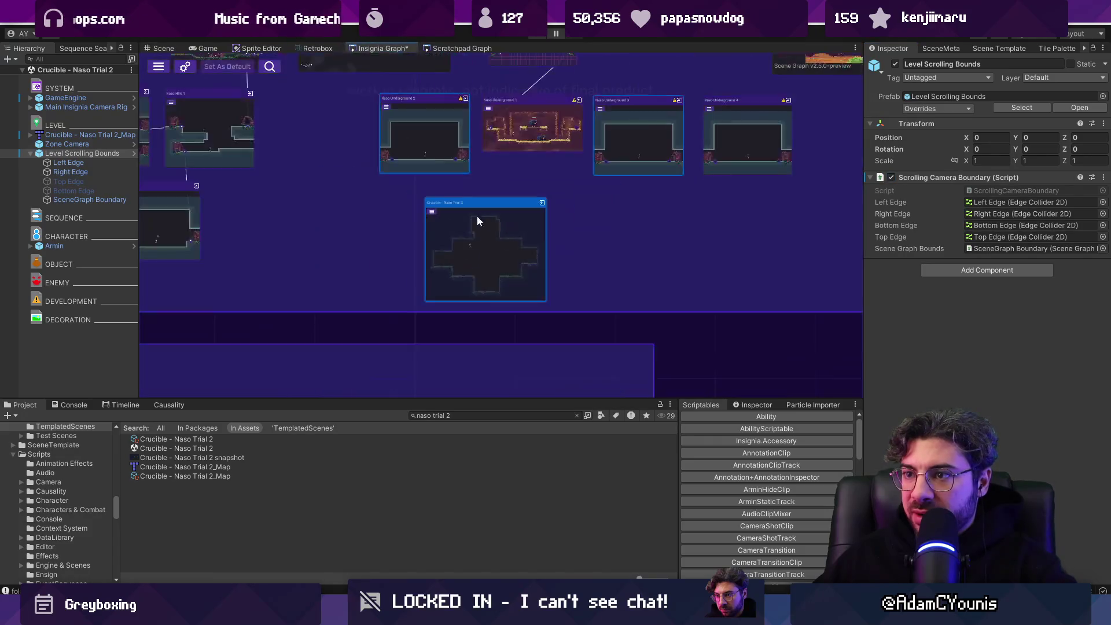
Step: Select Level Scrolling Bounds and review its properties alongside the SceneMeta panel
{"action": "scroll", "coordinate": [524, 235], "scroll_direction": "down", "scroll_amount": 5}
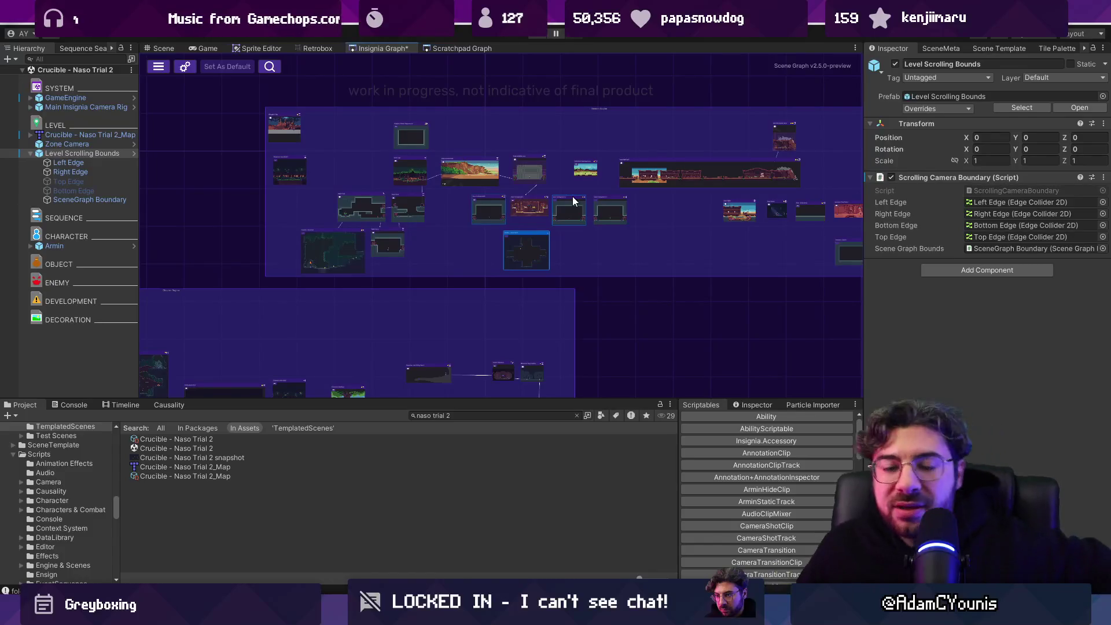
{"action": "scroll", "coordinate": [524, 223], "scroll_direction": "down", "scroll_amount": 3}
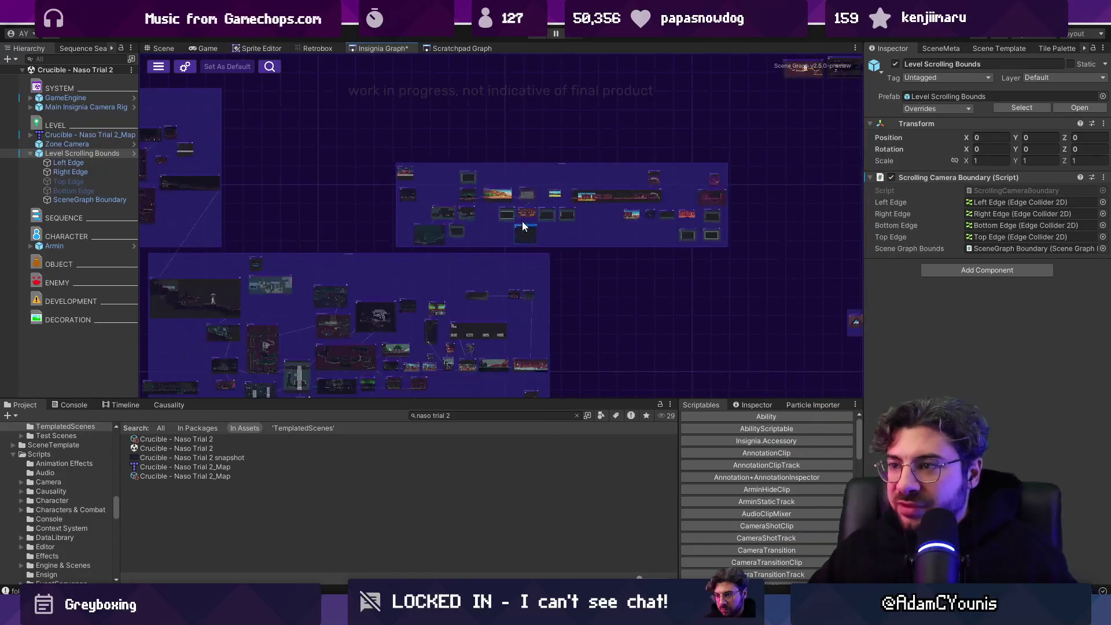
{"action": "scroll", "coordinate": [529, 223], "scroll_direction": "down", "scroll_amount": 2}
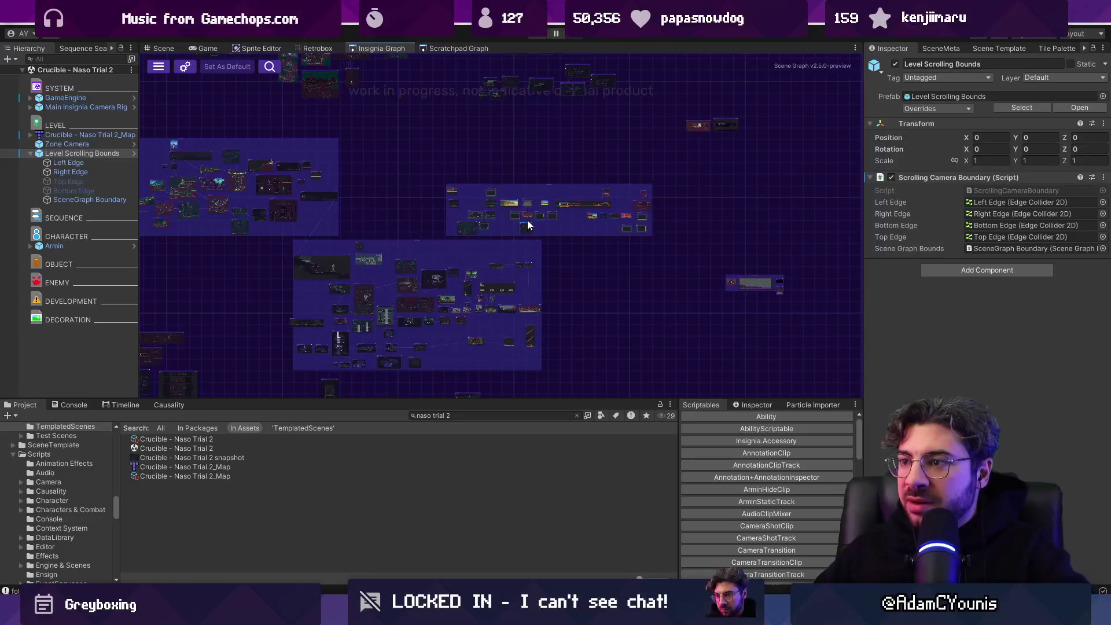
{"action": "scroll", "coordinate": [526, 215], "scroll_direction": "up", "scroll_amount": 2}
{"action": "left_click", "coordinate": [953, 47]}
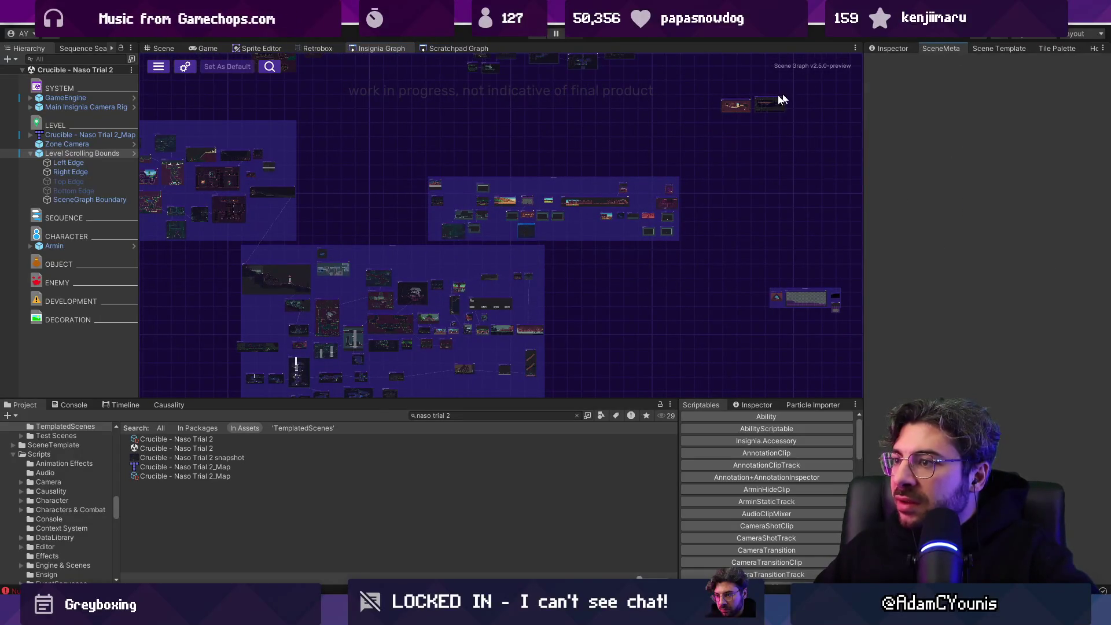
{"action": "scroll", "coordinate": [526, 255], "scroll_direction": "up", "scroll_amount": 5}
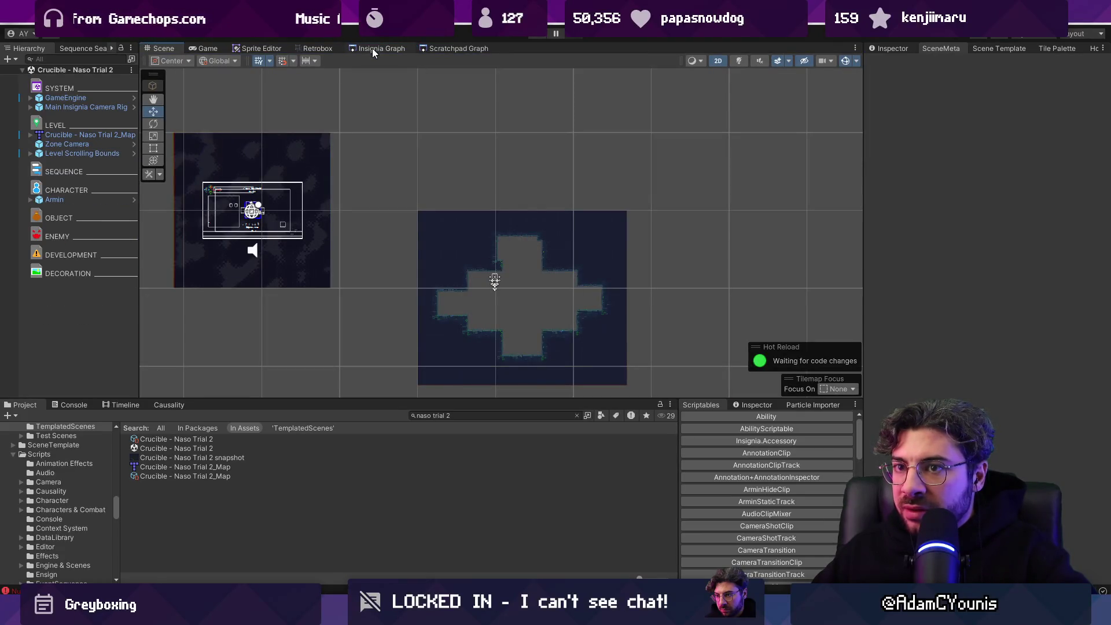
{"action": "left_click", "coordinate": [86, 154]}
{"action": "left_click", "coordinate": [889, 51]}
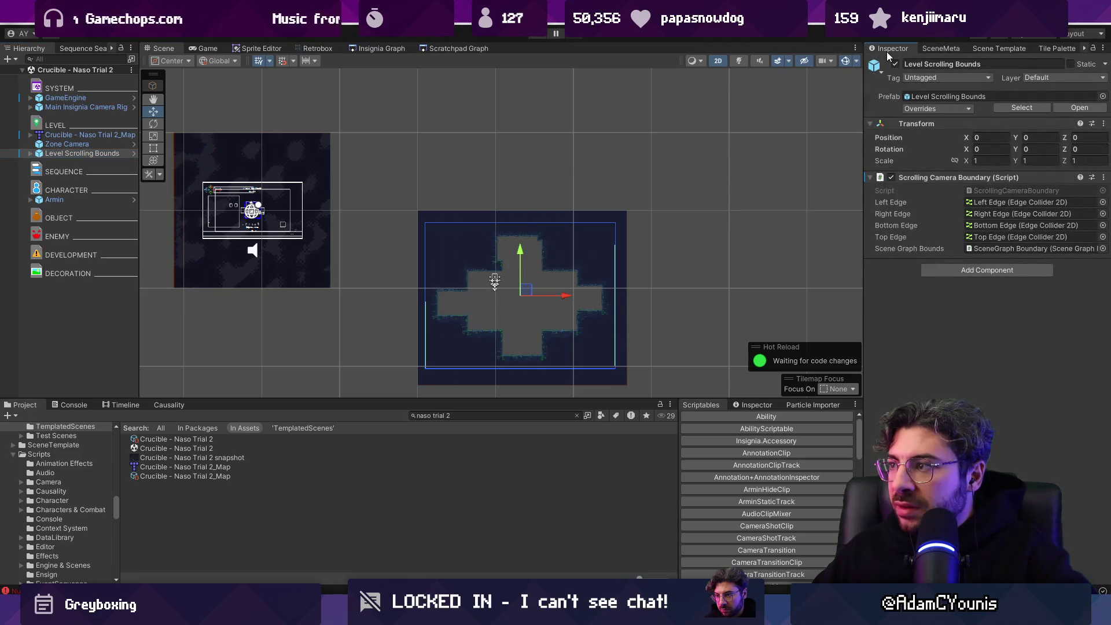
{"action": "left_click", "coordinate": [942, 50]}
Step: Clear the console and follow the NullReferenceException to SceneMetaWindow.cs:255 in the code editor
{"action": "left_click", "coordinate": [436, 48]}
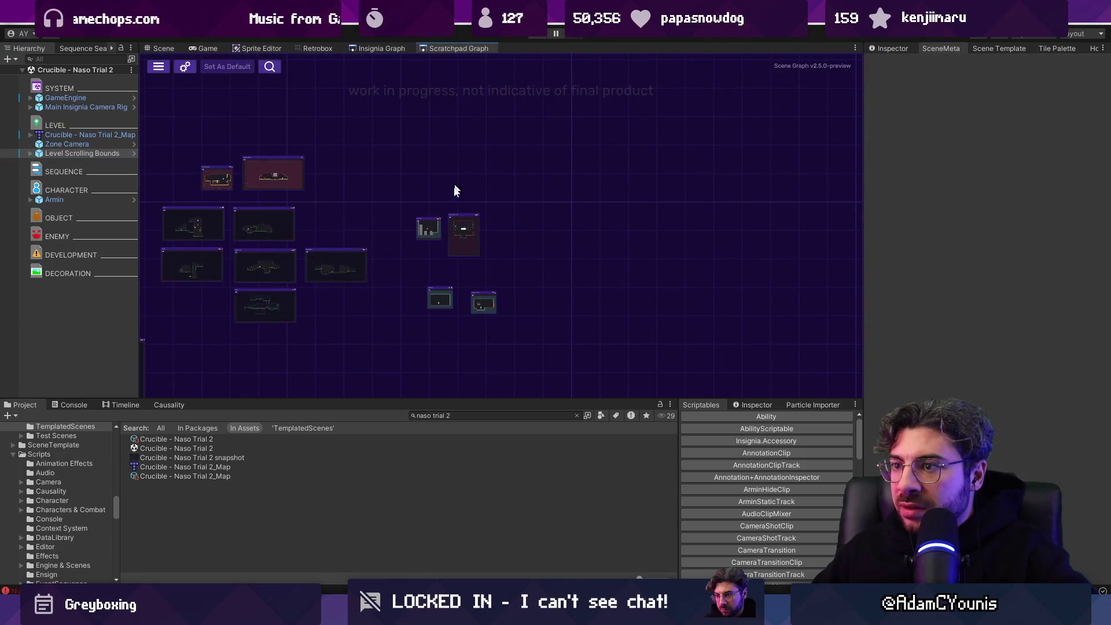
{"action": "left_click", "coordinate": [74, 406]}
{"action": "left_click", "coordinate": [11, 417]}
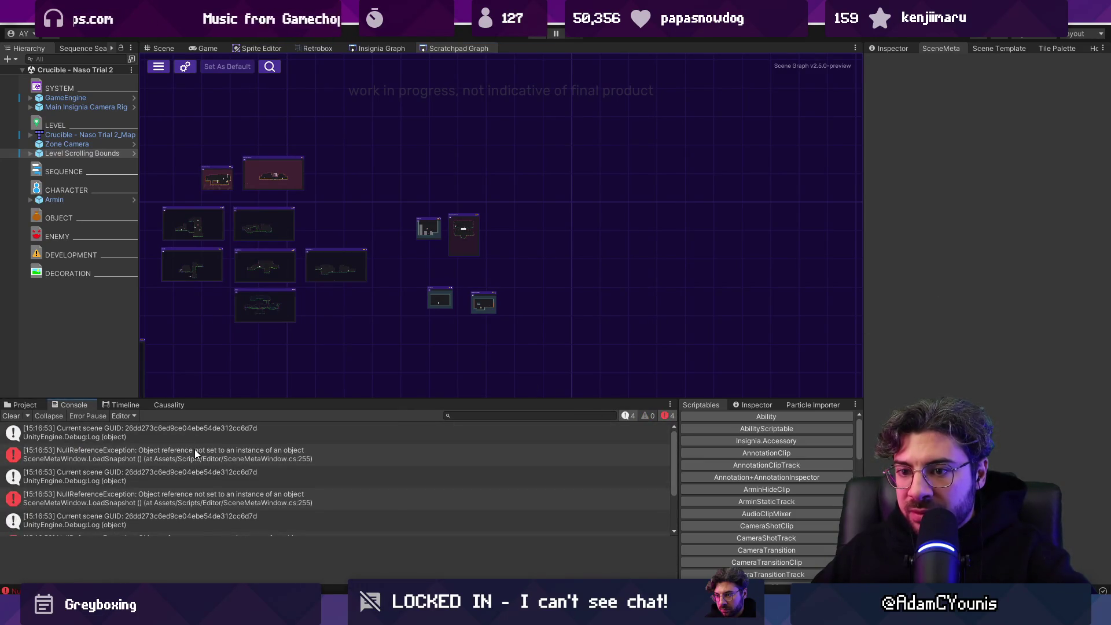
{"action": "left_click", "coordinate": [205, 460]}
{"action": "left_click", "coordinate": [242, 551]}
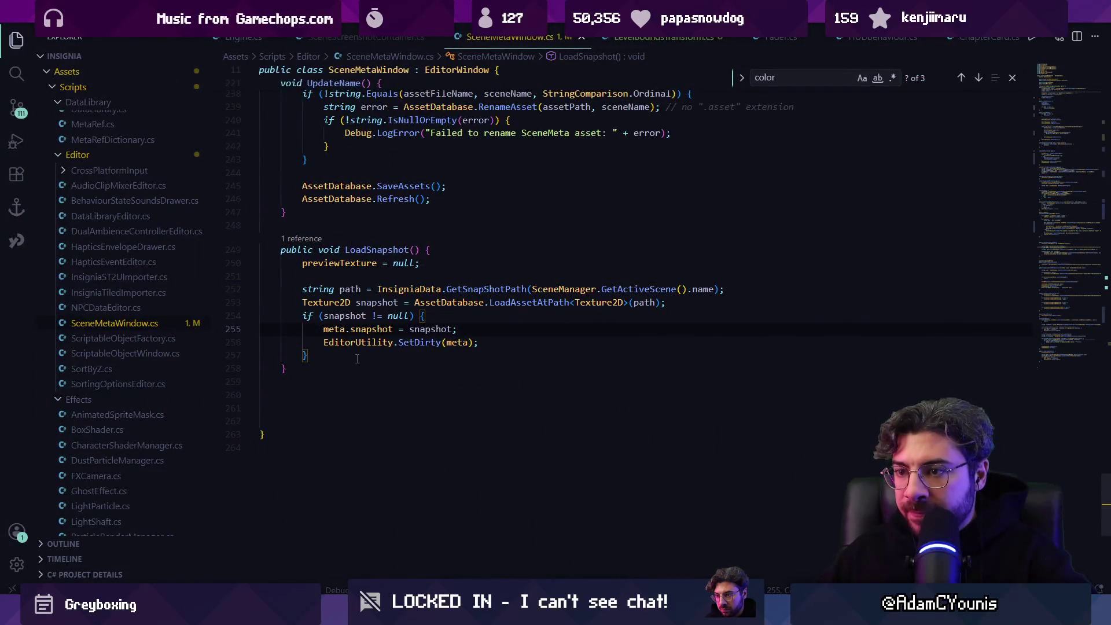
Step: Change line 254's condition to 'snapshot != null && meta != null' and save the script
{"action": "key", "text": "Up"}
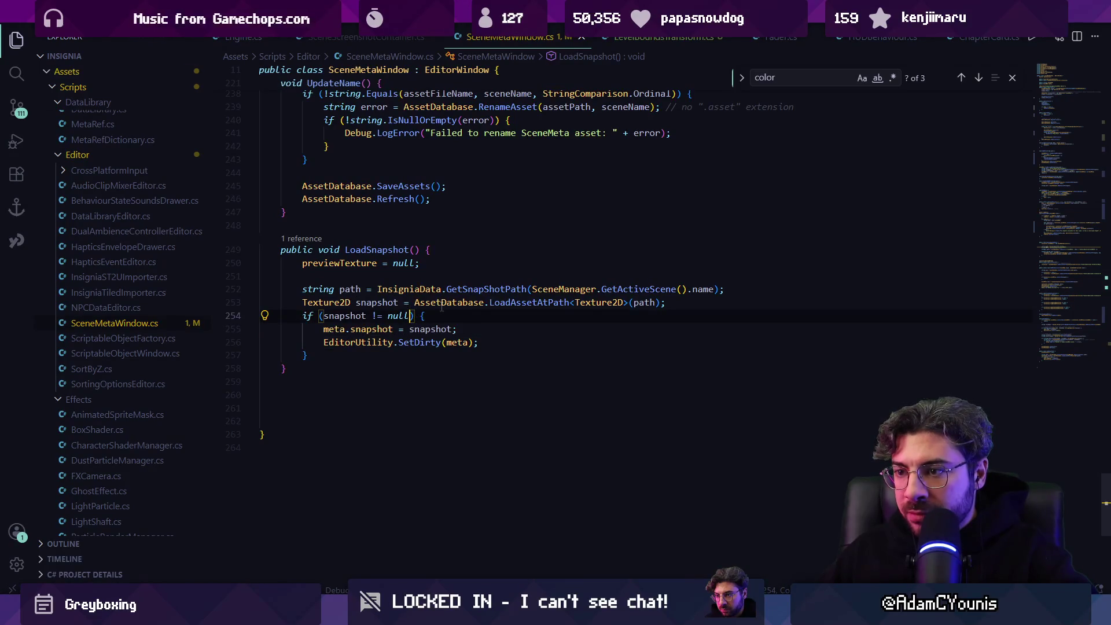
{"action": "type", "text": "&& met"}
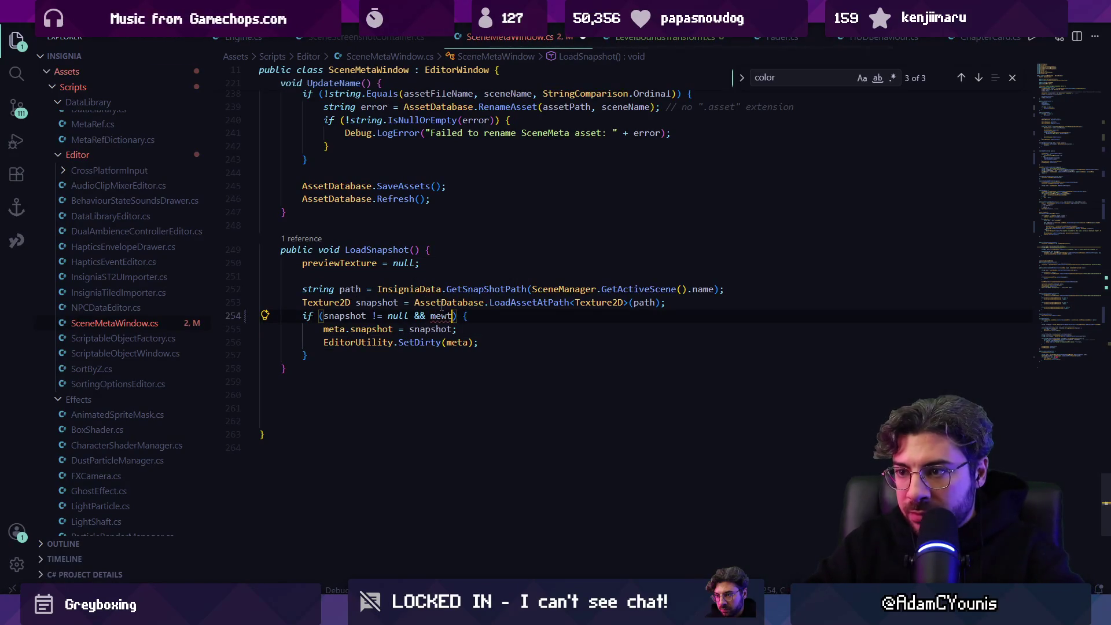
{"action": "type", "text": "a != nu"}
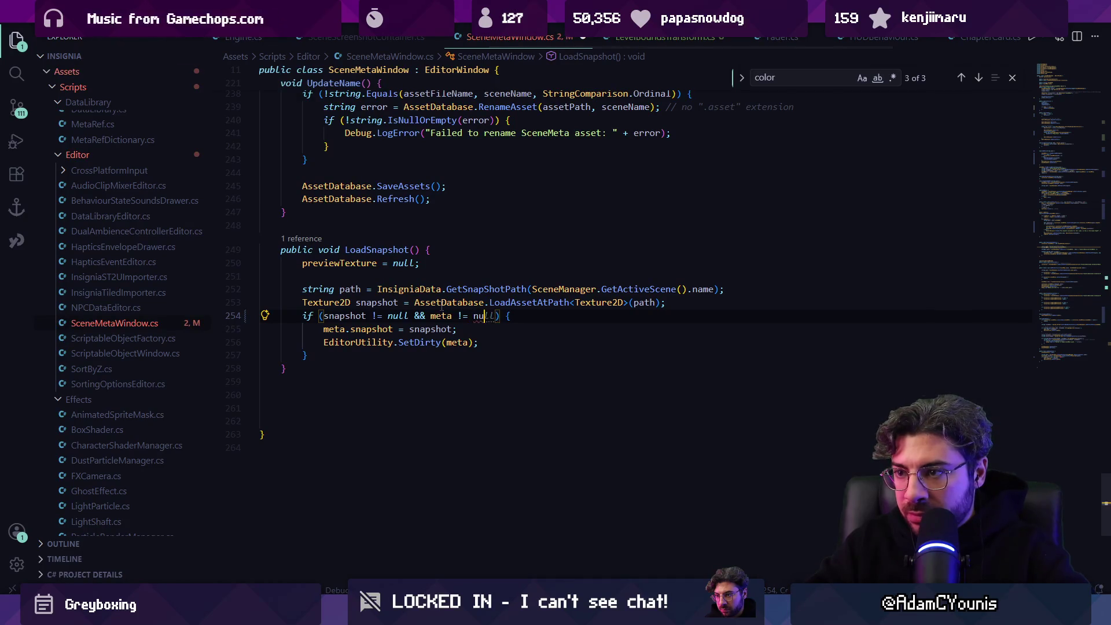
{"action": "type", "text": "ll"}
{"action": "key", "text": "Escape"}
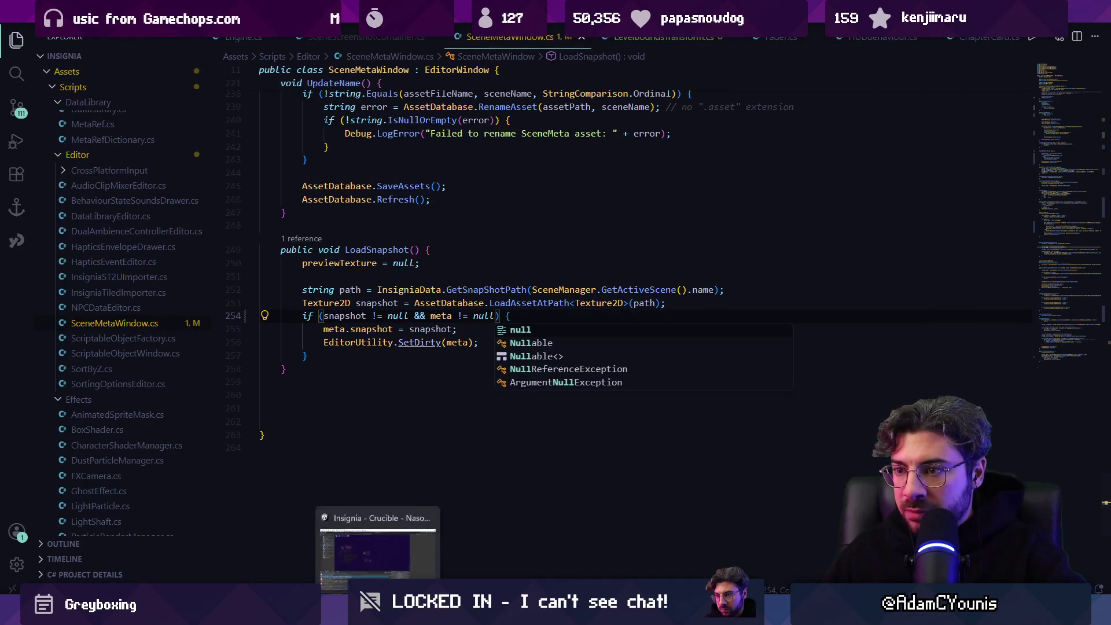
{"action": "key", "text": "Escape"}
{"action": "key", "text": "alt+Tab"}
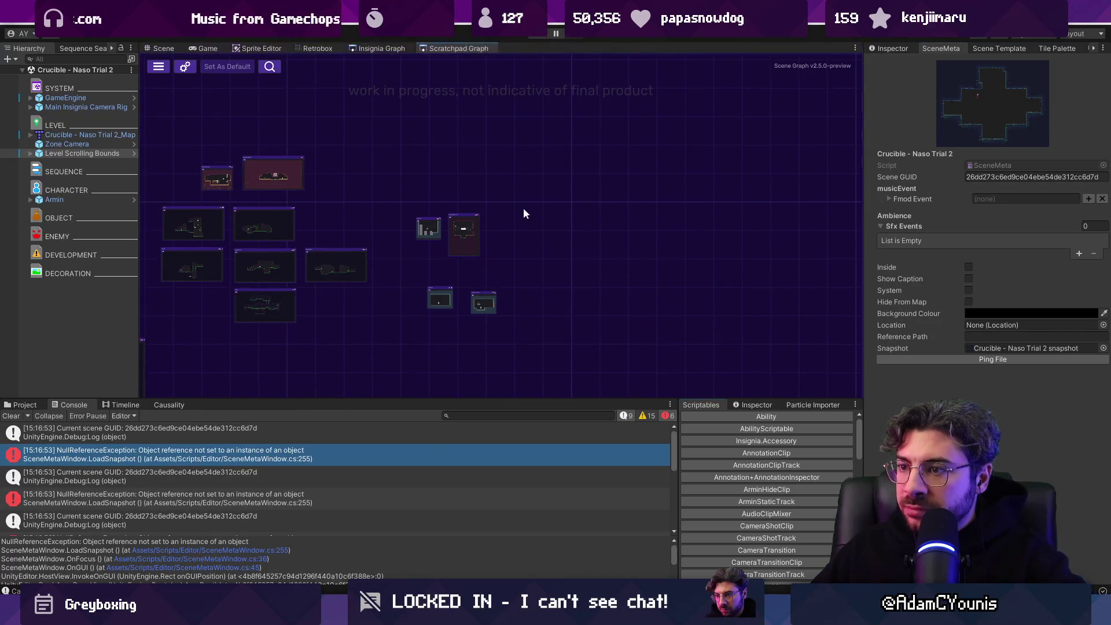
Step: Pan the Scratchpad Graph and compare it with the Insignia Graph's room nodes
{"action": "scroll", "coordinate": [555, 262], "scroll_direction": "down", "scroll_amount": 3}
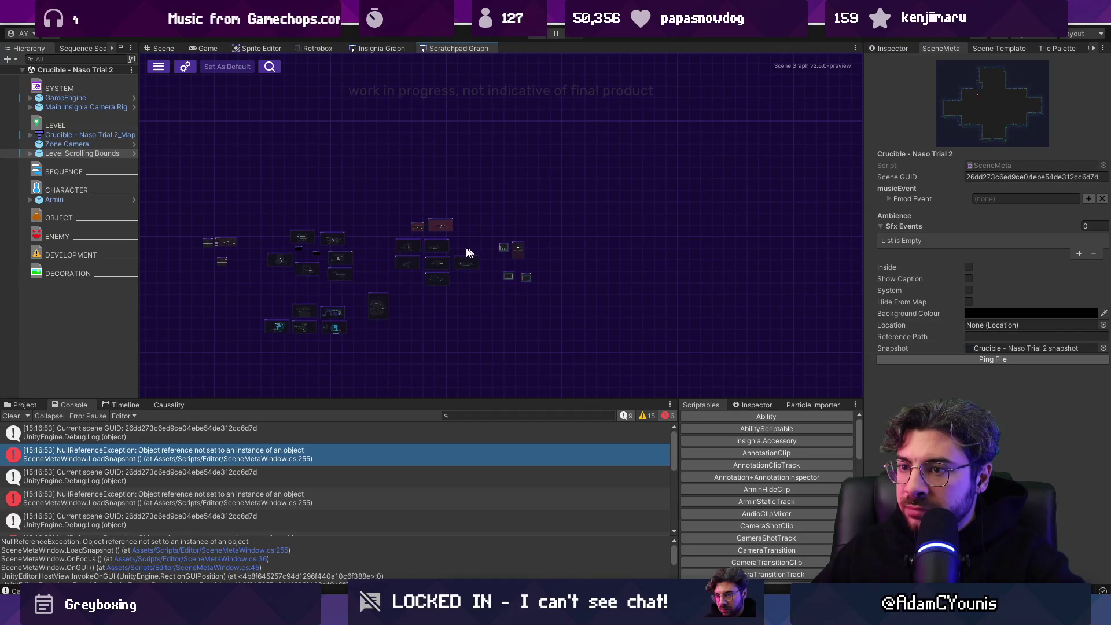
{"action": "left_click_drag", "start_coordinate": [489, 250], "coordinate": [577, 217]}
{"action": "left_click", "coordinate": [395, 49]}
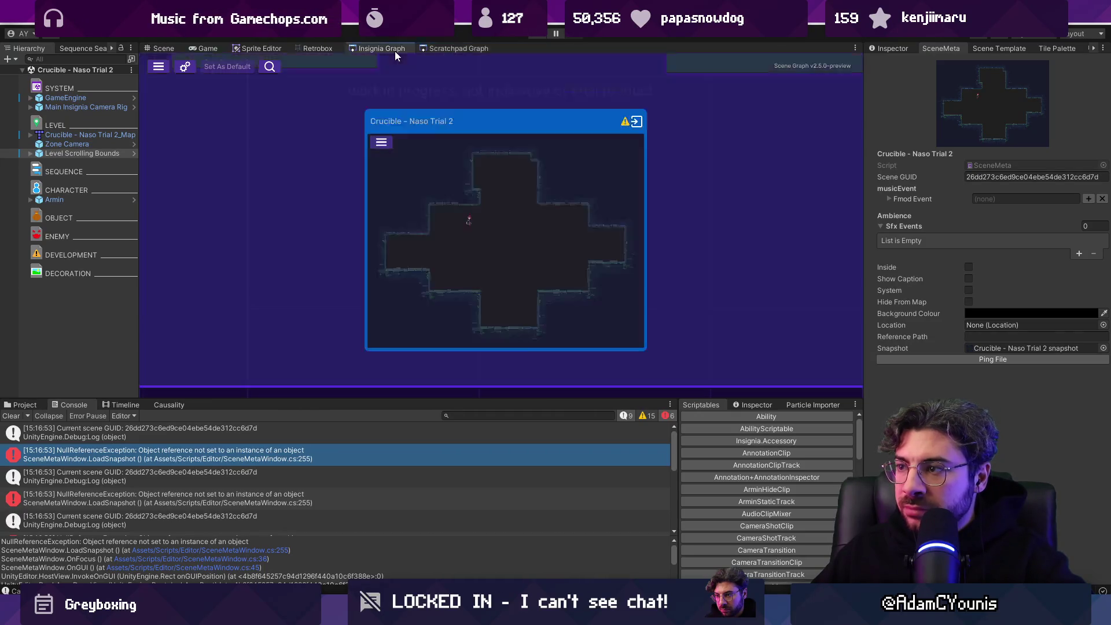
{"action": "left_click", "coordinate": [443, 48]}
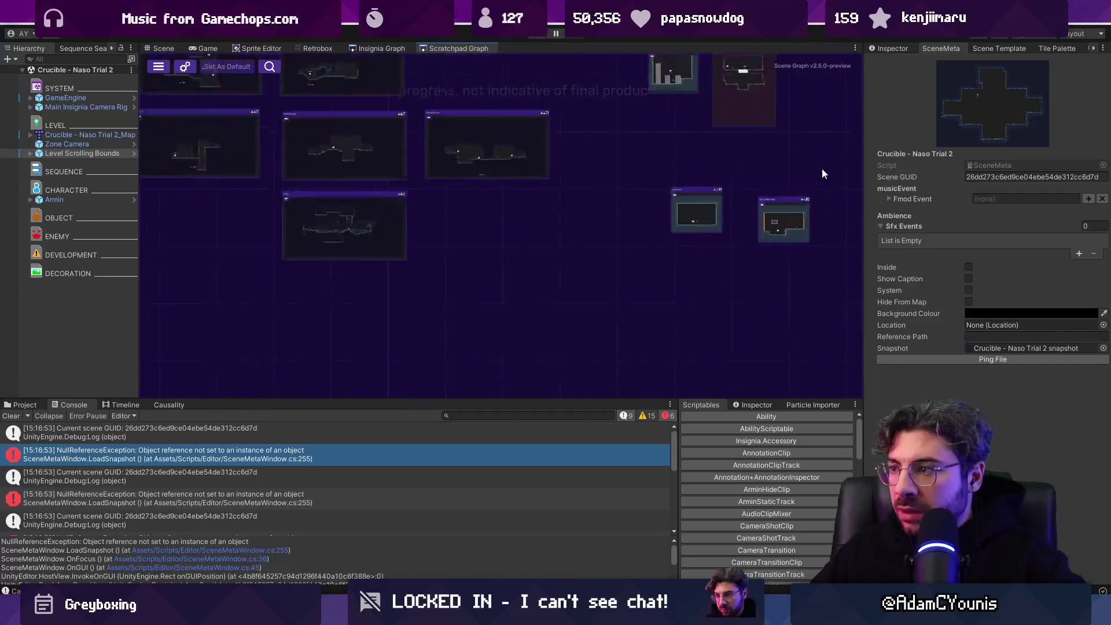
{"action": "left_click", "coordinate": [390, 52]}
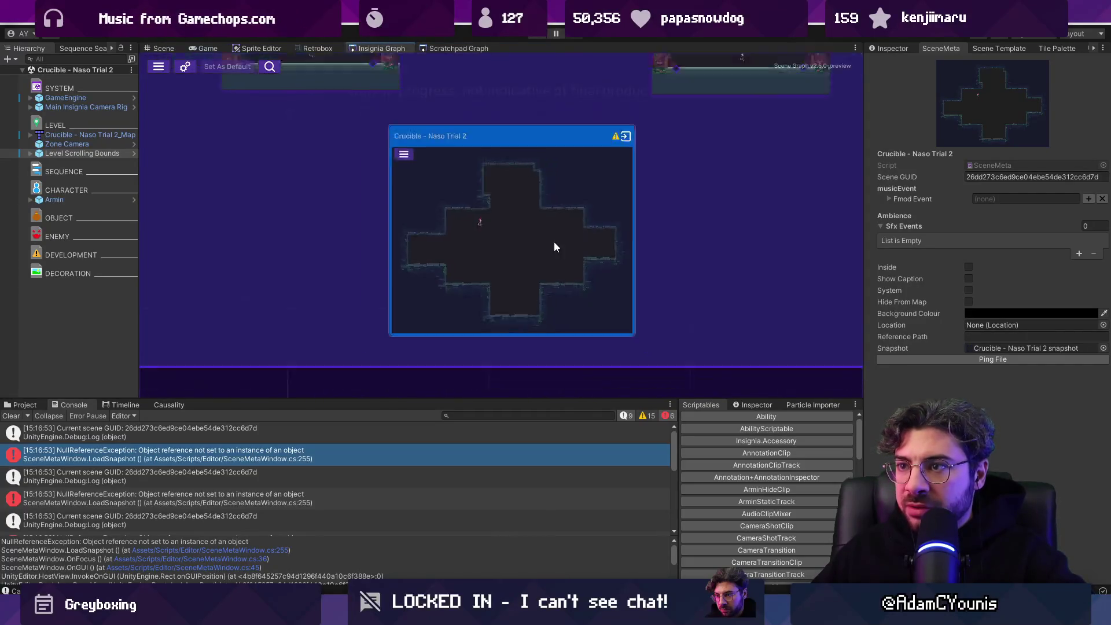
{"action": "scroll", "coordinate": [552, 234], "scroll_direction": "down", "scroll_amount": 5}
{"action": "scroll", "coordinate": [533, 232], "scroll_direction": "up", "scroll_amount": 2}
{"action": "scroll", "coordinate": [533, 235], "scroll_direction": "down", "scroll_amount": 2}
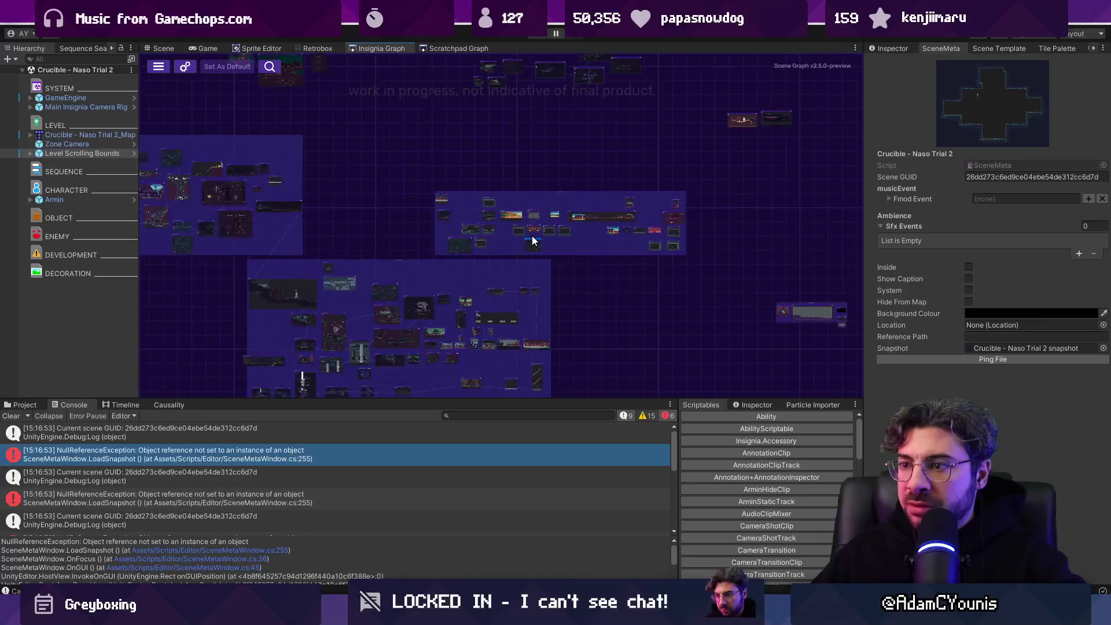
{"action": "scroll", "coordinate": [513, 245], "scroll_direction": "up", "scroll_amount": 6}
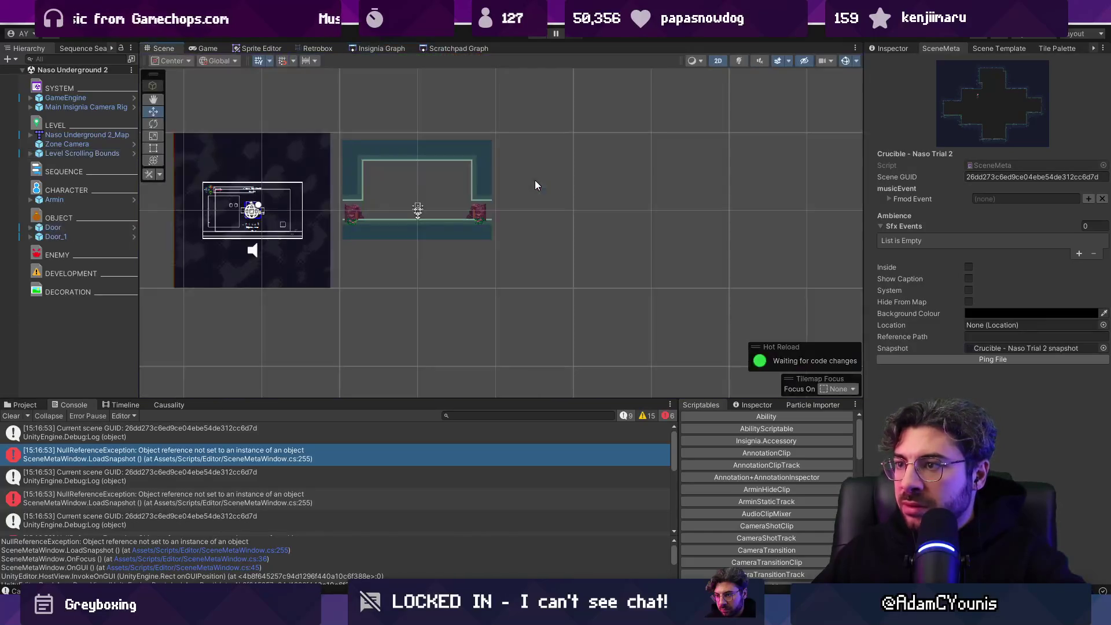
{"action": "left_click", "coordinate": [387, 47]}
{"action": "scroll", "coordinate": [553, 229], "scroll_direction": "down", "scroll_amount": 5}
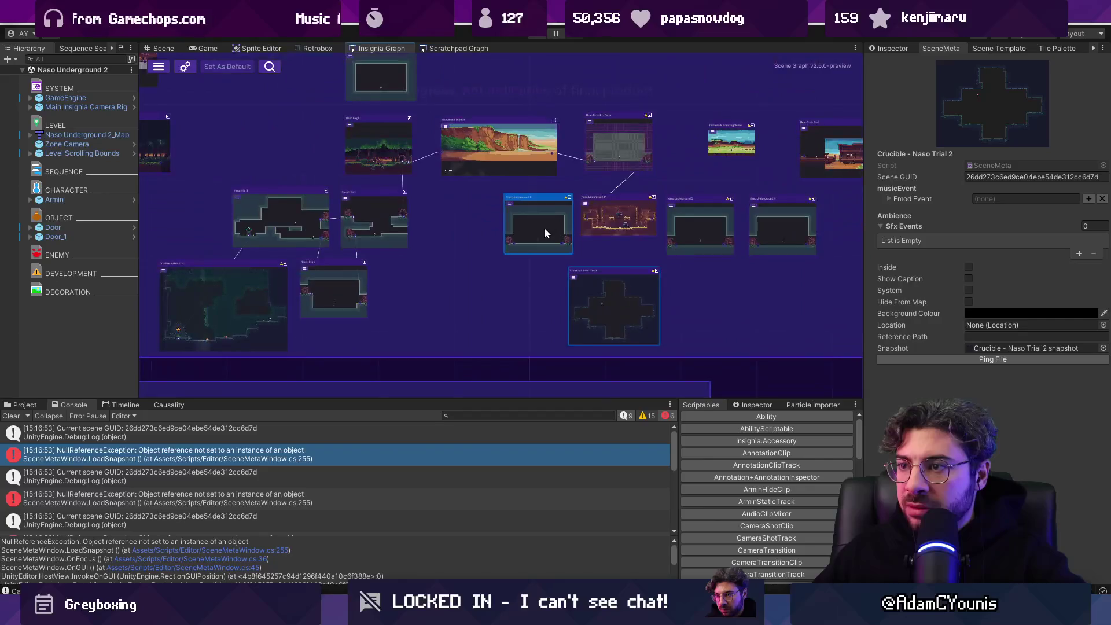
Step: Open Naso Hills 1 and Naso Hills 3 from the Insignia graph, then Cheverton To Naso
{"action": "double_click", "coordinate": [375, 206]}
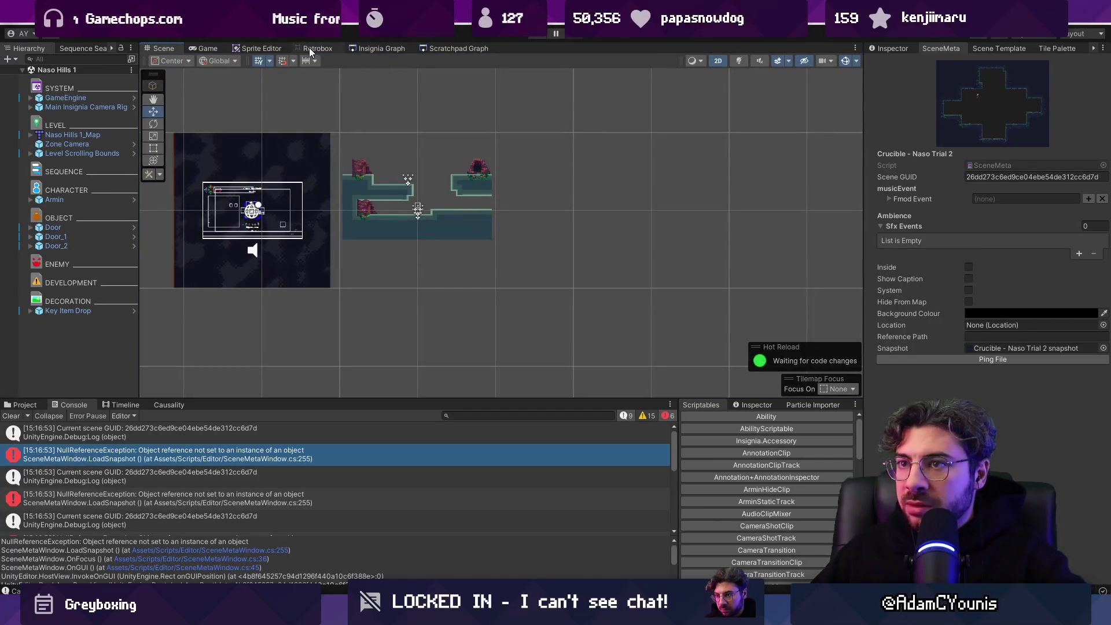
{"action": "left_click", "coordinate": [375, 49]}
{"action": "double_click", "coordinate": [253, 228]}
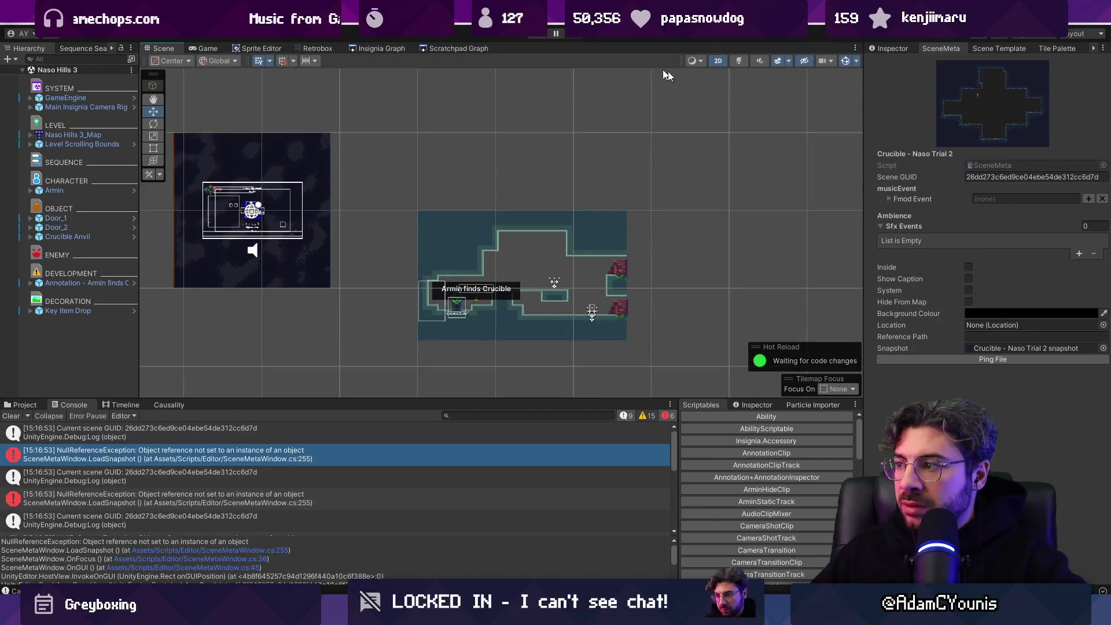
{"action": "left_click", "coordinate": [380, 49]}
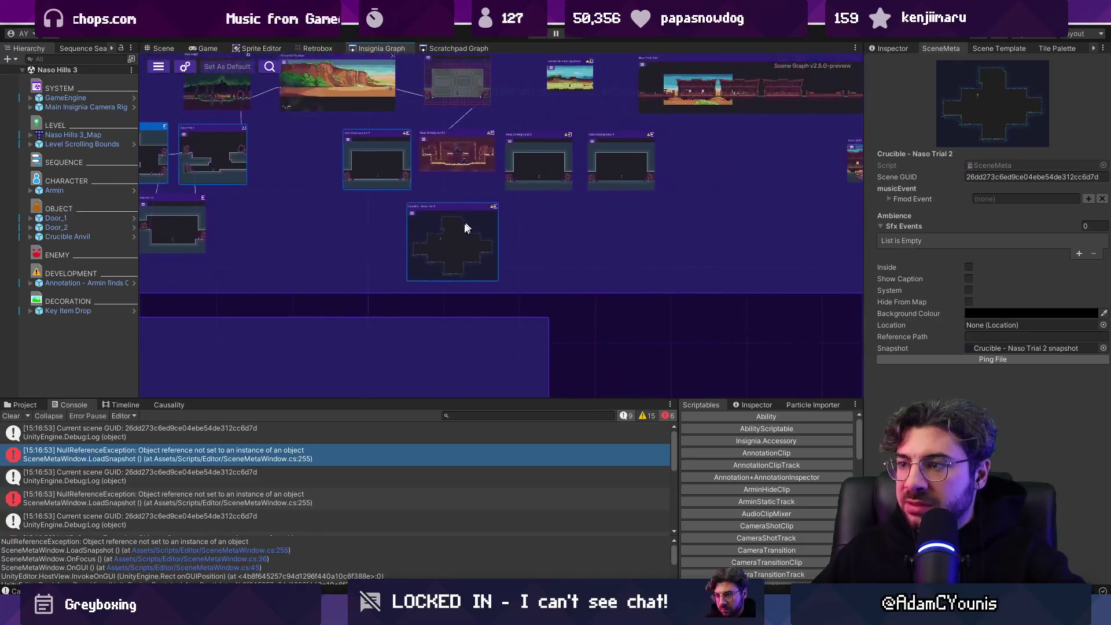
{"action": "scroll", "coordinate": [409, 172], "scroll_direction": "up", "scroll_amount": 5}
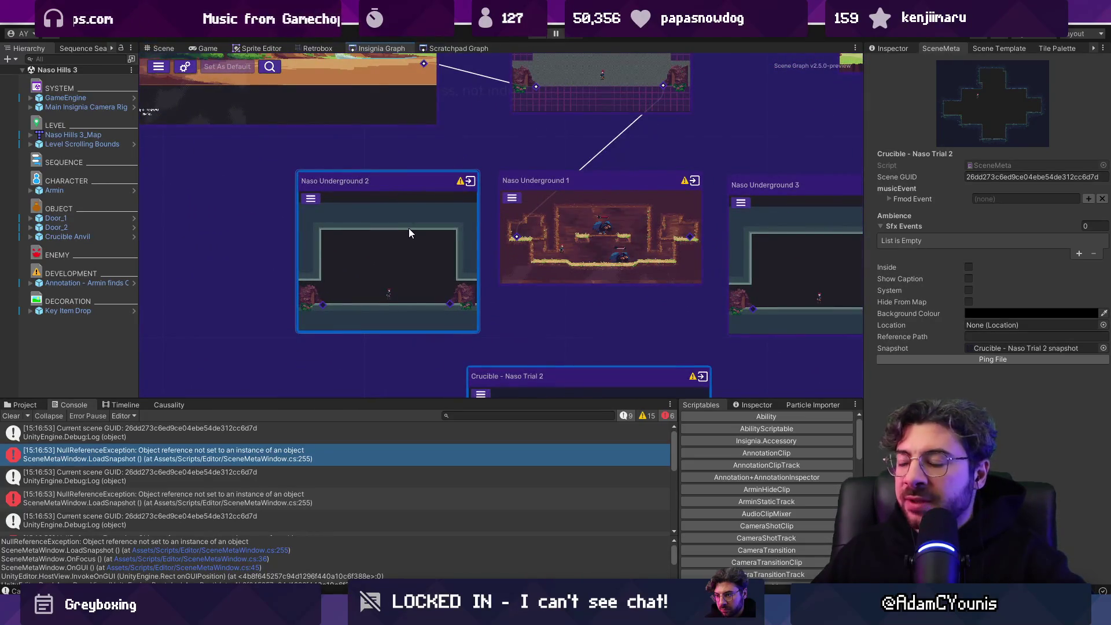
{"action": "left_click_drag", "start_coordinate": [412, 225], "coordinate": [123, 183]}
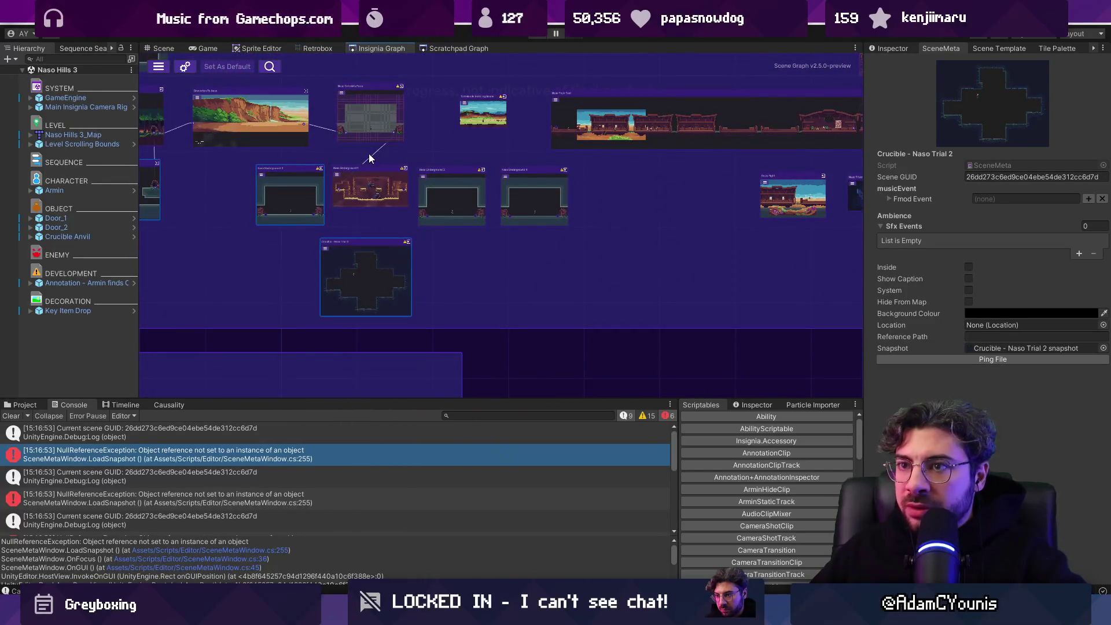
{"action": "double_click", "coordinate": [374, 175]}
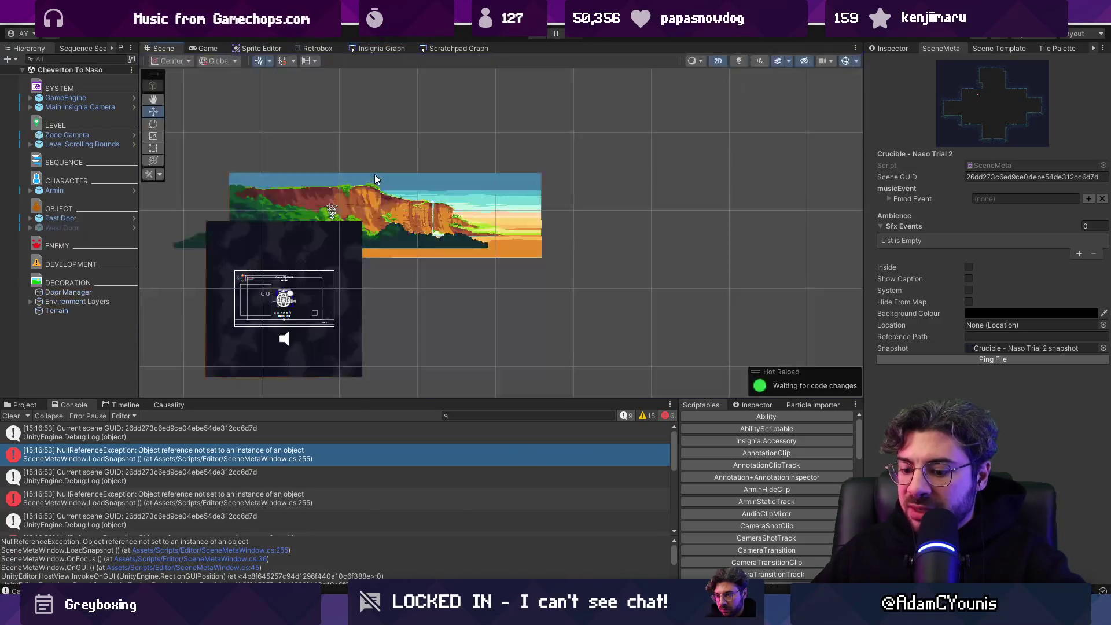
Step: Play-test Cheverton To Naso, zooming the in-game world map in and out, then stop Play mode
{"action": "key", "text": "ctrl+p"}
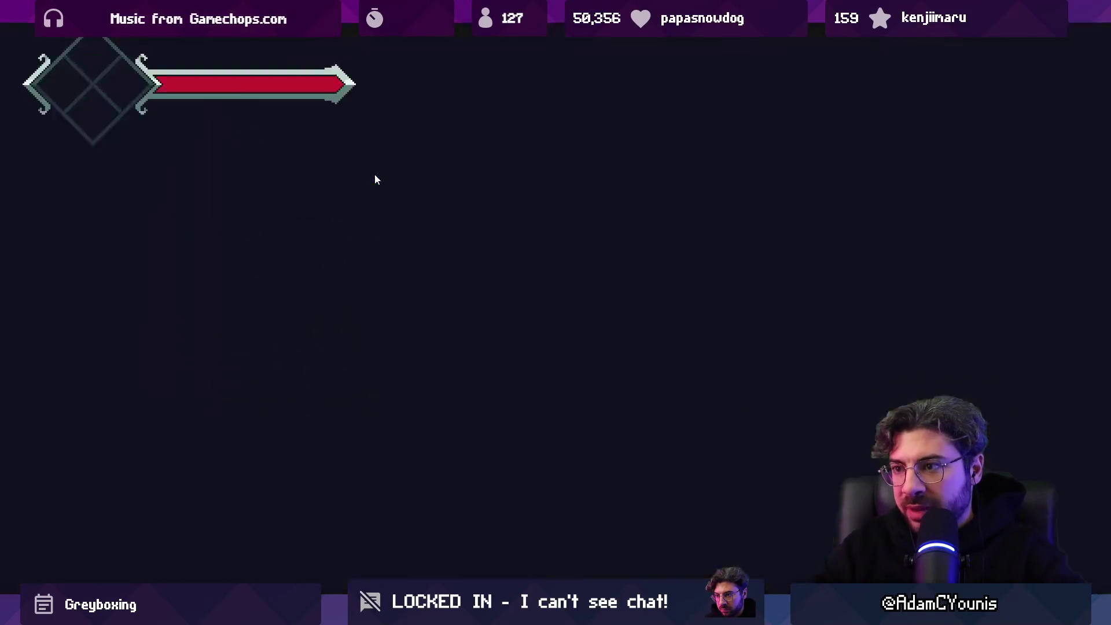
{"action": "key", "text": "m"}
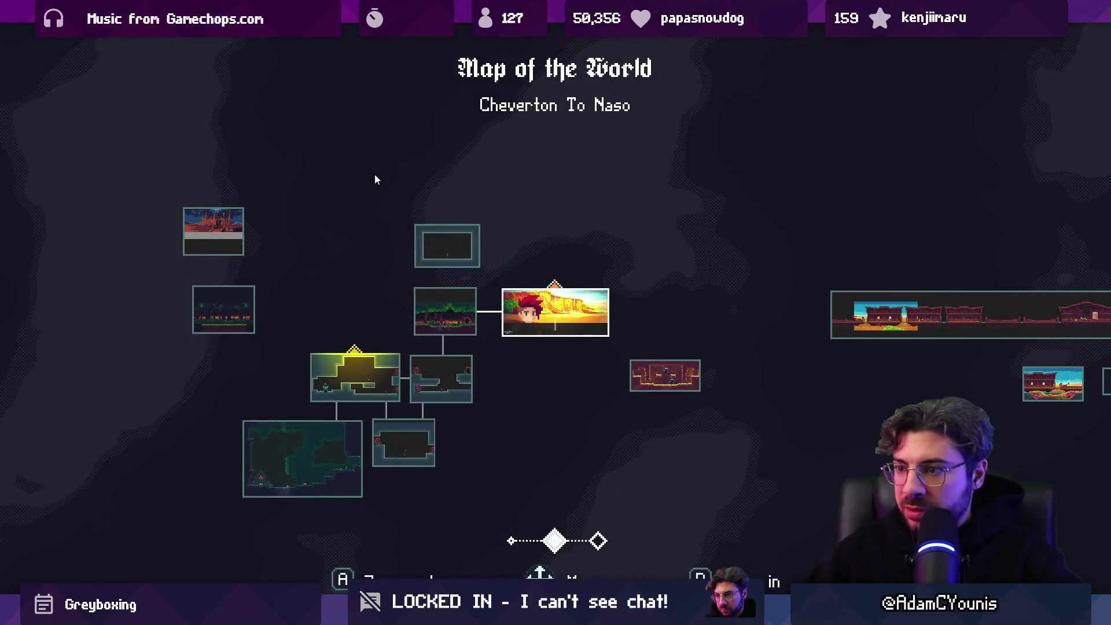
{"action": "key", "text": "a"}
{"action": "key", "text": "a"}
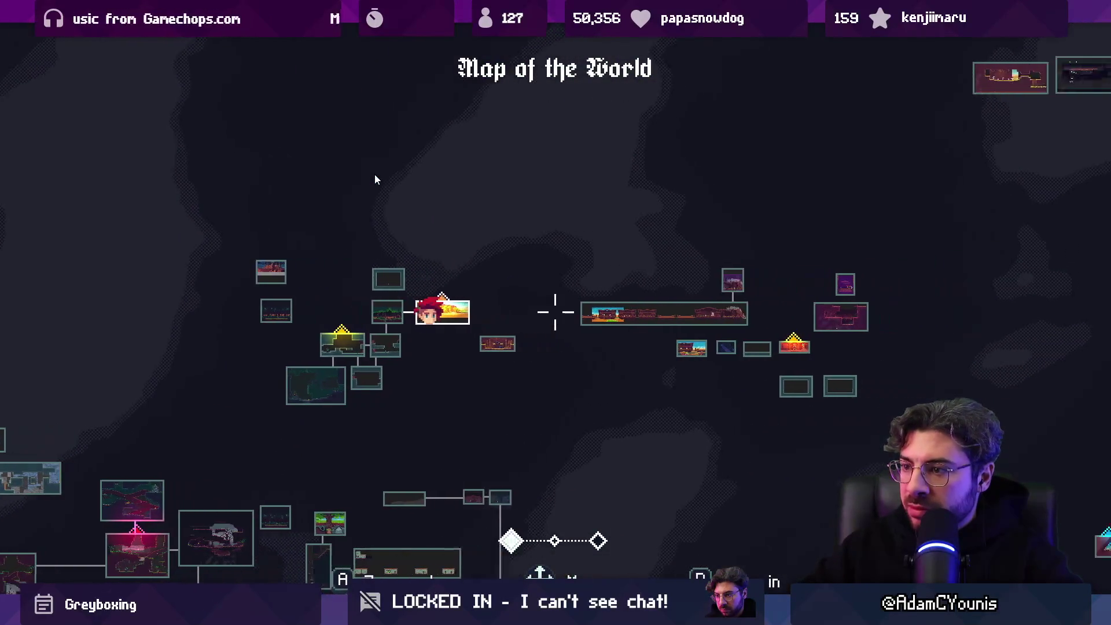
{"action": "key", "text": "a"}
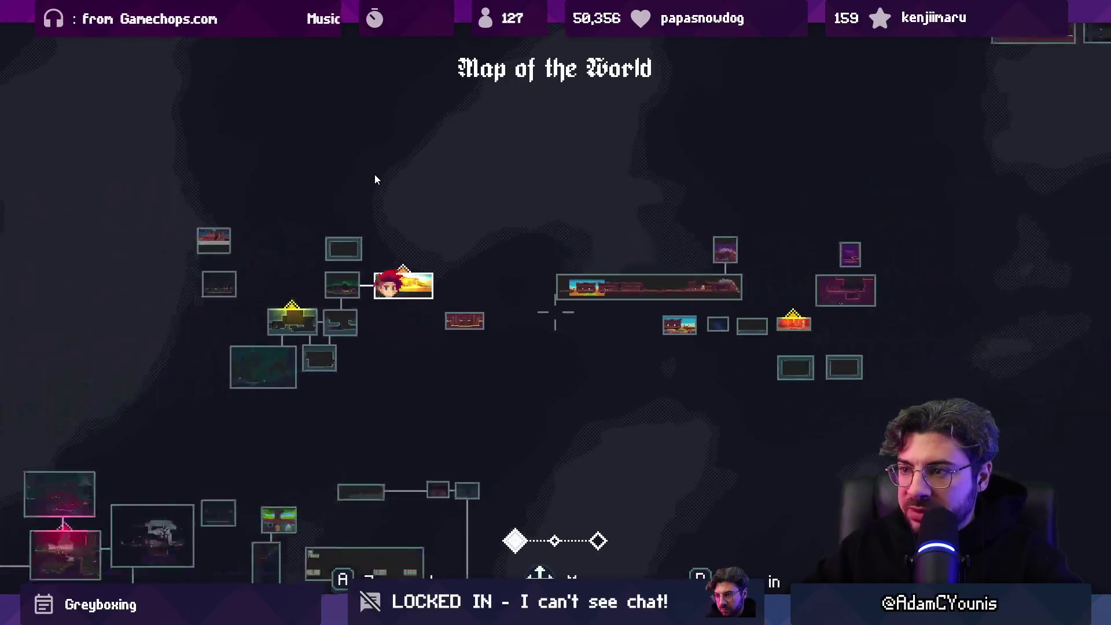
{"action": "key", "text": "shift+space"}
{"action": "key", "text": "ctrl+p"}
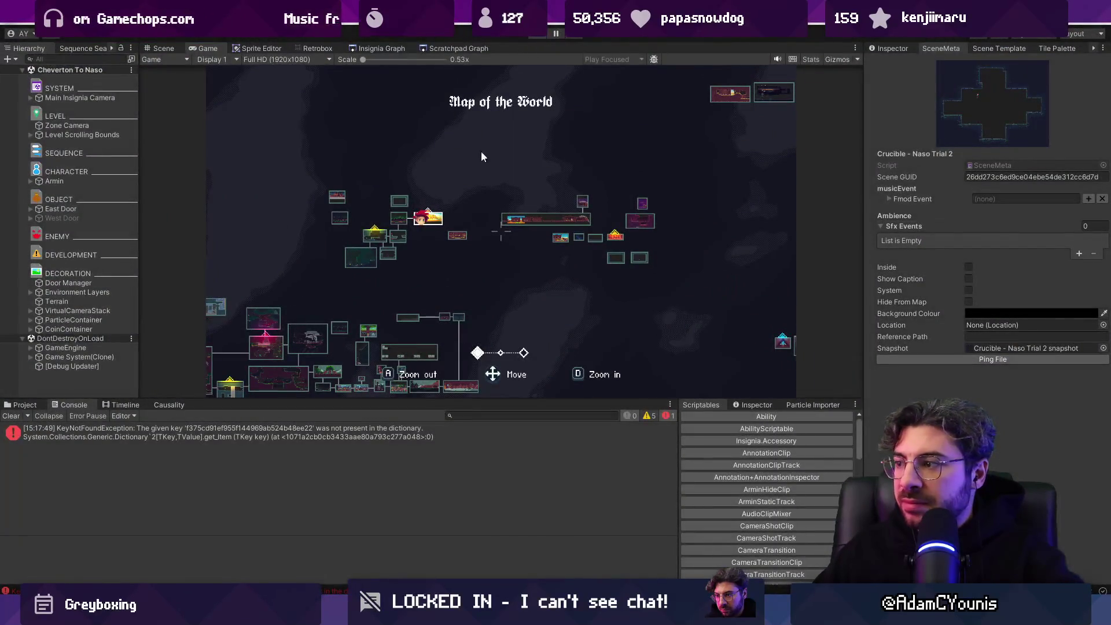
{"action": "left_click", "coordinate": [379, 48]}
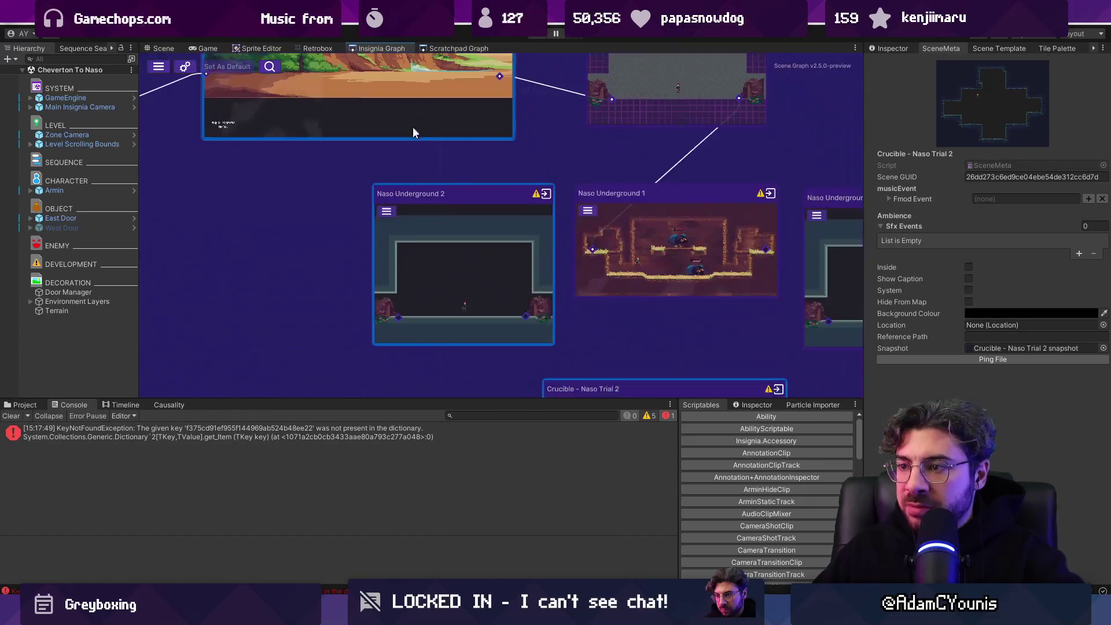
Step: Open Naso Underground 2 and Naso Underground 4 from the Insignia graph, then play Cheverton To Naso
{"action": "double_click", "coordinate": [460, 252]}
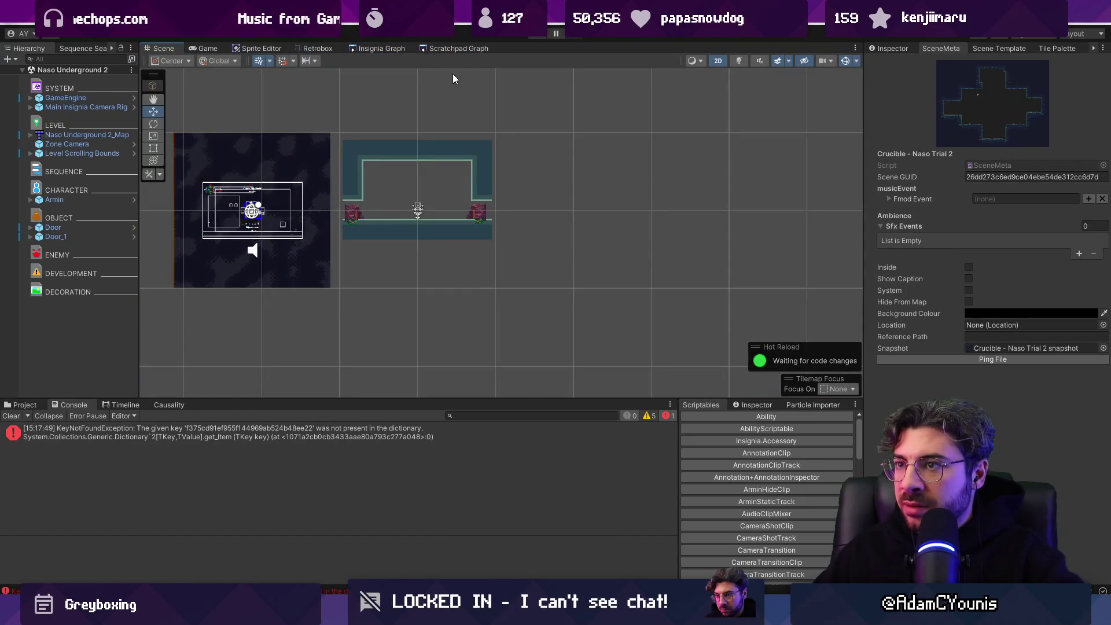
{"action": "left_click", "coordinate": [394, 50]}
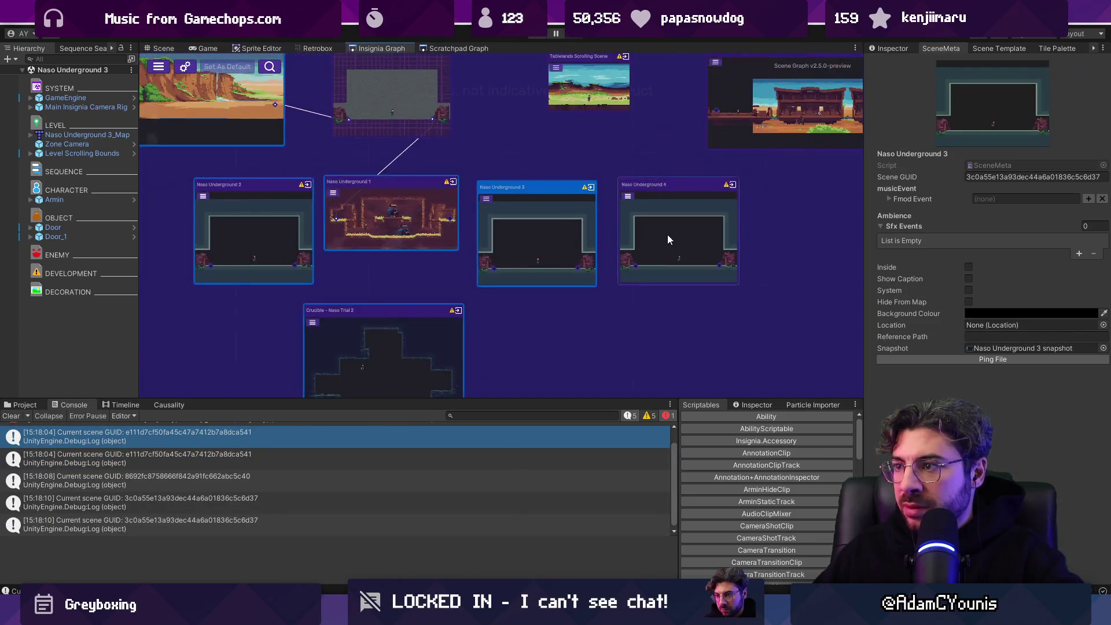
{"action": "double_click", "coordinate": [665, 232]}
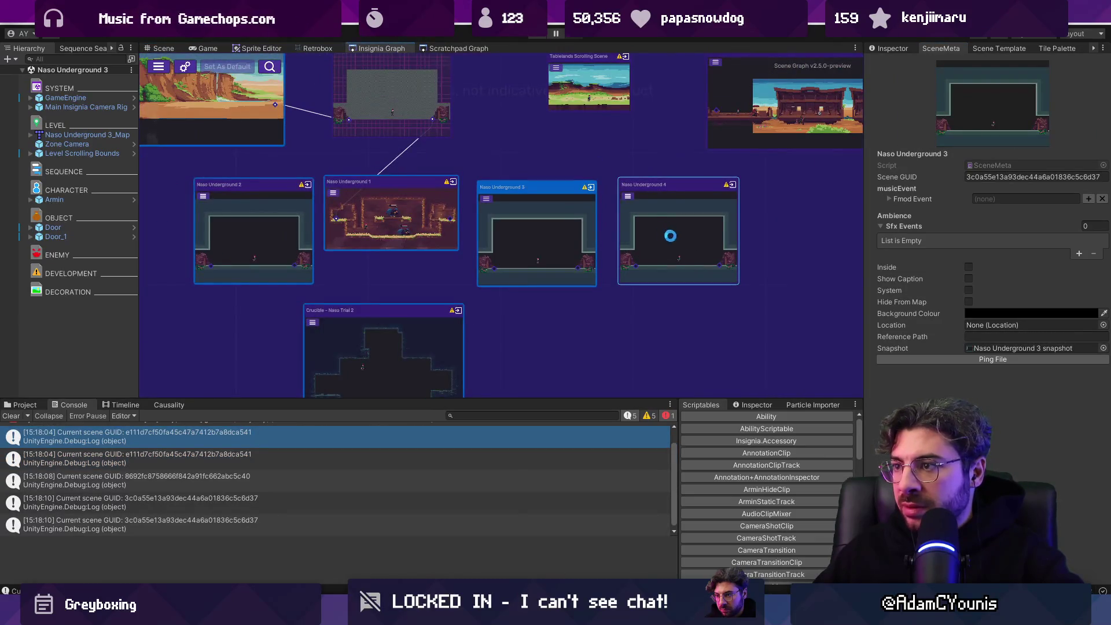
{"action": "left_click", "coordinate": [381, 52]}
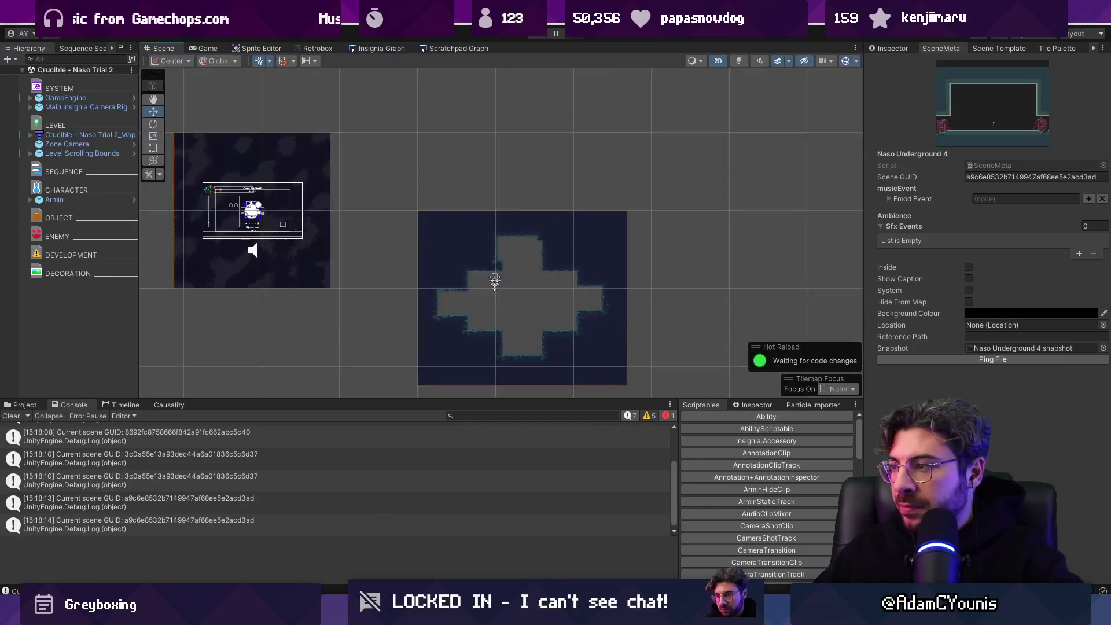
{"action": "left_click", "coordinate": [369, 48]}
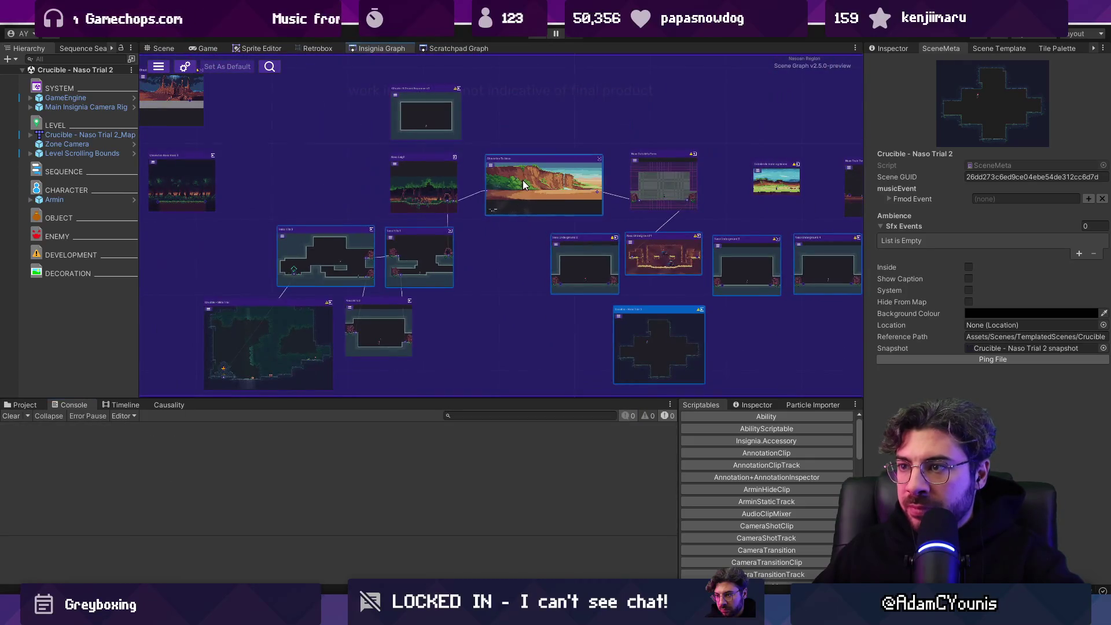
{"action": "double_click", "coordinate": [523, 179]}
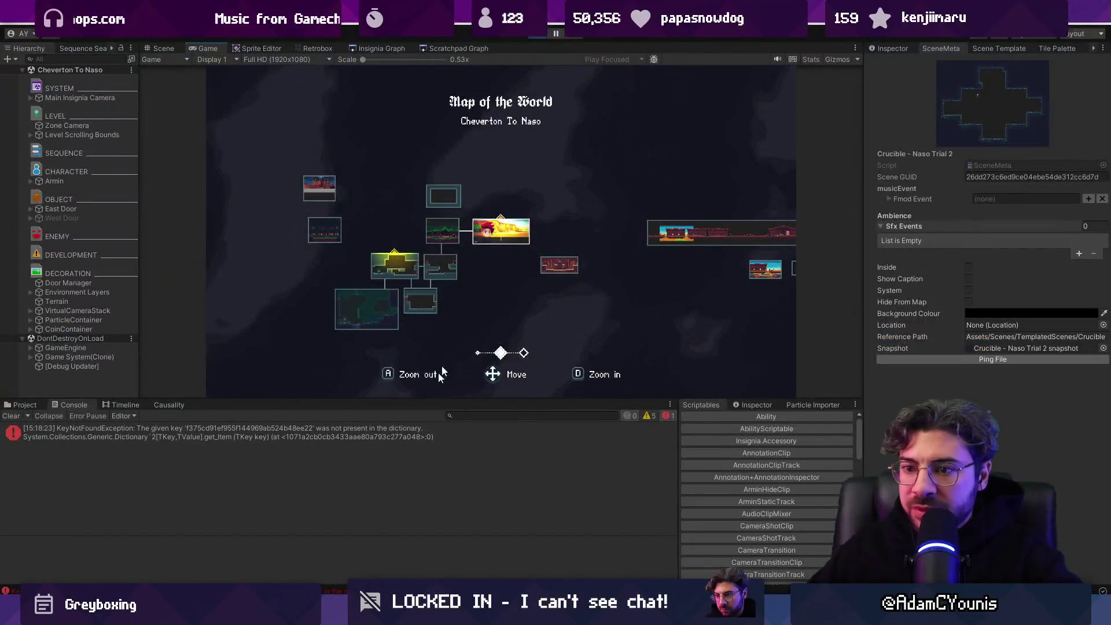
Step: Inspect the dictionary lookup error, stop Play mode, clear the console, and relaunch Cheverton To Naso
{"action": "left_click", "coordinate": [208, 435]}
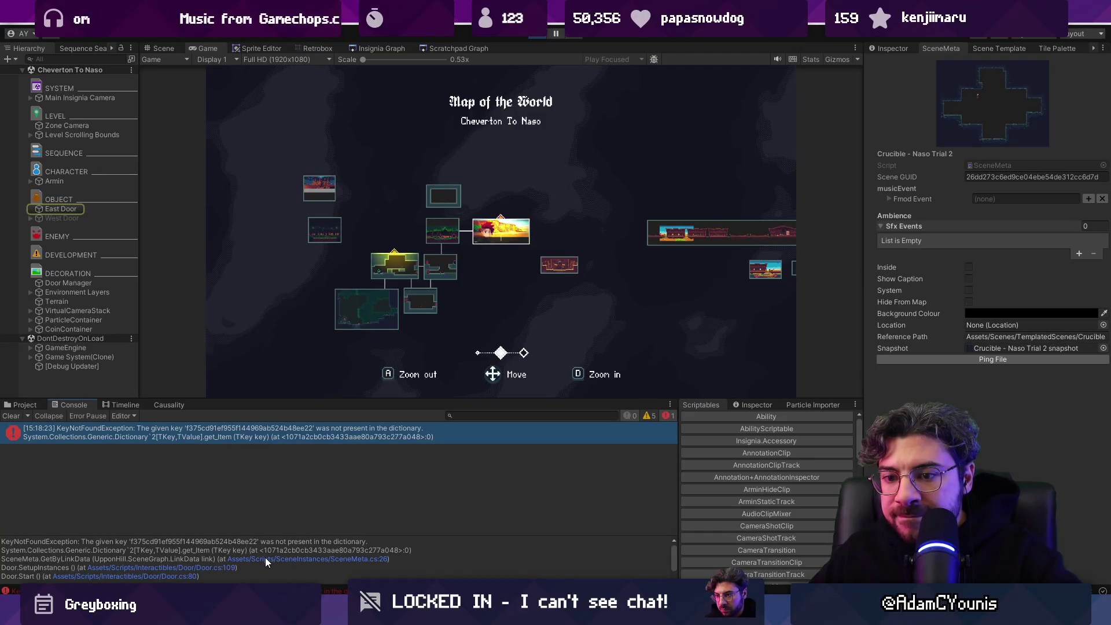
{"action": "key", "text": "ctrl+p"}
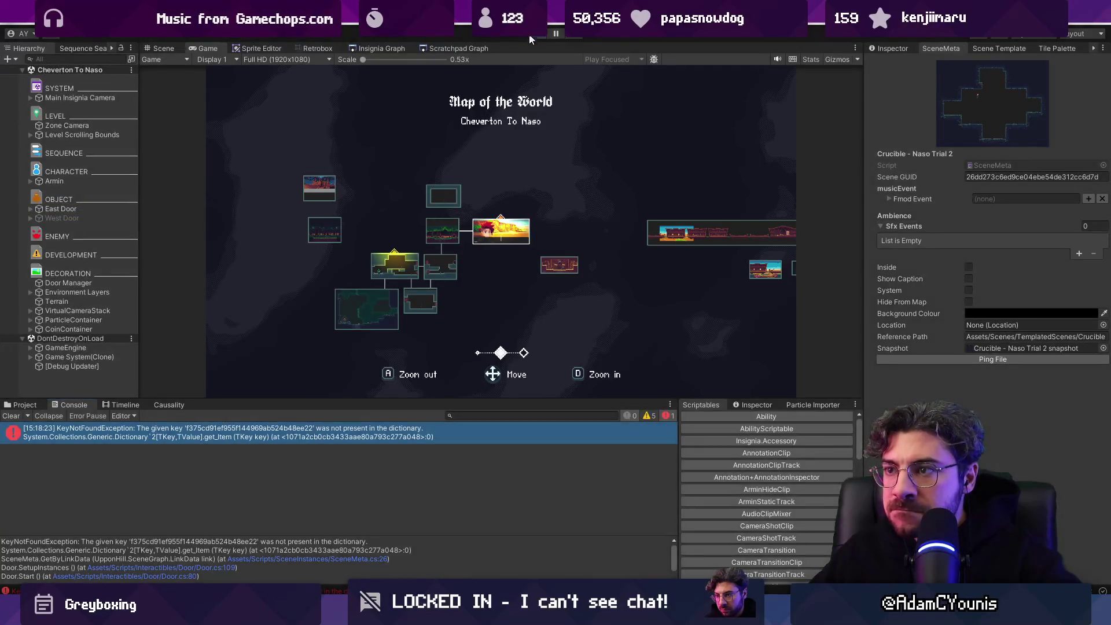
{"action": "left_click", "coordinate": [11, 416]}
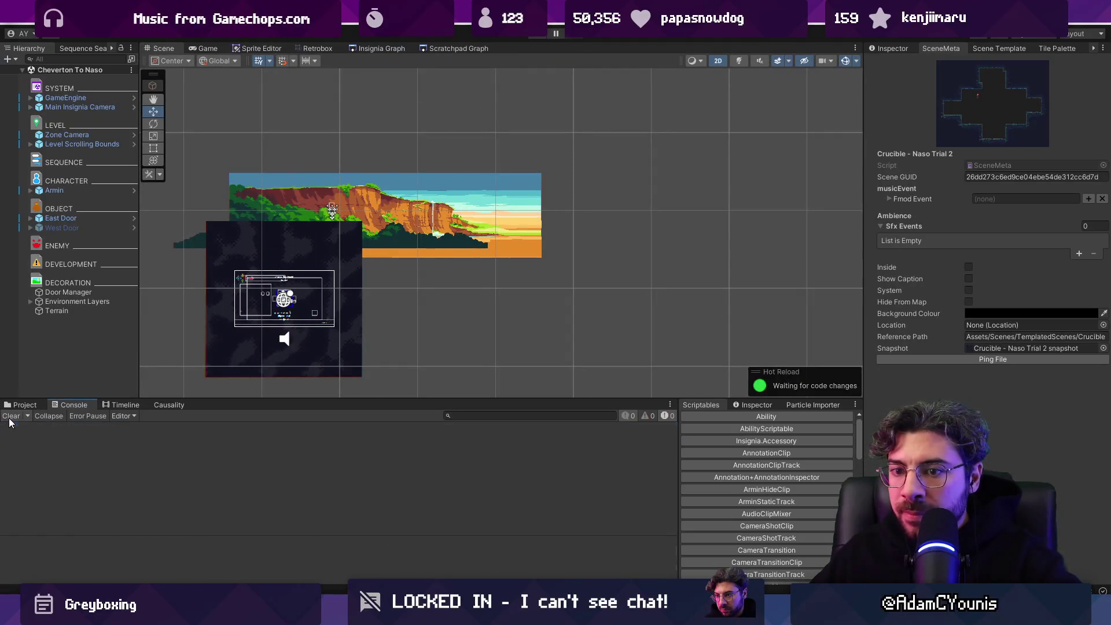
{"action": "left_click", "coordinate": [382, 48]}
{"action": "scroll", "coordinate": [502, 220], "scroll_direction": "down", "scroll_amount": 5}
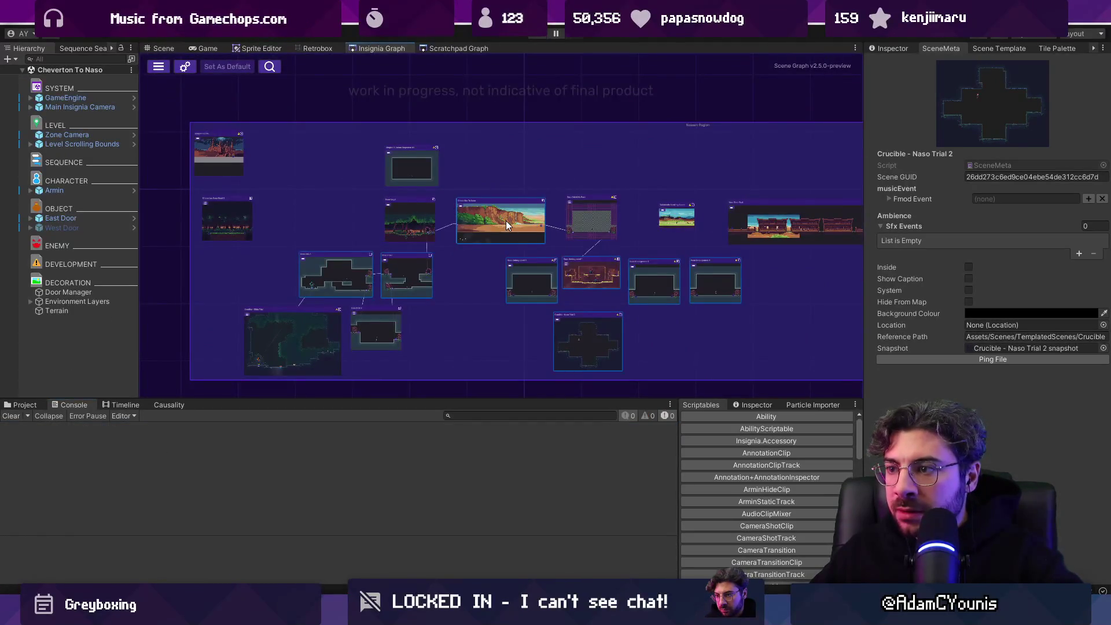
{"action": "double_click", "coordinate": [605, 270]}
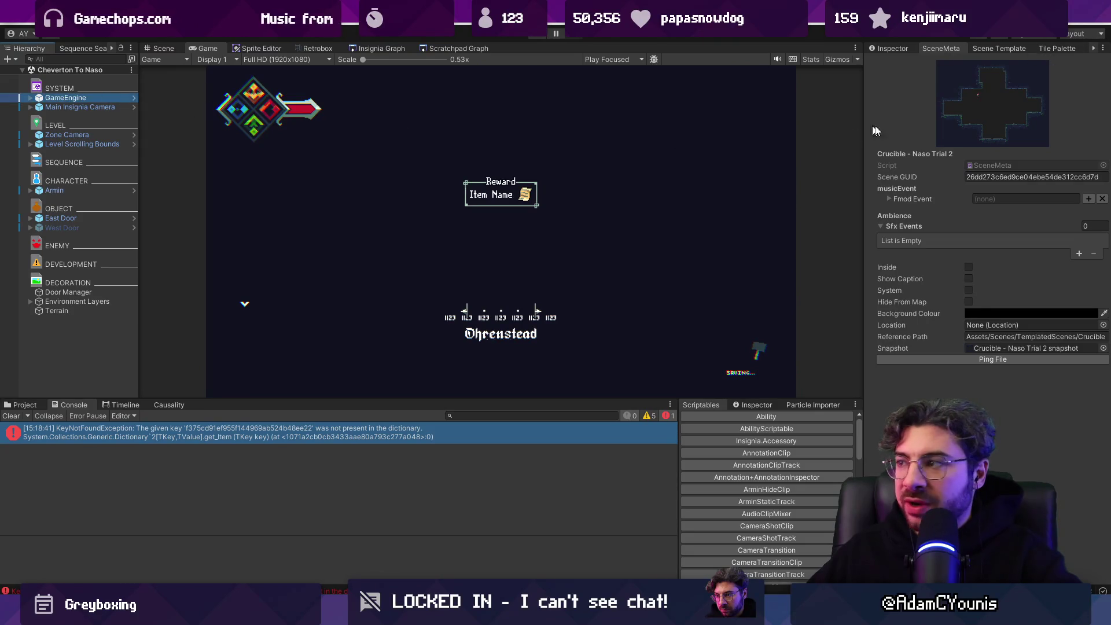
Step: Load the Game Complete progress state on GameEngine and pan the world map around the player marker
{"action": "left_click", "coordinate": [909, 47]}
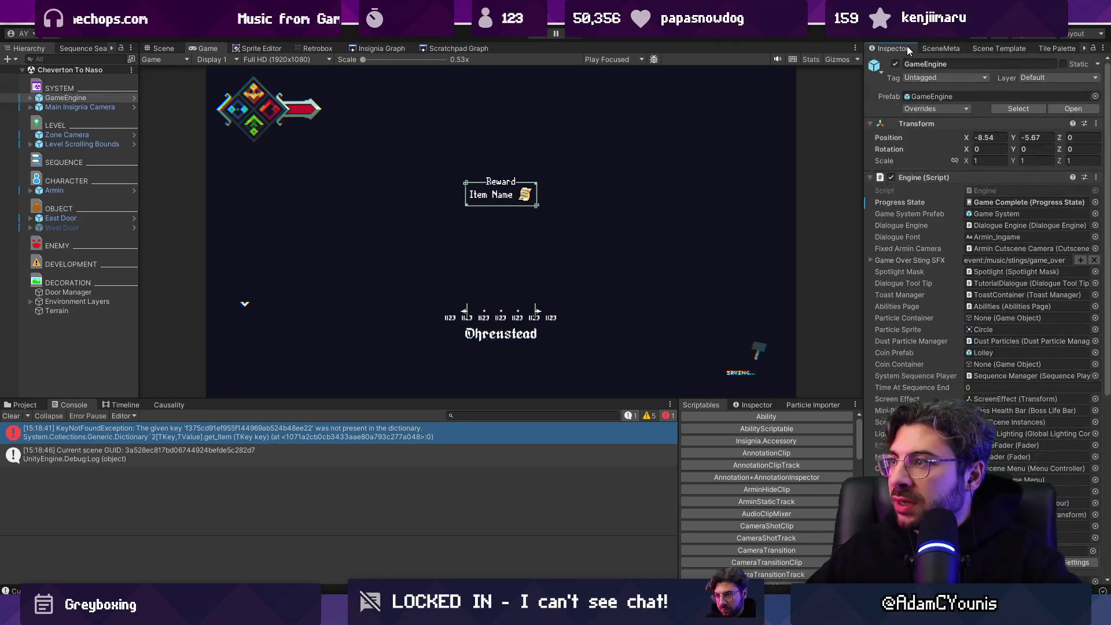
{"action": "double_click", "coordinate": [1040, 204]}
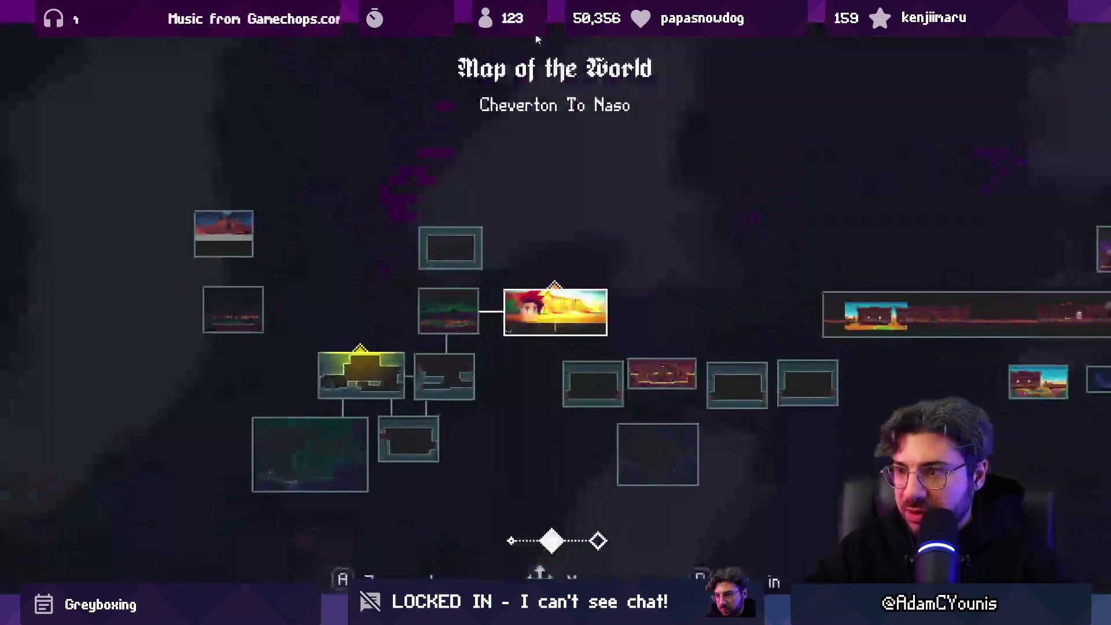
{"action": "scroll", "coordinate": [536, 39], "scroll_direction": "down", "scroll_amount": 1}
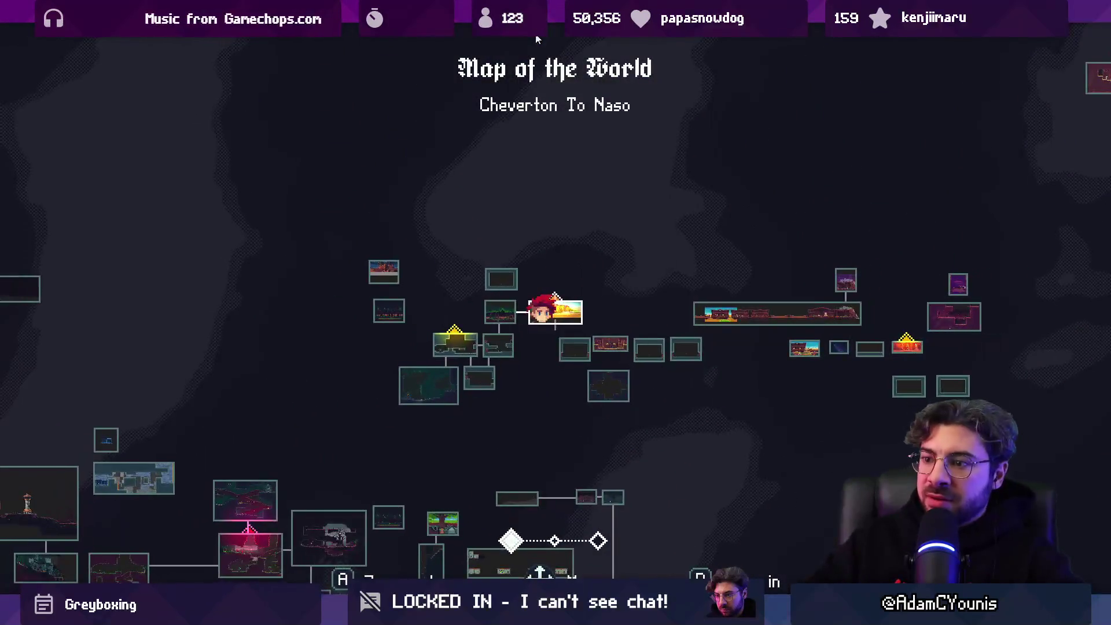
{"action": "key", "text": "Up"}
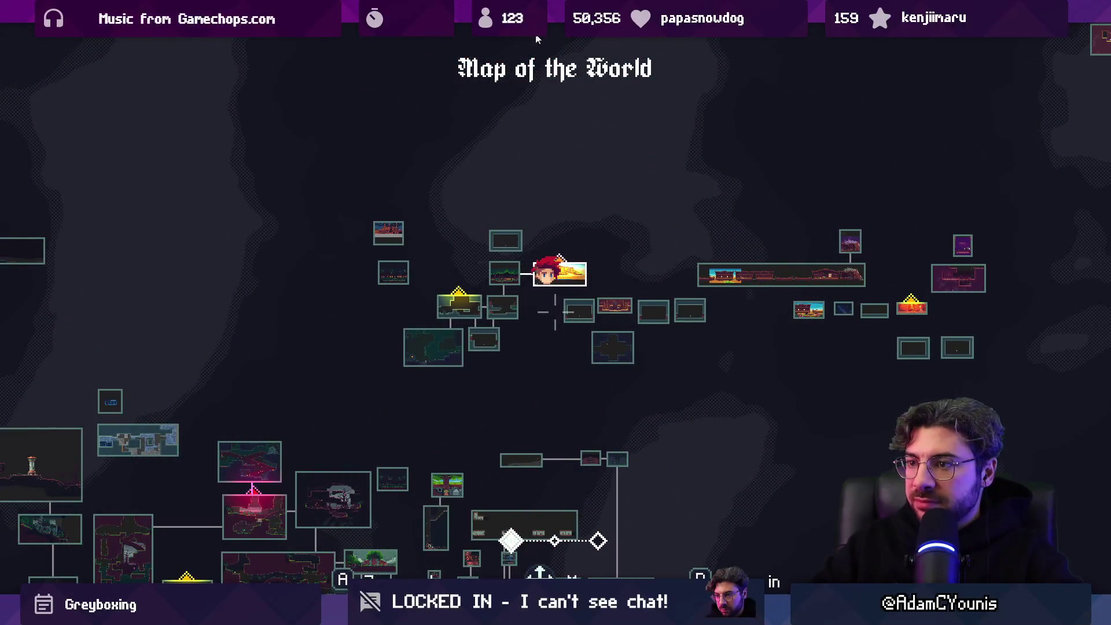
{"action": "key", "text": "Left"}
{"action": "key", "text": "Down"}
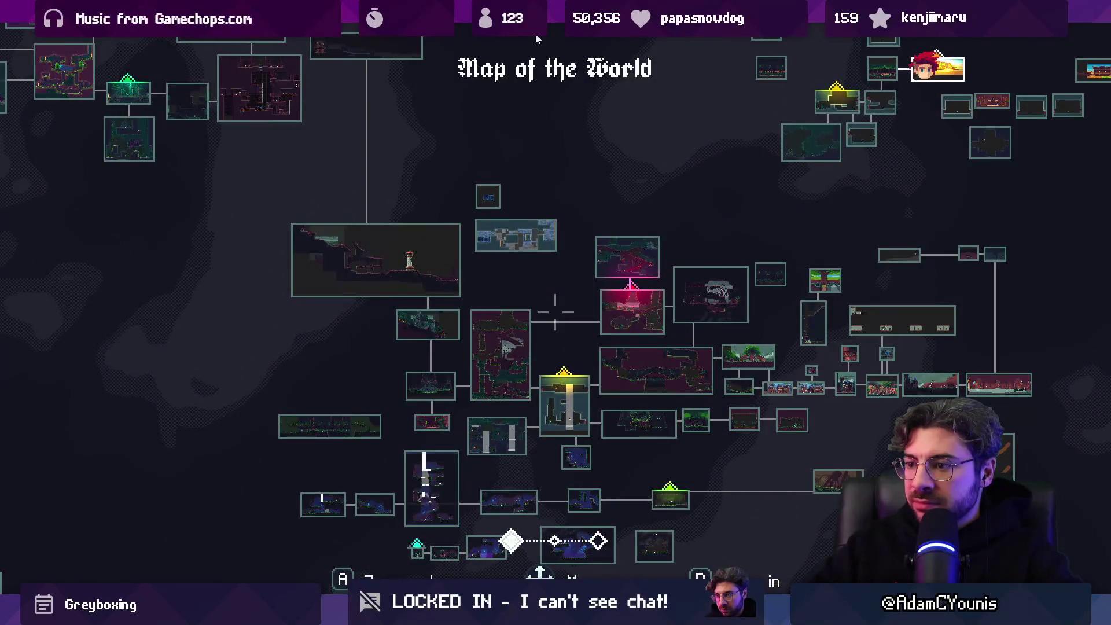
{"action": "key", "text": "Right"}
{"action": "key", "text": "Up"}
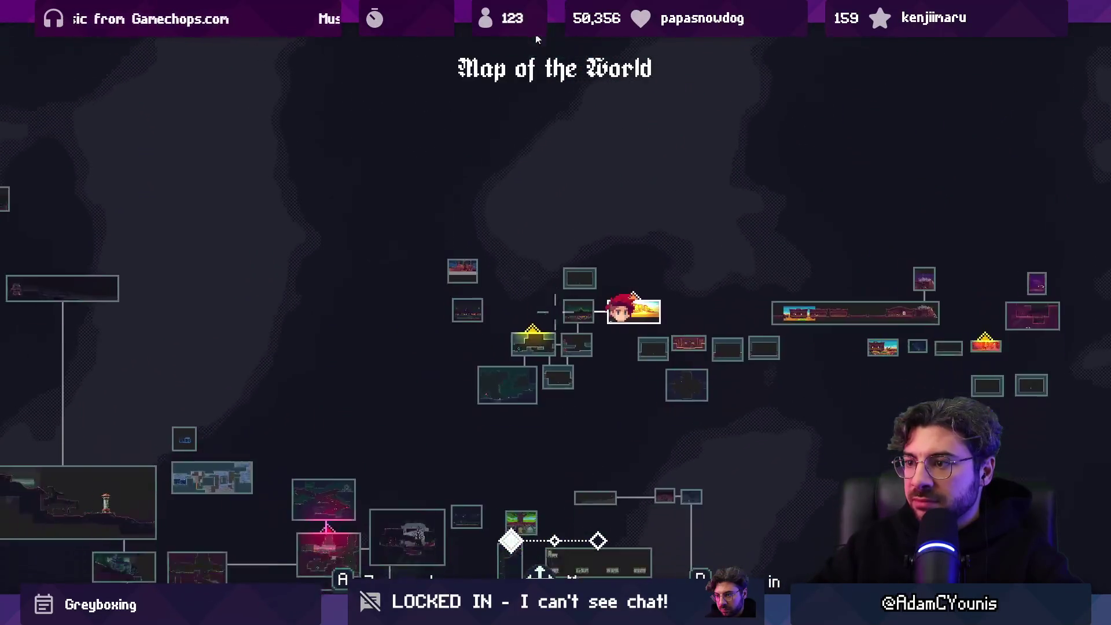
Step: Explore other rooms on the world map, zooming in one step and back out
{"action": "key", "text": "Up"}
{"action": "key", "text": "Right"}
{"action": "key", "text": "Down"}
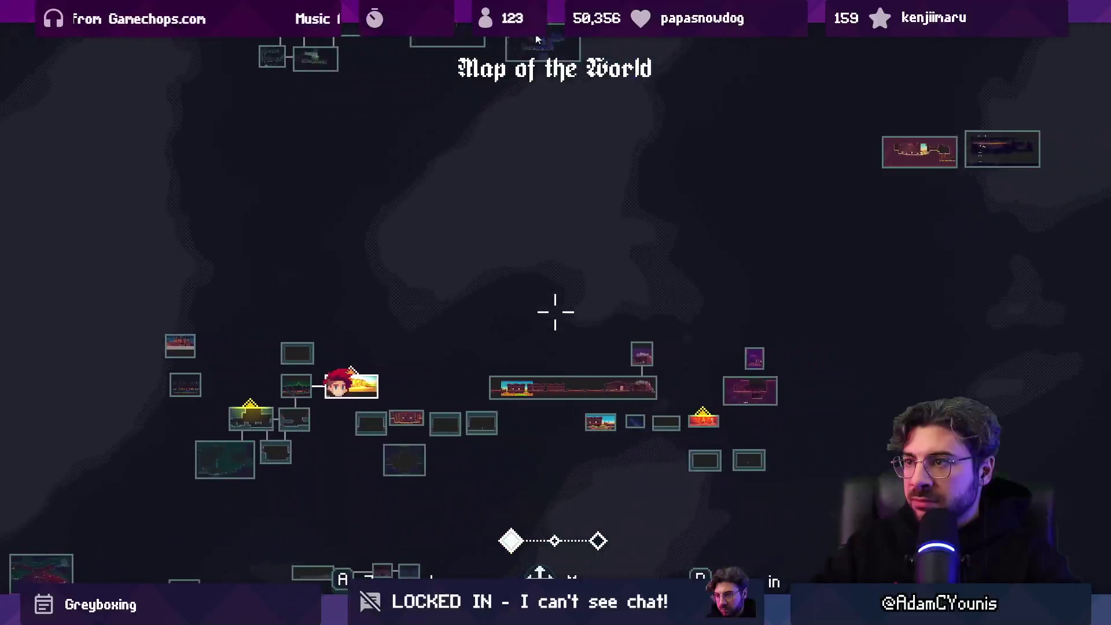
{"action": "key", "text": "Down"}
{"action": "key", "text": "Right"}
{"action": "key", "text": "Left"}
{"action": "scroll", "coordinate": [536, 39], "scroll_direction": "up", "scroll_amount": 1}
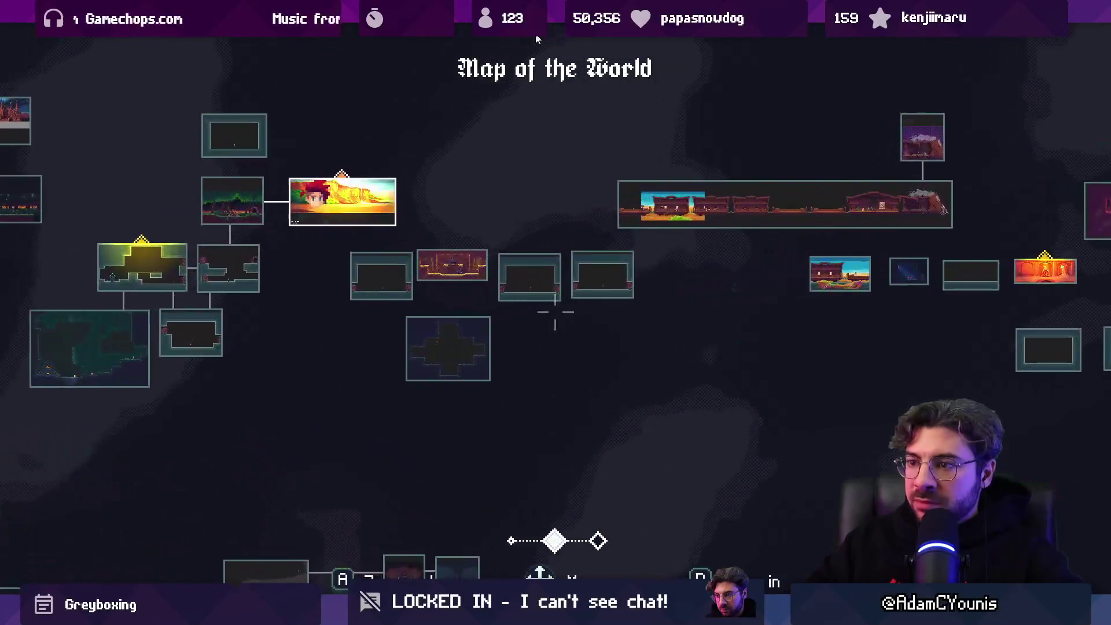
{"action": "scroll", "coordinate": [536, 39], "scroll_direction": "down", "scroll_amount": 1}
{"action": "key", "text": "Left"}
{"action": "key", "text": "Down"}
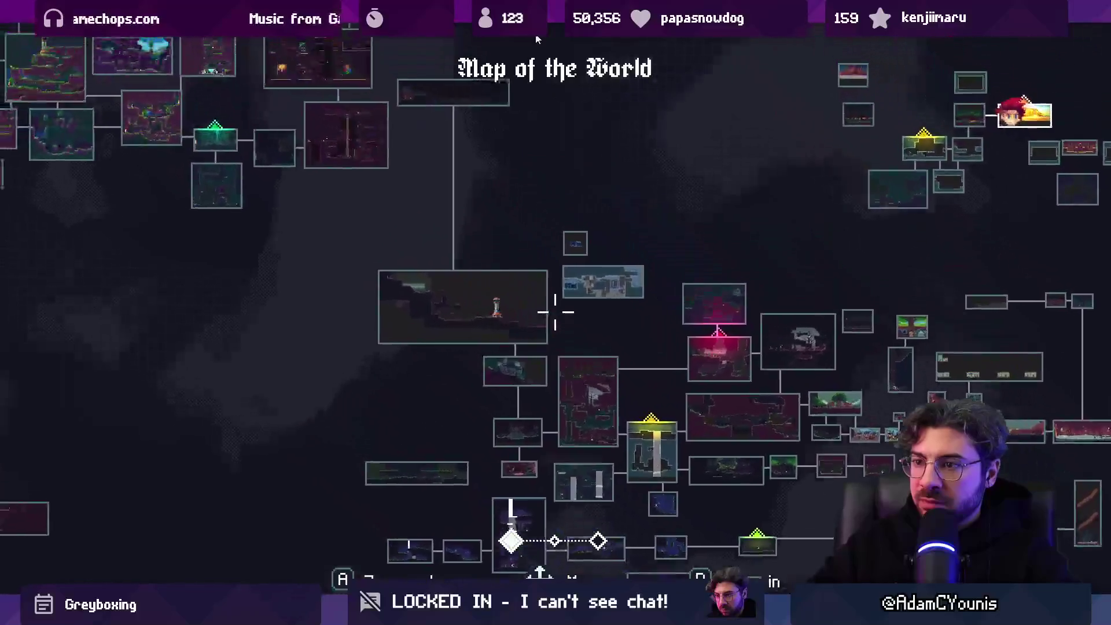
Step: Pan the world map over Ohrenstead Bridge and across to Cheverton Shops
{"action": "key", "text": "Up"}
{"action": "key", "text": "Left"}
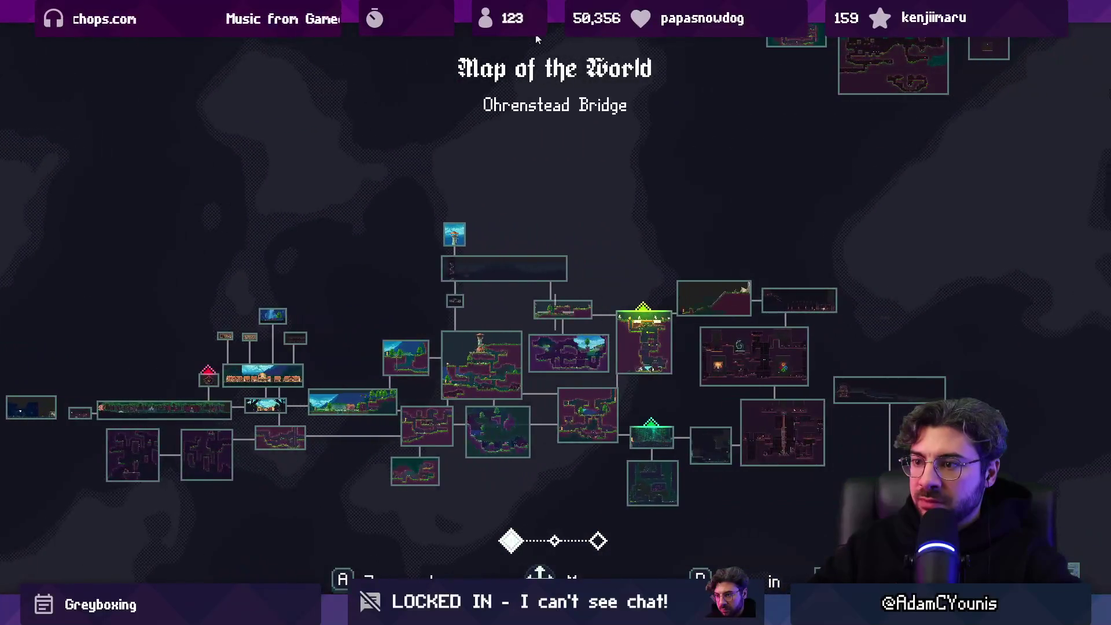
{"action": "key", "text": "Down"}
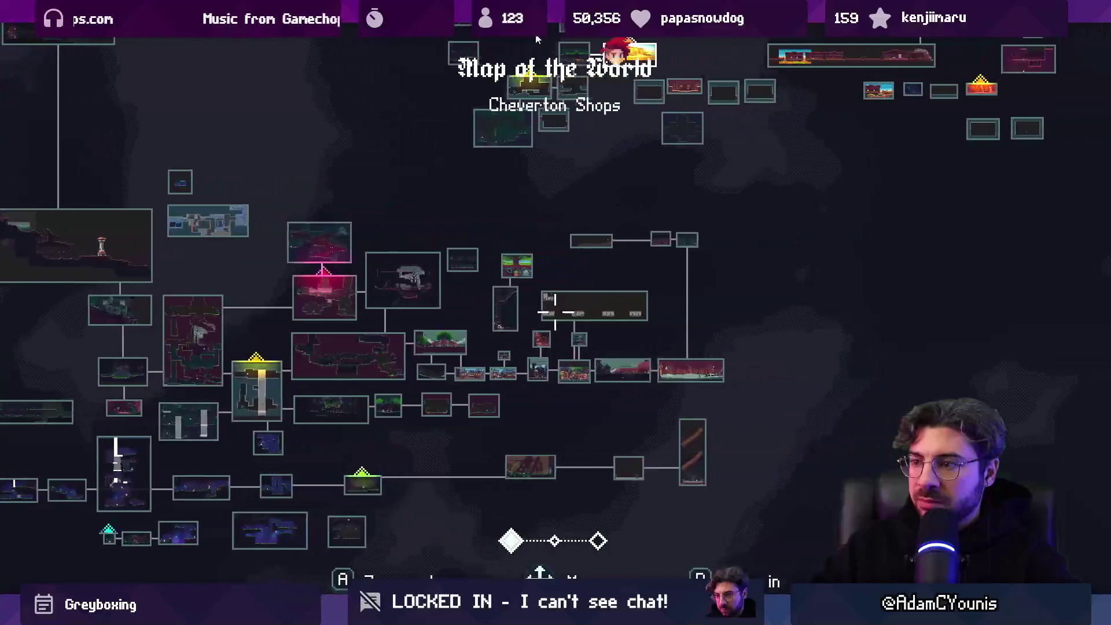
{"action": "scroll", "coordinate": [536, 39], "scroll_direction": "up", "scroll_amount": 1}
{"action": "scroll", "coordinate": [536, 39], "scroll_direction": "up", "scroll_amount": 1}
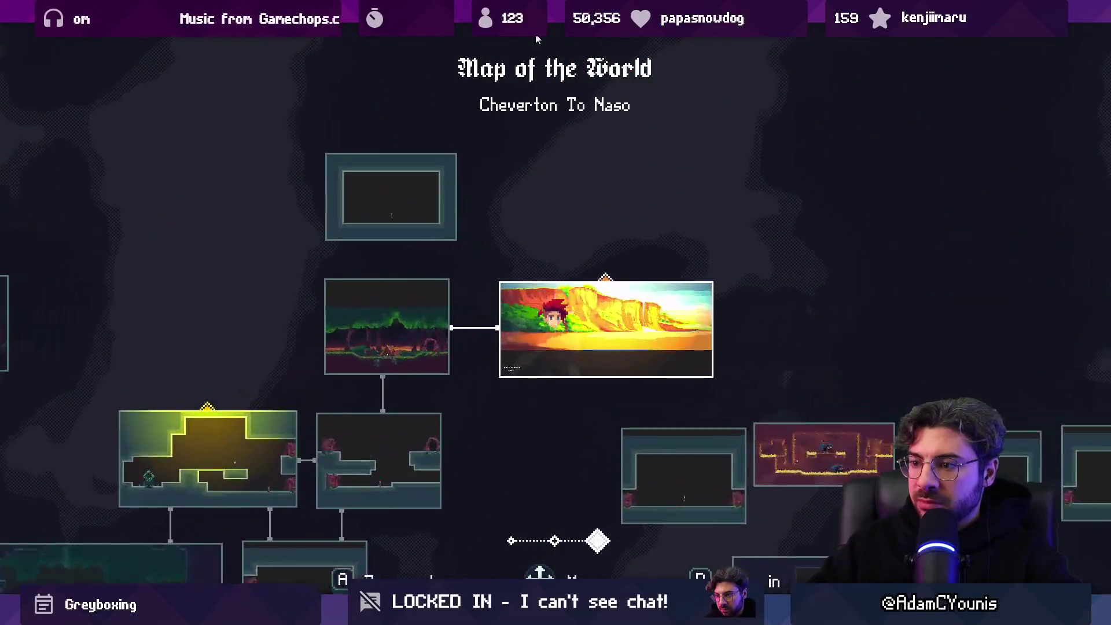
{"action": "key", "text": "Down"}
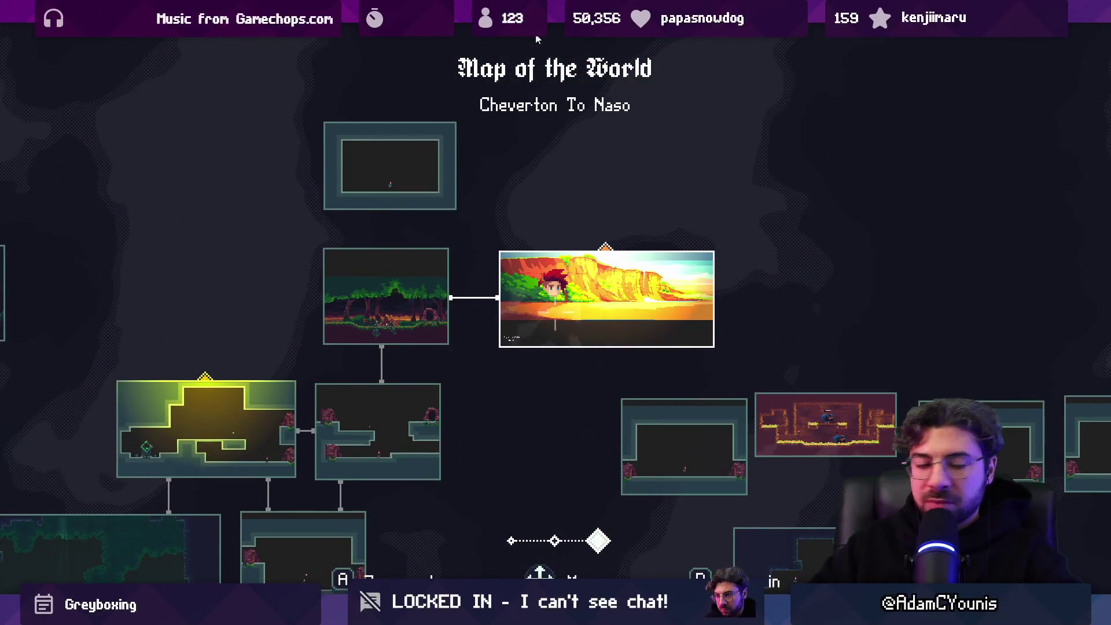
{"action": "scroll", "coordinate": [536, 39], "scroll_direction": "down", "scroll_amount": 1}
{"action": "scroll", "coordinate": [536, 39], "scroll_direction": "up", "scroll_amount": 1}
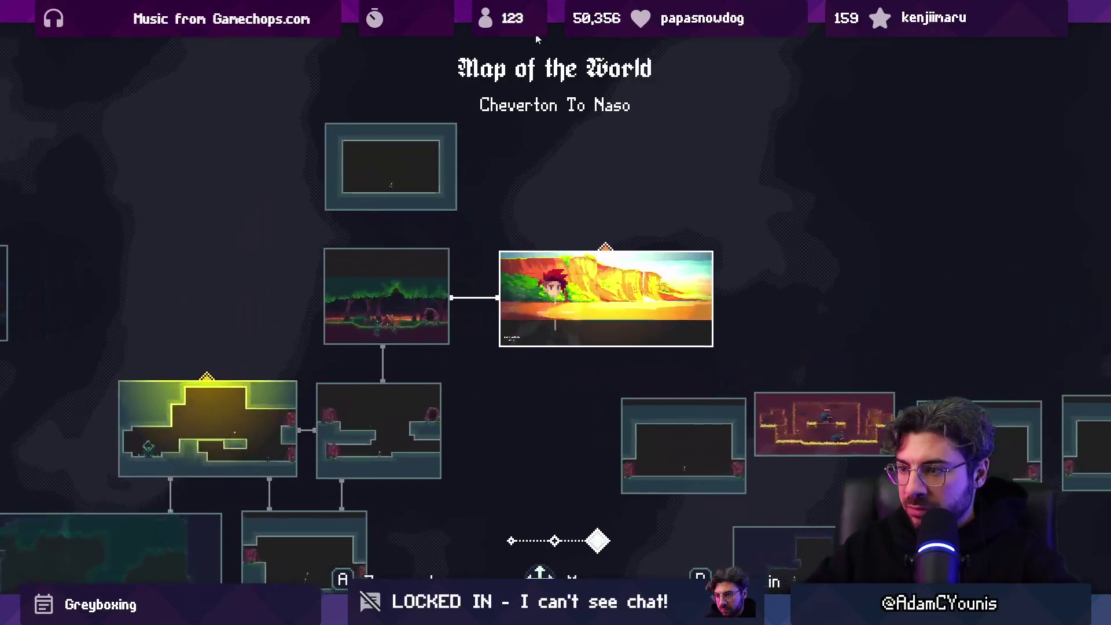
{"action": "scroll", "coordinate": [536, 39], "scroll_direction": "down", "scroll_amount": 2}
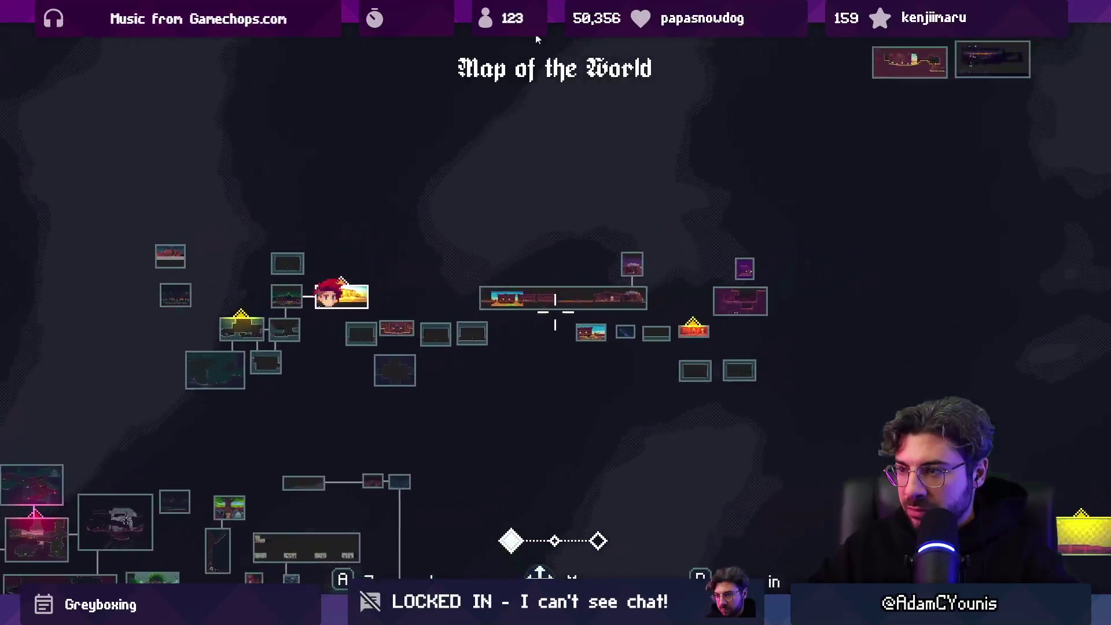
Step: Pan toward Ilia's Camp and back, then close the world map to resume the game
{"action": "key", "text": "Up"}
{"action": "key", "text": "Right"}
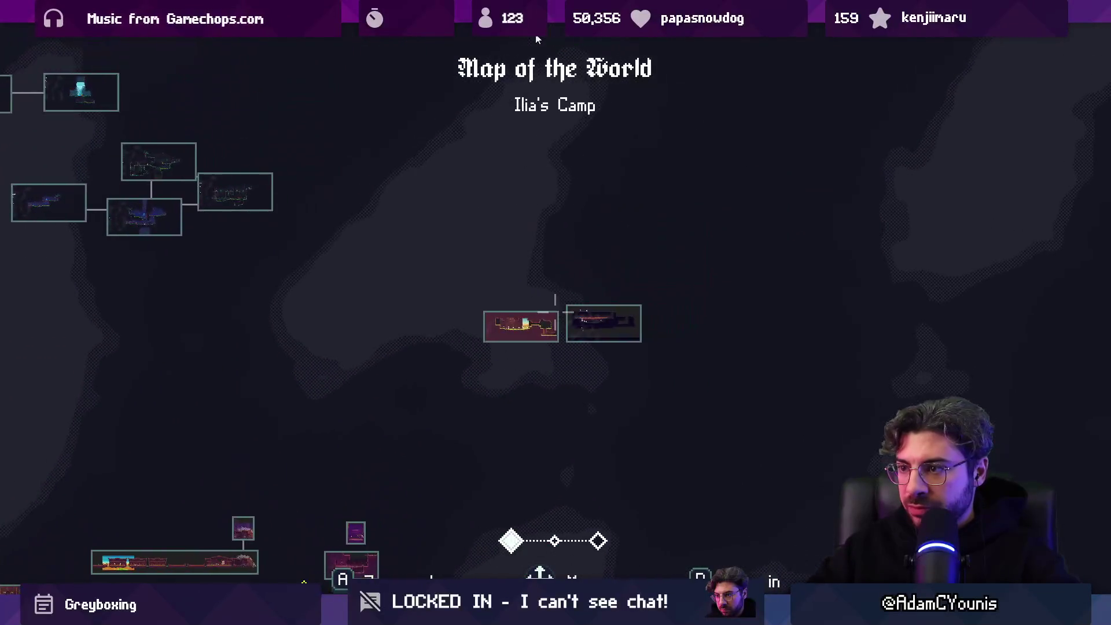
{"action": "key", "text": "Left"}
{"action": "key", "text": "shift+space"}
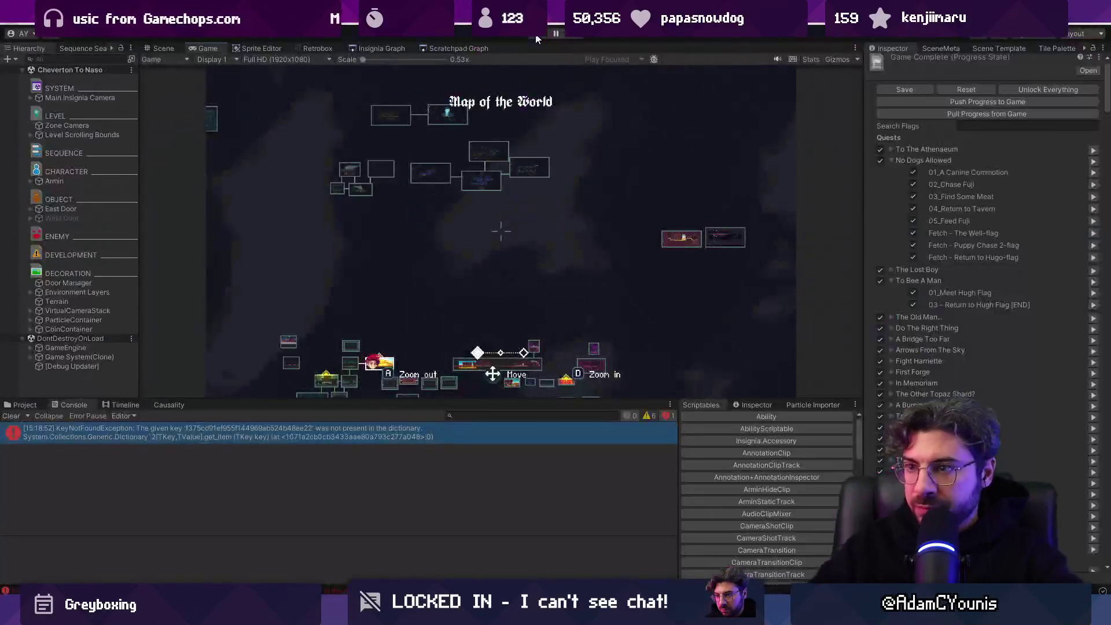
{"action": "key", "text": "Return"}
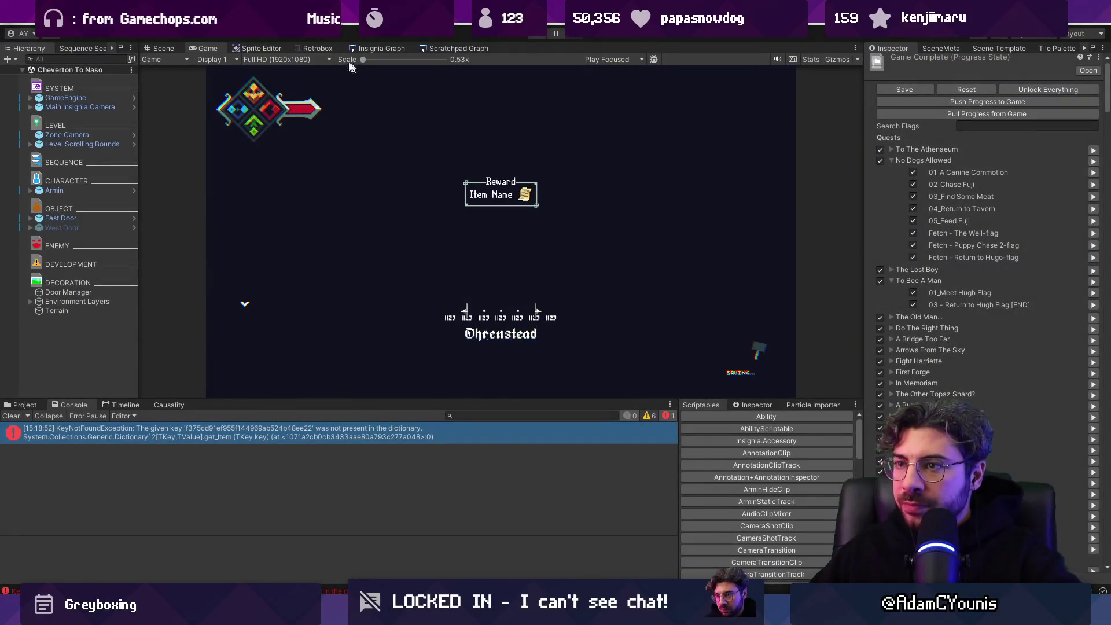
Step: Leave the game view, zoom the Insignia graph onto the Naso nodes, and list naso trial 2 project assets
{"action": "left_click", "coordinate": [165, 48]}
{"action": "left_click", "coordinate": [377, 50]}
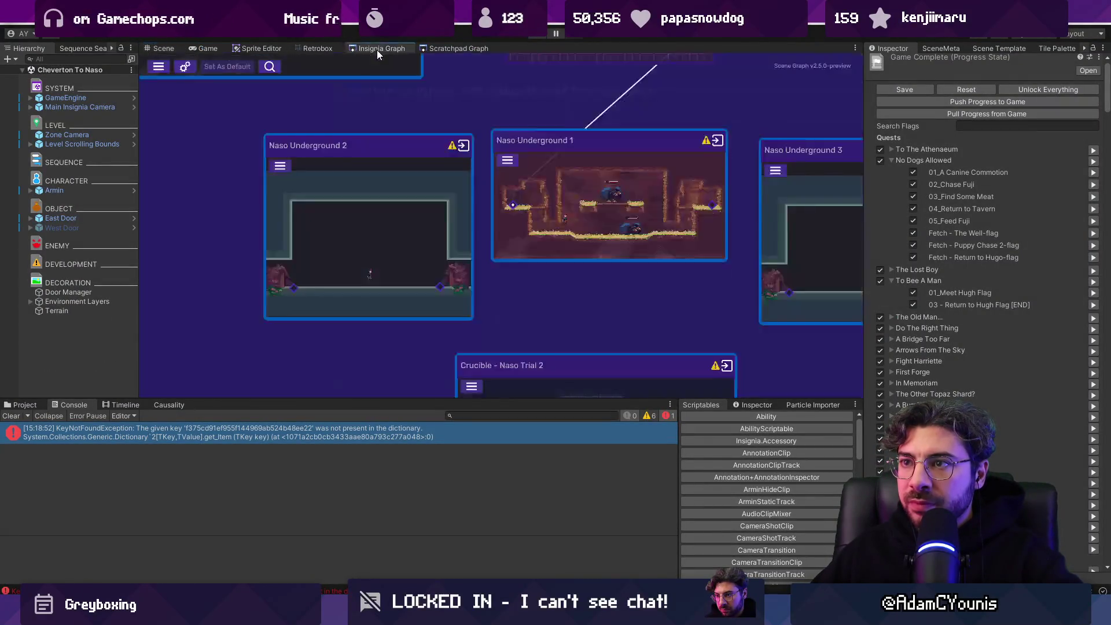
{"action": "scroll", "coordinate": [533, 189], "scroll_direction": "down", "scroll_amount": 5}
{"action": "scroll", "coordinate": [599, 189], "scroll_direction": "up", "scroll_amount": 2}
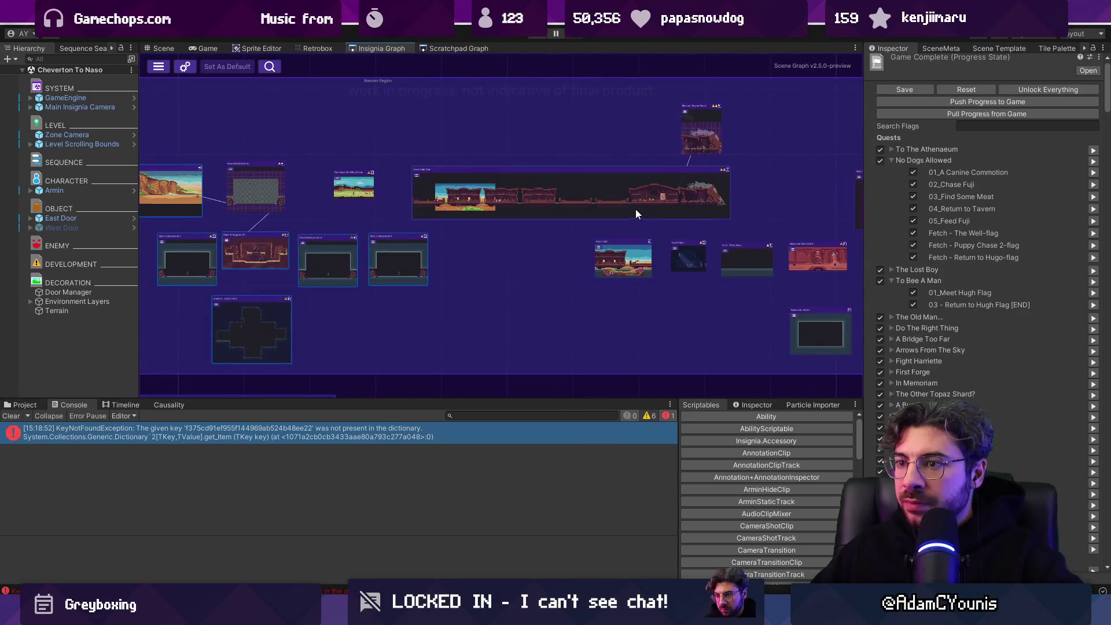
{"action": "scroll", "coordinate": [273, 219], "scroll_direction": "up", "scroll_amount": 3}
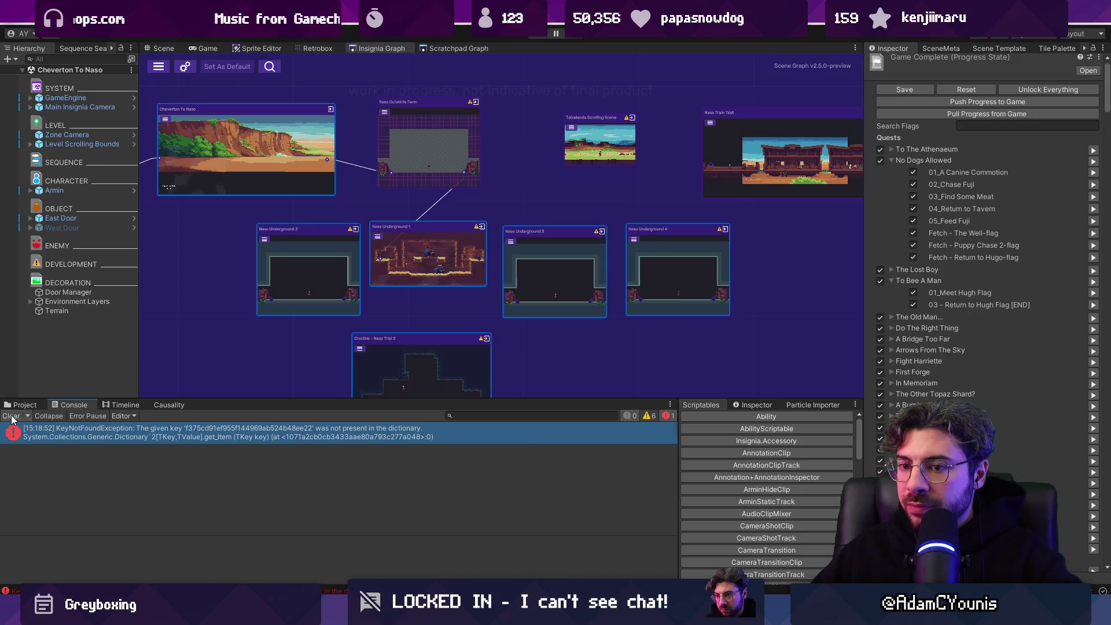
{"action": "left_click", "coordinate": [27, 405]}
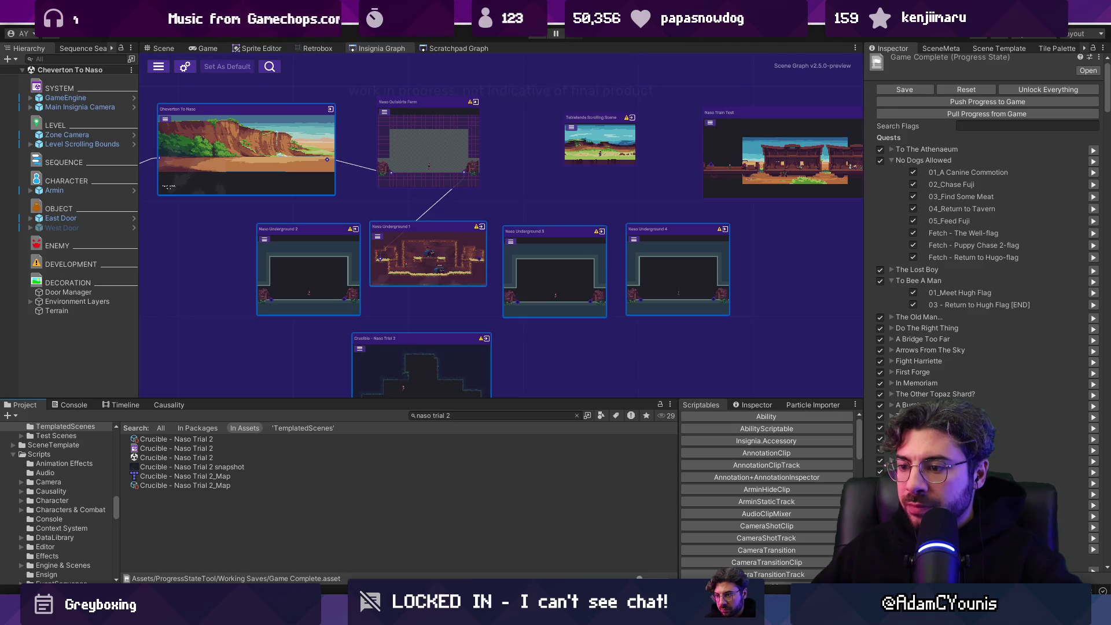
{"action": "key", "text": "alt+Tab"}
Step: Check the FigJam Desert area, then move Unity's Tablelands Scrolling Scene node up and left
{"action": "scroll", "coordinate": [534, 410], "scroll_direction": "down", "scroll_amount": 3}
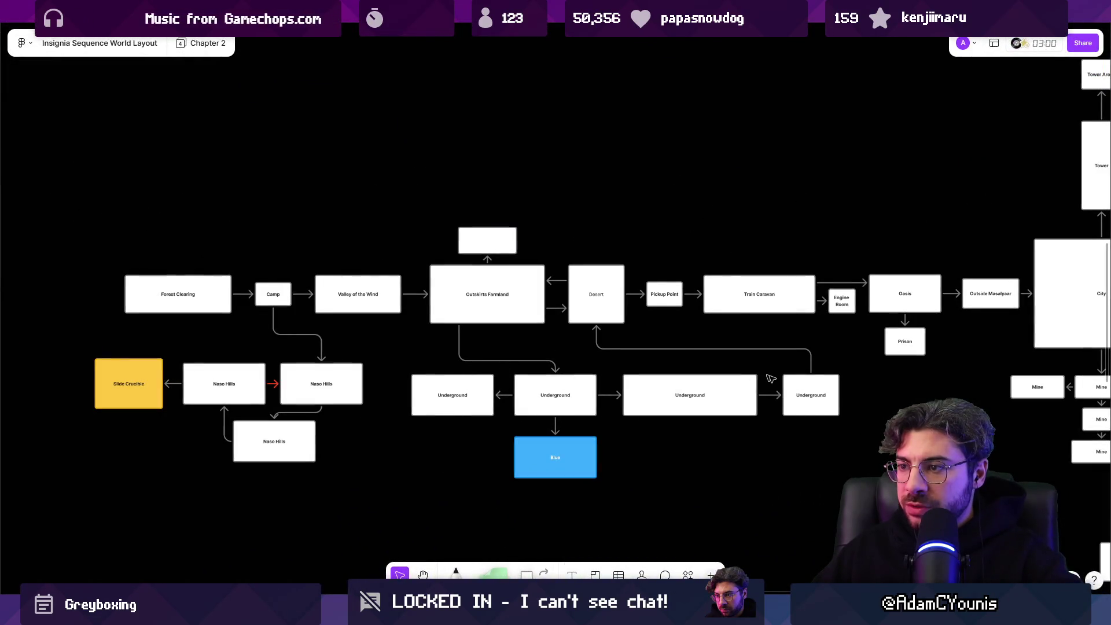
{"action": "scroll", "coordinate": [605, 300], "scroll_direction": "up", "scroll_amount": 3}
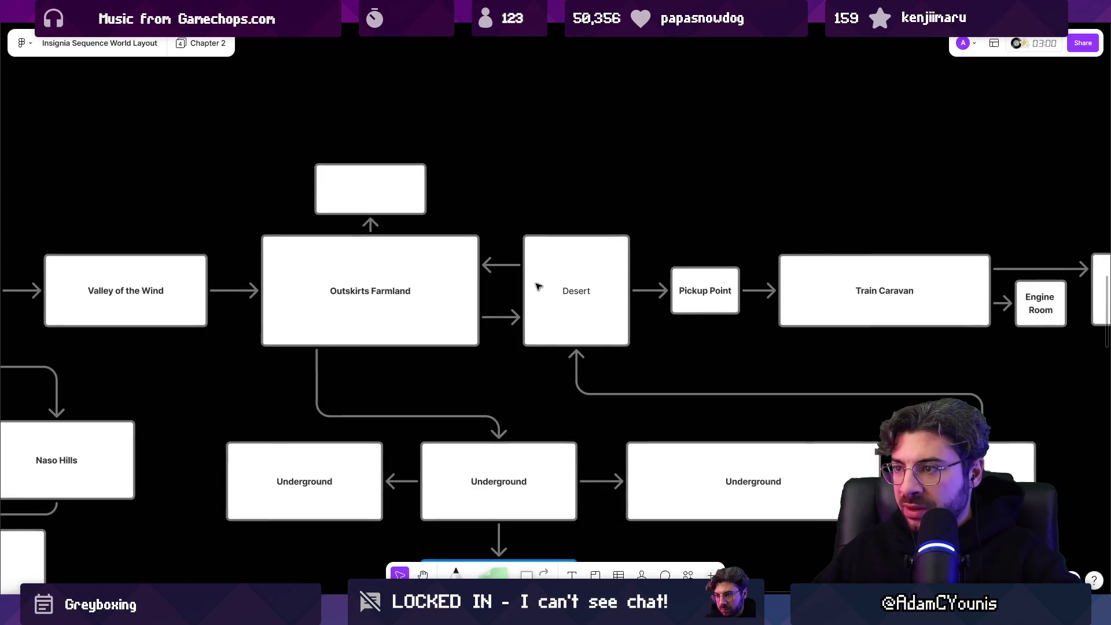
{"action": "left_click", "coordinate": [575, 298]}
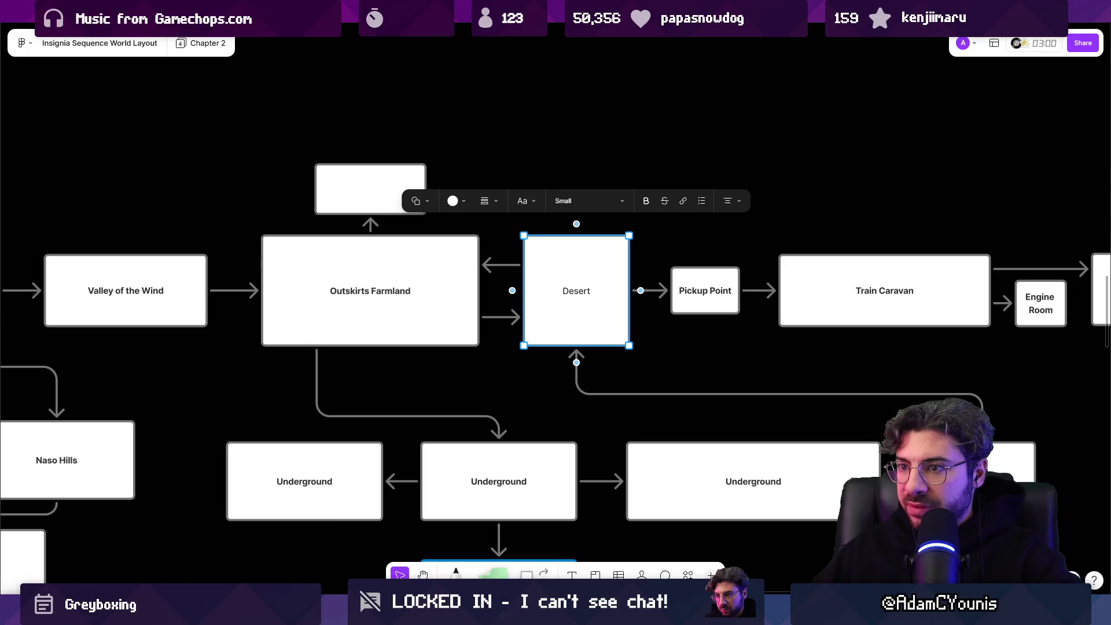
{"action": "key", "text": "alt+Tab"}
{"action": "scroll", "coordinate": [492, 255], "scroll_direction": "up", "scroll_amount": 3}
{"action": "mouse_move", "coordinate": [492, 255]}
{"action": "left_mouse_down"}
{"action": "mouse_move", "coordinate": [488, 190]}
{"action": "mouse_move", "coordinate": [469, 167]}
{"action": "left_mouse_up"}
Step: Pan and zoom the graph until the Naso Underground nodes are together in view
{"action": "scroll", "coordinate": [314, 252], "scroll_direction": "up", "scroll_amount": 3}
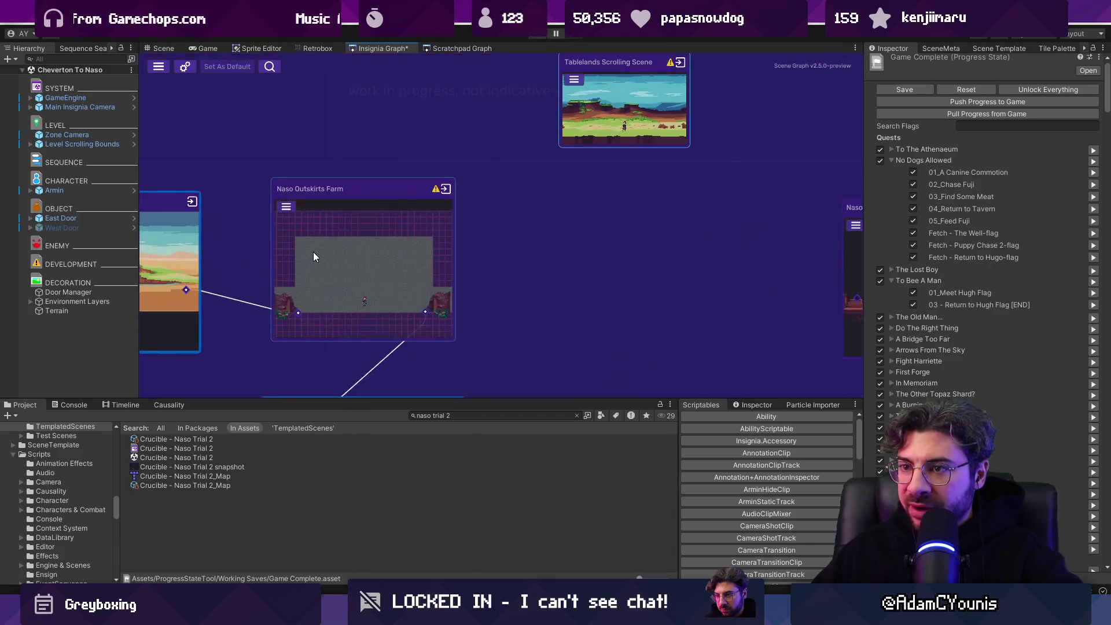
{"action": "left_click_drag", "start_coordinate": [313, 251], "coordinate": [654, 243]}
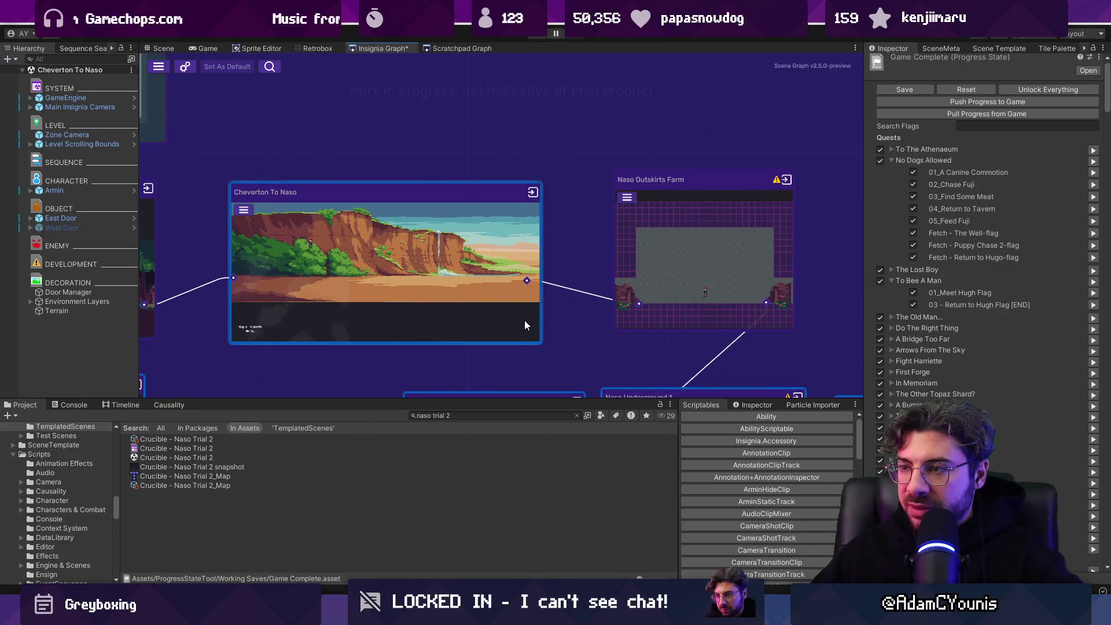
{"action": "mouse_move", "coordinate": [588, 228]}
{"action": "left_mouse_down"}
{"action": "mouse_move", "coordinate": [546, 243]}
{"action": "mouse_move", "coordinate": [435, 203]}
{"action": "left_mouse_up"}
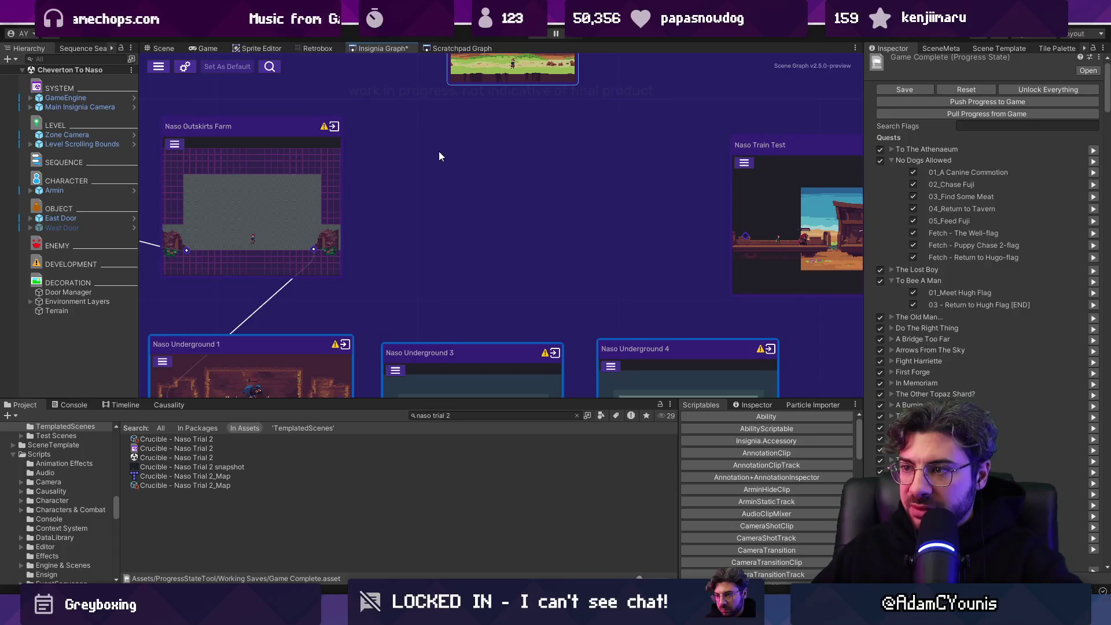
{"action": "left_click_drag", "start_coordinate": [415, 137], "coordinate": [625, 269]}
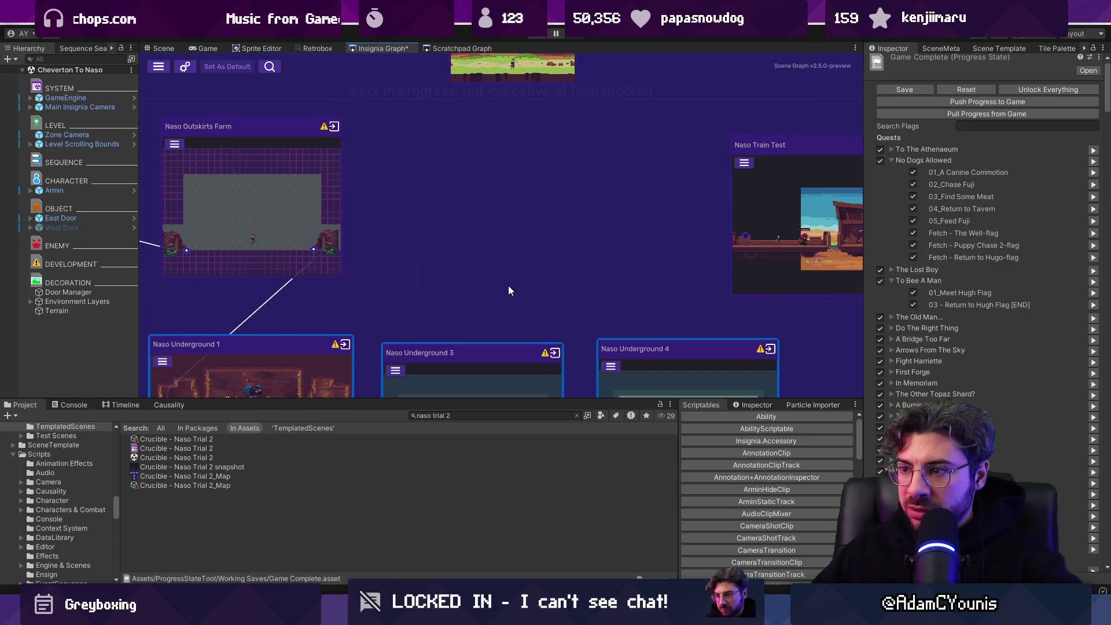
{"action": "scroll", "coordinate": [579, 197], "scroll_direction": "down", "scroll_amount": 3}
{"action": "scroll", "coordinate": [579, 290], "scroll_direction": "up", "scroll_amount": 3}
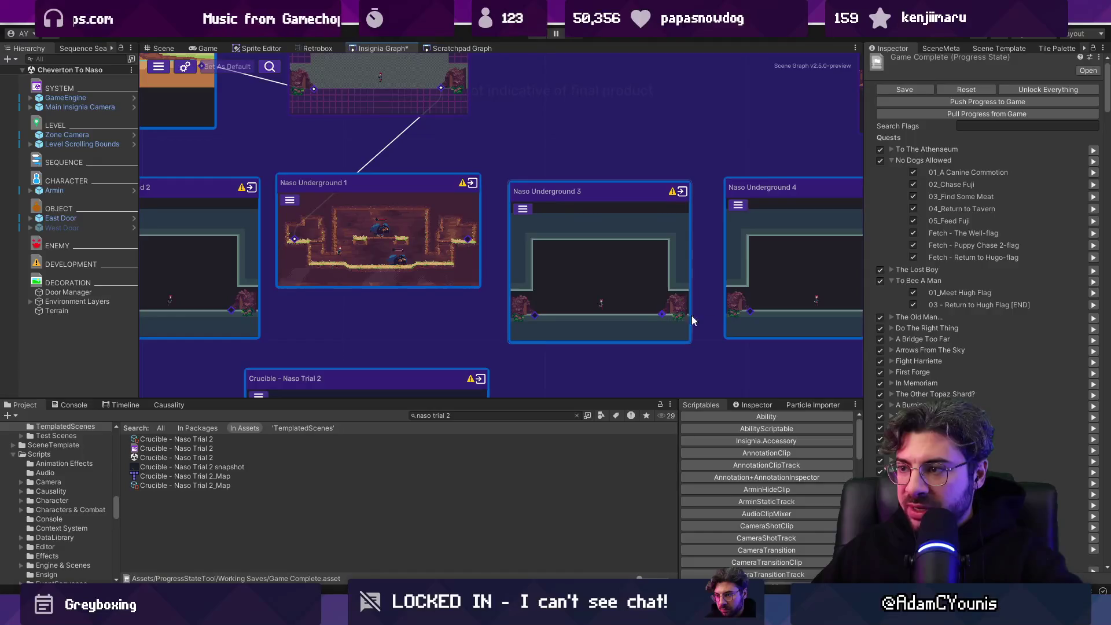
{"action": "left_click_drag", "start_coordinate": [770, 302], "coordinate": [579, 307]}
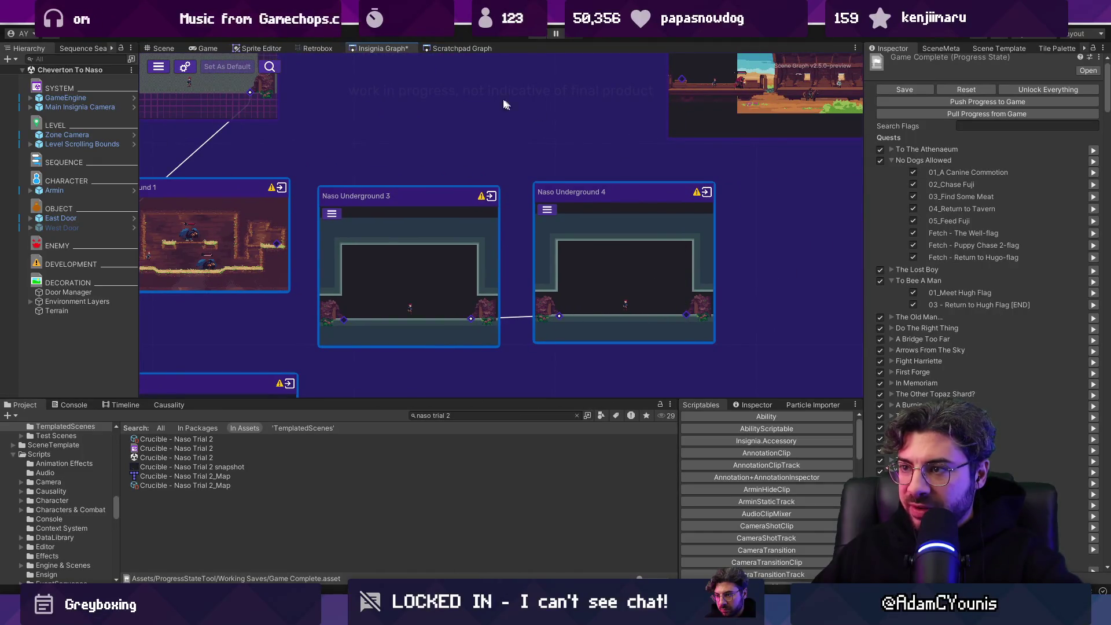
{"action": "key", "text": "f"}
{"action": "scroll", "coordinate": [518, 171], "scroll_direction": "down", "scroll_amount": 2}
{"action": "left_click_drag", "start_coordinate": [511, 186], "coordinate": [497, 222]}
Step: Line up Naso Underground 1, 2, 3 and Crucible - Naso Trial 2, then save the graph
{"action": "left_click_drag", "start_coordinate": [407, 226], "coordinate": [372, 231]}
{"action": "left_click_drag", "start_coordinate": [498, 243], "coordinate": [479, 250]}
{"action": "left_click_drag", "start_coordinate": [482, 332], "coordinate": [467, 329]}
{"action": "left_click_drag", "start_coordinate": [633, 249], "coordinate": [620, 255]}
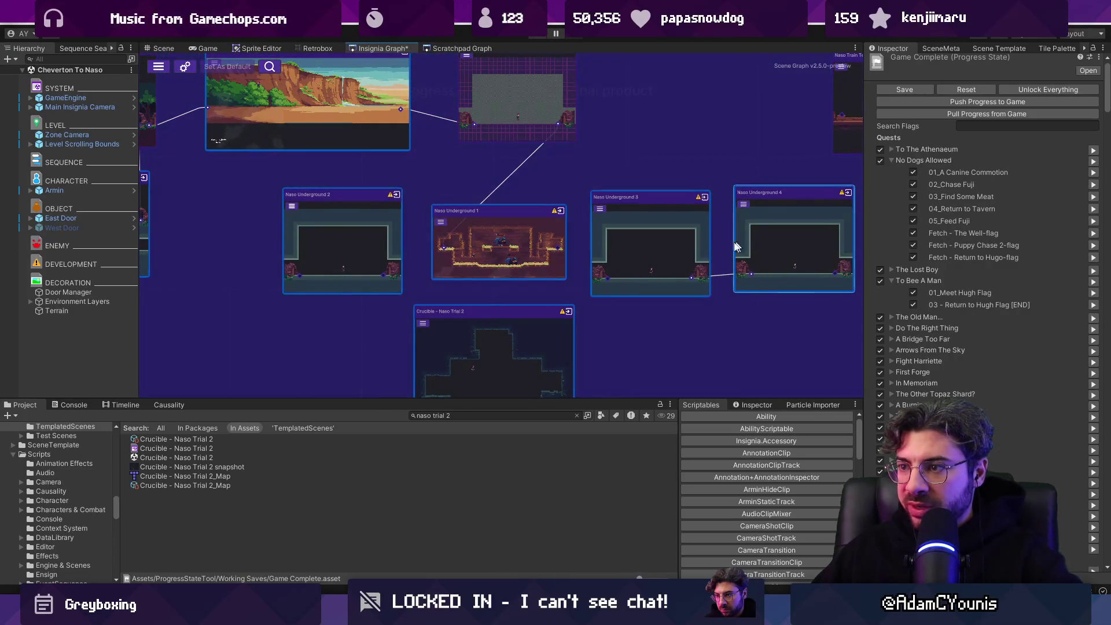
{"action": "scroll", "coordinate": [570, 296], "scroll_direction": "up", "scroll_amount": 3}
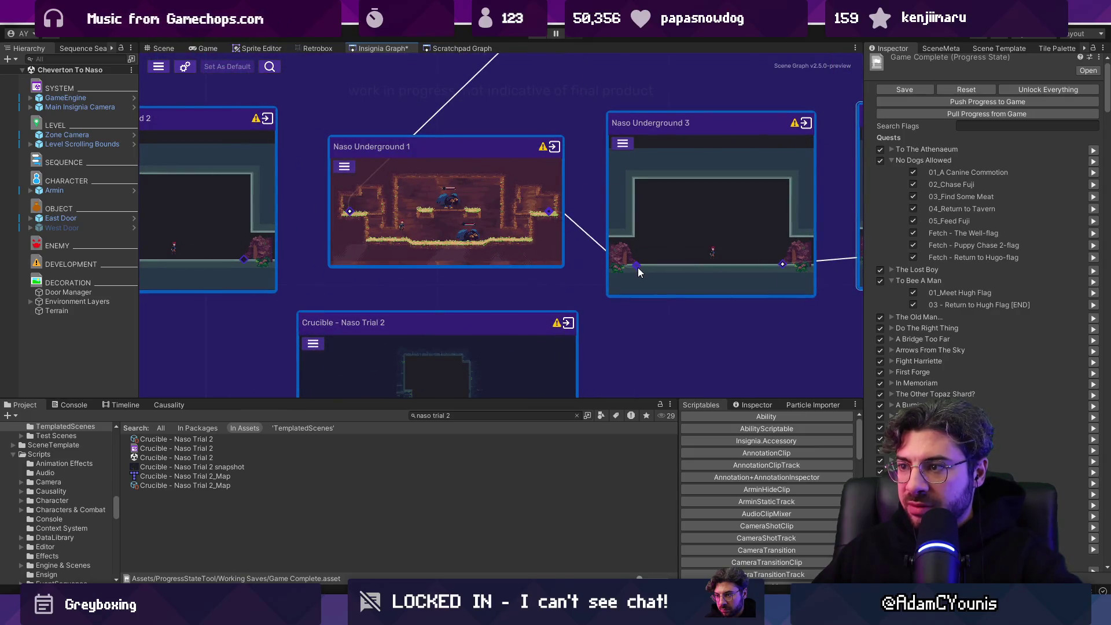
{"action": "scroll", "coordinate": [578, 261], "scroll_direction": "down", "scroll_amount": 2}
{"action": "scroll", "coordinate": [356, 256], "scroll_direction": "up", "scroll_amount": 1}
{"action": "scroll", "coordinate": [356, 256], "scroll_direction": "up", "scroll_amount": 1}
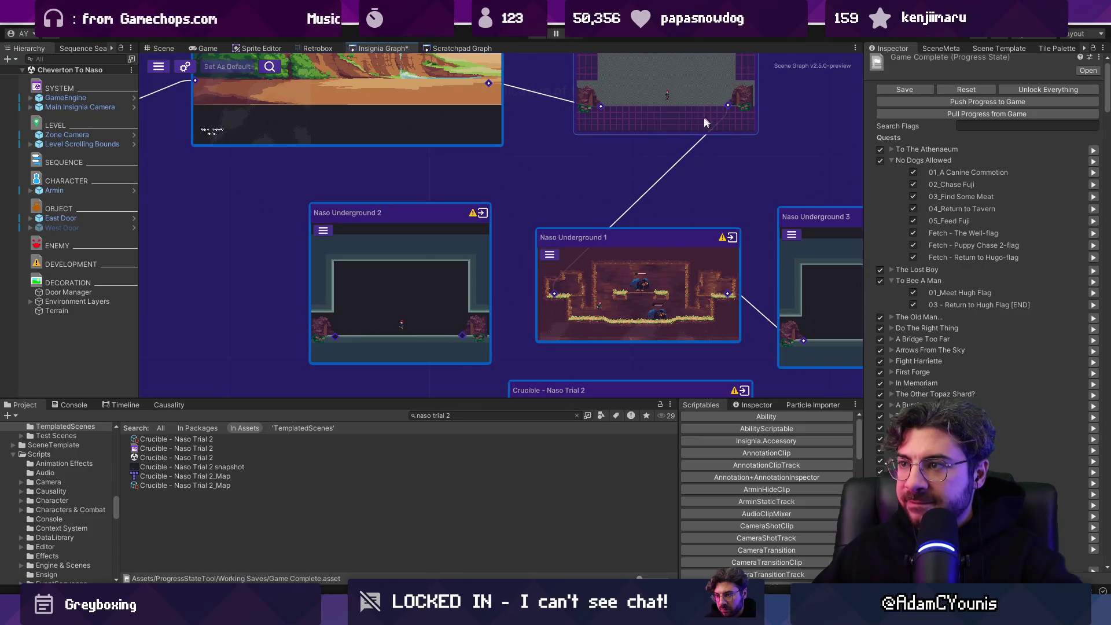
{"action": "scroll", "coordinate": [560, 202], "scroll_direction": "down", "scroll_amount": 2}
{"action": "scroll", "coordinate": [529, 237], "scroll_direction": "up", "scroll_amount": 1}
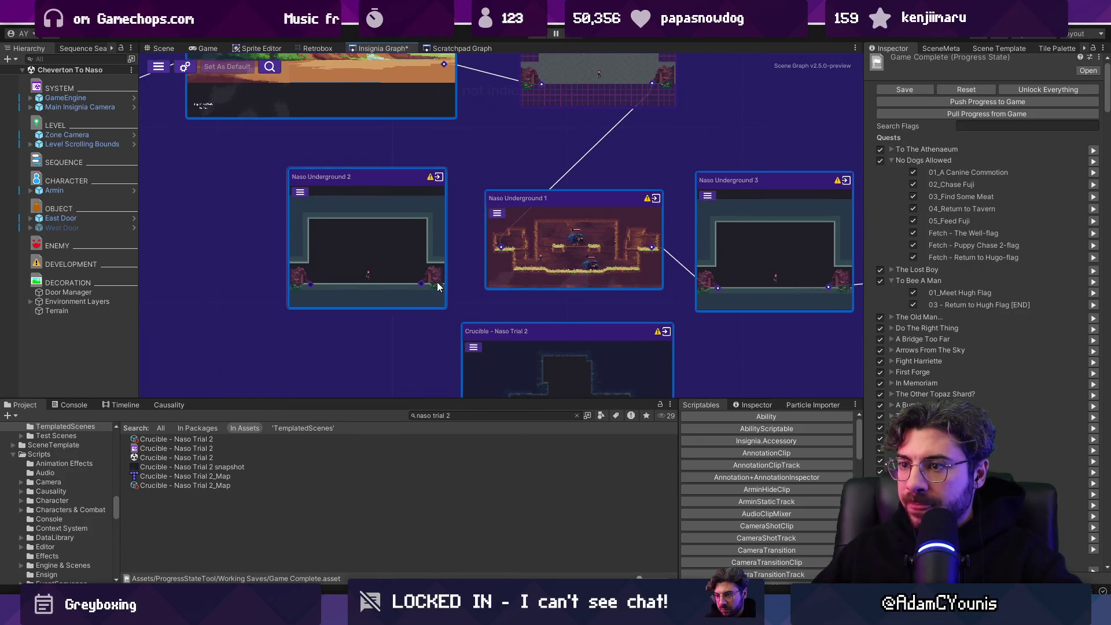
{"action": "scroll", "coordinate": [521, 261], "scroll_direction": "down", "scroll_amount": 2}
{"action": "left_click_drag", "start_coordinate": [603, 283], "coordinate": [537, 282]}
{"action": "key", "text": "ctrl+s"}
Step: Link Naso Underground 4's door to Naso Outskirts Farm and open the Naso Outskirts Farm scene
{"action": "left_click_drag", "start_coordinate": [616, 272], "coordinate": [651, 349]}
{"action": "mouse_move", "coordinate": [727, 387]}
{"action": "left_mouse_down"}
{"action": "mouse_move", "coordinate": [591, 180]}
{"action": "mouse_move", "coordinate": [591, 213]}
{"action": "mouse_move", "coordinate": [449, 238]}
{"action": "left_mouse_up"}
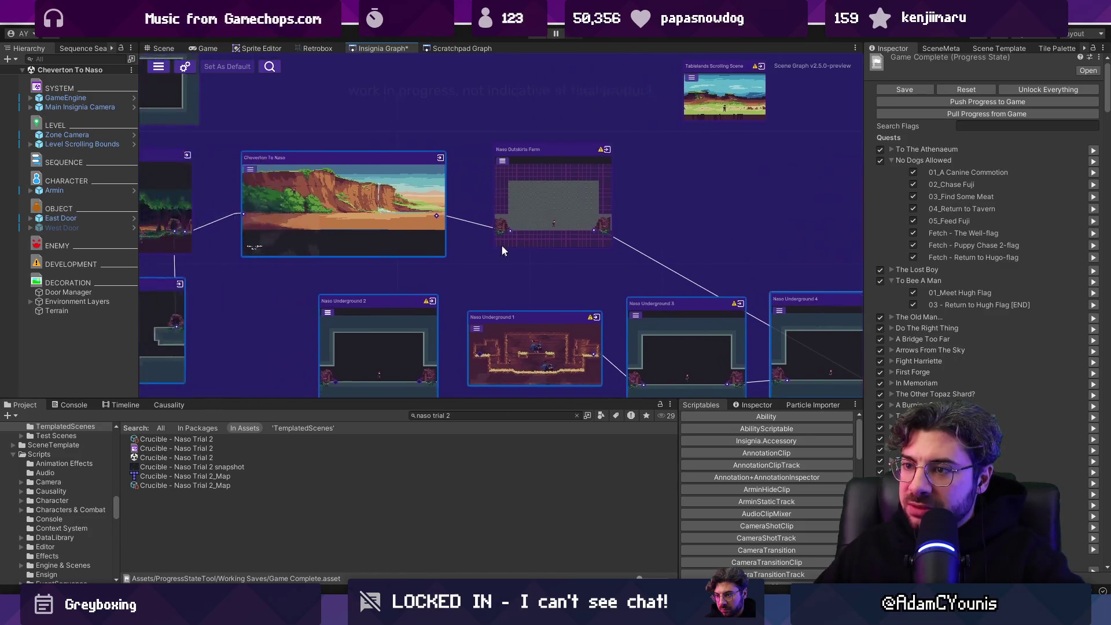
{"action": "double_click", "coordinate": [541, 213]}
Step: Search the project for 'door t:prefab' to list the door prefabs
{"action": "left_click", "coordinate": [498, 415]}
{"action": "type", "text": "door"}
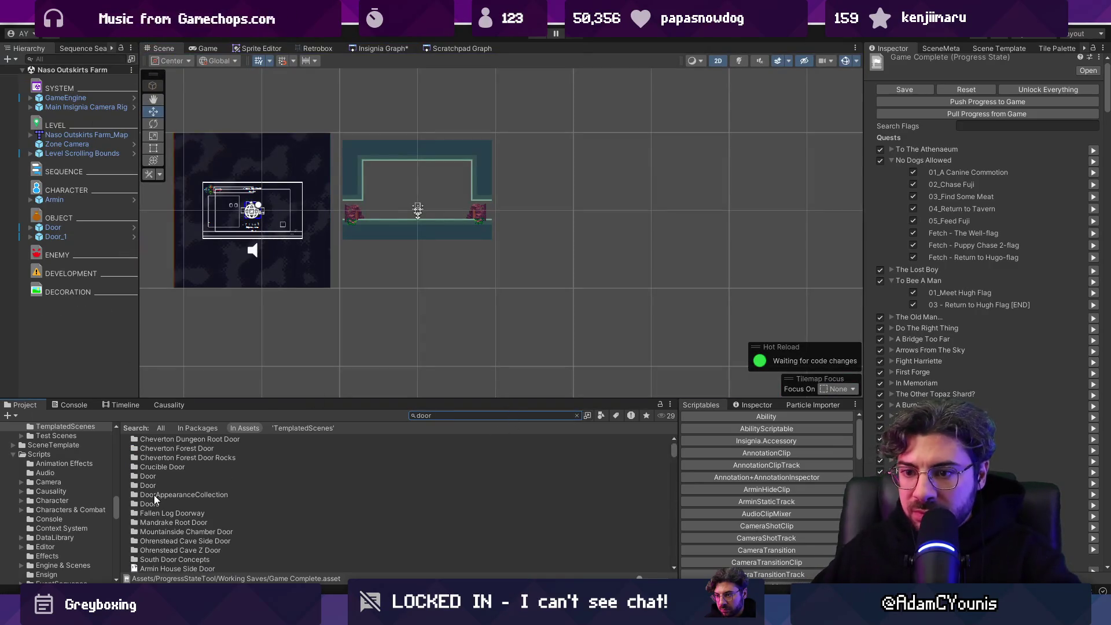
{"action": "scroll", "coordinate": [171, 505], "scroll_direction": "down", "scroll_amount": 5}
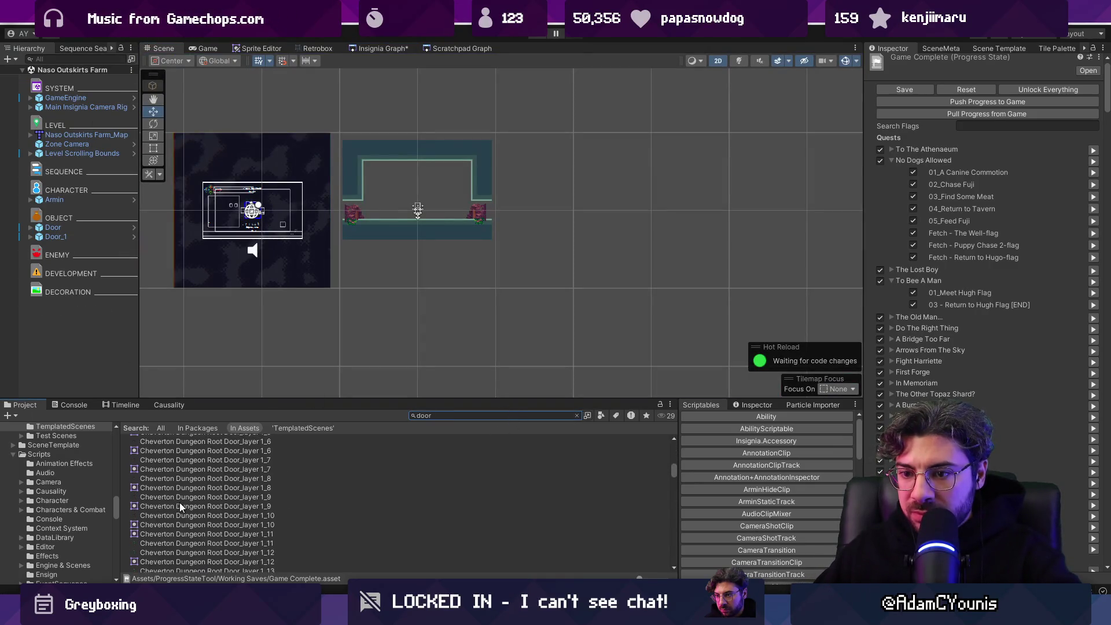
{"action": "left_click", "coordinate": [450, 417]}
{"action": "type", "text": "t:o"}
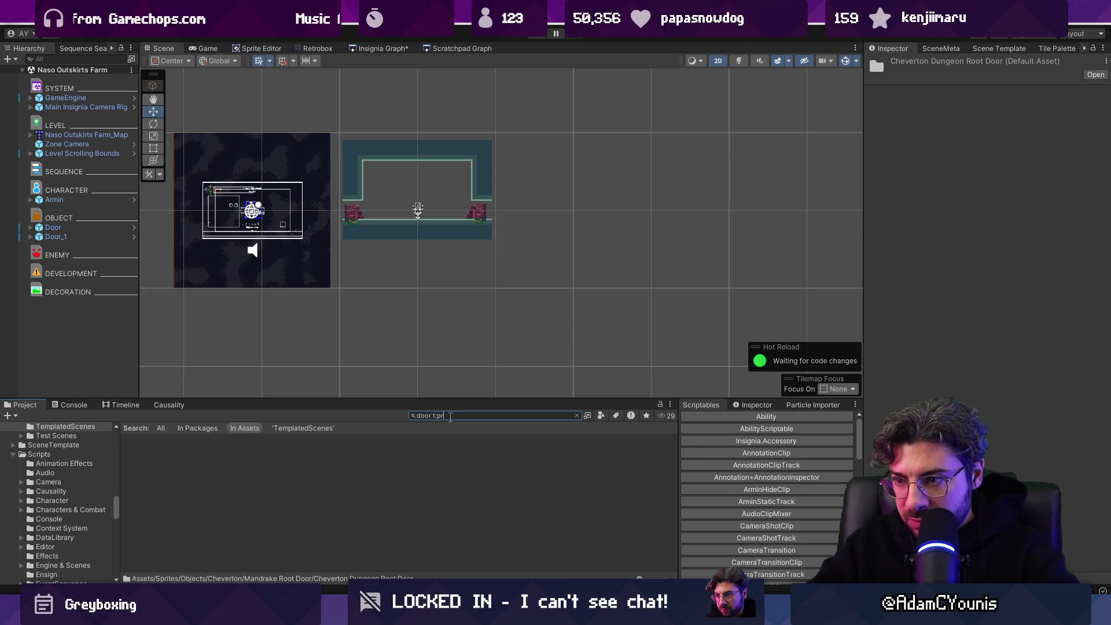
{"action": "key", "text": "BackSpace"}
{"action": "type", "text": "prefab"}
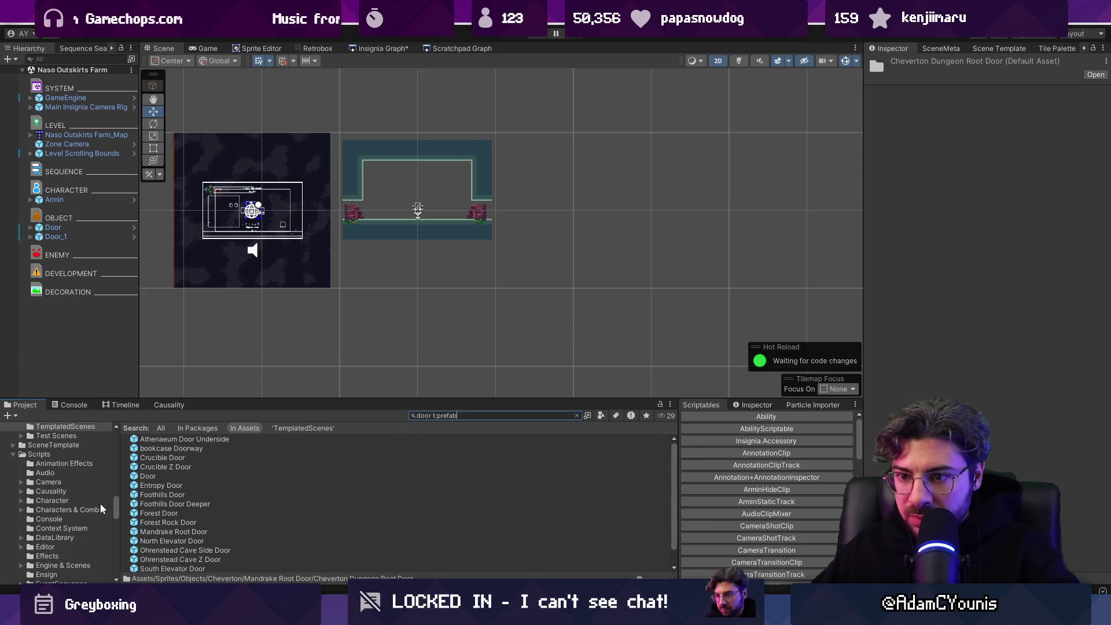
Step: Rename the Door prefab to Level Door
{"action": "left_click", "coordinate": [149, 476]}
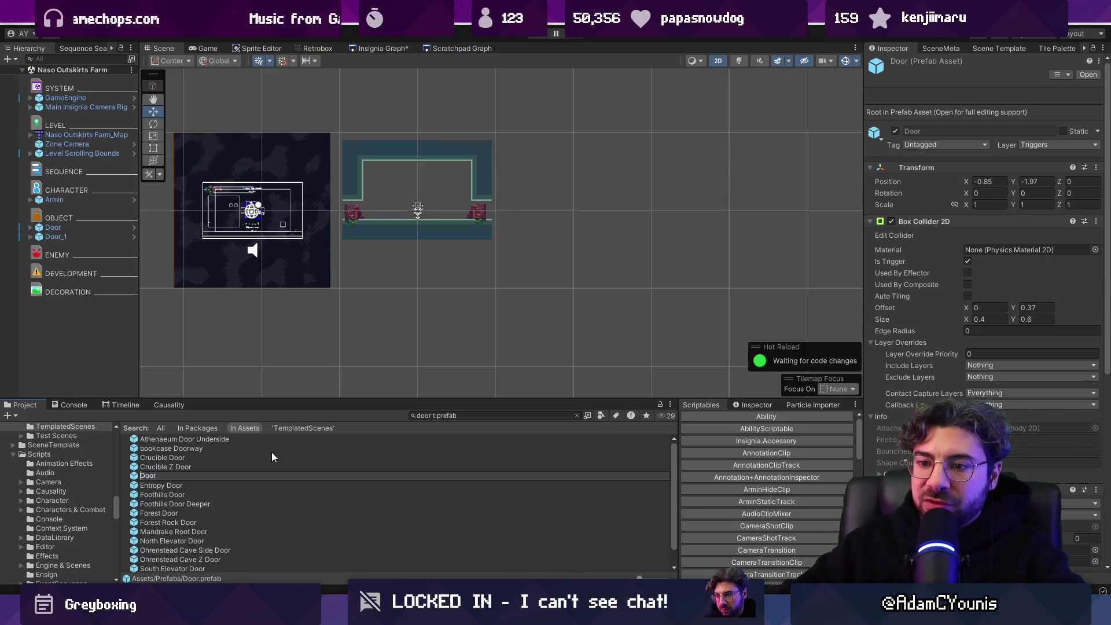
{"action": "key", "text": "Home"}
{"action": "type", "text": "Level"}
{"action": "key", "text": "Return"}
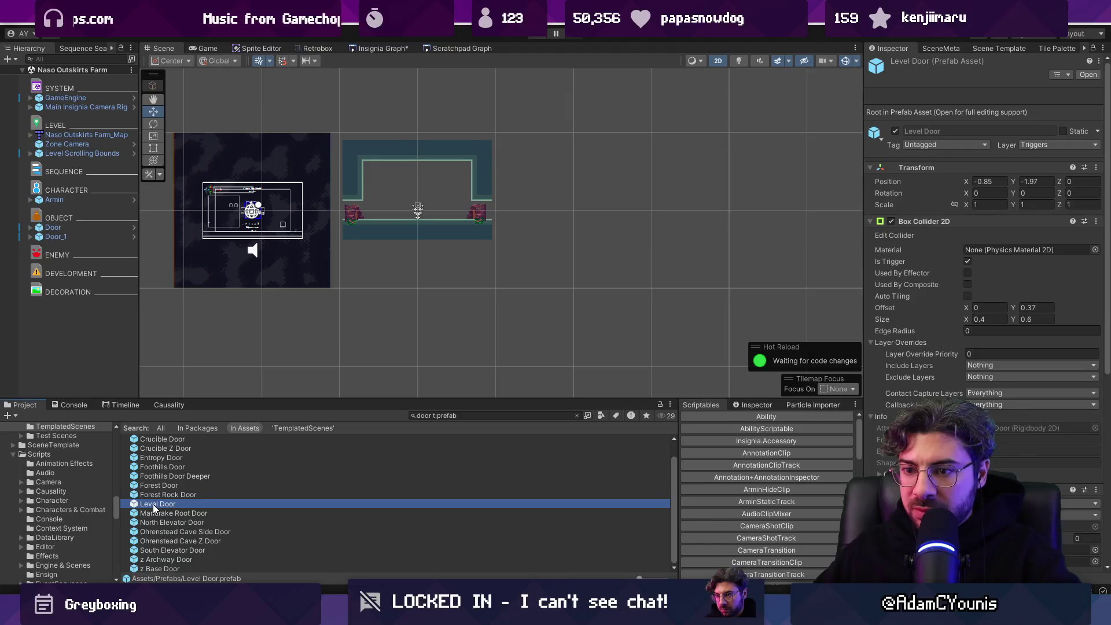
Step: Place a Level Door with door art on the floor right of the player
{"action": "left_click_drag", "start_coordinate": [154, 508], "coordinate": [429, 201]}
{"action": "key", "text": "f"}
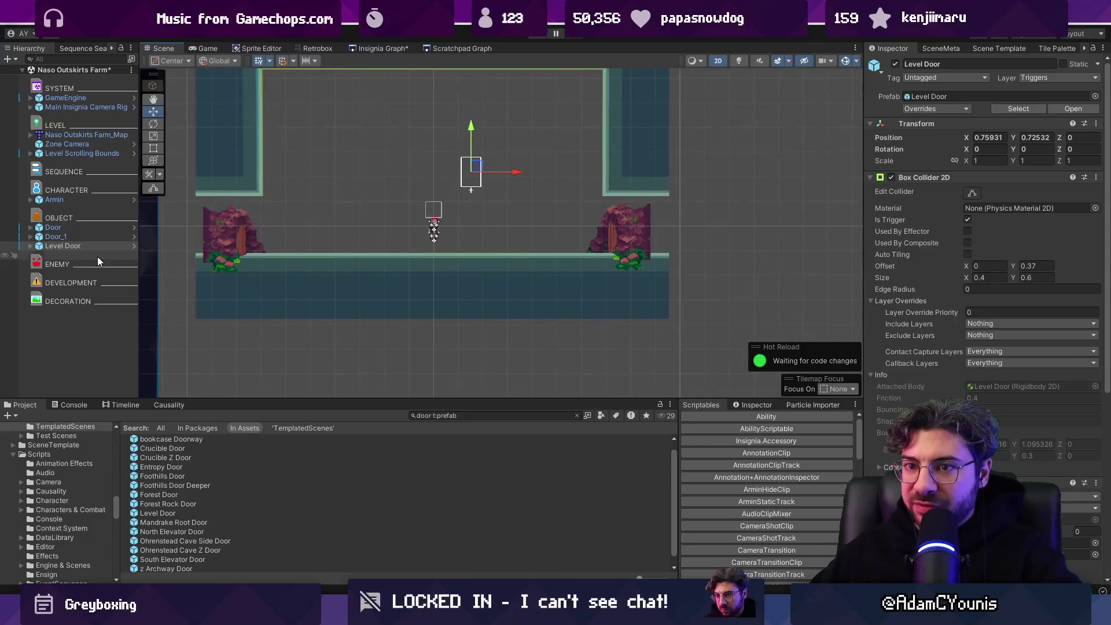
{"action": "scroll", "coordinate": [506, 153], "scroll_direction": "up", "scroll_amount": 2}
{"action": "left_click", "coordinate": [1077, 496]}
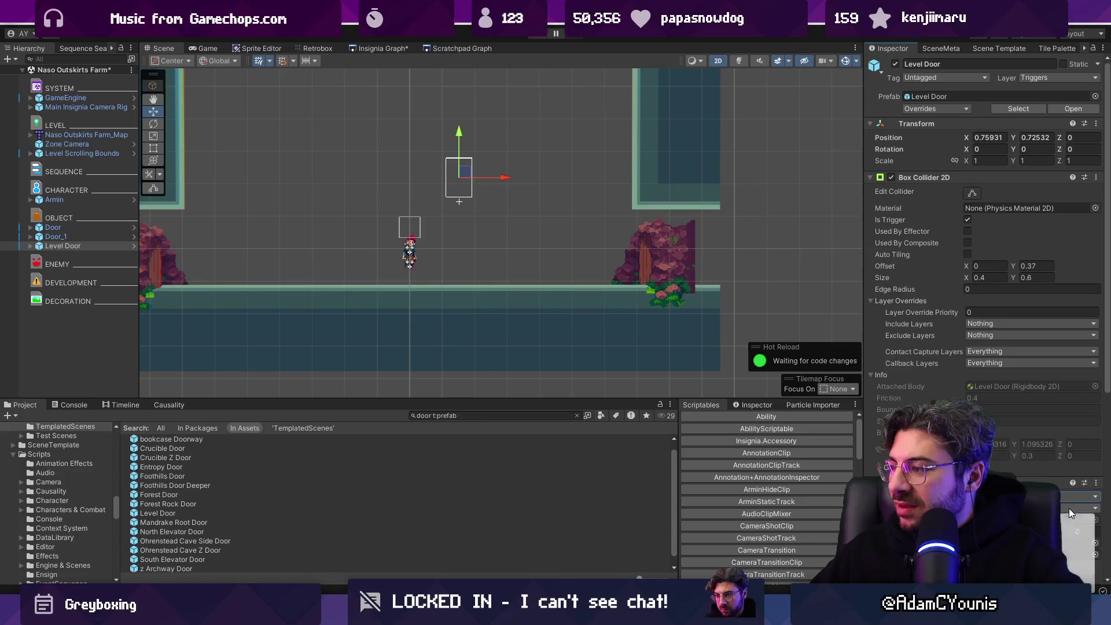
{"action": "left_click", "coordinate": [1077, 521]}
{"action": "left_click_drag", "start_coordinate": [466, 176], "coordinate": [497, 254]}
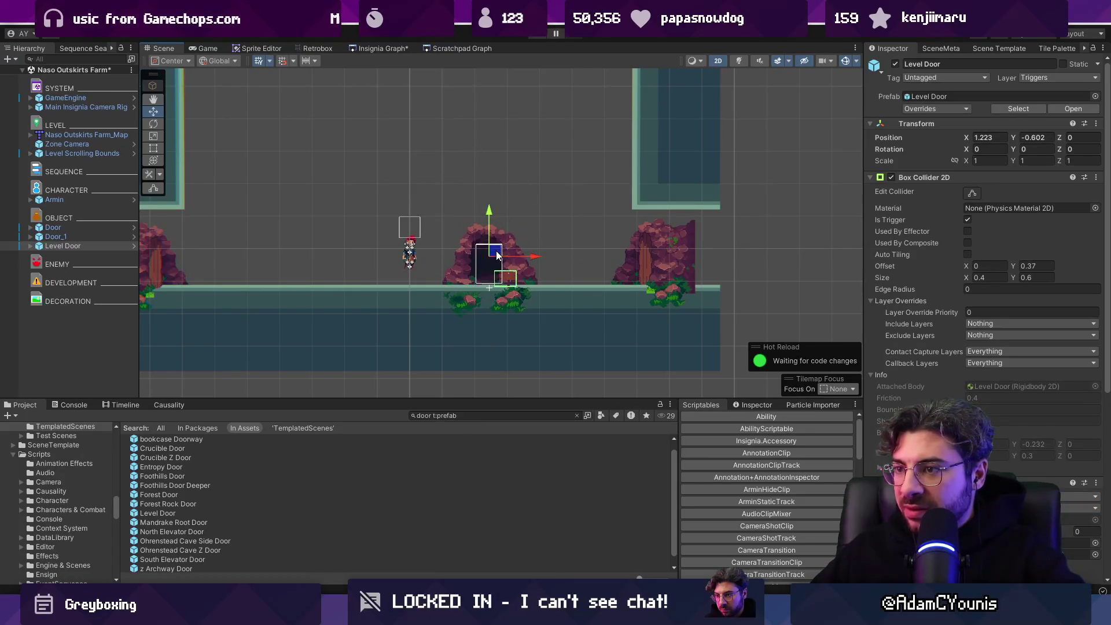
{"action": "left_click", "coordinate": [379, 48]}
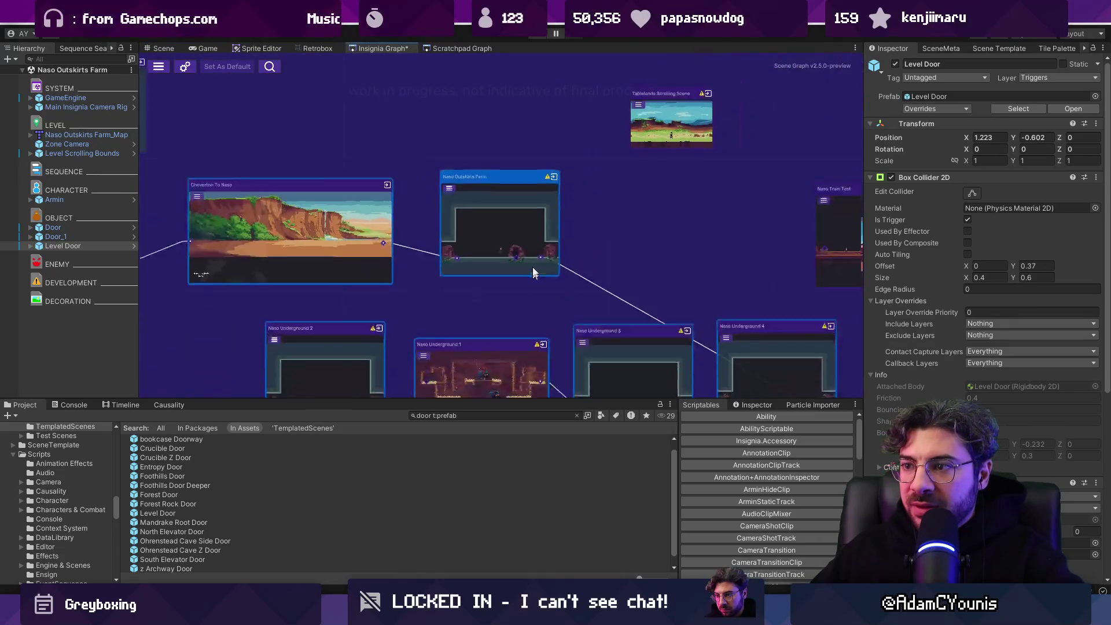
Step: Link Naso Outskirts Farm's door to Naso Underground 1, and Naso Underground 4 to Outskirts Farm
{"action": "mouse_move", "coordinate": [498, 115]}
{"action": "left_mouse_down"}
{"action": "mouse_move", "coordinate": [446, 203]}
{"action": "mouse_move", "coordinate": [459, 227]}
{"action": "mouse_move", "coordinate": [408, 241]}
{"action": "left_mouse_up"}
{"action": "scroll", "coordinate": [511, 216], "scroll_direction": "up", "scroll_amount": 3}
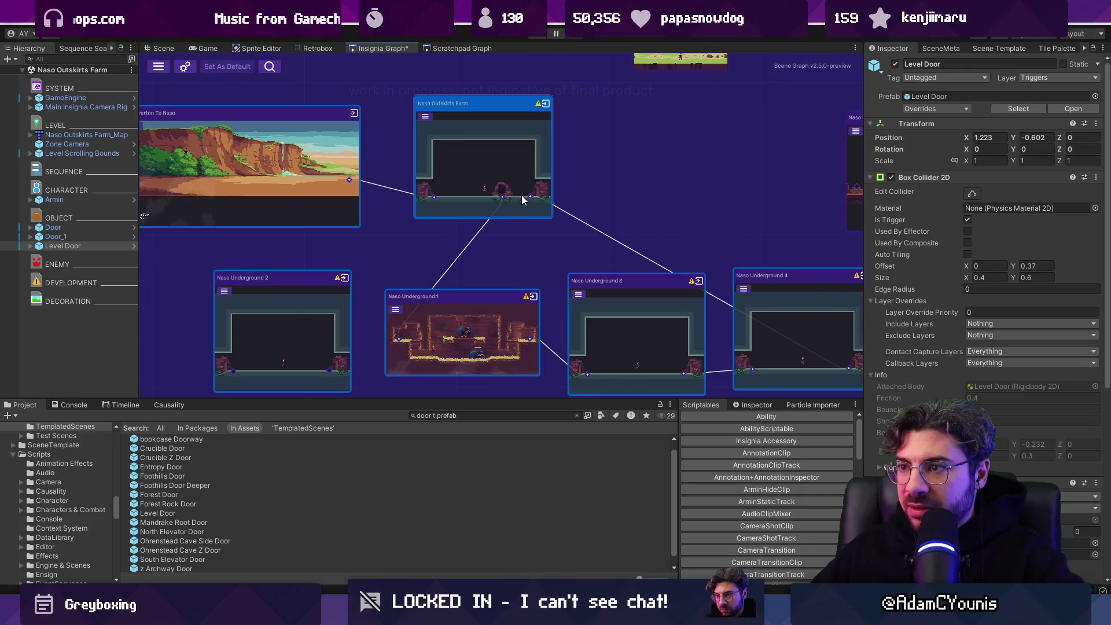
{"action": "mouse_move", "coordinate": [530, 197]}
{"action": "left_mouse_down"}
{"action": "mouse_move", "coordinate": [518, 246]}
{"action": "mouse_move", "coordinate": [620, 322]}
{"action": "mouse_move", "coordinate": [589, 176]}
{"action": "mouse_move", "coordinate": [592, 243]}
{"action": "left_mouse_up"}
{"action": "mouse_move", "coordinate": [821, 251]}
{"action": "left_mouse_down"}
{"action": "mouse_move", "coordinate": [521, 191]}
{"action": "mouse_move", "coordinate": [501, 206]}
{"action": "mouse_move", "coordinate": [521, 98]}
{"action": "mouse_move", "coordinate": [497, 89]}
{"action": "left_mouse_up"}
{"action": "left_click_drag", "start_coordinate": [480, 147], "coordinate": [496, 241]}
Step: Reposition the Naso Underground 3 and 4 nodes, checking Underground 4's Ohrenstead Cave Side Door
{"action": "left_click_drag", "start_coordinate": [622, 317], "coordinate": [605, 268]}
{"action": "mouse_move", "coordinate": [751, 268]}
{"action": "left_mouse_down"}
{"action": "mouse_move", "coordinate": [710, 186]}
{"action": "mouse_move", "coordinate": [722, 203]}
{"action": "left_mouse_up"}
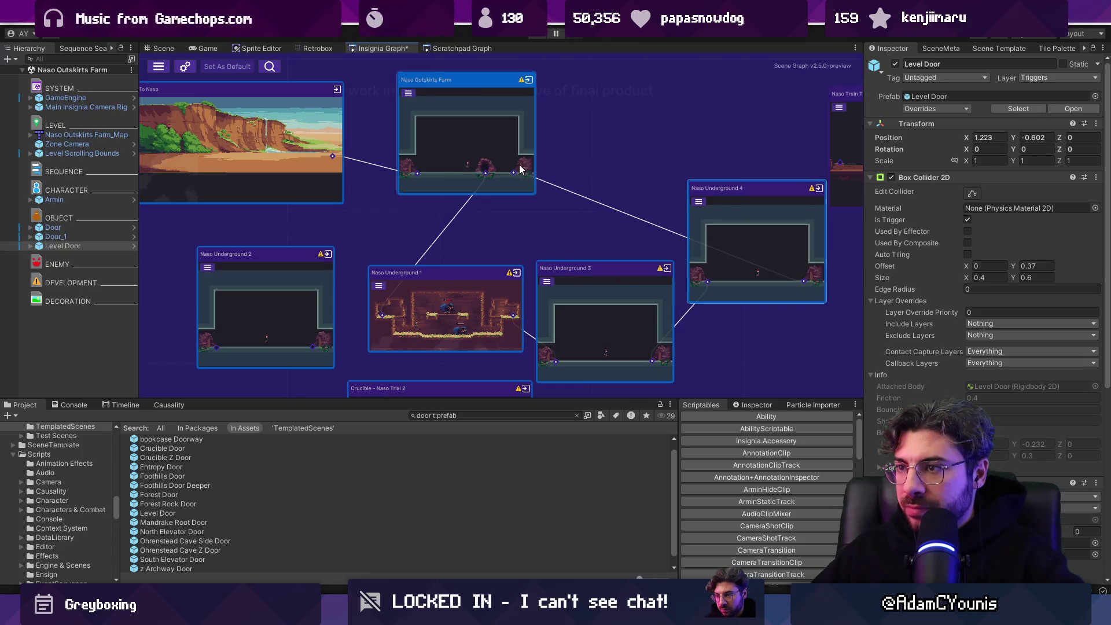
{"action": "double_click", "coordinate": [735, 242]}
{"action": "left_click", "coordinate": [658, 253]}
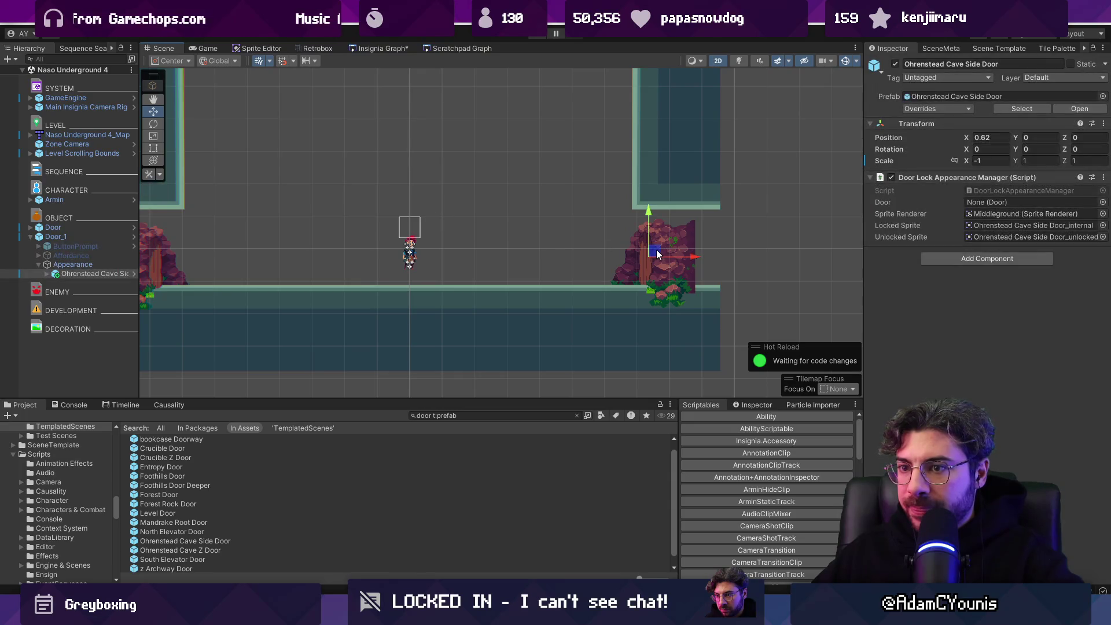
{"action": "left_click", "coordinate": [379, 48]}
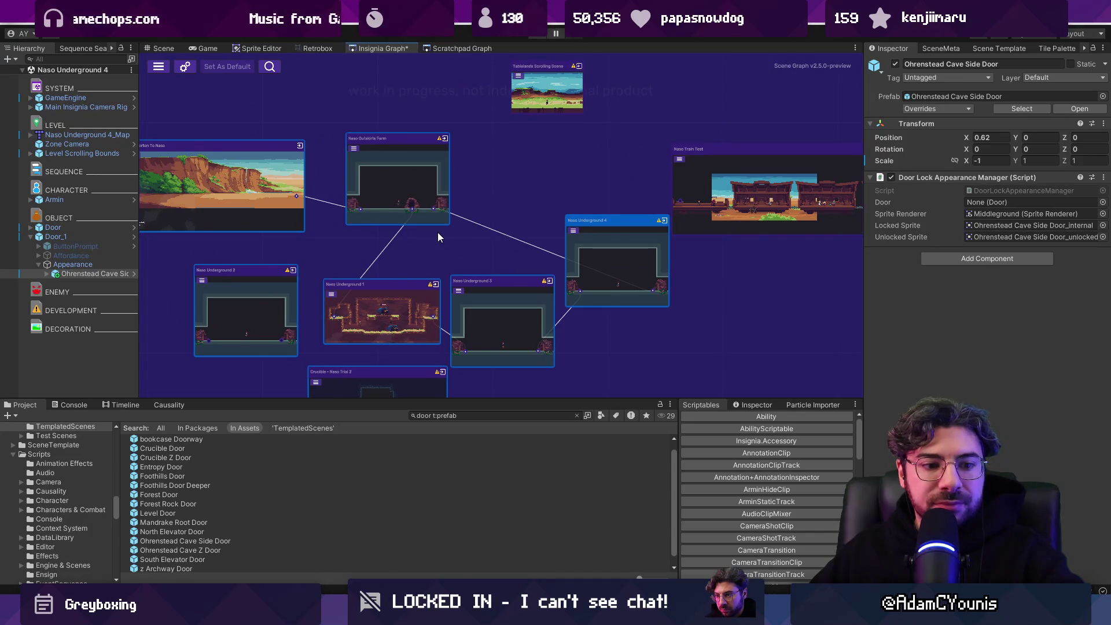
{"action": "left_click_drag", "start_coordinate": [596, 265], "coordinate": [606, 305]}
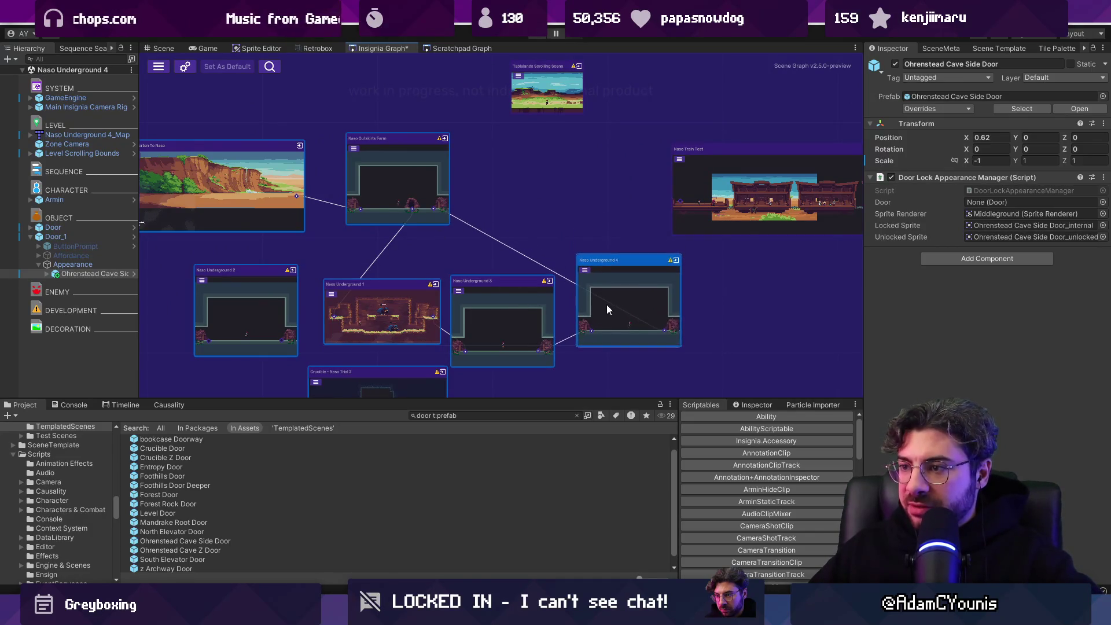
{"action": "scroll", "coordinate": [575, 209], "scroll_direction": "down", "scroll_amount": 2}
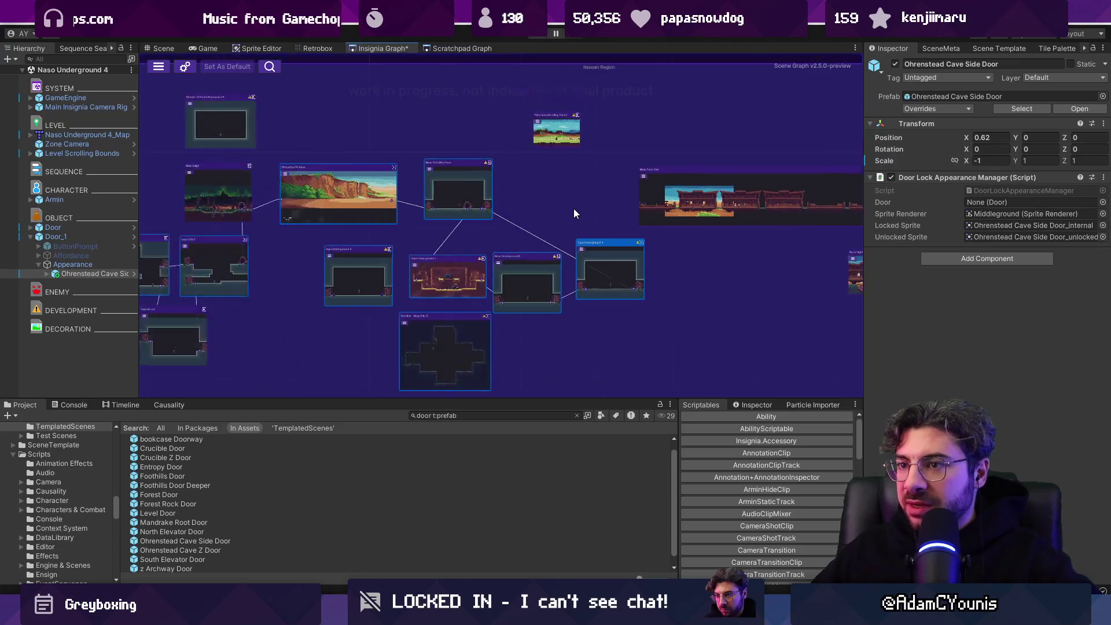
Step: Zoom and pan to centre Naso Outskirts Farm, nudging Naso Underground 4 slightly left
{"action": "scroll", "coordinate": [584, 200], "scroll_direction": "up", "scroll_amount": 4}
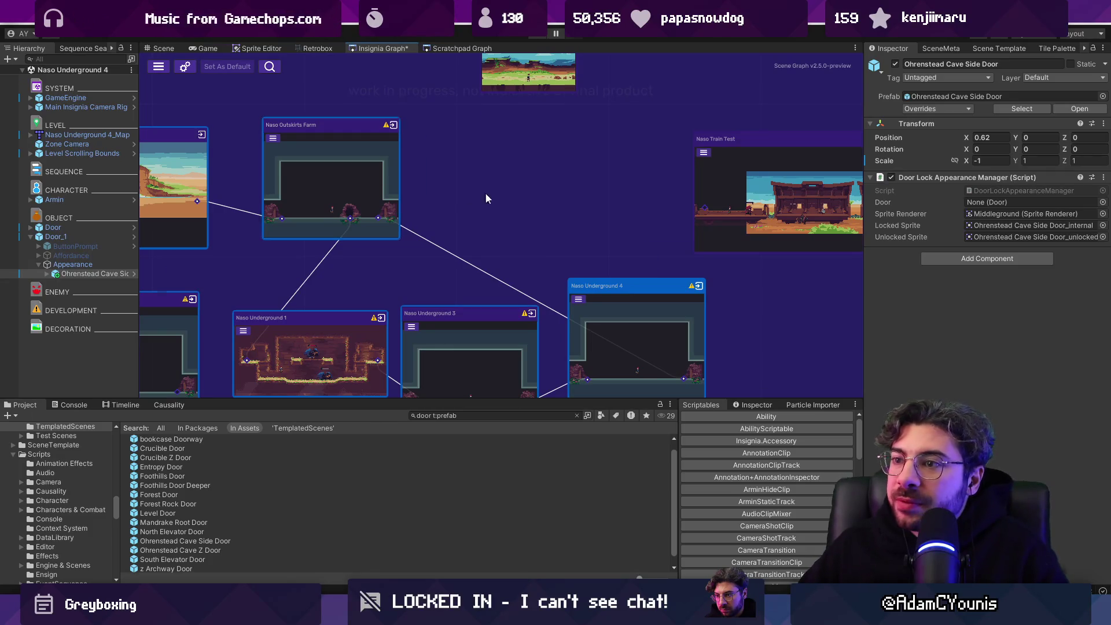
{"action": "scroll", "coordinate": [469, 193], "scroll_direction": "down", "scroll_amount": 5}
{"action": "left_click_drag", "start_coordinate": [542, 238], "coordinate": [536, 198]}
{"action": "scroll", "coordinate": [536, 198], "scroll_direction": "up", "scroll_amount": 3}
{"action": "left_click_drag", "start_coordinate": [603, 270], "coordinate": [599, 269]}
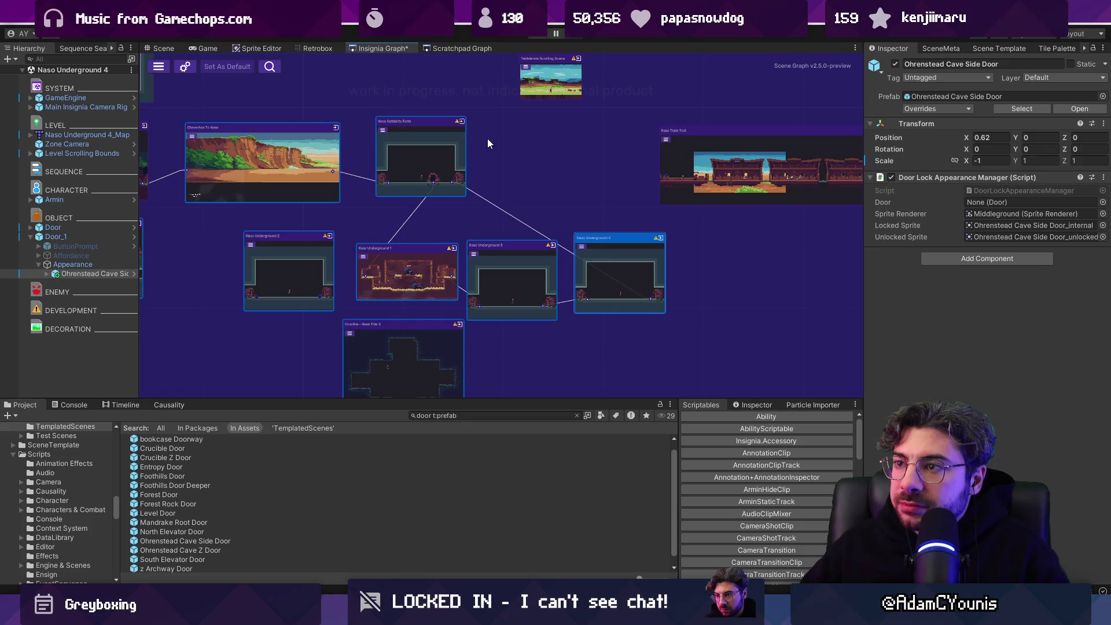
{"action": "left_click_drag", "start_coordinate": [487, 137], "coordinate": [532, 232]}
{"action": "scroll", "coordinate": [545, 229], "scroll_direction": "up", "scroll_amount": 2}
{"action": "scroll", "coordinate": [545, 229], "scroll_direction": "down", "scroll_amount": 3}
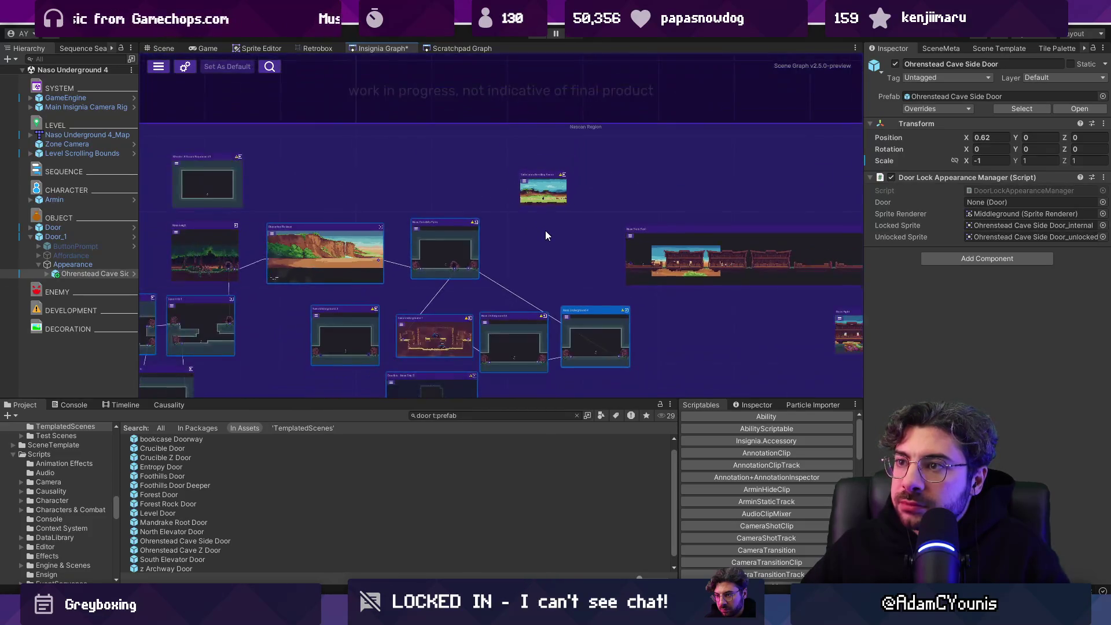
{"action": "scroll", "coordinate": [545, 230], "scroll_direction": "up", "scroll_amount": 2}
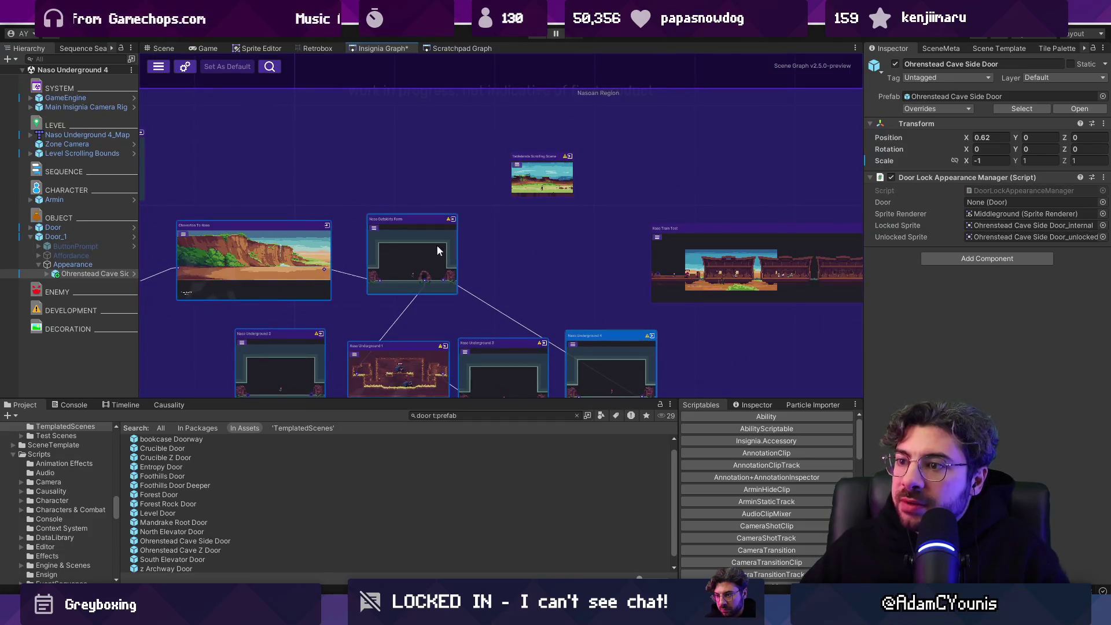
{"action": "scroll", "coordinate": [533, 248], "scroll_direction": "up", "scroll_amount": 2}
{"action": "left_click_drag", "start_coordinate": [497, 212], "coordinate": [616, 313]}
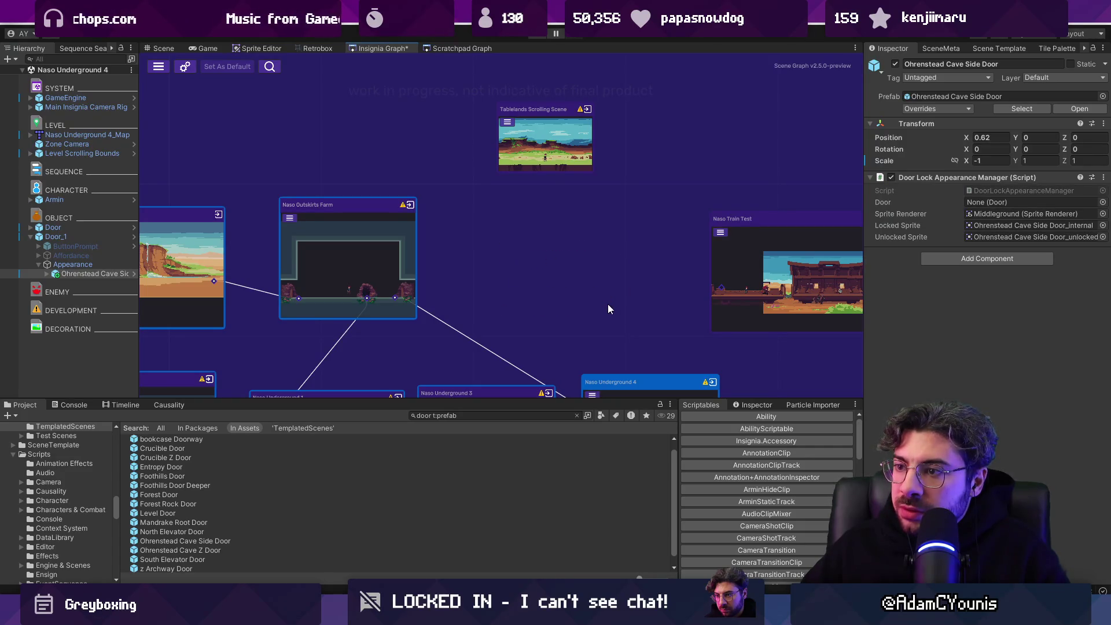
{"action": "scroll", "coordinate": [512, 228], "scroll_direction": "down", "scroll_amount": 4}
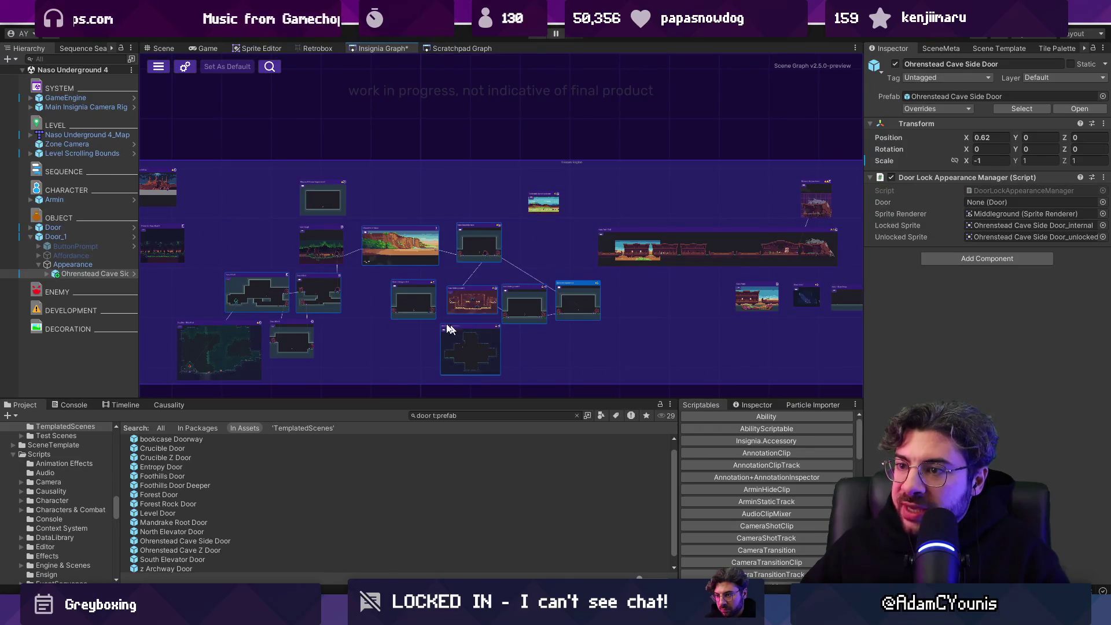
{"action": "scroll", "coordinate": [506, 276], "scroll_direction": "down", "scroll_amount": 2}
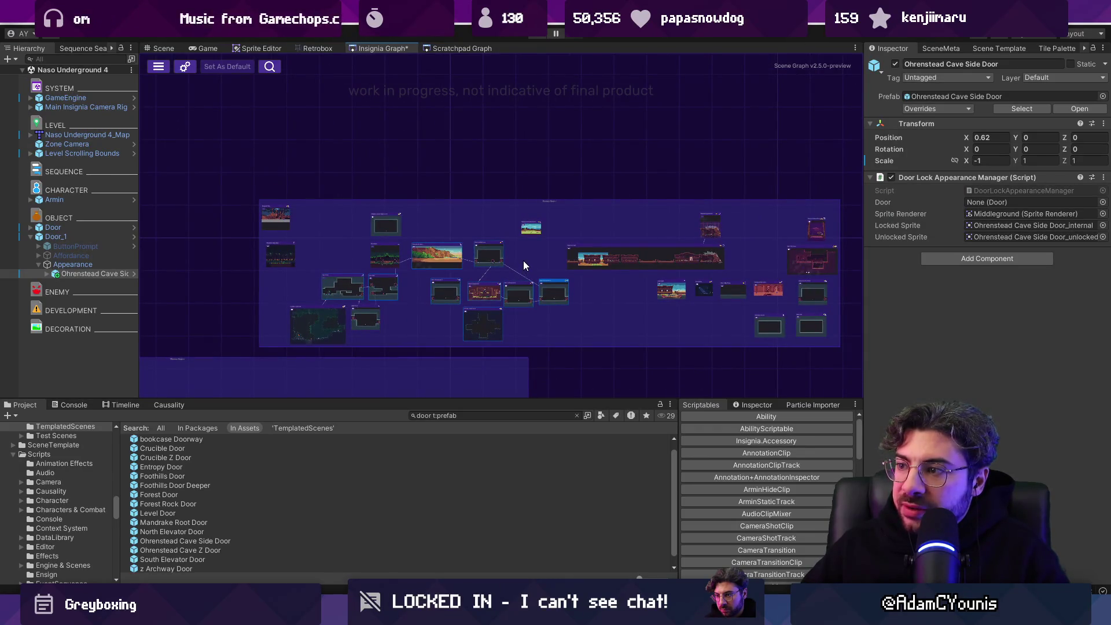
{"action": "scroll", "coordinate": [525, 259], "scroll_direction": "up", "scroll_amount": 5}
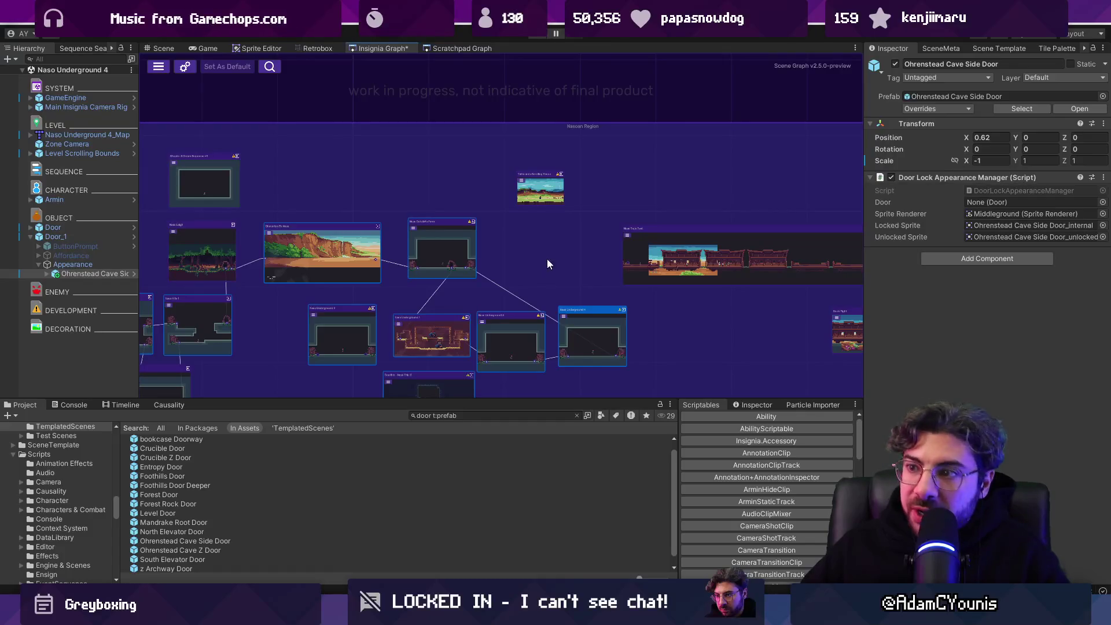
{"action": "scroll", "coordinate": [545, 253], "scroll_direction": "up", "scroll_amount": 3}
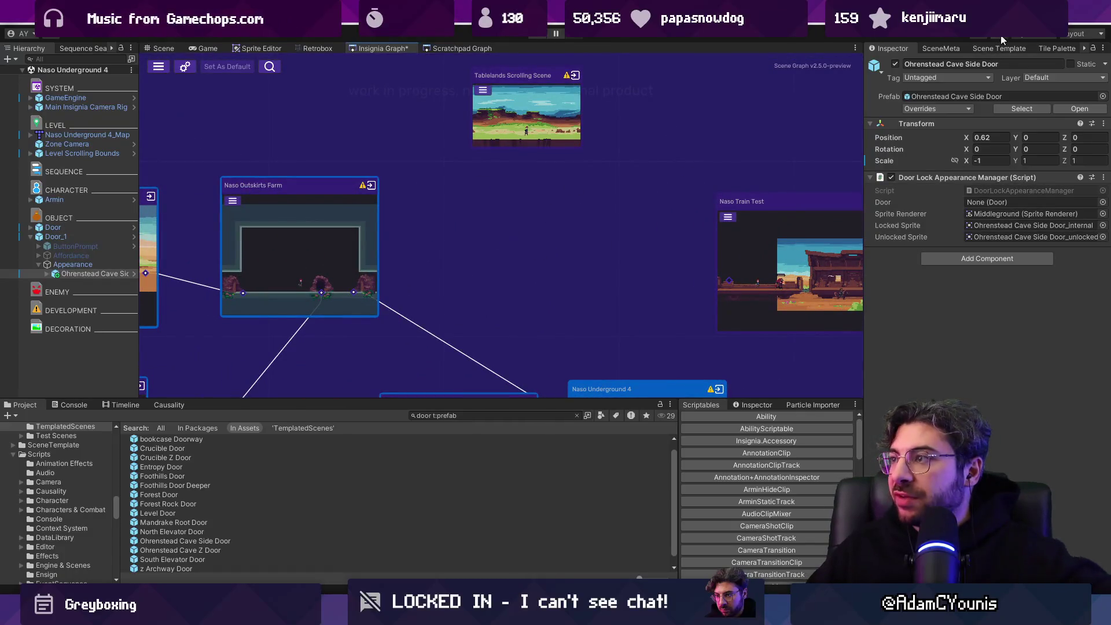
Step: Save the scene graph and choose the Greybox skin in Scene Template
{"action": "key", "text": "ctrl+s"}
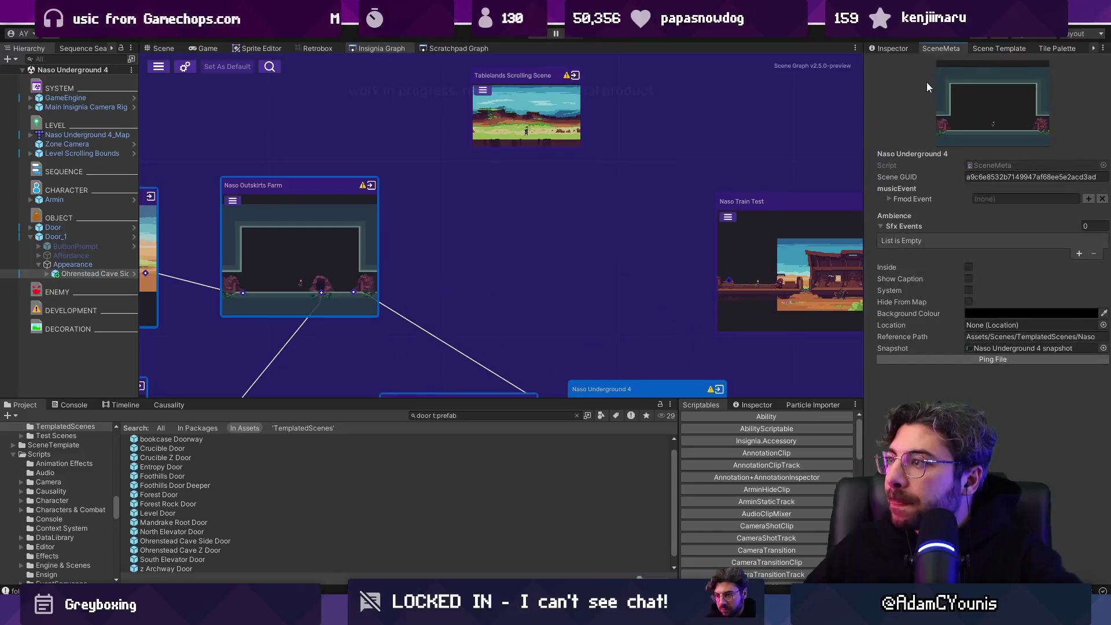
{"action": "left_click", "coordinate": [977, 48]}
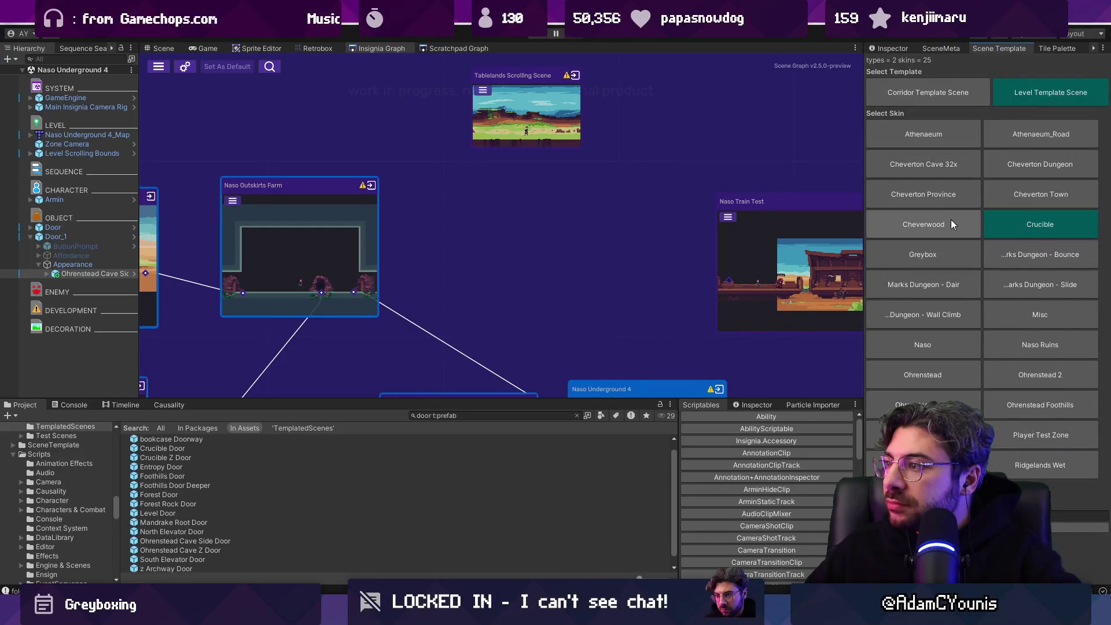
{"action": "left_click", "coordinate": [936, 261]}
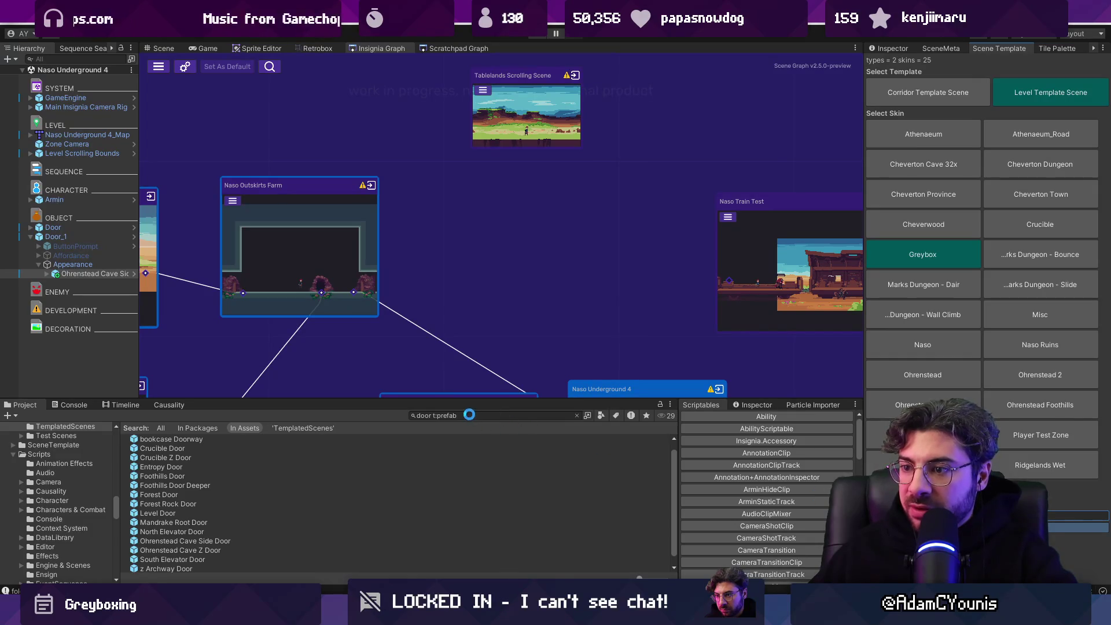
Step: Search the project for 'outskirts' and add Outskirts Station as a graph node
{"action": "left_click", "coordinate": [470, 415]}
{"action": "type", "text": "tskirts"}
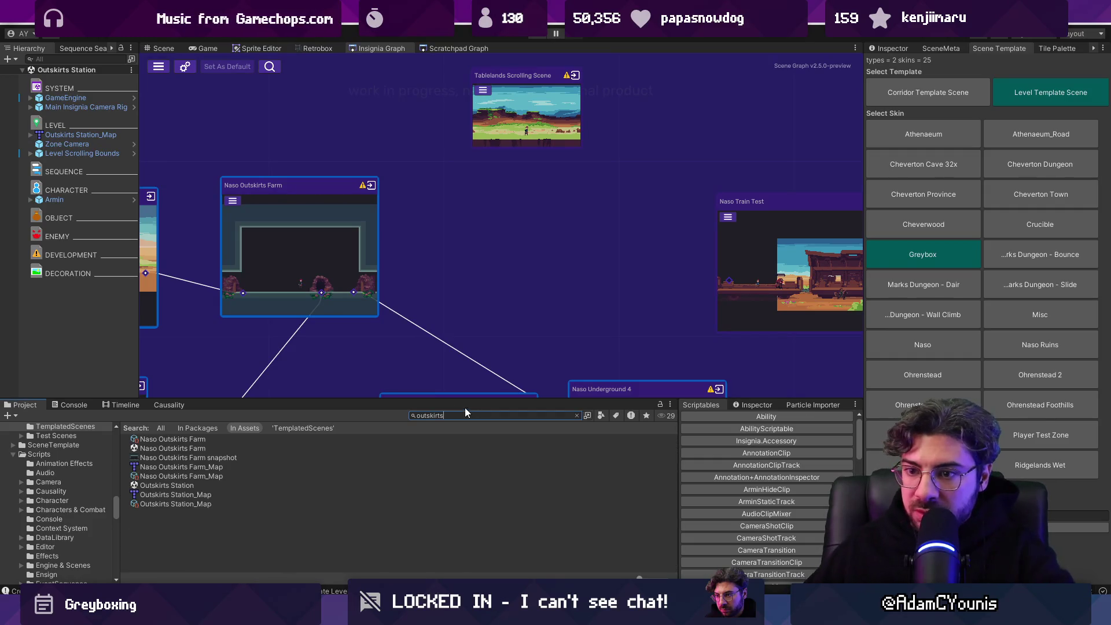
{"action": "mouse_move", "coordinate": [278, 485]}
{"action": "left_mouse_down"}
{"action": "mouse_move", "coordinate": [492, 276]}
{"action": "mouse_move", "coordinate": [545, 320]}
{"action": "mouse_move", "coordinate": [537, 221]}
{"action": "left_mouse_up"}
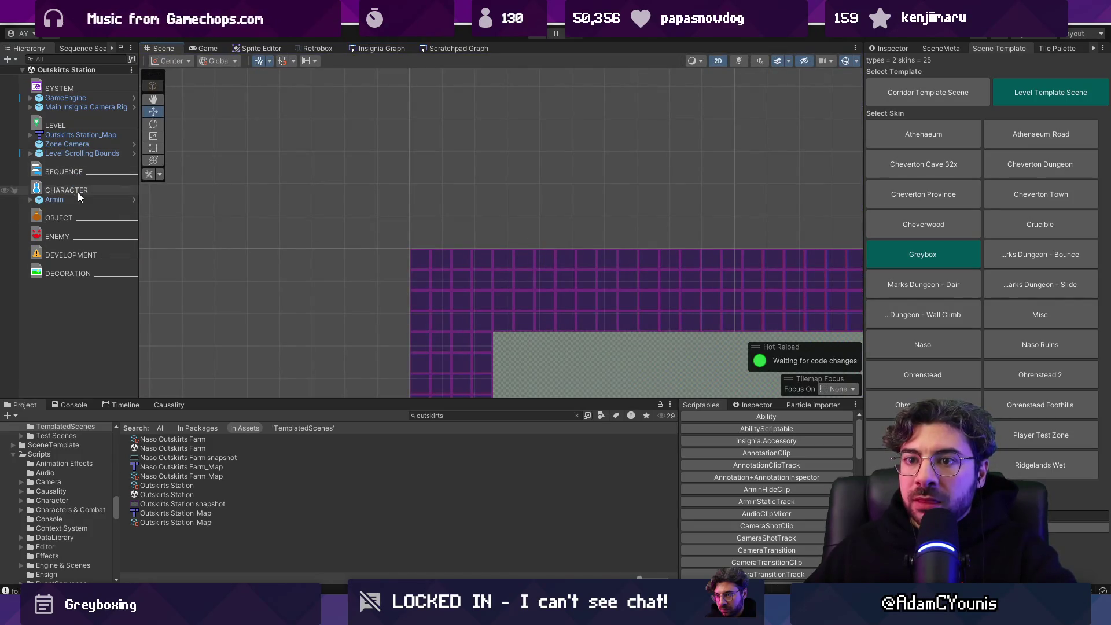
Step: Open Outskirts Station_Map in Tiled and flag its prototype layer unity:ignore
{"action": "right_click", "coordinate": [100, 129]}
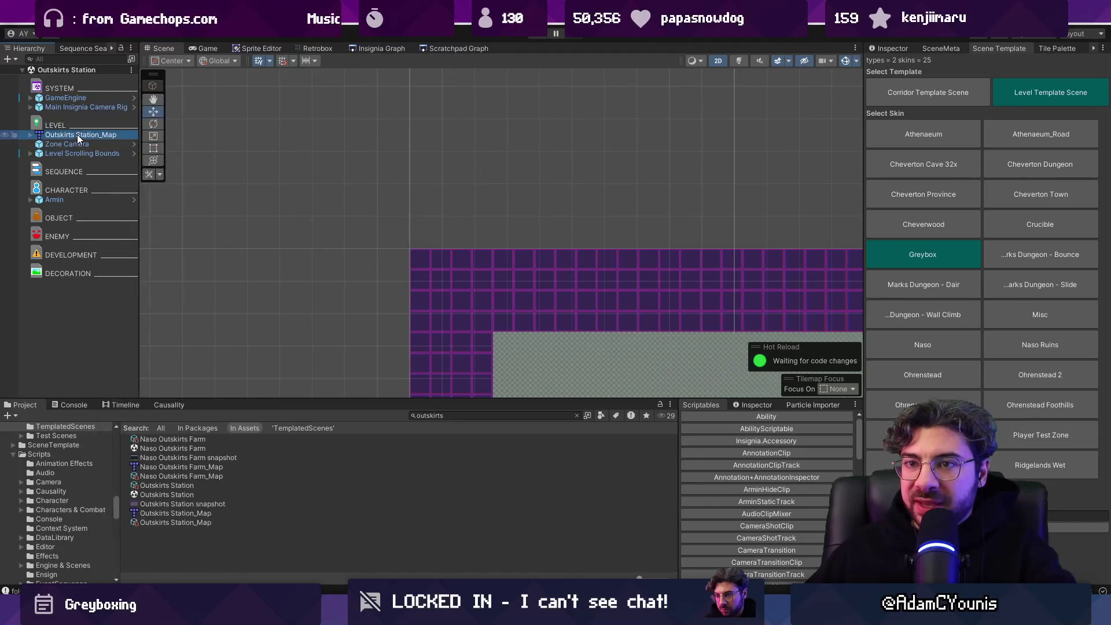
{"action": "right_click", "coordinate": [77, 134]}
{"action": "mouse_move", "coordinate": [174, 260]}
{"action": "left_click", "coordinate": [232, 265]}
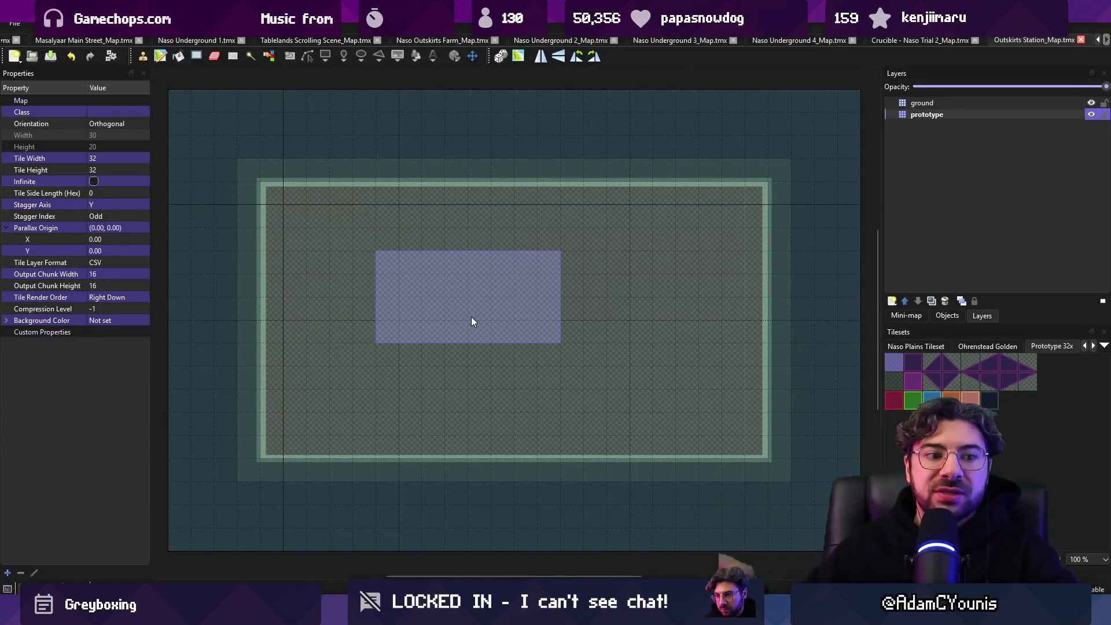
{"action": "left_click", "coordinate": [943, 117]}
{"action": "left_click", "coordinate": [81, 264]}
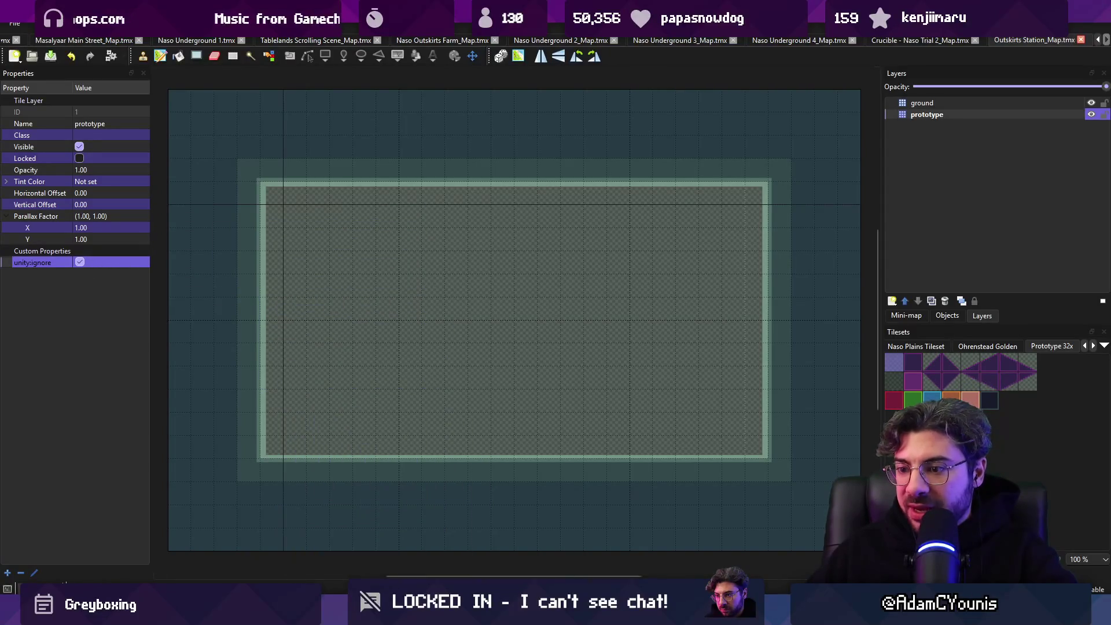
{"action": "key", "text": "alt+Tab"}
Step: Frame the Outskirts Station map and select the Level Scrolling Bounds object
{"action": "key", "text": "f"}
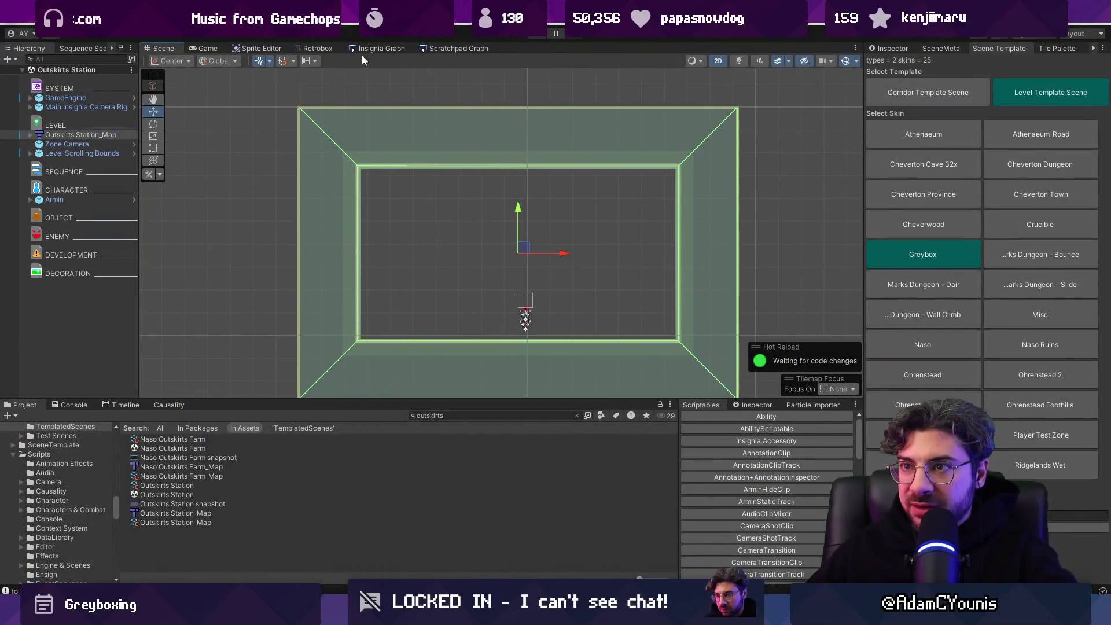
{"action": "left_click", "coordinate": [373, 50]}
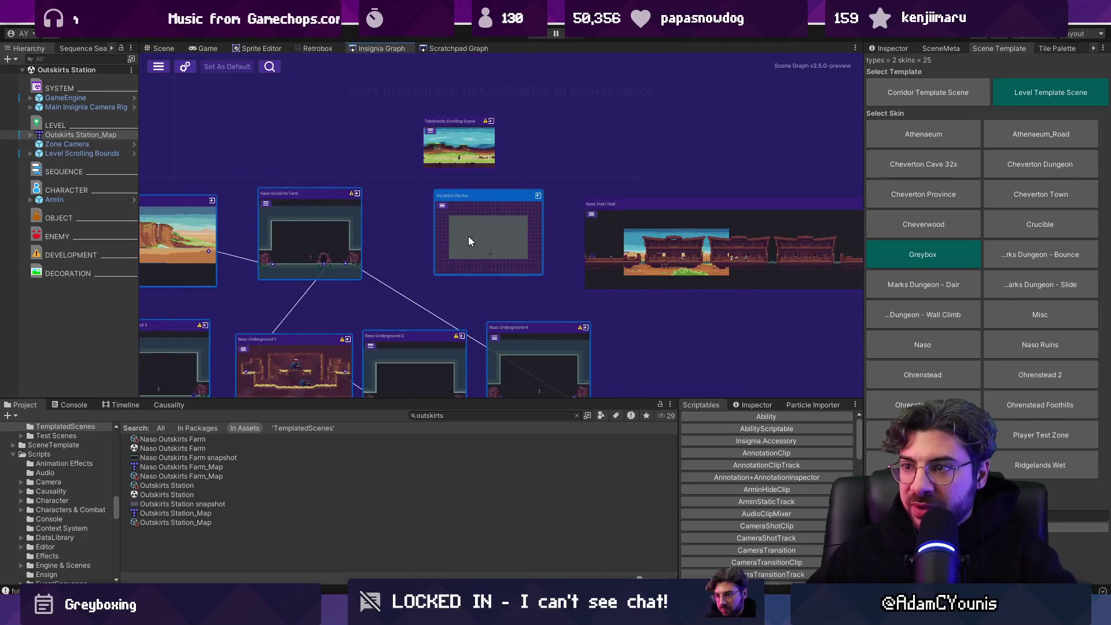
{"action": "left_click", "coordinate": [83, 153]}
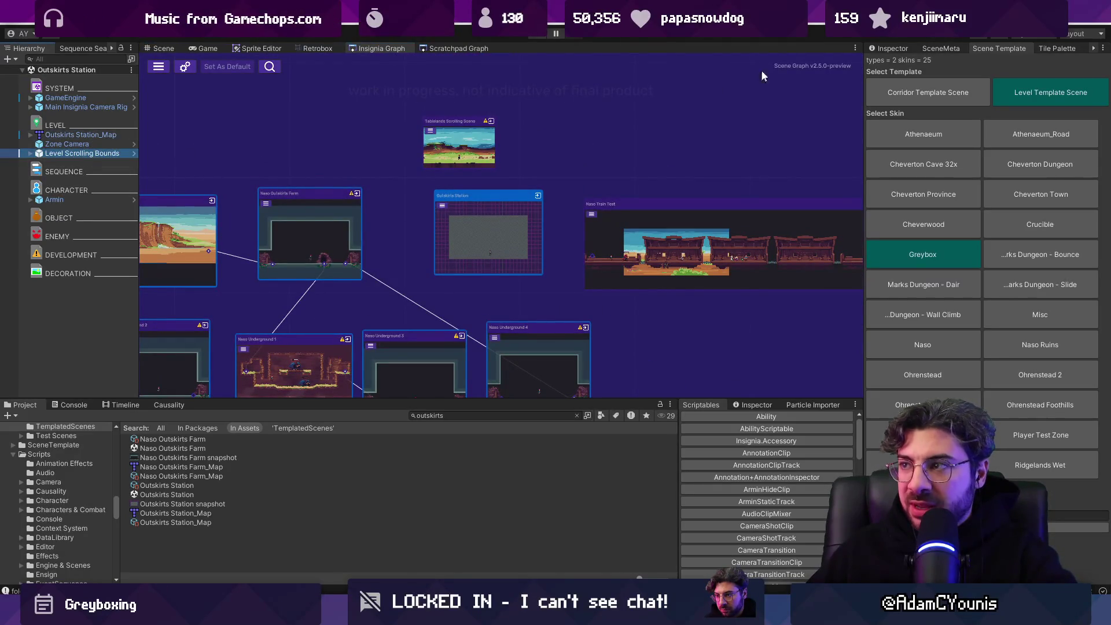
{"action": "left_click", "coordinate": [888, 48]}
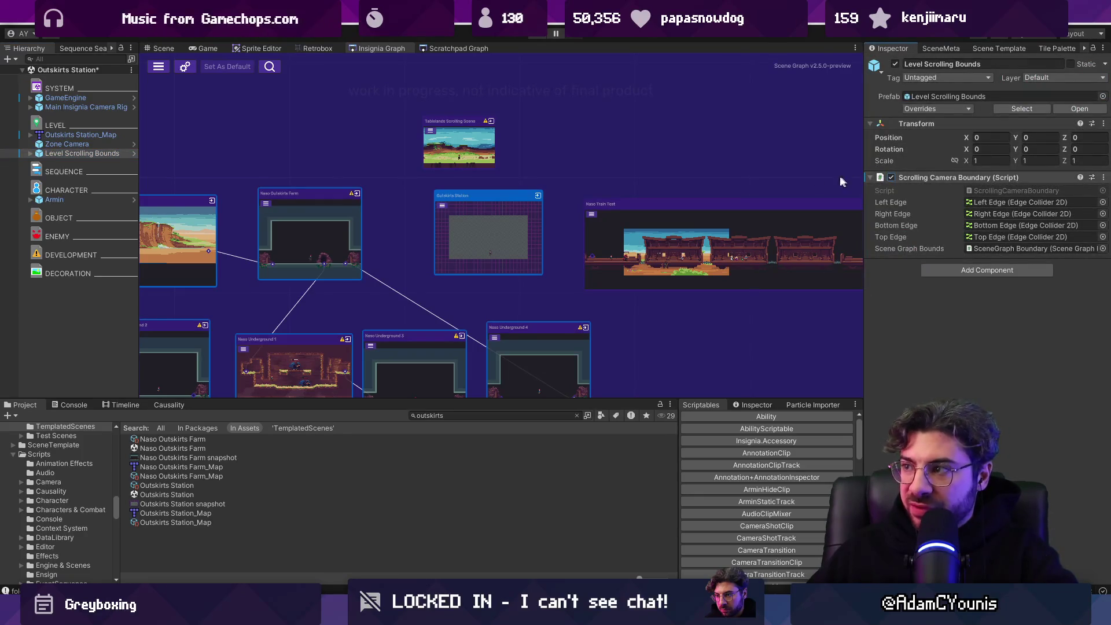
{"action": "scroll", "coordinate": [526, 227], "scroll_direction": "up", "scroll_amount": 3}
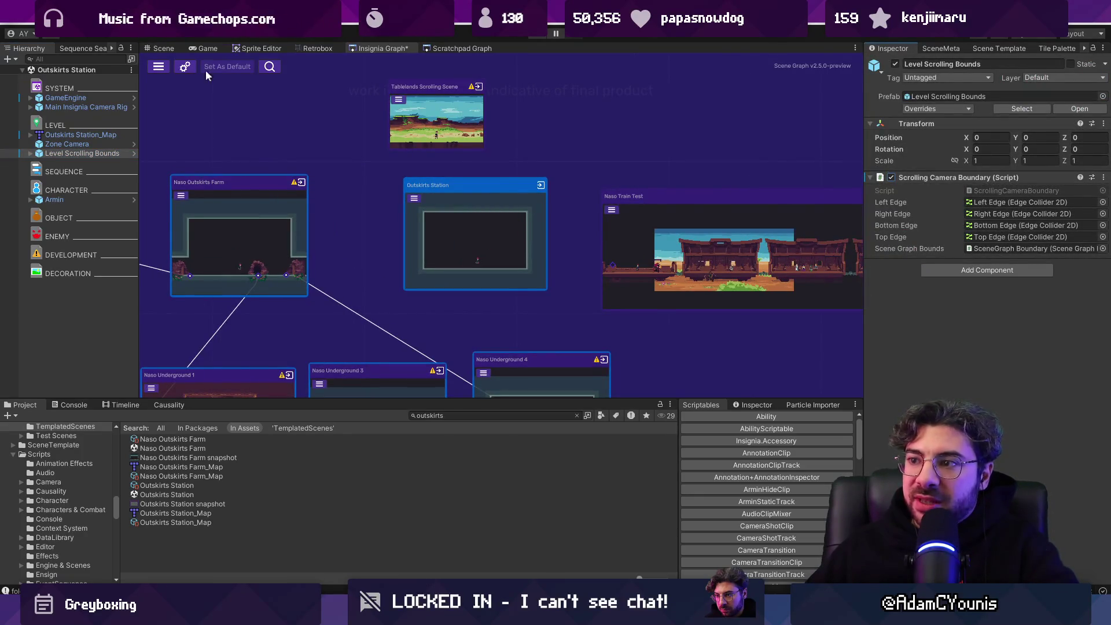
Step: Place a Door Level prefab on the Outskirts Station floor and pick its door variant
{"action": "left_click", "coordinate": [152, 49]}
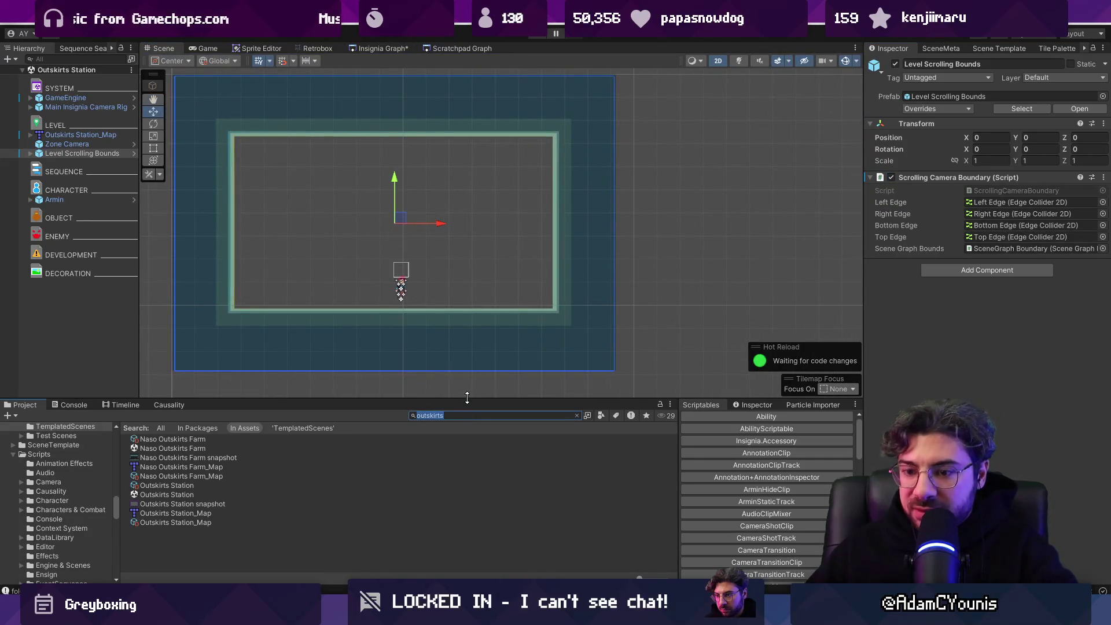
{"action": "left_click_drag", "start_coordinate": [157, 439], "coordinate": [83, 227]}
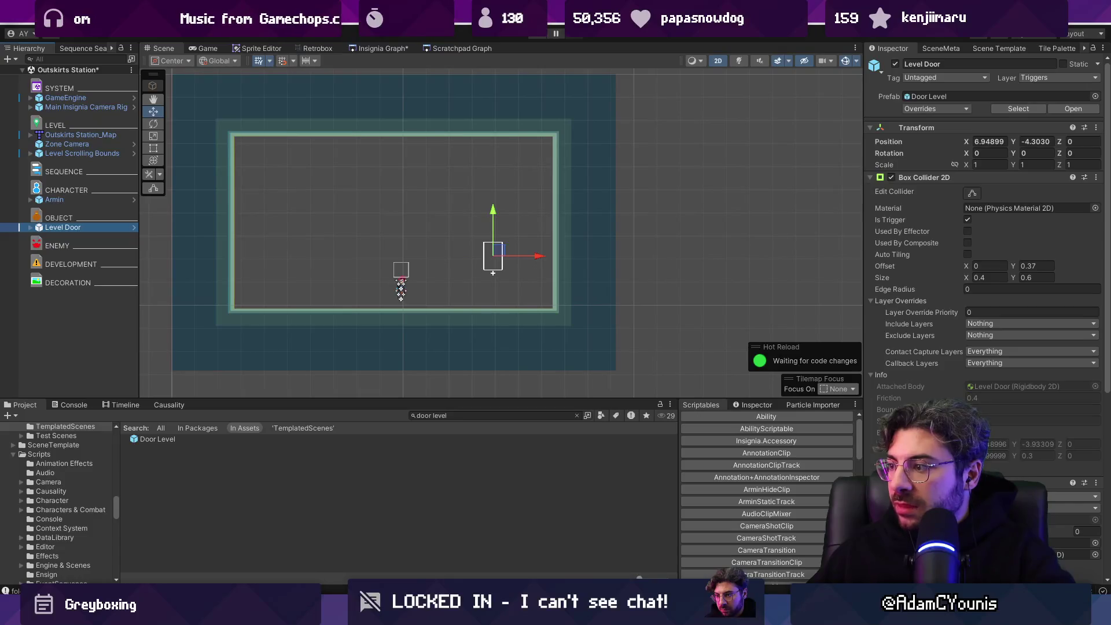
{"action": "left_click_drag", "start_coordinate": [499, 257], "coordinate": [498, 290]}
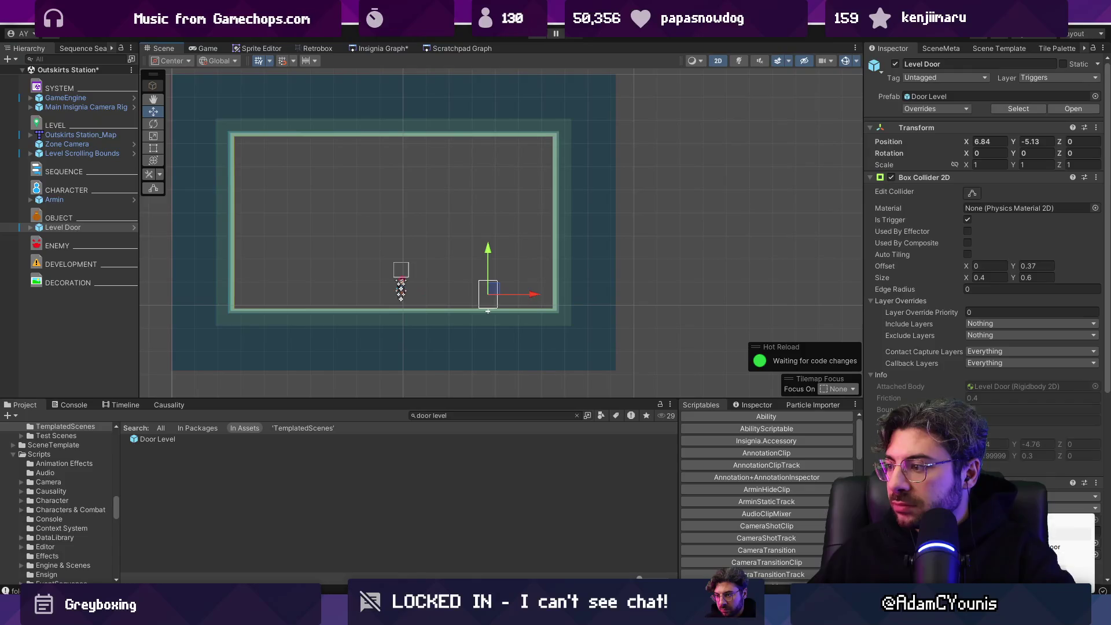
{"action": "left_click", "coordinate": [1074, 508]}
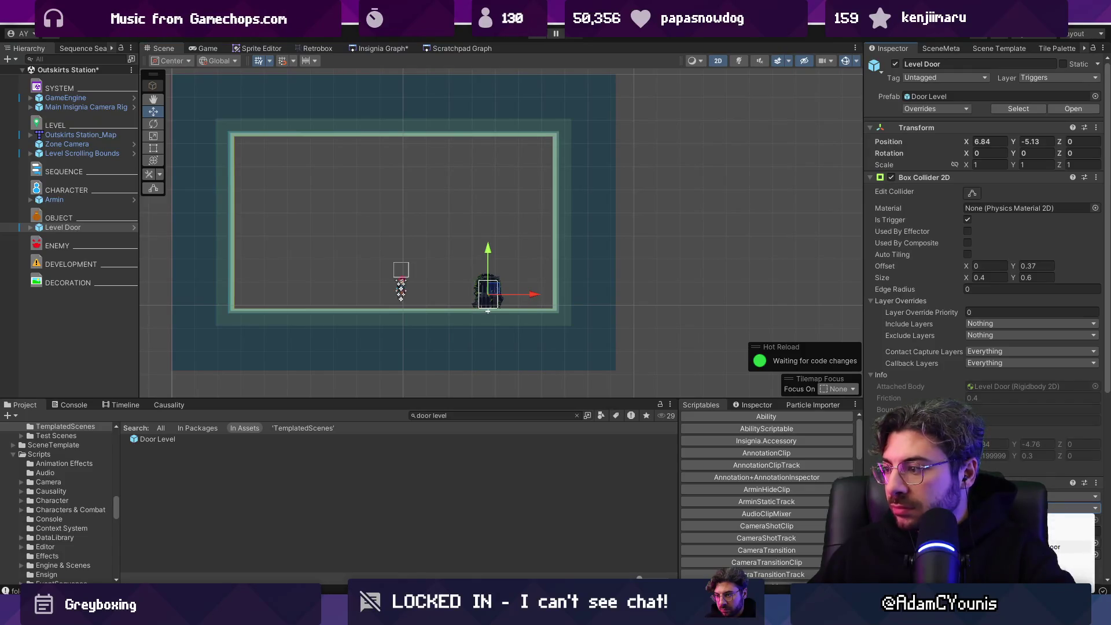
{"action": "left_click", "coordinate": [1059, 547]}
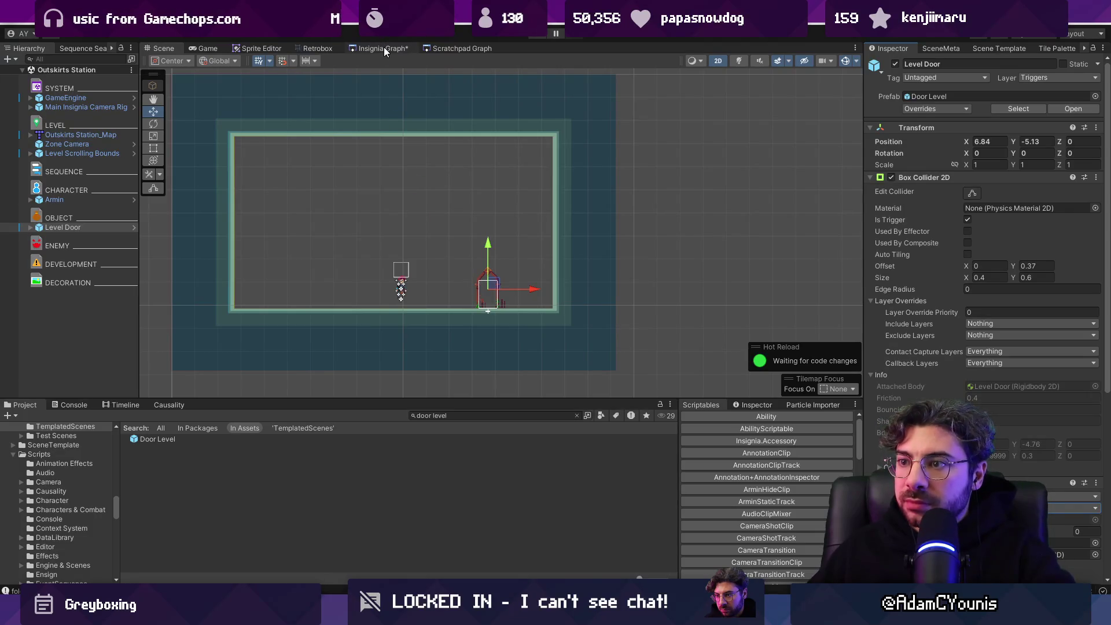
Step: Duplicate the Level Door to the left side with a different look, then return to Tiled
{"action": "left_click", "coordinate": [73, 228]}
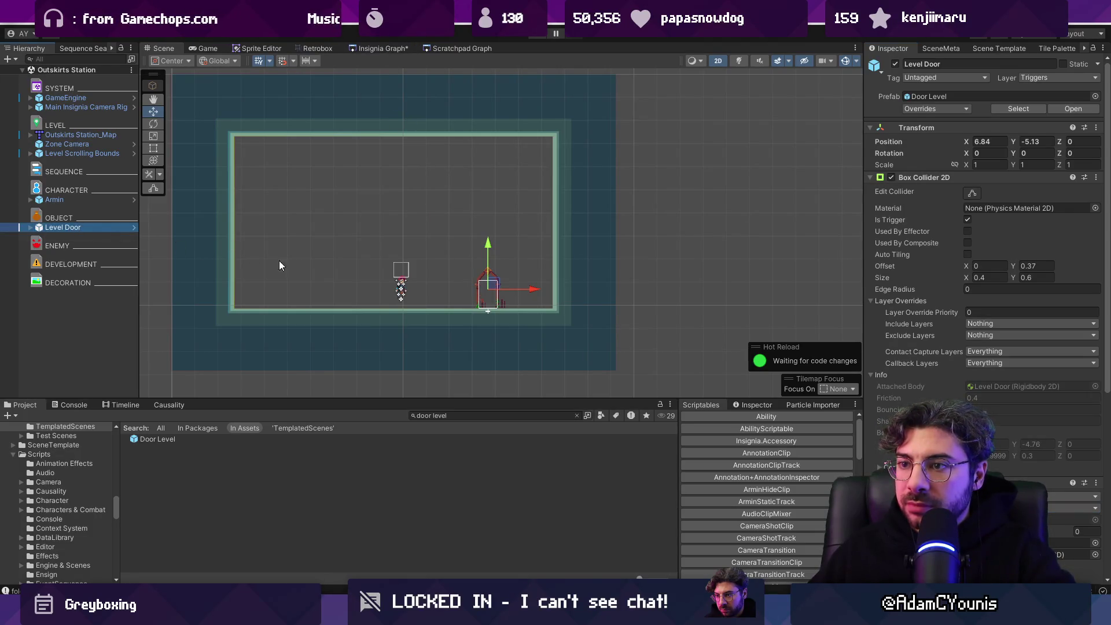
{"action": "key", "text": "ctrl+d"}
{"action": "left_click_drag", "start_coordinate": [505, 287], "coordinate": [328, 273]}
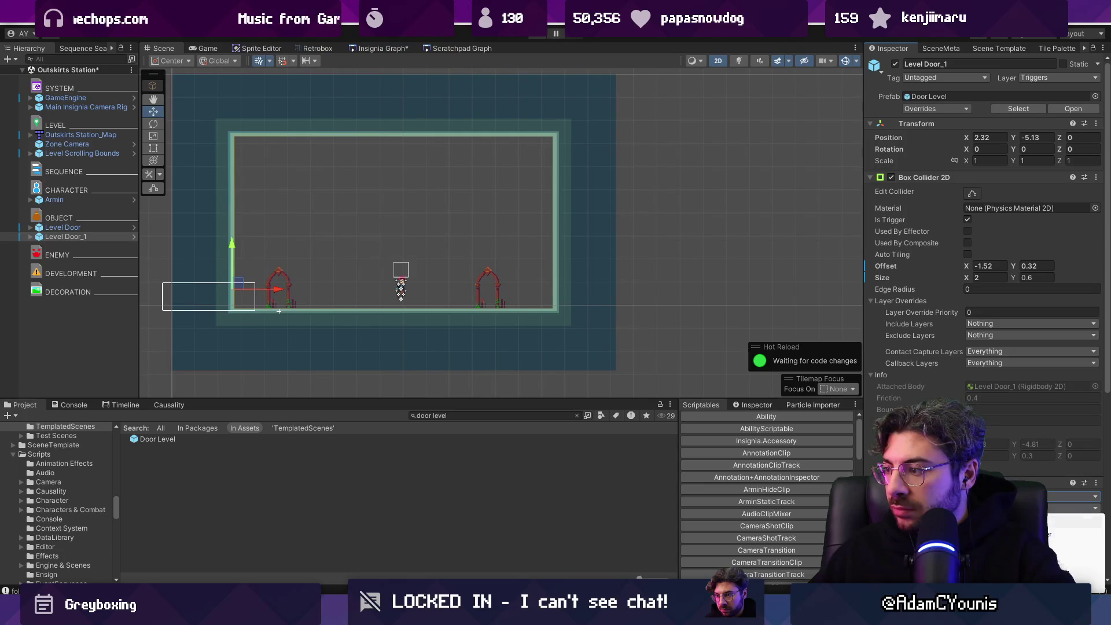
{"action": "left_click", "coordinate": [1077, 534]}
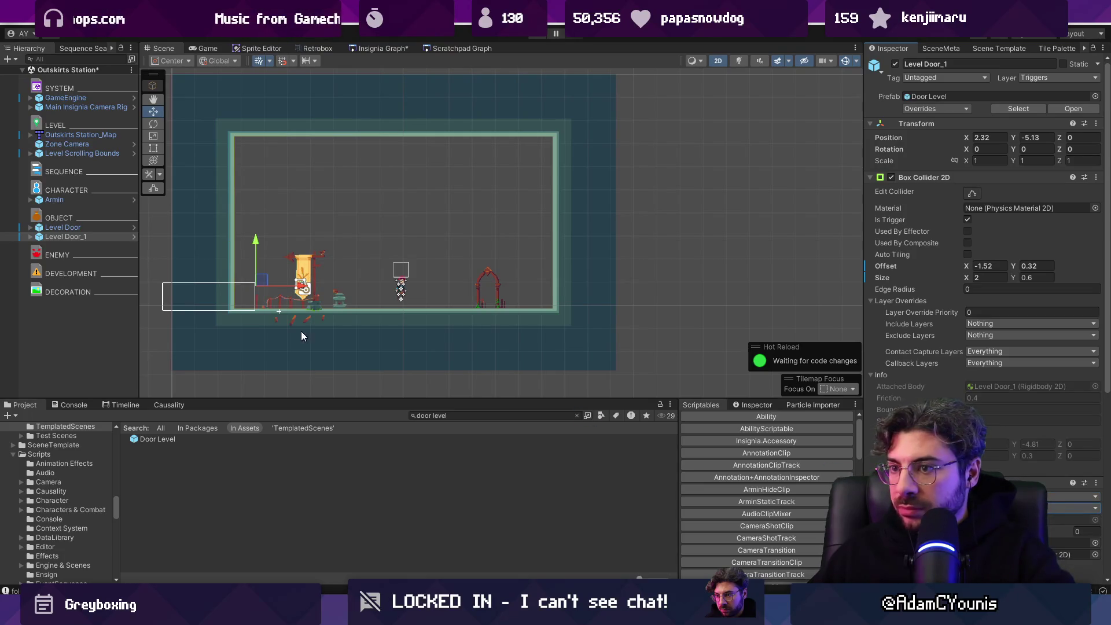
{"action": "left_click_drag", "start_coordinate": [300, 286], "coordinate": [294, 286]}
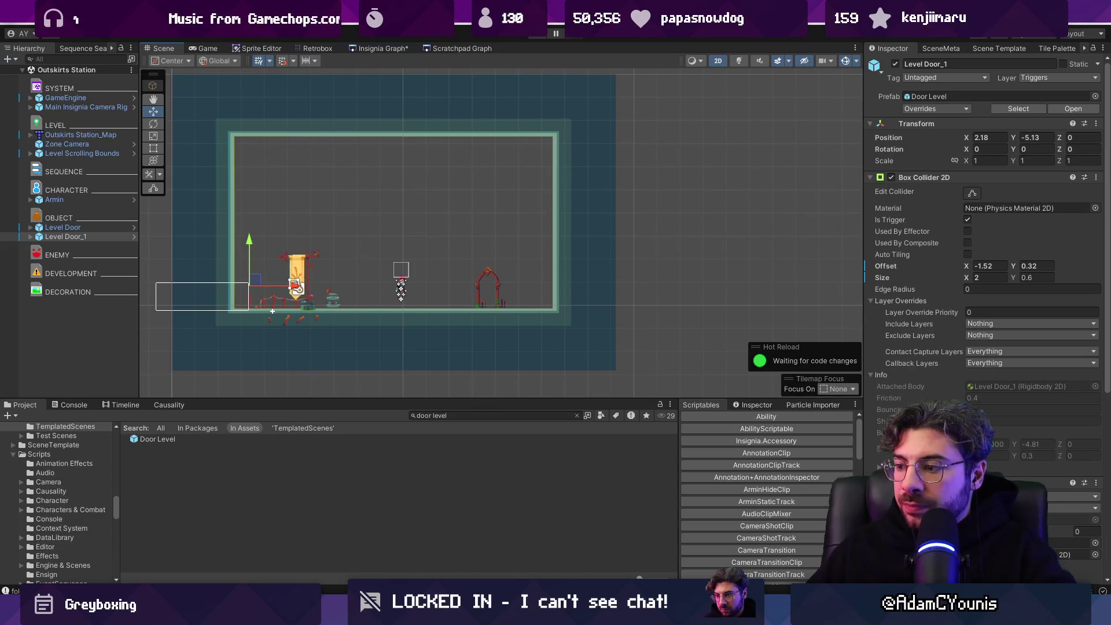
{"action": "key", "text": "alt+Tab"}
{"action": "scroll", "coordinate": [506, 310], "scroll_direction": "down", "scroll_amount": 3}
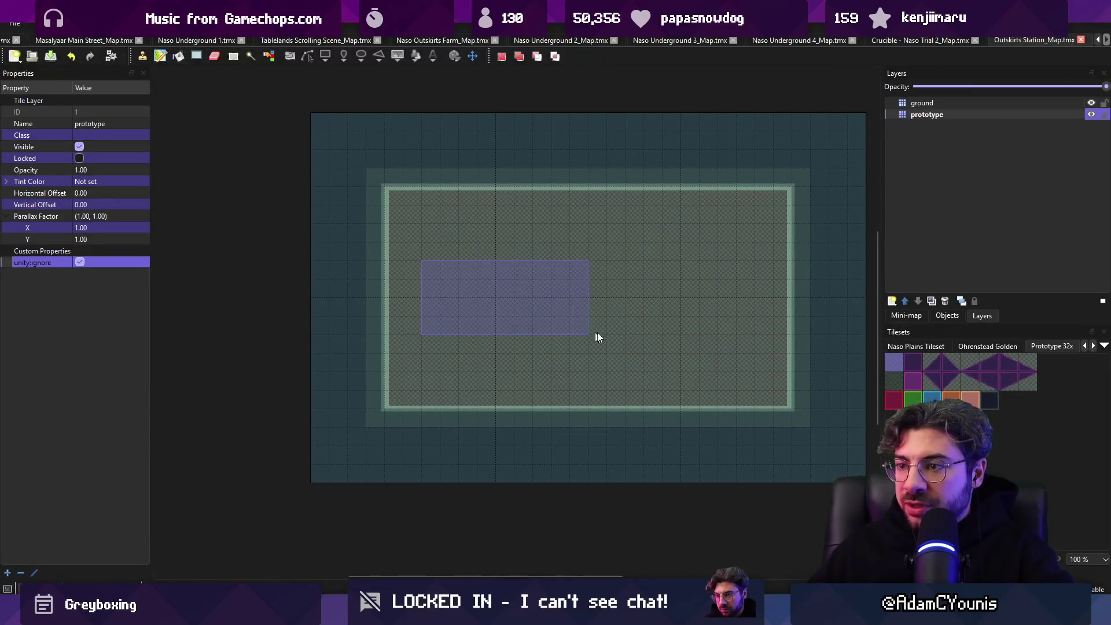
Step: Undo and redo the Tiled ground edits so the stepped ground stays
{"action": "key", "text": "ctrl+z"}
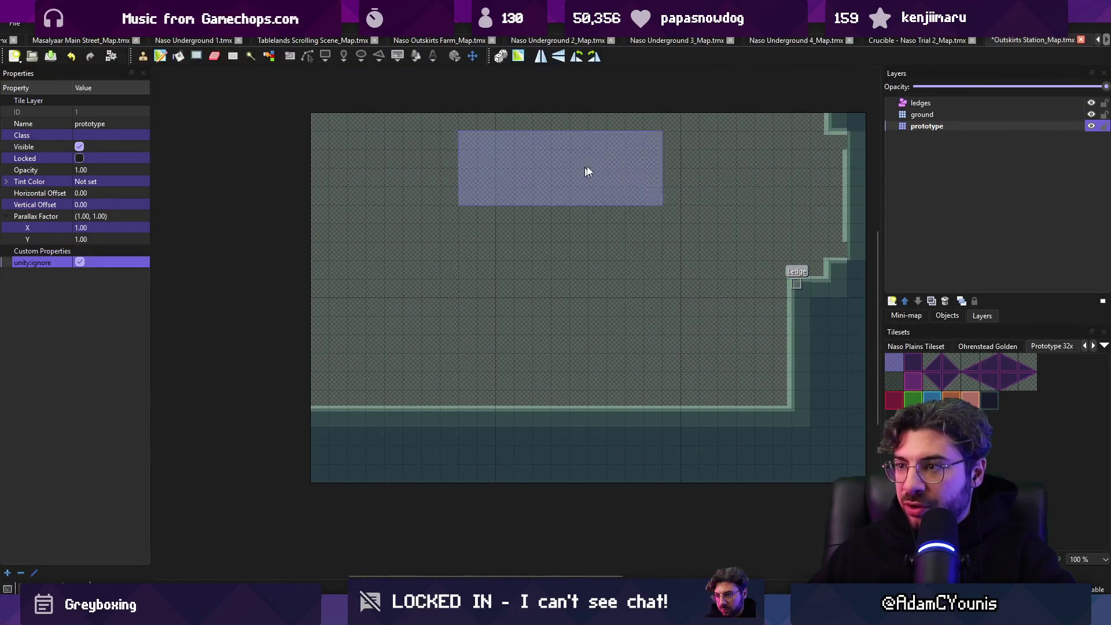
{"action": "key", "text": "ctrl+z"}
{"action": "key", "text": "r"}
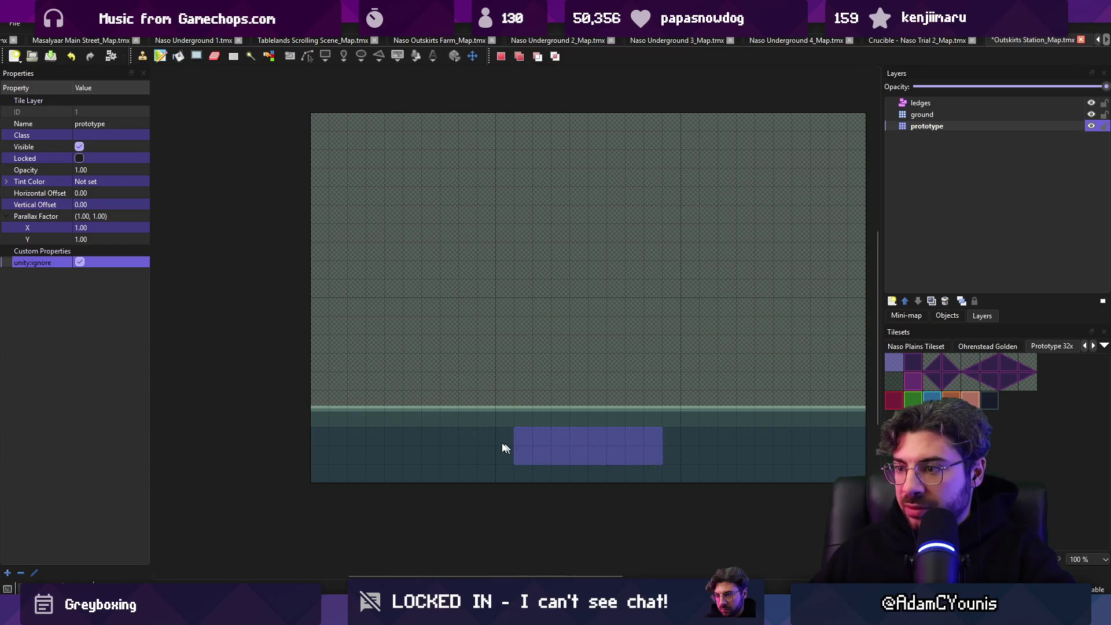
{"action": "key", "text": "b"}
{"action": "key", "text": "ctrl+z"}
{"action": "key", "text": "ctrl+z"}
{"action": "key", "text": "ctrl+z"}
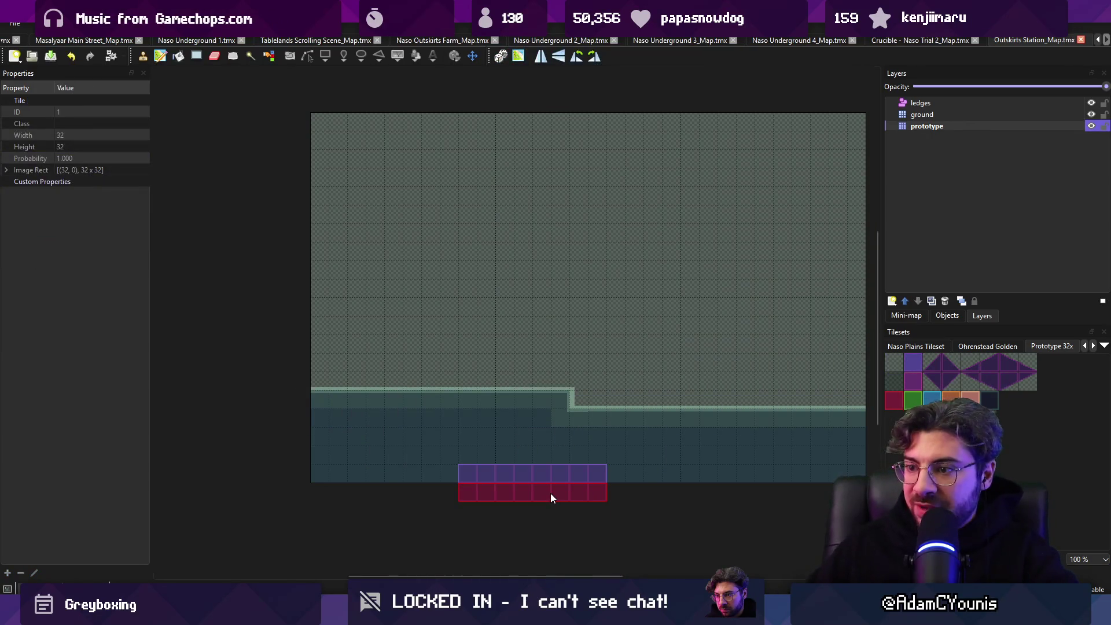
{"action": "key", "text": "alt+Tab"}
Step: Raise Level Door_1 onto the ground, adjust the archway door, and save Outskirts Station
{"action": "left_click_drag", "start_coordinate": [416, 267], "coordinate": [480, 277]}
{"action": "scroll", "coordinate": [429, 329], "scroll_direction": "up", "scroll_amount": 2}
{"action": "mouse_move", "coordinate": [420, 301]}
{"action": "left_mouse_down"}
{"action": "mouse_move", "coordinate": [418, 274]}
{"action": "mouse_move", "coordinate": [391, 270]}
{"action": "left_mouse_up"}
{"action": "mouse_move", "coordinate": [702, 287]}
{"action": "left_mouse_down"}
{"action": "mouse_move", "coordinate": [607, 300]}
{"action": "mouse_move", "coordinate": [769, 296]}
{"action": "left_mouse_up"}
{"action": "left_click", "coordinate": [607, 299]}
{"action": "key", "text": "ctrl+s"}
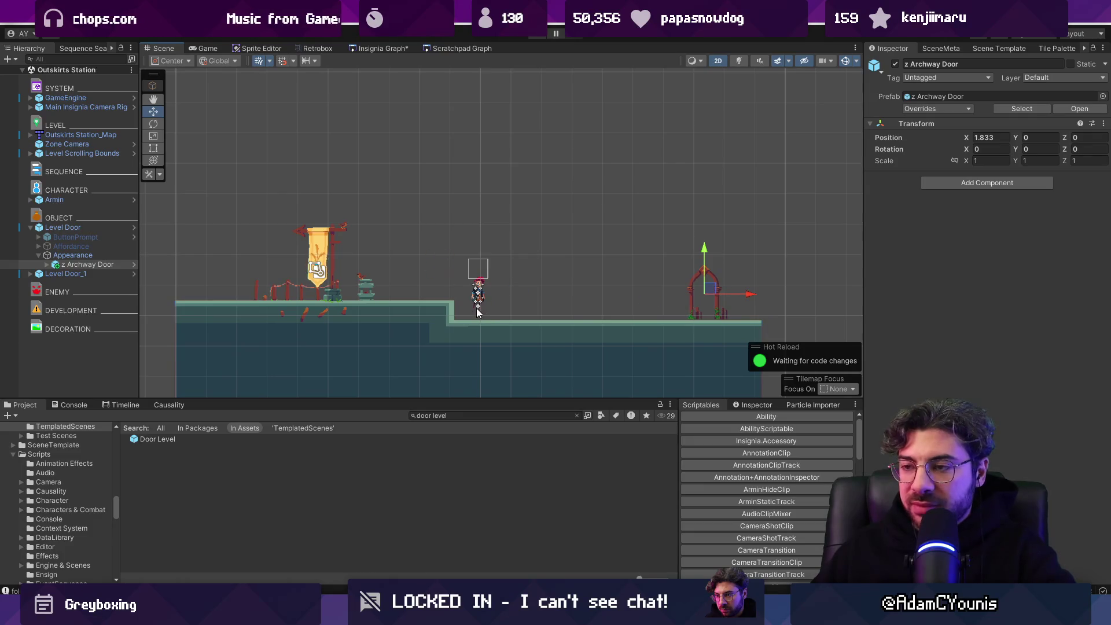
{"action": "left_click", "coordinate": [536, 39]}
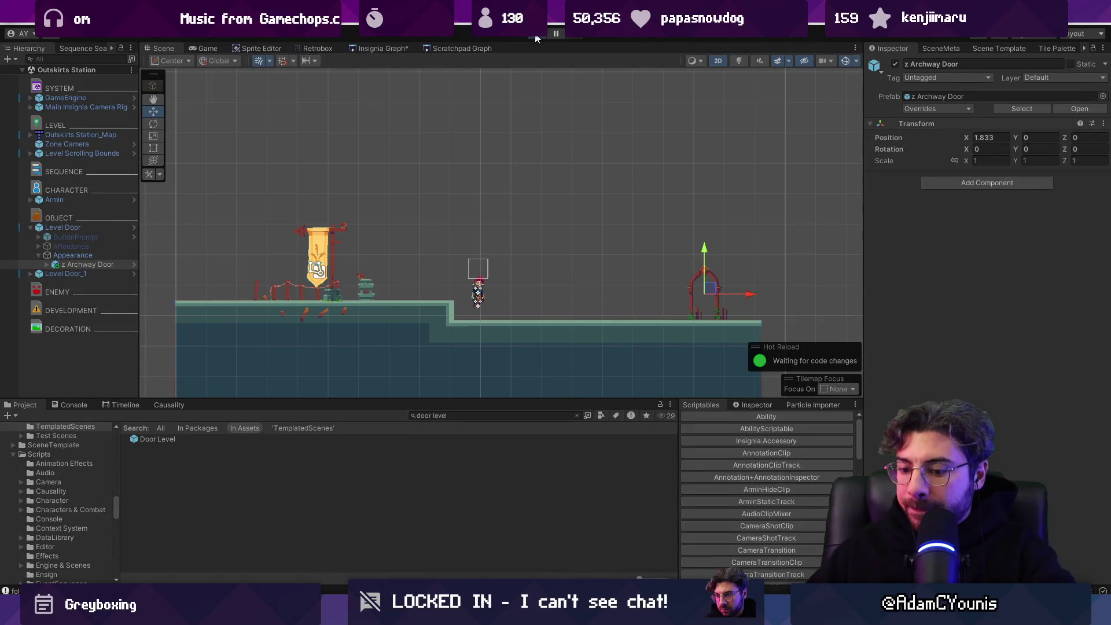
{"action": "key", "text": "Left"}
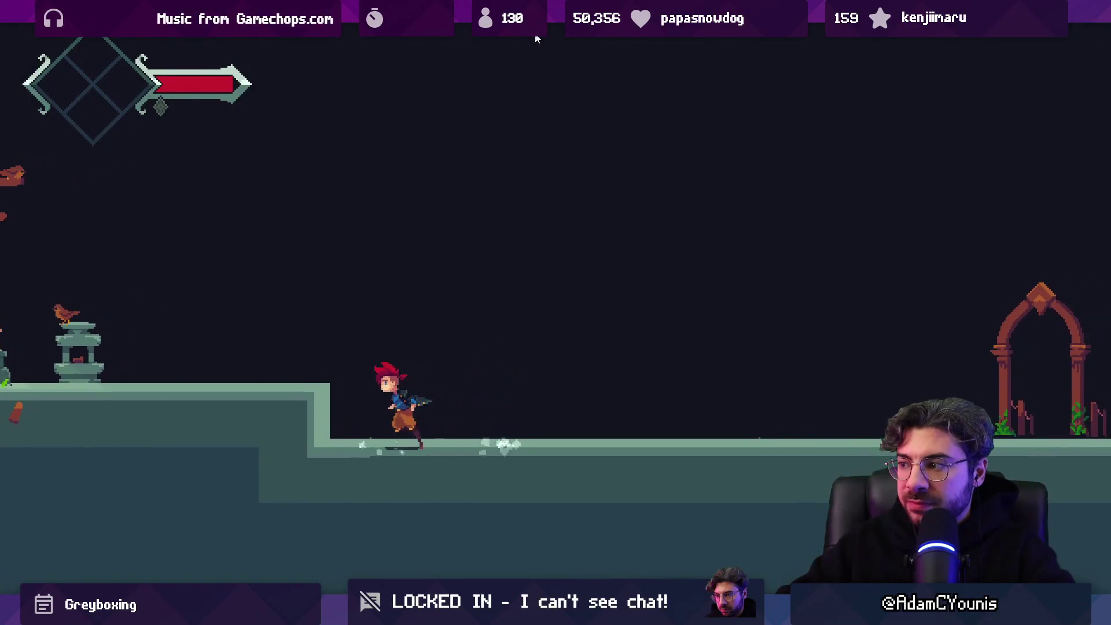
{"action": "left_click", "coordinate": [535, 39]}
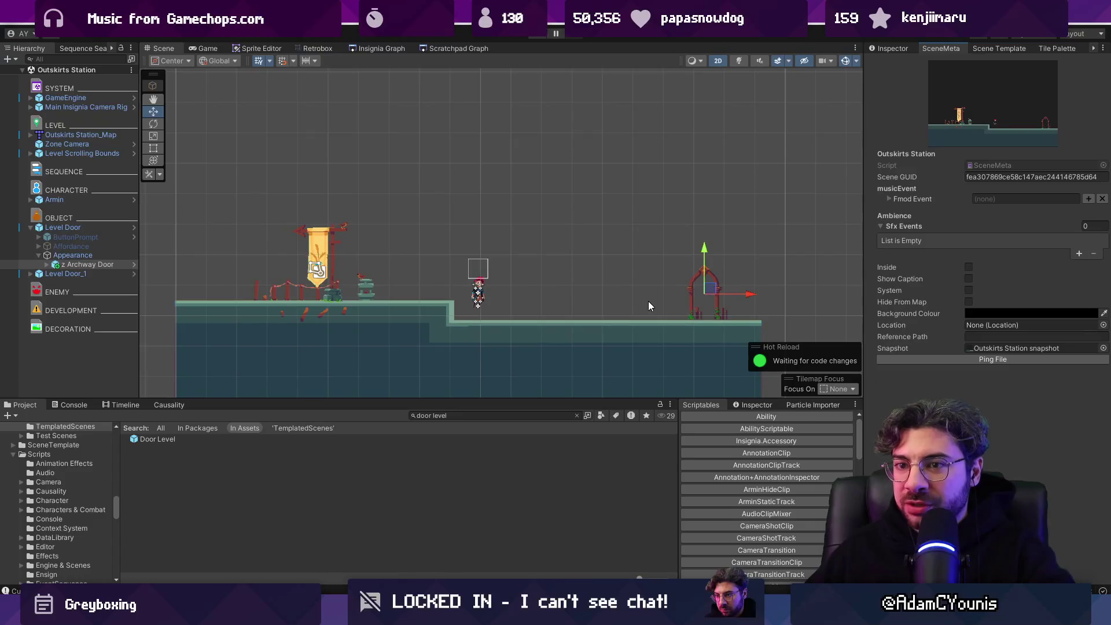
Step: Open the Insignia scene graph, look around it, and start a play-test
{"action": "left_click", "coordinate": [395, 51]}
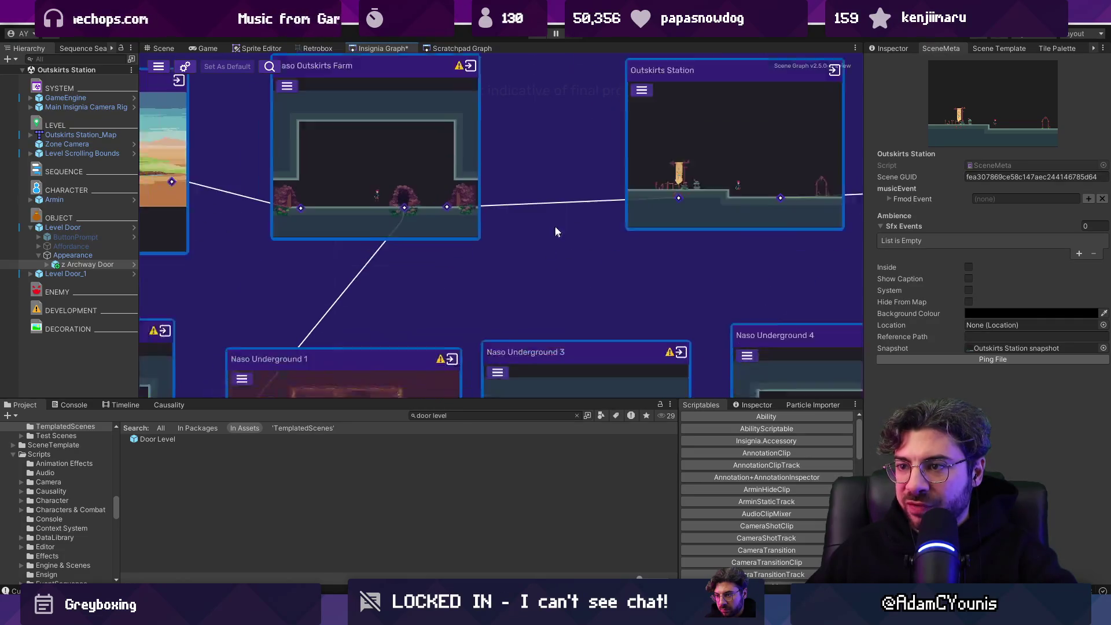
{"action": "scroll", "coordinate": [576, 220], "scroll_direction": "down", "scroll_amount": 3}
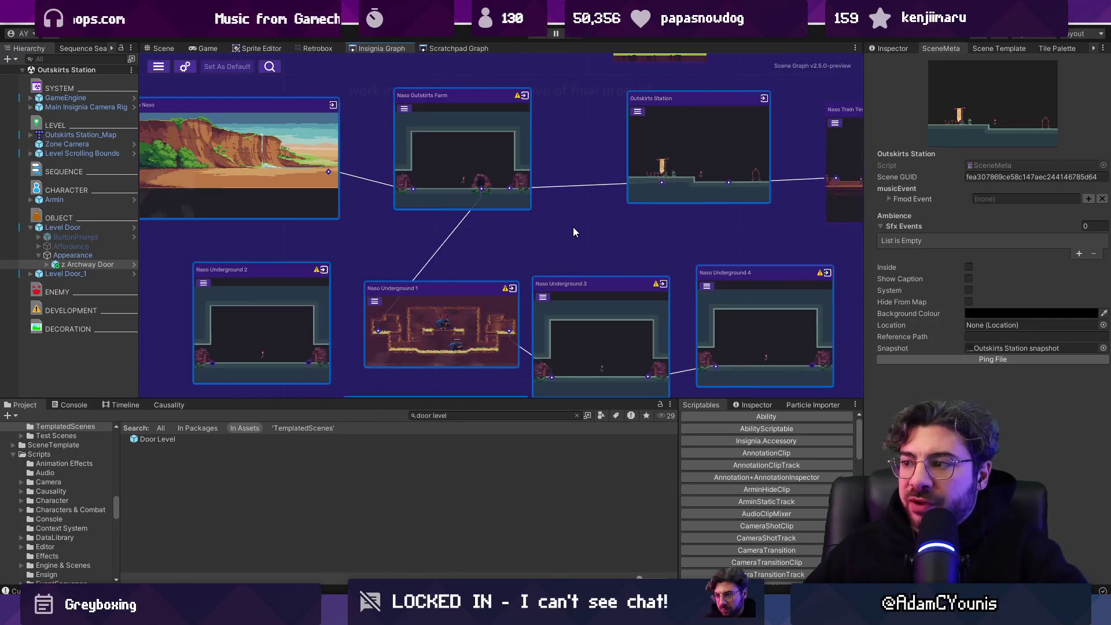
{"action": "scroll", "coordinate": [480, 226], "scroll_direction": "down", "scroll_amount": 3}
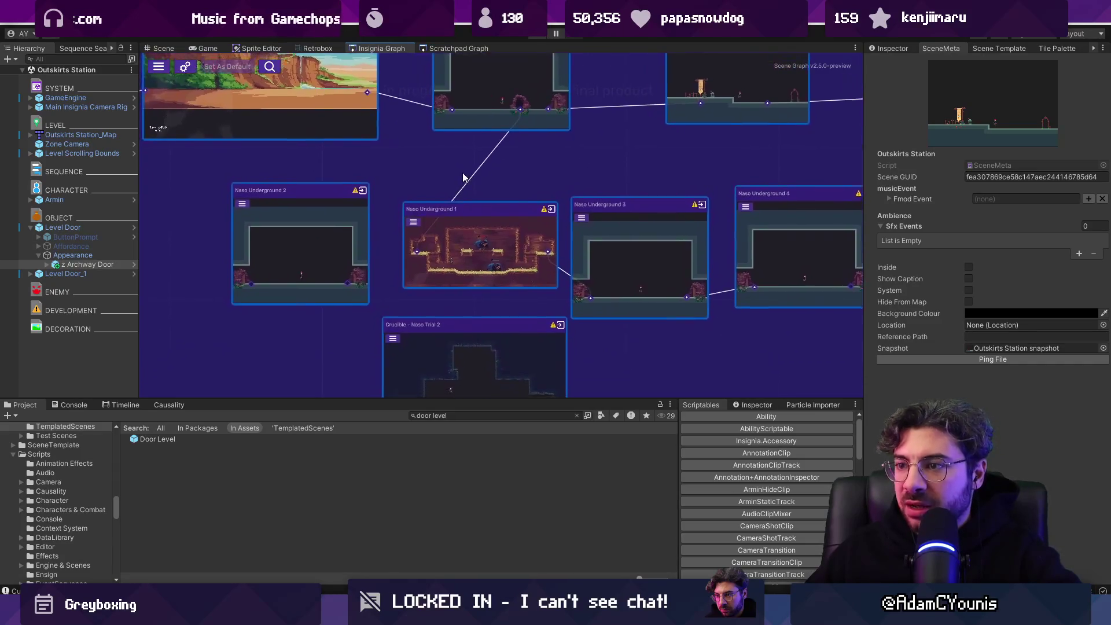
{"action": "scroll", "coordinate": [478, 228], "scroll_direction": "up", "scroll_amount": 3}
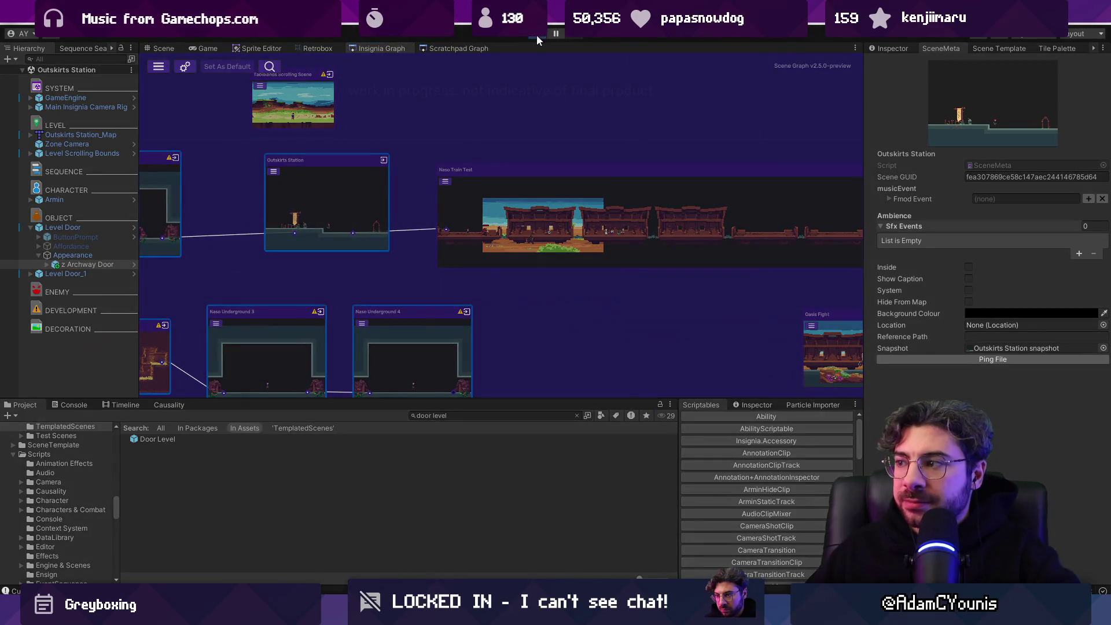
{"action": "left_click", "coordinate": [533, 36]}
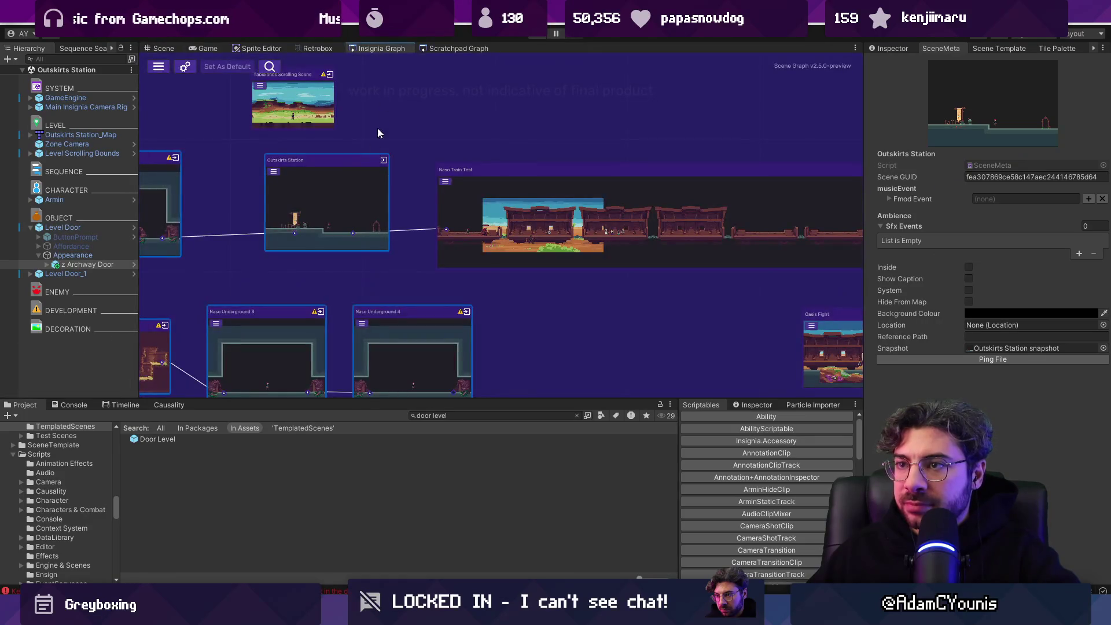
Step: Add Outskirts Station to the build and check the neighbouring Naso Underground nodes
{"action": "right_click", "coordinate": [357, 181]}
{"action": "left_click", "coordinate": [382, 201]}
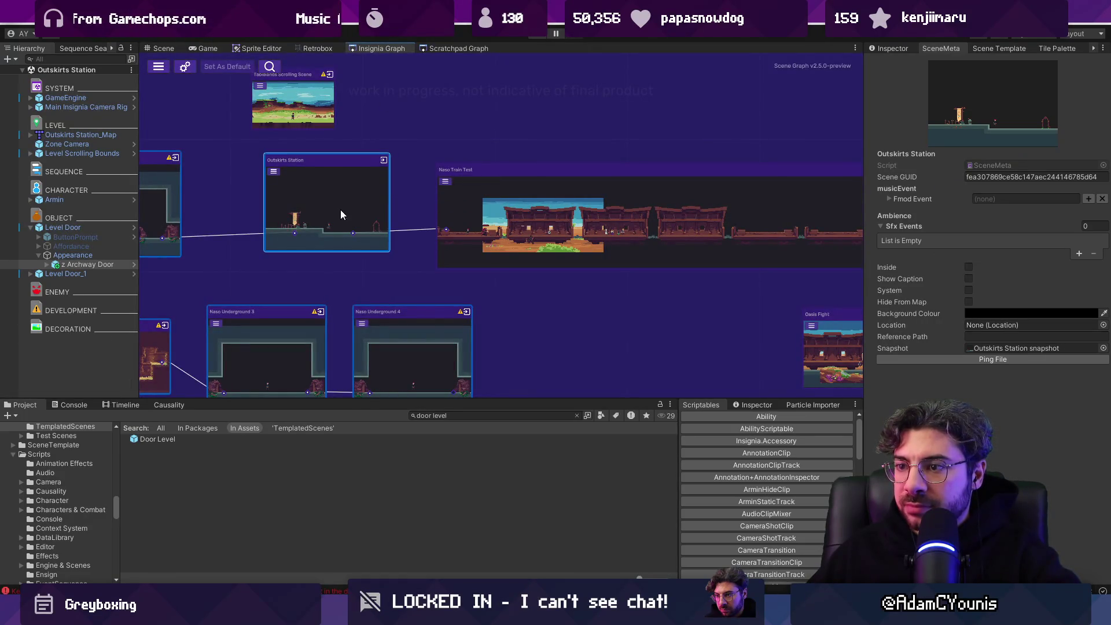
{"action": "right_click", "coordinate": [446, 323]}
{"action": "right_click", "coordinate": [311, 340]}
{"action": "left_click", "coordinate": [262, 262]}
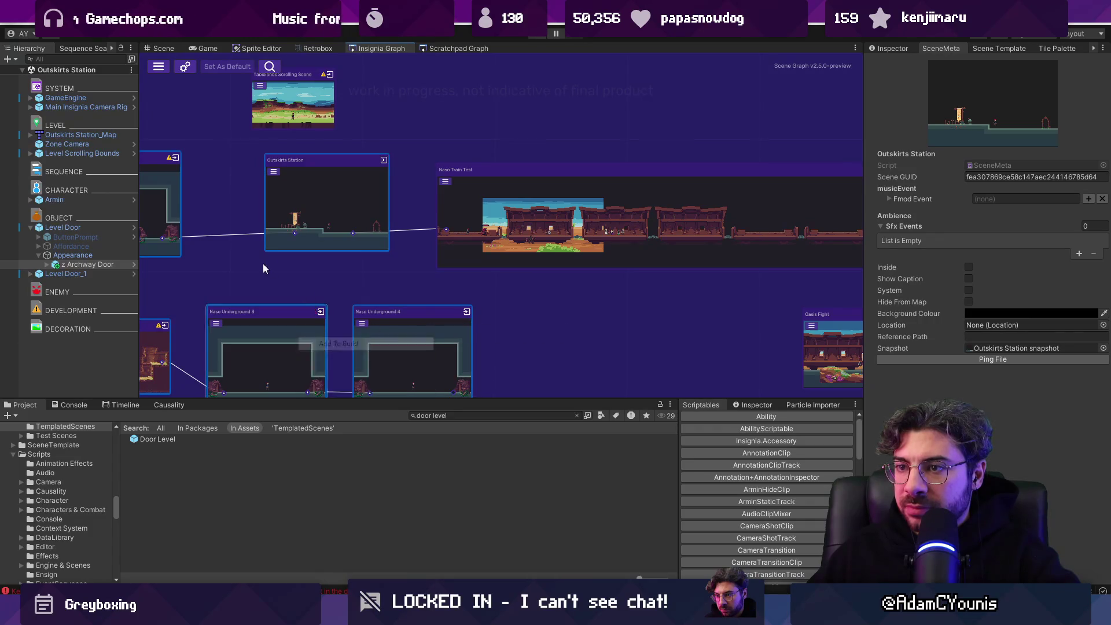
{"action": "right_click", "coordinate": [398, 322]}
{"action": "left_click", "coordinate": [479, 182]}
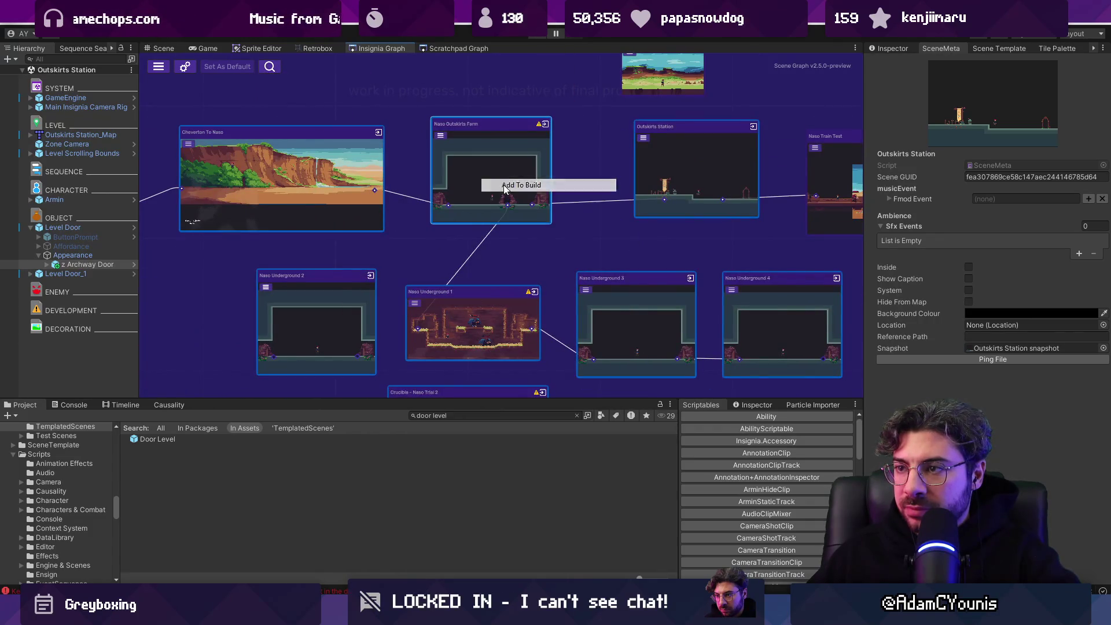
Step: Add Crucible - Naso Trial 2 to the build, then check the Naso Train Test and engine room nodes
{"action": "scroll", "coordinate": [495, 224], "scroll_direction": "down", "scroll_amount": 3}
{"action": "right_click", "coordinate": [480, 338]}
{"action": "left_click", "coordinate": [521, 346]}
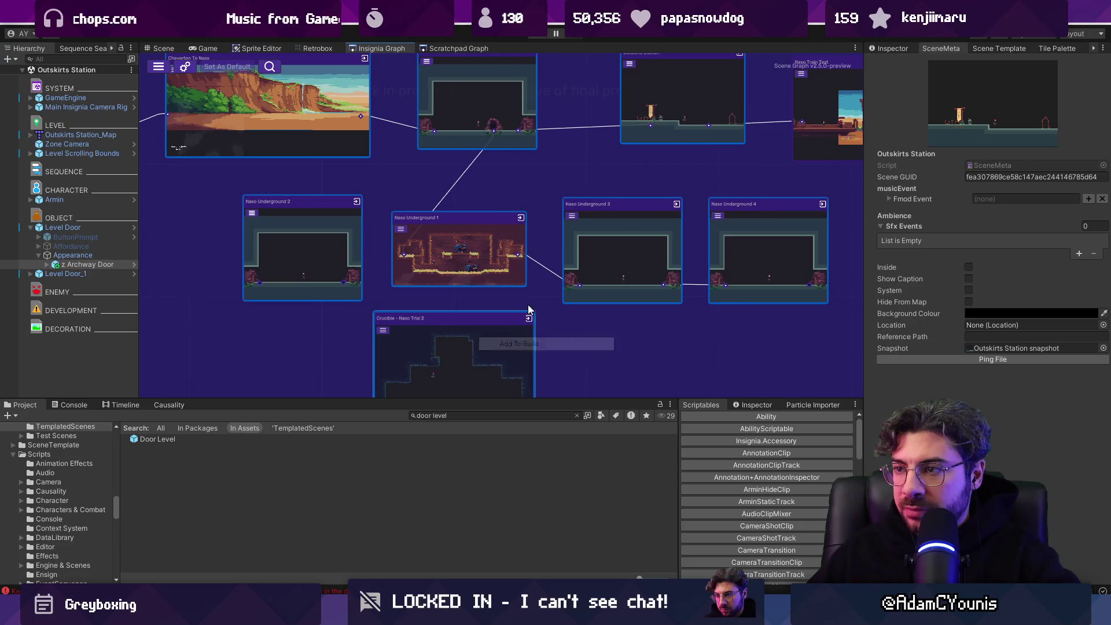
{"action": "scroll", "coordinate": [397, 284], "scroll_direction": "right", "scroll_amount": 10}
{"action": "scroll", "coordinate": [397, 284], "scroll_direction": "up", "scroll_amount": 2}
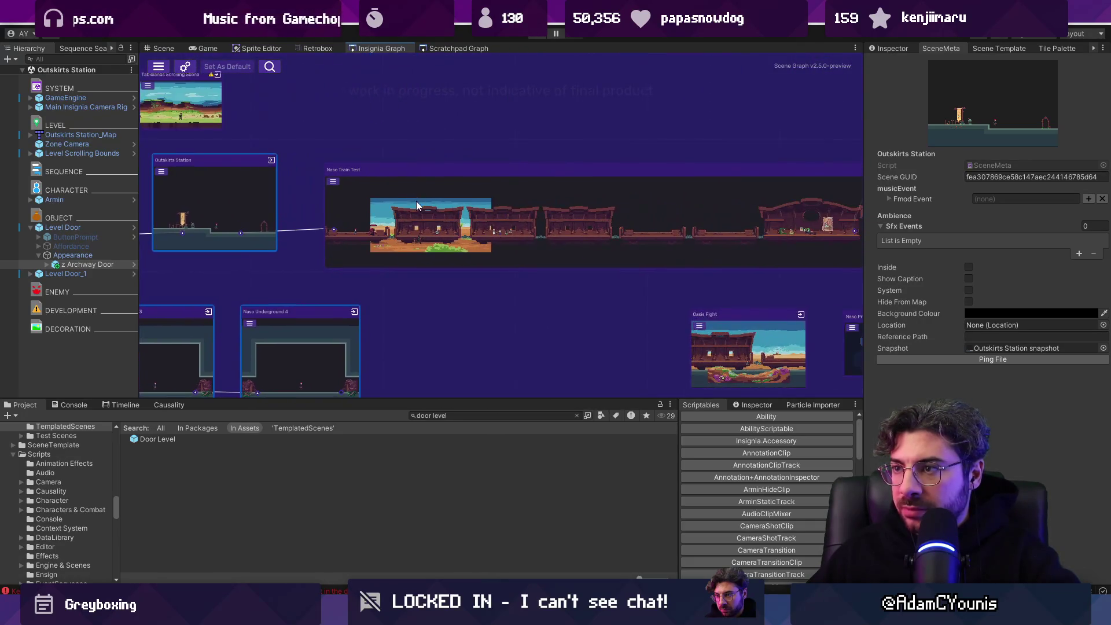
{"action": "right_click", "coordinate": [390, 203]}
{"action": "key", "text": "Escape"}
{"action": "scroll", "coordinate": [686, 172], "scroll_direction": "right", "scroll_amount": 3}
{"action": "scroll", "coordinate": [686, 173], "scroll_direction": "up", "scroll_amount": 1}
{"action": "right_click", "coordinate": [703, 157]}
{"action": "key", "text": "Escape"}
{"action": "scroll", "coordinate": [581, 190], "scroll_direction": "left", "scroll_amount": 6}
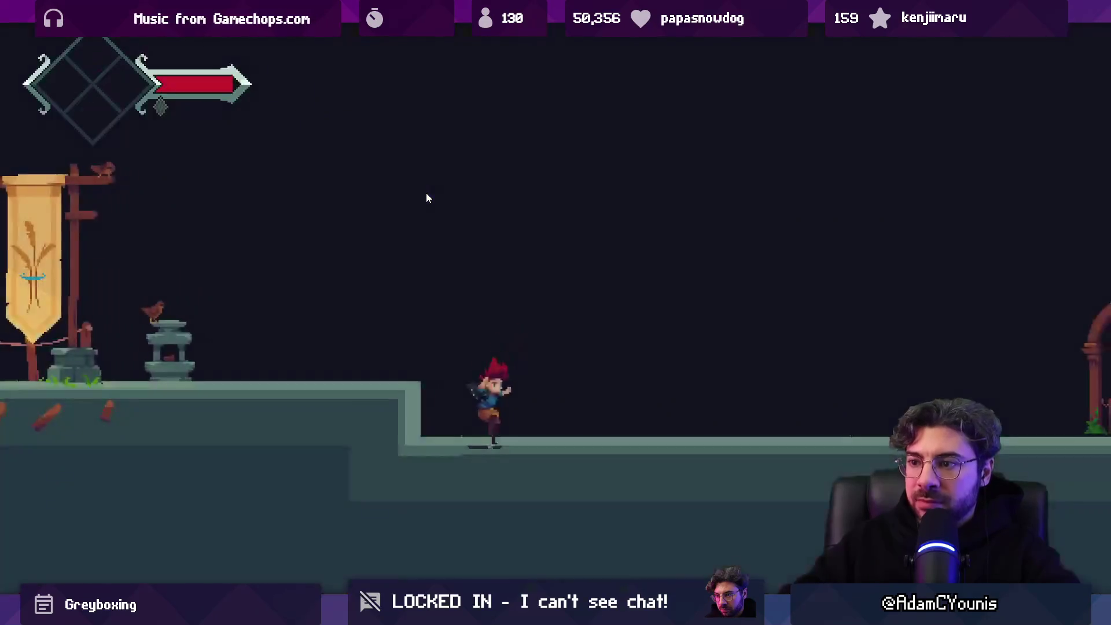
Step: Run the character right to the archway and back left, then stop the play-test
{"action": "key", "text": "Right"}
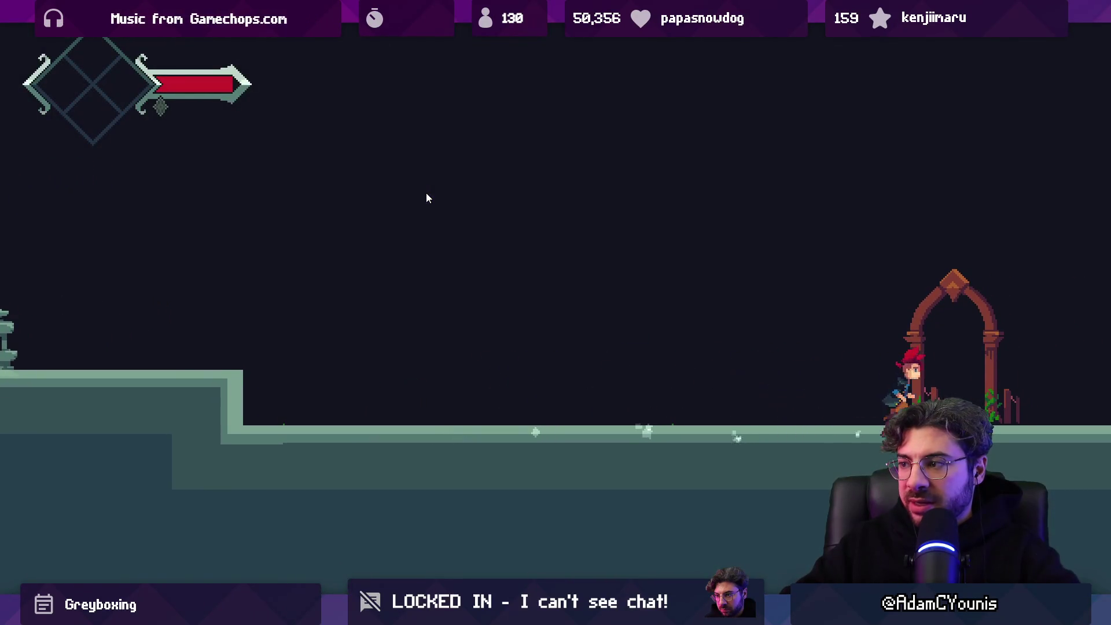
{"action": "key", "text": "Left"}
{"action": "key", "text": "shift+space"}
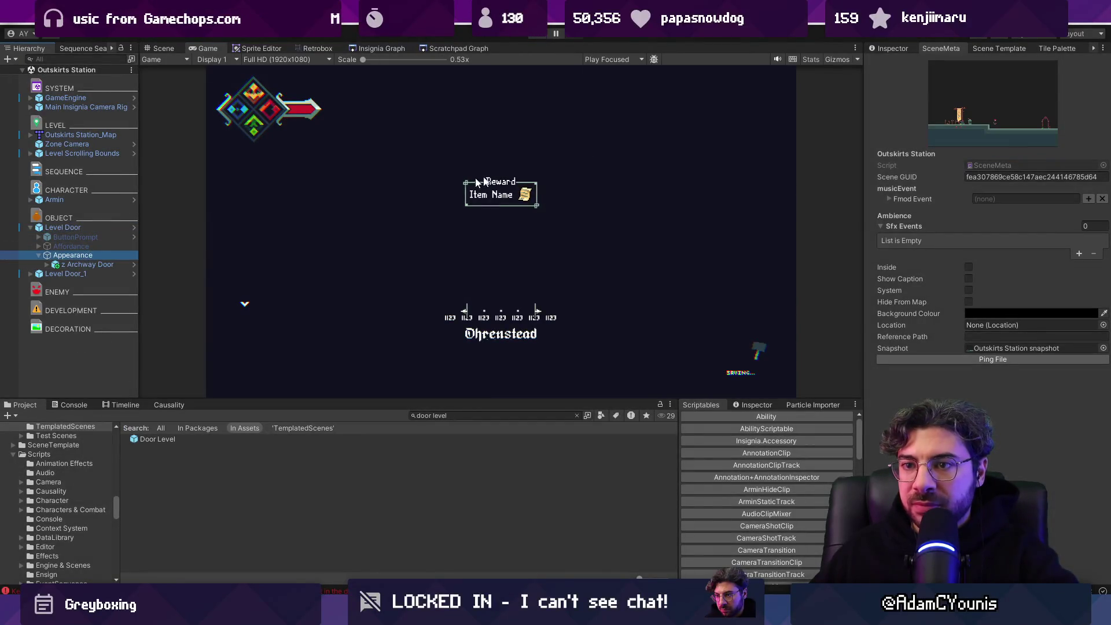
Step: Reset the z Archway Door art's Position X to 0
{"action": "left_click", "coordinate": [93, 265]}
{"action": "left_click", "coordinate": [990, 137]}
{"action": "type", "text": "0"}
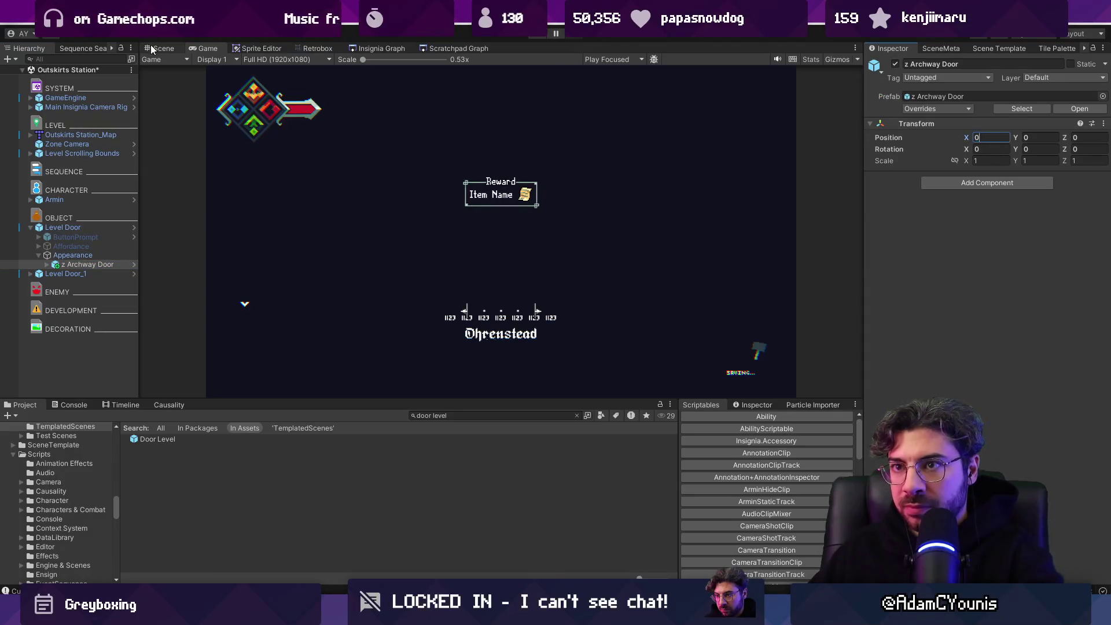
{"action": "left_click", "coordinate": [158, 48]}
Step: Move the Level Door right to X 7.714
{"action": "left_click", "coordinate": [87, 229]}
{"action": "key", "text": "w"}
{"action": "left_click_drag", "start_coordinate": [590, 292], "coordinate": [644, 291]}
Step: Play-test the level, then open Naso Train Test from the Insignia scene graph
{"action": "key", "text": "ctrl+p"}
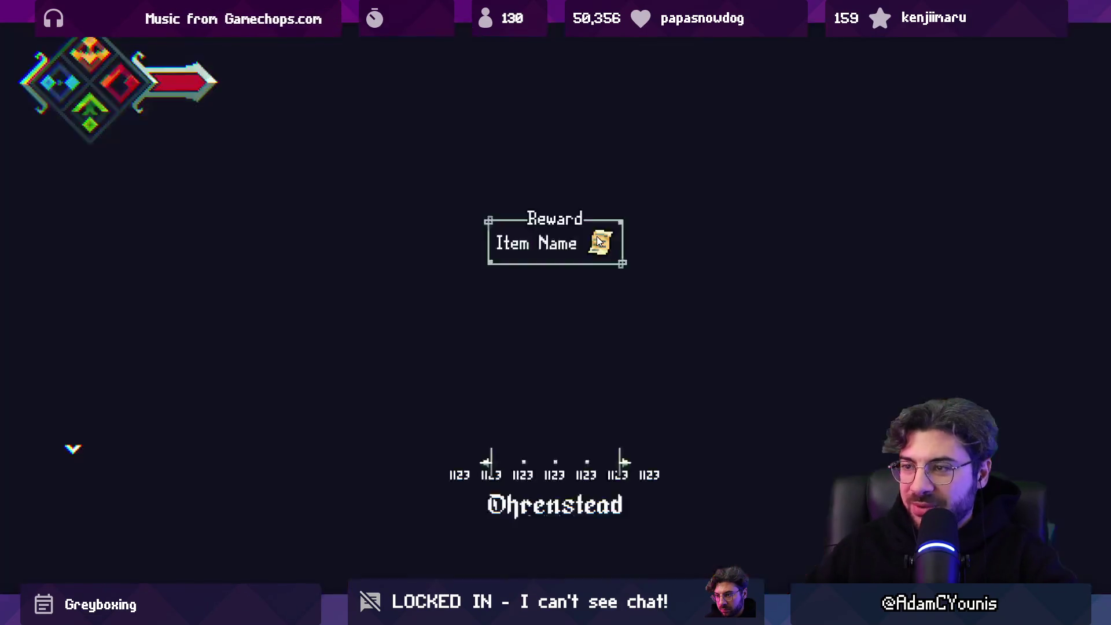
{"action": "key", "text": "ctrl+p"}
{"action": "left_click", "coordinate": [379, 48]}
{"action": "double_click", "coordinate": [586, 265]}
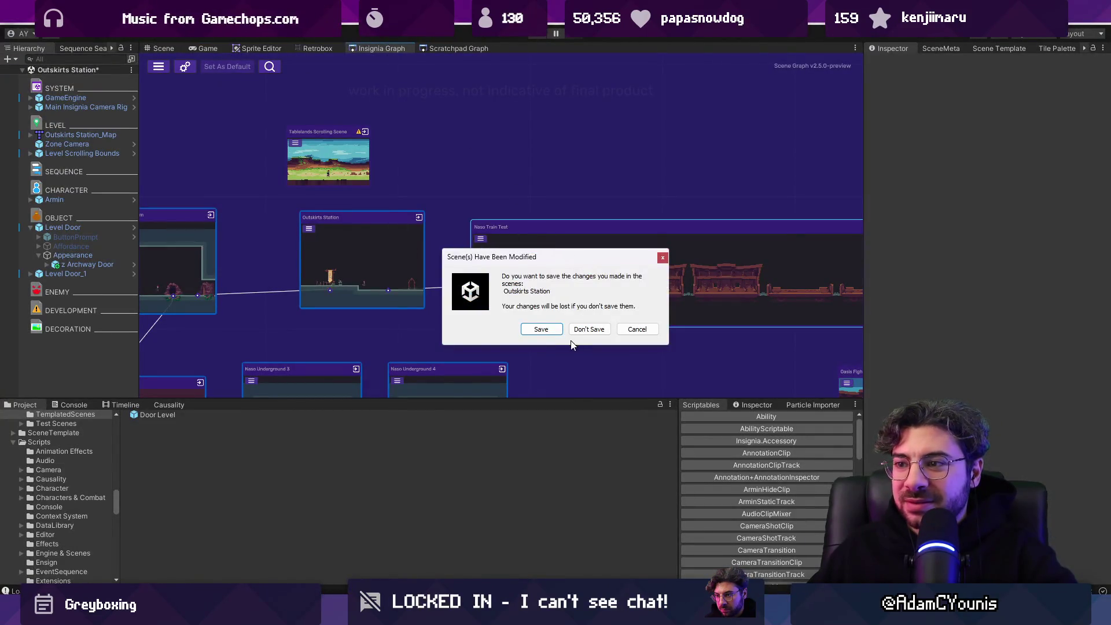
Step: Save Outskirts Station, select Hunden, and reopen Naso Train Test from the Insignia graph
{"action": "left_click", "coordinate": [553, 331]}
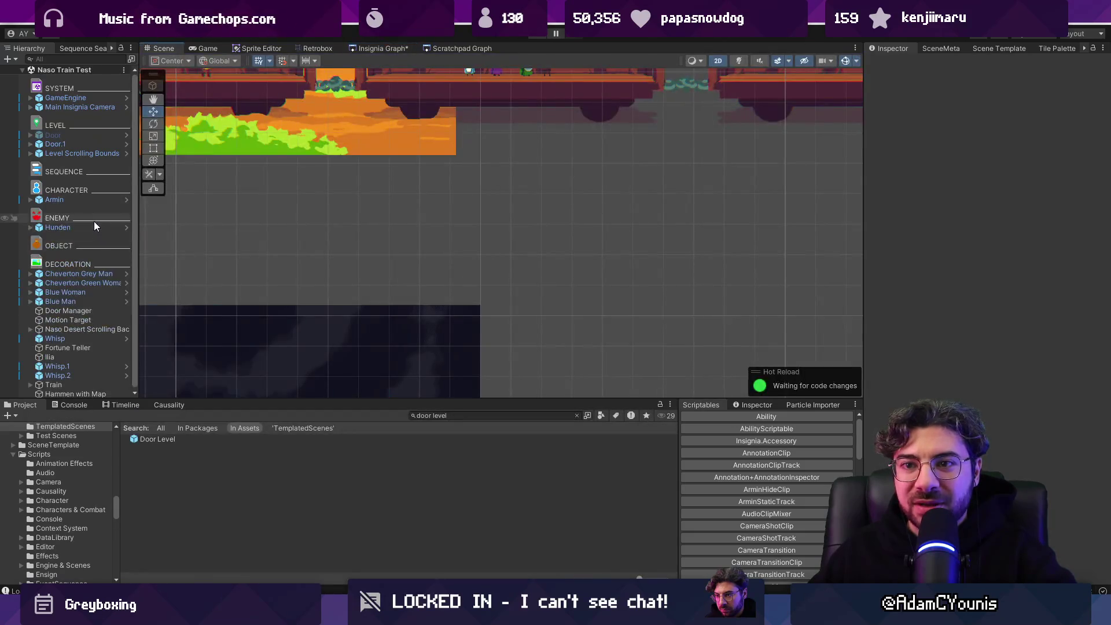
{"action": "left_click", "coordinate": [94, 227]}
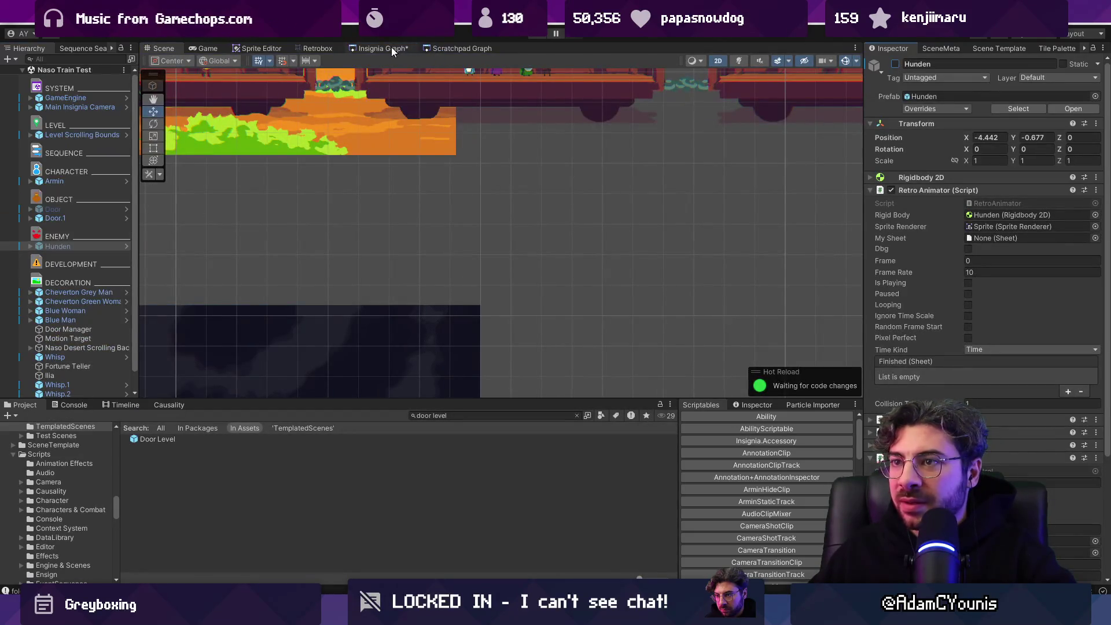
{"action": "left_click", "coordinate": [392, 47]}
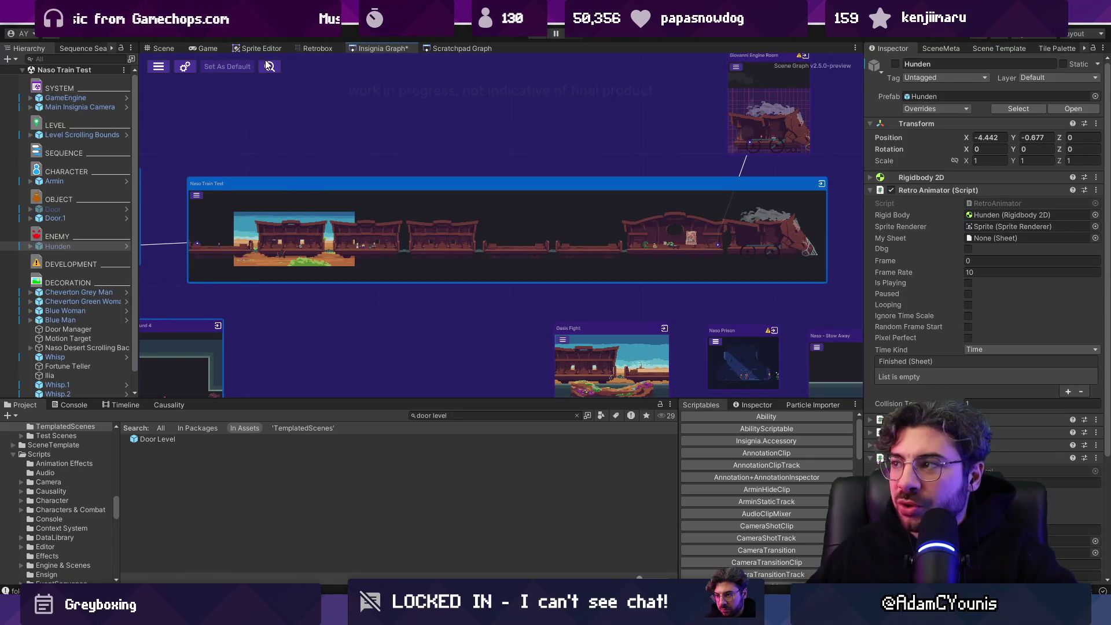
{"action": "double_click", "coordinate": [278, 191]}
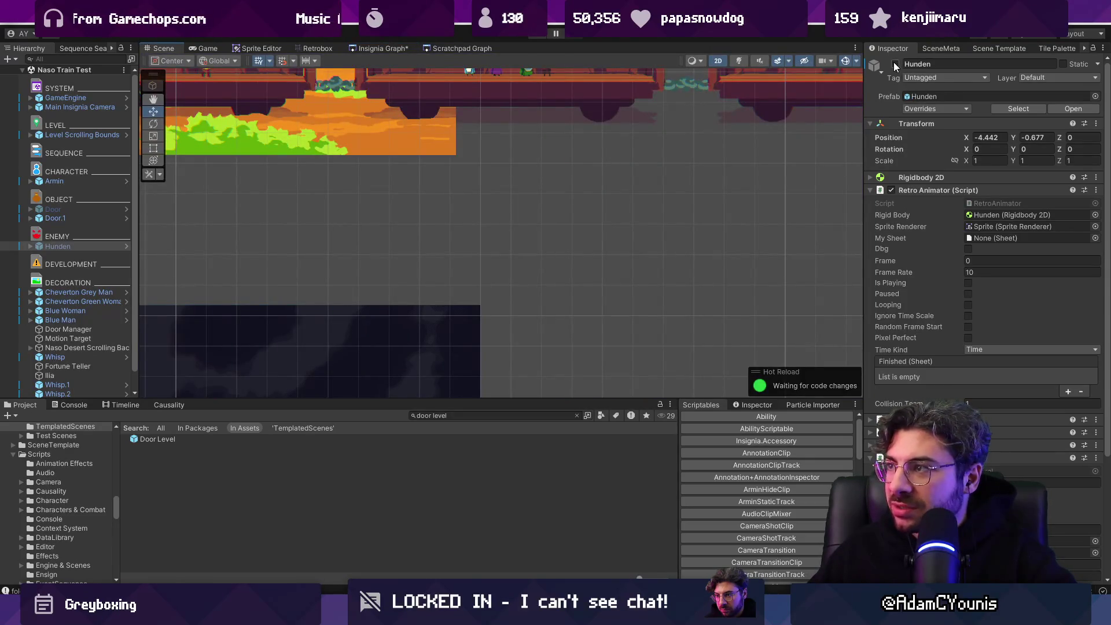
Step: Check Hunden's context options, dismiss them, and run a system search for 'chrome'
{"action": "right_click", "coordinate": [71, 246]}
{"action": "key", "text": "Escape"}
{"action": "key", "text": "super"}
{"action": "type", "text": "chrome"}
{"action": "key", "text": "Return"}
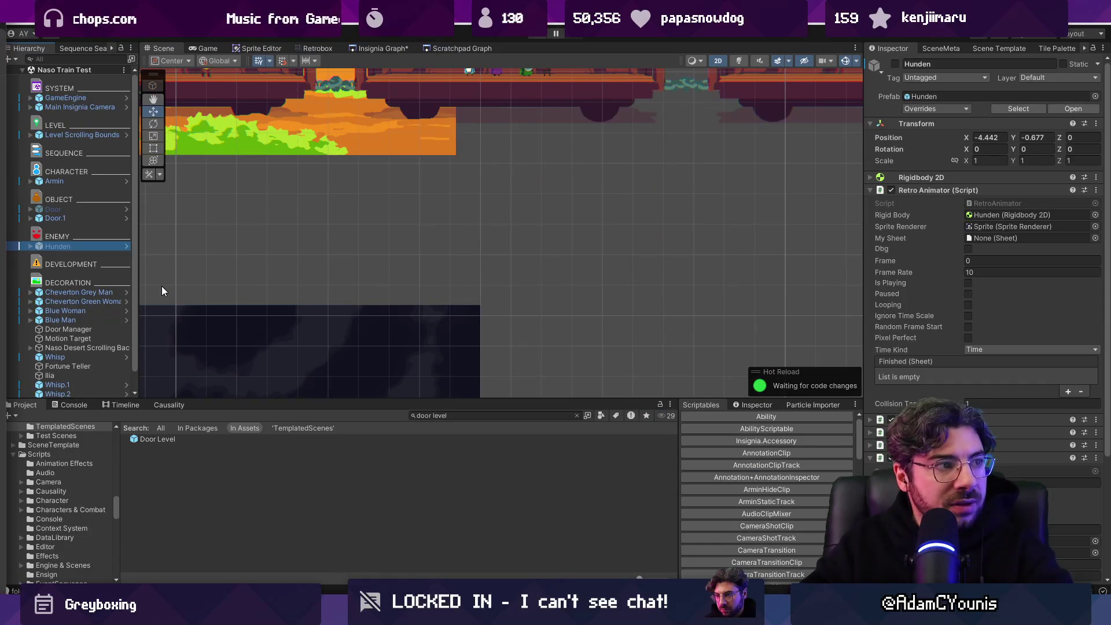
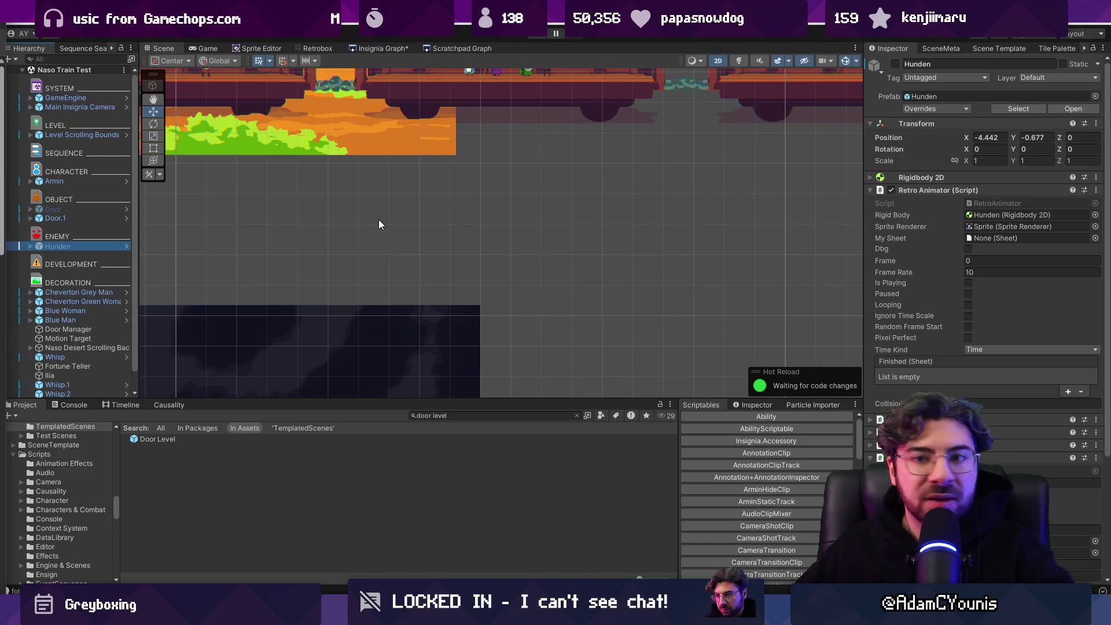
Step: Start renaming the Hunden object but keep the name Hunden, then bring up the Edit menu
{"action": "right_click", "coordinate": [132, 243]}
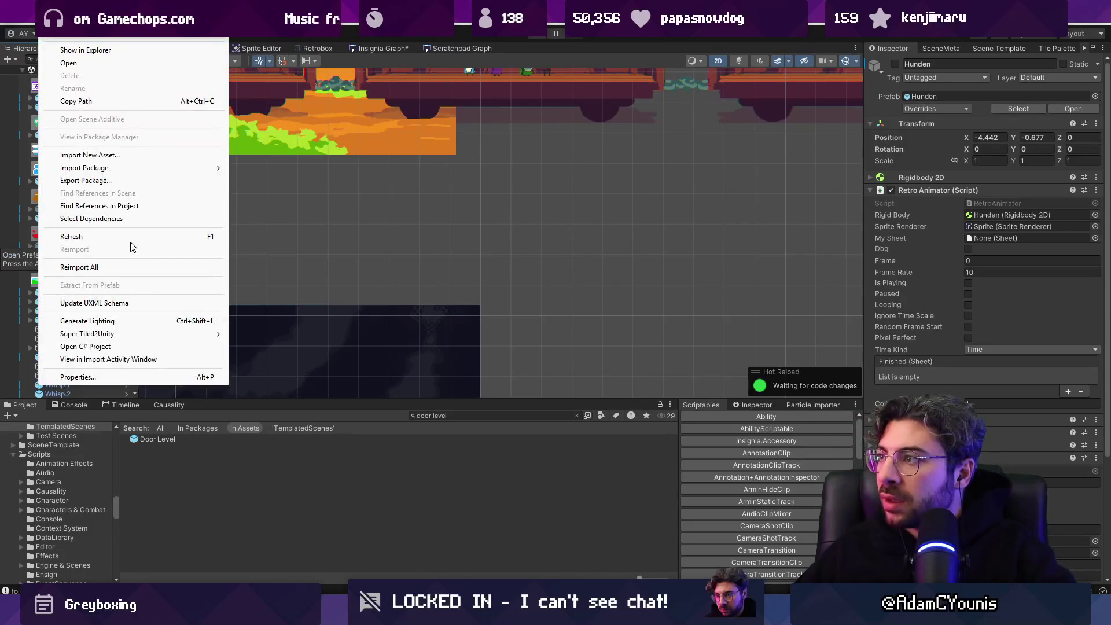
{"action": "key", "text": "Escape"}
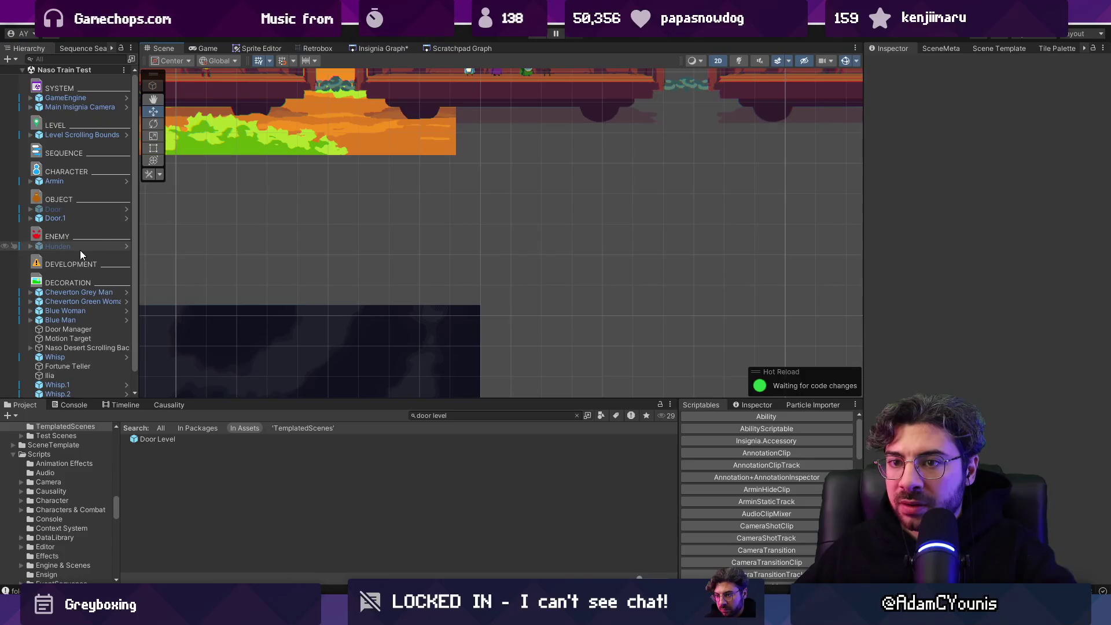
{"action": "right_click", "coordinate": [81, 248]}
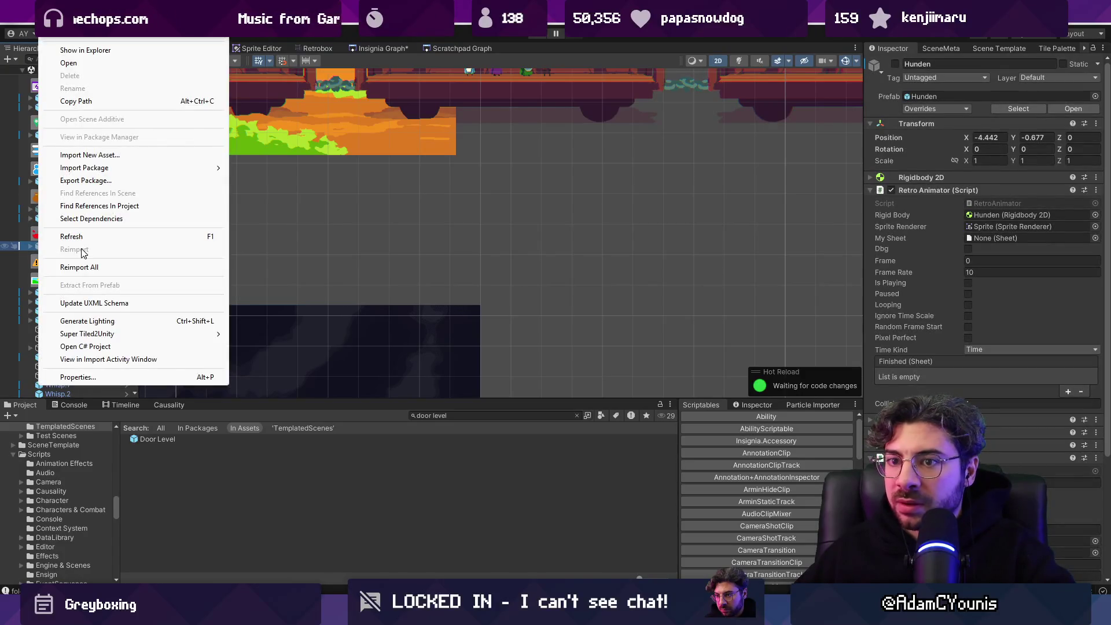
{"action": "key", "text": "Escape"}
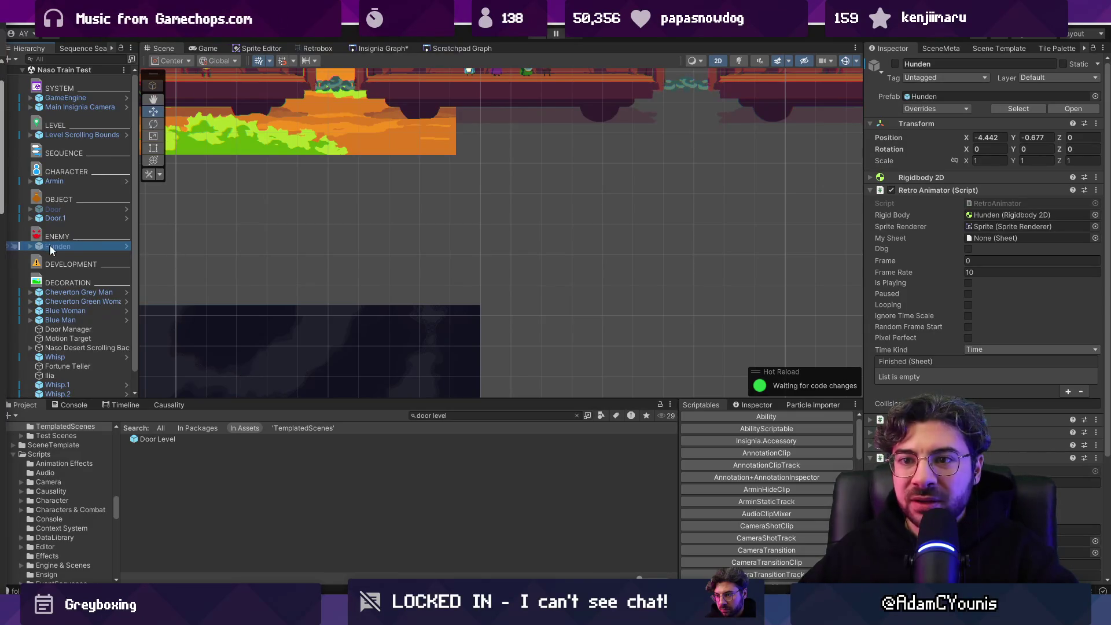
{"action": "key", "text": "F2"}
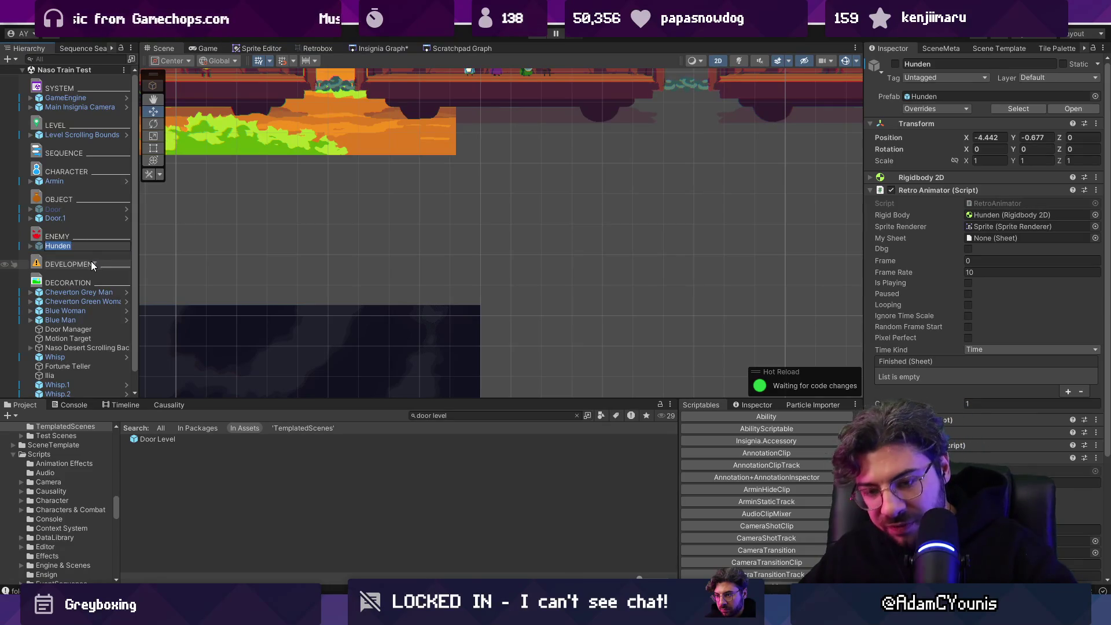
{"action": "right_click", "coordinate": [92, 262]}
{"action": "left_click", "coordinate": [90, 261]}
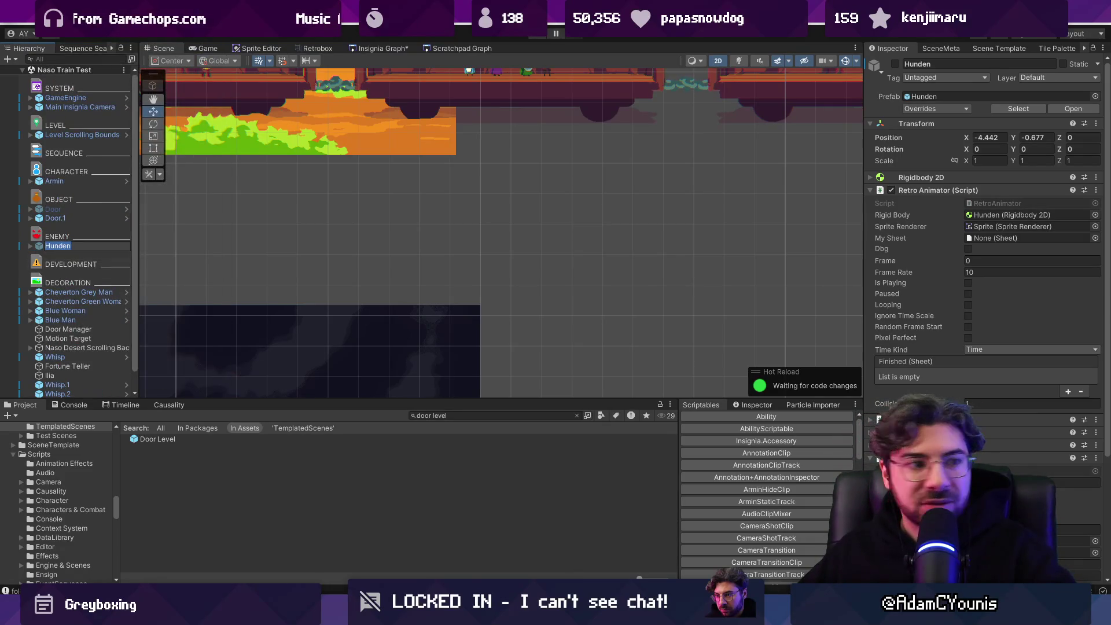
{"action": "key", "text": "Return"}
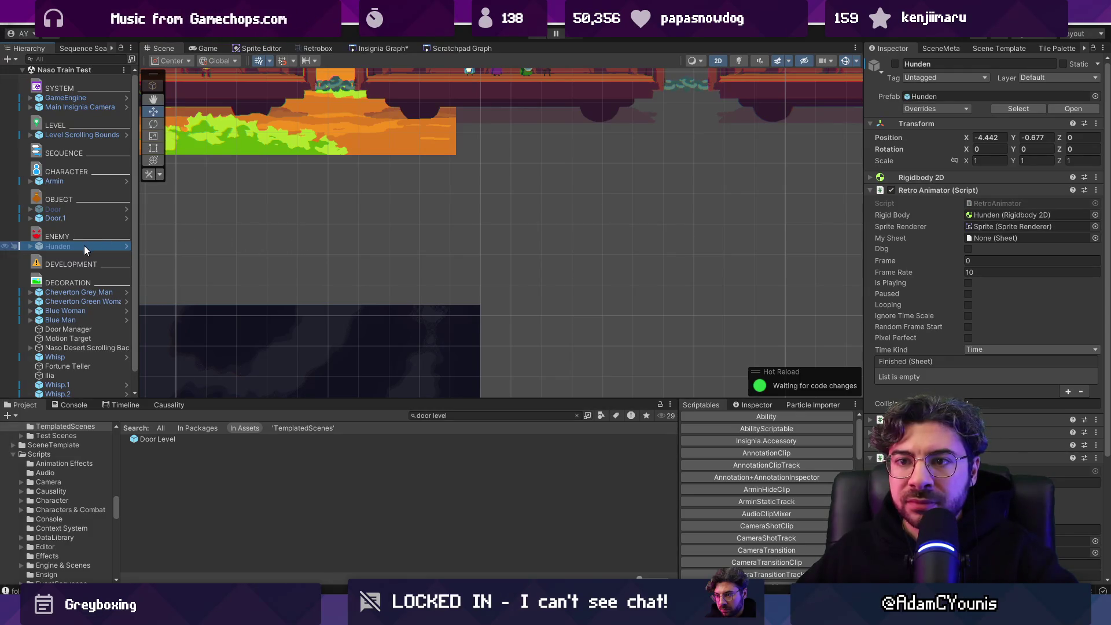
{"action": "left_click", "coordinate": [26, 17]}
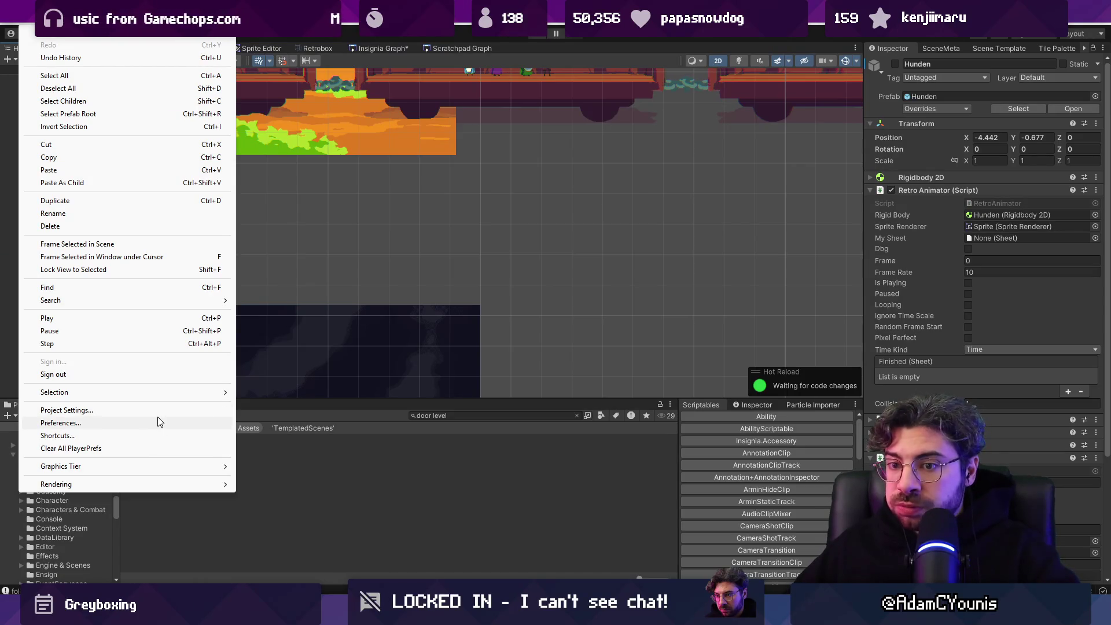
{"action": "left_click", "coordinate": [144, 438]}
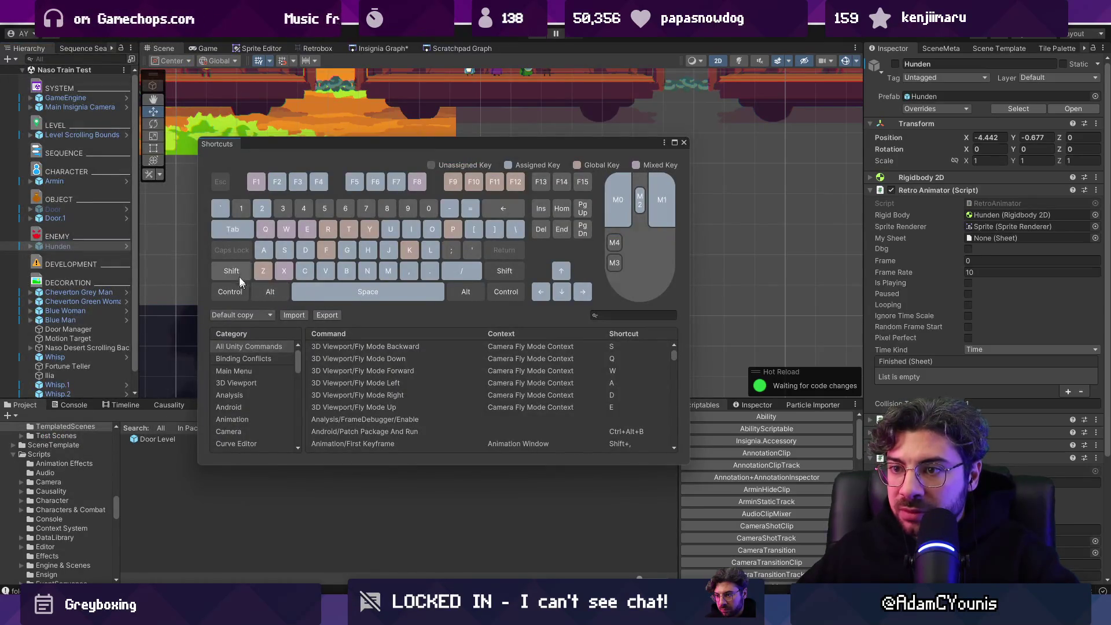
{"action": "mouse_move", "coordinate": [262, 255]}
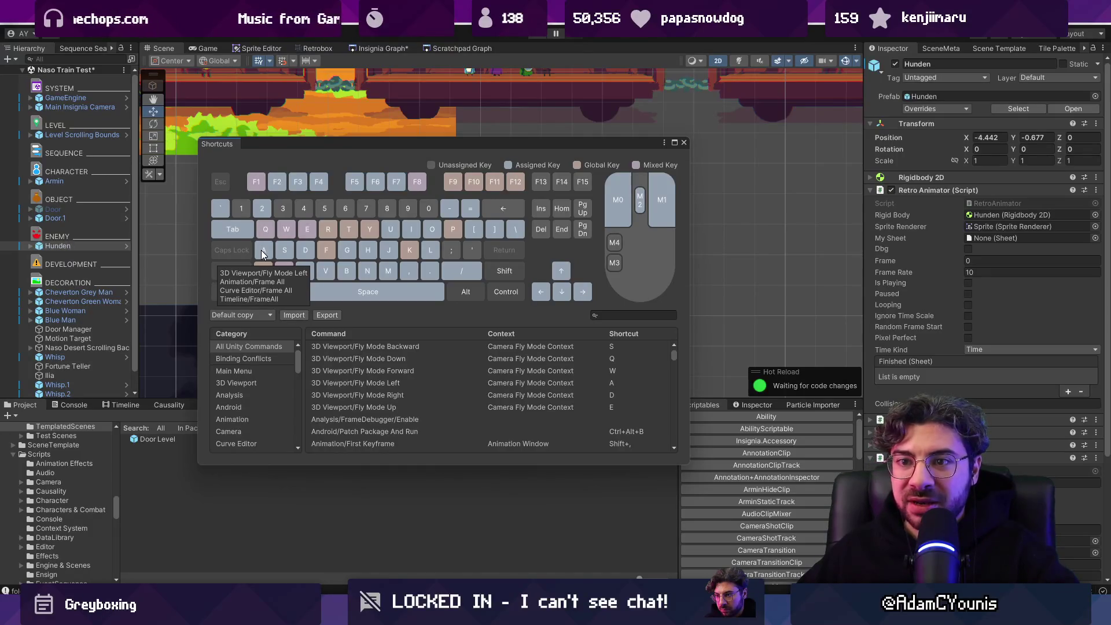
{"action": "left_click", "coordinate": [684, 143]}
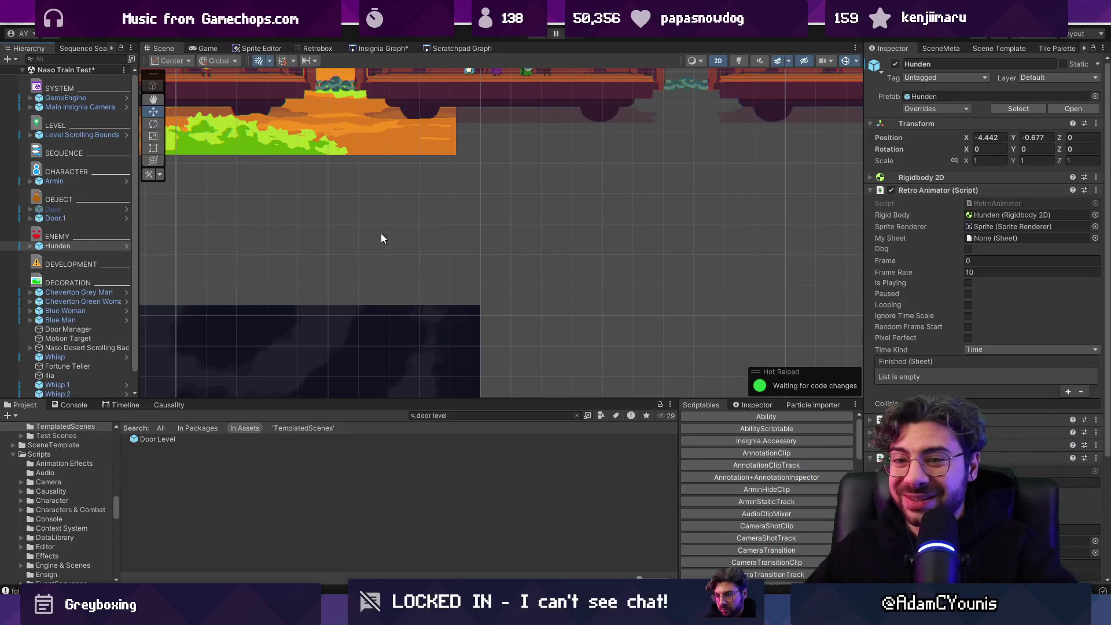
Step: Deactivate the Hunden enemy and play the Outskirts Station scene from the Insignia graph
{"action": "key", "text": "alt+shift+a"}
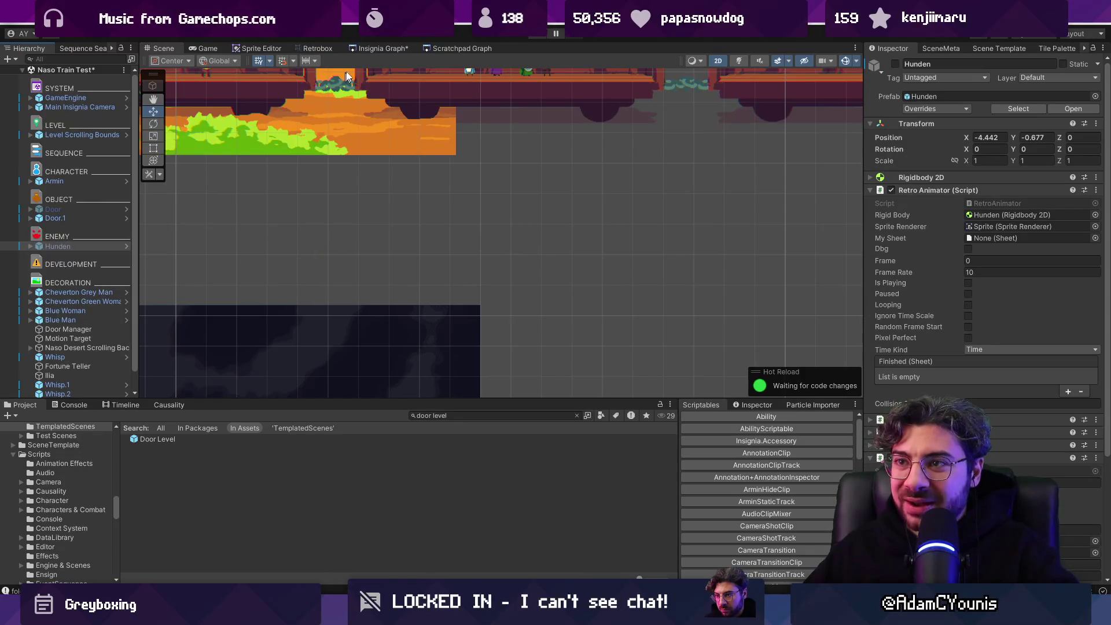
{"action": "left_click", "coordinate": [379, 48]}
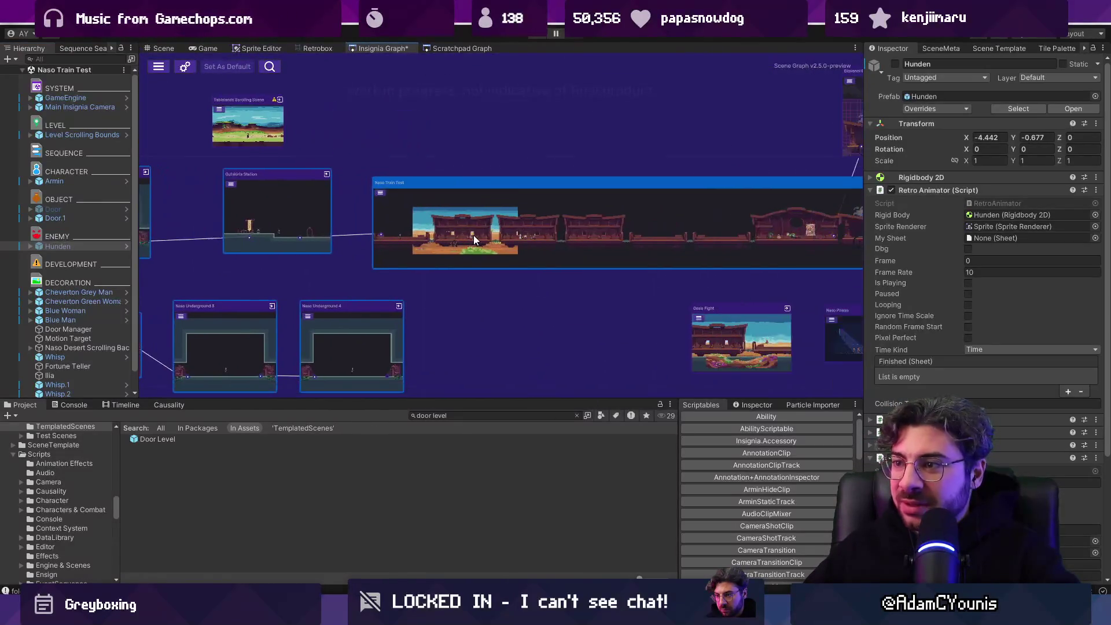
{"action": "double_click", "coordinate": [297, 207]}
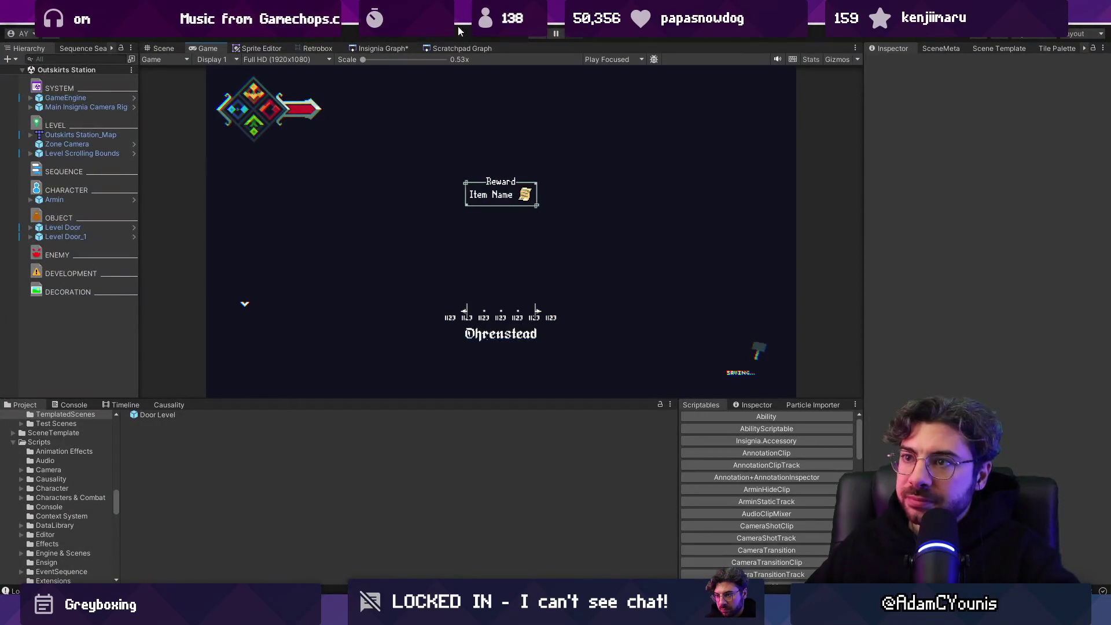
Step: Rearrange the Insignia graph view and play the Cheverton Naso Road 2 scene
{"action": "left_click", "coordinate": [373, 49]}
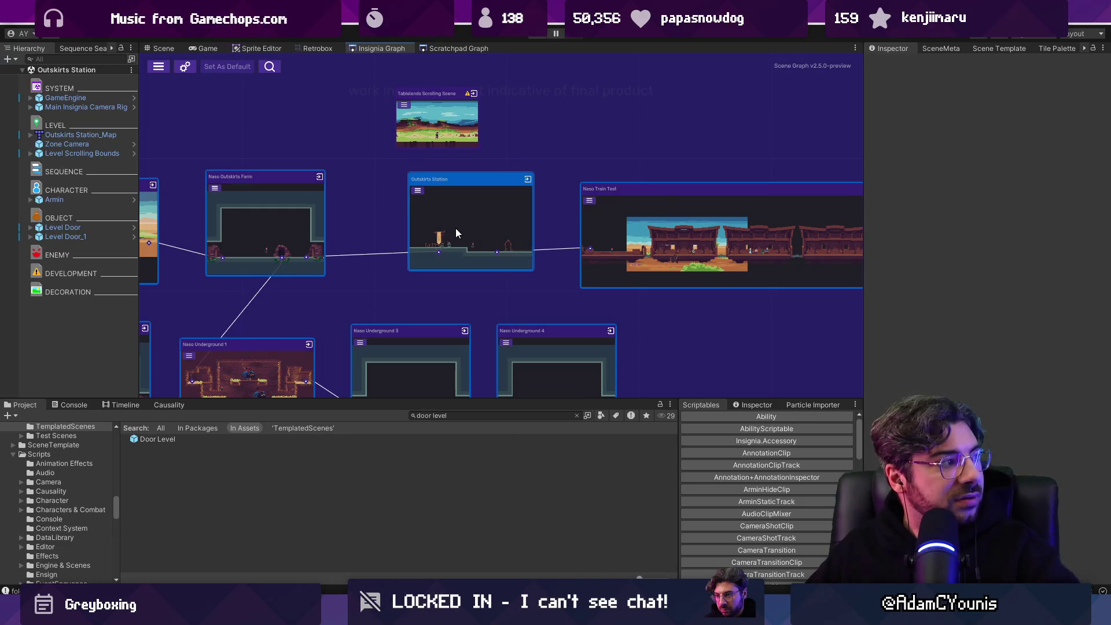
{"action": "scroll", "coordinate": [505, 242], "scroll_direction": "down", "scroll_amount": 5}
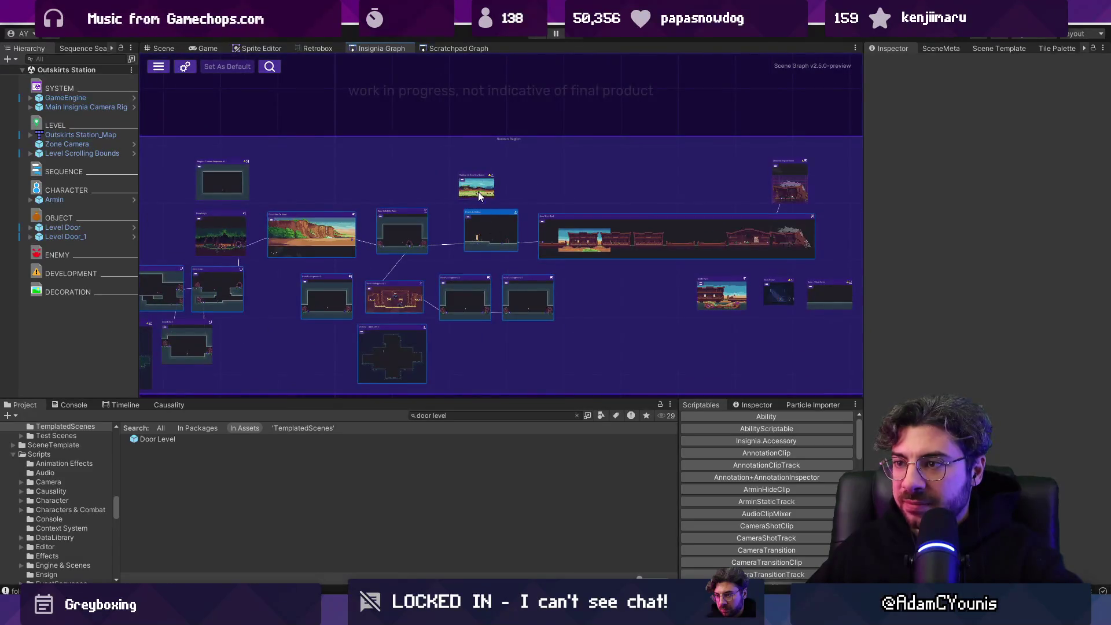
{"action": "left_click_drag", "start_coordinate": [492, 179], "coordinate": [496, 168]}
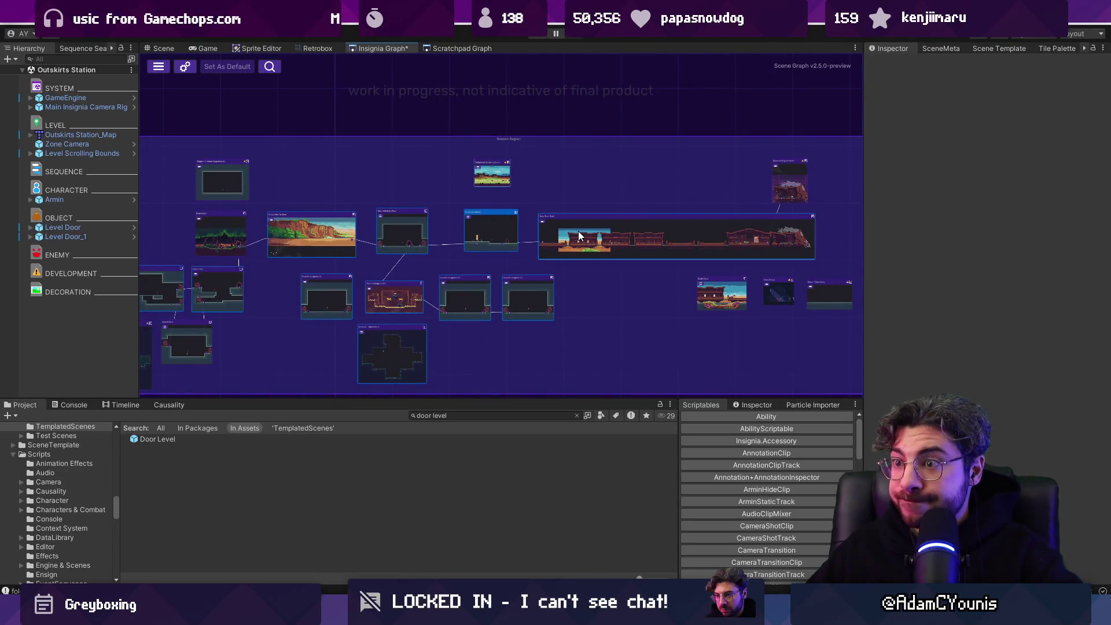
{"action": "left_click_drag", "start_coordinate": [332, 185], "coordinate": [603, 189]}
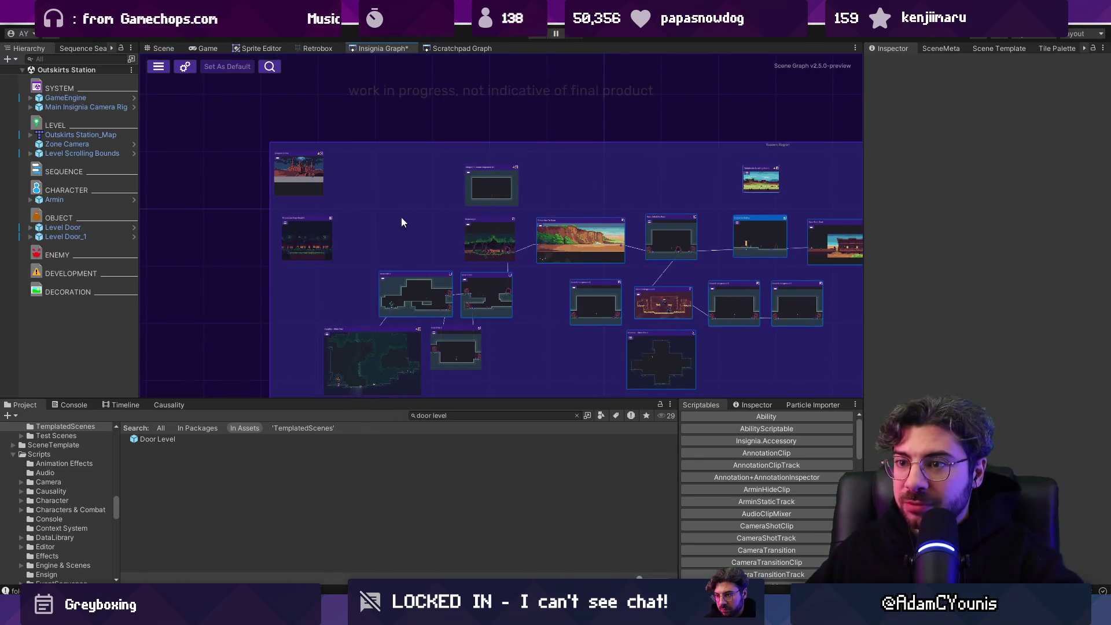
{"action": "scroll", "coordinate": [308, 226], "scroll_direction": "up", "scroll_amount": 5}
{"action": "double_click", "coordinate": [308, 226]}
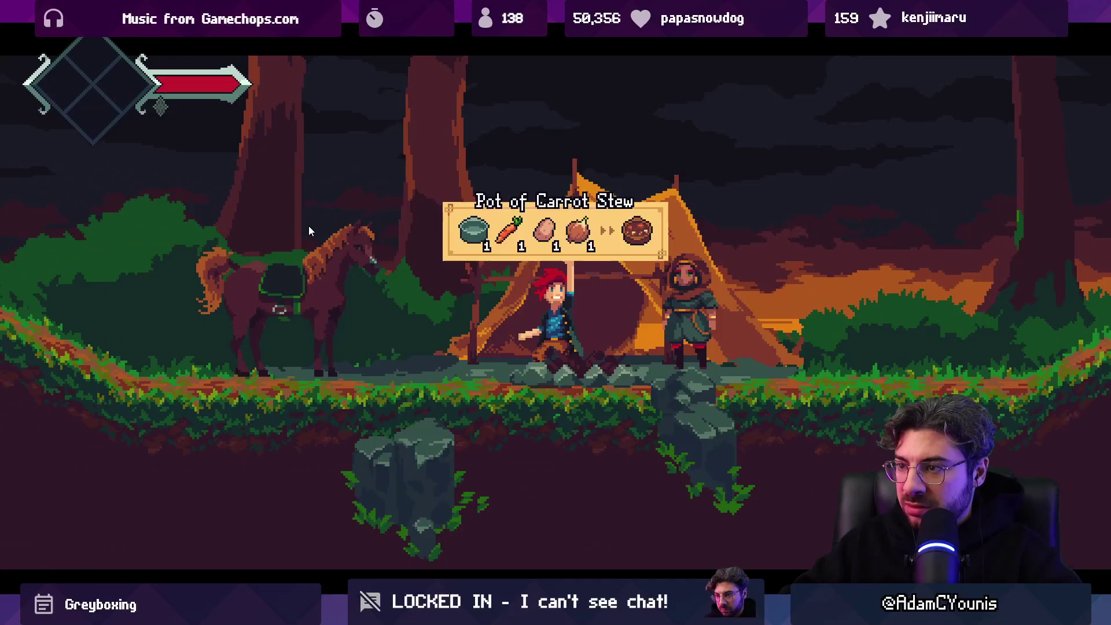
Step: Run the character across the Cheverton To Naso canyon, then restore the full editor layout
{"action": "key", "text": "Right"}
{"action": "key", "text": "Right"}
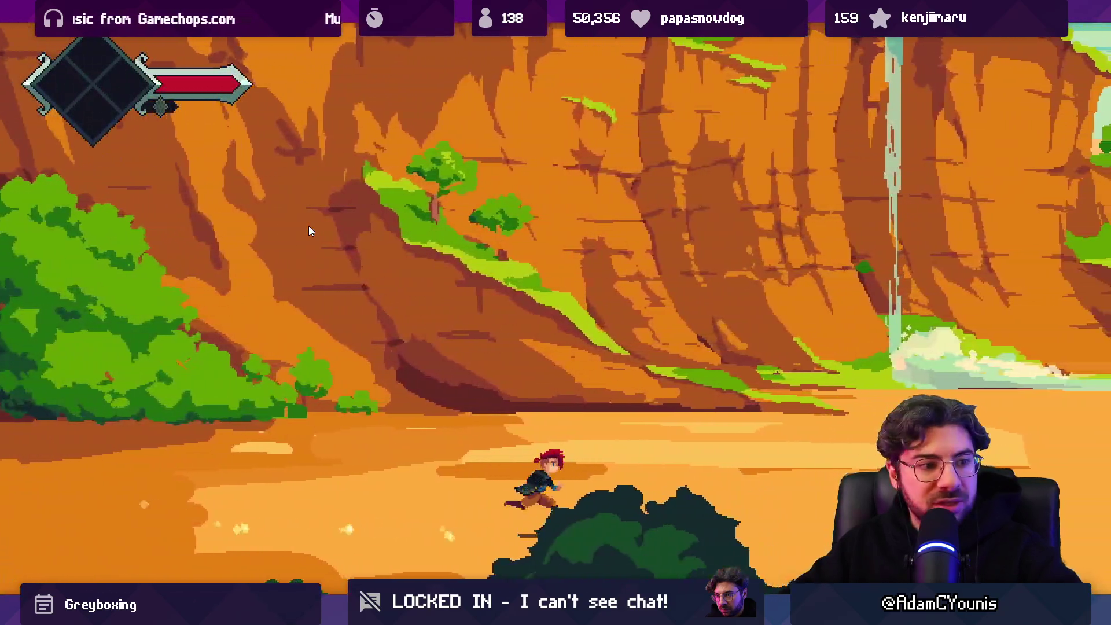
{"action": "key", "text": "Right"}
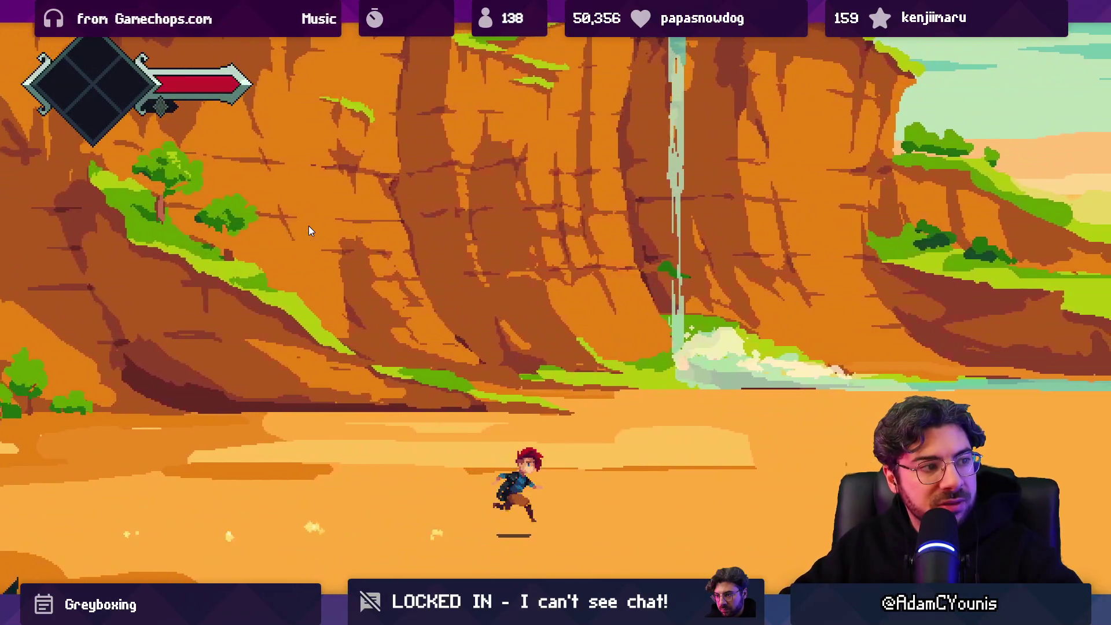
{"action": "key", "text": "Right"}
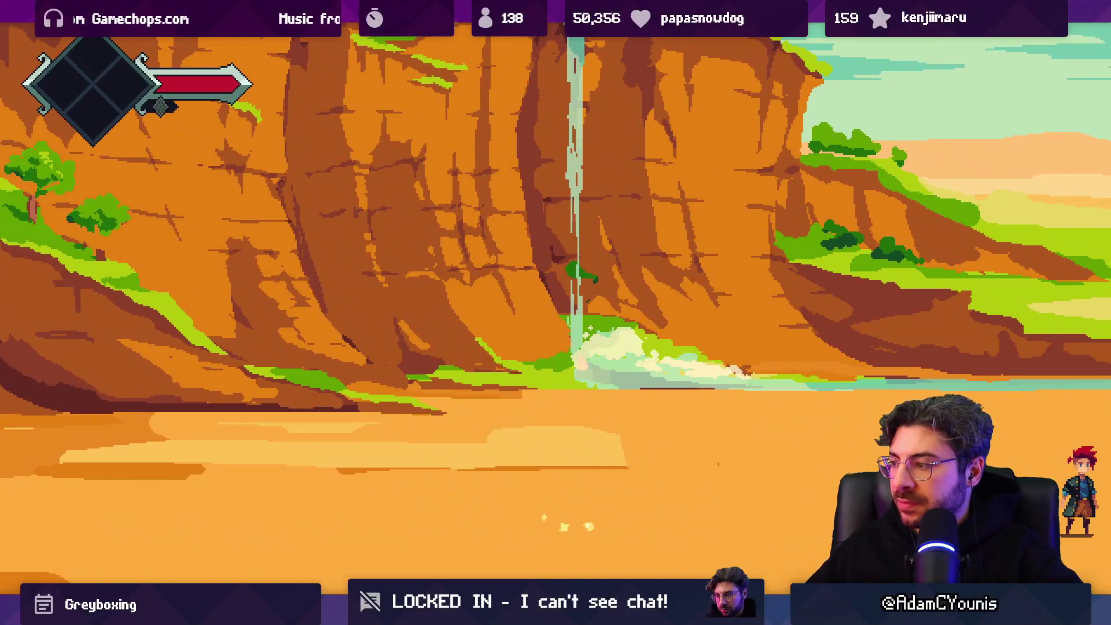
{"action": "key", "text": "Left"}
{"action": "key", "text": "Right"}
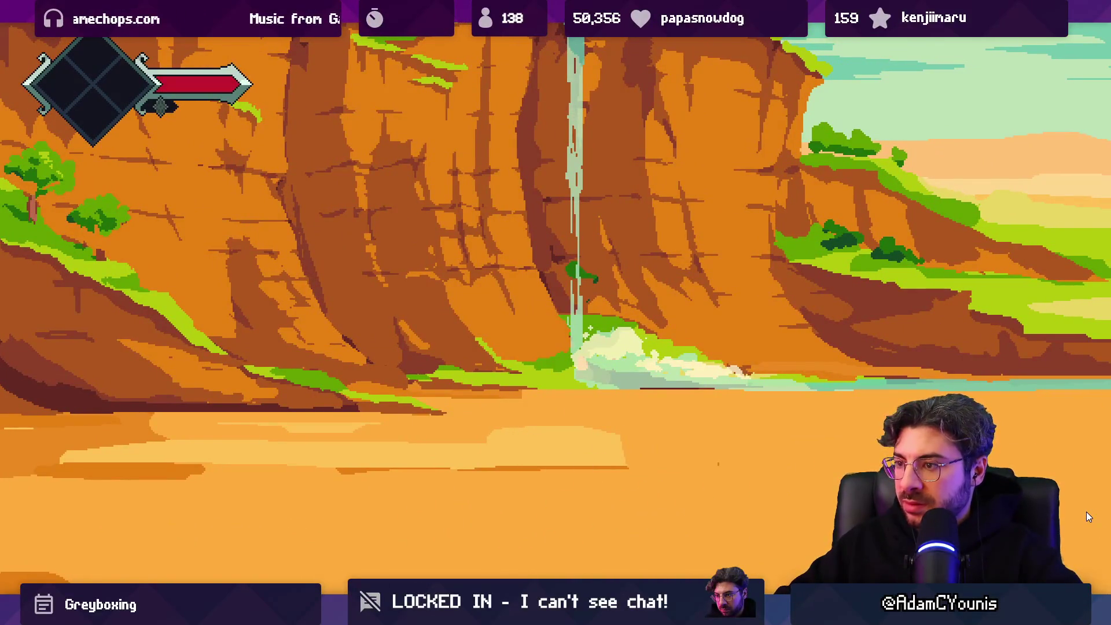
{"action": "key", "text": "shift+space"}
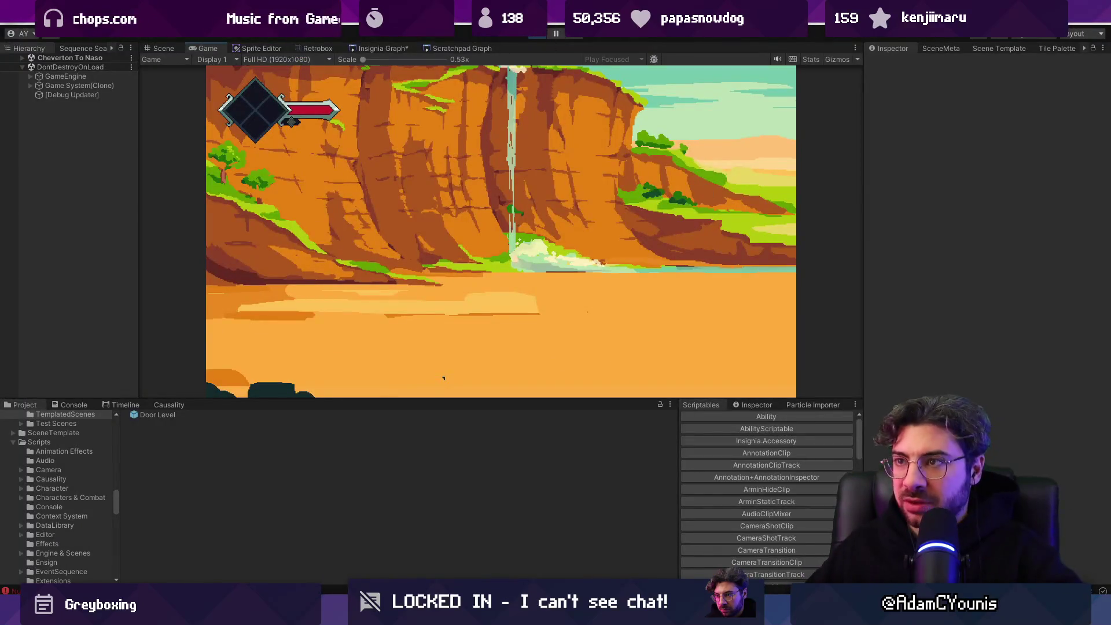
Step: Stop the play test and return to the Naso Outskirts Farm node in the Insignia scene graph
{"action": "key", "text": "ctrl+p"}
{"action": "left_click", "coordinate": [356, 49]}
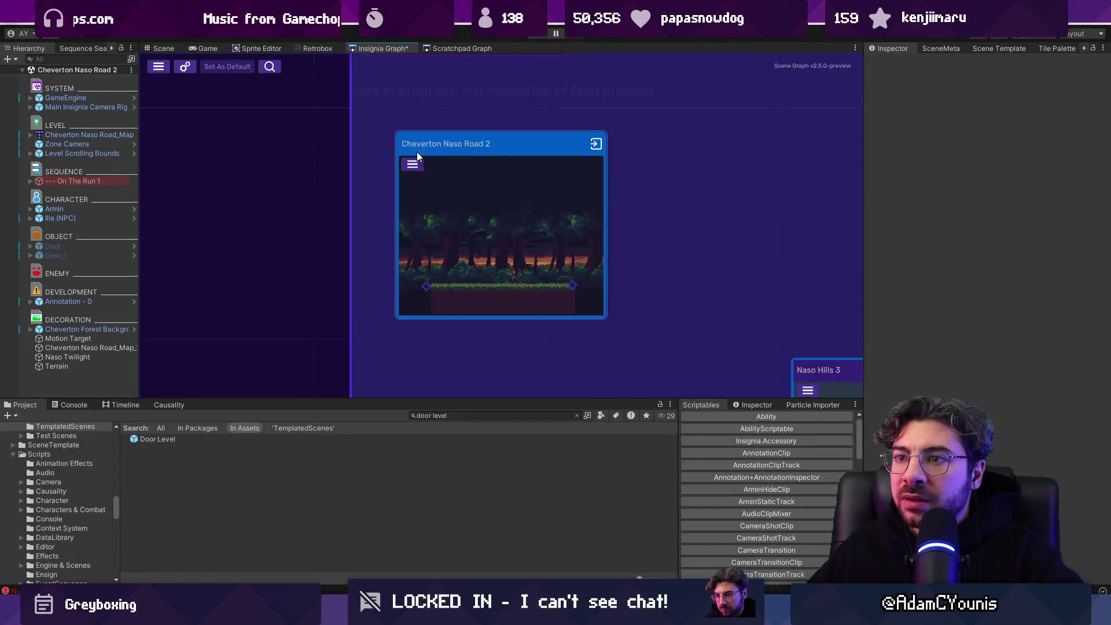
{"action": "scroll", "coordinate": [579, 217], "scroll_direction": "down", "scroll_amount": 5}
{"action": "scroll", "coordinate": [544, 176], "scroll_direction": "up", "scroll_amount": 5}
{"action": "right_click", "coordinate": [544, 181]}
{"action": "left_click", "coordinate": [521, 165]}
{"action": "scroll", "coordinate": [418, 209], "scroll_direction": "up", "scroll_amount": 3}
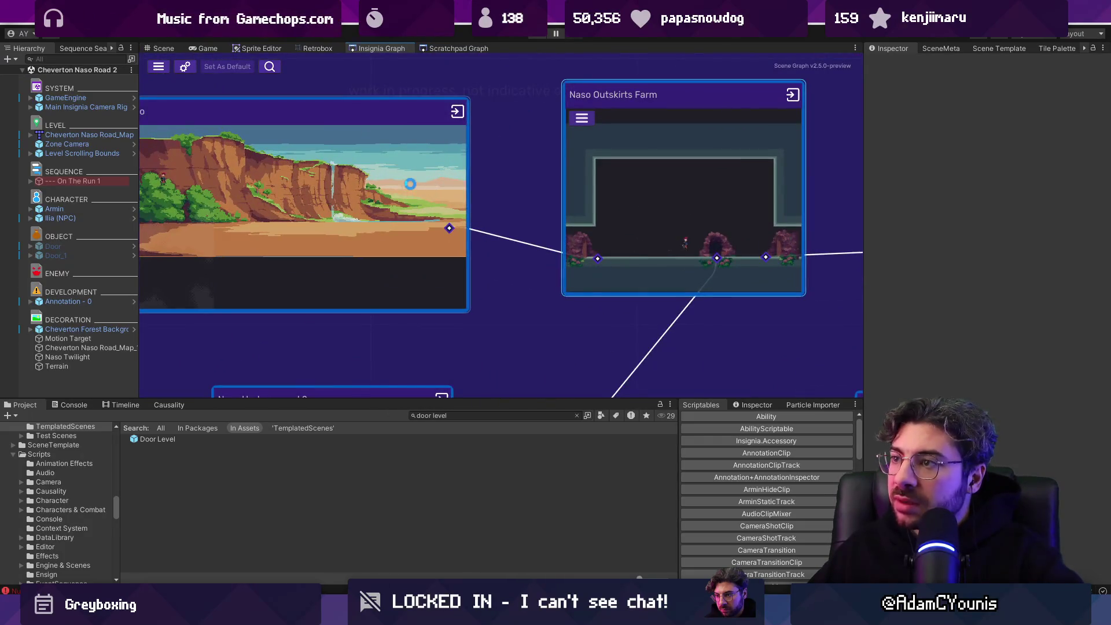
Step: Connect Naso Outskirts Farm's port to Naso Underground 1 and save the scene graph
{"action": "left_click", "coordinate": [933, 49]}
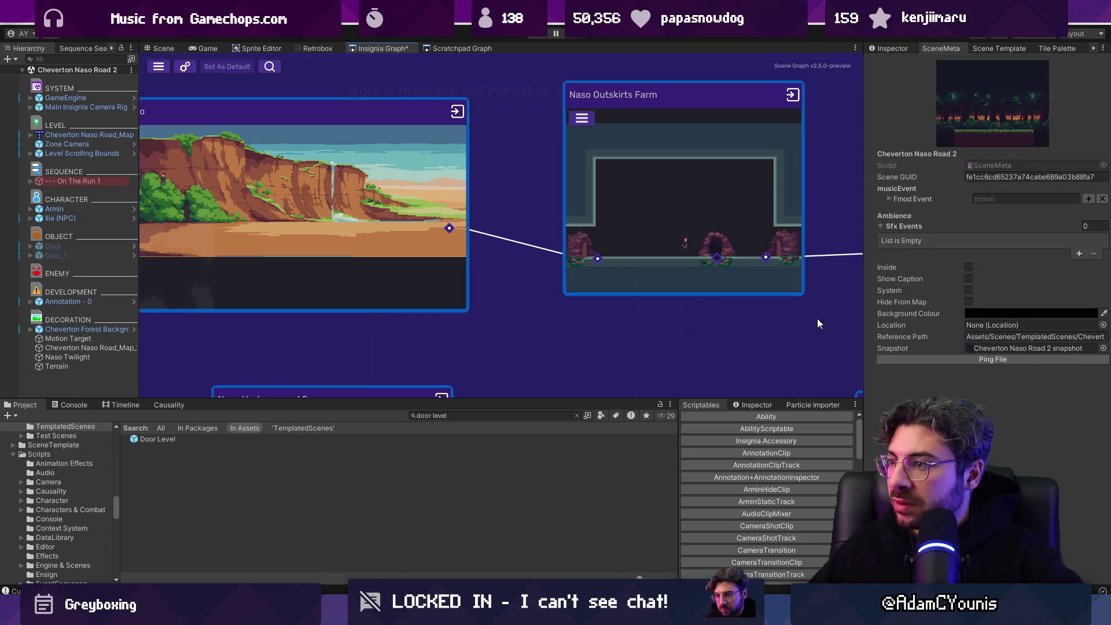
{"action": "scroll", "coordinate": [718, 249], "scroll_direction": "down", "scroll_amount": 3}
{"action": "left_click_drag", "start_coordinate": [712, 215], "coordinate": [672, 378]}
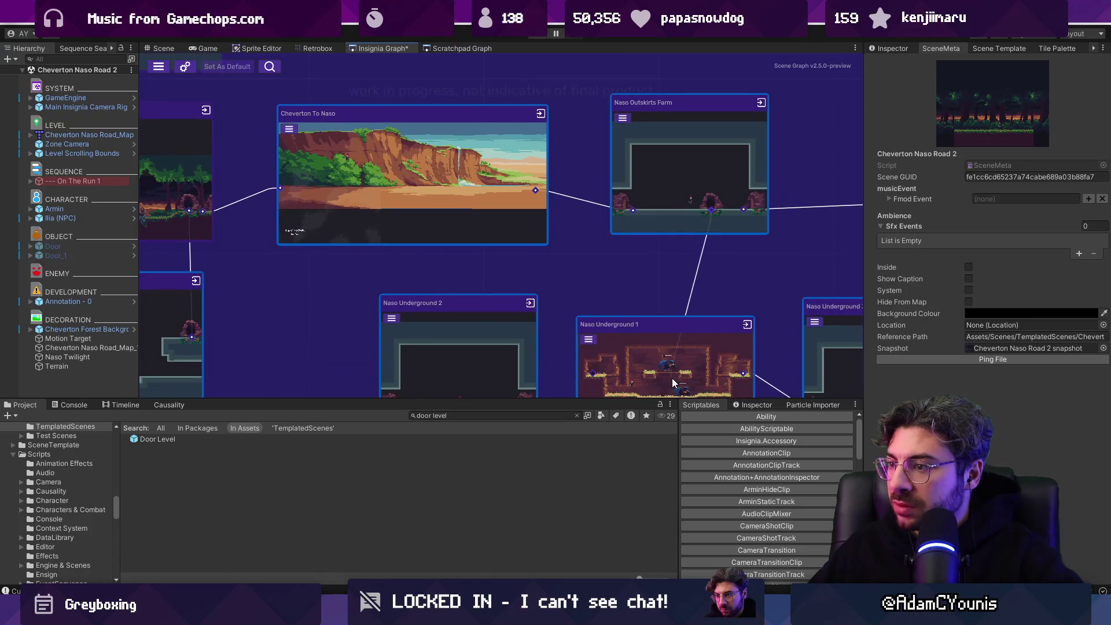
{"action": "key", "text": "ctrl+s"}
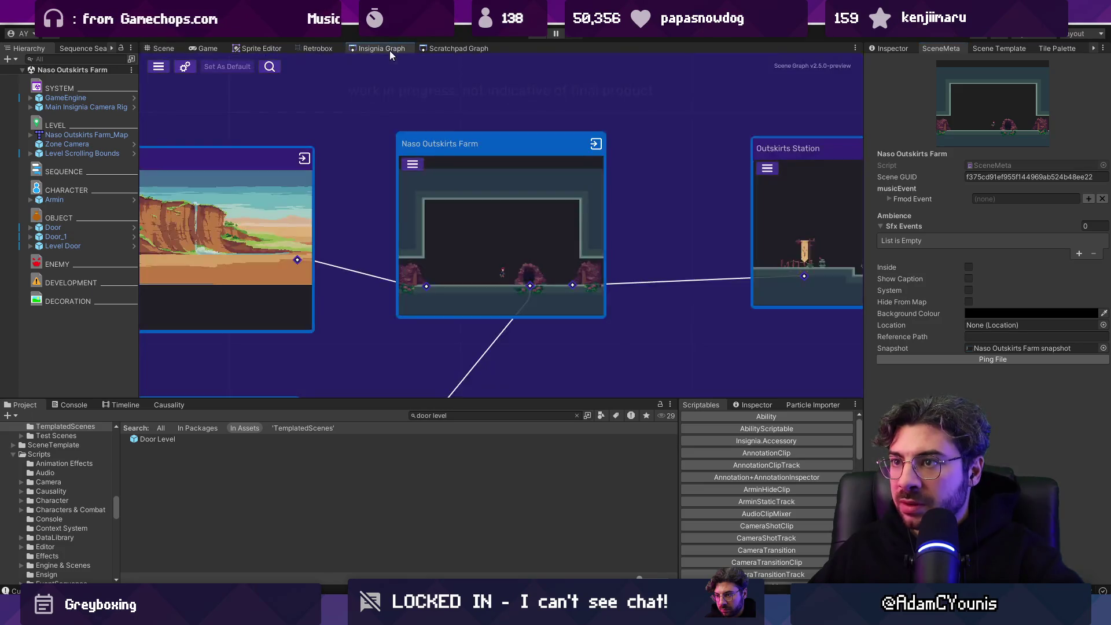
Step: Open Outskirts Station, then Naso Outskirts Farm, and return to the scene graph
{"action": "scroll", "coordinate": [658, 173], "scroll_direction": "down", "scroll_amount": 3}
{"action": "double_click", "coordinate": [658, 174]}
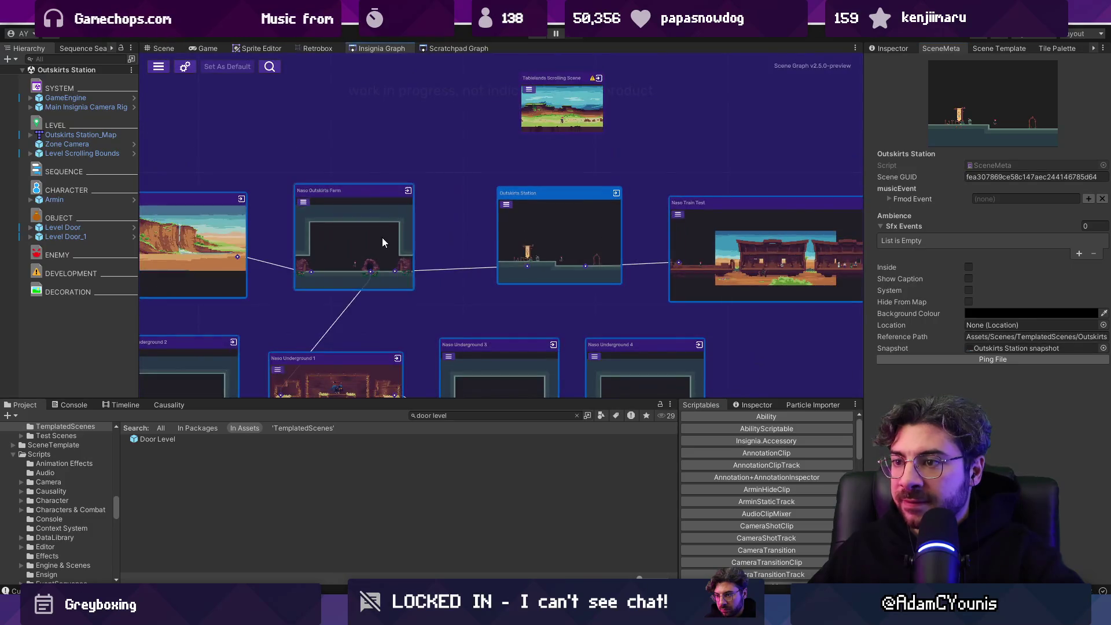
{"action": "double_click", "coordinate": [382, 242]}
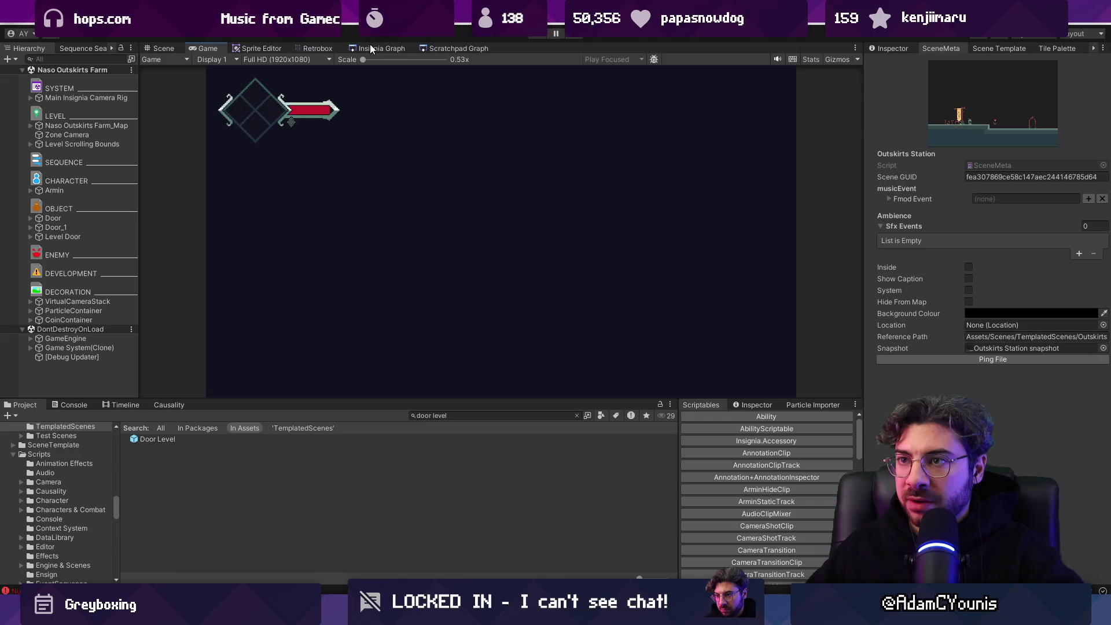
{"action": "left_click", "coordinate": [374, 53]}
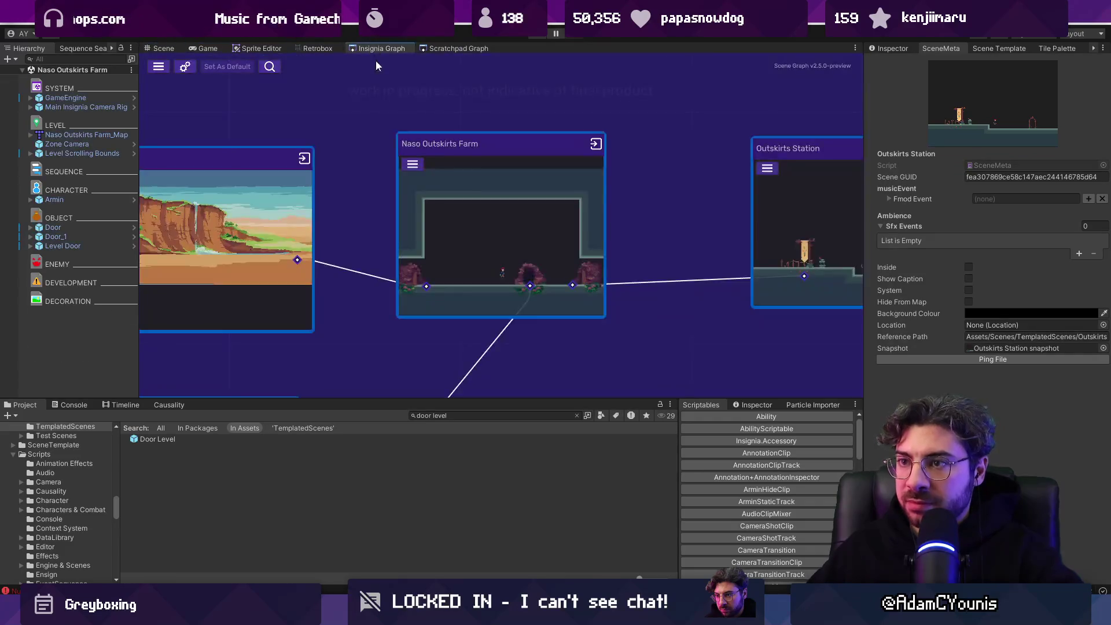
Step: Open Cheverton To Naso and reposition its West Door trigger
{"action": "double_click", "coordinate": [346, 214]}
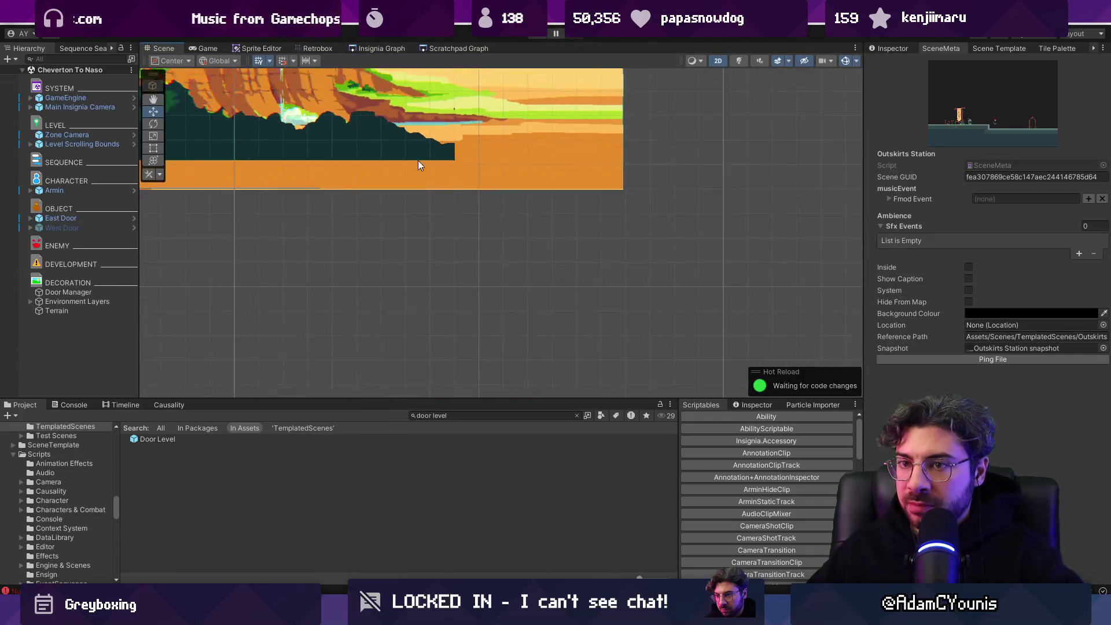
{"action": "left_click", "coordinate": [91, 225]}
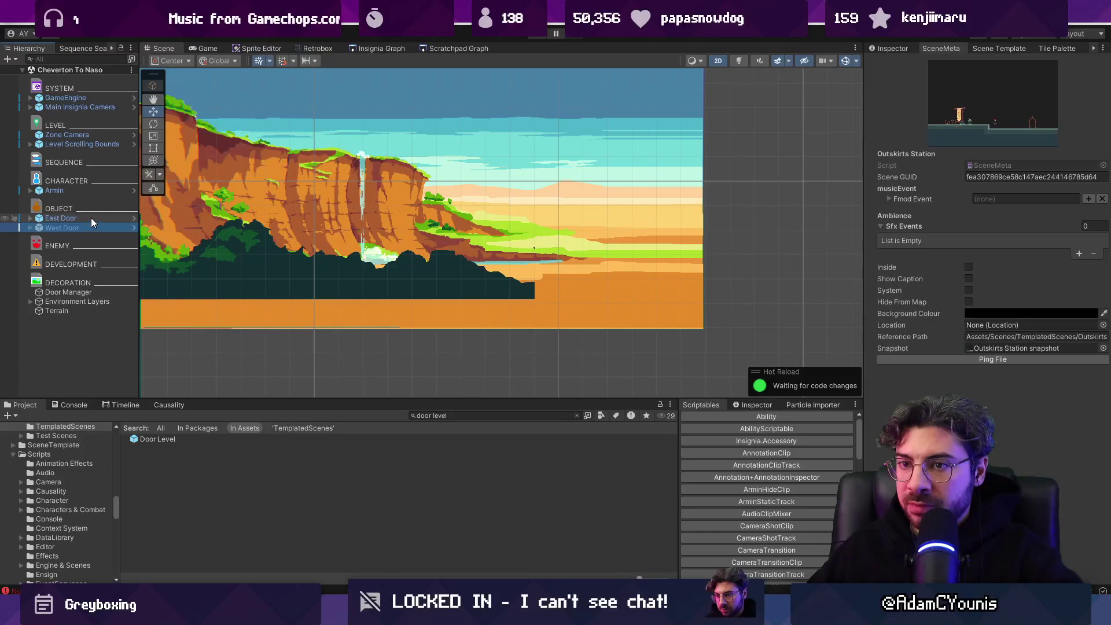
{"action": "double_click", "coordinate": [90, 225]}
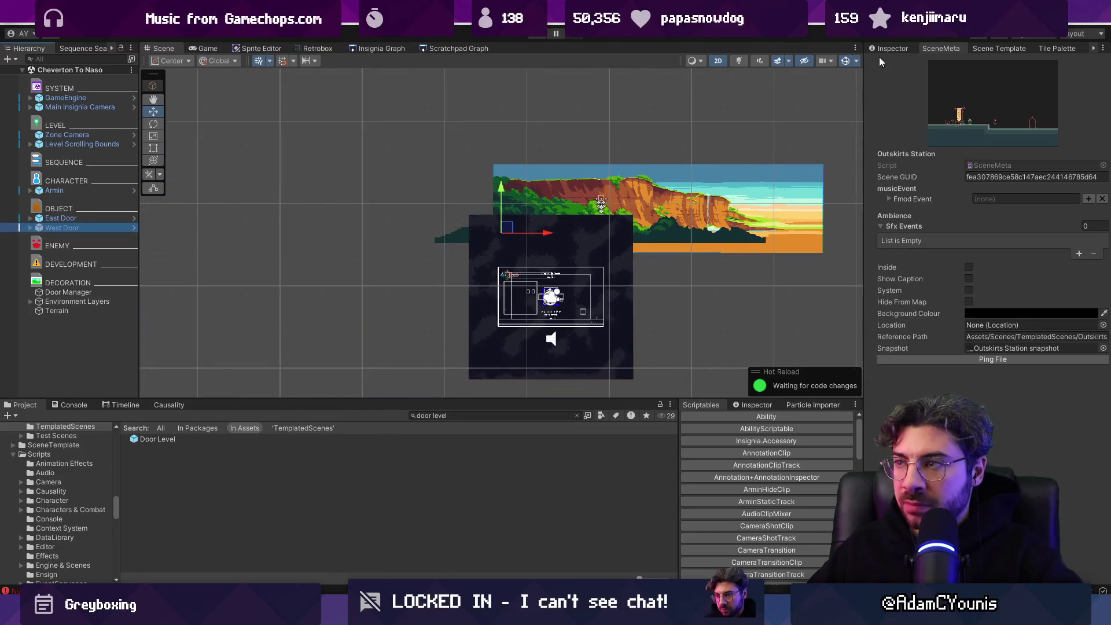
{"action": "left_click_drag", "start_coordinate": [499, 222], "coordinate": [473, 216]}
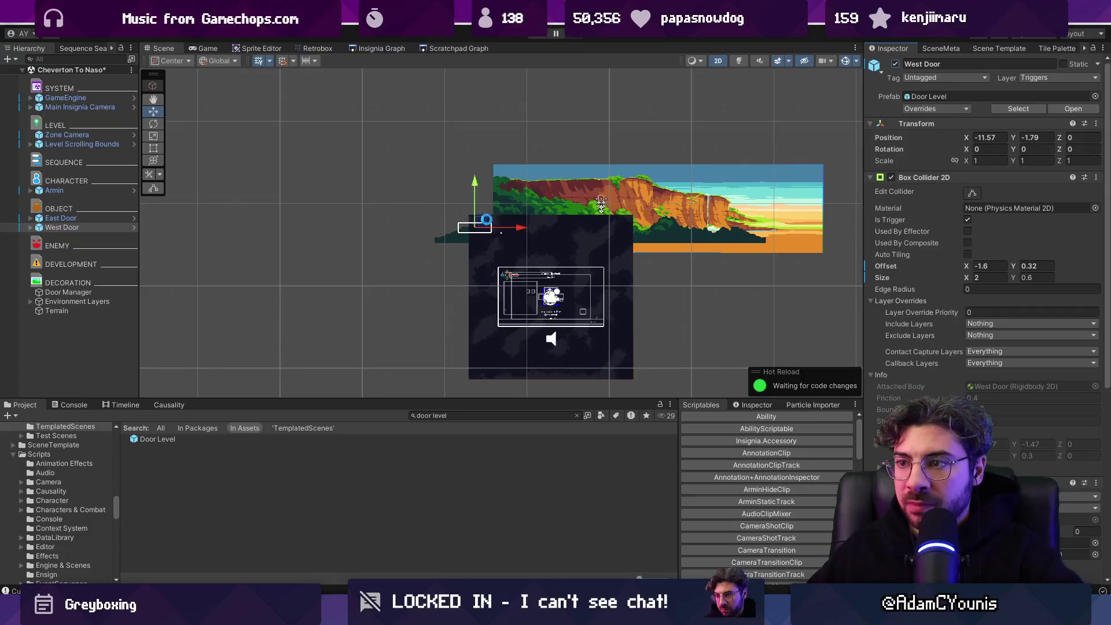
{"action": "scroll", "coordinate": [544, 234], "scroll_direction": "up", "scroll_amount": 3}
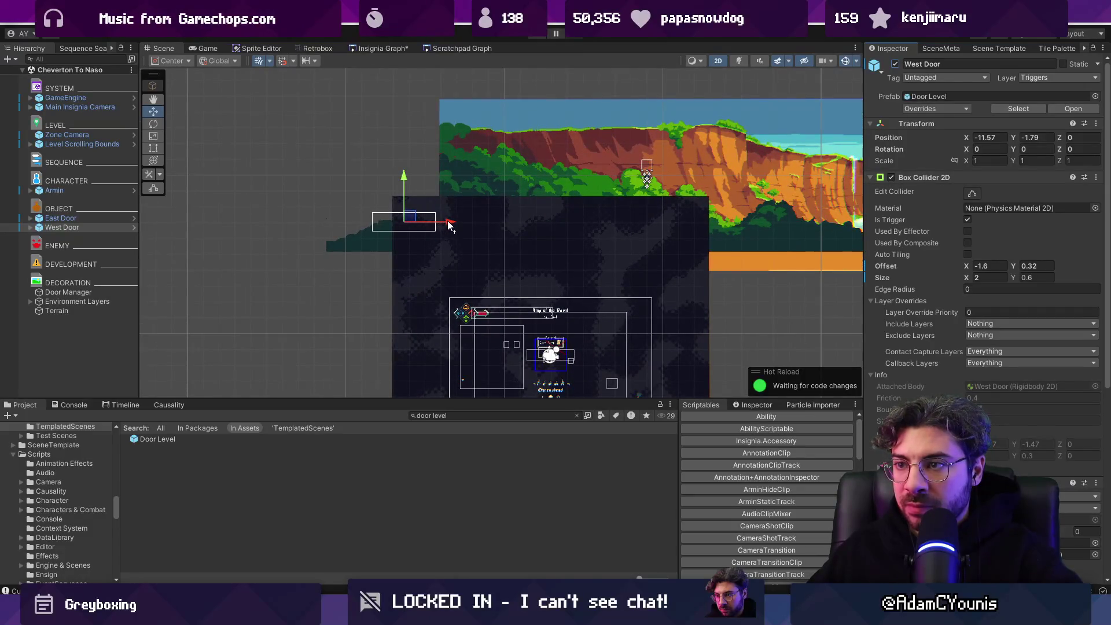
{"action": "left_click", "coordinate": [382, 50]}
{"action": "left_click", "coordinate": [163, 49]}
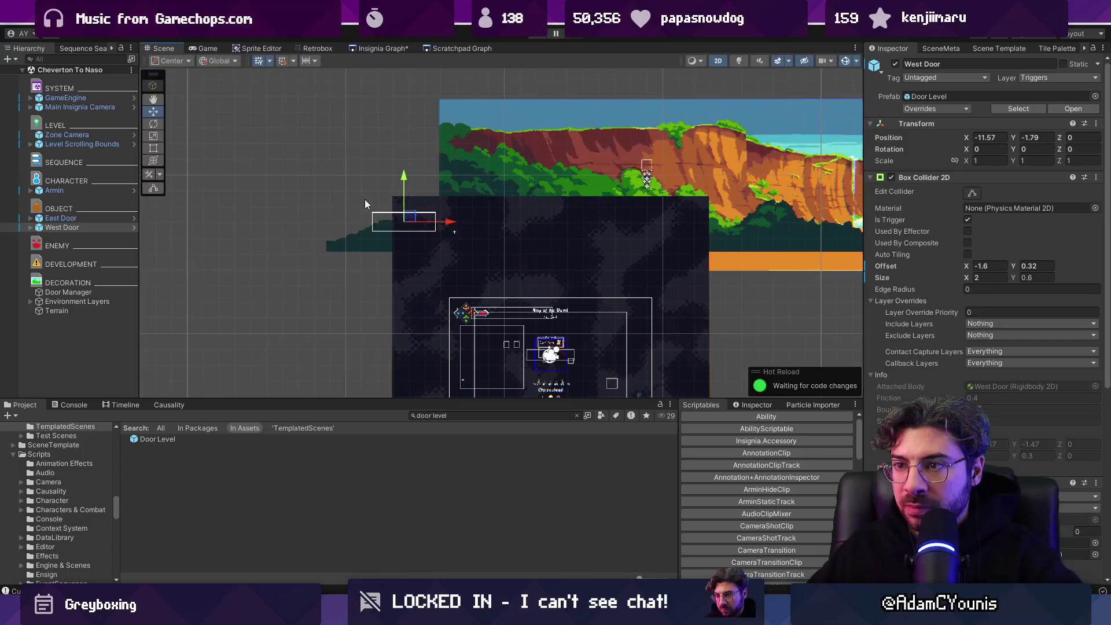
{"action": "left_click_drag", "start_coordinate": [450, 225], "coordinate": [509, 225]}
Step: Move the East Door trigger slightly left, stop the play test, and inspect East Door's settings
{"action": "left_click", "coordinate": [60, 218]}
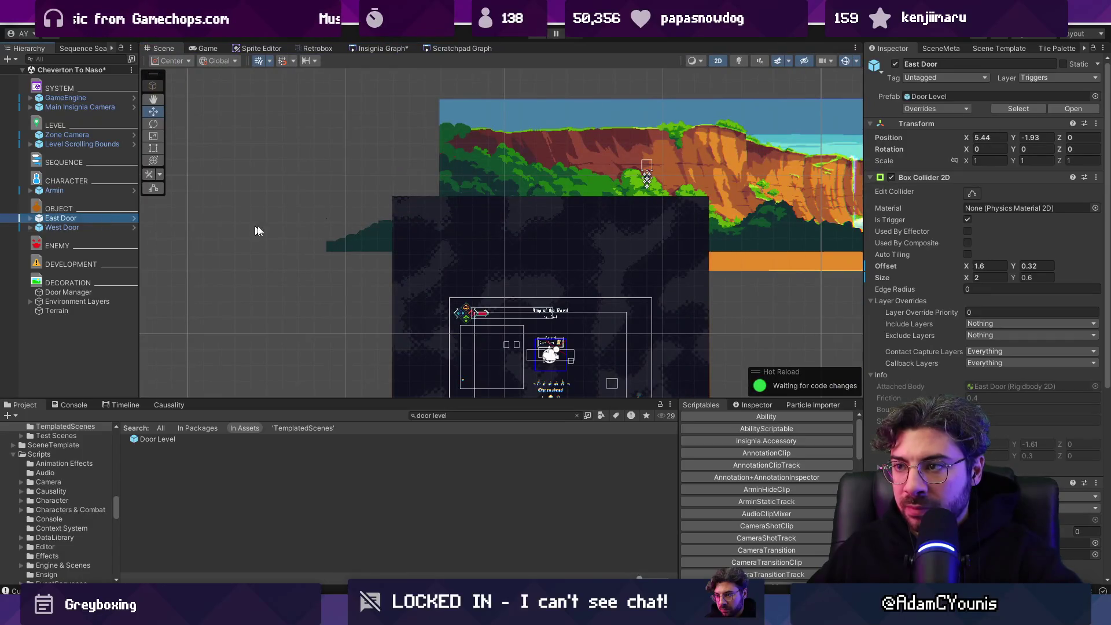
{"action": "key", "text": "f"}
{"action": "left_click_drag", "start_coordinate": [770, 211], "coordinate": [755, 207]}
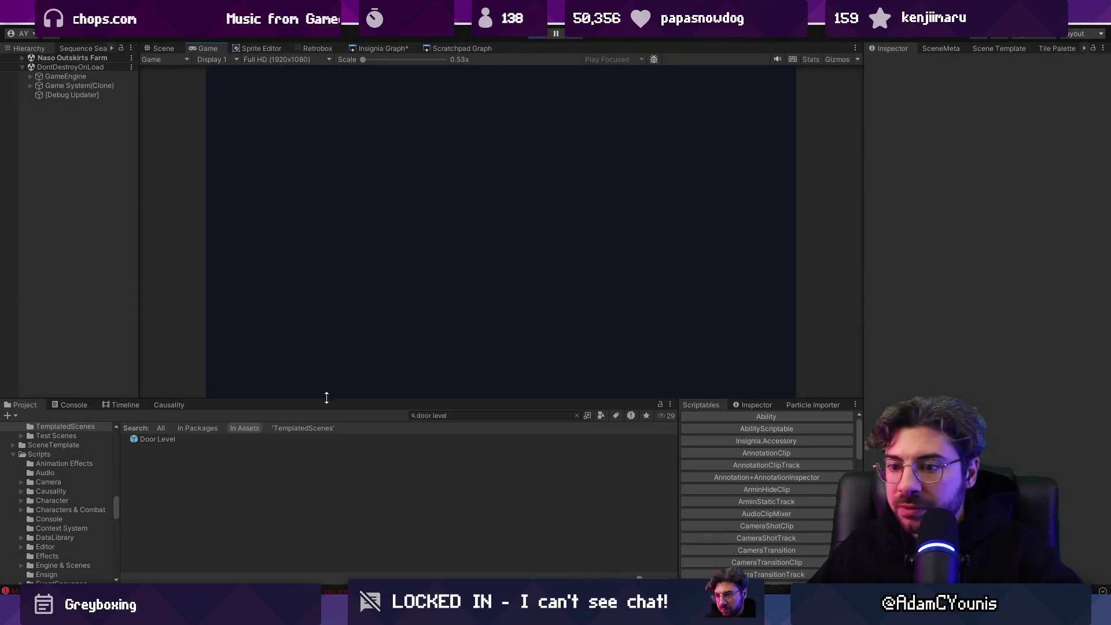
{"action": "left_click", "coordinate": [538, 35]}
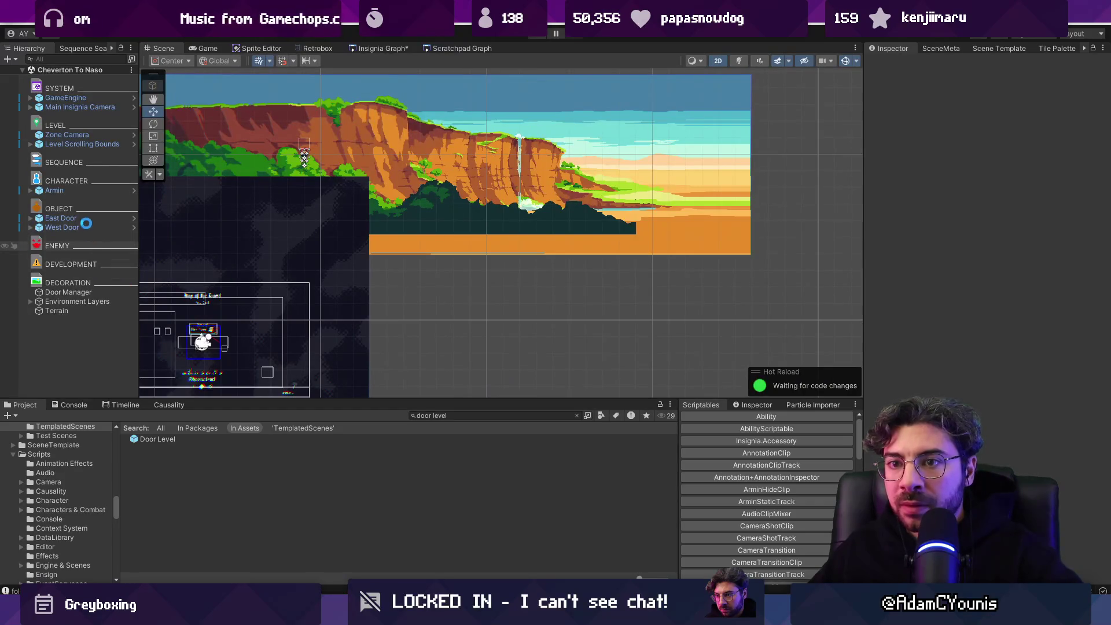
{"action": "left_click", "coordinate": [86, 220]}
{"action": "scroll", "coordinate": [979, 324], "scroll_direction": "down", "scroll_amount": 7}
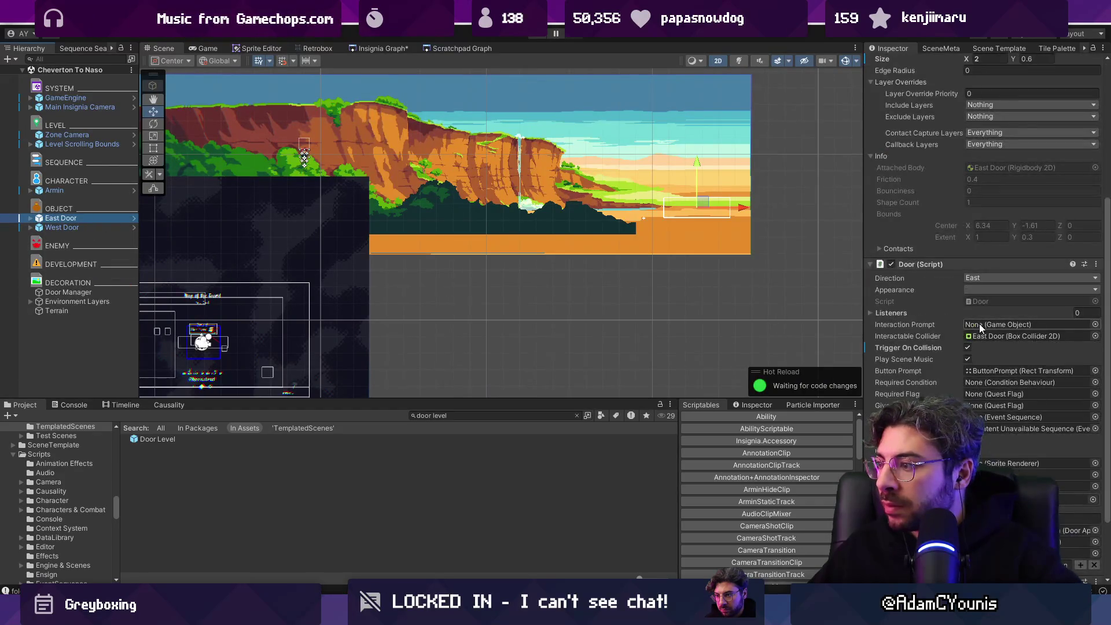
{"action": "scroll", "coordinate": [980, 324], "scroll_direction": "down", "scroll_amount": 1}
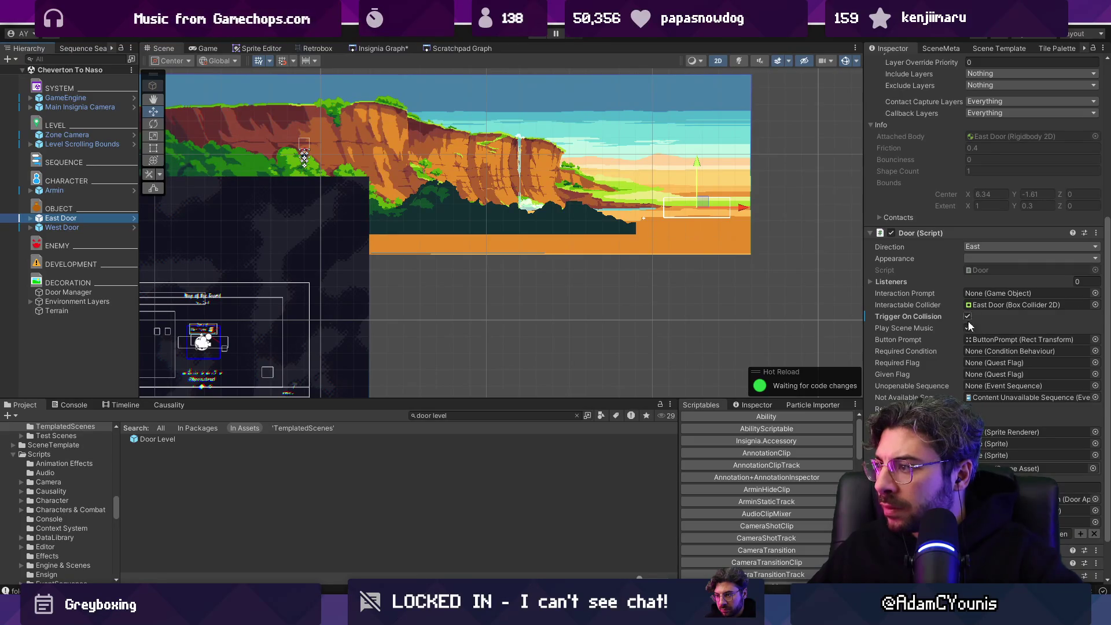
{"action": "scroll", "coordinate": [939, 376], "scroll_direction": "down", "scroll_amount": 2}
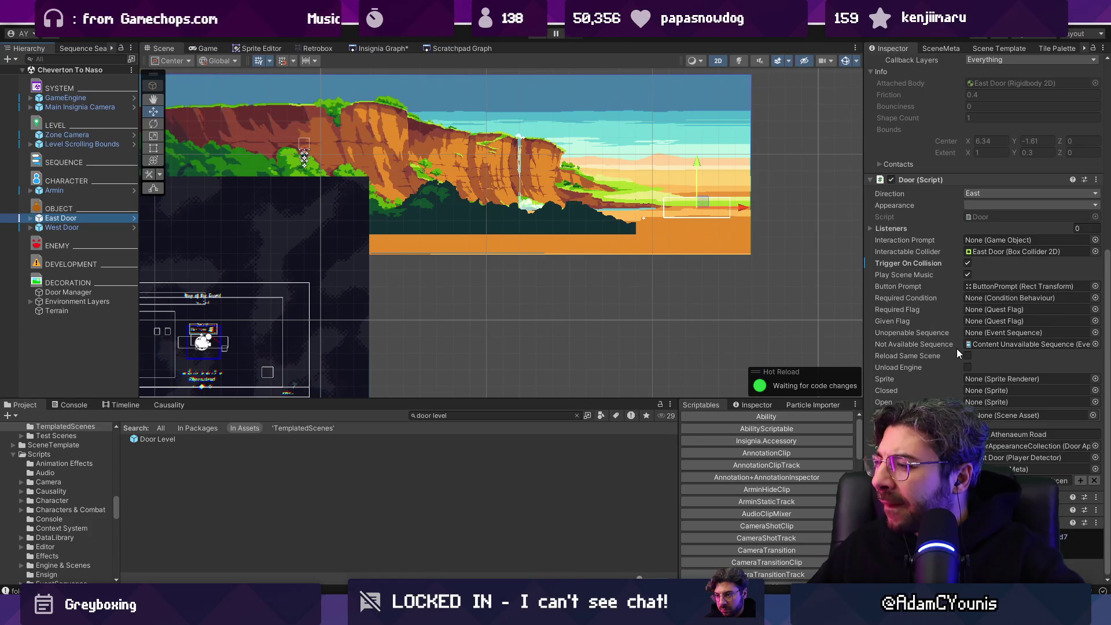
{"action": "scroll", "coordinate": [984, 289], "scroll_direction": "up", "scroll_amount": 1}
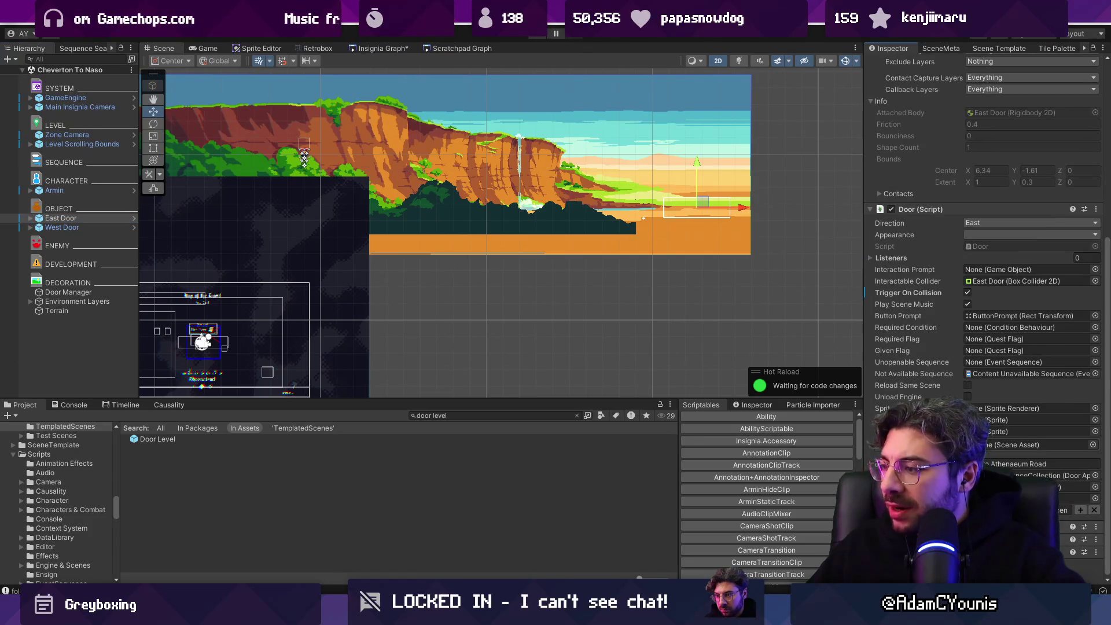
{"action": "scroll", "coordinate": [947, 280], "scroll_direction": "down", "scroll_amount": 3}
{"action": "scroll", "coordinate": [947, 280], "scroll_direction": "up", "scroll_amount": 3}
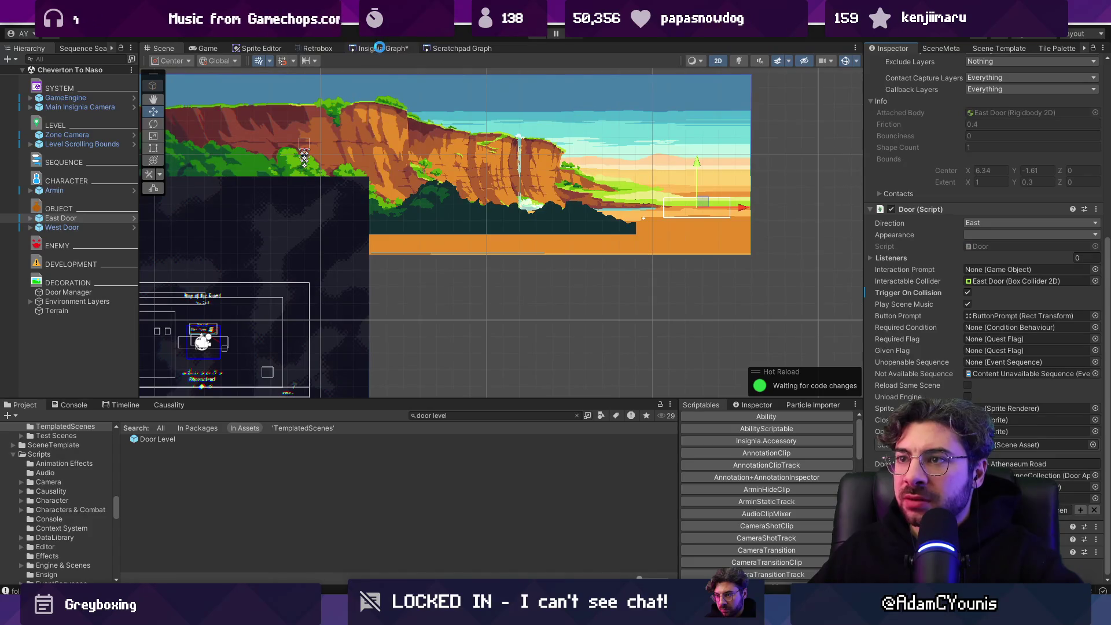
Step: Link a Cheverton To Naso port to Naso Outskirts Farm and disable the Level Scrolling Bounds camera boundary
{"action": "left_click", "coordinate": [380, 48]}
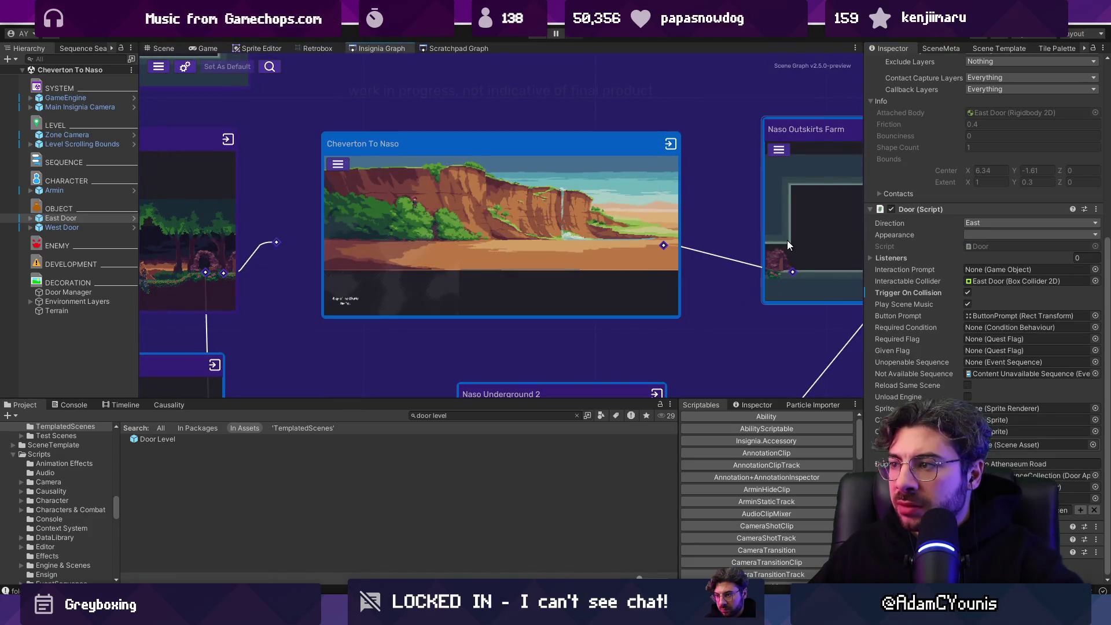
{"action": "left_click_drag", "start_coordinate": [663, 245], "coordinate": [792, 271]}
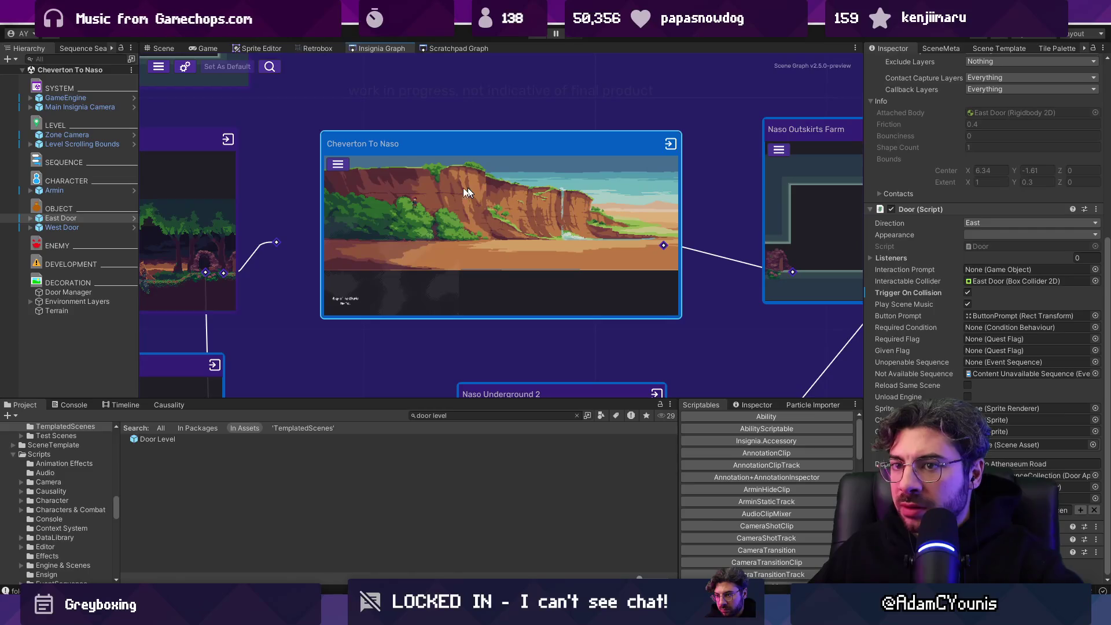
{"action": "left_click", "coordinate": [82, 144]}
{"action": "left_click", "coordinate": [892, 178]}
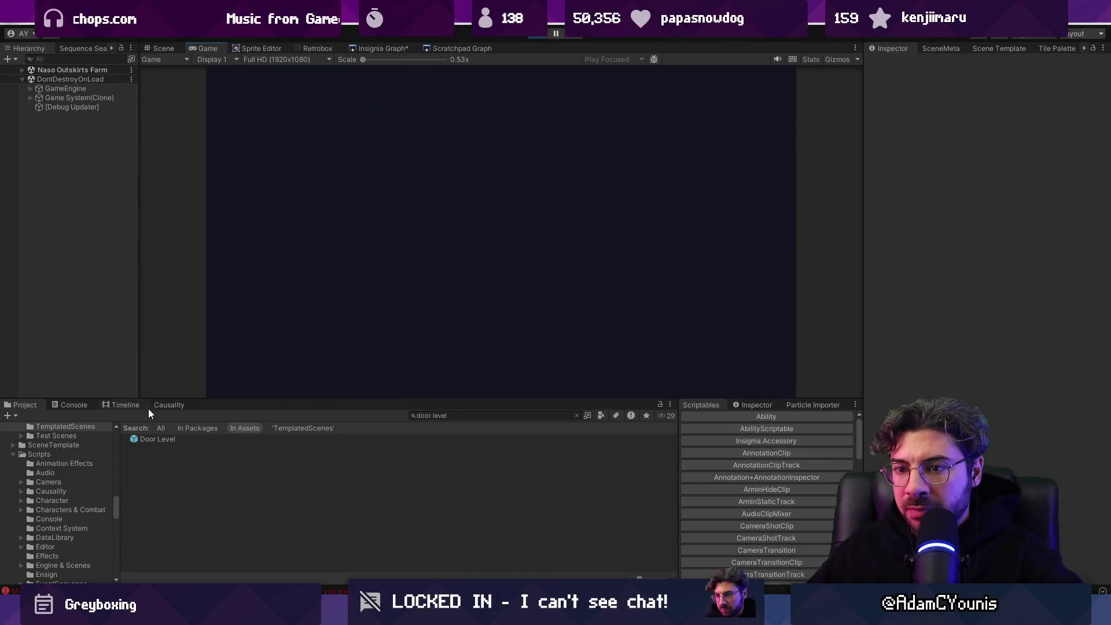
Step: Stop the play test and trace the NullReferenceException to GlobalAudio.cs line 332
{"action": "left_click", "coordinate": [87, 403]}
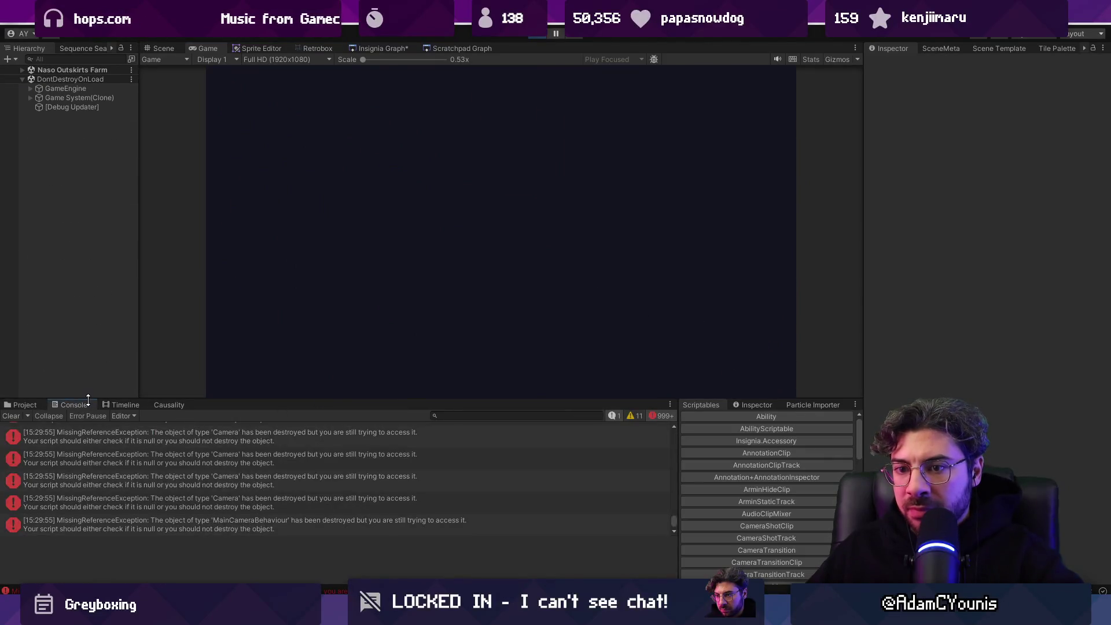
{"action": "left_click", "coordinate": [536, 38]}
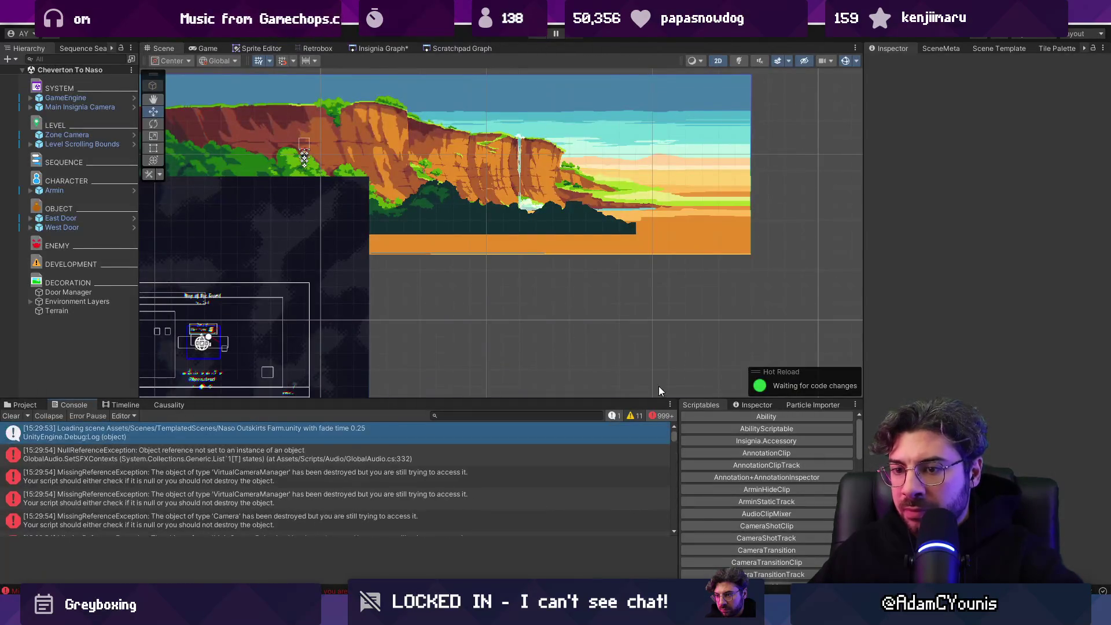
{"action": "left_click", "coordinate": [172, 460]}
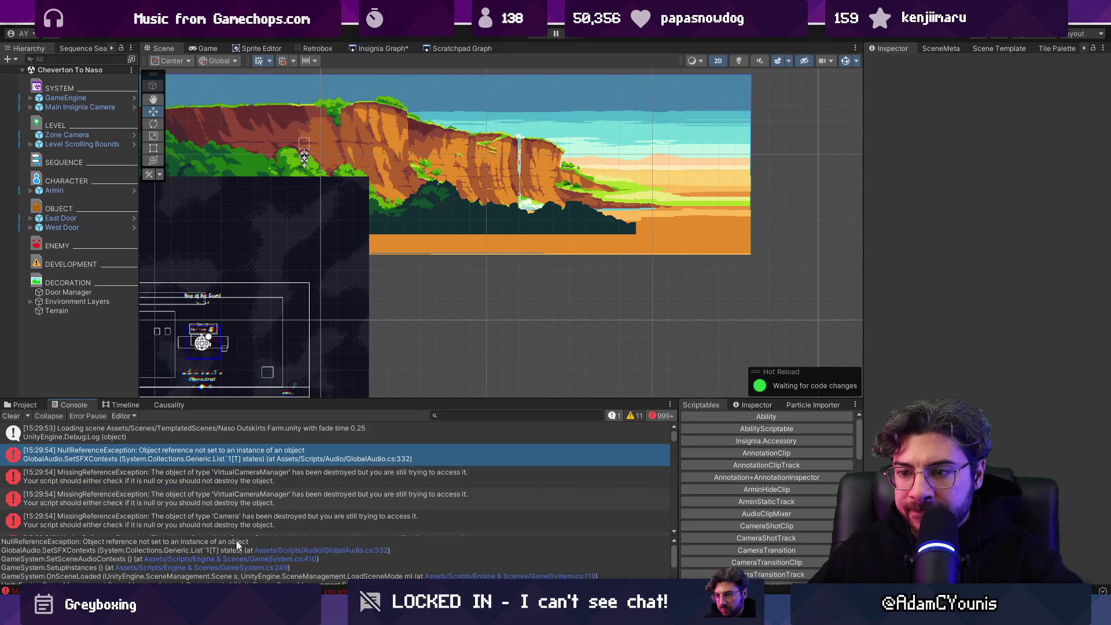
{"action": "left_click", "coordinate": [265, 550]}
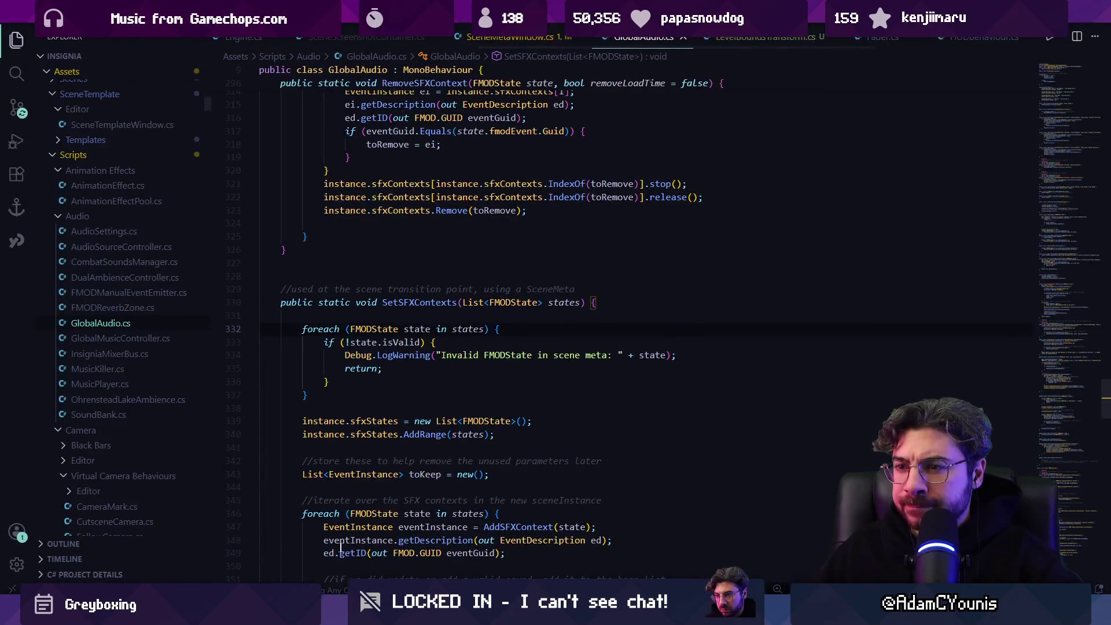
{"action": "key", "text": "alt+Tab"}
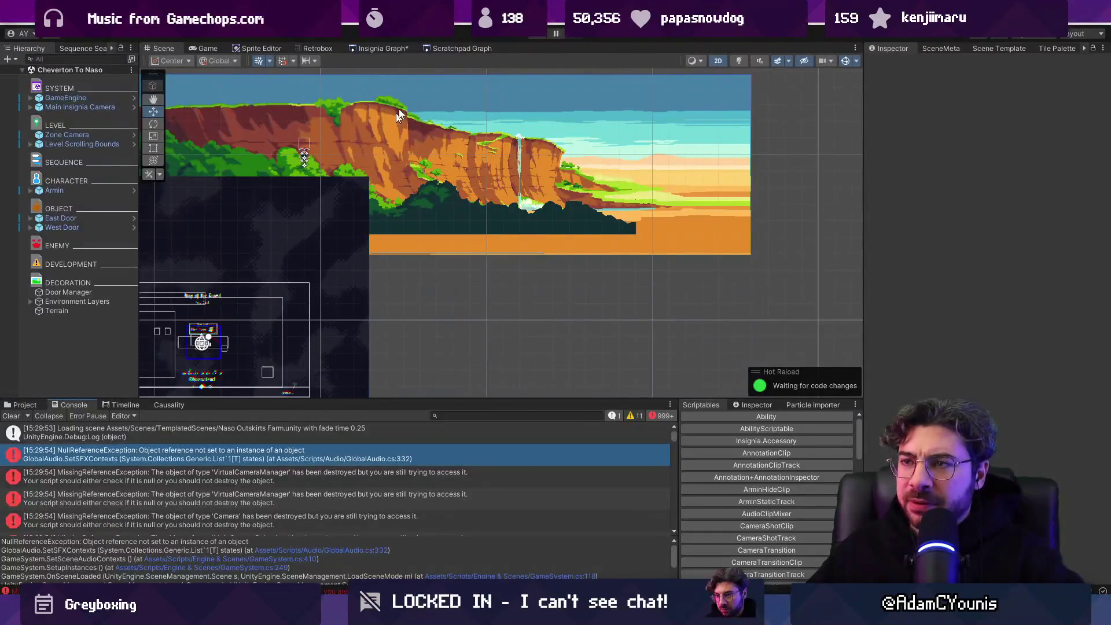
Step: View Cheverton To Naso's metadata, open Naso Outskirts Farm, and return to the scene graph
{"action": "left_click", "coordinate": [377, 46]}
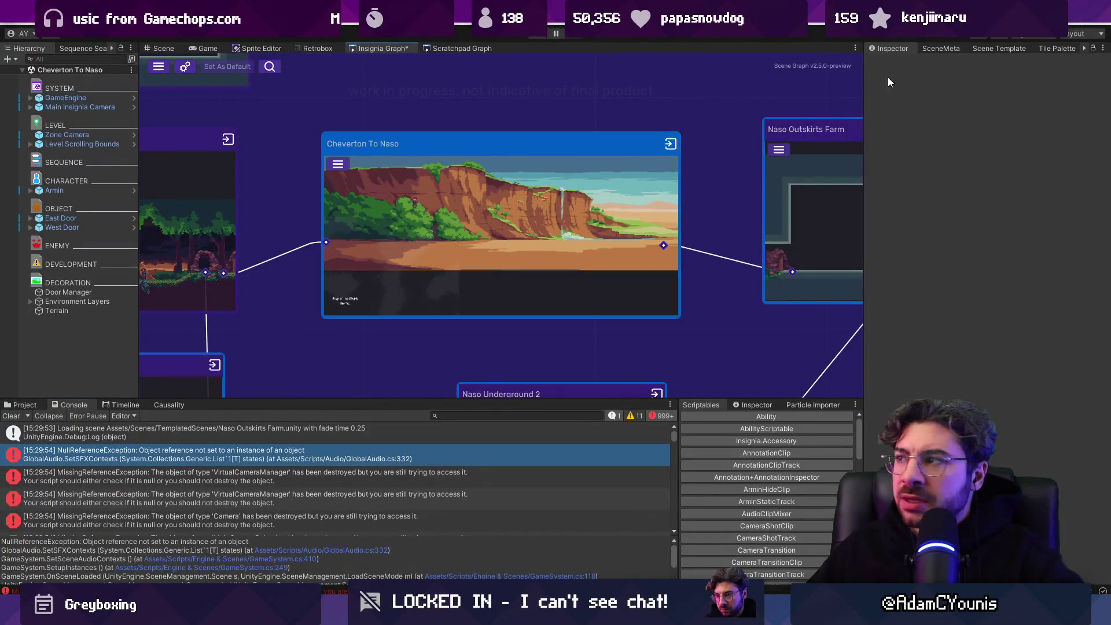
{"action": "left_click", "coordinate": [938, 49]}
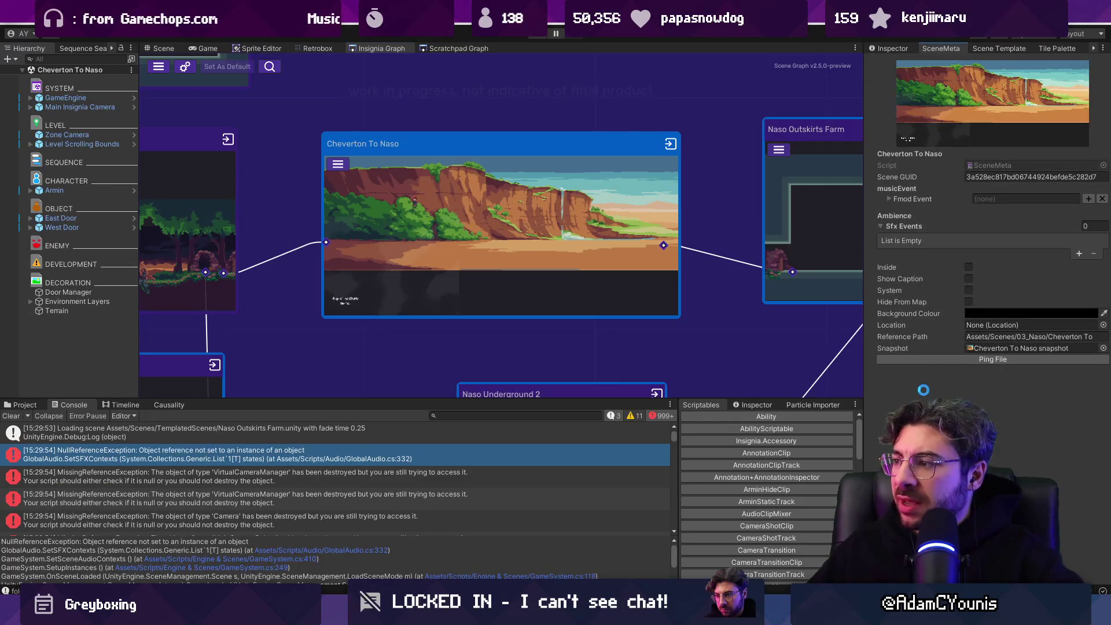
{"action": "scroll", "coordinate": [381, 137], "scroll_direction": "right", "scroll_amount": 5}
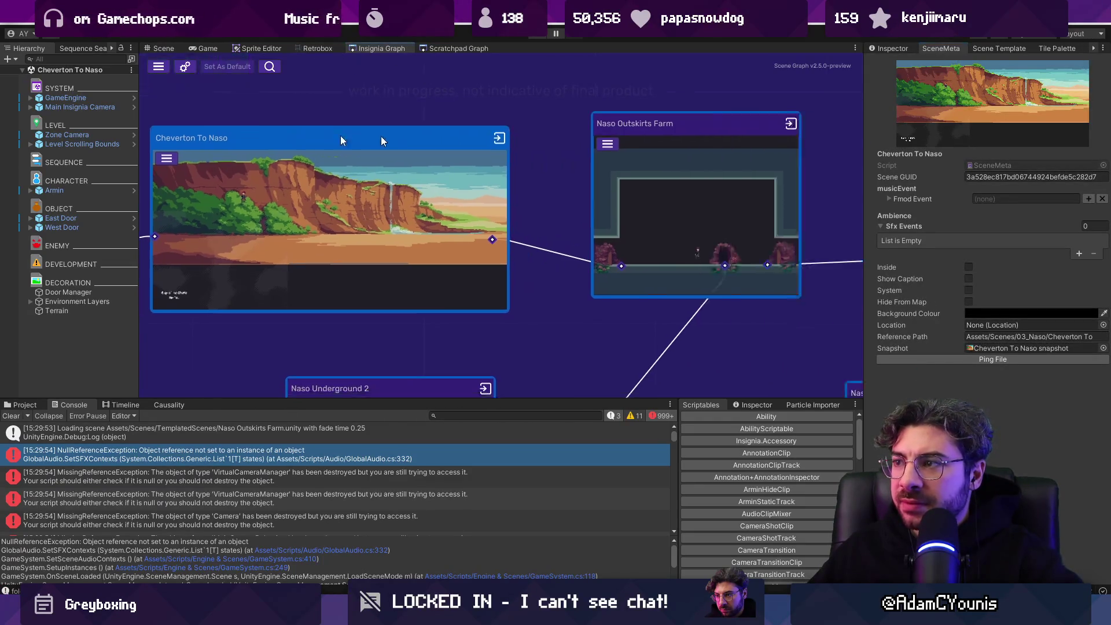
{"action": "double_click", "coordinate": [611, 168]}
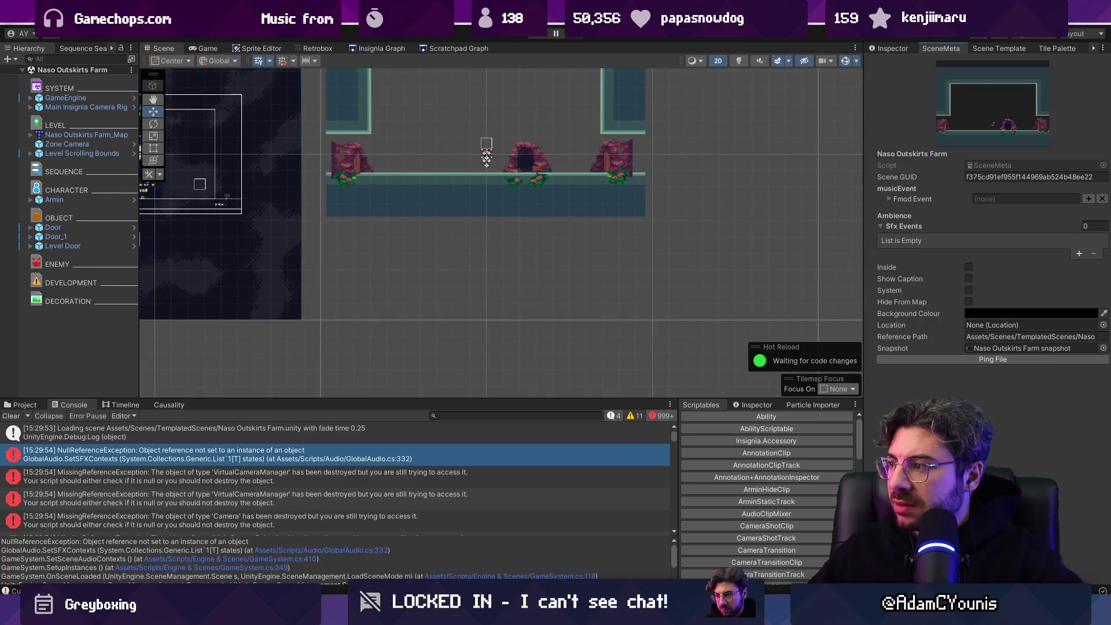
{"action": "left_click", "coordinate": [385, 48]}
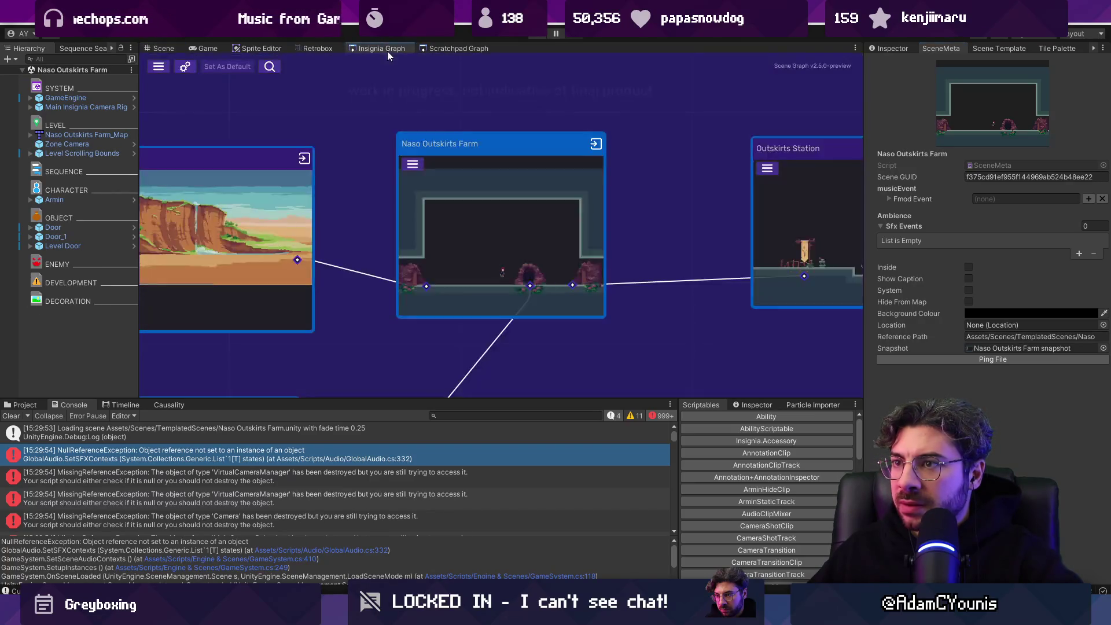
Step: Play Cheverton To Naso, stop it, and follow the NullReferenceException to GlobalAudio.cs line 332
{"action": "double_click", "coordinate": [263, 200]}
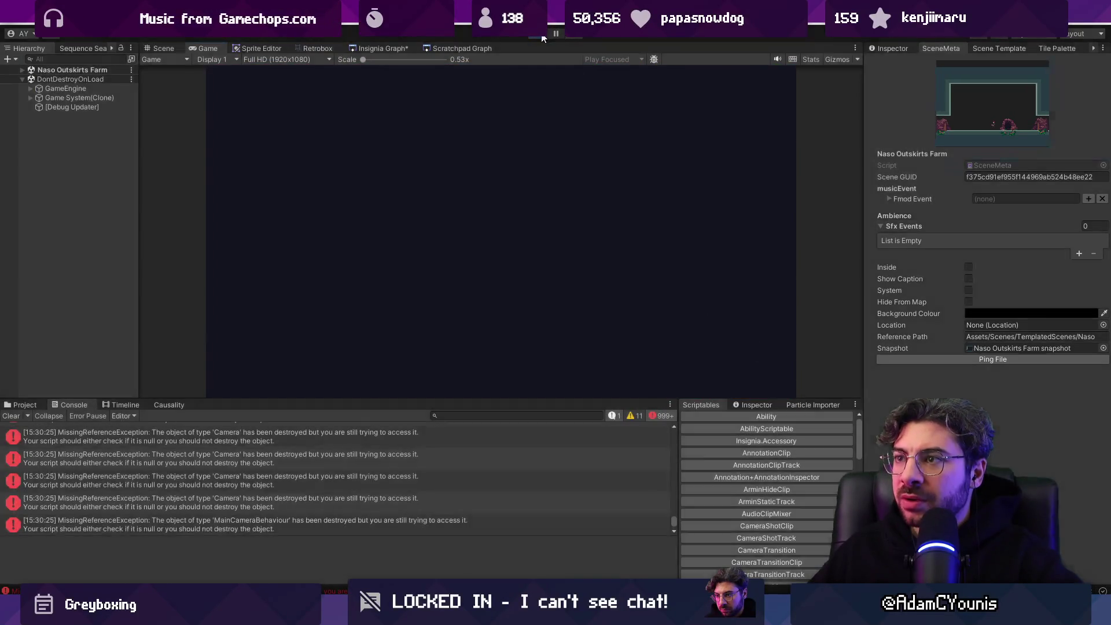
{"action": "left_click", "coordinate": [542, 36]}
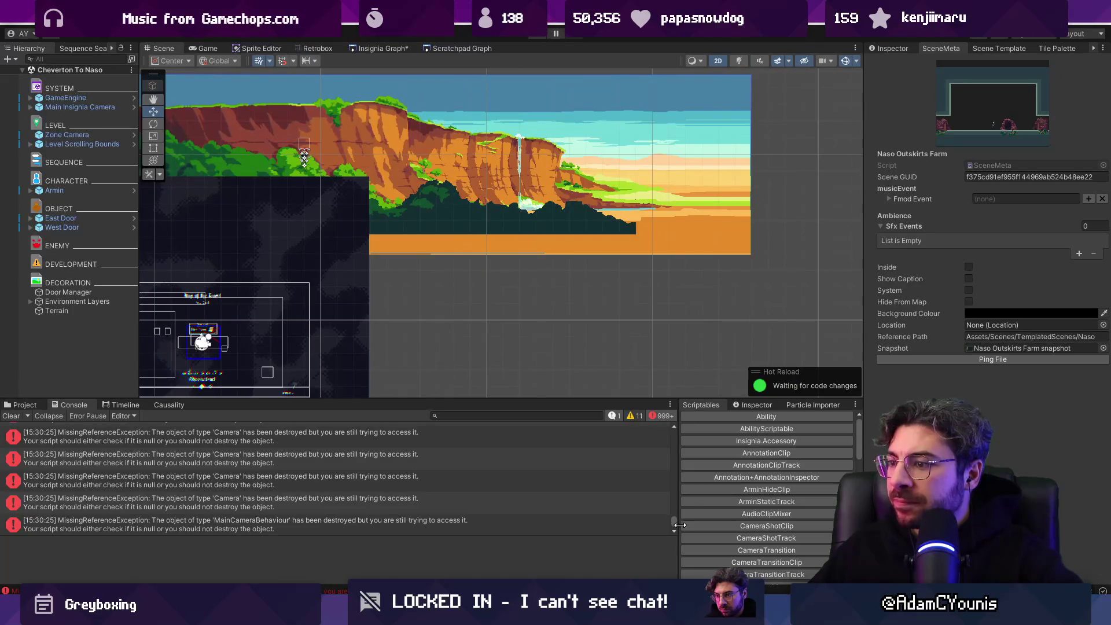
{"action": "left_click_drag", "start_coordinate": [672, 522], "coordinate": [673, 432]}
{"action": "left_click", "coordinate": [464, 457]}
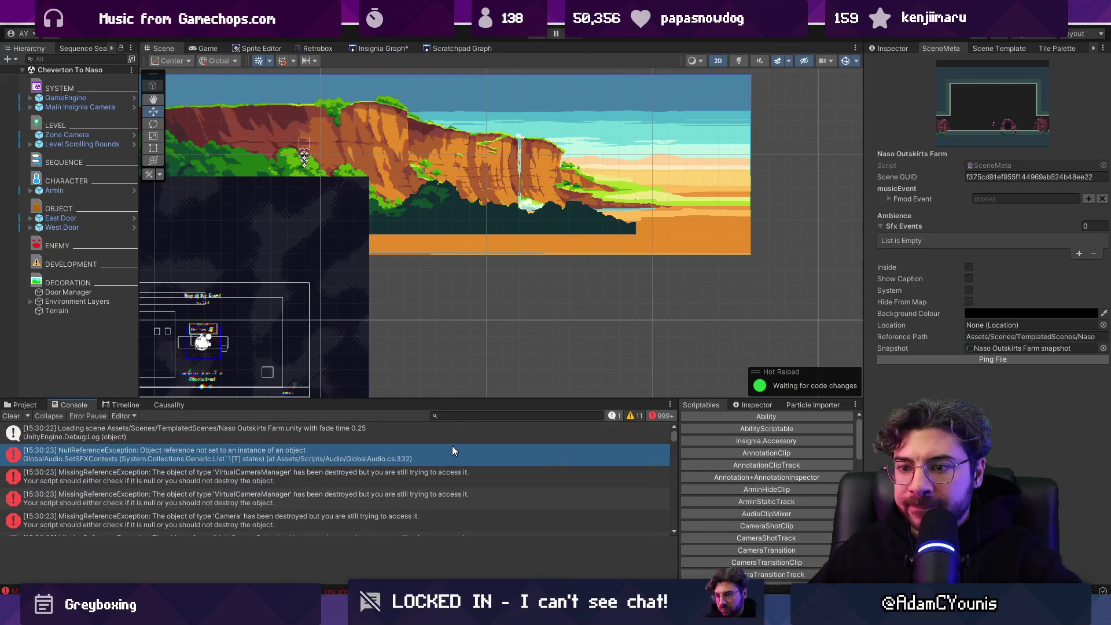
{"action": "left_click_drag", "start_coordinate": [428, 535], "coordinate": [371, 496]}
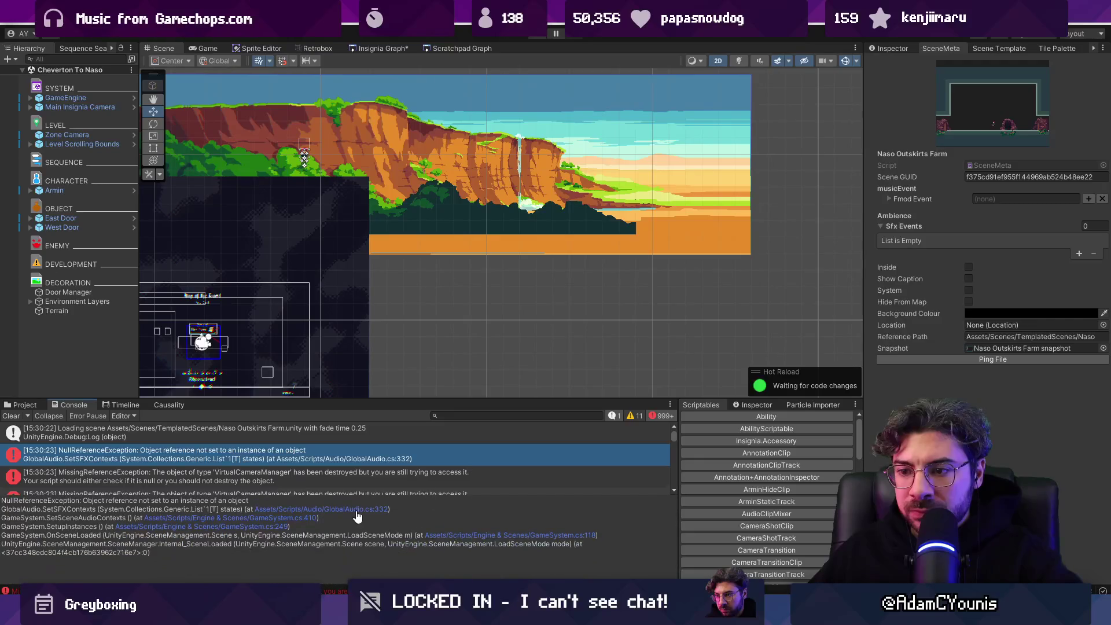
{"action": "left_click", "coordinate": [351, 513]}
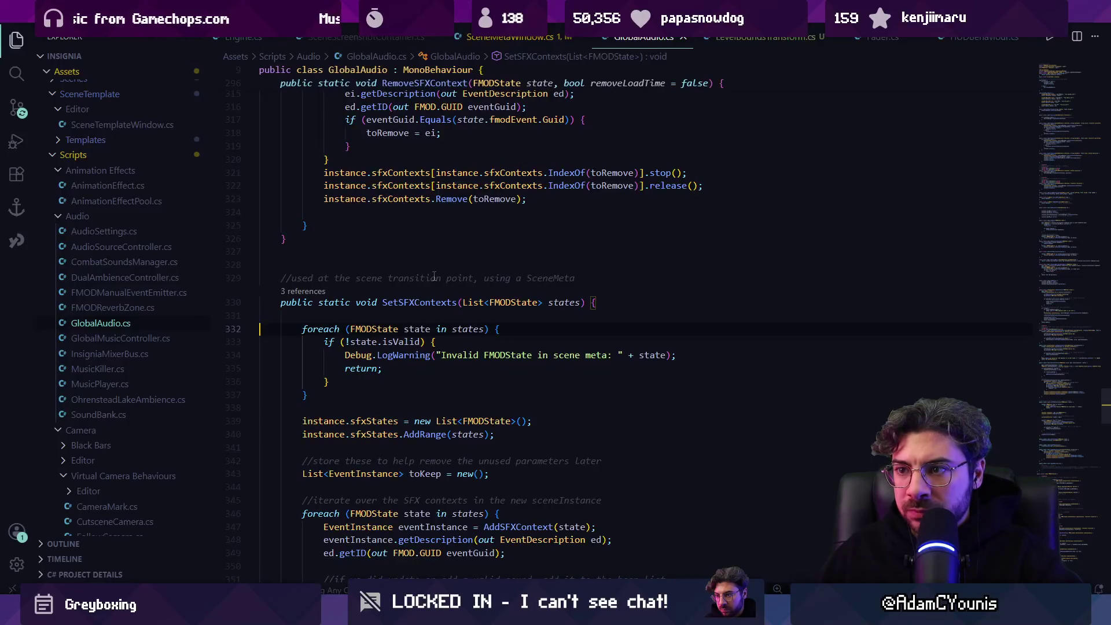
Step: Inspect the states parameter and the references to SetSFXContexts in GlobalAudio.cs
{"action": "left_click", "coordinate": [408, 330]}
{"action": "left_click", "coordinate": [463, 329]}
{"action": "left_click", "coordinate": [306, 291]}
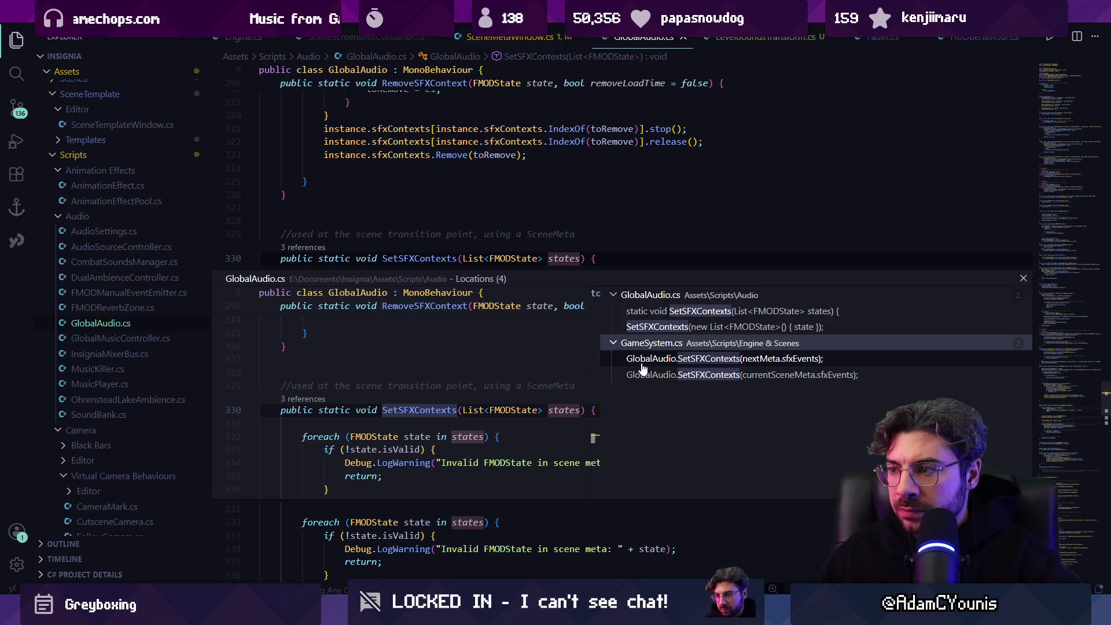
{"action": "key", "text": "Escape"}
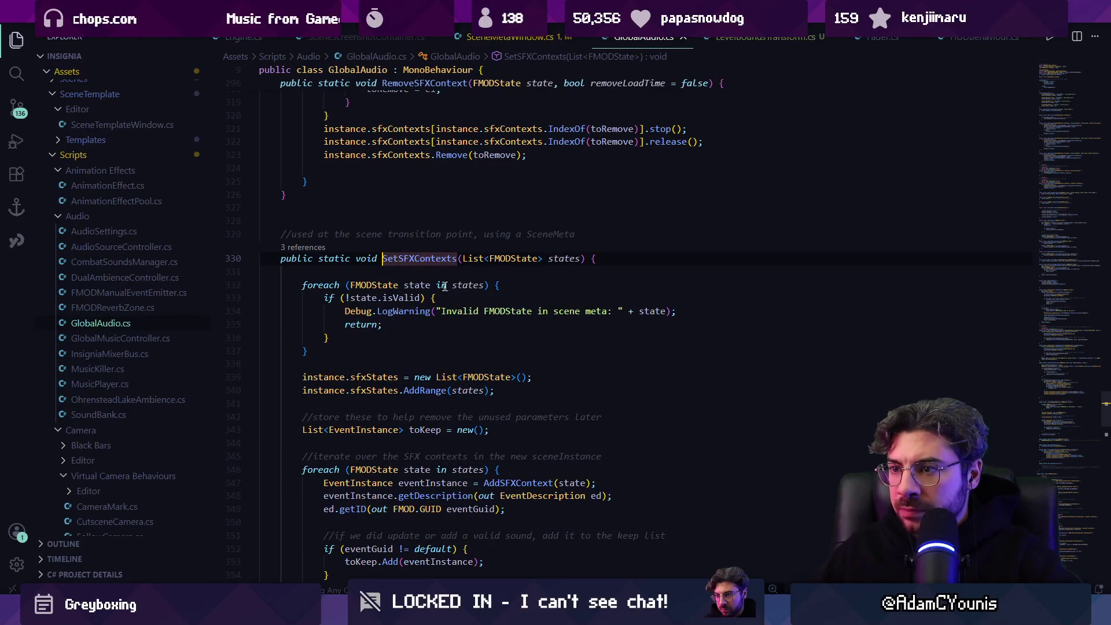
{"action": "left_click", "coordinate": [473, 285]}
{"action": "key", "text": "alt+Tab"}
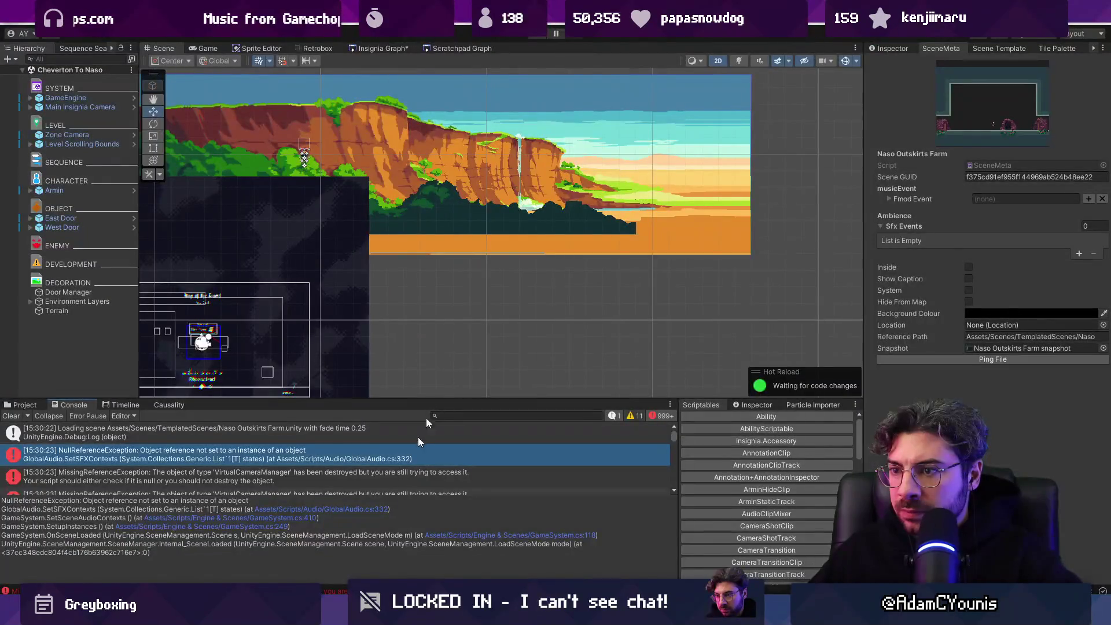
{"action": "key", "text": "alt+Tab"}
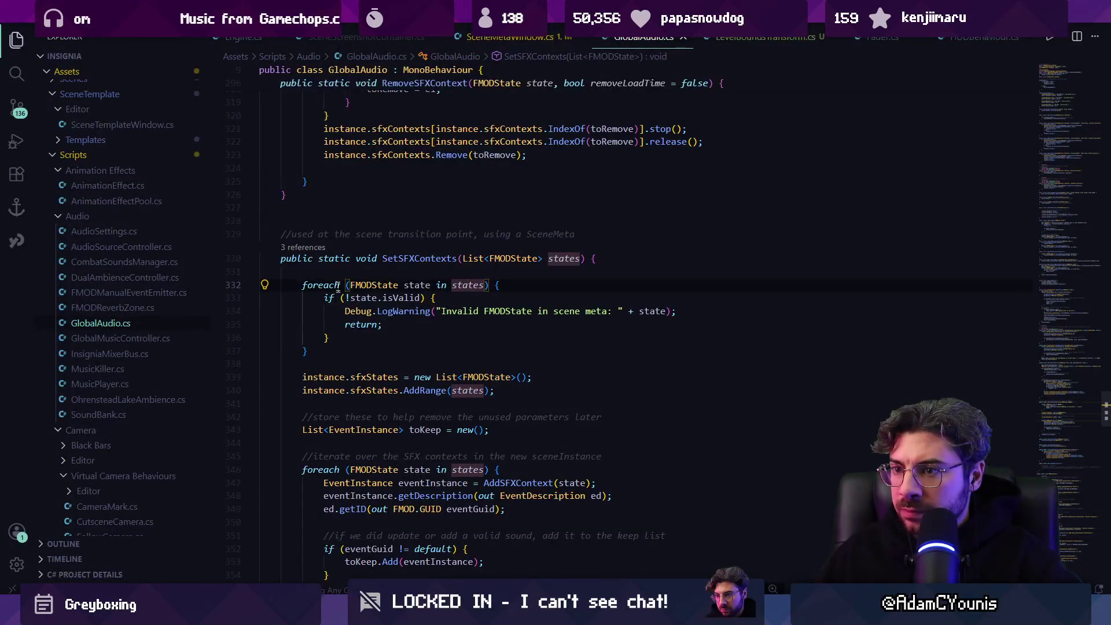
{"action": "left_click", "coordinate": [337, 268]}
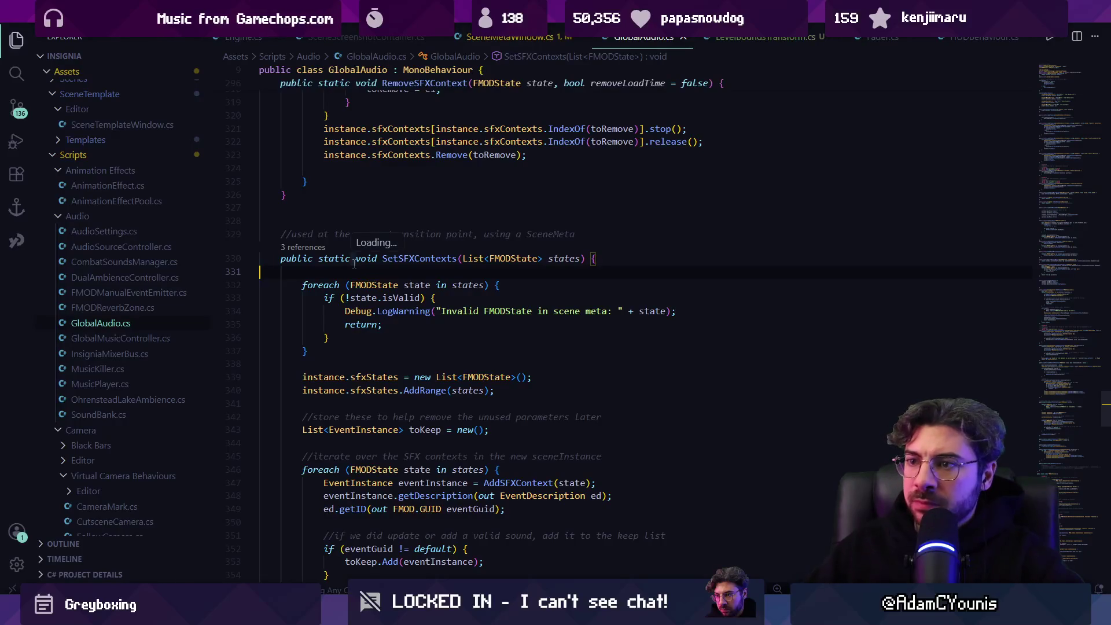
Step: Review the three SetSFXContexts calls in GameSystem.cs, then add a states null check and save
{"action": "left_click", "coordinate": [316, 248]}
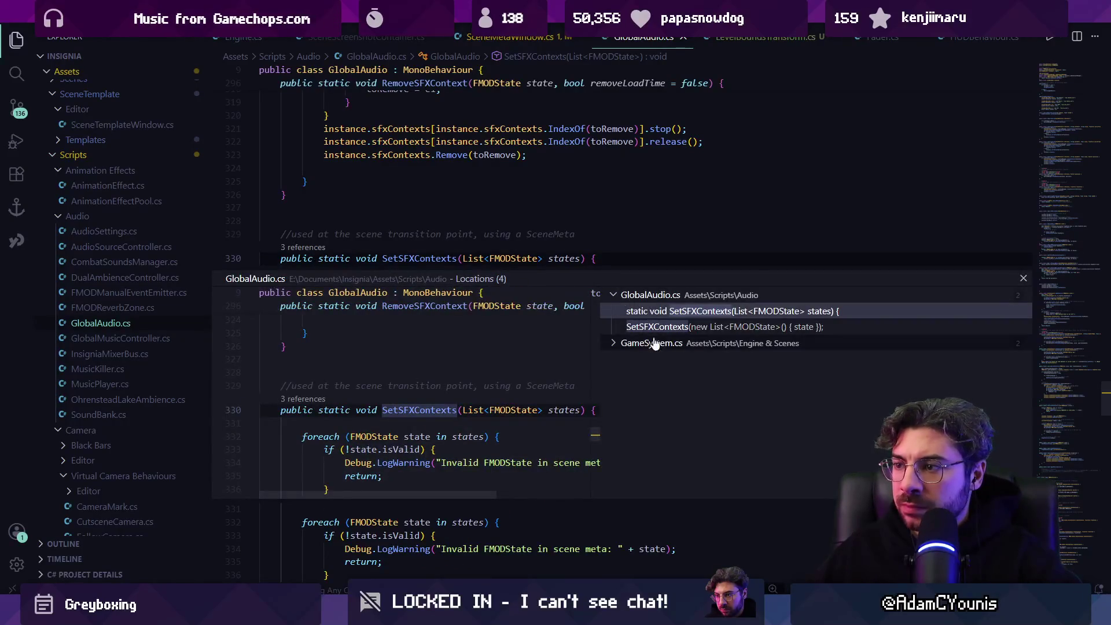
{"action": "left_click", "coordinate": [662, 363]}
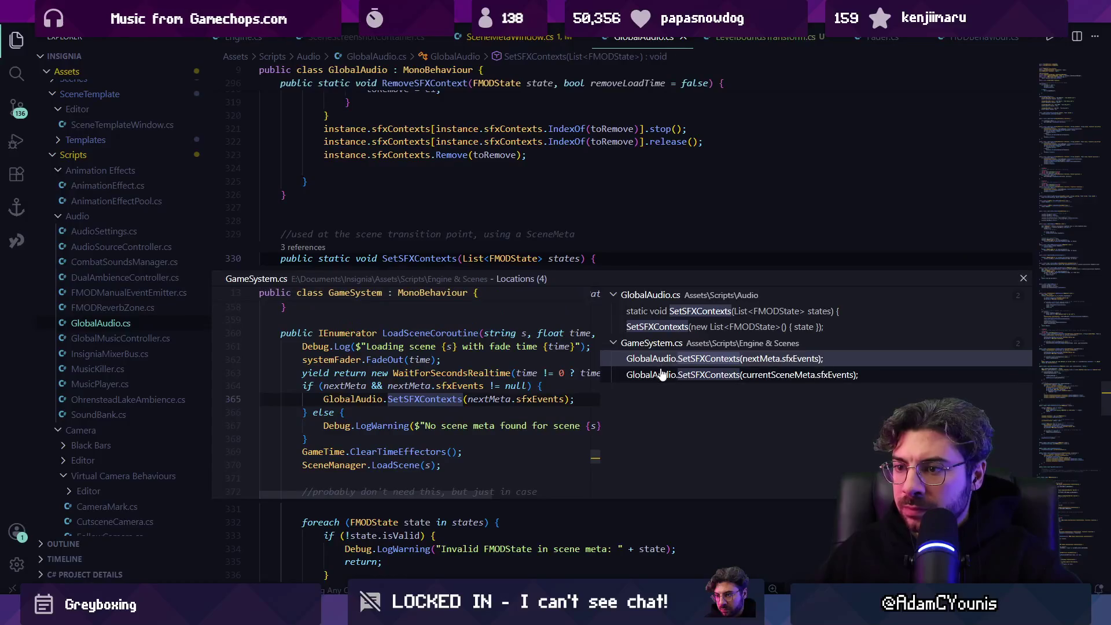
{"action": "left_click", "coordinate": [661, 376]}
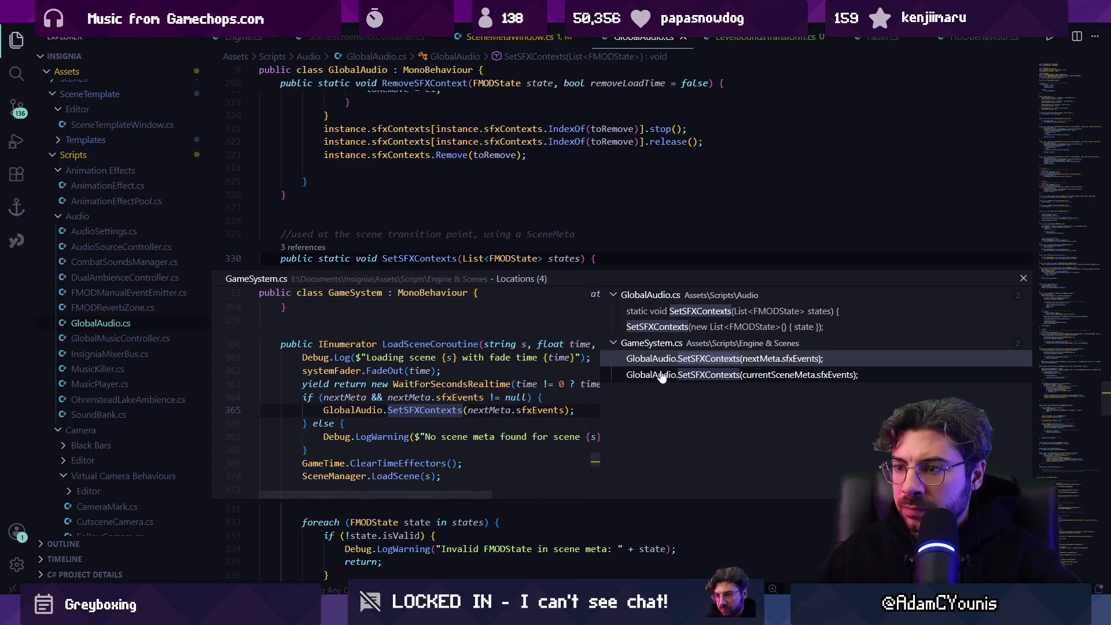
{"action": "key", "text": "Escape"}
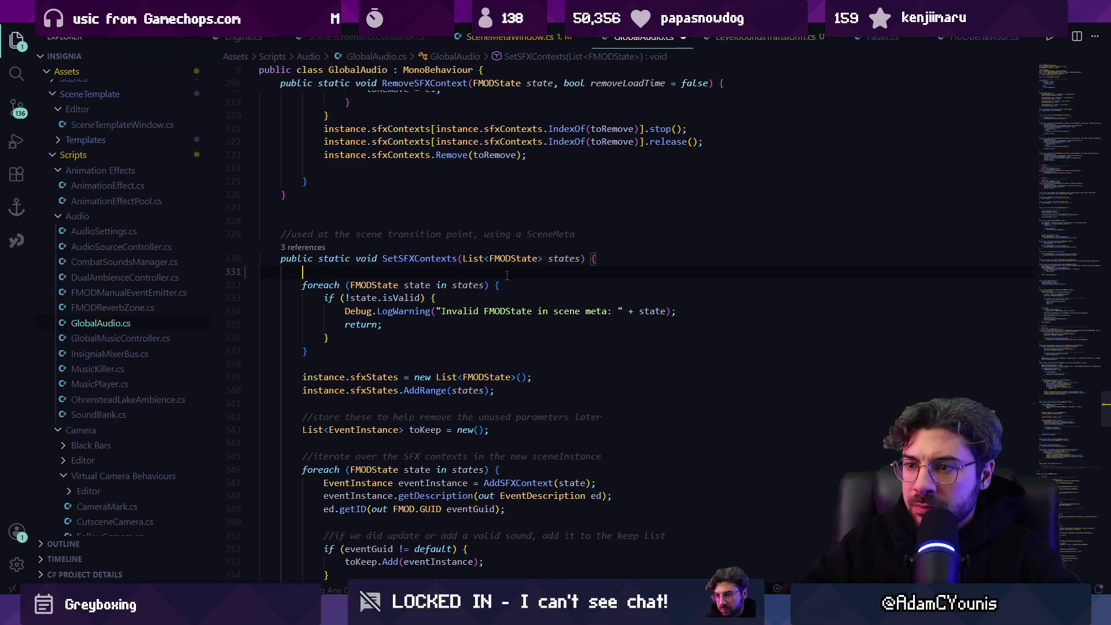
{"action": "key", "text": "Tab"}
{"action": "key", "text": "ctrl+s"}
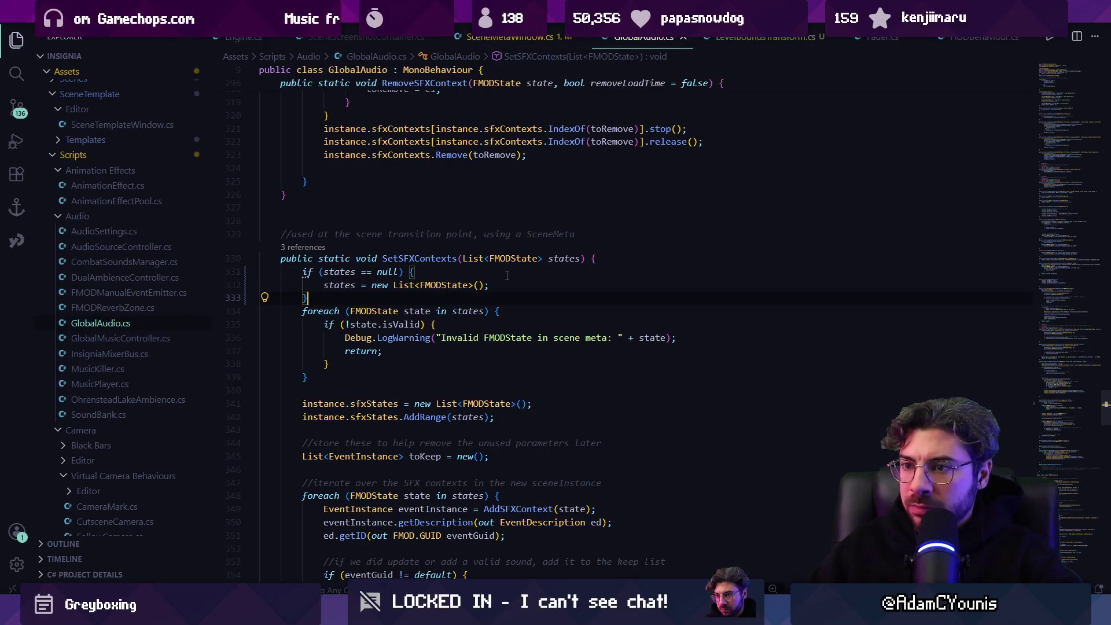
Step: Run the game in Unity to test the null-check change
{"action": "key", "text": "alt+Tab"}
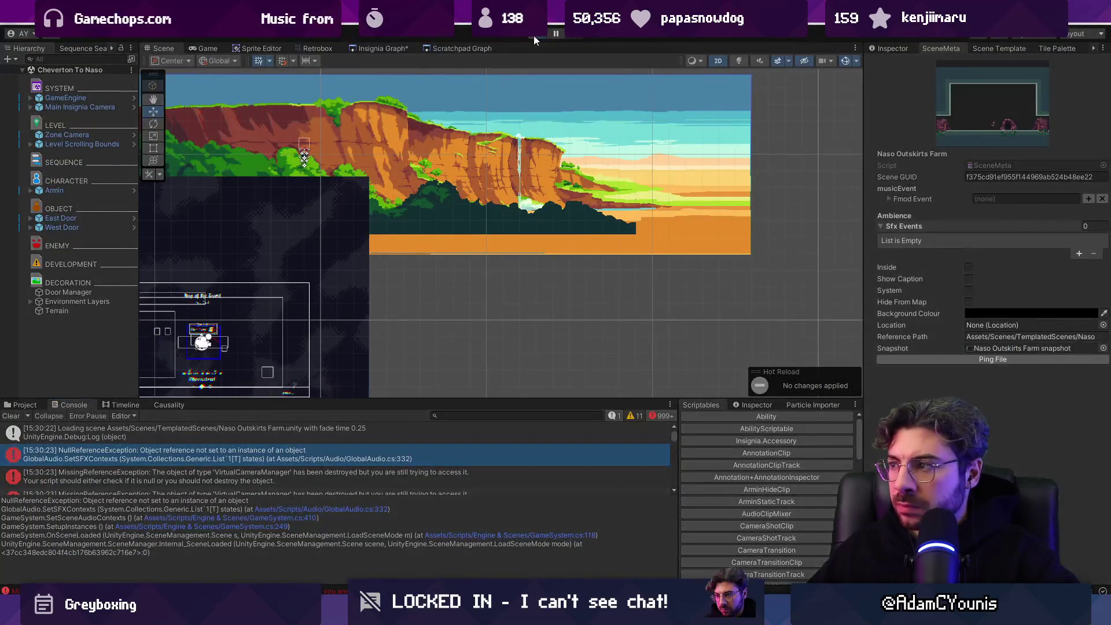
{"action": "left_click", "coordinate": [535, 37]}
{"action": "key", "text": "alt+Tab"}
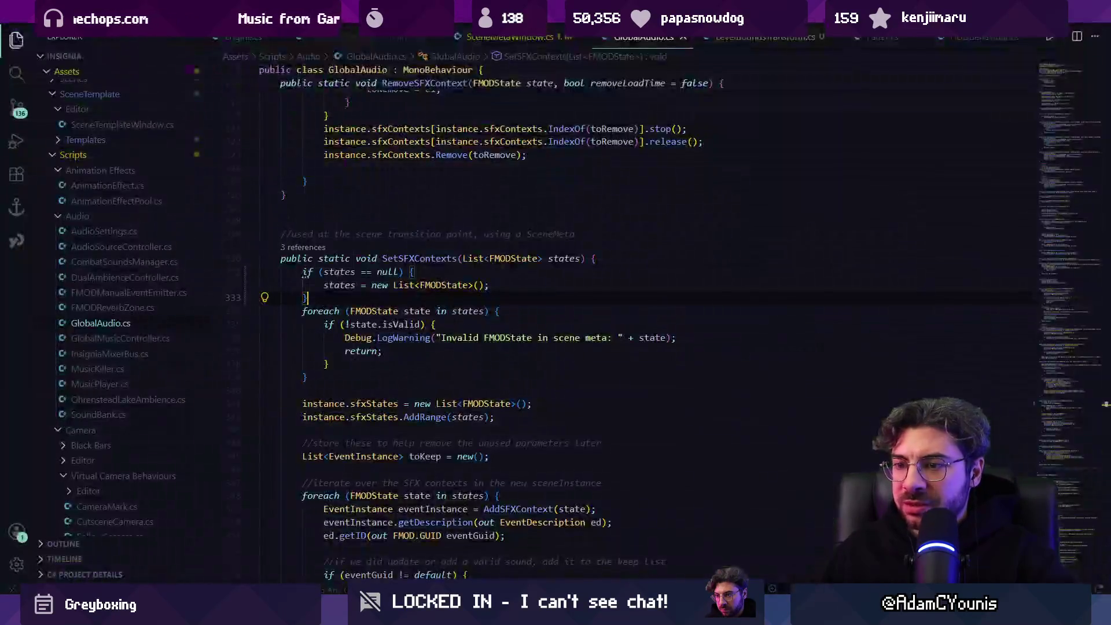
Step: Delete the states null-check block from SetSFXContexts and go back to Unity
{"action": "key", "text": "shift+Up"}
{"action": "key", "text": "shift+Up"}
{"action": "key", "text": "shift+Up"}
{"action": "key", "text": "Down"}
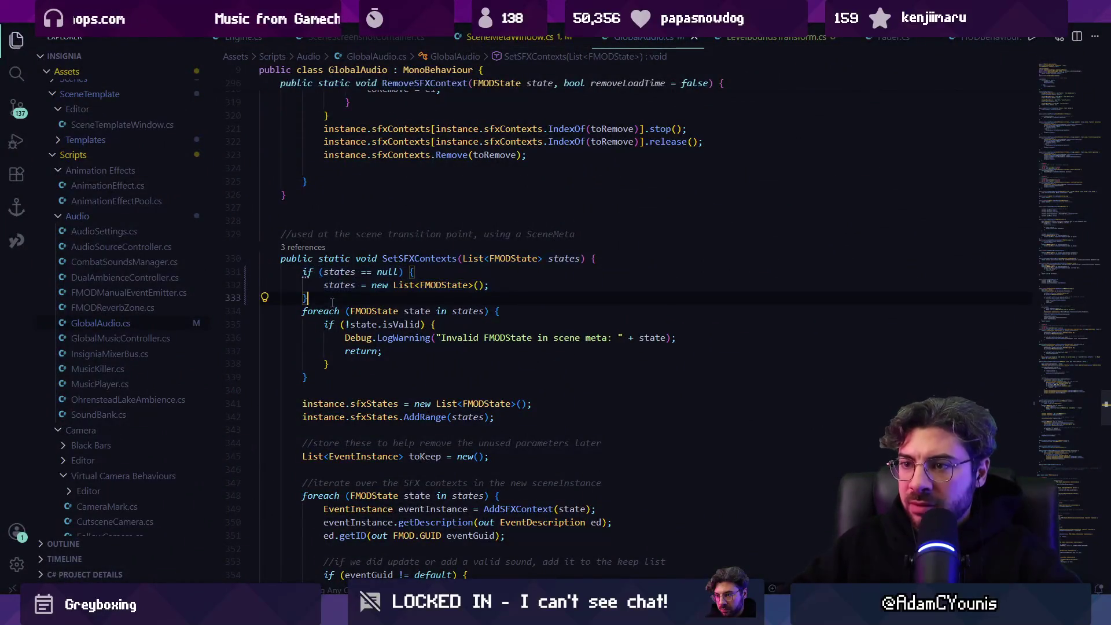
{"action": "key", "text": "shift+Down"}
{"action": "key", "text": "shift+Down"}
{"action": "key", "text": "shift+End"}
{"action": "key", "text": "BackSpace"}
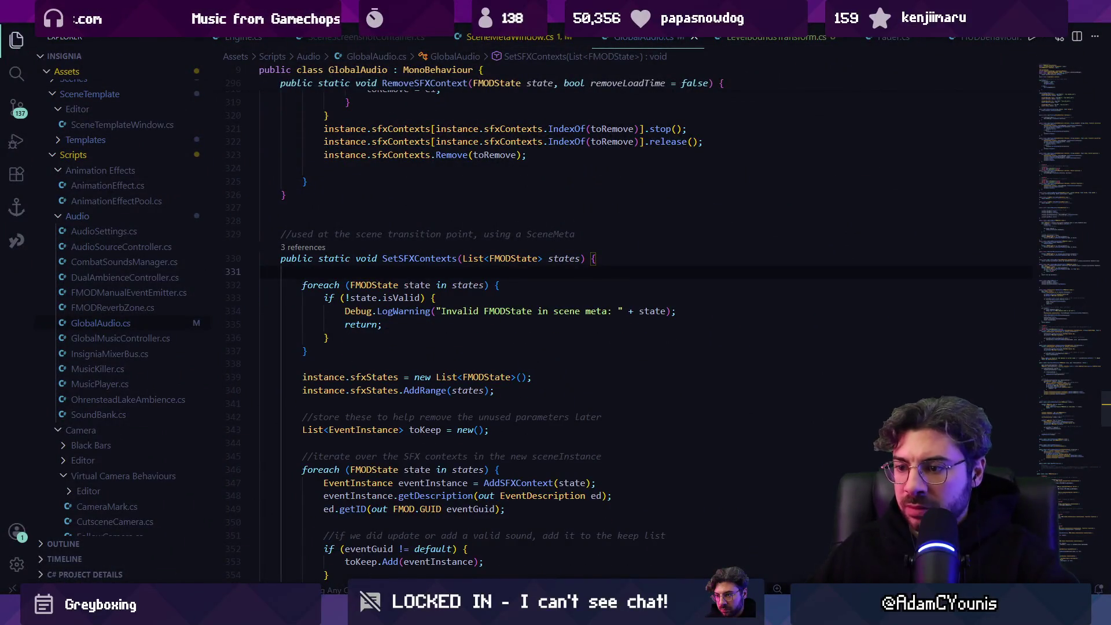
{"action": "key", "text": "alt+Tab"}
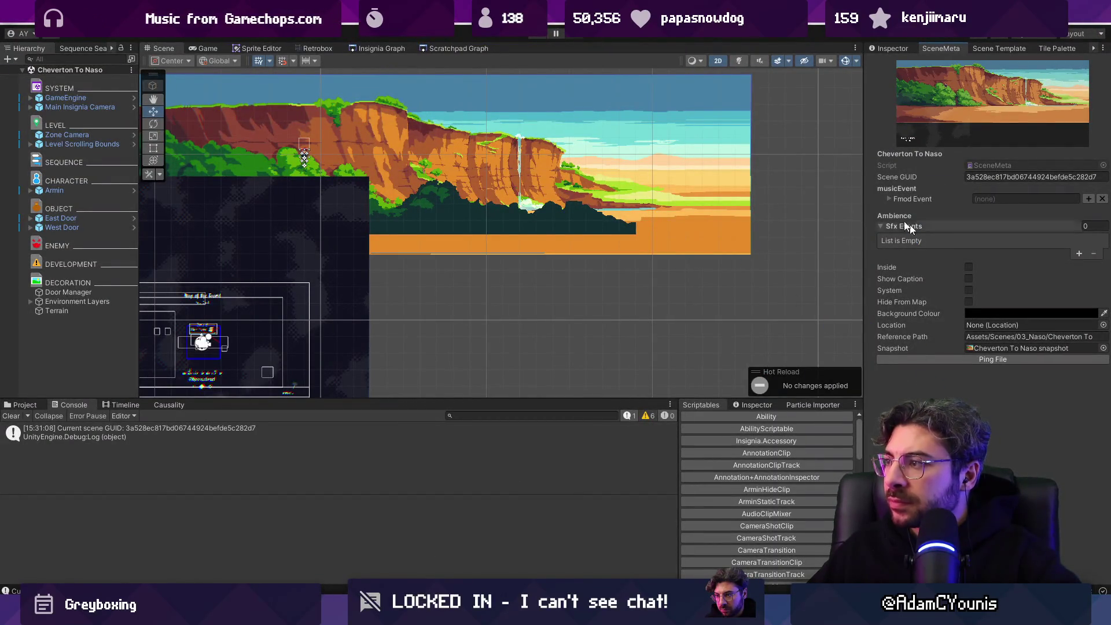
Step: Load Naso Outskirts Farm from the graph, replay it, and open the GlobalAudio.cs:332 error line
{"action": "left_click", "coordinate": [440, 50]}
{"action": "scroll", "coordinate": [506, 194], "scroll_direction": "down", "scroll_amount": 5}
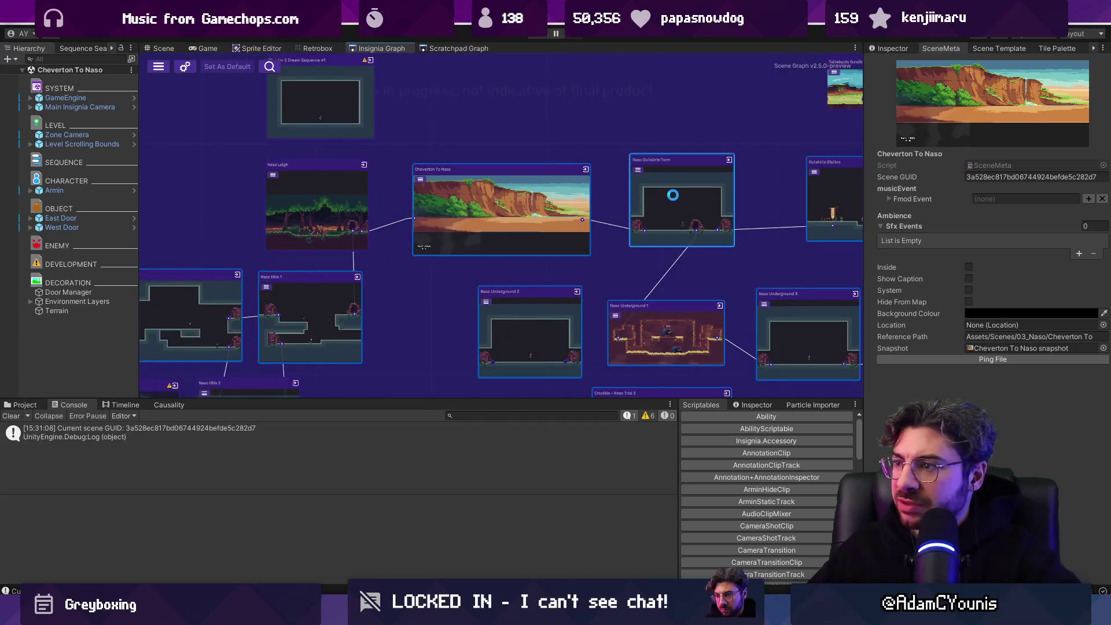
{"action": "double_click", "coordinate": [675, 199]}
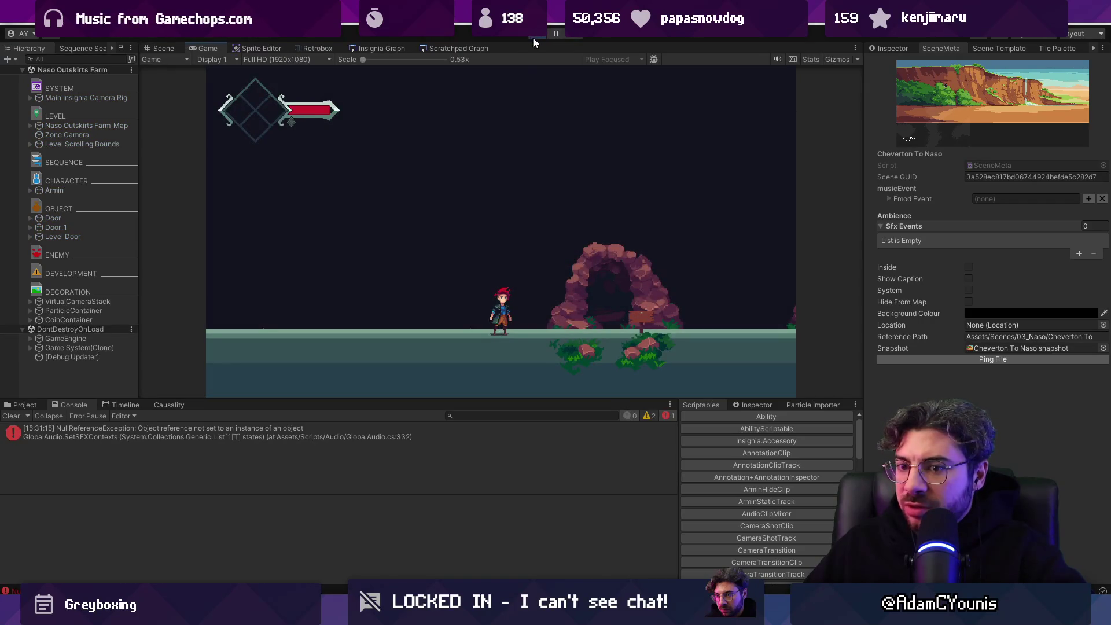
{"action": "left_click", "coordinate": [537, 34]}
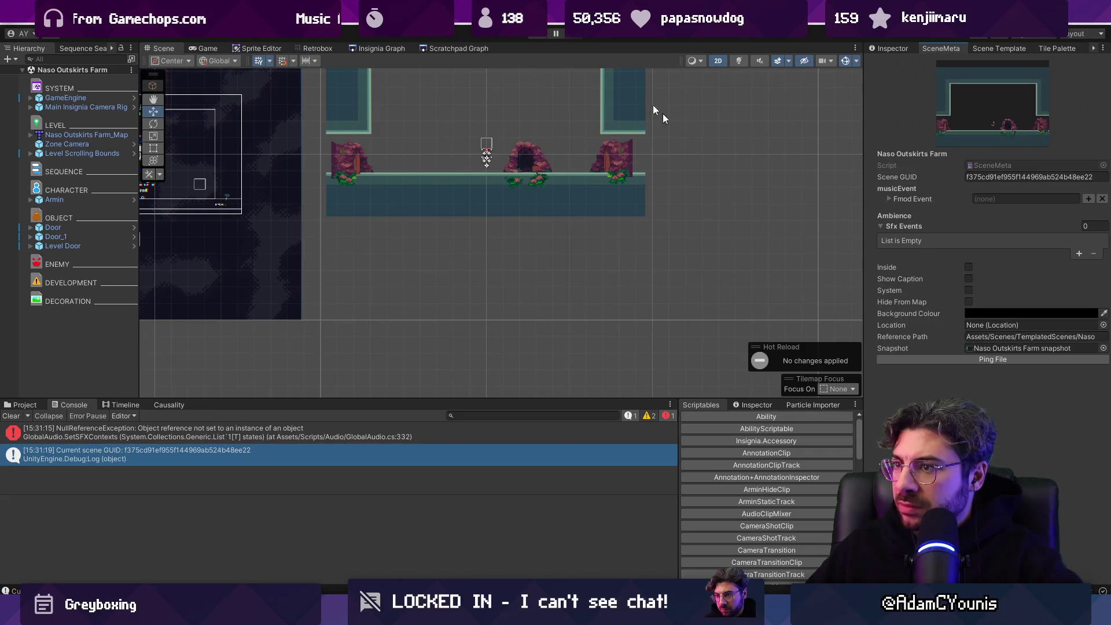
{"action": "left_click", "coordinate": [537, 34]}
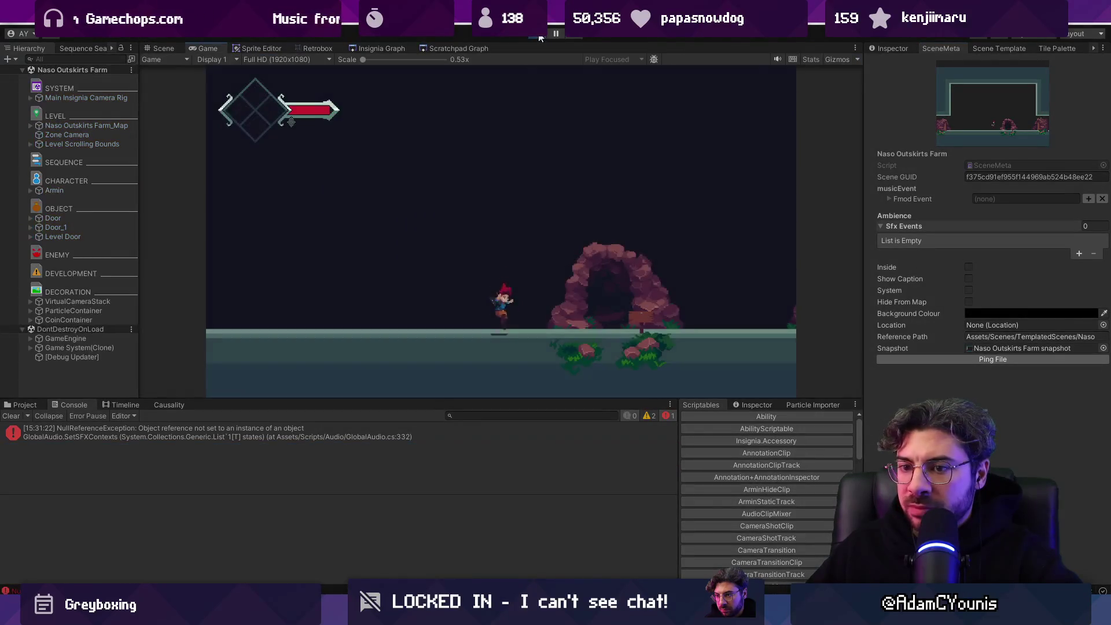
{"action": "left_click", "coordinate": [325, 441]}
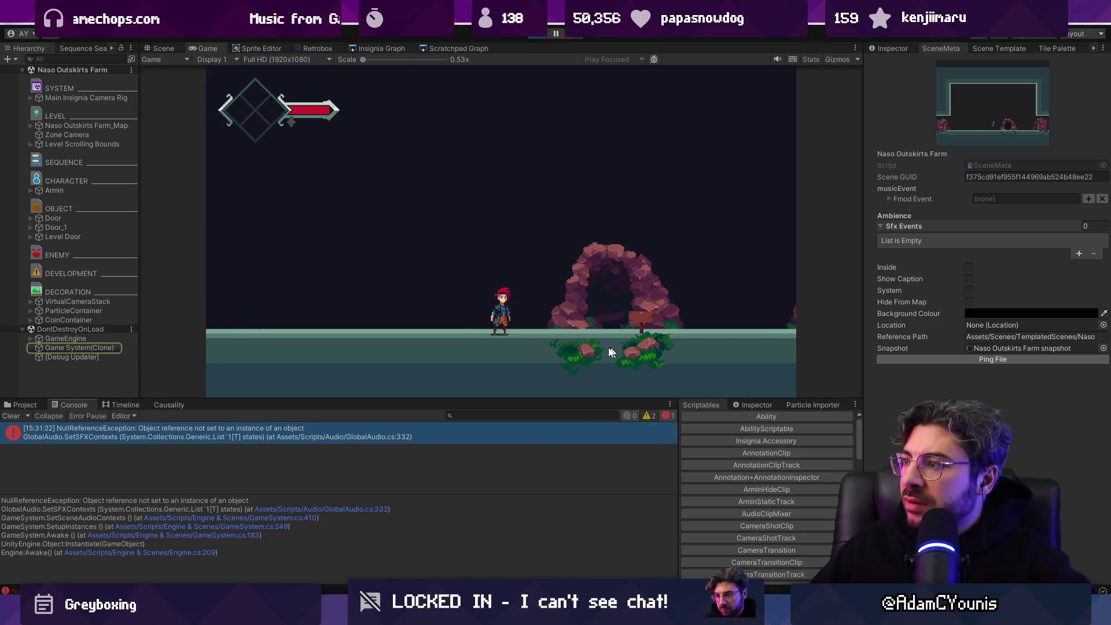
{"action": "left_click", "coordinate": [328, 509]}
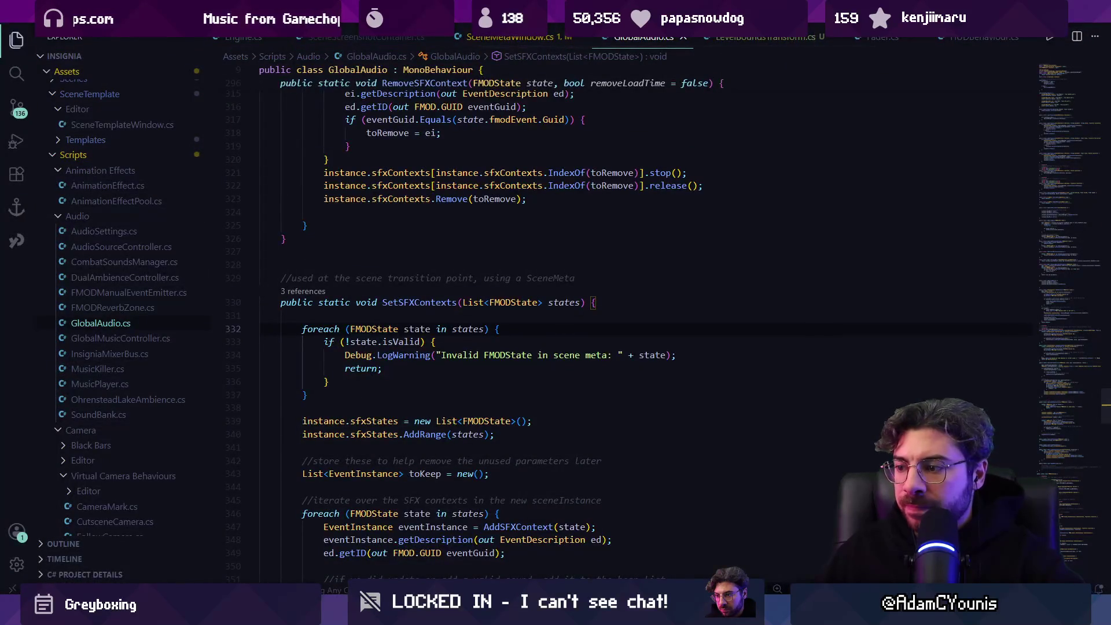
Step: Go back to GlobalAudio.cs and place the caret at the top of SetSFXContexts
{"action": "key", "text": "alt+Tab"}
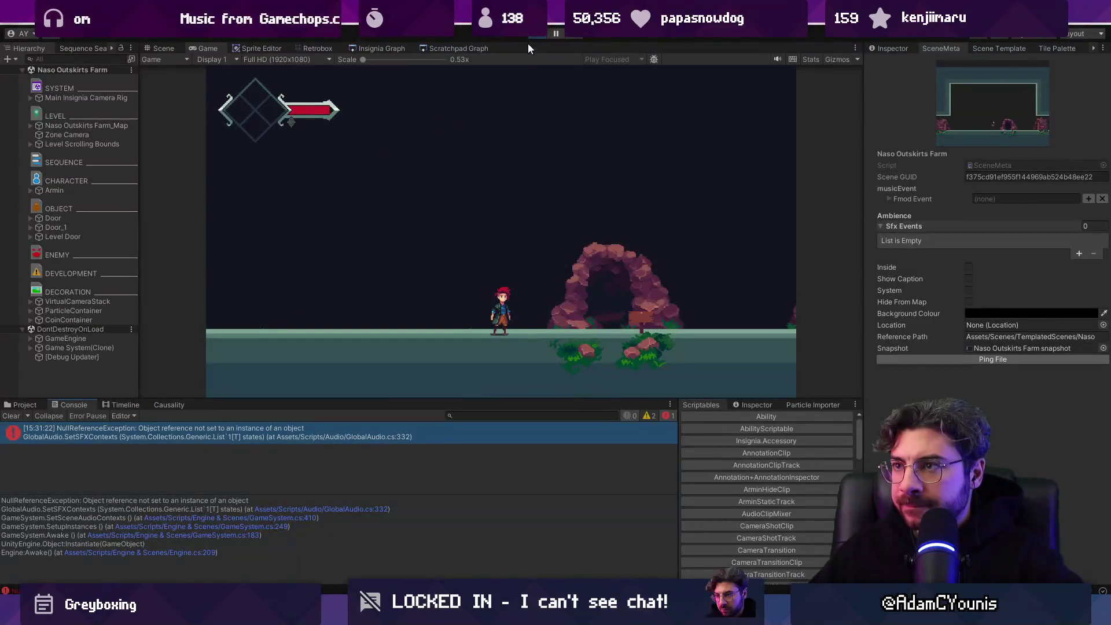
{"action": "key", "text": "alt+Tab"}
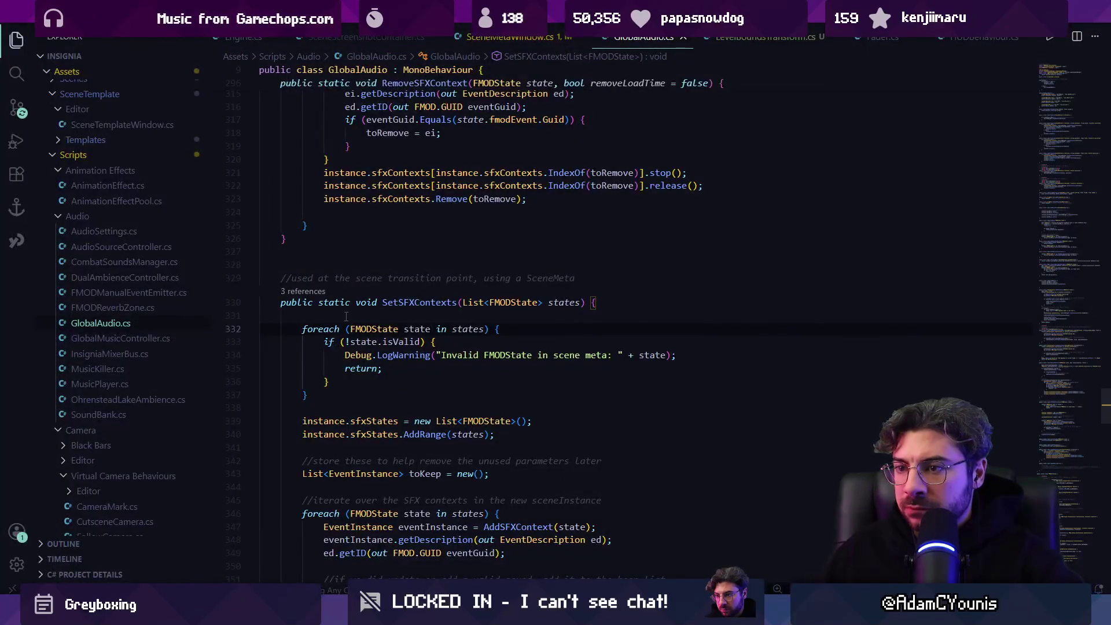
{"action": "scroll", "coordinate": [368, 348], "scroll_direction": "down", "scroll_amount": 5}
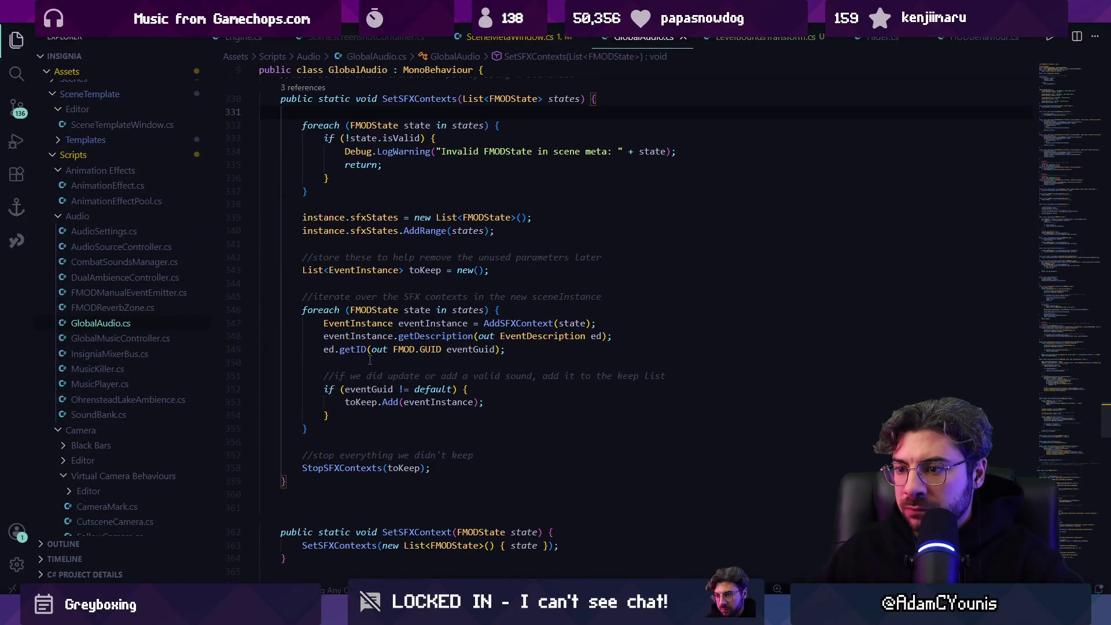
{"action": "scroll", "coordinate": [370, 360], "scroll_direction": "up", "scroll_amount": 2}
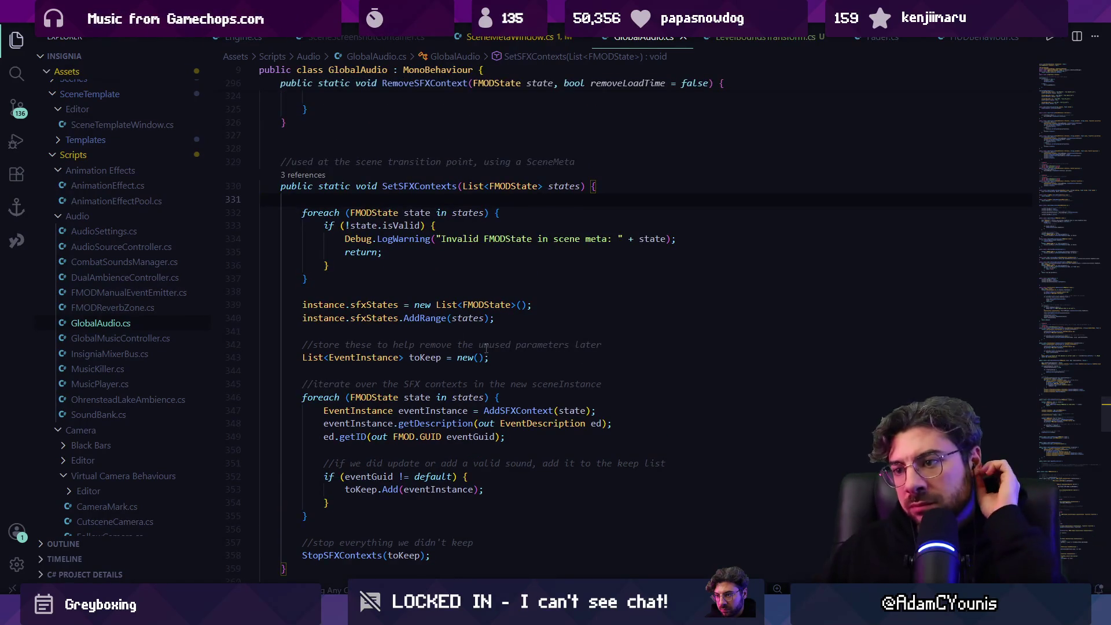
{"action": "mouse_move", "coordinate": [469, 362]}
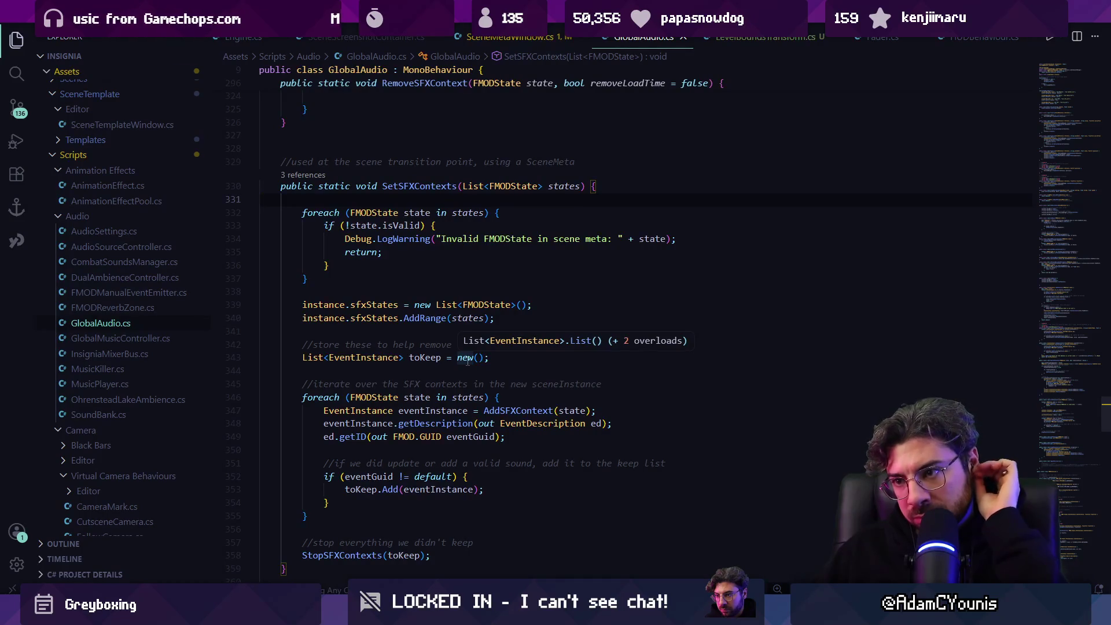
{"action": "mouse_move", "coordinate": [431, 362]}
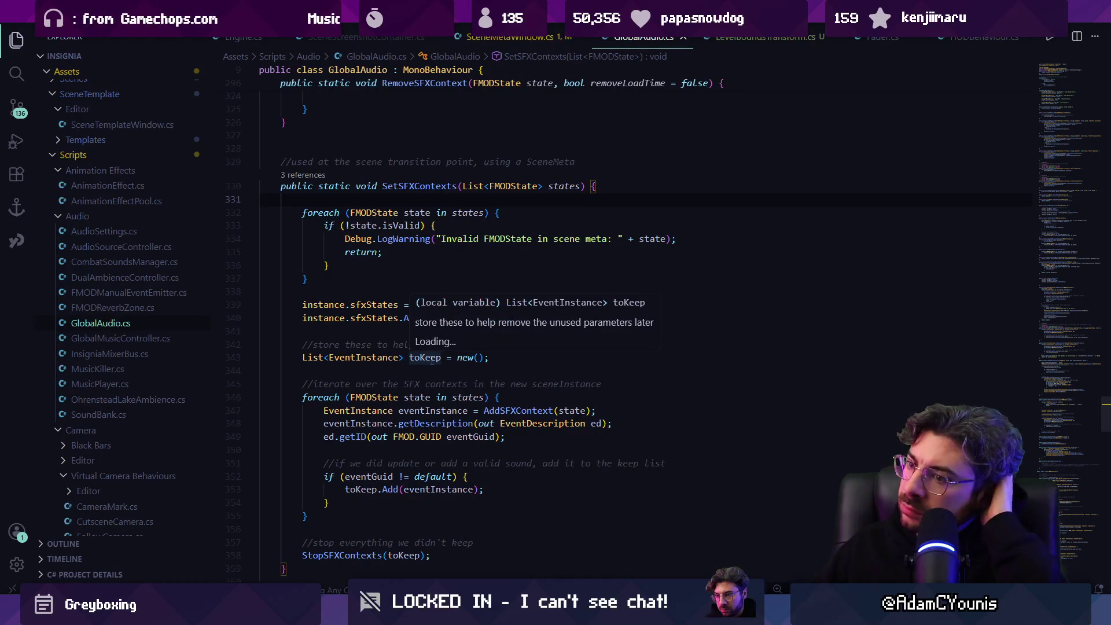
{"action": "left_click", "coordinate": [373, 288]}
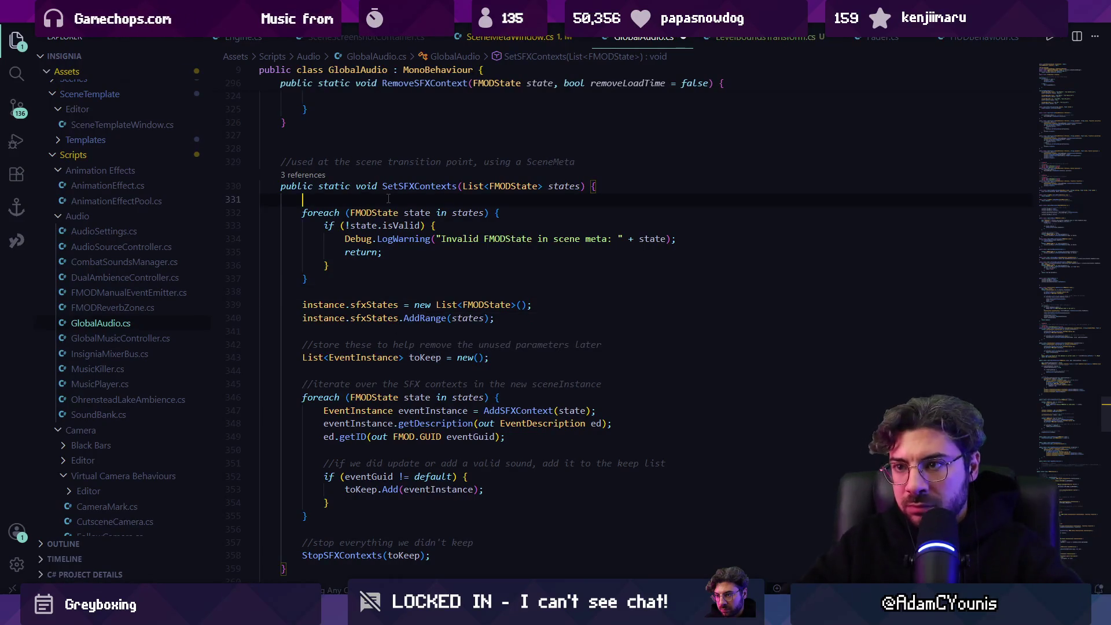
Step: Write the 'if (states == null)' condition, trimming the suggested extra code
{"action": "type", "text": "if("}
{"action": "key", "text": "Tab"}
{"action": "key", "text": "Return"}
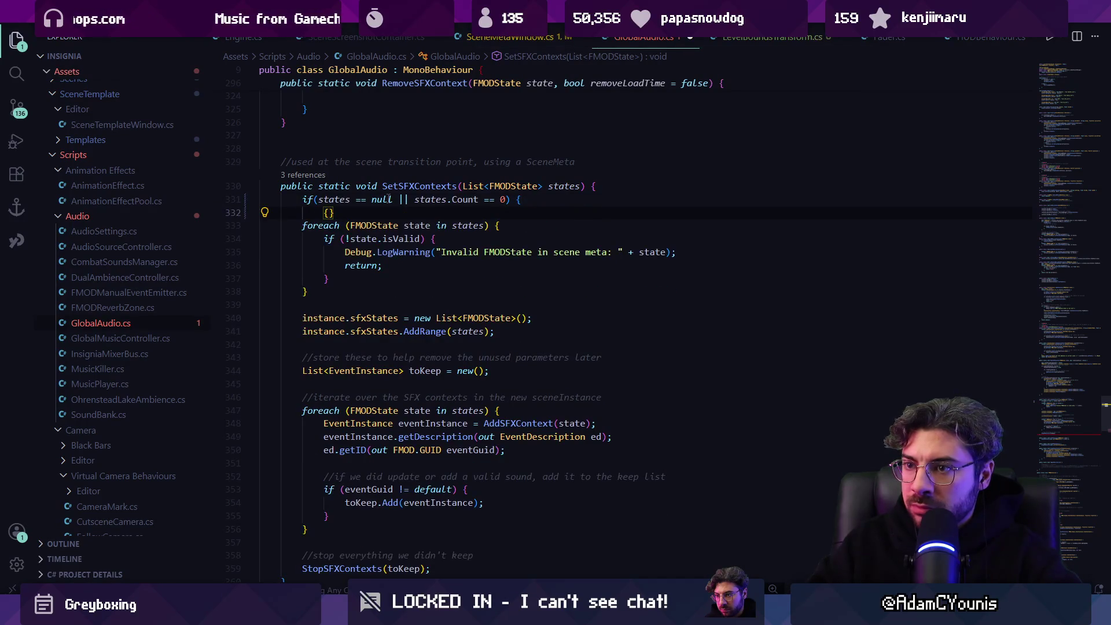
{"action": "key", "text": "BackSpace"}
{"action": "key", "text": "ctrl+shift+Left"}
{"action": "key", "text": "ctrl+shift+Left"}
{"action": "key", "text": "BackSpace"}
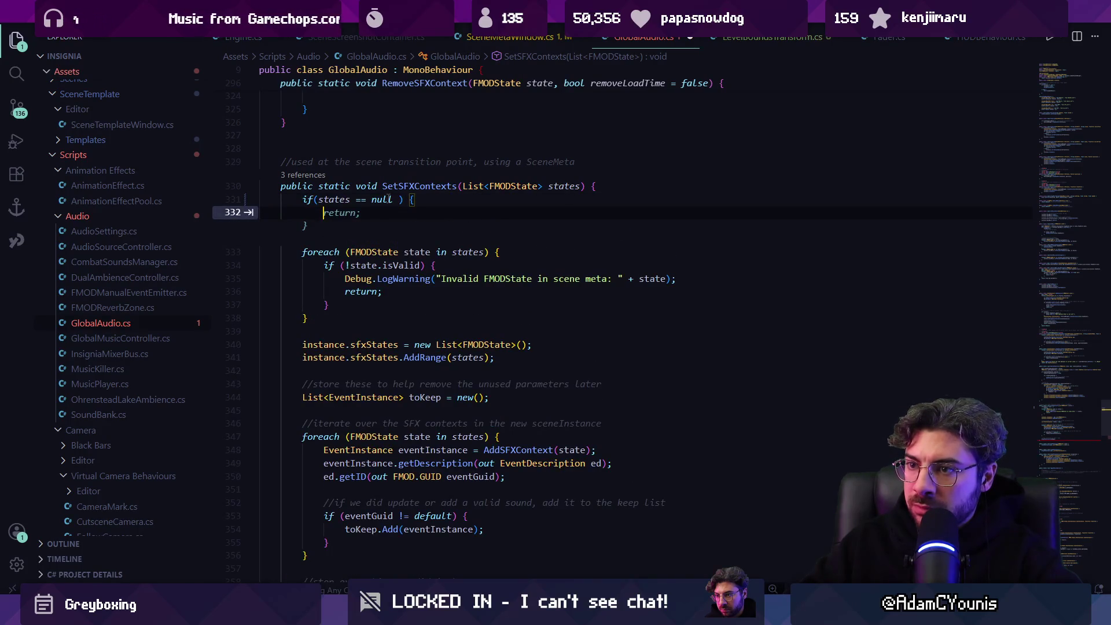
{"action": "key", "text": "Escape"}
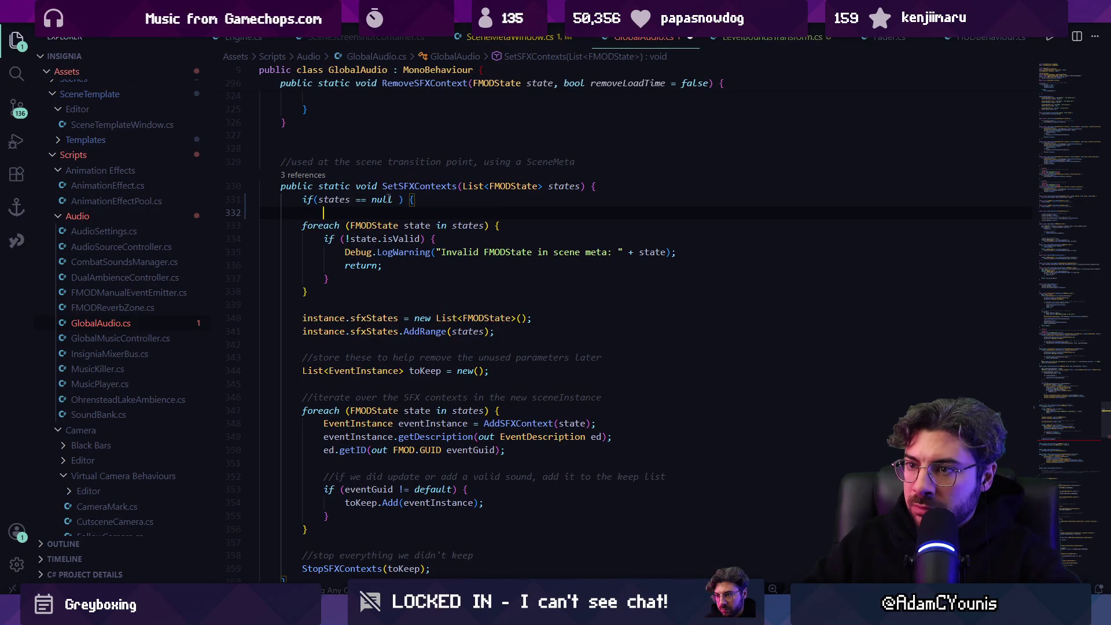
Step: Complete it with 'states = new List<FMODState>();', save GlobalAudio.cs and return to Unity
{"action": "type", "text": "satates = new"}
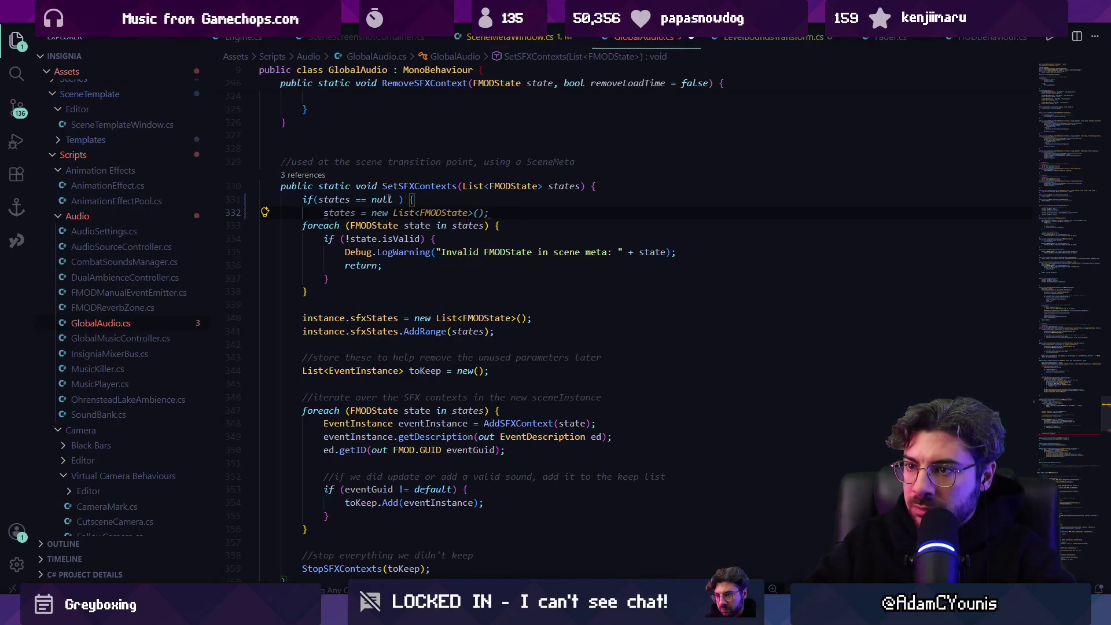
{"action": "key", "text": "Tab"}
{"action": "key", "text": "Tab"}
{"action": "key", "text": "ctrl+s"}
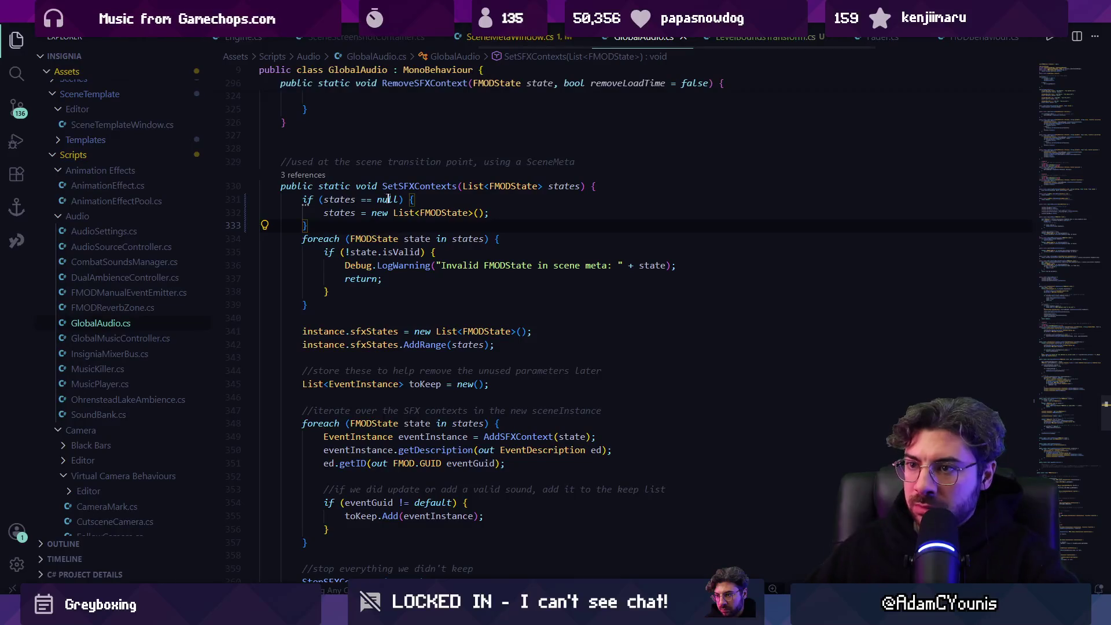
{"action": "key", "text": "alt+Tab"}
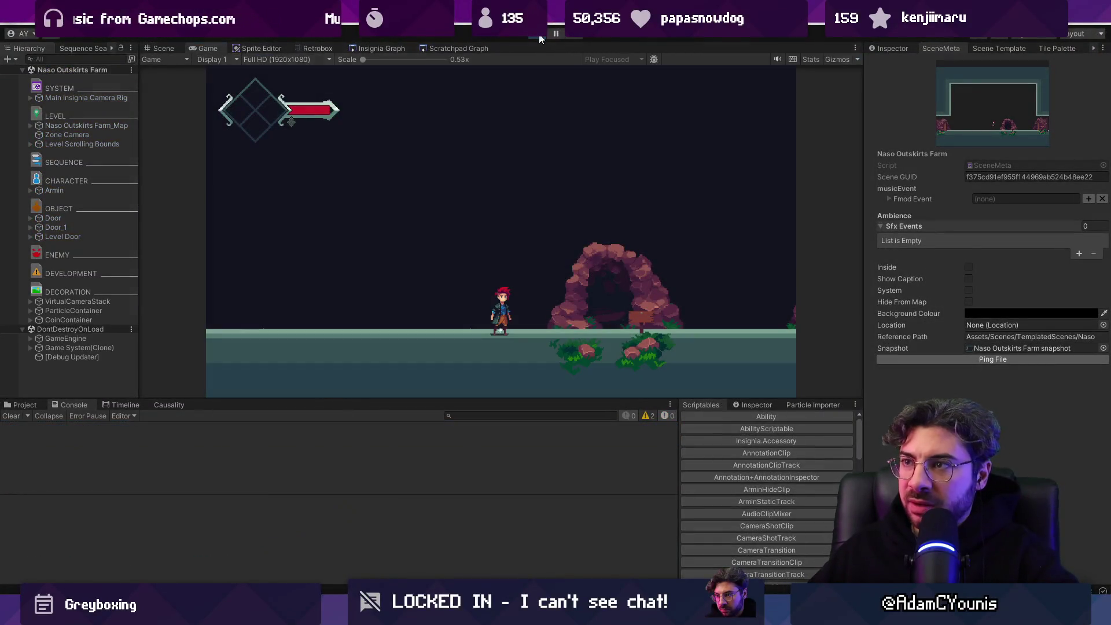
Step: Stop the running game and launch Play mode from the Cheverton To Naso graph node
{"action": "left_click", "coordinate": [540, 39]}
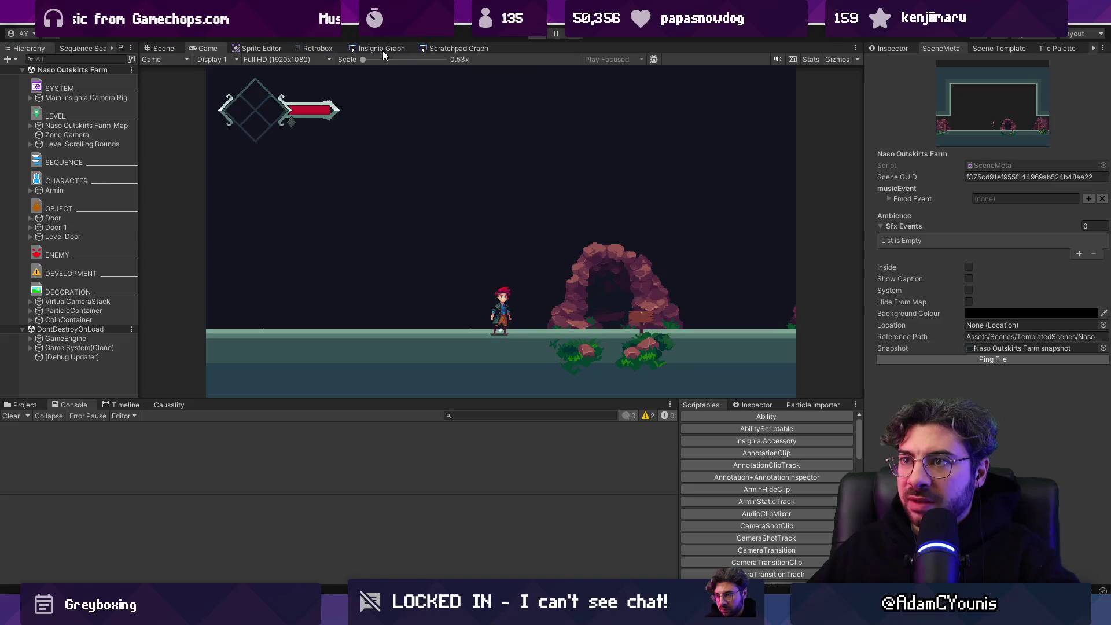
{"action": "left_click", "coordinate": [382, 49]}
{"action": "double_click", "coordinate": [377, 239]}
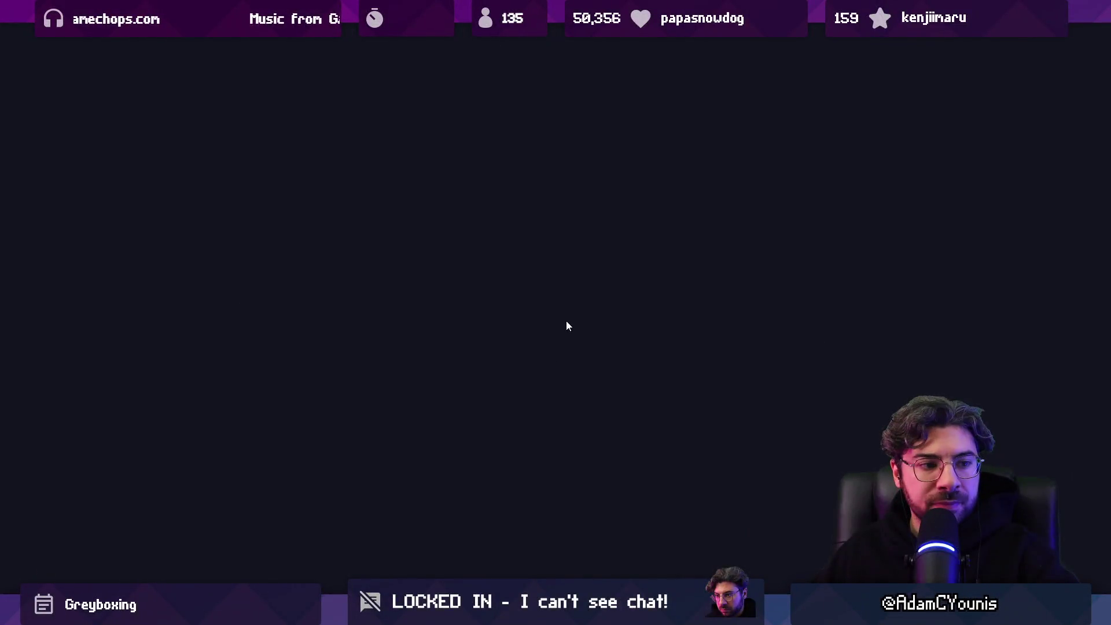
Step: Walk through the cave doorway, slash the winged enemy, and exit right into the next room
{"action": "key", "text": "Right"}
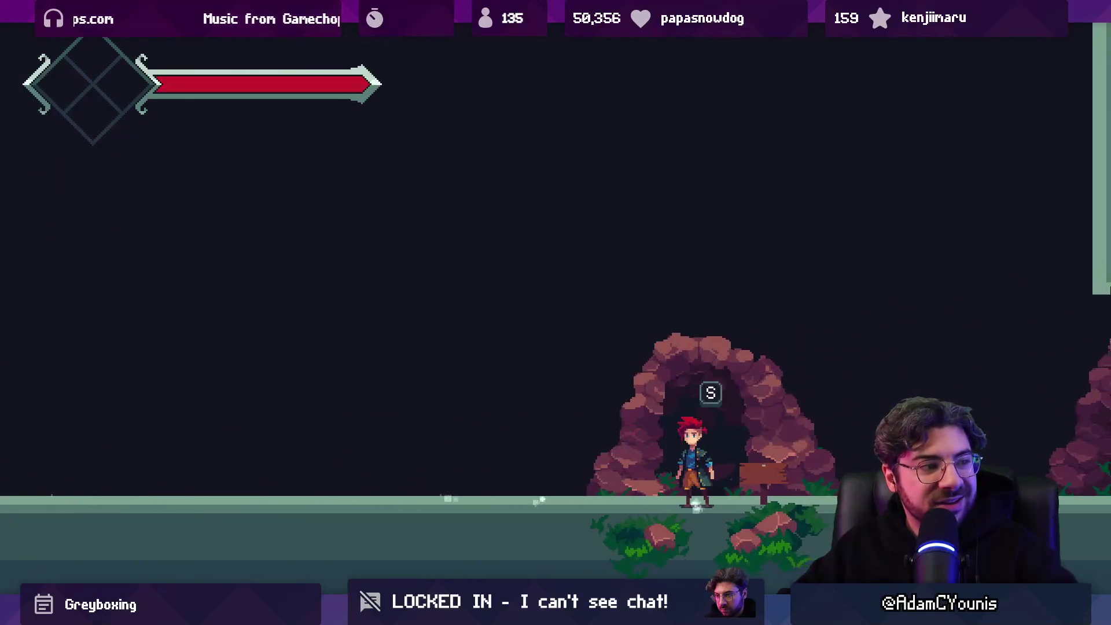
{"action": "key", "text": "Up"}
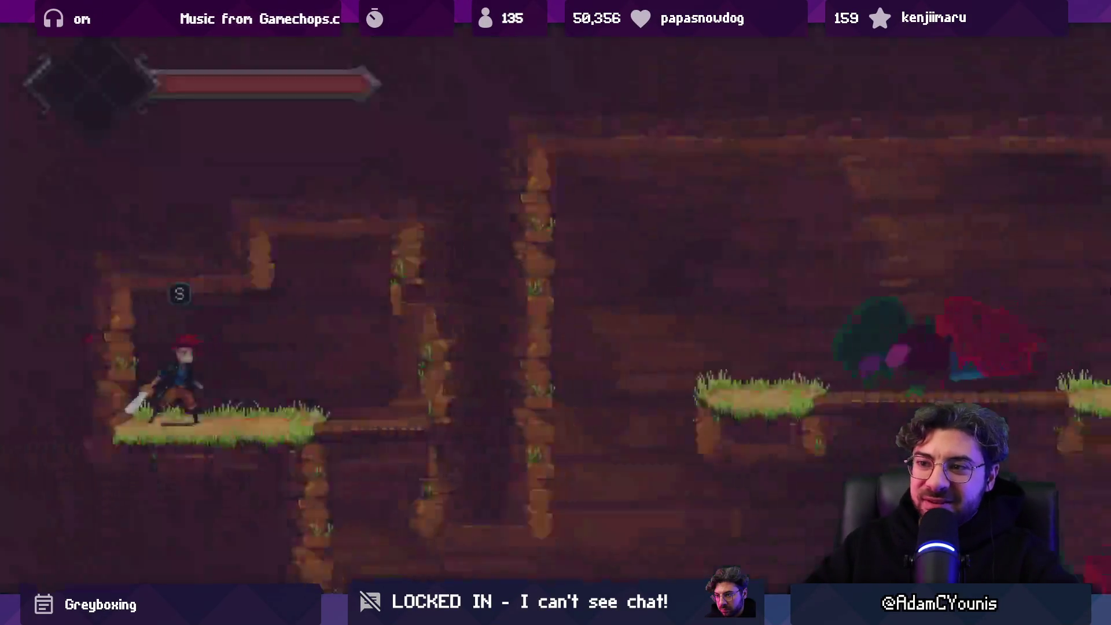
{"action": "key", "text": "Right"}
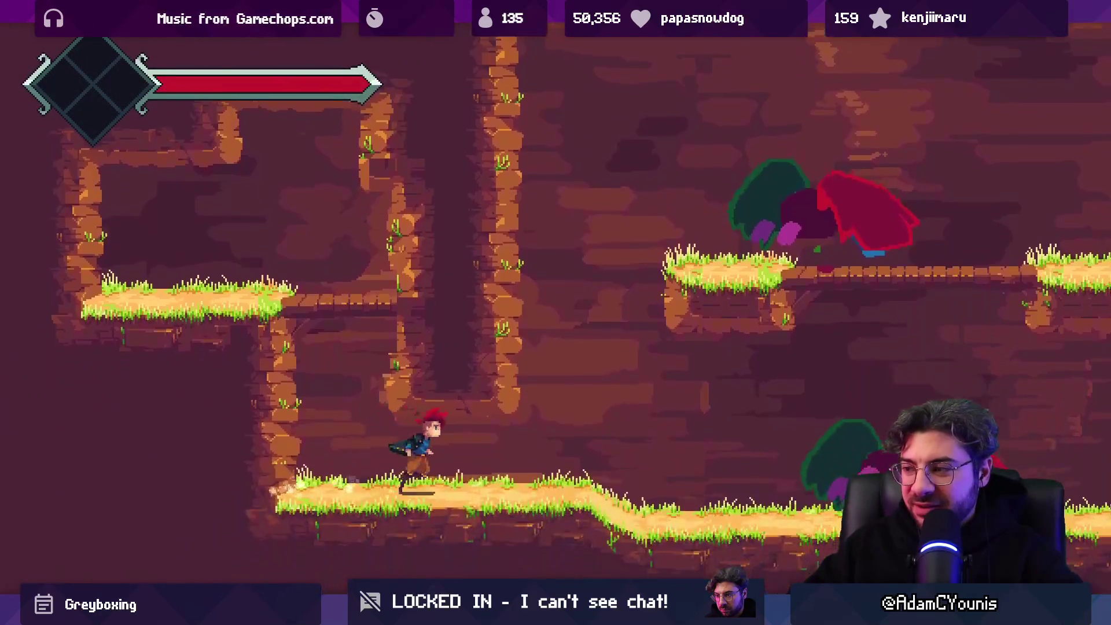
{"action": "key", "text": "x"}
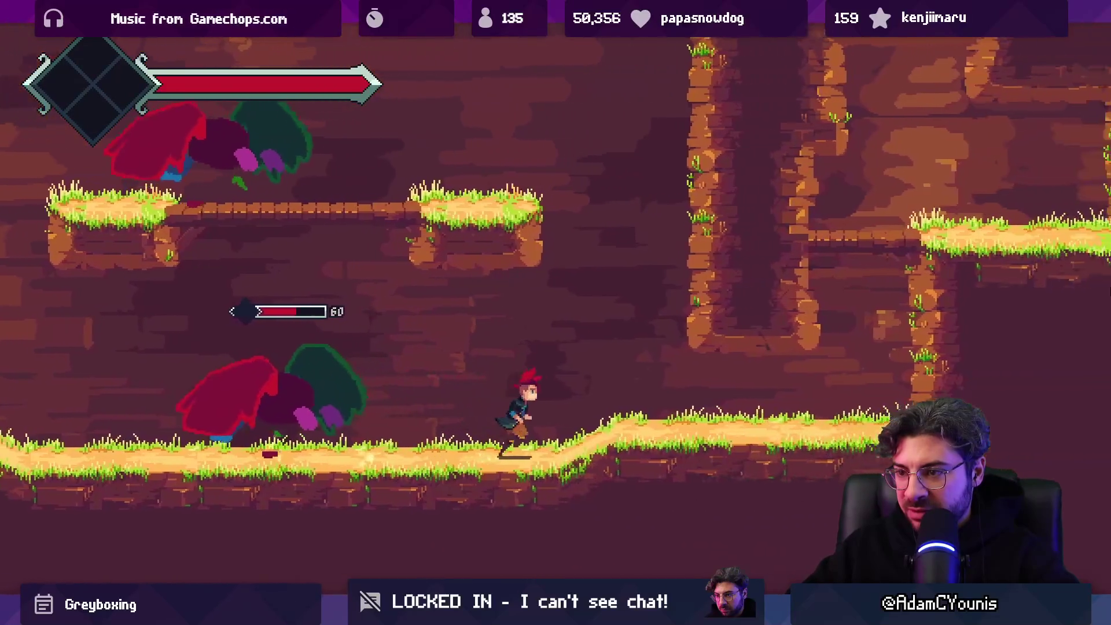
{"action": "key", "text": "space"}
{"action": "key", "text": "Right"}
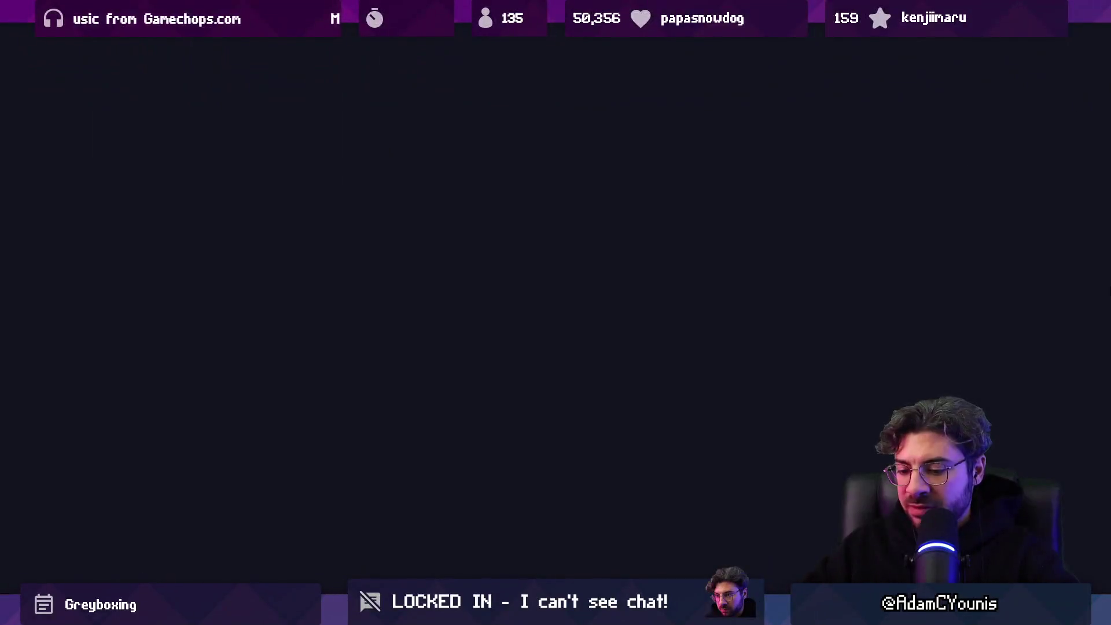
Step: Walk right through Naso Underground 3 to Naso Outskirts Farm, then exit Play mode
{"action": "key", "text": "ctrl+shift+p"}
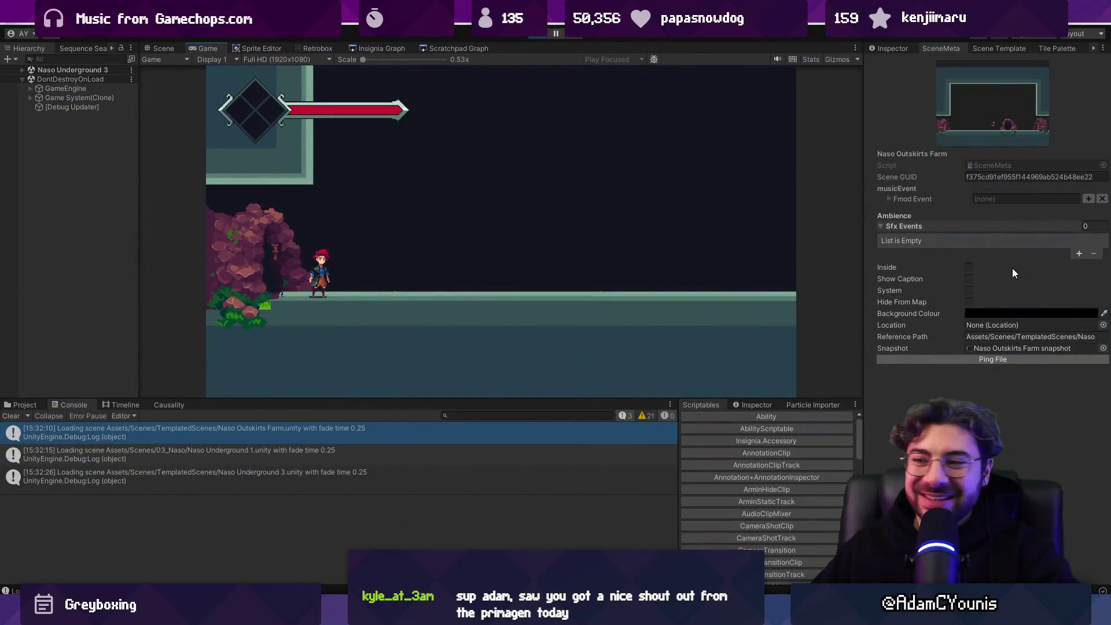
{"action": "key", "text": "d"}
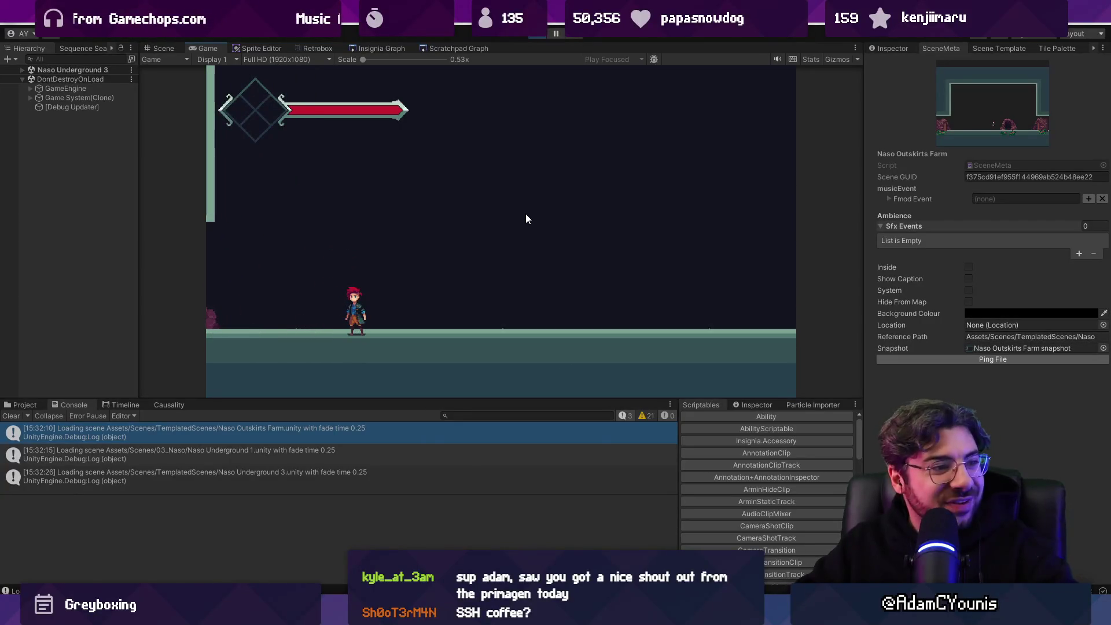
{"action": "key", "text": "d"}
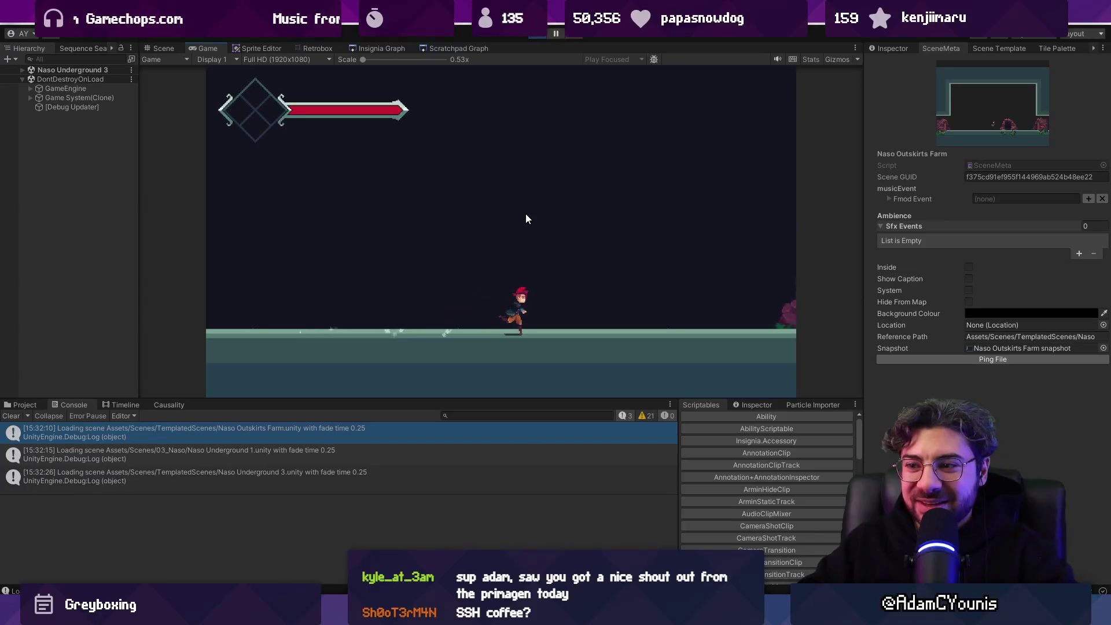
{"action": "key", "text": "shift+space"}
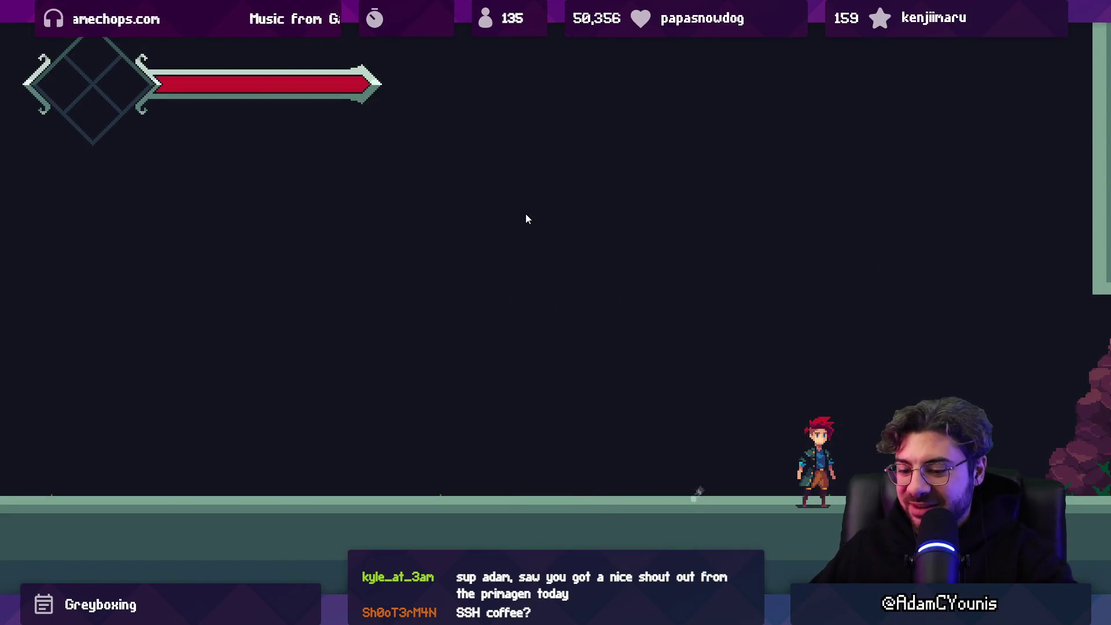
{"action": "key", "text": "shift+space"}
{"action": "key", "text": "ctrl+p"}
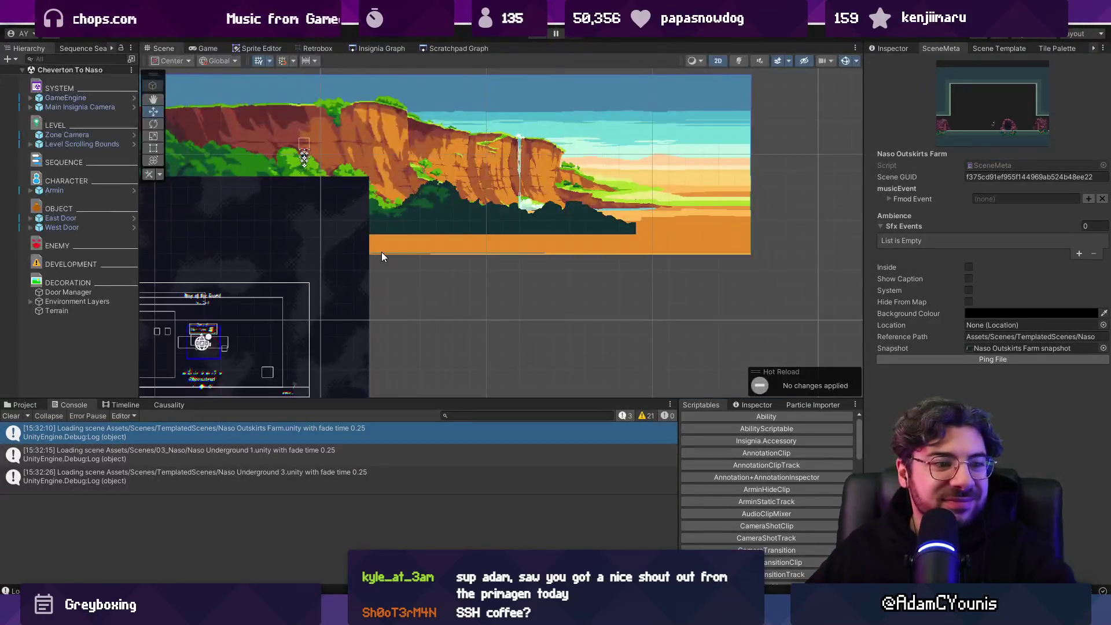
Step: Move the GameEngine object left along X into the dark area by the cliff
{"action": "left_click", "coordinate": [428, 224]}
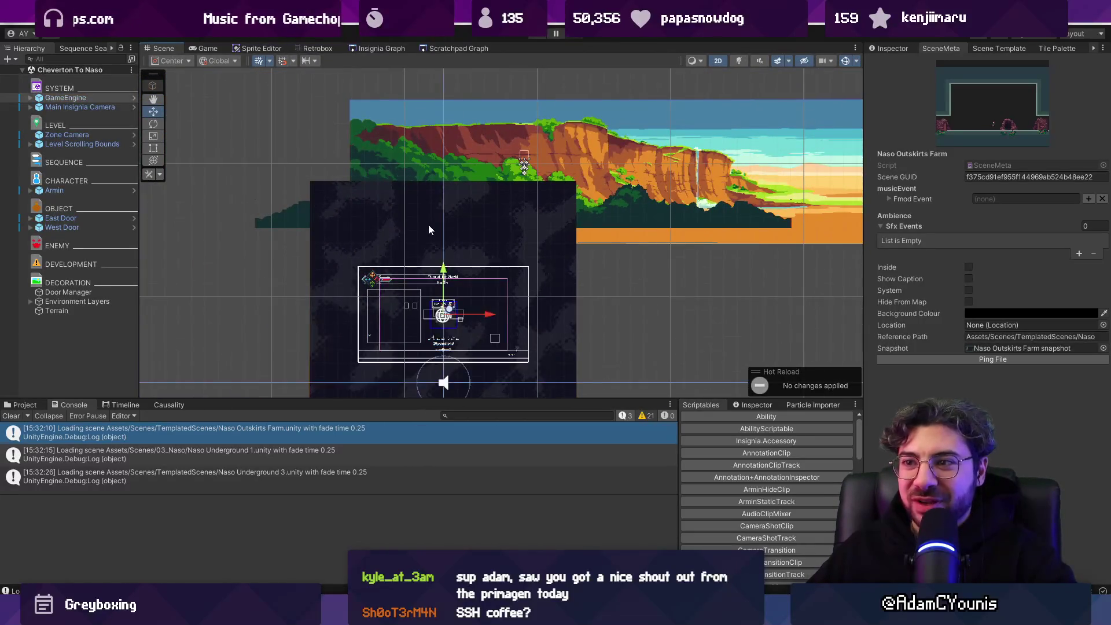
{"action": "scroll", "coordinate": [419, 226], "scroll_direction": "down", "scroll_amount": 2}
{"action": "left_click", "coordinate": [359, 352]}
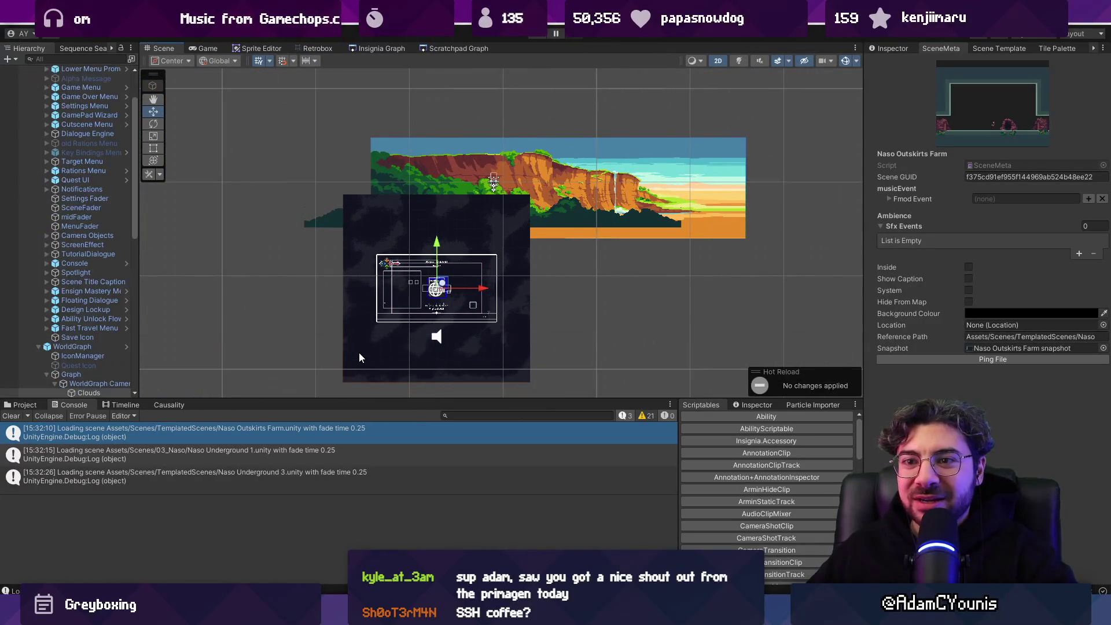
{"action": "left_click", "coordinate": [360, 352]}
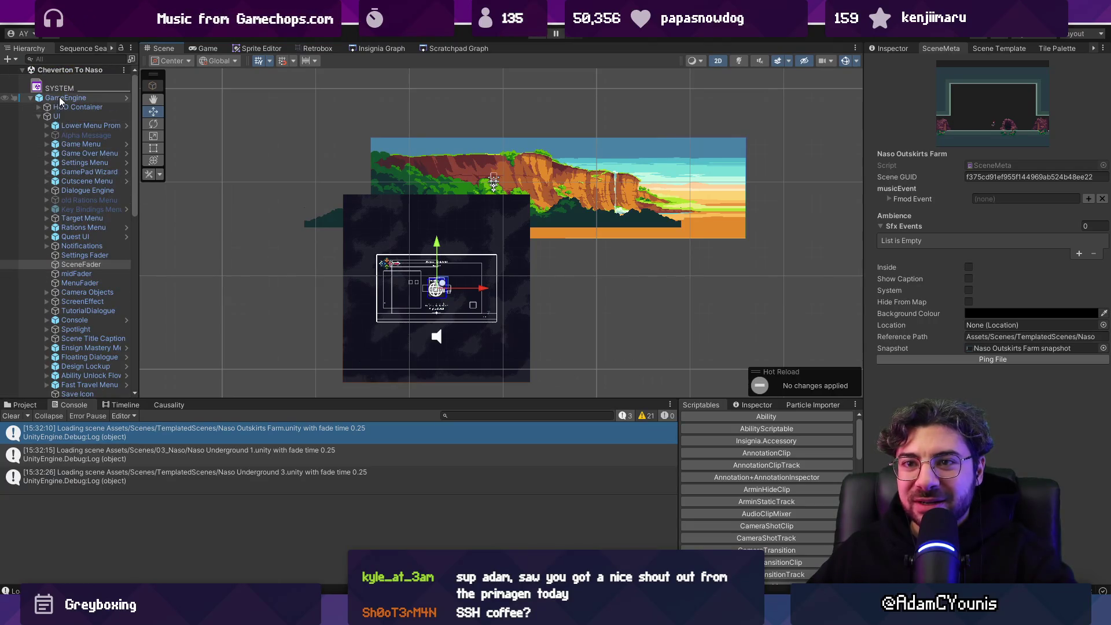
{"action": "scroll", "coordinate": [379, 214], "scroll_direction": "down", "scroll_amount": 2}
{"action": "left_click_drag", "start_coordinate": [463, 269], "coordinate": [332, 268]}
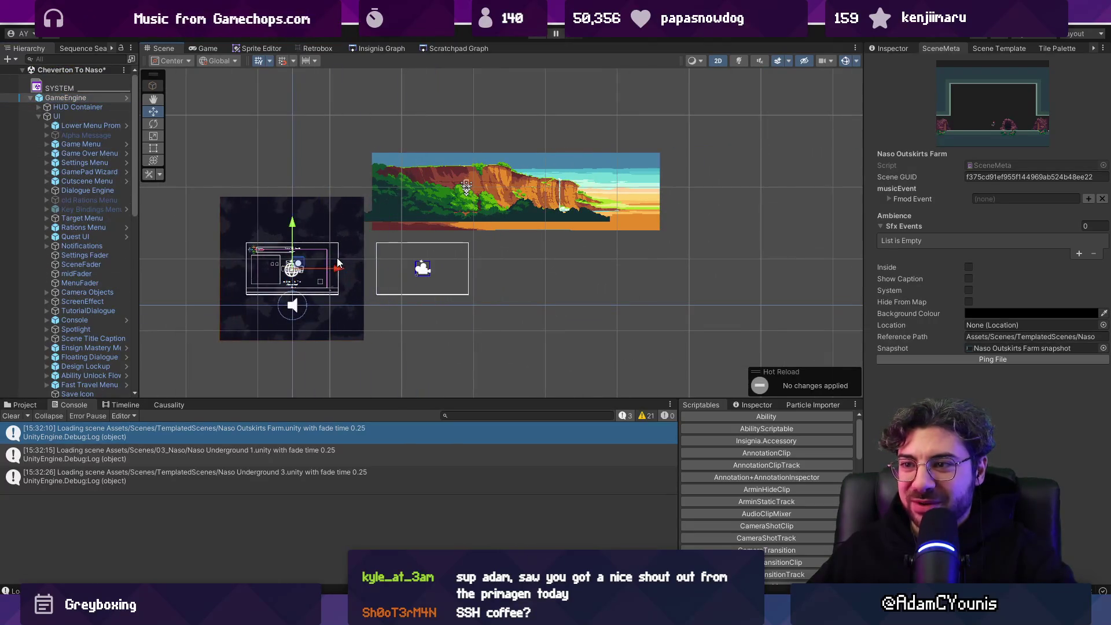
Step: Move Main Insignia Camera left so it sits with GameEngine
{"action": "left_click", "coordinate": [31, 98]}
{"action": "left_click", "coordinate": [35, 107]}
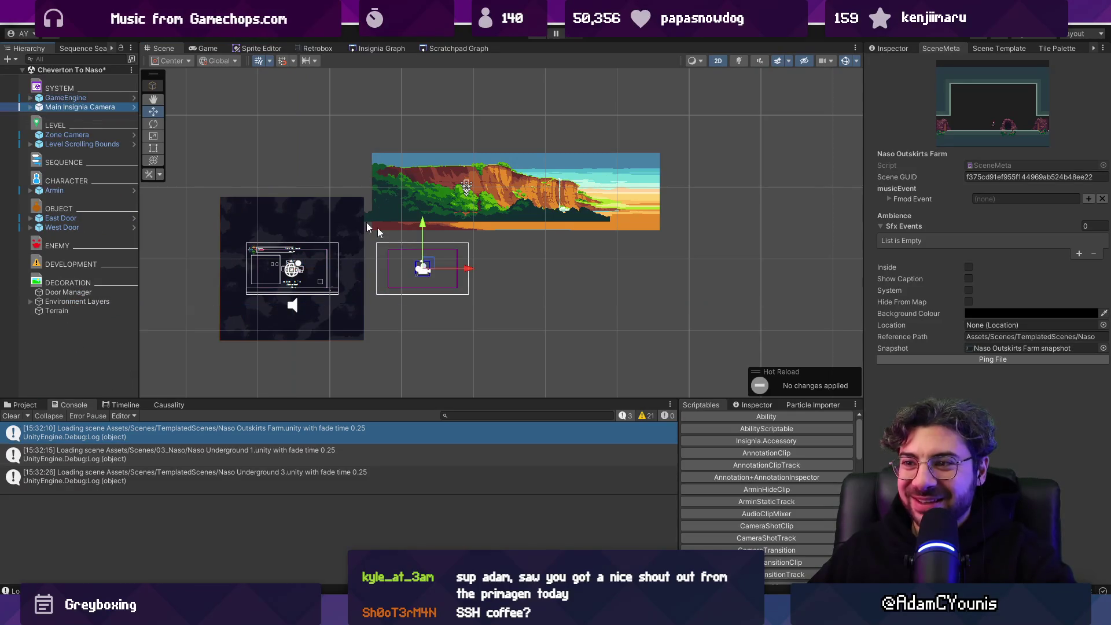
{"action": "left_click_drag", "start_coordinate": [469, 270], "coordinate": [331, 268]}
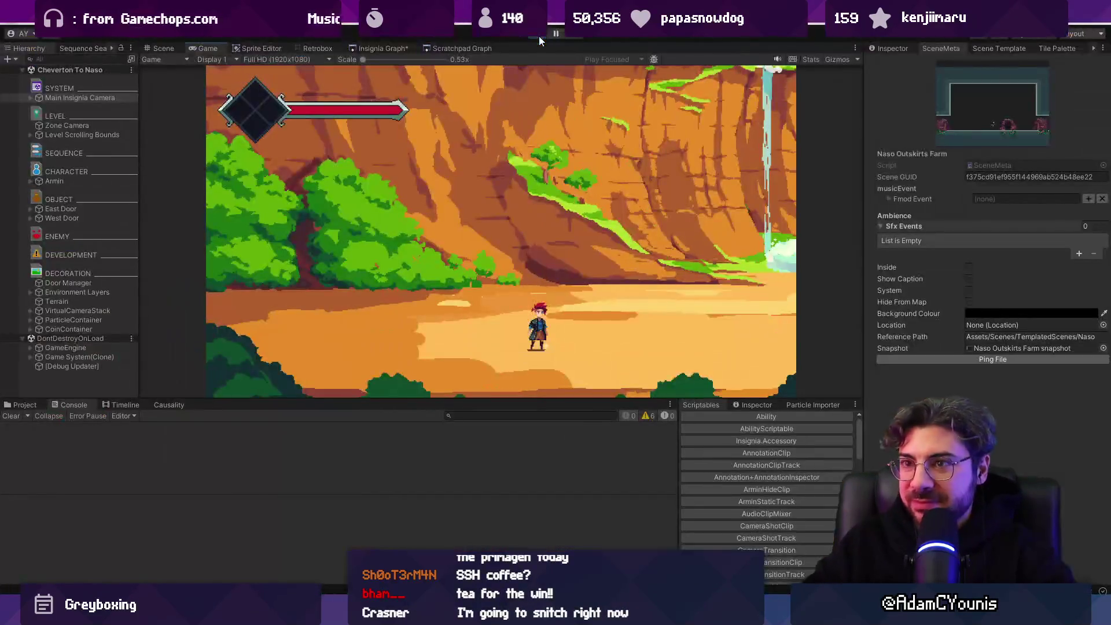
Step: Play the game and pan the Map of the World around Cheverton To Naso's neighbours, then exit
{"action": "left_click", "coordinate": [539, 36]}
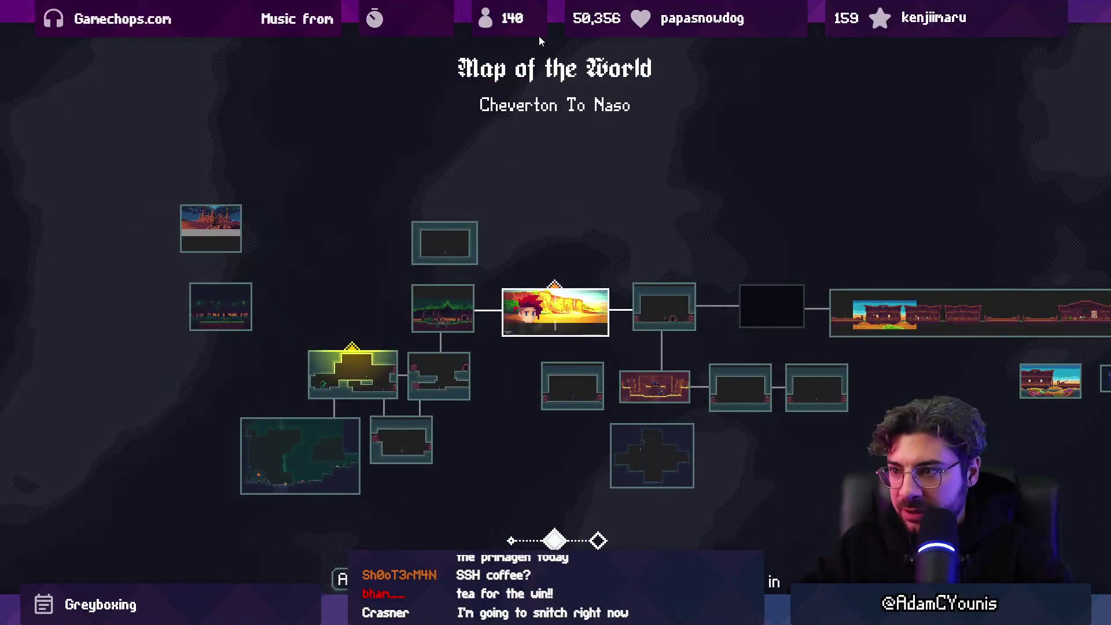
{"action": "scroll", "coordinate": [539, 36], "scroll_direction": "down", "scroll_amount": 1}
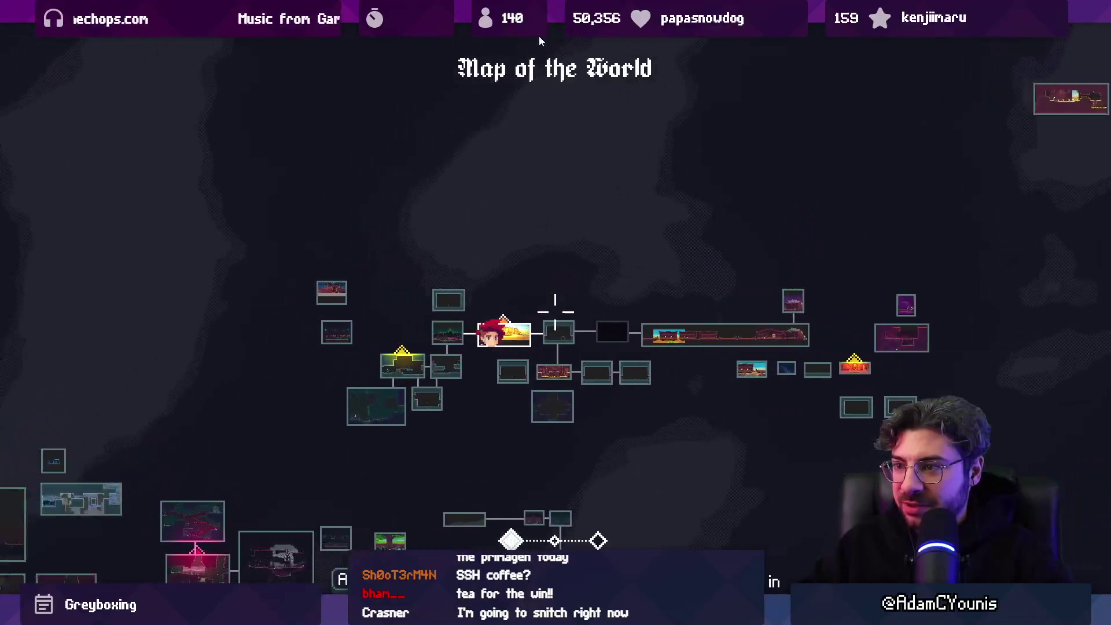
{"action": "key", "text": "Right"}
{"action": "key", "text": "Left"}
{"action": "key", "text": "Down"}
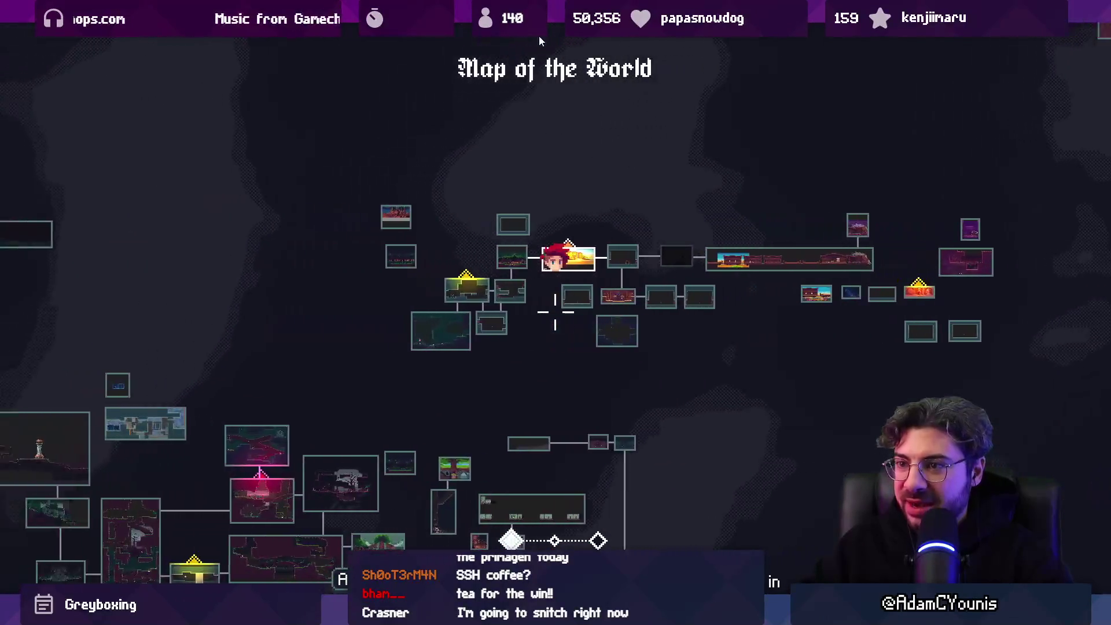
{"action": "key", "text": "Left"}
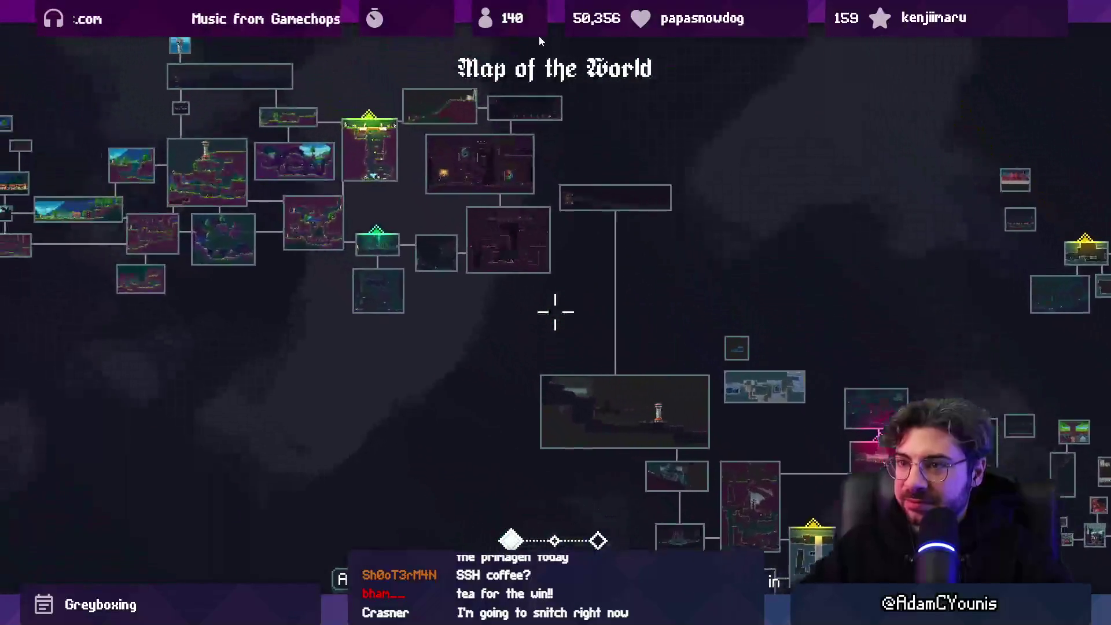
{"action": "key", "text": "Down"}
{"action": "key", "text": "Right"}
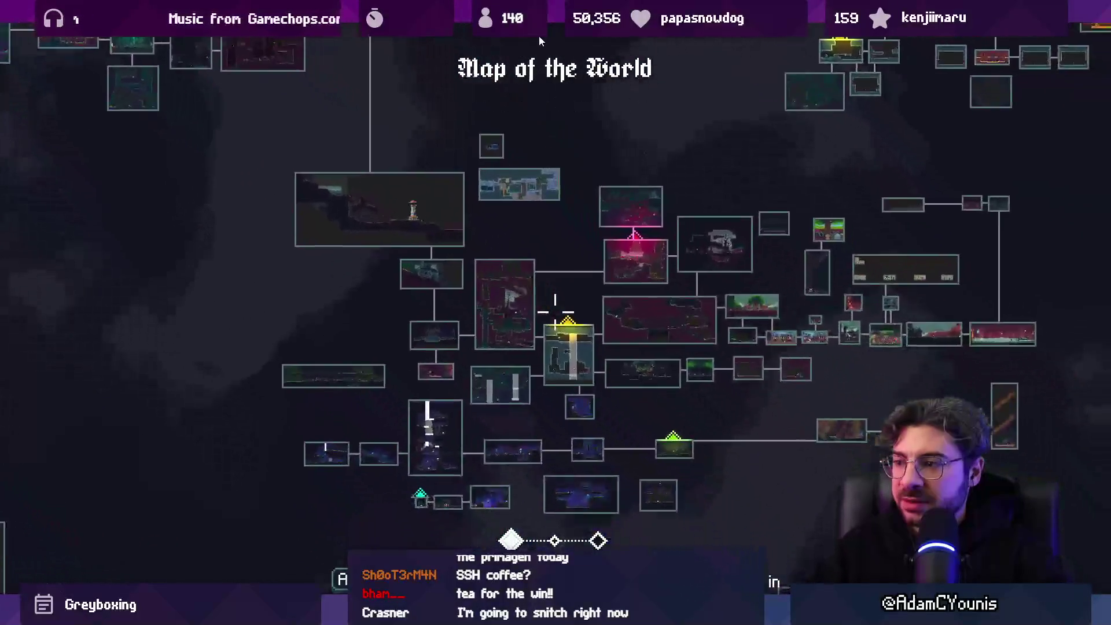
{"action": "key", "text": "Up"}
{"action": "key", "text": "Right"}
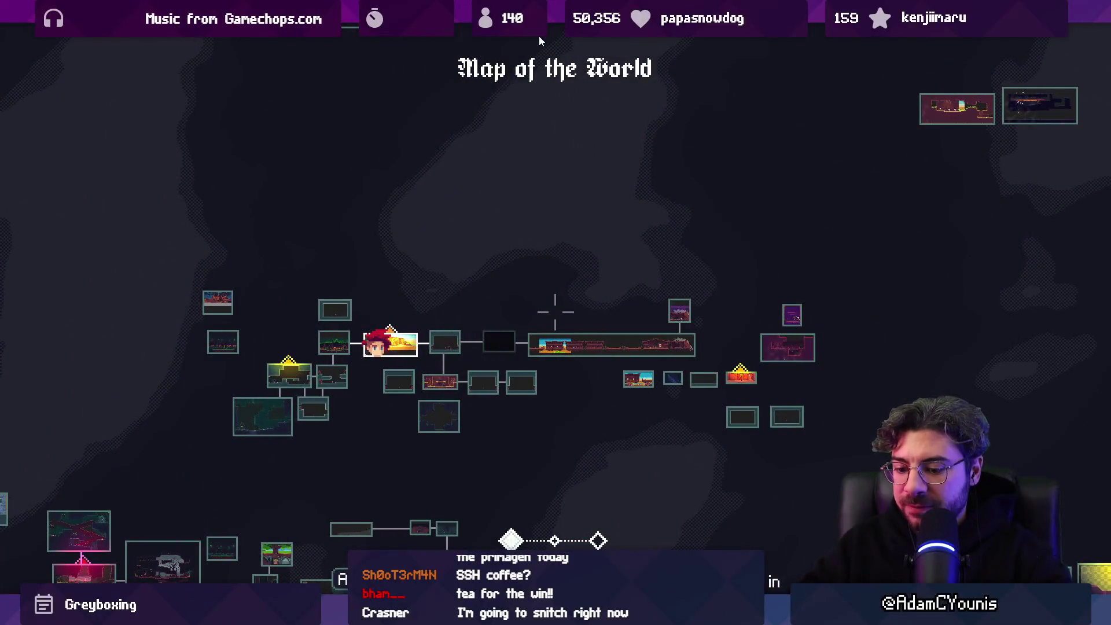
{"action": "key", "text": "Return"}
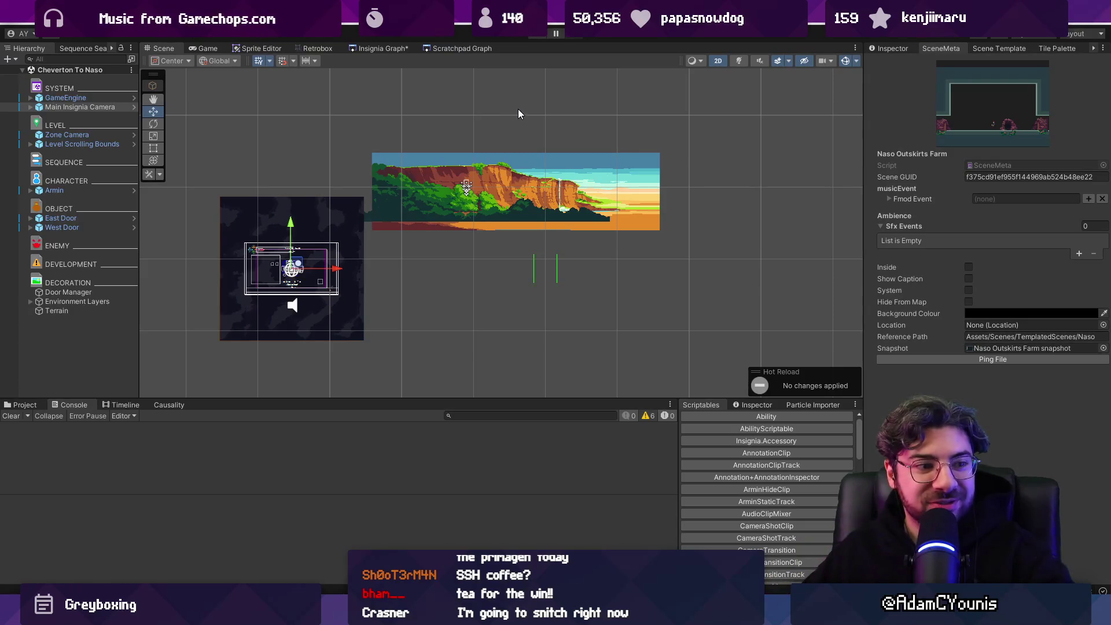
Step: Pan over the cliff background and save the pending scene graph changes
{"action": "scroll", "coordinate": [467, 188], "scroll_direction": "up", "scroll_amount": 2}
{"action": "left_click_drag", "start_coordinate": [508, 189], "coordinate": [474, 218]}
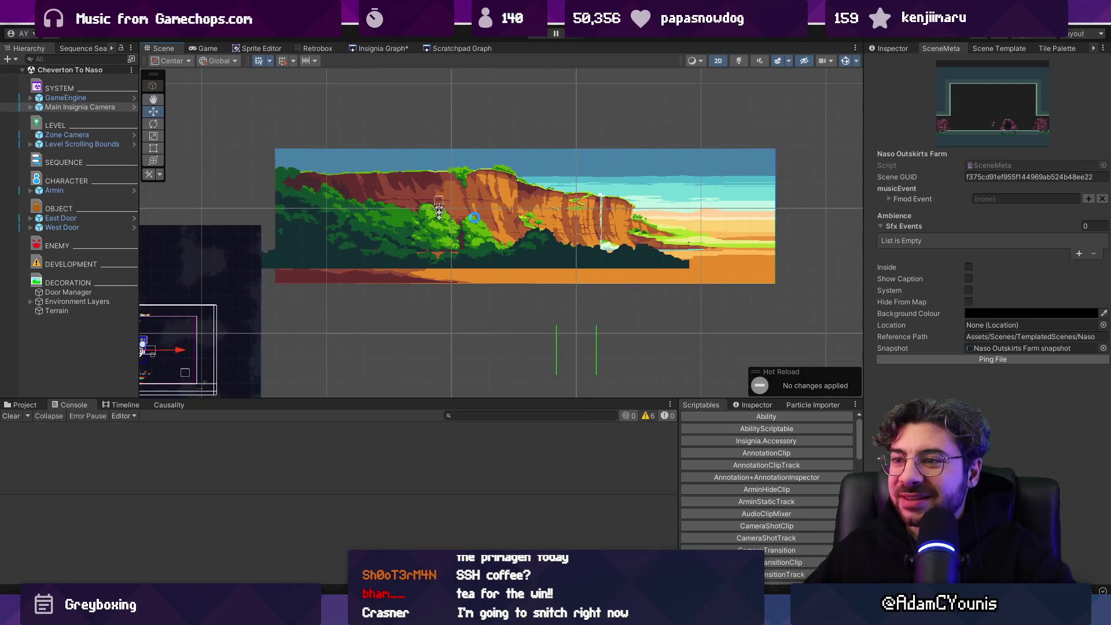
{"action": "key", "text": "ctrl+s"}
Step: Frame the Level Scrolling Bounds object in the Scene view
{"action": "left_click", "coordinate": [377, 48]}
{"action": "scroll", "coordinate": [468, 222], "scroll_direction": "down", "scroll_amount": 3}
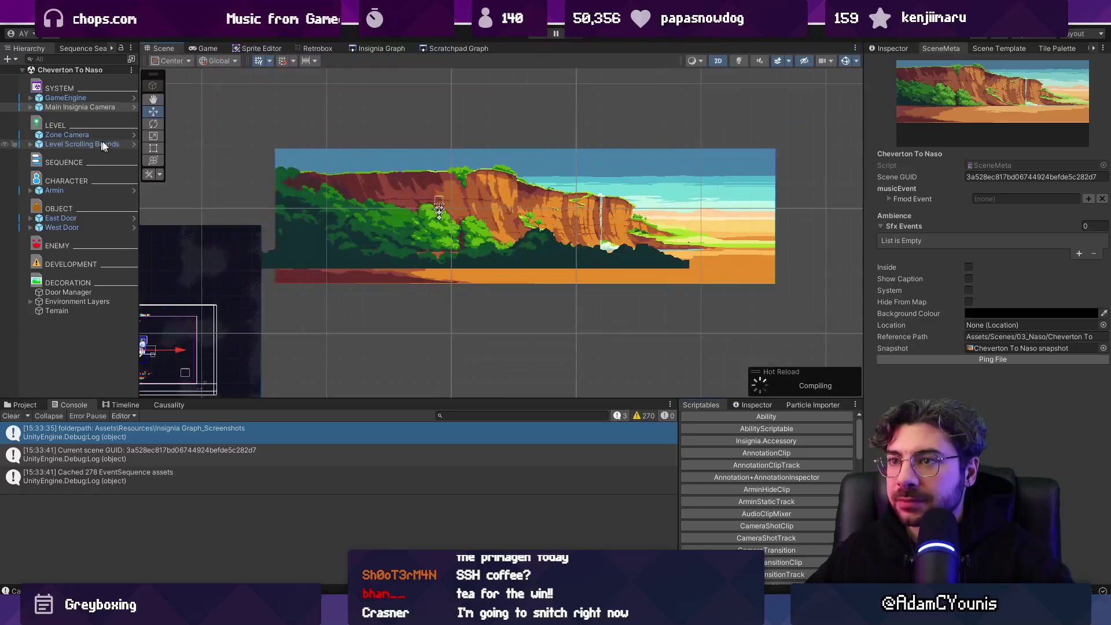
{"action": "double_click", "coordinate": [99, 145]}
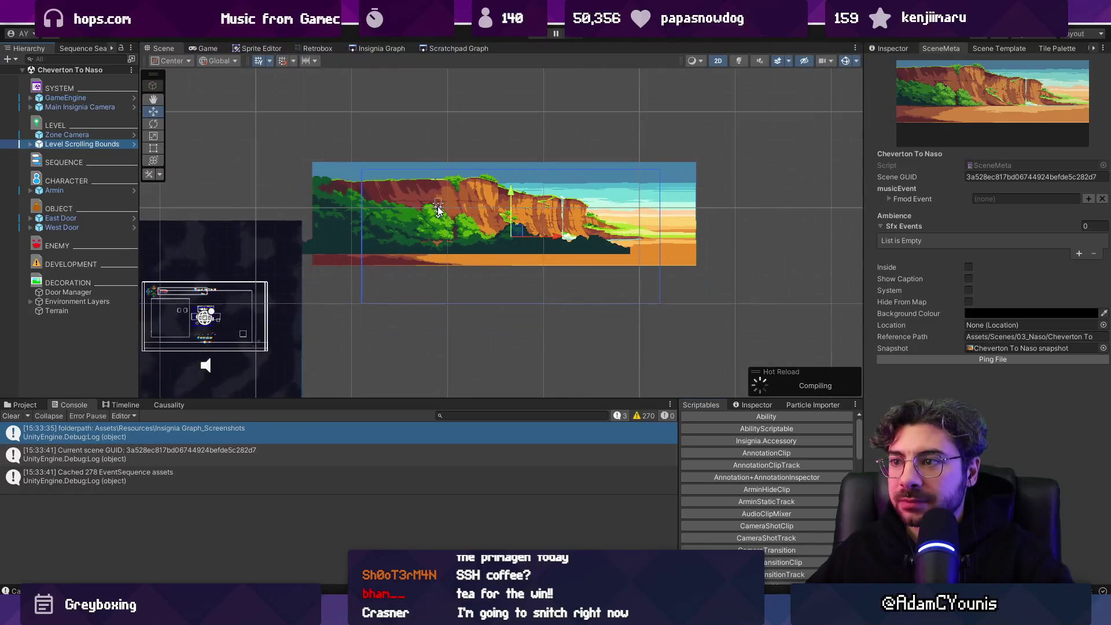
Step: Raise the Left Edge collider's bottom point to the cliff background's bottom
{"action": "left_click", "coordinate": [31, 144]}
{"action": "left_click", "coordinate": [68, 154]}
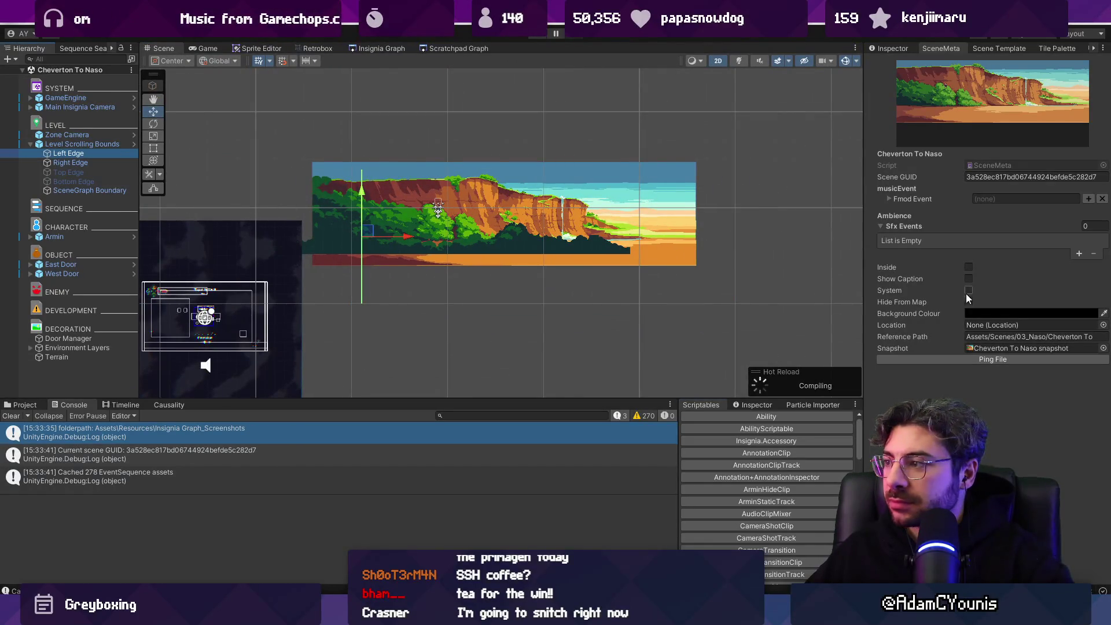
{"action": "left_click", "coordinate": [891, 49]}
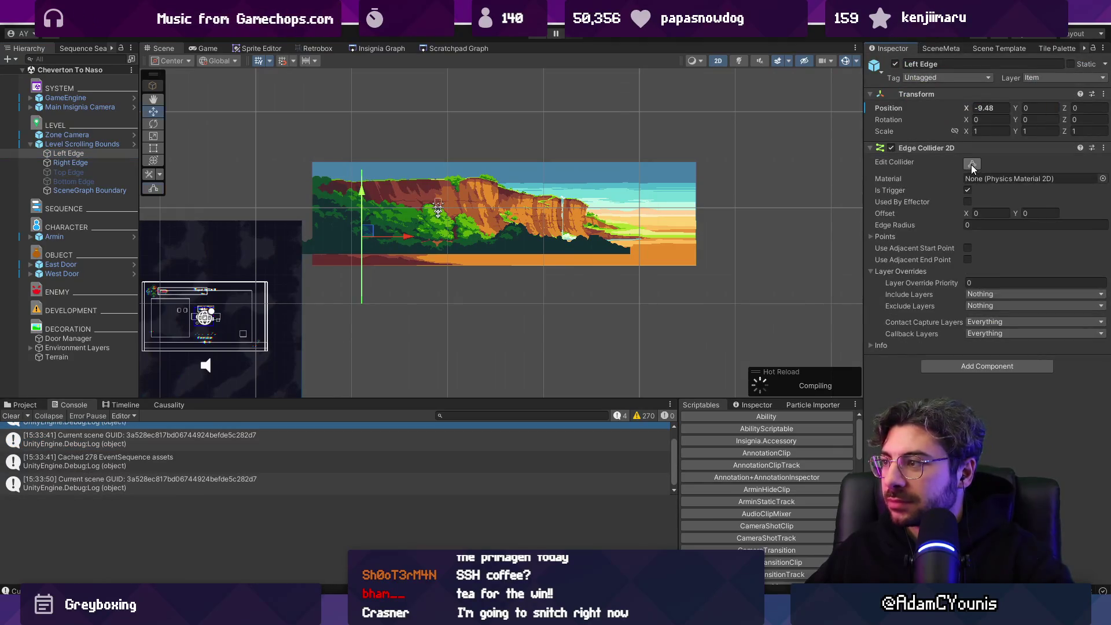
{"action": "mouse_move", "coordinate": [361, 303]}
{"action": "left_mouse_down"}
{"action": "mouse_move", "coordinate": [361, 259]}
{"action": "mouse_move", "coordinate": [330, 264]}
{"action": "left_mouse_up"}
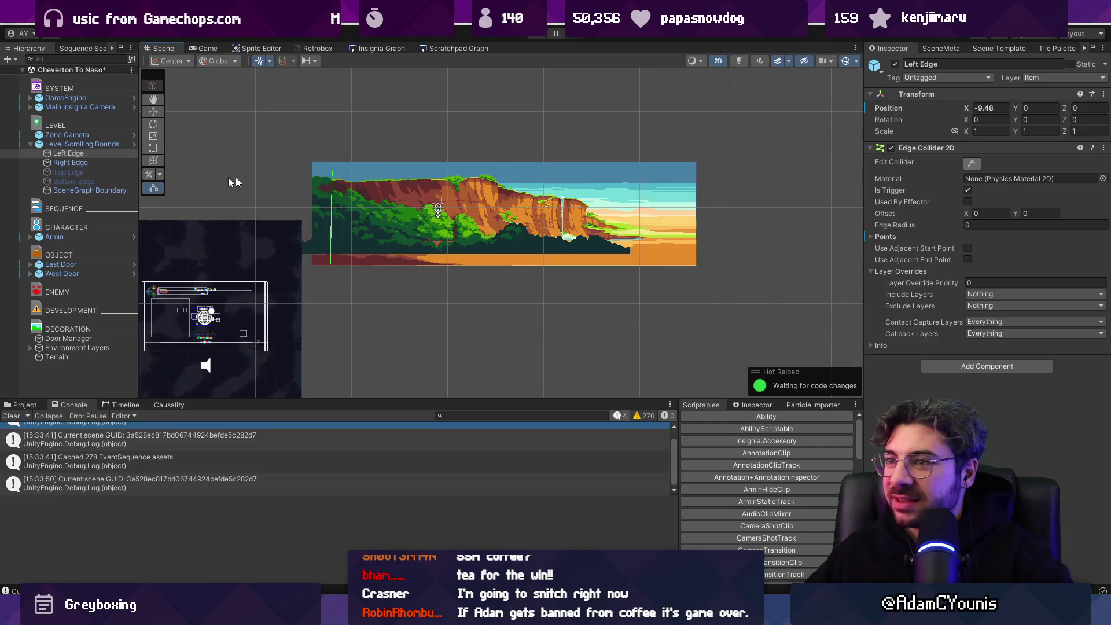
Step: Raise the Right Edge collider's bottom point to fit, then reselect Level Scrolling Bounds
{"action": "left_click", "coordinate": [96, 164]}
{"action": "left_click_drag", "start_coordinate": [671, 283], "coordinate": [682, 271]}
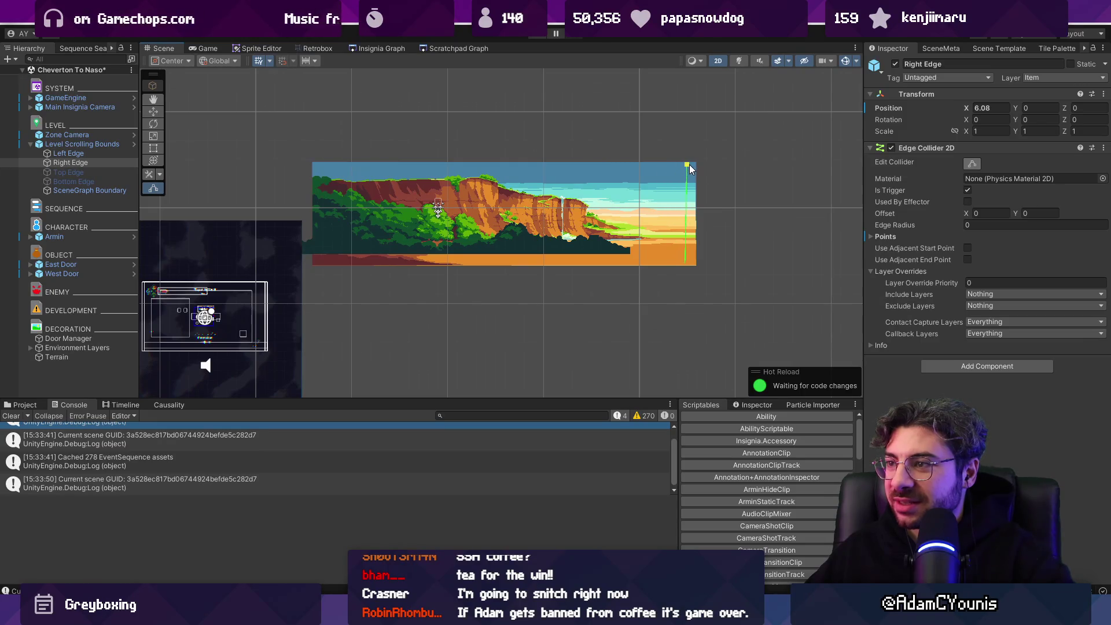
{"action": "left_click", "coordinate": [82, 144]}
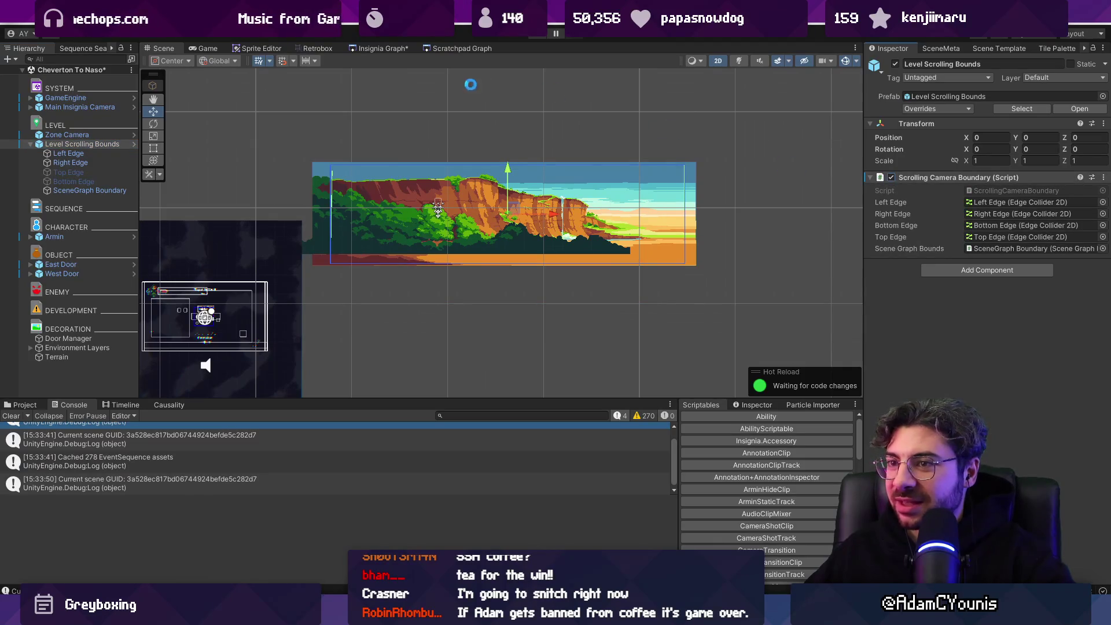
{"action": "left_click", "coordinate": [383, 48]}
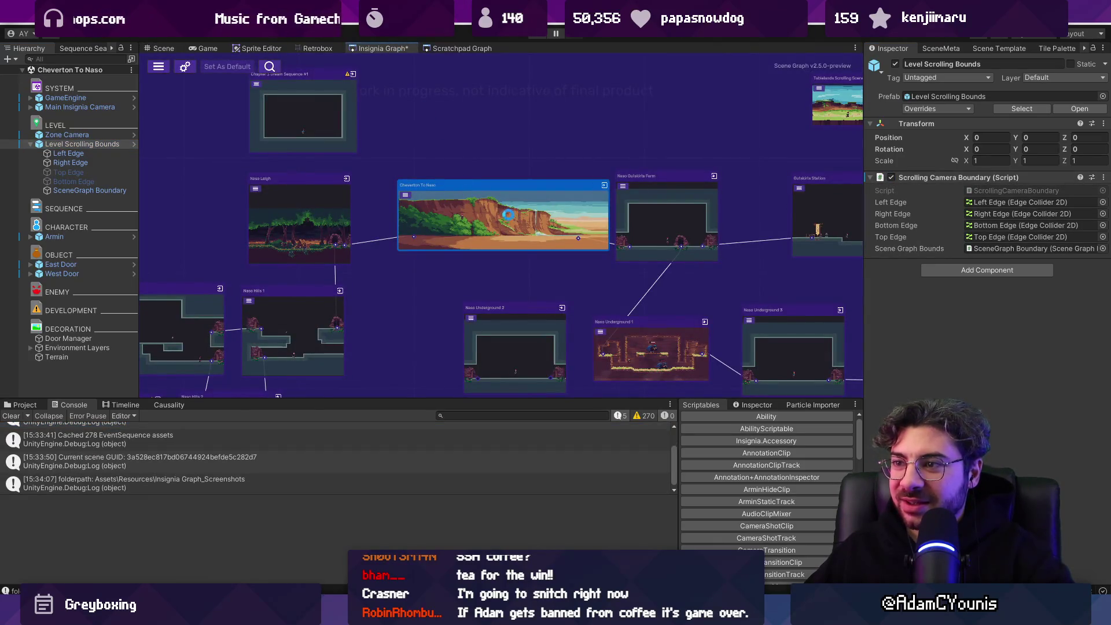
Step: Nudge the Cheverton To Naso node slightly left and down in the Insignia graph
{"action": "scroll", "coordinate": [497, 217], "scroll_direction": "up", "scroll_amount": 1}
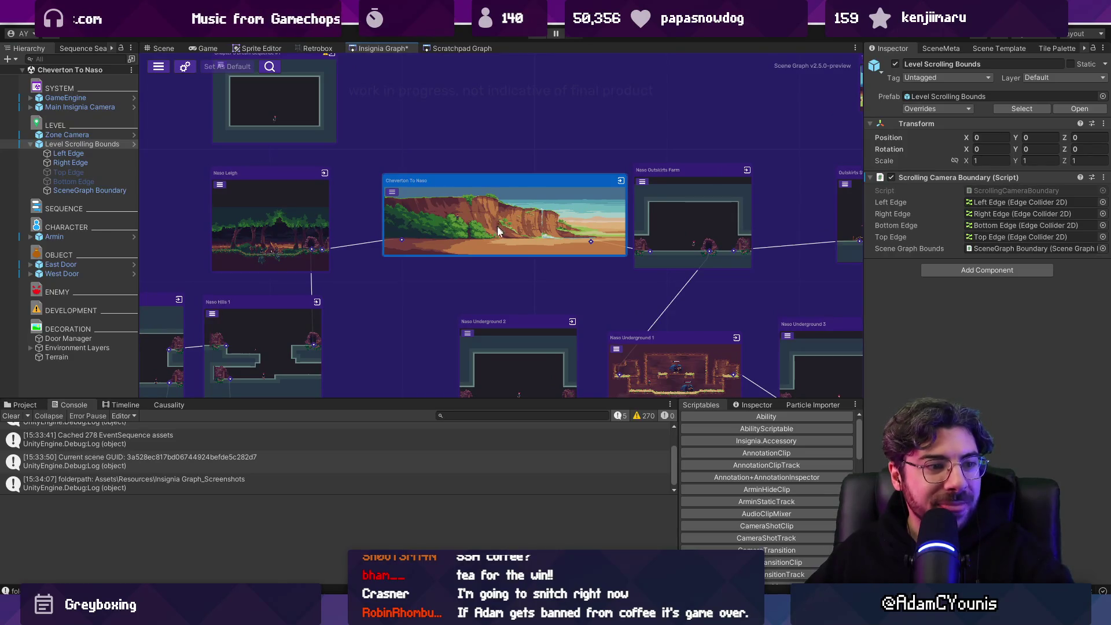
{"action": "left_click_drag", "start_coordinate": [497, 235], "coordinate": [482, 241]}
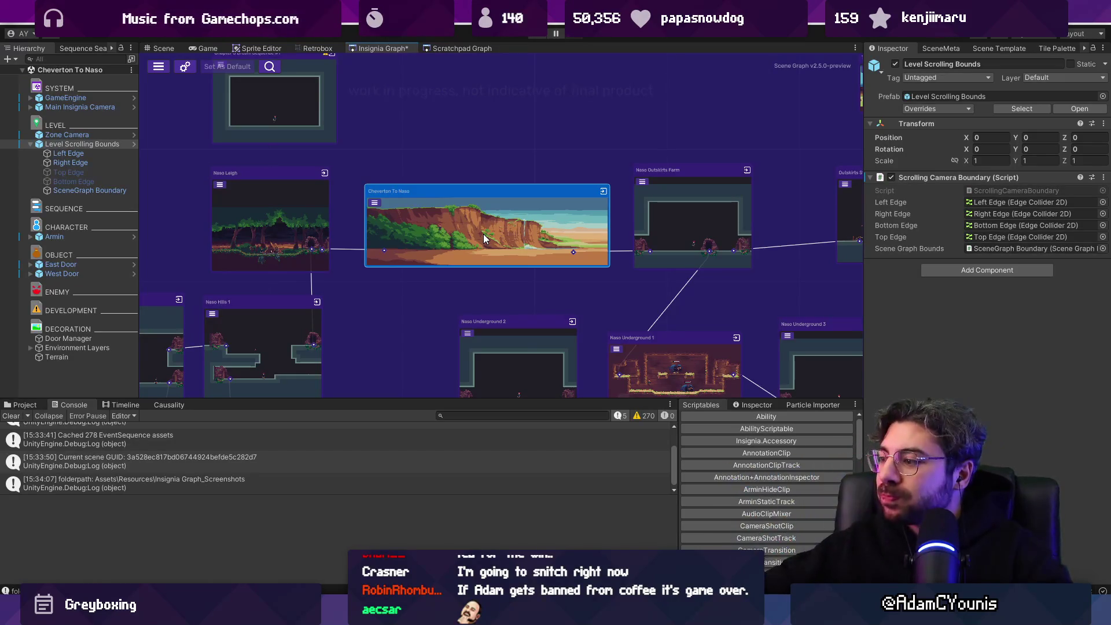
{"action": "scroll", "coordinate": [463, 214], "scroll_direction": "down", "scroll_amount": 2}
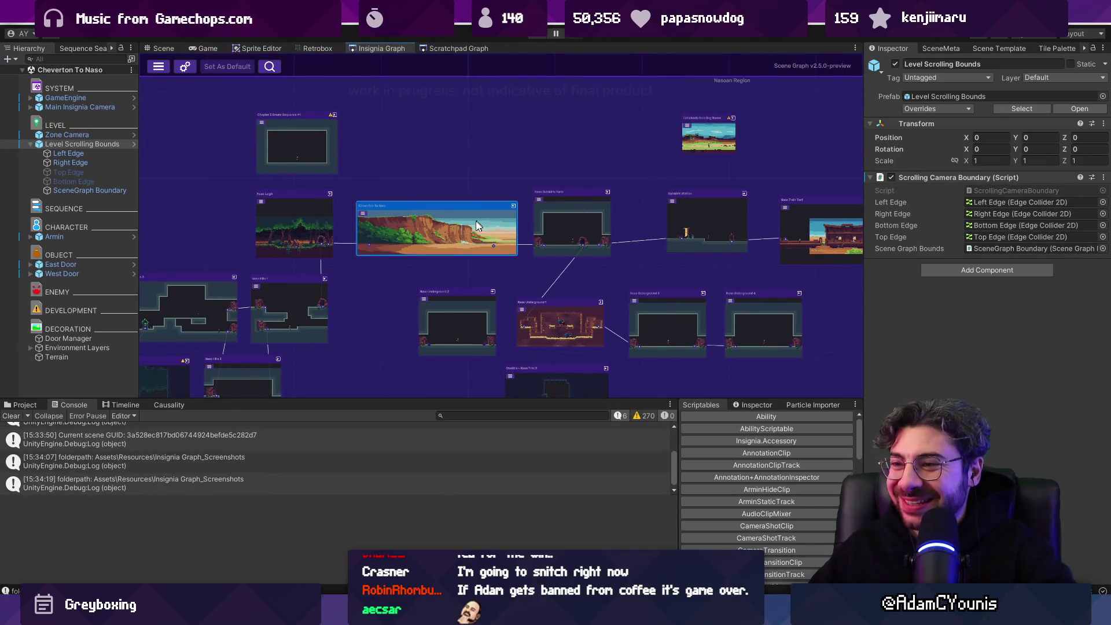
{"action": "scroll", "coordinate": [478, 221], "scroll_direction": "up", "scroll_amount": 2}
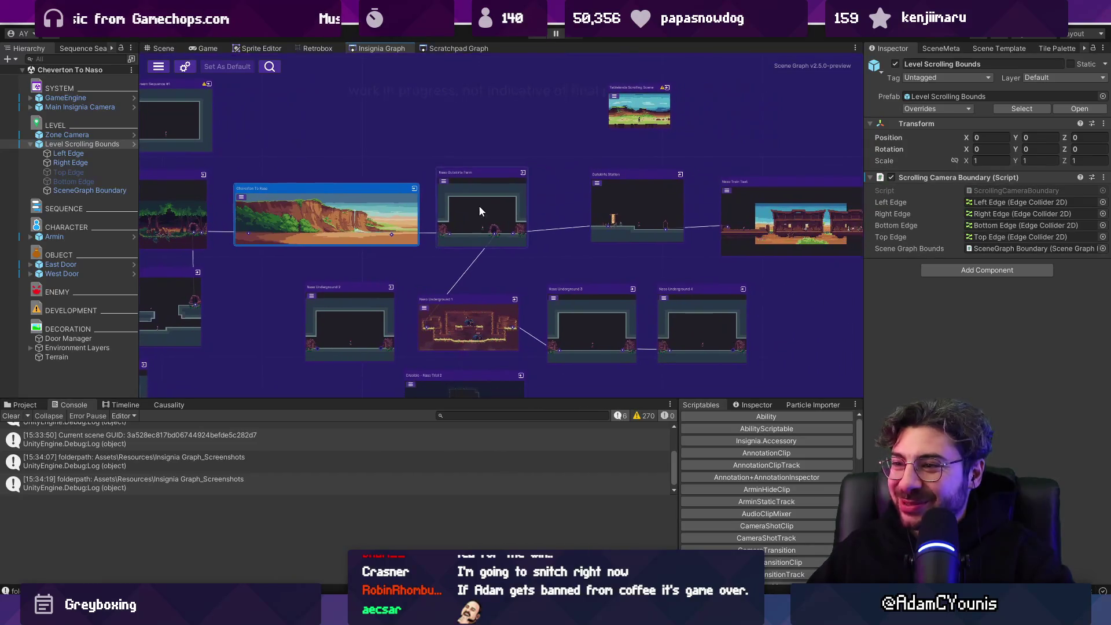
Step: Nudge the Naso Outskirts Farm node slightly left and zoom to check the layout
{"action": "left_click_drag", "start_coordinate": [498, 195], "coordinate": [495, 189]}
{"action": "scroll", "coordinate": [373, 209], "scroll_direction": "up", "scroll_amount": 2}
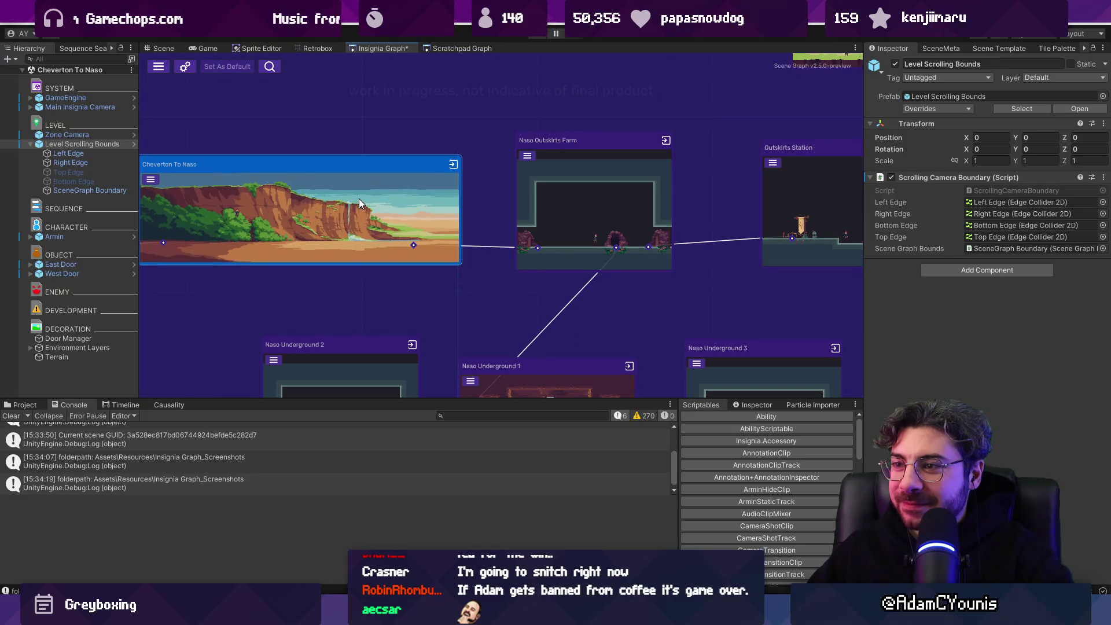
{"action": "scroll", "coordinate": [582, 188], "scroll_direction": "down", "scroll_amount": 3}
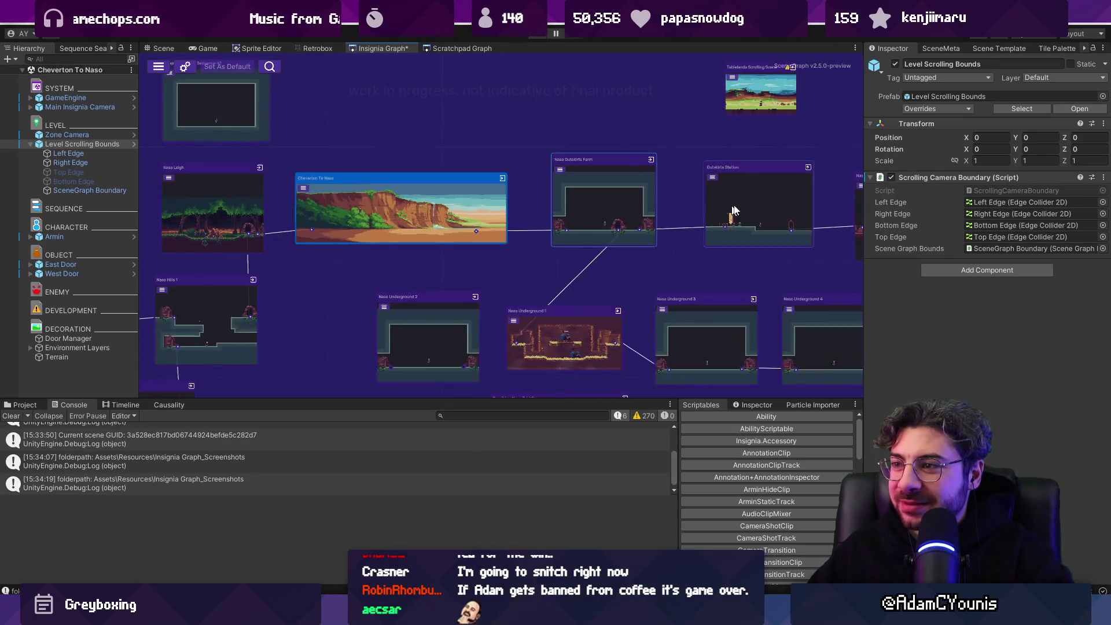
{"action": "scroll", "coordinate": [473, 202], "scroll_direction": "up", "scroll_amount": 1}
{"action": "scroll", "coordinate": [473, 200], "scroll_direction": "up", "scroll_amount": 1}
{"action": "scroll", "coordinate": [520, 186], "scroll_direction": "up", "scroll_amount": 2}
{"action": "scroll", "coordinate": [474, 177], "scroll_direction": "up", "scroll_amount": 1}
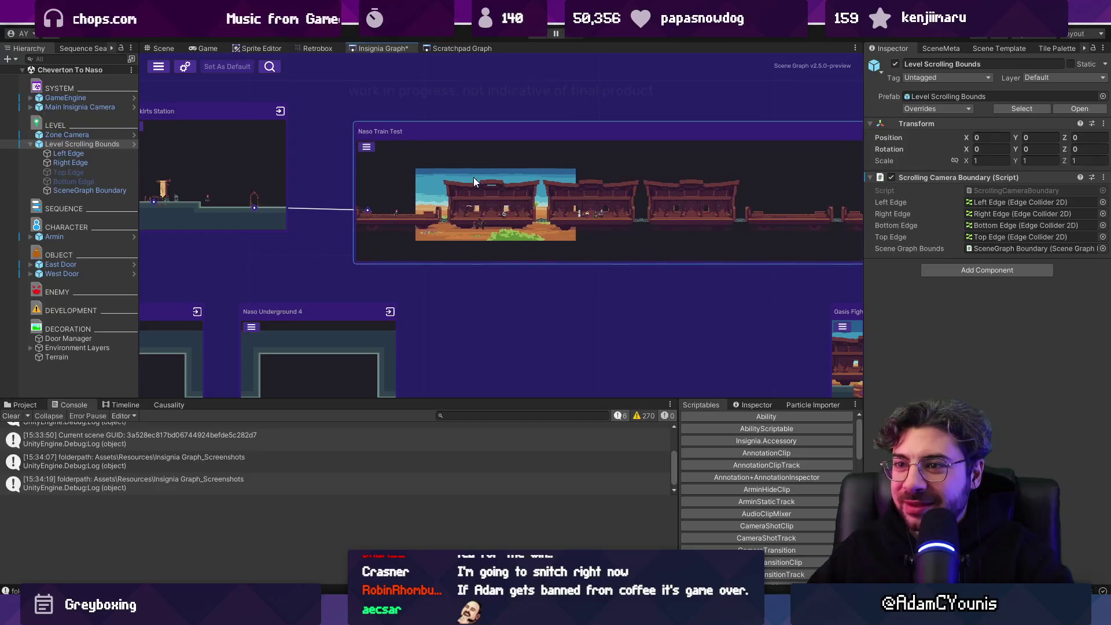
{"action": "scroll", "coordinate": [450, 186], "scroll_direction": "down", "scroll_amount": 2}
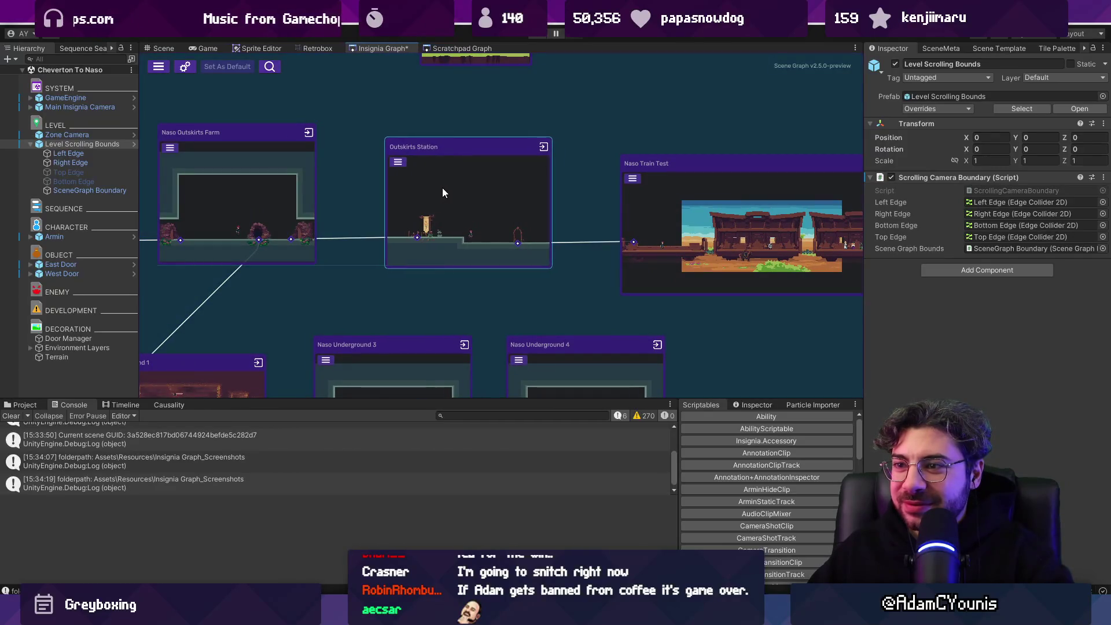
{"action": "scroll", "coordinate": [501, 199], "scroll_direction": "down", "scroll_amount": 2}
{"action": "scroll", "coordinate": [502, 199], "scroll_direction": "down", "scroll_amount": 2}
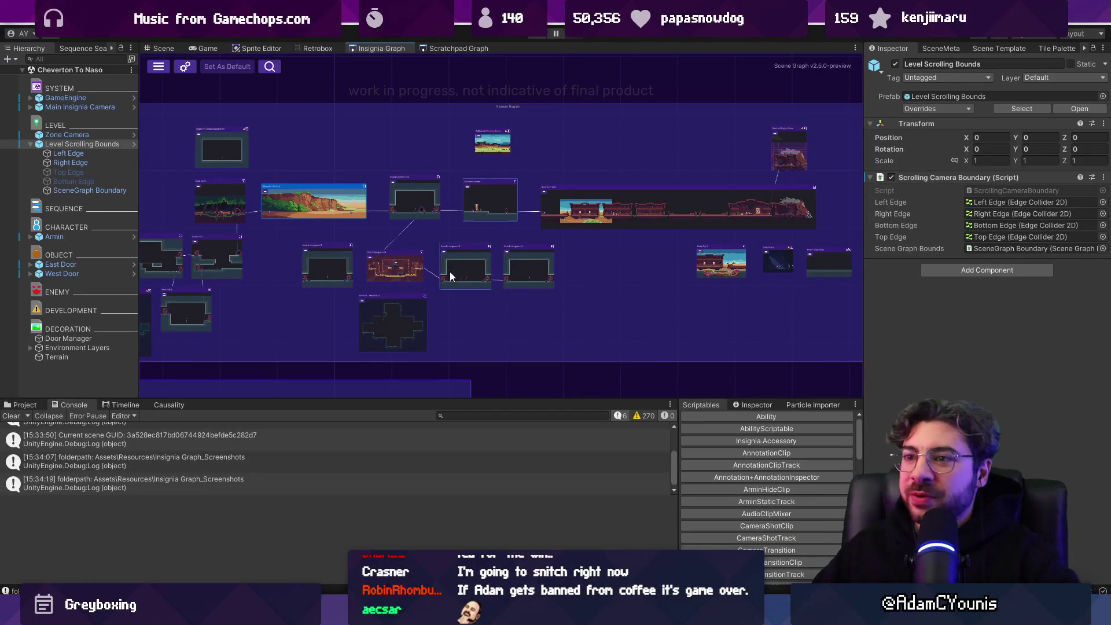
{"action": "scroll", "coordinate": [401, 202], "scroll_direction": "up", "scroll_amount": 5}
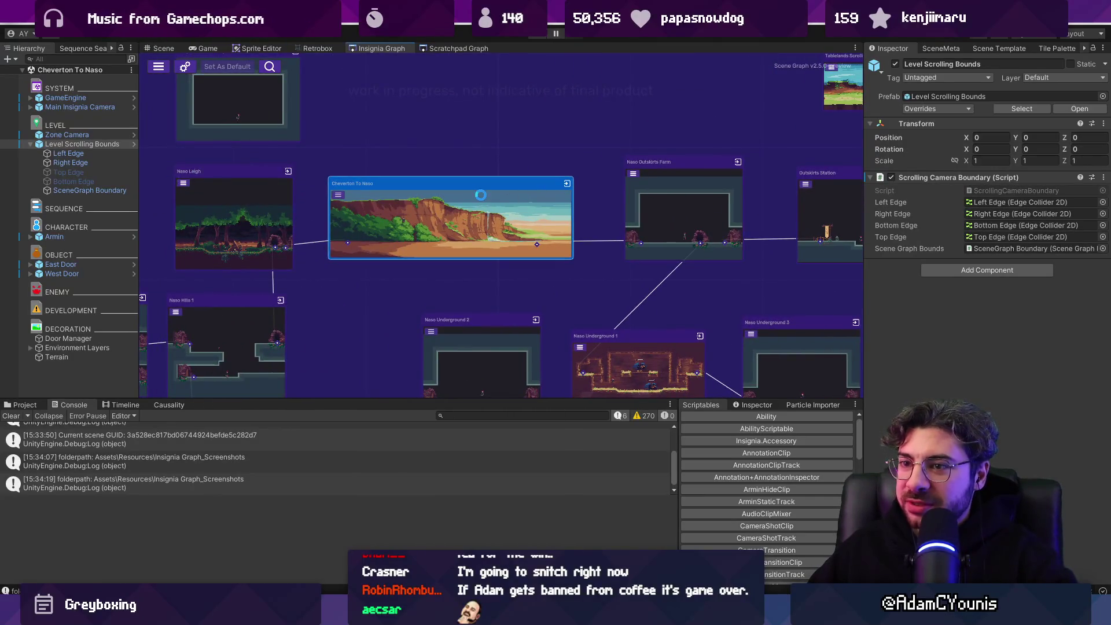
Step: Play from Cheverton To Naso through Outskirts Station and Naso Train Test to the Giovanni Engine Room, then stop
{"action": "double_click", "coordinate": [481, 192]}
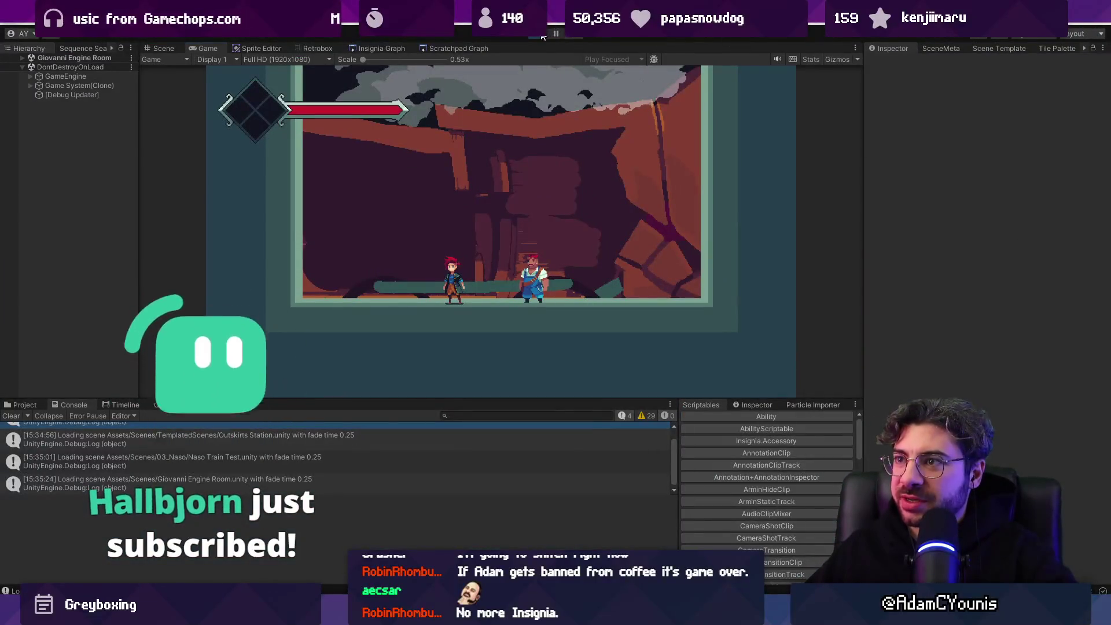
{"action": "left_click", "coordinate": [543, 34]}
{"action": "left_click", "coordinate": [378, 48]}
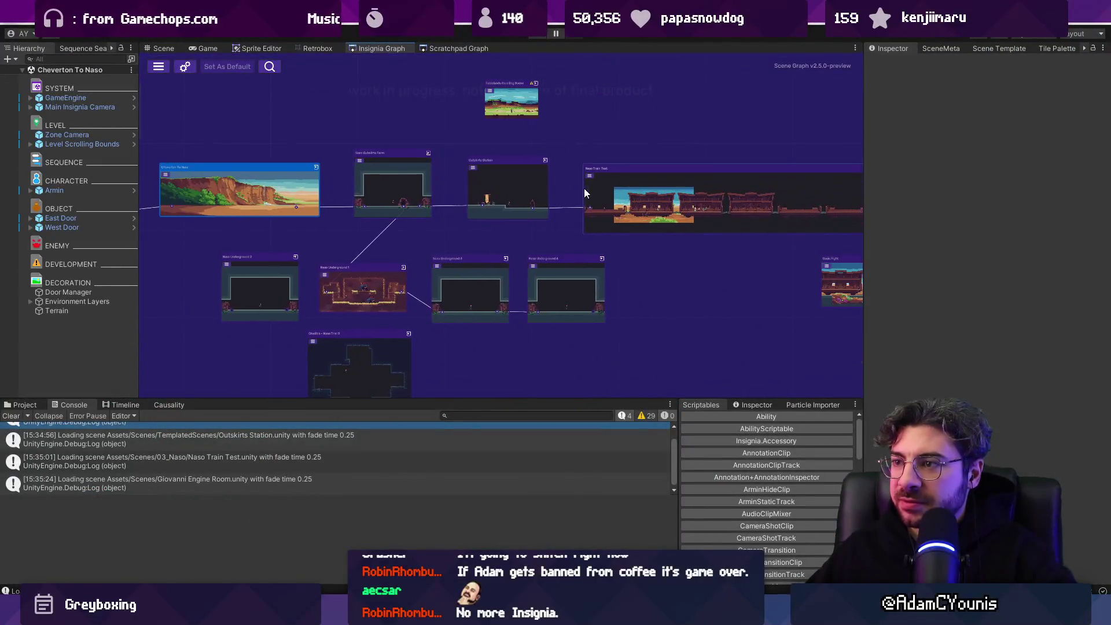
Step: Zoom and pan to the Naso Train Test node, select it and open that scene
{"action": "scroll", "coordinate": [575, 182], "scroll_direction": "up", "scroll_amount": 3}
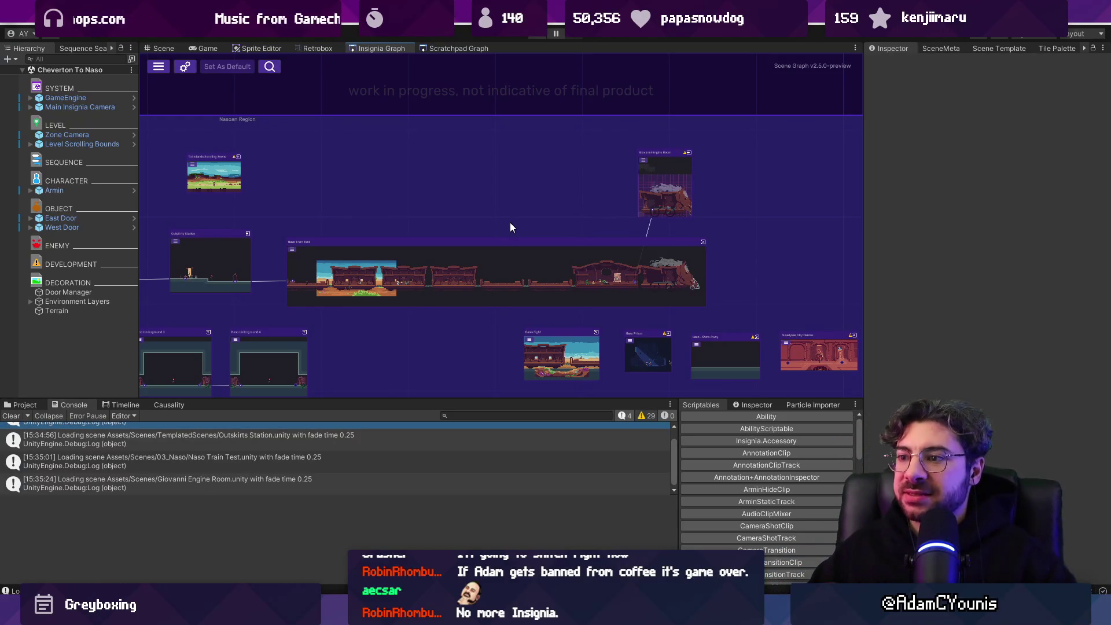
{"action": "scroll", "coordinate": [474, 226], "scroll_direction": "down", "scroll_amount": 2}
{"action": "scroll", "coordinate": [457, 238], "scroll_direction": "up", "scroll_amount": 4}
{"action": "scroll", "coordinate": [451, 246], "scroll_direction": "down", "scroll_amount": 2}
{"action": "scroll", "coordinate": [557, 340], "scroll_direction": "up", "scroll_amount": 5}
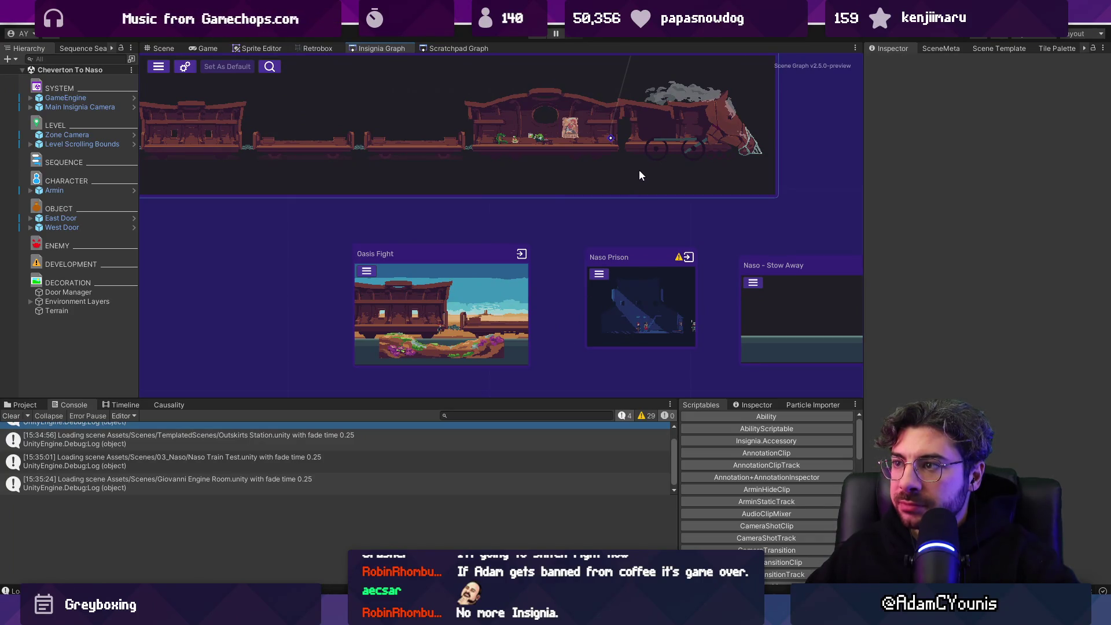
{"action": "scroll", "coordinate": [643, 164], "scroll_direction": "down", "scroll_amount": 3}
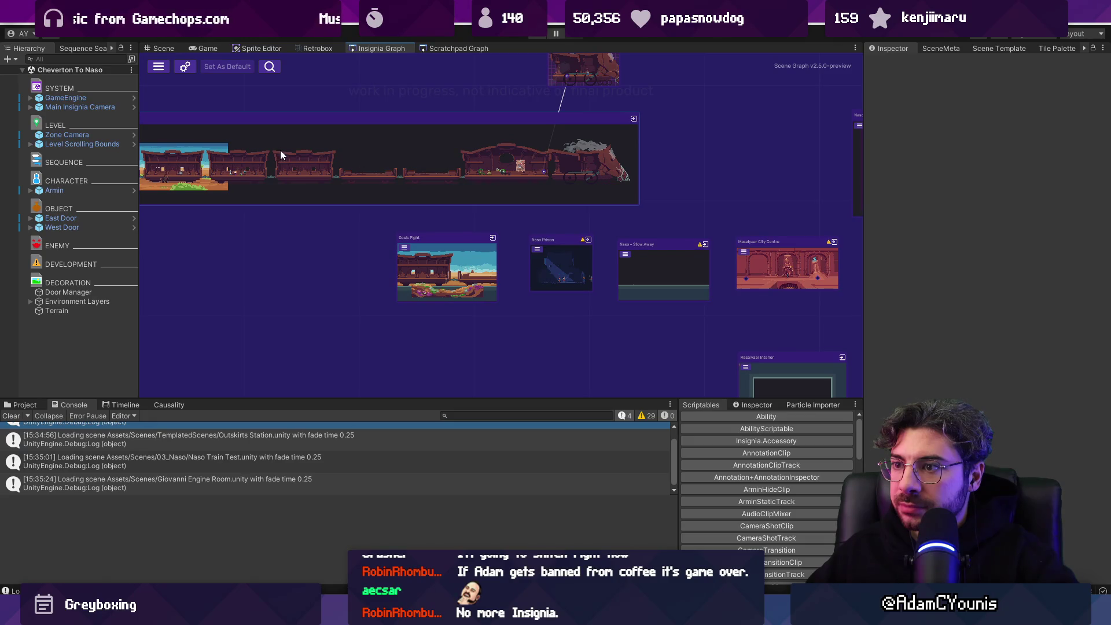
{"action": "mouse_move", "coordinate": [286, 150]}
{"action": "left_mouse_down"}
{"action": "mouse_move", "coordinate": [510, 178]}
{"action": "mouse_move", "coordinate": [427, 183]}
{"action": "left_mouse_up"}
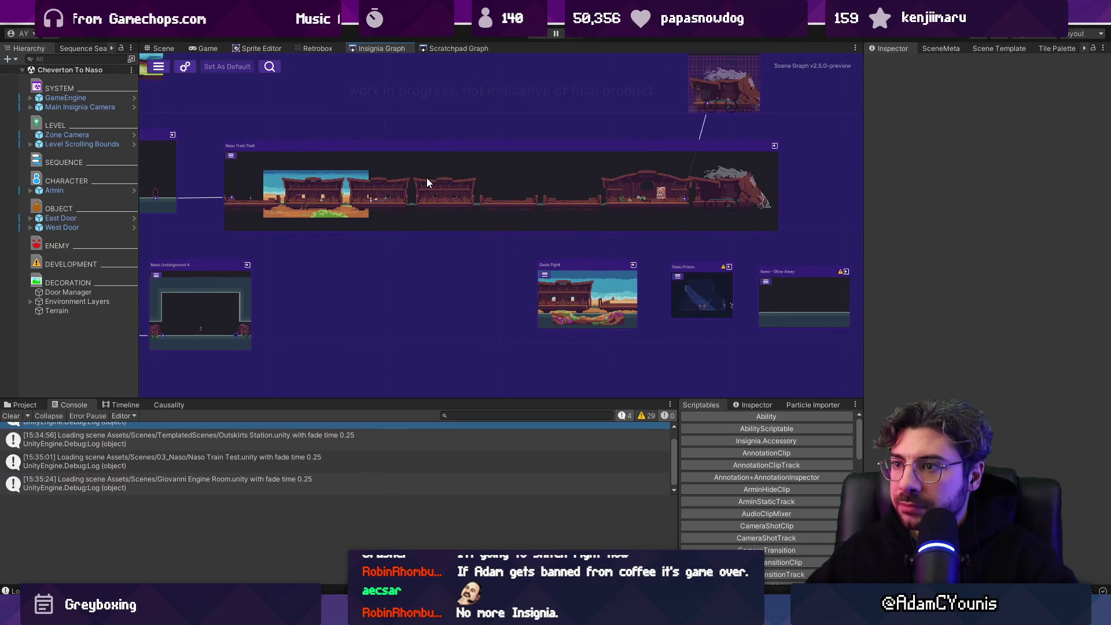
{"action": "left_click", "coordinate": [428, 179]}
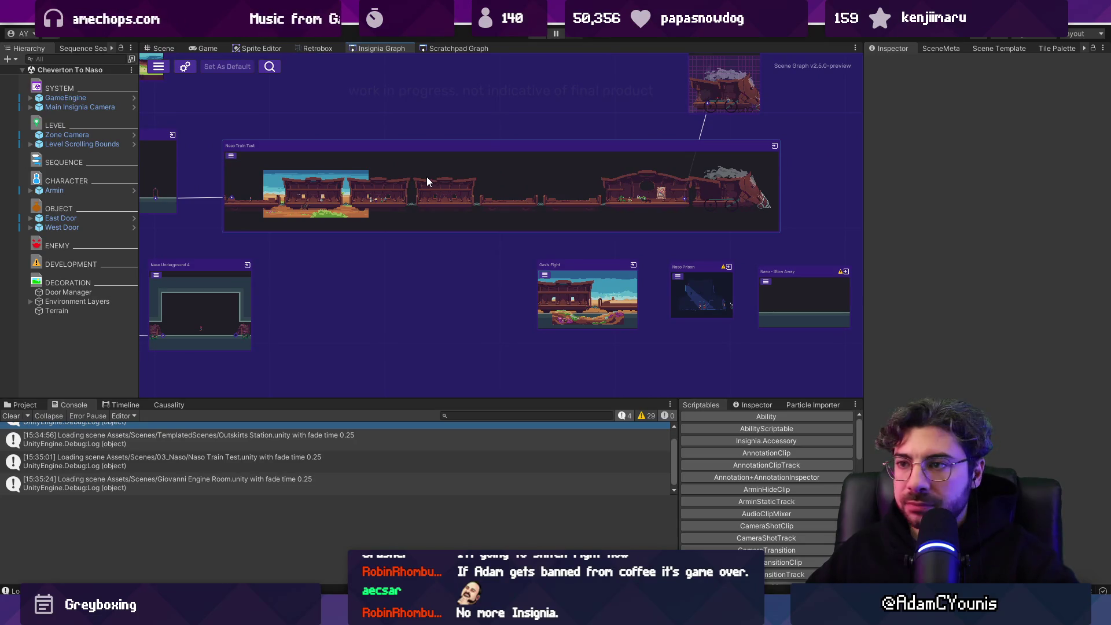
{"action": "scroll", "coordinate": [427, 181], "scroll_direction": "left", "scroll_amount": 5}
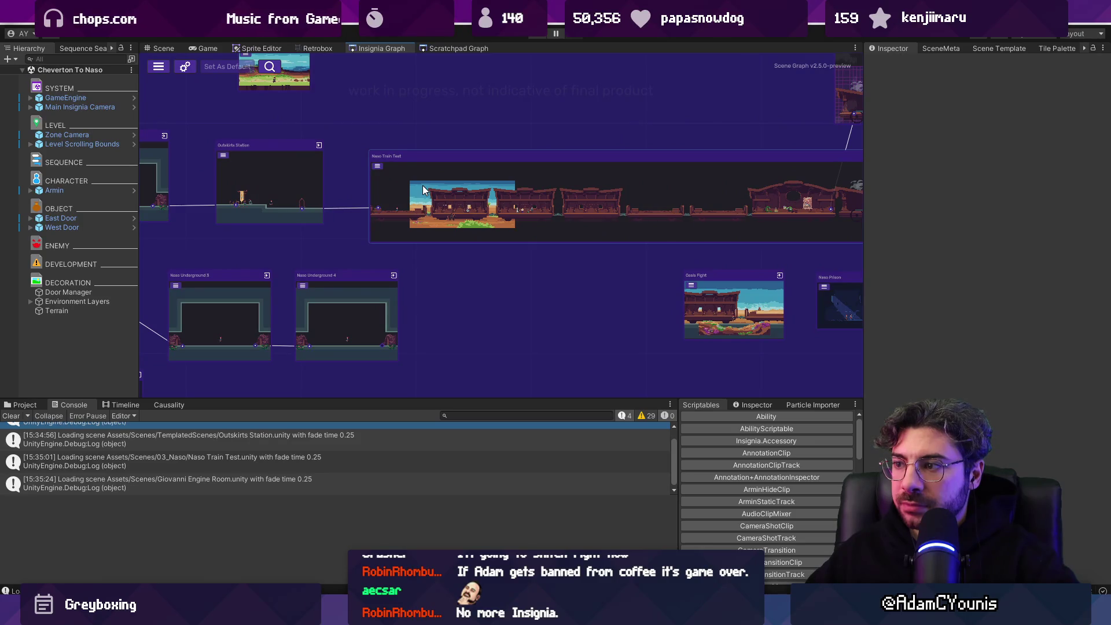
{"action": "double_click", "coordinate": [423, 190]}
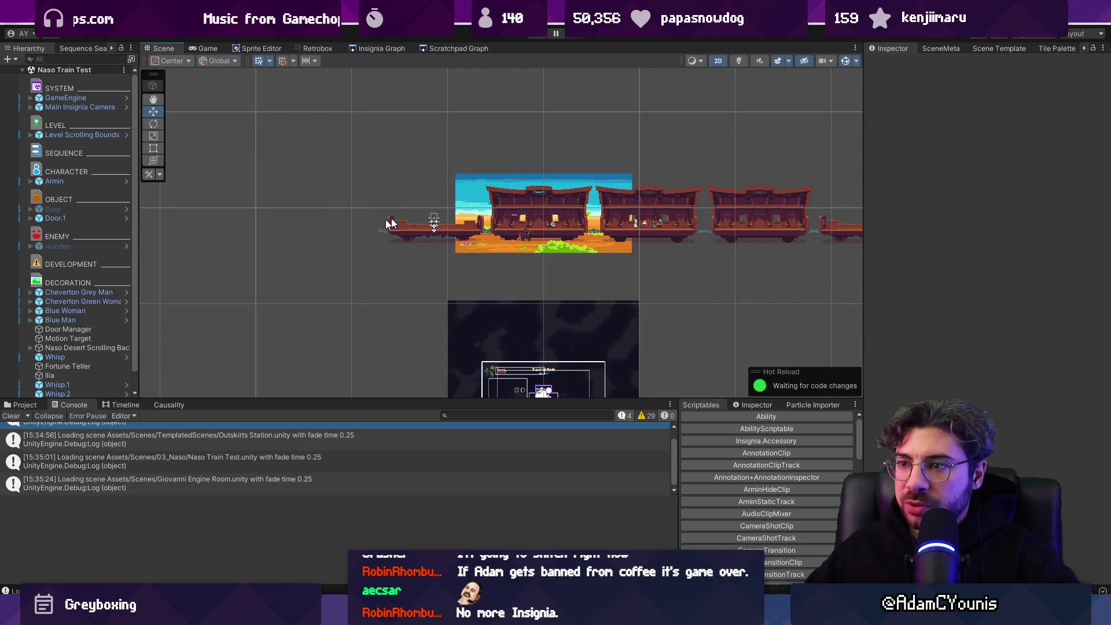
Step: Move the Door onto the middle of the train car and fine-tune its height
{"action": "scroll", "coordinate": [408, 220], "scroll_direction": "up", "scroll_amount": 5}
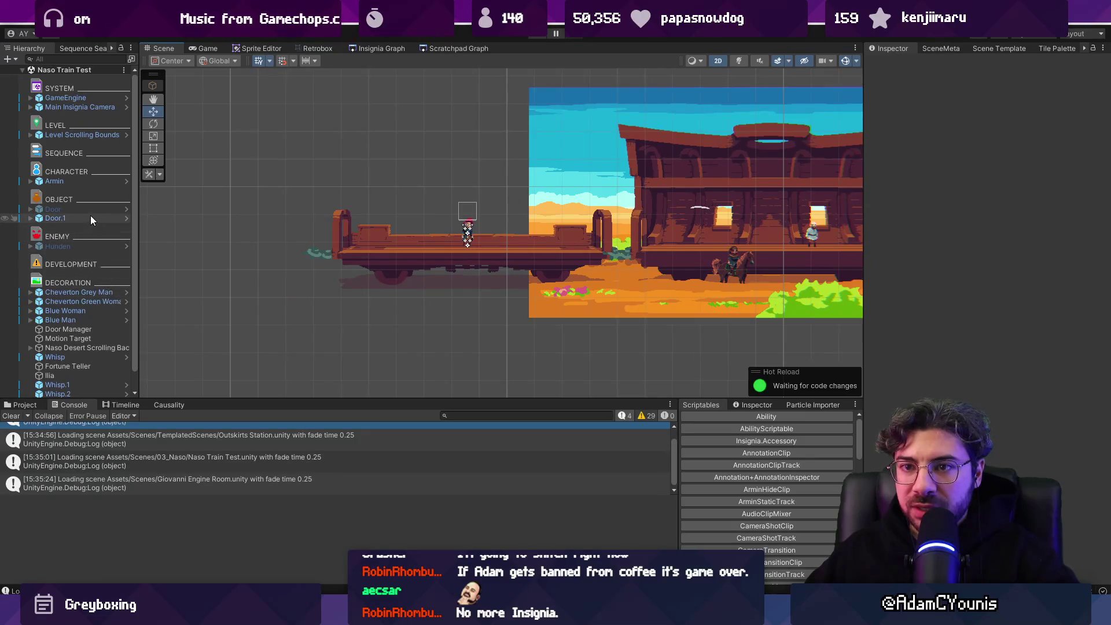
{"action": "left_click", "coordinate": [88, 209]}
{"action": "double_click", "coordinate": [89, 210]}
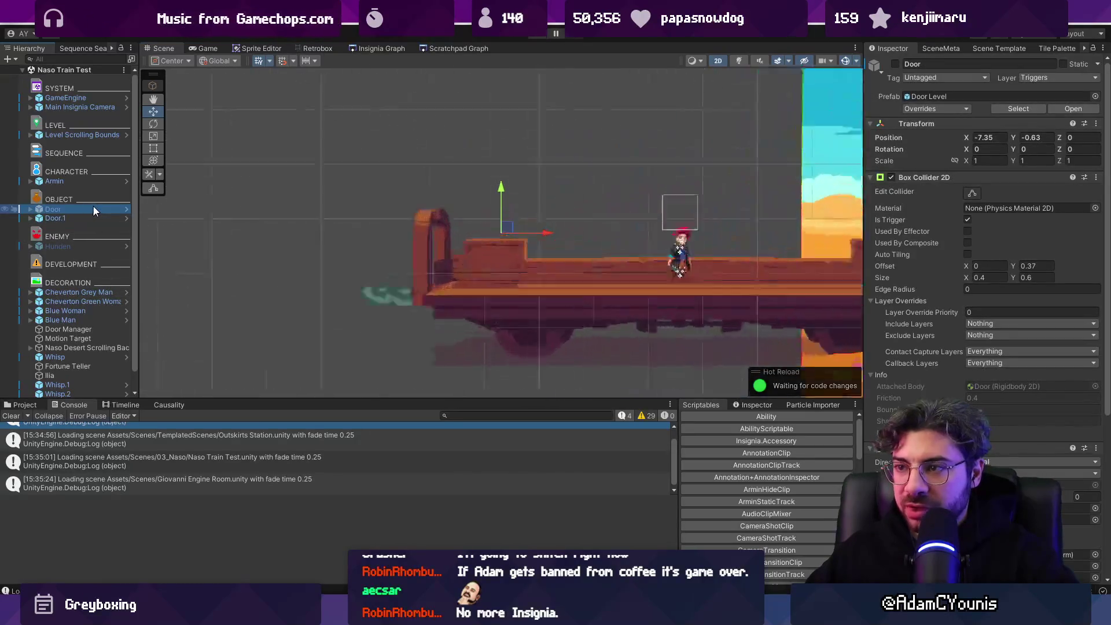
{"action": "scroll", "coordinate": [379, 206], "scroll_direction": "down", "scroll_amount": 2}
{"action": "scroll", "coordinate": [379, 207], "scroll_direction": "down", "scroll_amount": 1}
{"action": "left_click_drag", "start_coordinate": [431, 183], "coordinate": [648, 238]}
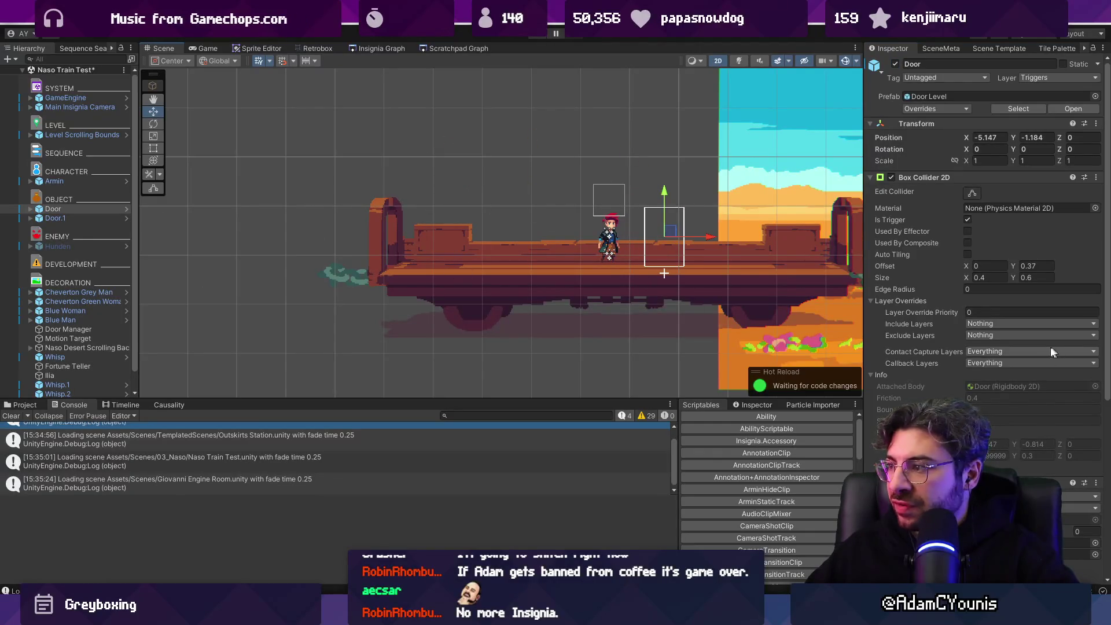
{"action": "left_click", "coordinate": [1077, 508]}
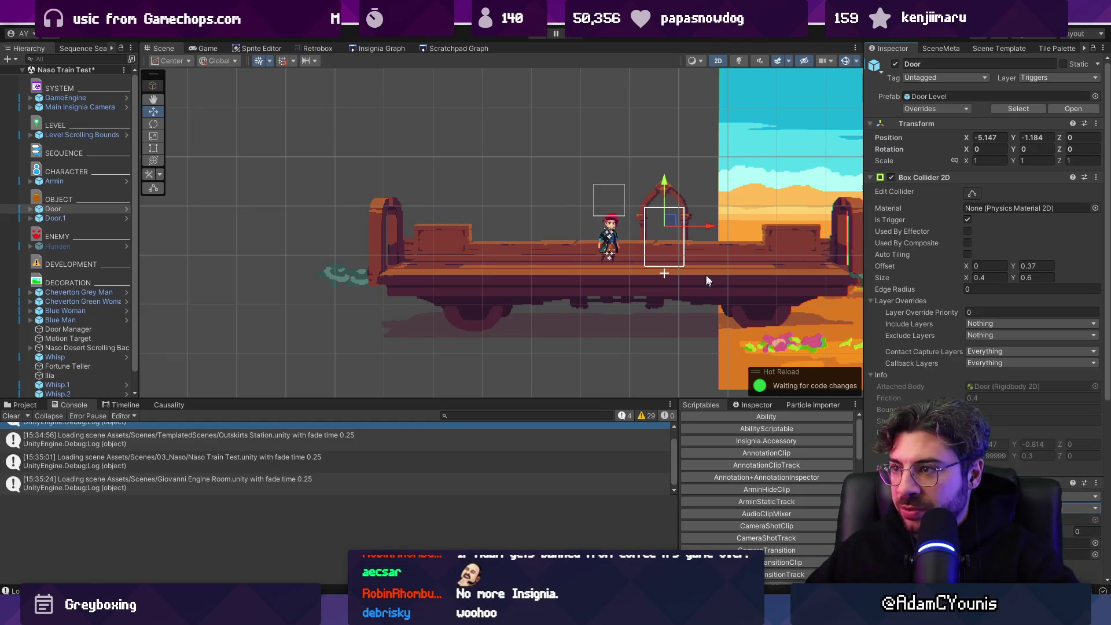
{"action": "left_click_drag", "start_coordinate": [705, 278], "coordinate": [631, 249]}
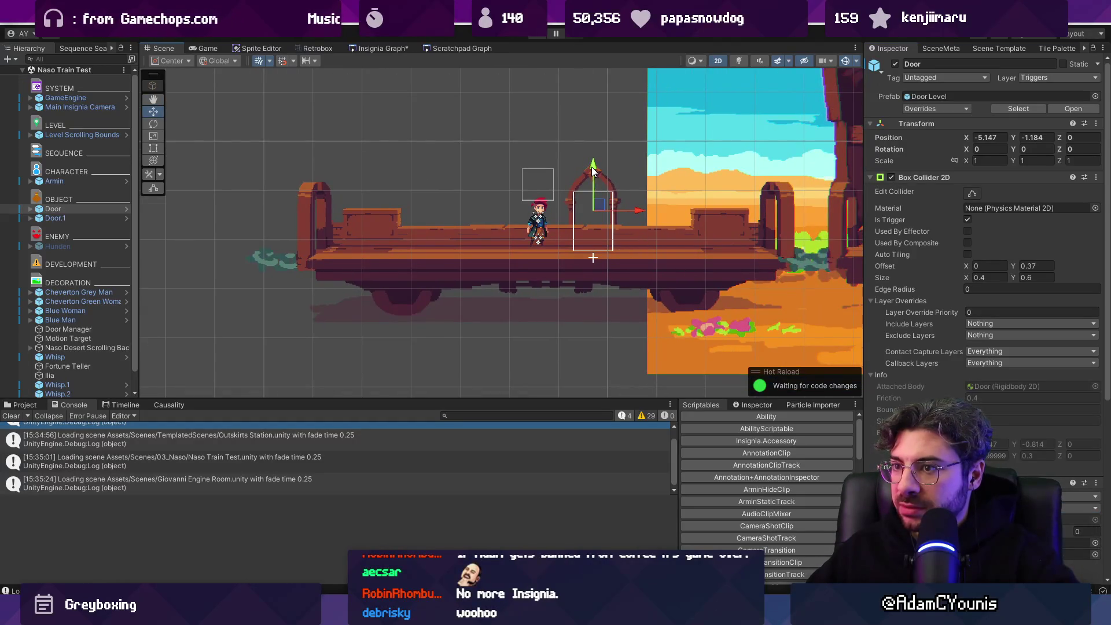
{"action": "left_click_drag", "start_coordinate": [593, 170], "coordinate": [596, 181]}
{"action": "left_click_drag", "start_coordinate": [594, 174], "coordinate": [595, 171]}
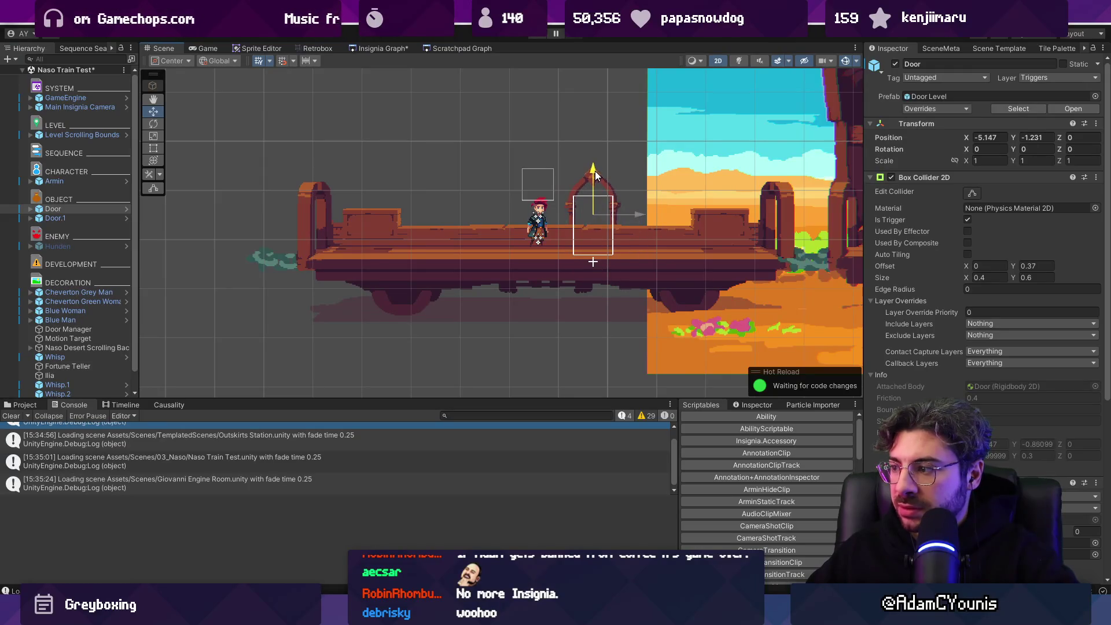
Step: Put the z Archway Door Sprite on the Foreground1 sorting layer, save, and start a play test
{"action": "left_click", "coordinate": [31, 209]}
{"action": "left_click", "coordinate": [39, 237]}
{"action": "left_click", "coordinate": [86, 246]}
{"action": "left_click", "coordinate": [47, 246]}
{"action": "left_click", "coordinate": [55, 255]}
{"action": "left_click", "coordinate": [105, 265]}
{"action": "left_click", "coordinate": [988, 265]}
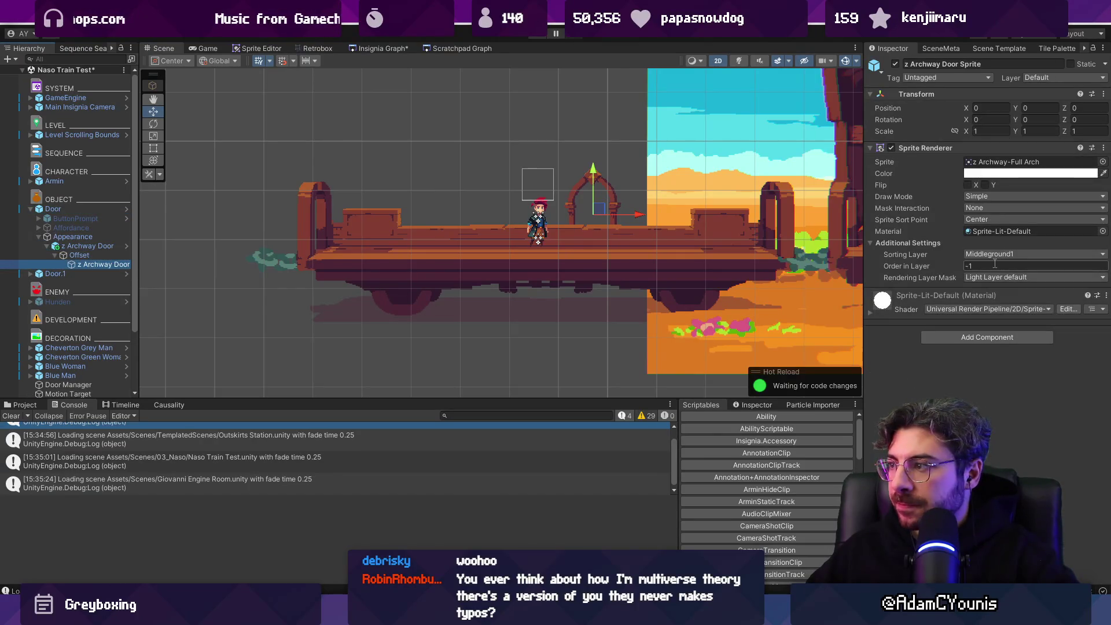
{"action": "left_click", "coordinate": [988, 254]}
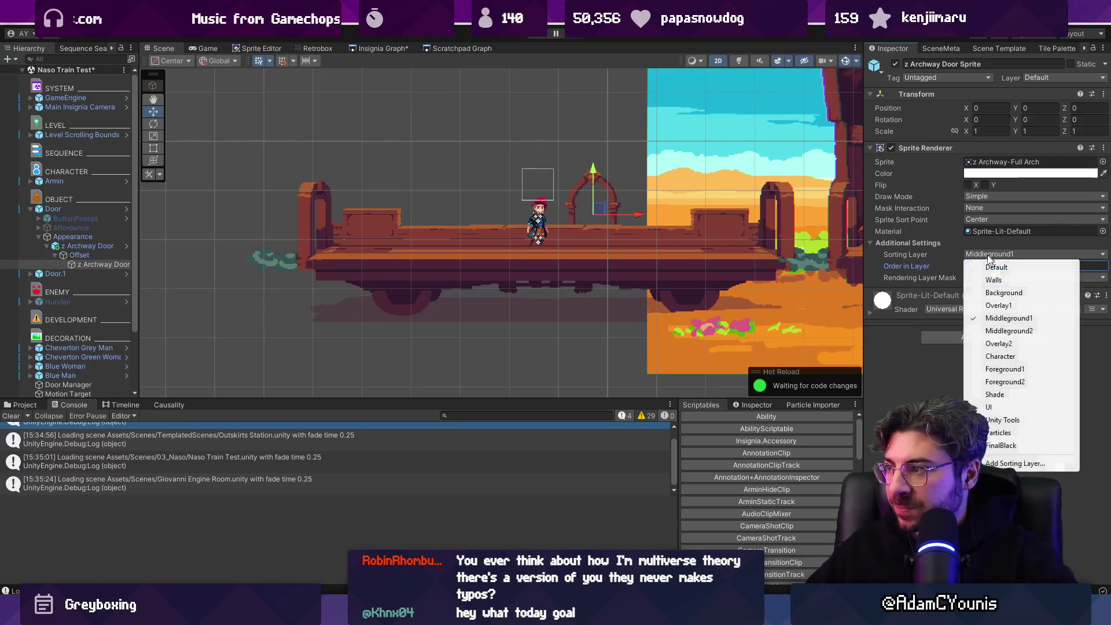
{"action": "left_click", "coordinate": [1008, 370]}
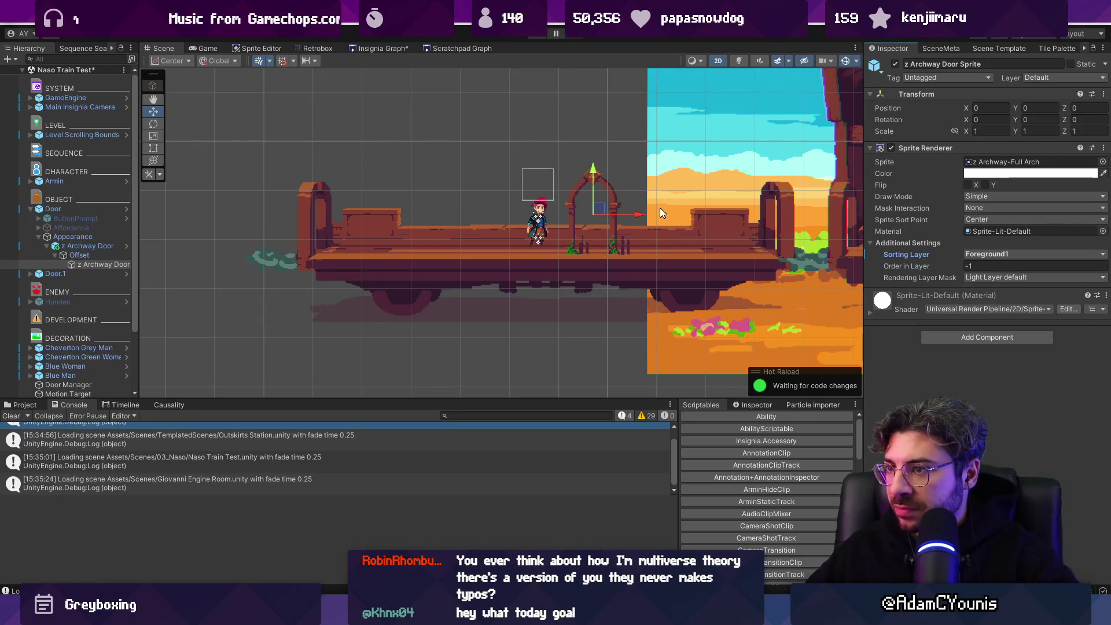
{"action": "key", "text": "ctrl+s"}
{"action": "left_click", "coordinate": [537, 39]}
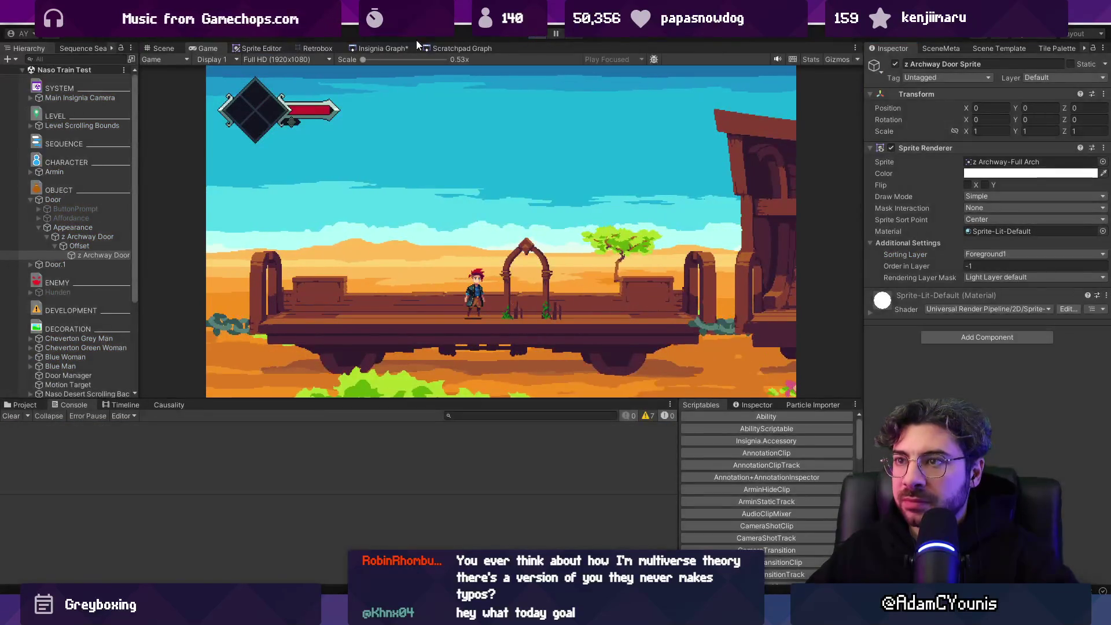
Step: Duplicate the Door as Door_1 with a wider trigger and move it to the car's left end
{"action": "left_click", "coordinate": [397, 45]}
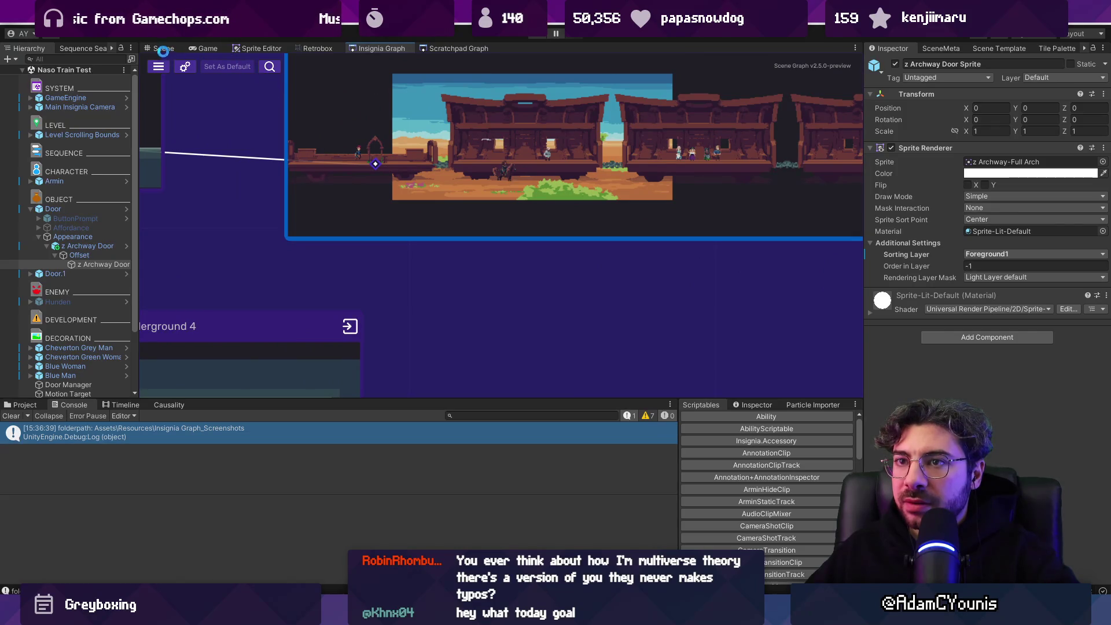
{"action": "left_click", "coordinate": [161, 47]}
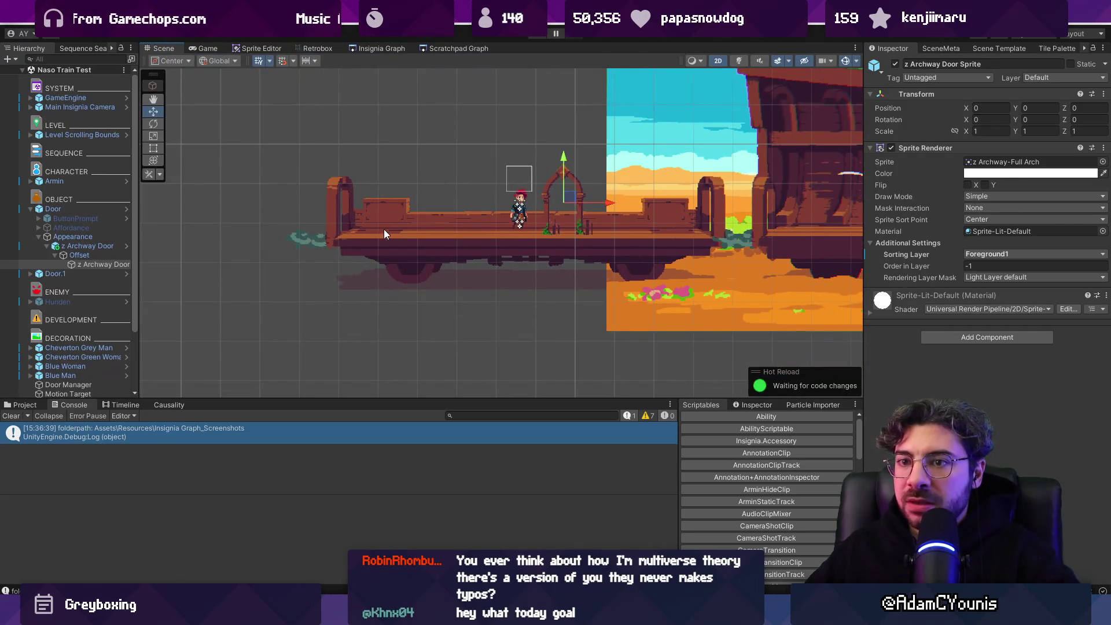
{"action": "left_click", "coordinate": [96, 210]}
{"action": "key", "text": "ctrl+d"}
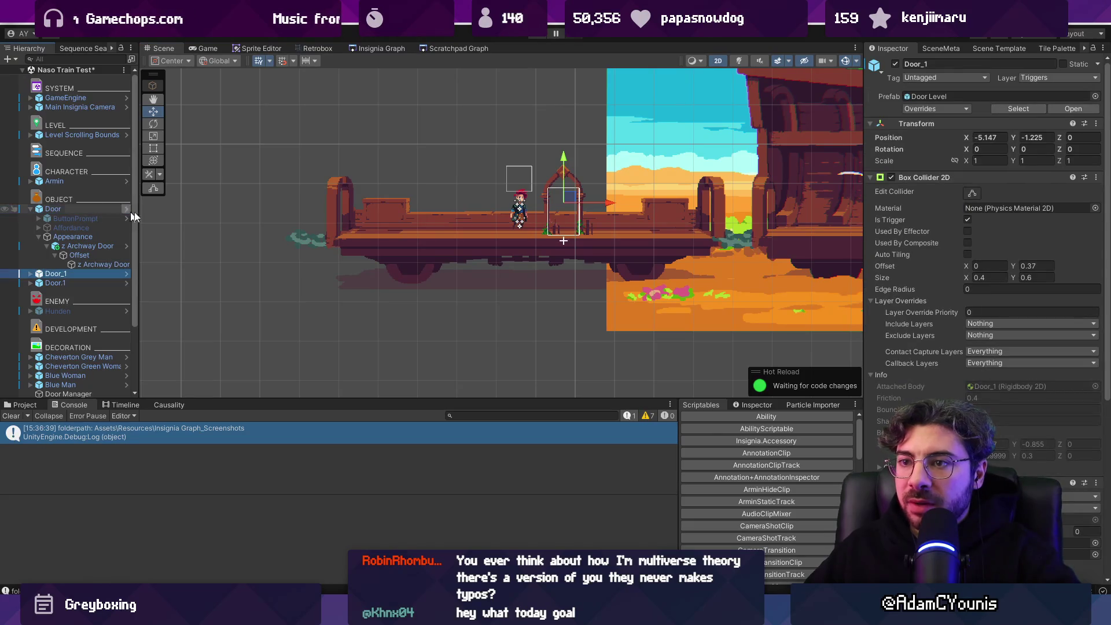
{"action": "left_click", "coordinate": [85, 283]}
{"action": "double_click", "coordinate": [85, 284]}
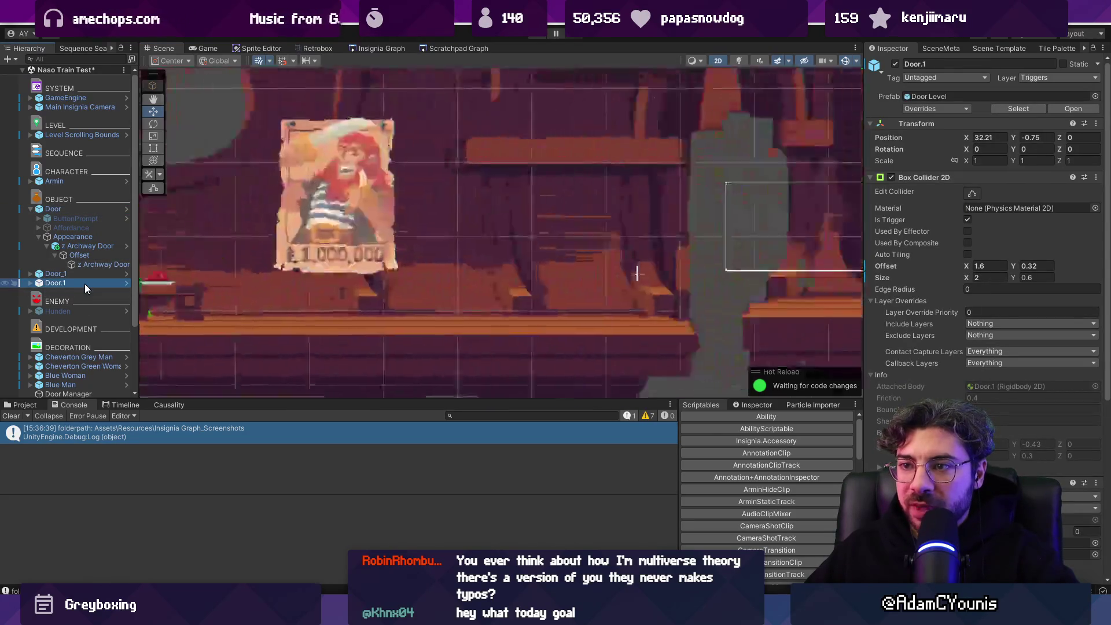
{"action": "double_click", "coordinate": [85, 275]}
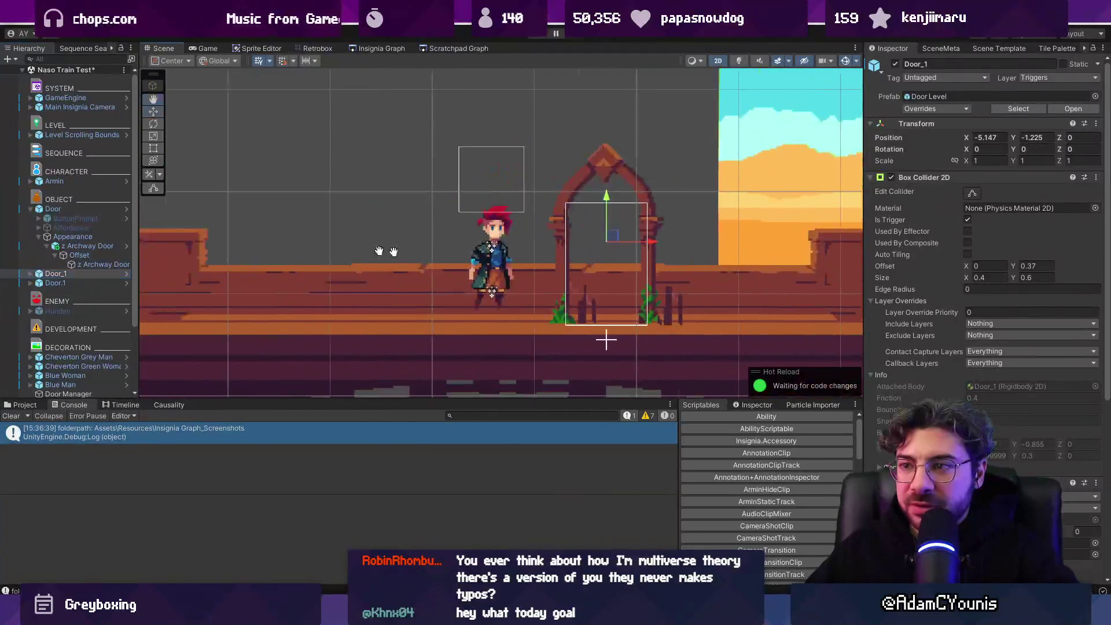
{"action": "key", "text": "ctrl+z"}
{"action": "scroll", "coordinate": [579, 270], "scroll_direction": "down", "scroll_amount": 1}
{"action": "left_click_drag", "start_coordinate": [602, 252], "coordinate": [310, 253]}
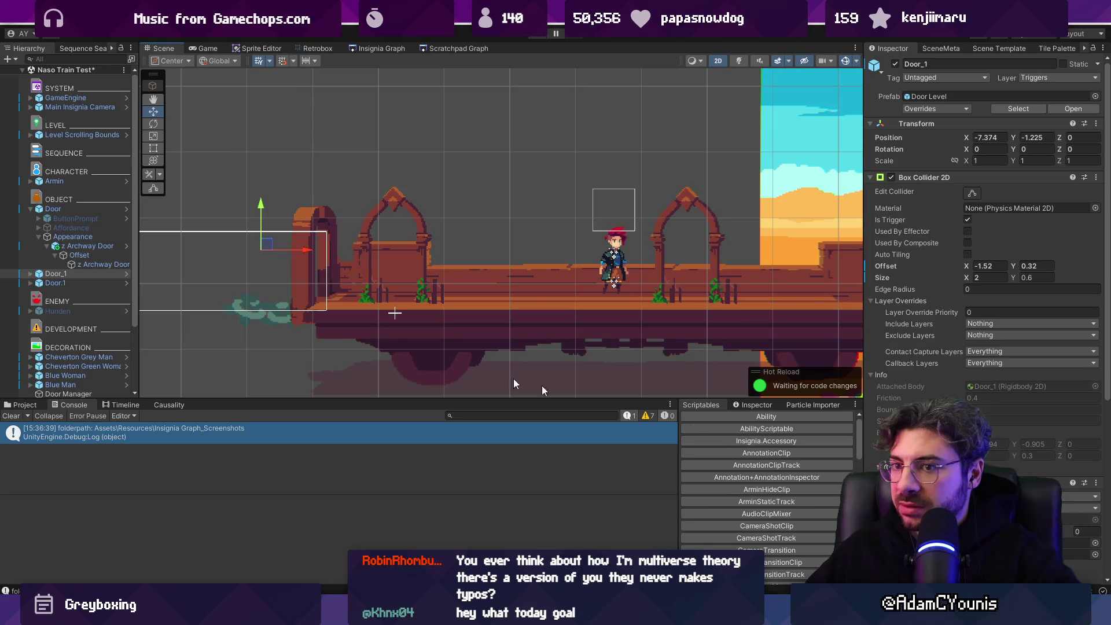
Step: Delete Door_1's Appearance group to remove its archway, and save the scene
{"action": "left_click", "coordinate": [31, 274]}
{"action": "left_click", "coordinate": [120, 301]}
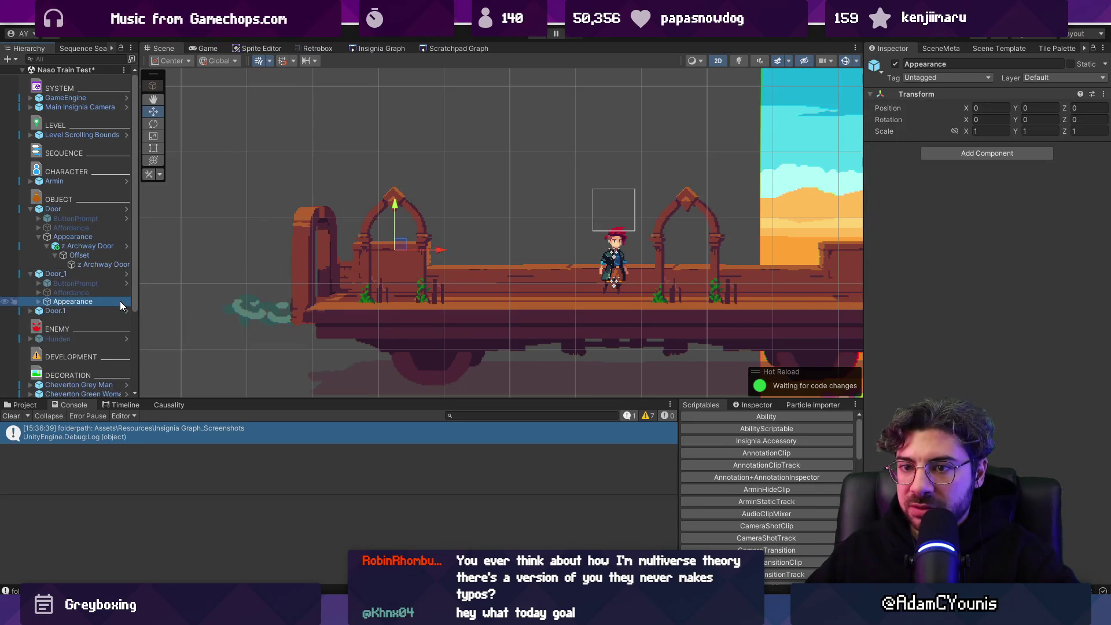
{"action": "key", "text": "Delete"}
{"action": "key", "text": "ctrl+s"}
Step: Link Outskirts Station to the new left door in the Insignia graph and save it
{"action": "left_click", "coordinate": [386, 48]}
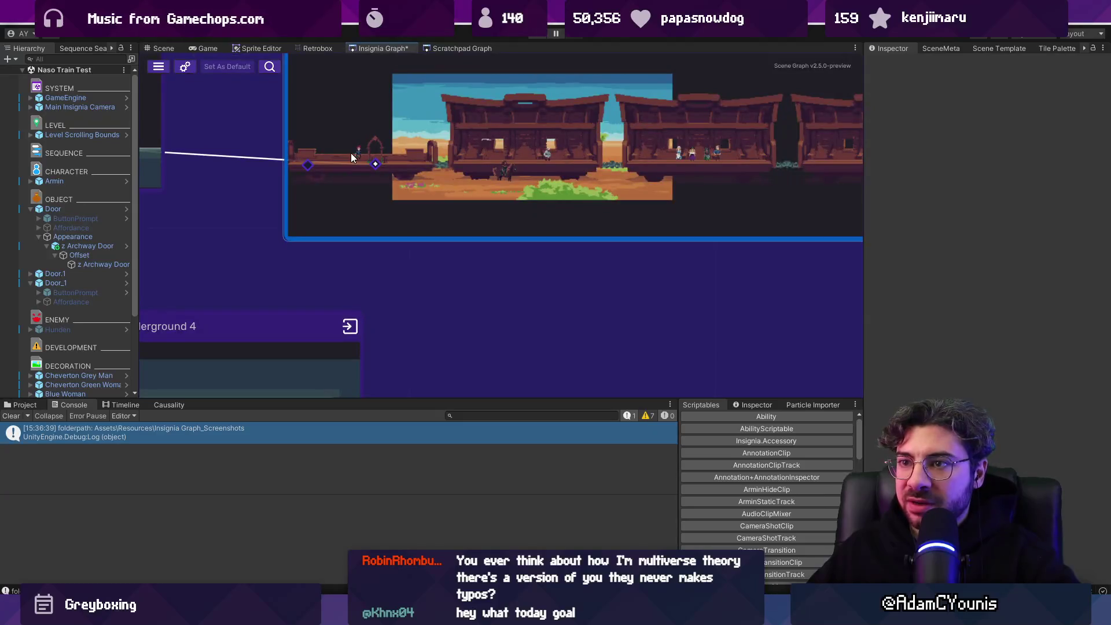
{"action": "left_click_drag", "start_coordinate": [503, 247], "coordinate": [522, 252]}
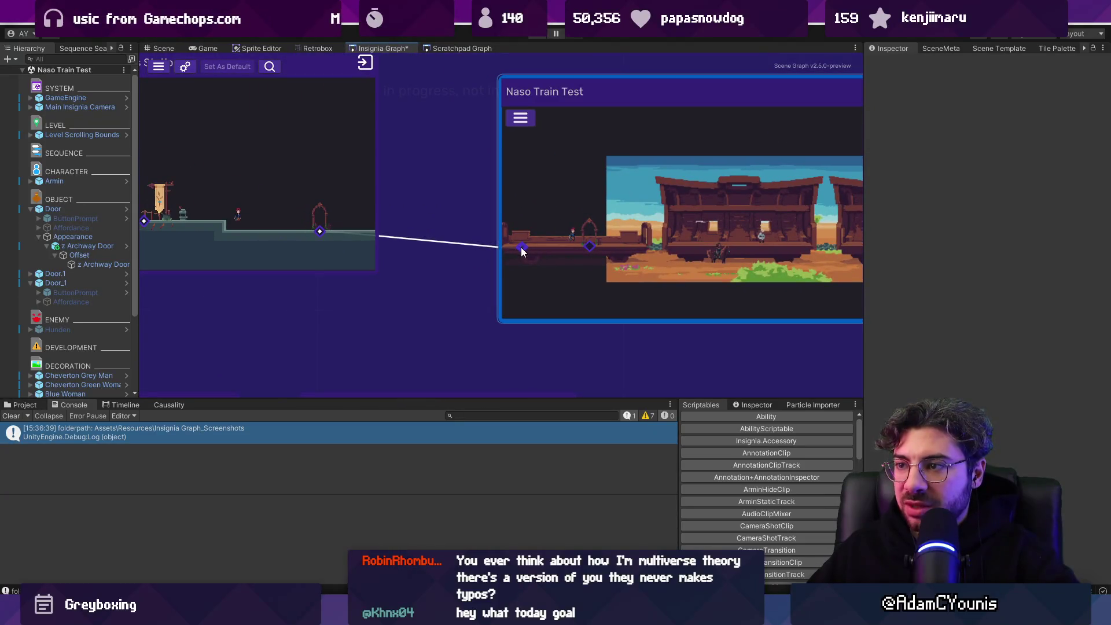
{"action": "key", "text": "ctrl+s"}
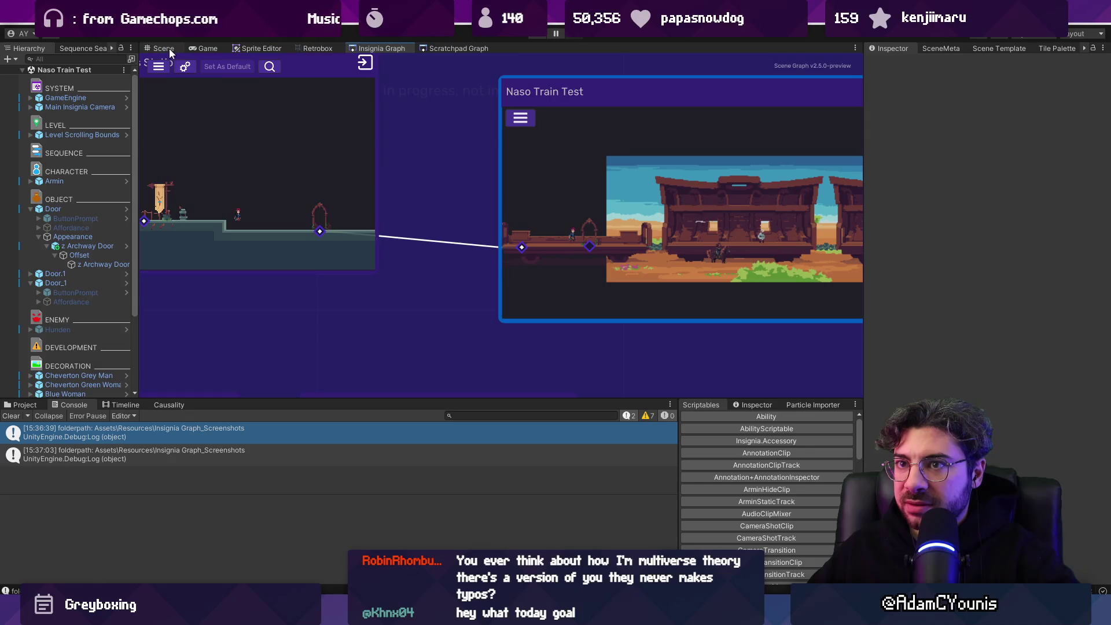
Step: Switch Door_1 off in the train scene, then open Outskirts Station from the graph
{"action": "left_click", "coordinate": [164, 49]}
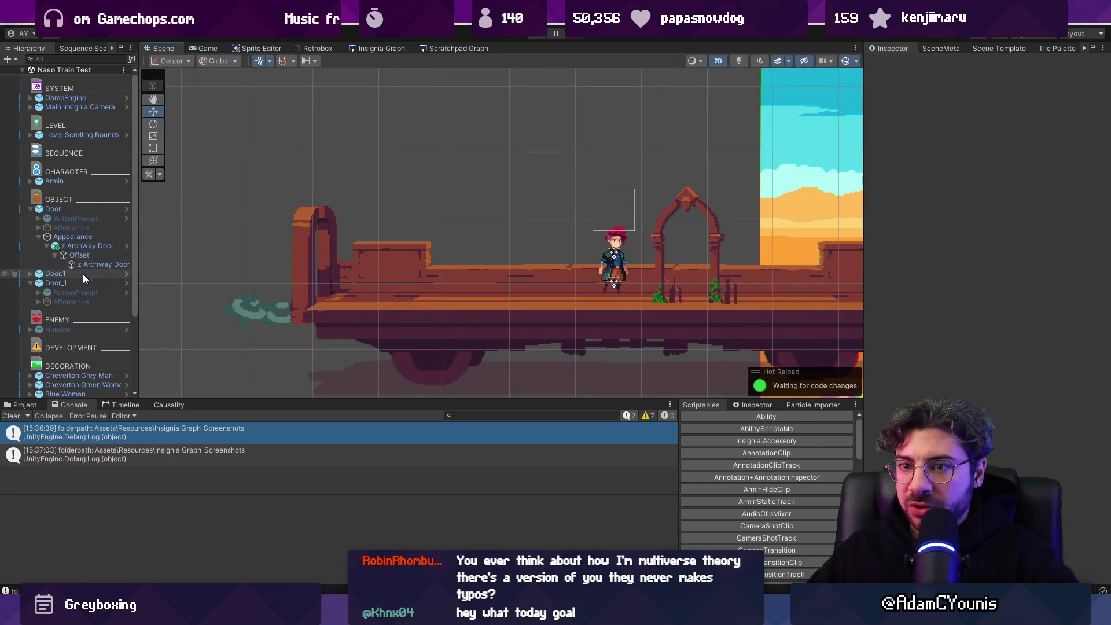
{"action": "left_click", "coordinate": [79, 211]}
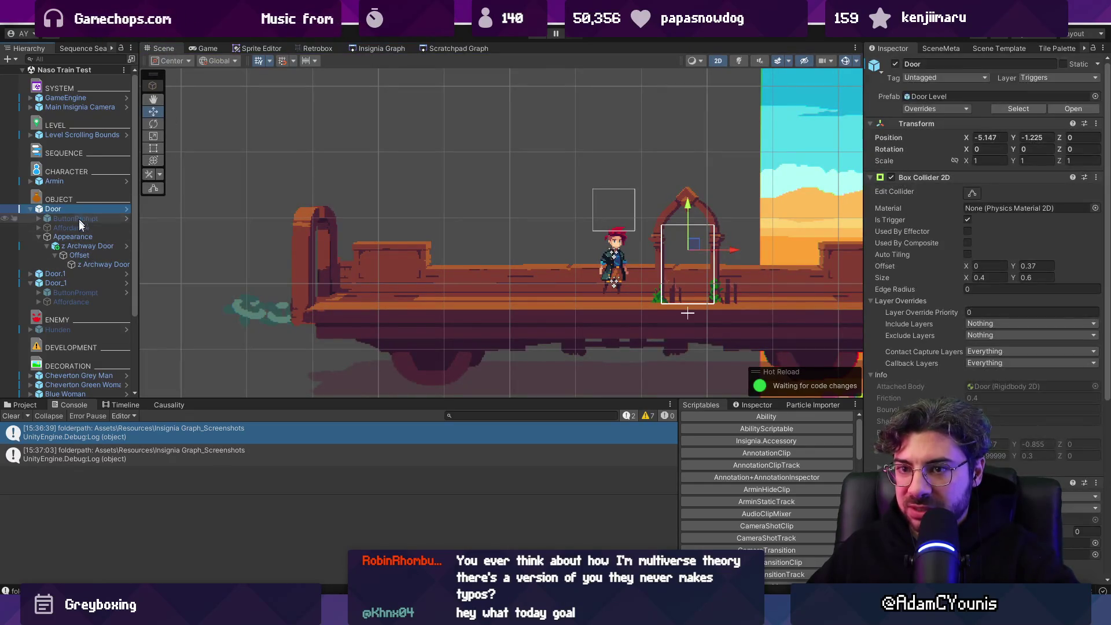
{"action": "left_click", "coordinate": [72, 283]}
{"action": "left_click", "coordinate": [897, 65]}
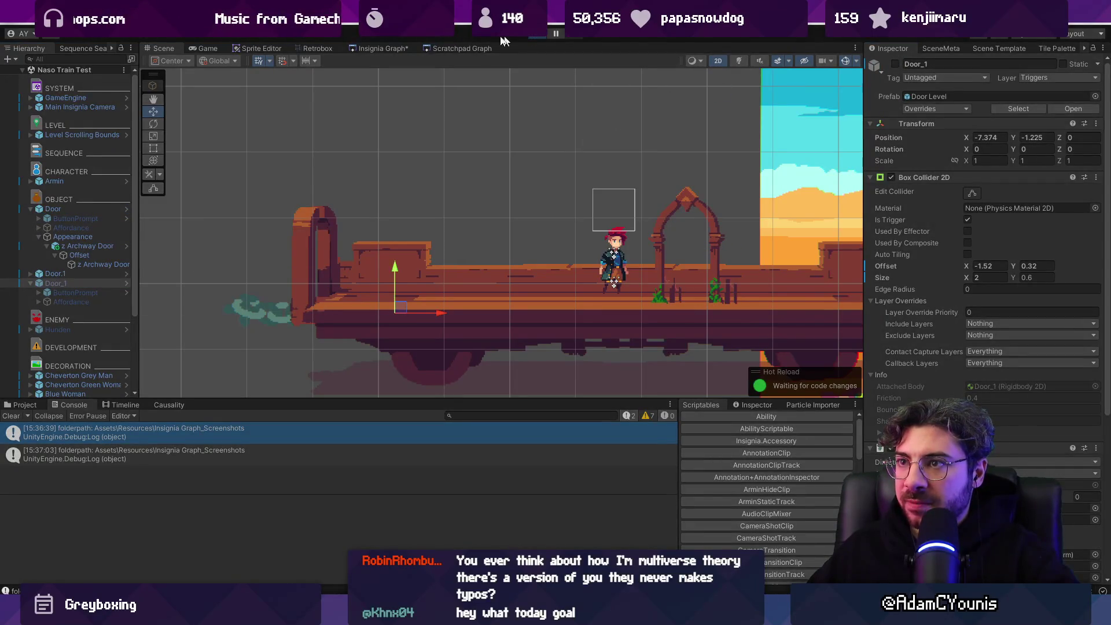
{"action": "left_click", "coordinate": [405, 46]}
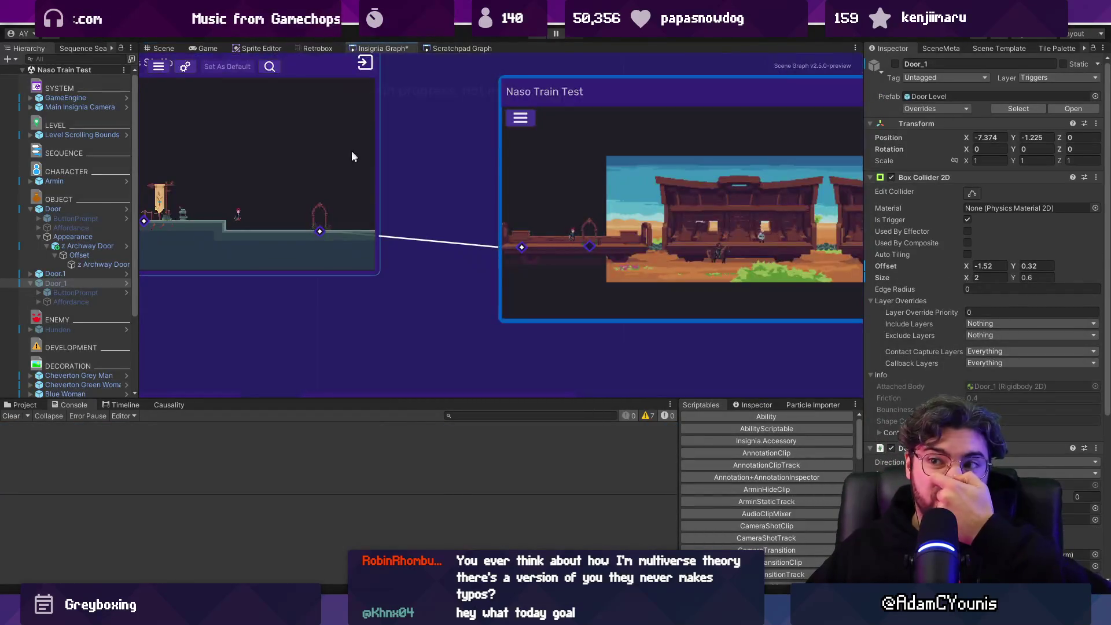
{"action": "double_click", "coordinate": [352, 157]}
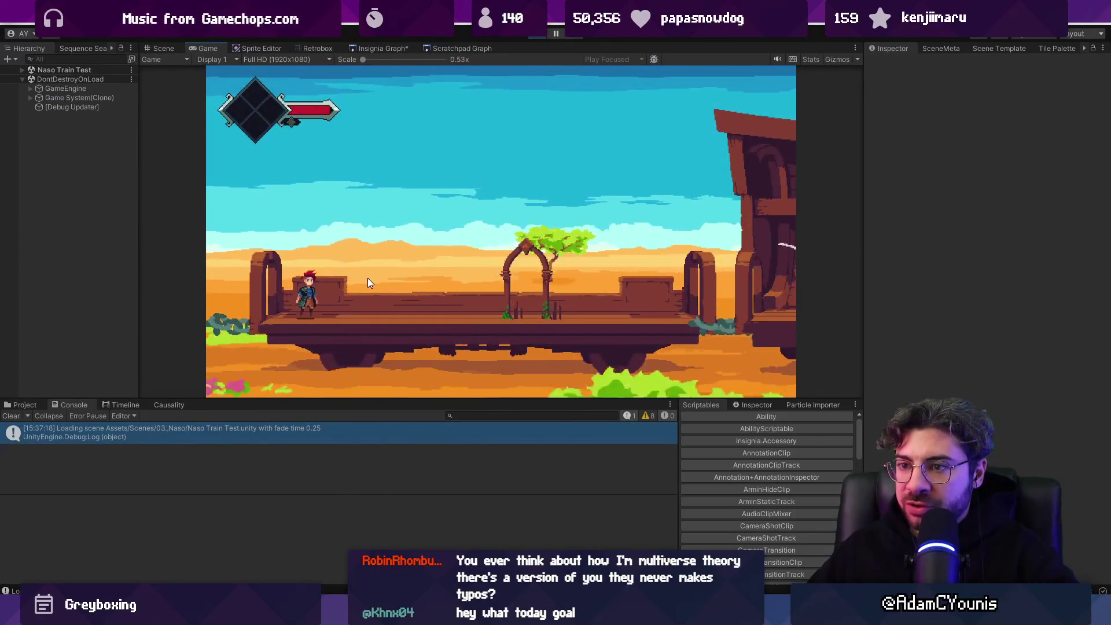
Step: Walk the character right along the train car to the archway door, then stop the game
{"action": "key", "text": "Right"}
{"action": "key", "text": "Right"}
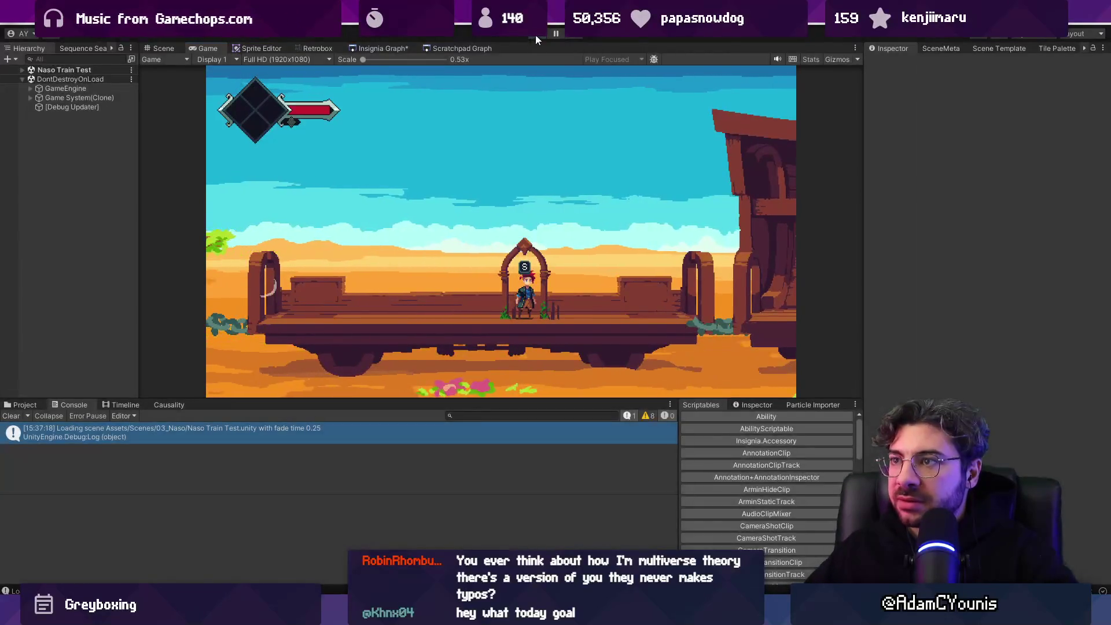
{"action": "left_click", "coordinate": [536, 35]}
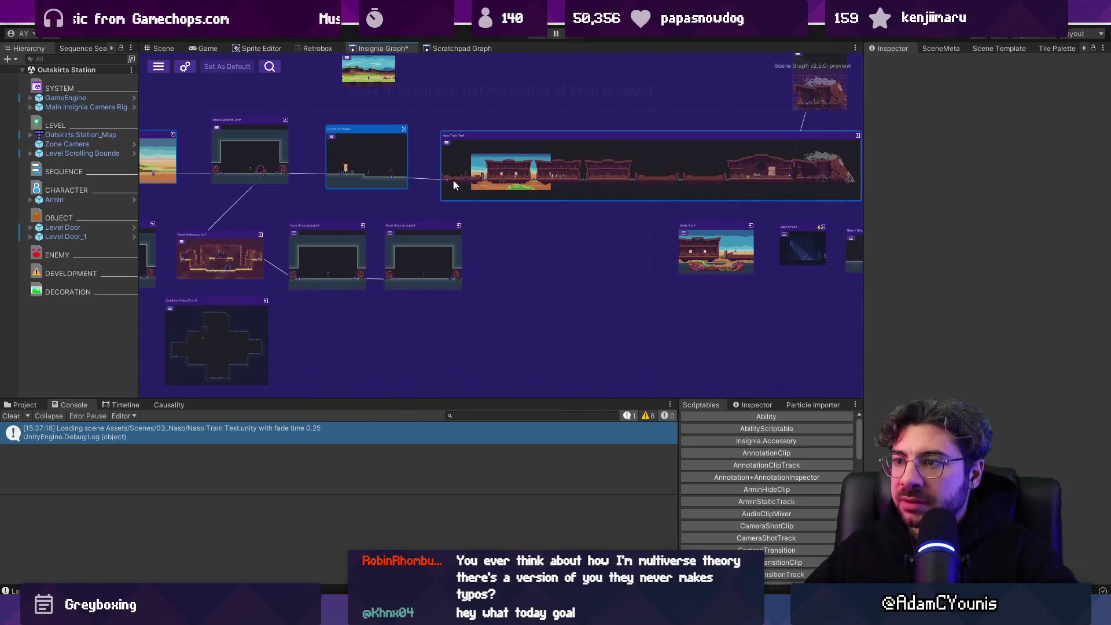
Step: Link Naso Train Test to Oasis Fight in the graph and open Oasis Fight
{"action": "mouse_move", "coordinate": [456, 183]}
{"action": "left_mouse_down"}
{"action": "mouse_move", "coordinate": [815, 301]}
{"action": "mouse_move", "coordinate": [795, 311]}
{"action": "mouse_move", "coordinate": [534, 265]}
{"action": "left_mouse_up"}
{"action": "left_click_drag", "start_coordinate": [203, 133], "coordinate": [642, 273]}
{"action": "double_click", "coordinate": [629, 237]}
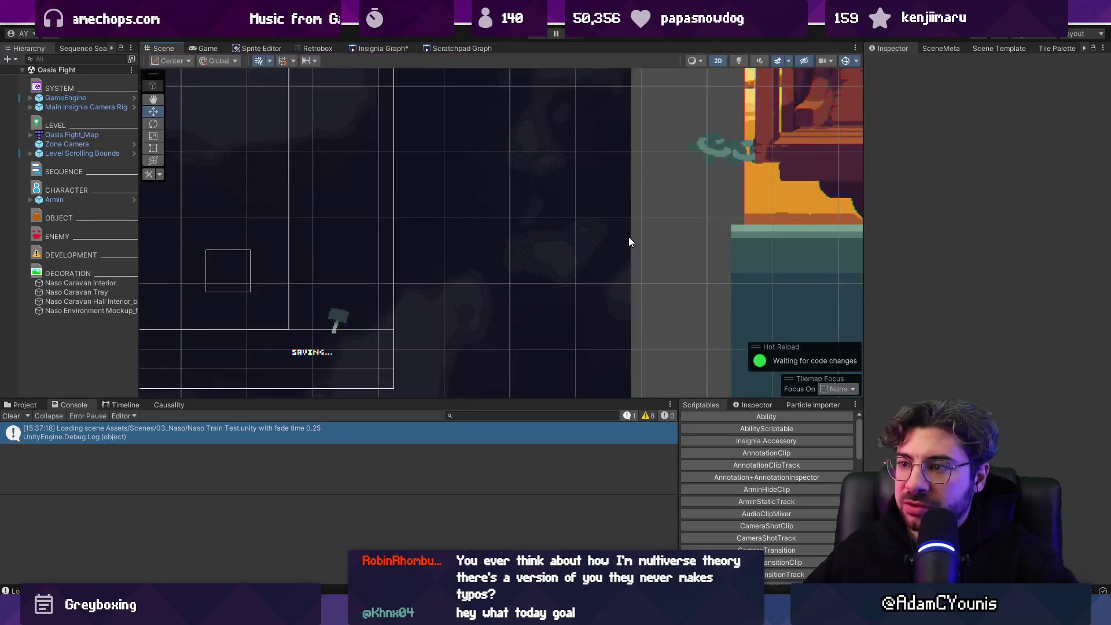
Step: Add the door prefab to Oasis Fight and rename the prefab asset to Level Door
{"action": "left_click", "coordinate": [23, 405]}
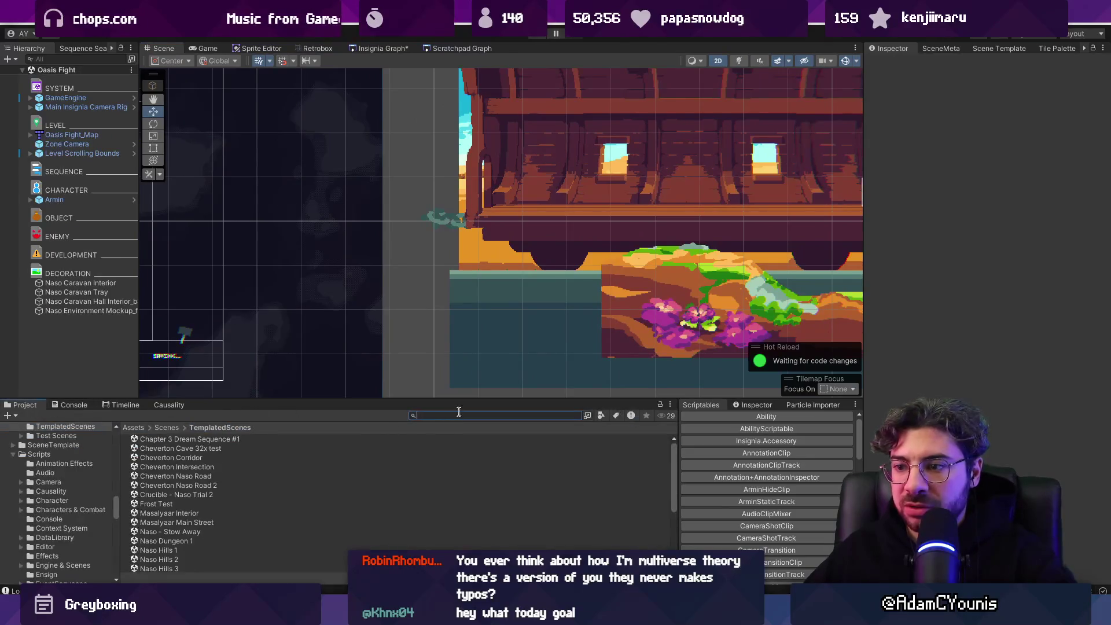
{"action": "type", "text": "level dor"}
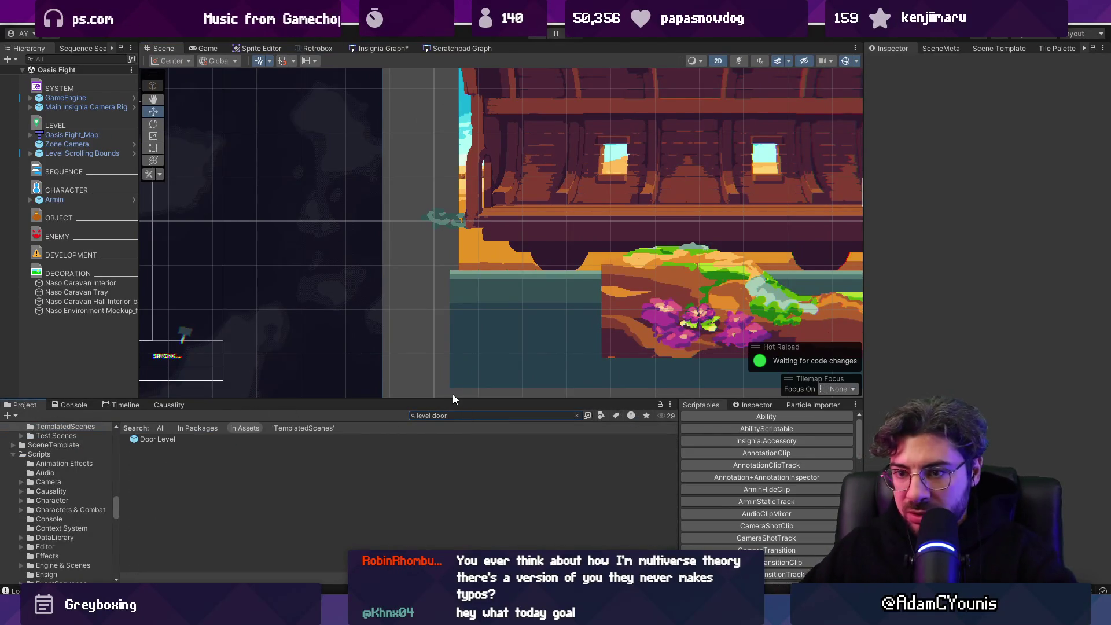
{"action": "mouse_move", "coordinate": [148, 435]}
{"action": "left_mouse_down"}
{"action": "mouse_move", "coordinate": [82, 350]}
{"action": "mouse_move", "coordinate": [70, 272]}
{"action": "left_mouse_up"}
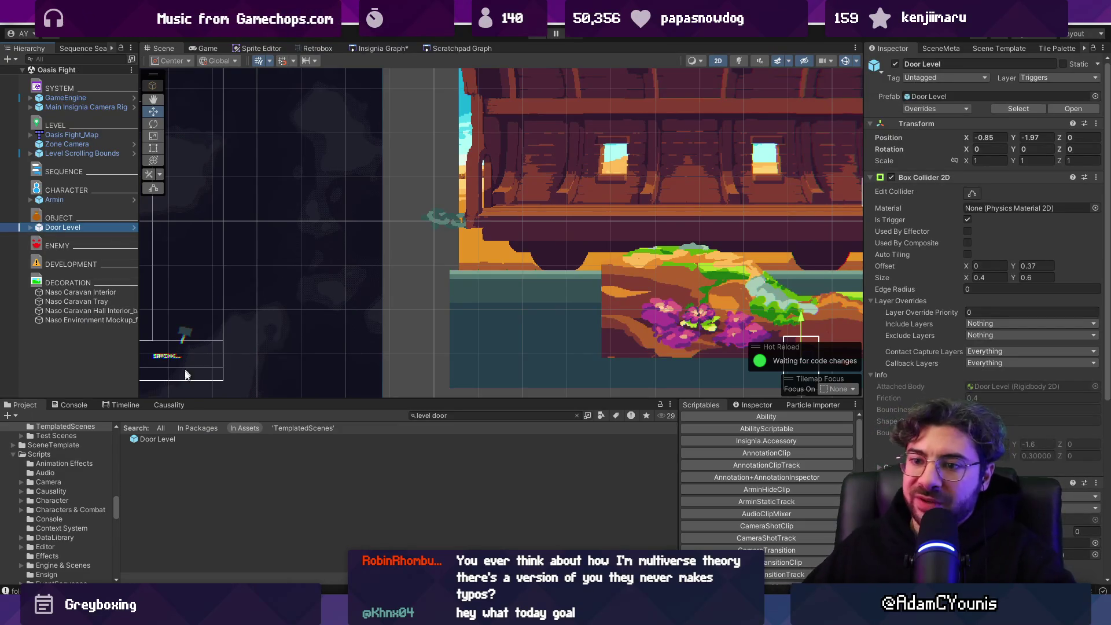
{"action": "left_click", "coordinate": [185, 440]}
{"action": "key", "text": "F2"}
{"action": "type", "text": "L"}
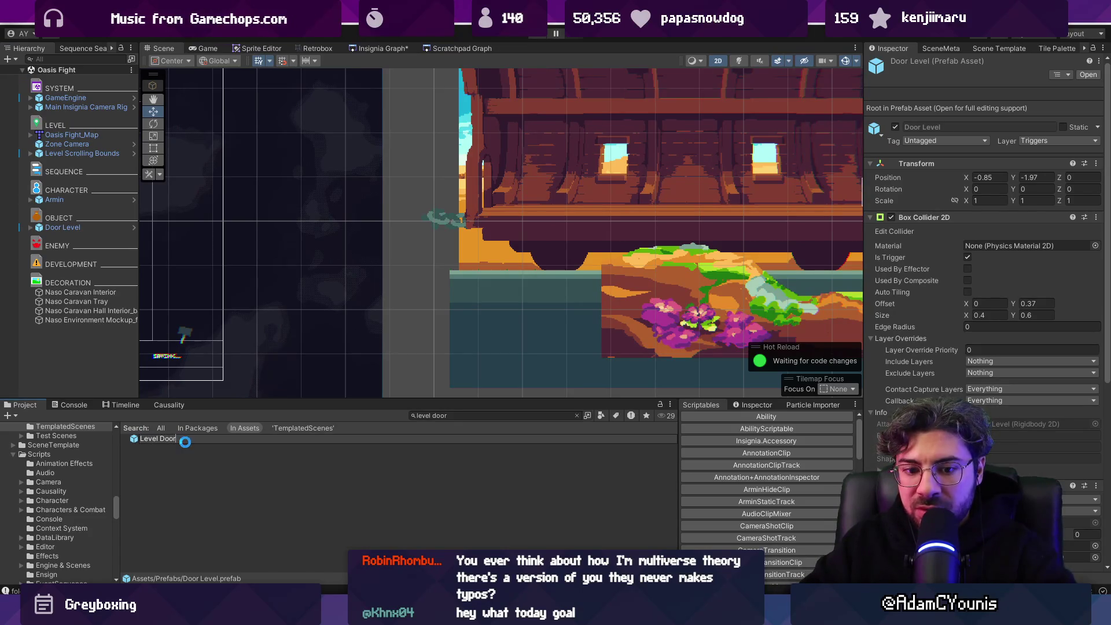
{"action": "key", "text": "Return"}
Step: Replace the old Door Level instance with the renamed Level Door prefab
{"action": "scroll", "coordinate": [315, 336], "scroll_direction": "down", "scroll_amount": 1}
{"action": "scroll", "coordinate": [314, 336], "scroll_direction": "down", "scroll_amount": 1}
{"action": "left_click", "coordinate": [196, 438]}
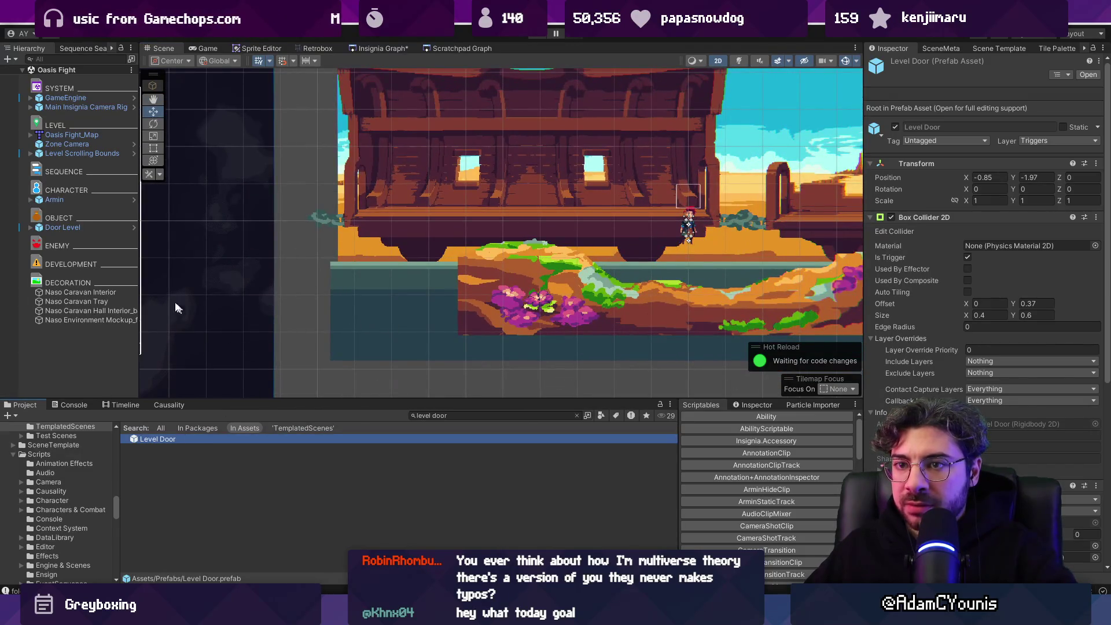
{"action": "key", "text": "f"}
{"action": "scroll", "coordinate": [384, 319], "scroll_direction": "down", "scroll_amount": 2}
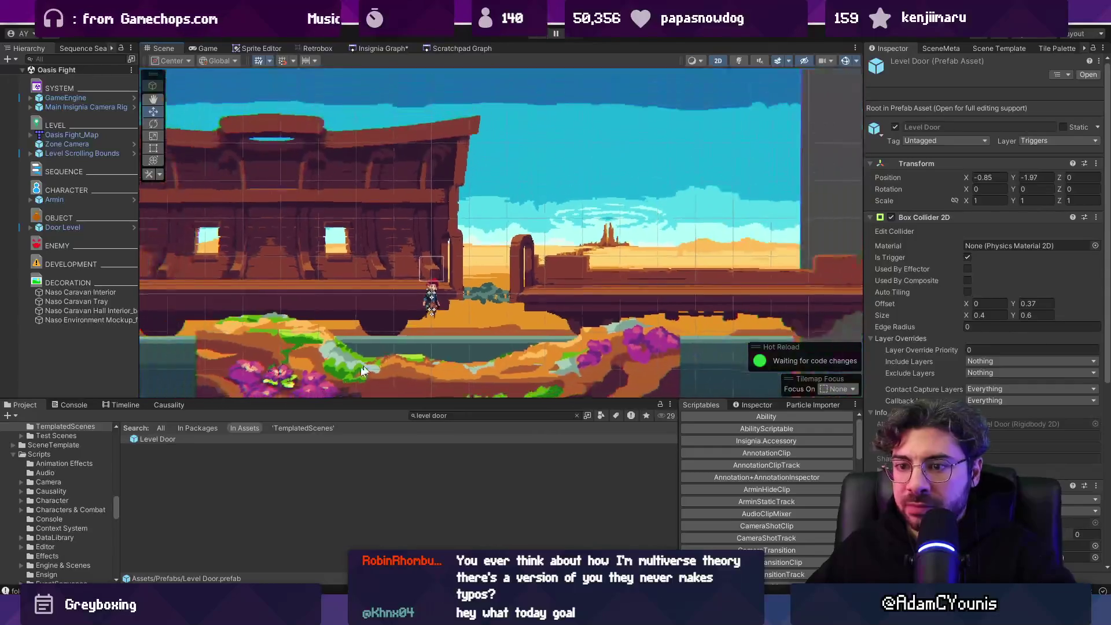
{"action": "left_click", "coordinate": [105, 231]}
{"action": "scroll", "coordinate": [316, 271], "scroll_direction": "down", "scroll_amount": 2}
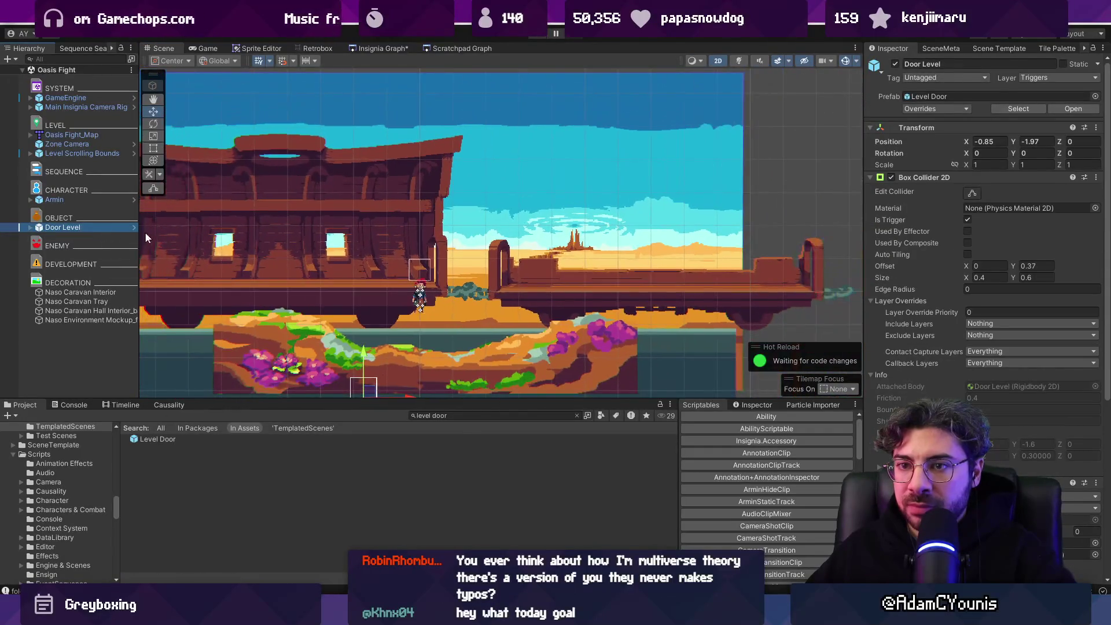
{"action": "key", "text": "Delete"}
{"action": "left_click_drag", "start_coordinate": [160, 442], "coordinate": [90, 342]}
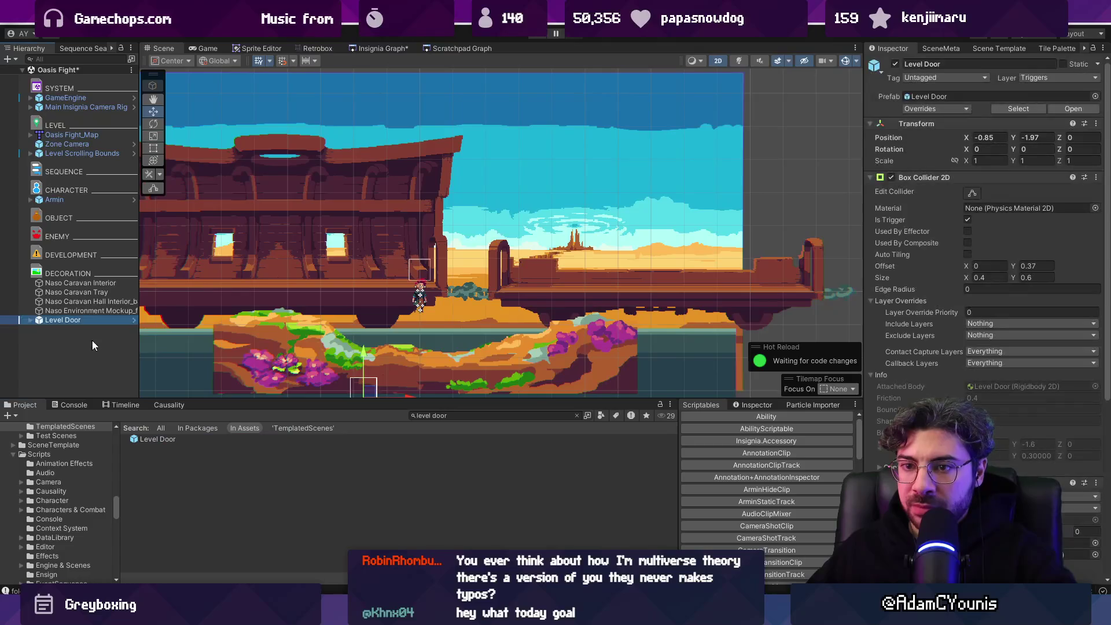
Step: Position the Level Door, duplicate it as Level Door_1, and save Oasis Fight
{"action": "scroll", "coordinate": [412, 322], "scroll_direction": "down", "scroll_amount": 2}
{"action": "mouse_move", "coordinate": [395, 305]}
{"action": "left_mouse_down"}
{"action": "mouse_move", "coordinate": [251, 200]}
{"action": "mouse_move", "coordinate": [402, 239]}
{"action": "mouse_move", "coordinate": [379, 243]}
{"action": "mouse_move", "coordinate": [559, 247]}
{"action": "left_mouse_up"}
{"action": "key", "text": "ctrl+d"}
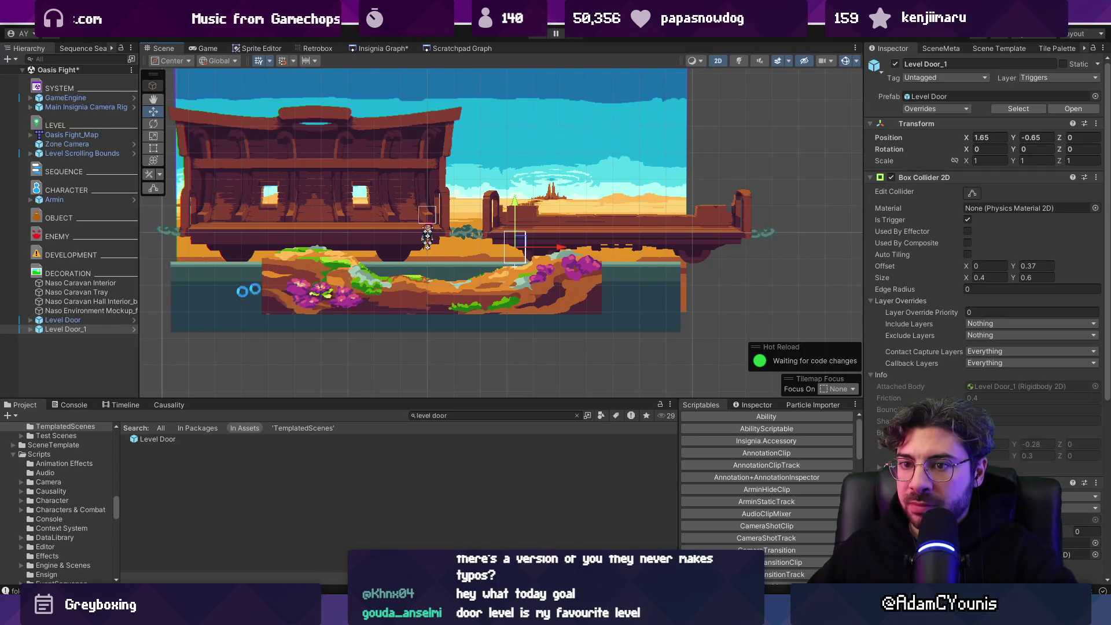
{"action": "key", "text": "ctrl+s"}
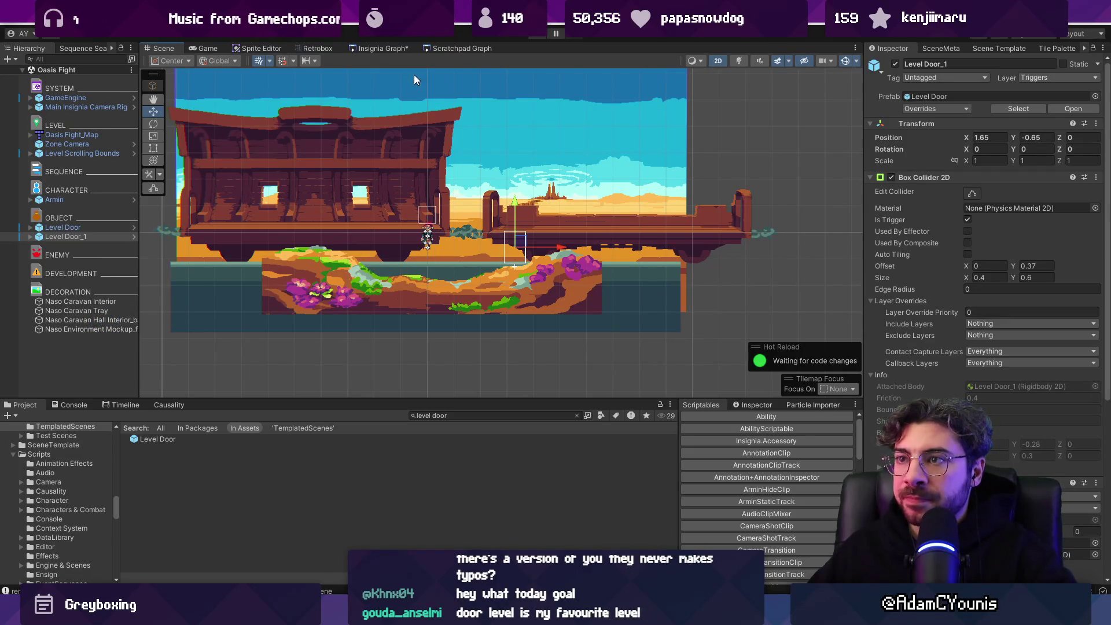
{"action": "left_click", "coordinate": [376, 48]}
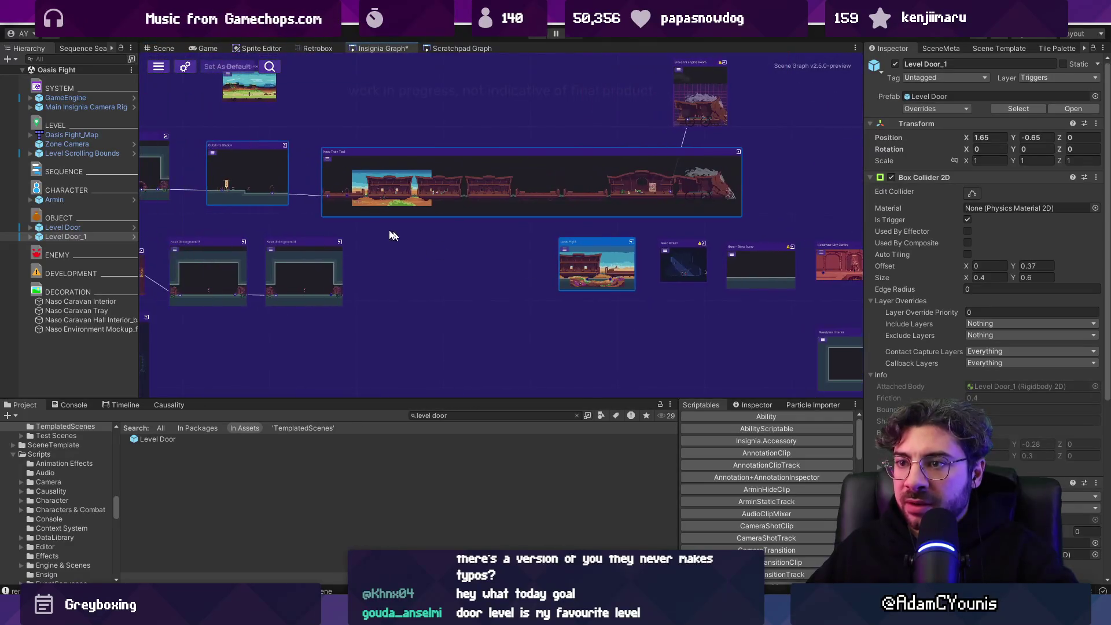
Step: Connect Naso Train Test toward Oasis Fight in the graph, then open Naso Prison
{"action": "mouse_move", "coordinate": [347, 197]}
{"action": "left_mouse_down"}
{"action": "mouse_move", "coordinate": [415, 236]}
{"action": "mouse_move", "coordinate": [582, 293]}
{"action": "mouse_move", "coordinate": [582, 284]}
{"action": "left_mouse_up"}
{"action": "double_click", "coordinate": [581, 288]}
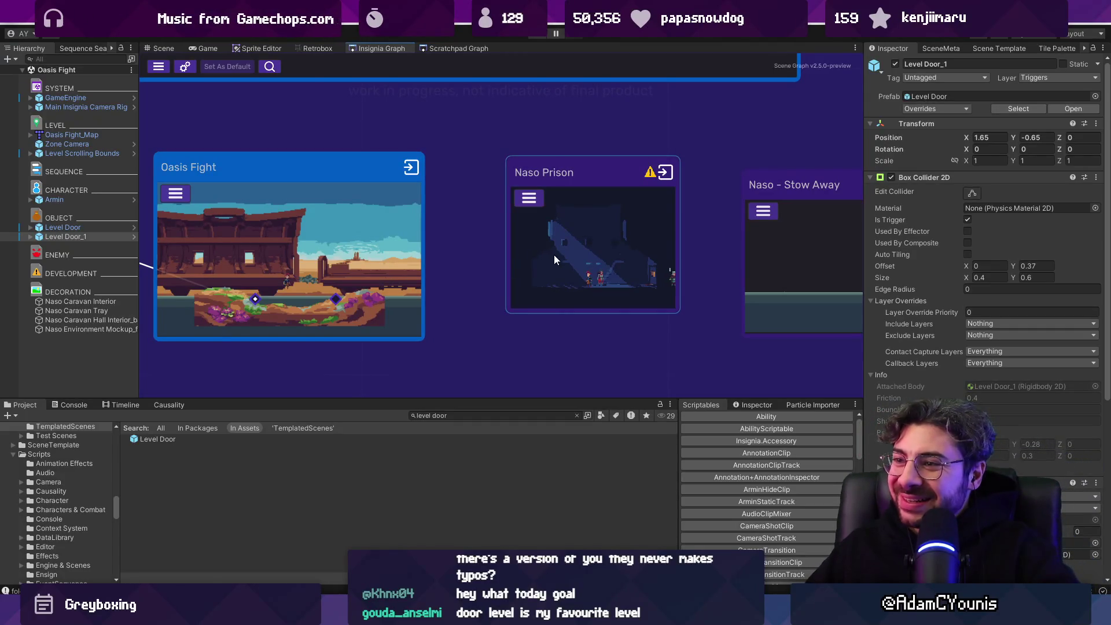
{"action": "double_click", "coordinate": [554, 260]}
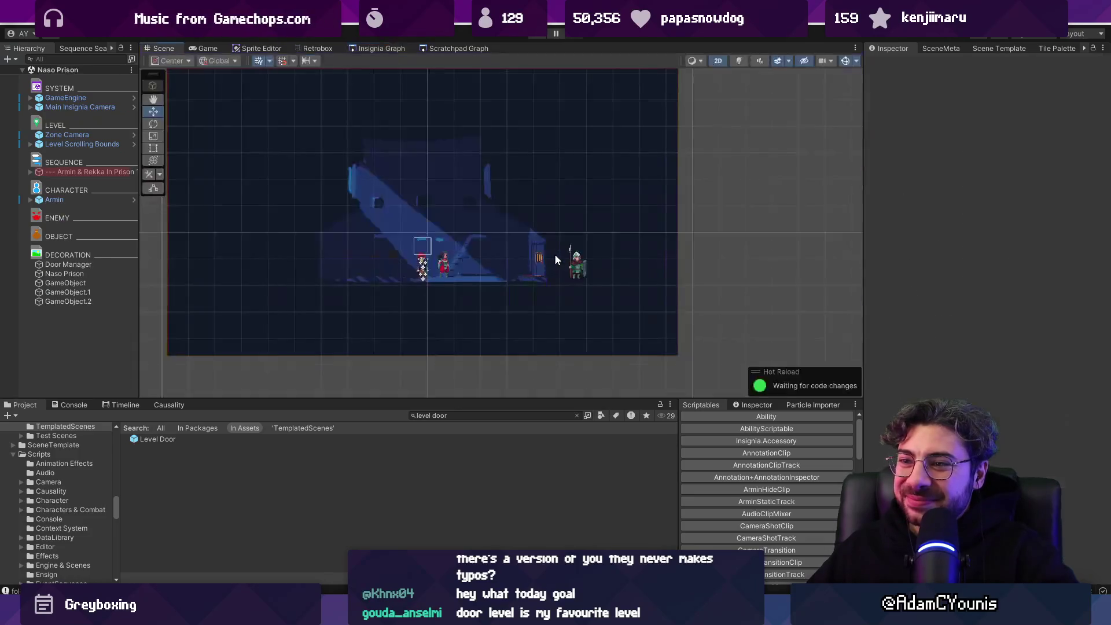
Step: Add a Level Door and a duplicate, raising Level Door_1 and placing Level Door beside the guard
{"action": "left_click_drag", "start_coordinate": [174, 439], "coordinate": [56, 335]}
{"action": "key", "text": "ctrl+d"}
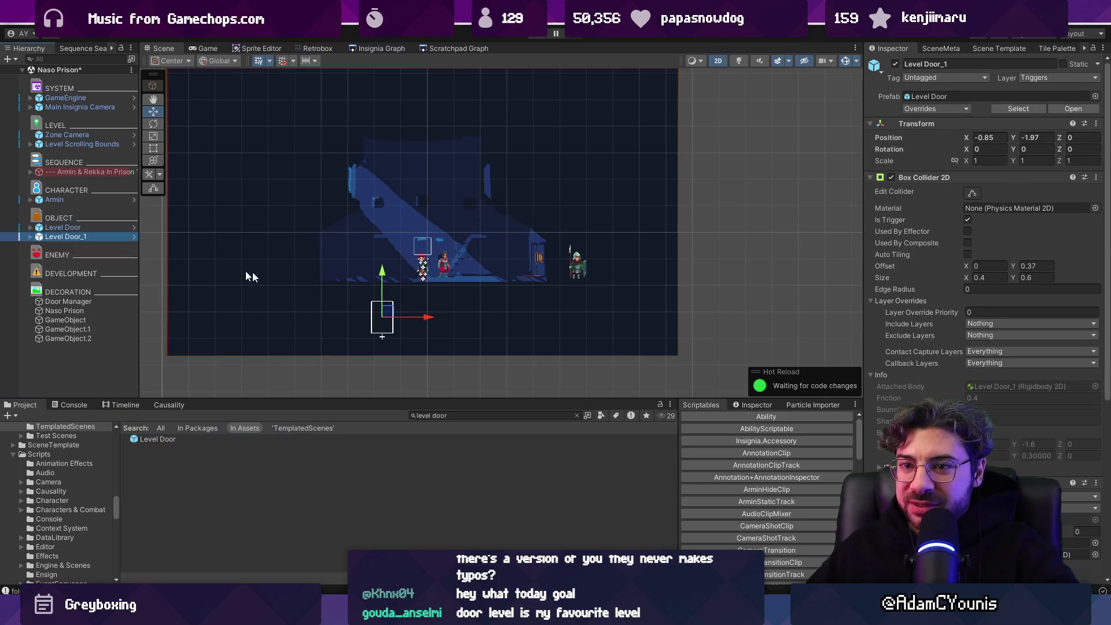
{"action": "left_click_drag", "start_coordinate": [385, 276], "coordinate": [366, 139]}
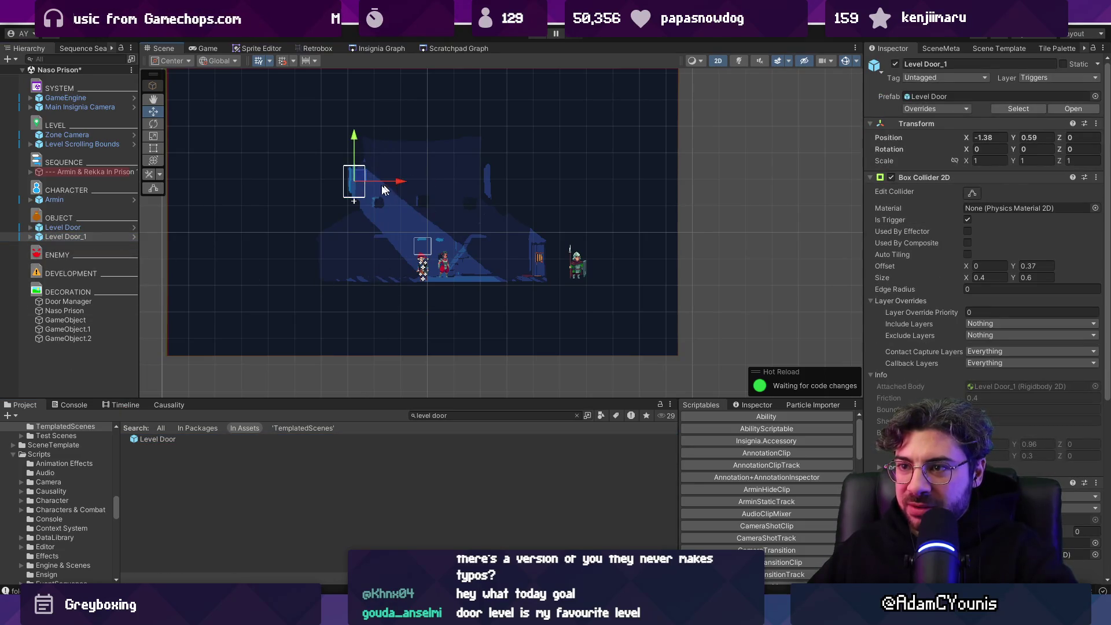
{"action": "left_click", "coordinate": [63, 227]}
{"action": "left_click_drag", "start_coordinate": [389, 314], "coordinate": [544, 259]}
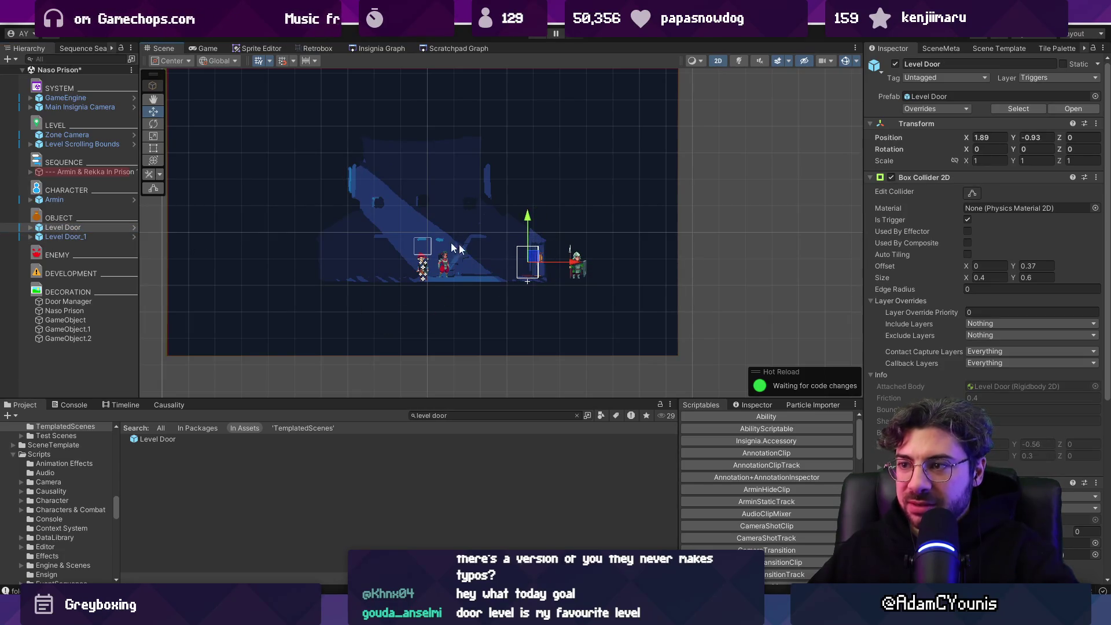
Step: Open the Naso - Stow Away scene from the scene graph
{"action": "left_click", "coordinate": [382, 48]}
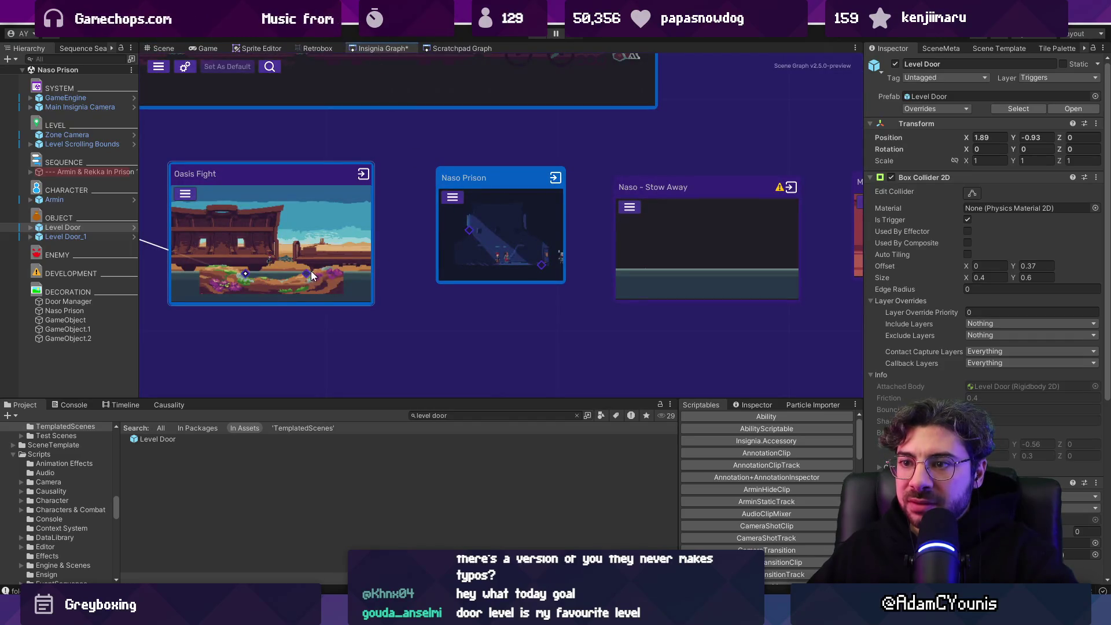
{"action": "left_click", "coordinate": [537, 266]}
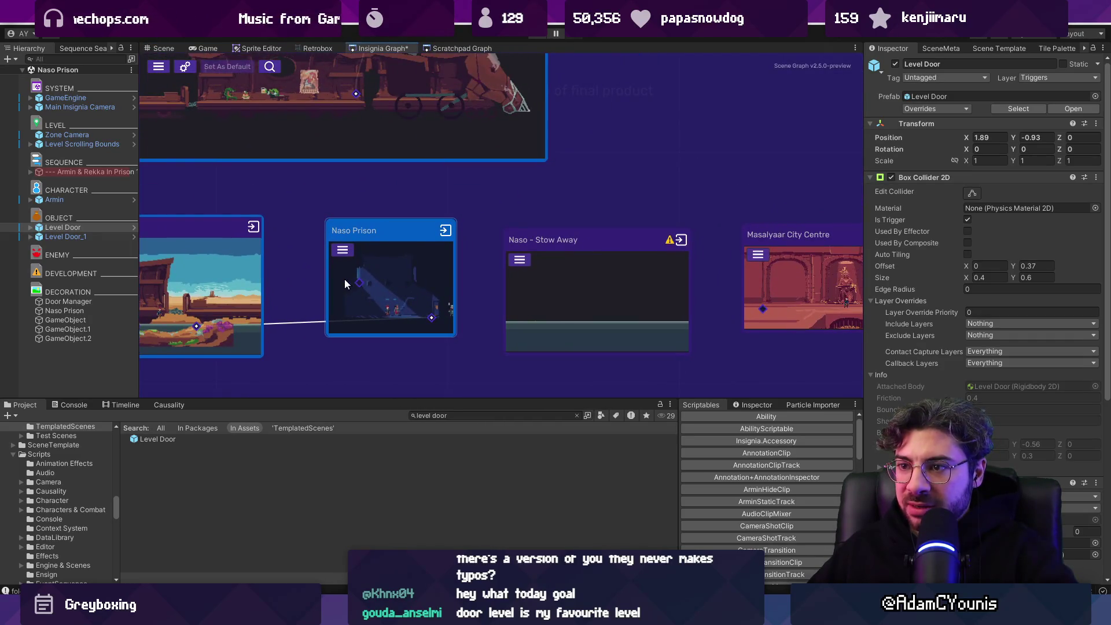
{"action": "left_click", "coordinate": [552, 282]}
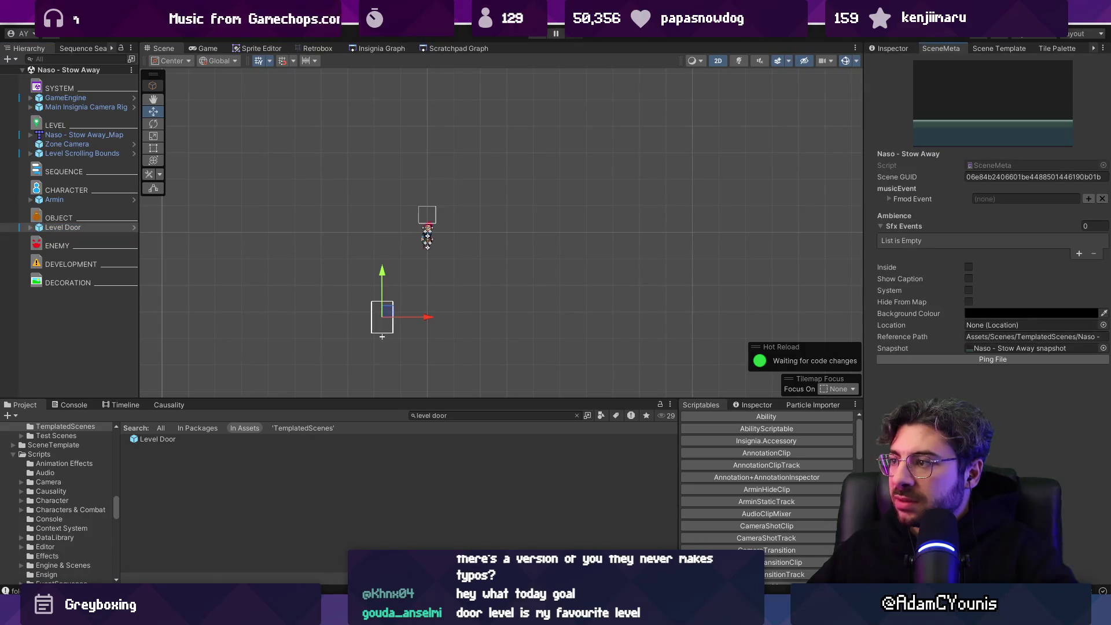
Step: Duplicate the Level Door, slide the doors to the platform ends, and save
{"action": "left_click", "coordinate": [378, 48]}
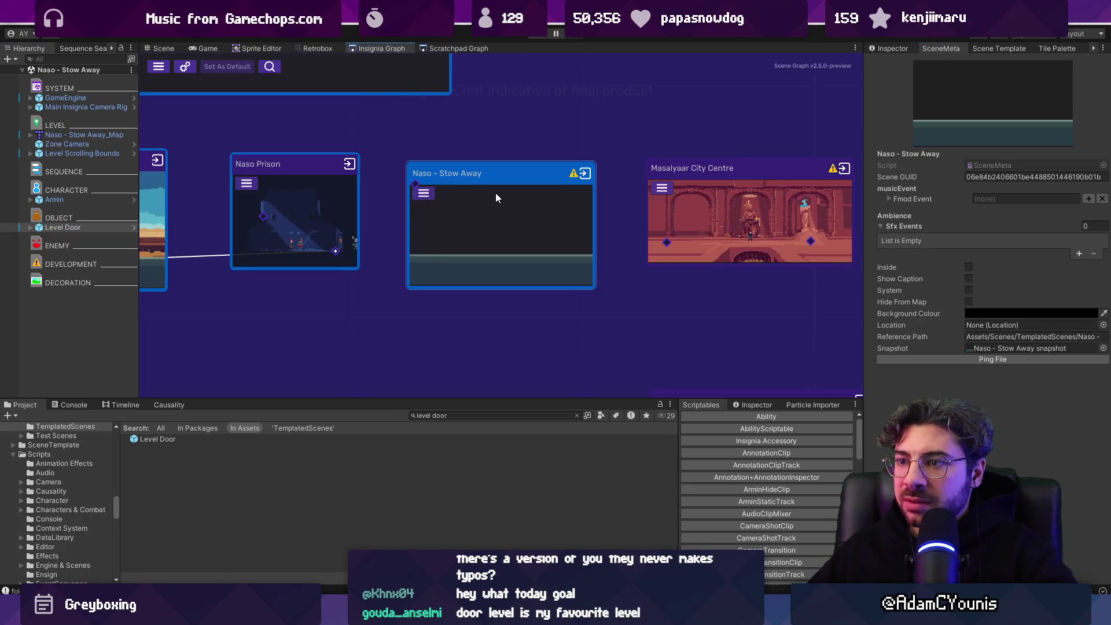
{"action": "left_click", "coordinate": [97, 227]}
{"action": "key", "text": "ctrl+d"}
{"action": "key", "text": "F2"}
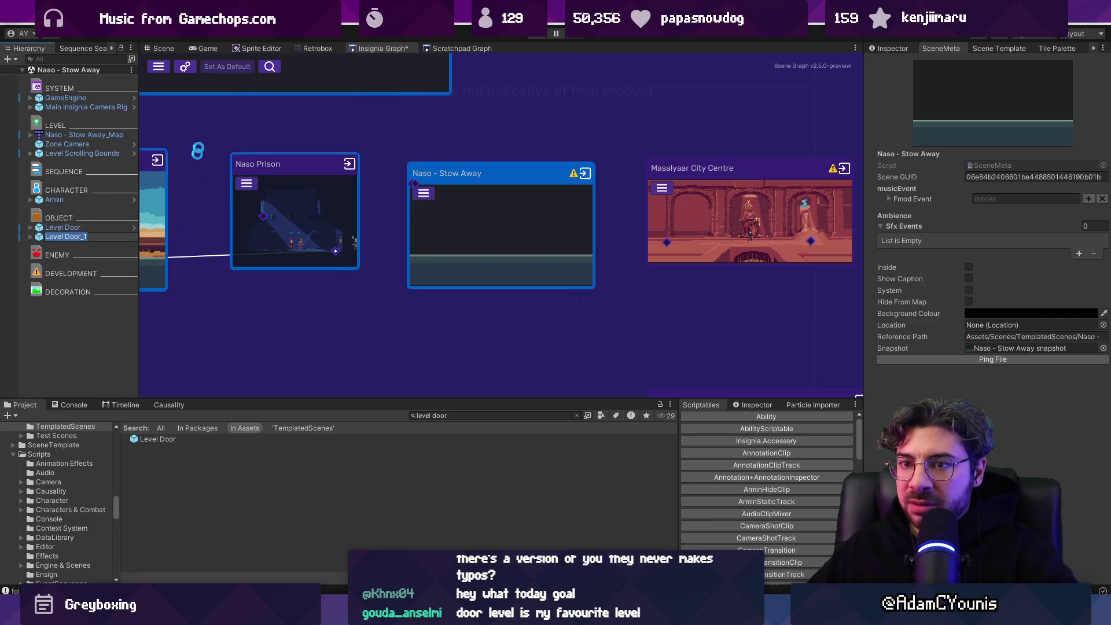
{"action": "left_click", "coordinate": [168, 51]}
{"action": "left_click", "coordinate": [97, 229]}
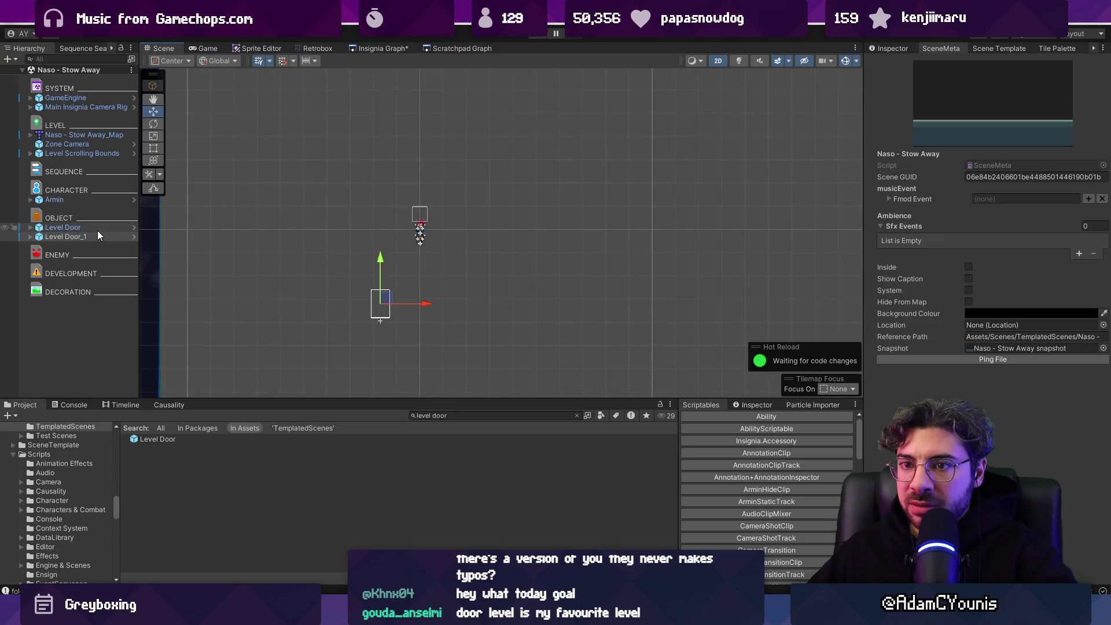
{"action": "mouse_move", "coordinate": [411, 301]}
{"action": "left_mouse_down"}
{"action": "mouse_move", "coordinate": [559, 302]}
{"action": "mouse_move", "coordinate": [497, 252]}
{"action": "mouse_move", "coordinate": [470, 293]}
{"action": "mouse_move", "coordinate": [467, 244]}
{"action": "mouse_move", "coordinate": [625, 287]}
{"action": "mouse_move", "coordinate": [607, 293]}
{"action": "left_mouse_up"}
{"action": "scroll", "coordinate": [559, 304], "scroll_direction": "down", "scroll_amount": 5}
{"action": "left_click", "coordinate": [448, 244]}
{"action": "key", "text": "ctrl+s"}
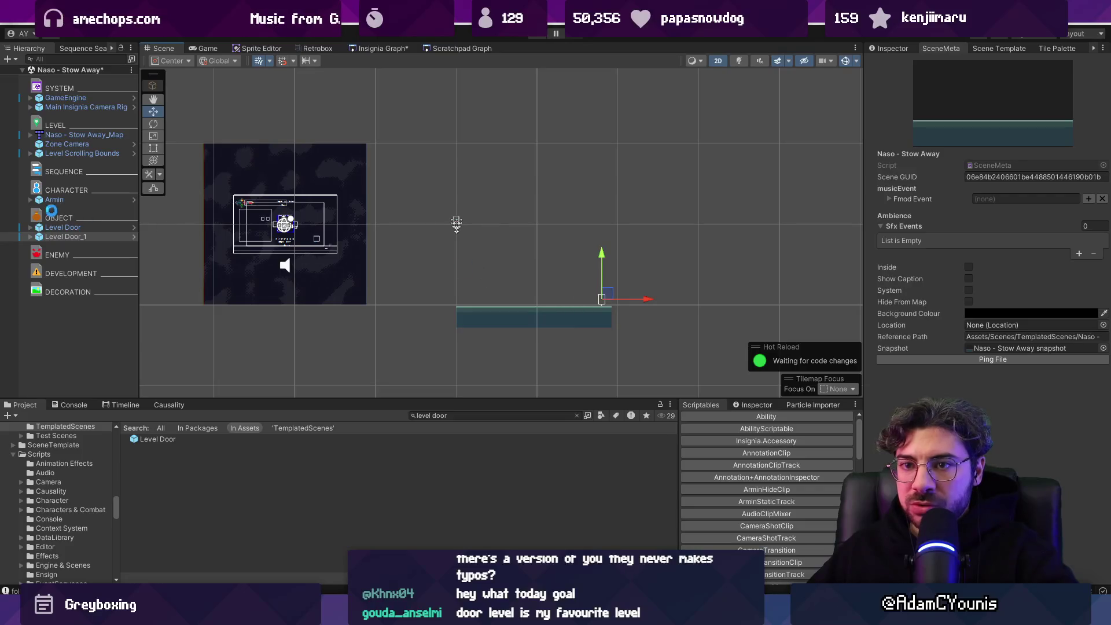
Step: Move Armin and the Zone Camera down onto the platform
{"action": "left_click", "coordinate": [60, 200]}
{"action": "left_click_drag", "start_coordinate": [463, 223], "coordinate": [499, 292]}
{"action": "left_click", "coordinate": [73, 150]}
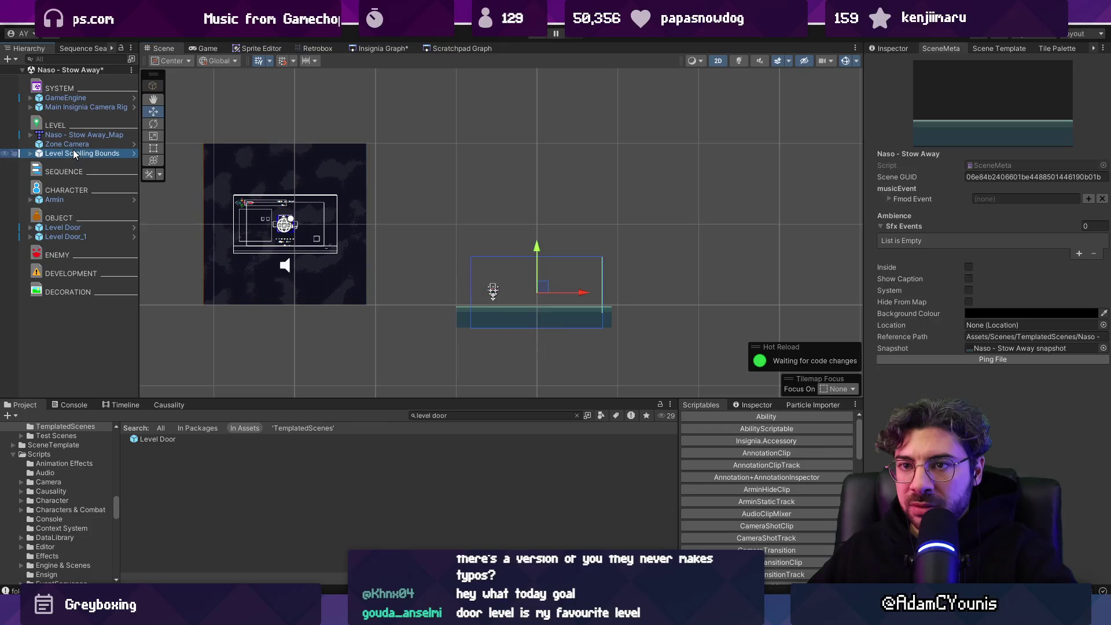
{"action": "left_click", "coordinate": [76, 145]}
{"action": "left_click_drag", "start_coordinate": [465, 209], "coordinate": [539, 283]}
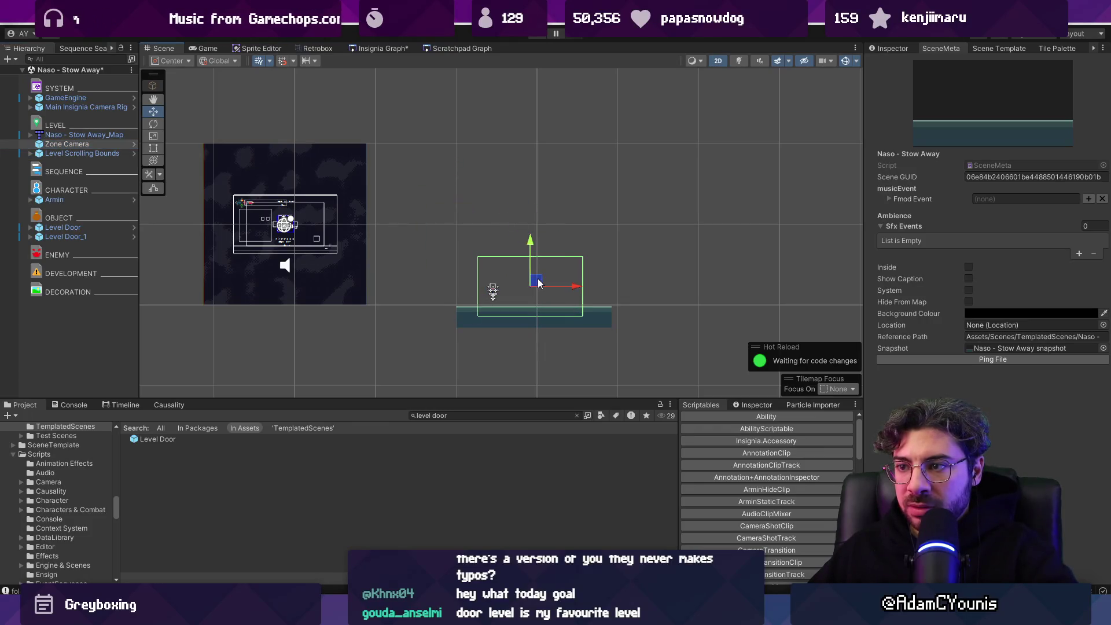
Step: Give both Level Doors Neutral direction and the z Archway Door appearance
{"action": "left_click", "coordinate": [106, 230]}
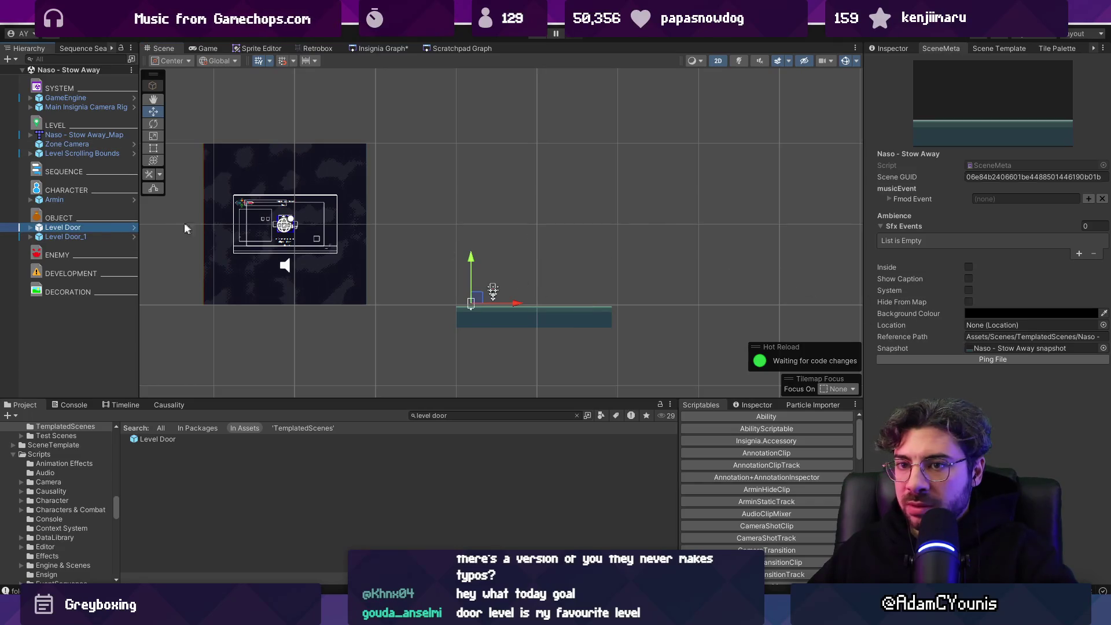
{"action": "key", "text": "ctrl+3"}
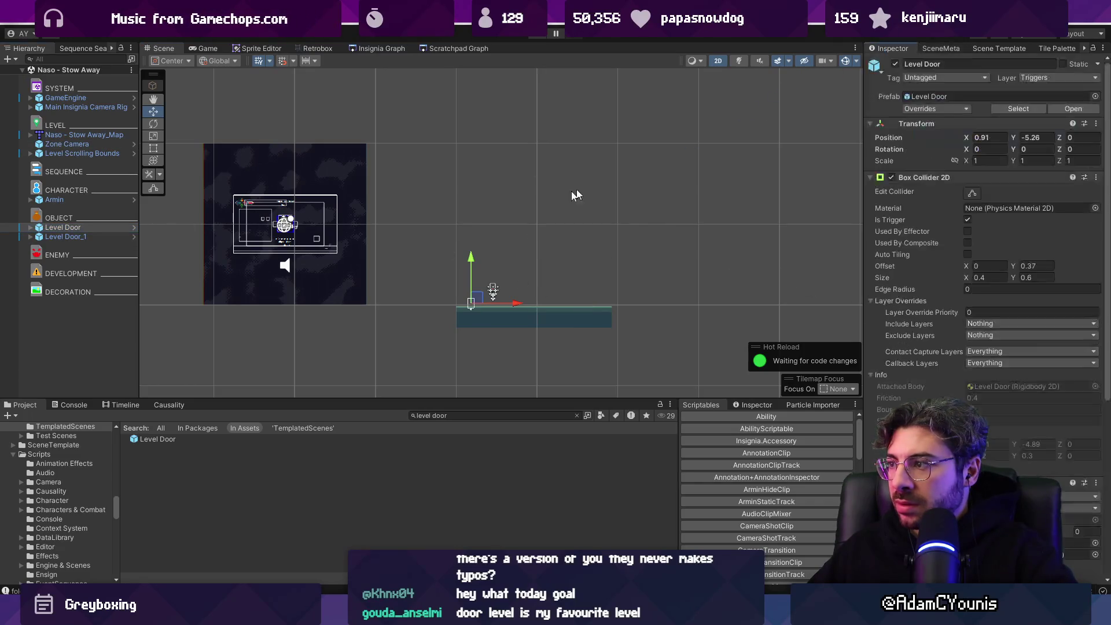
{"action": "left_click", "coordinate": [85, 237], "text": "shift"}
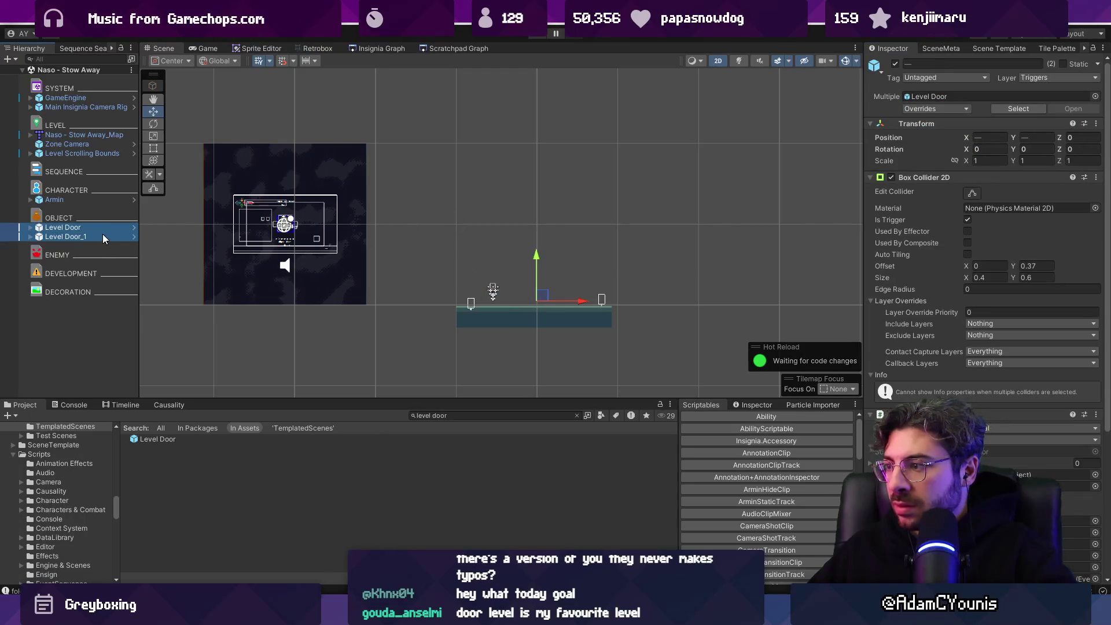
{"action": "scroll", "coordinate": [992, 393], "scroll_direction": "down", "scroll_amount": 2}
{"action": "left_click", "coordinate": [997, 368]}
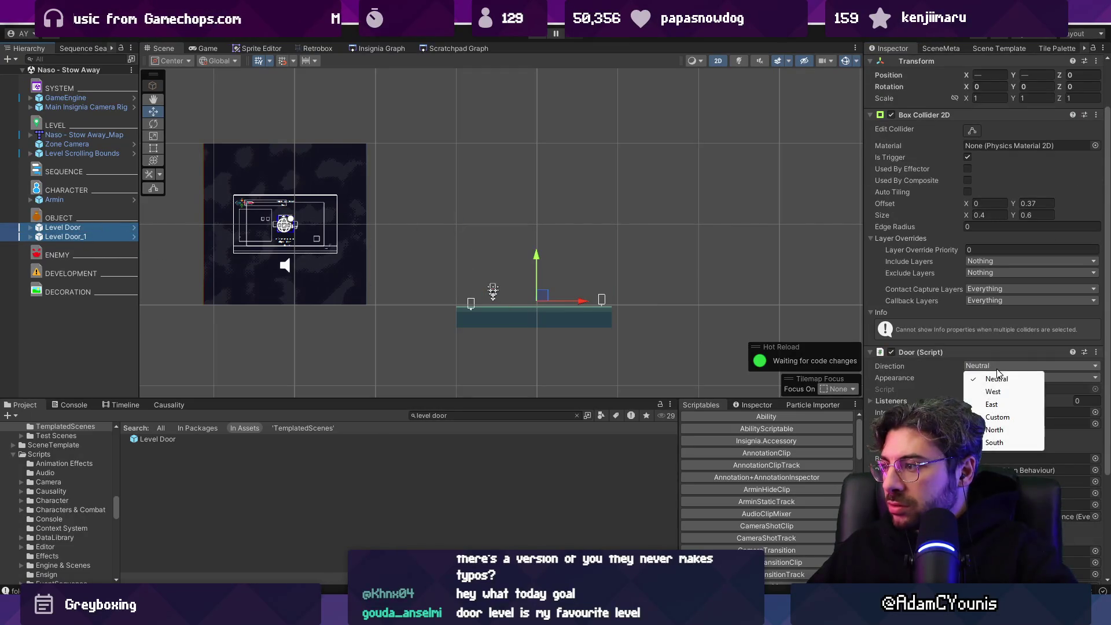
{"action": "left_click", "coordinate": [998, 382]}
{"action": "left_click", "coordinate": [996, 381]}
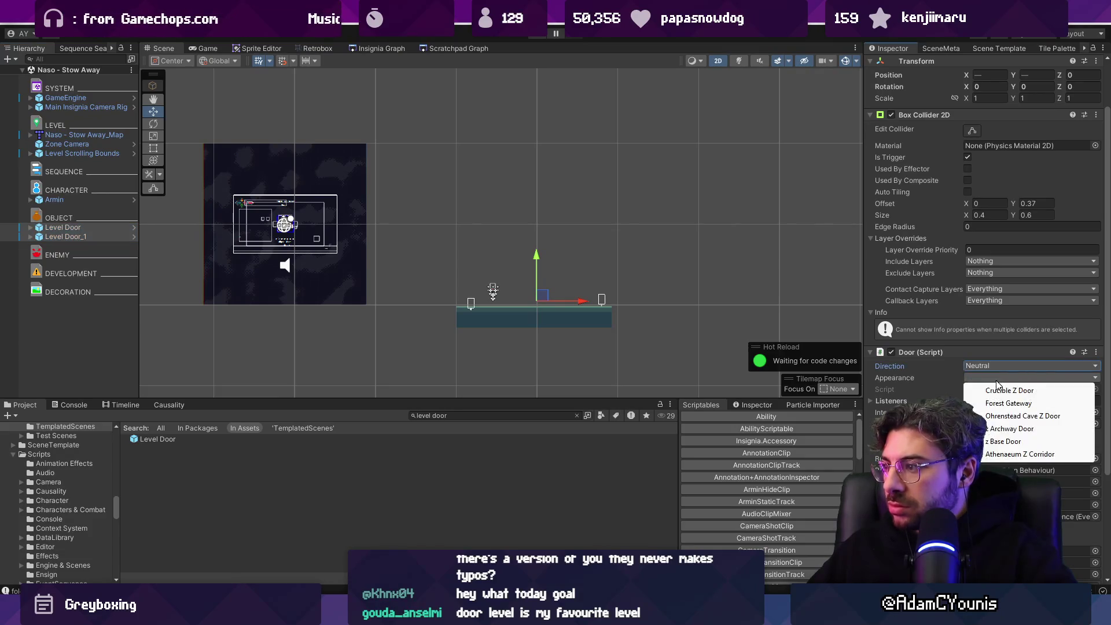
{"action": "left_click", "coordinate": [1014, 429]}
{"action": "scroll", "coordinate": [516, 302], "scroll_direction": "up", "scroll_amount": 3}
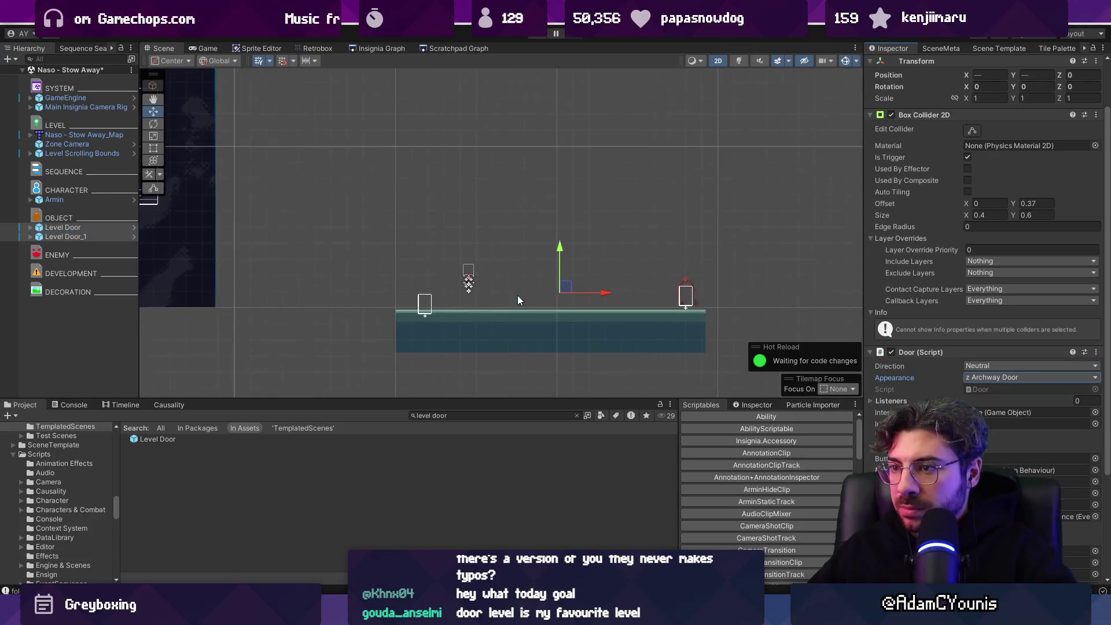
{"action": "left_click", "coordinate": [108, 229]}
{"action": "left_click", "coordinate": [1021, 445]}
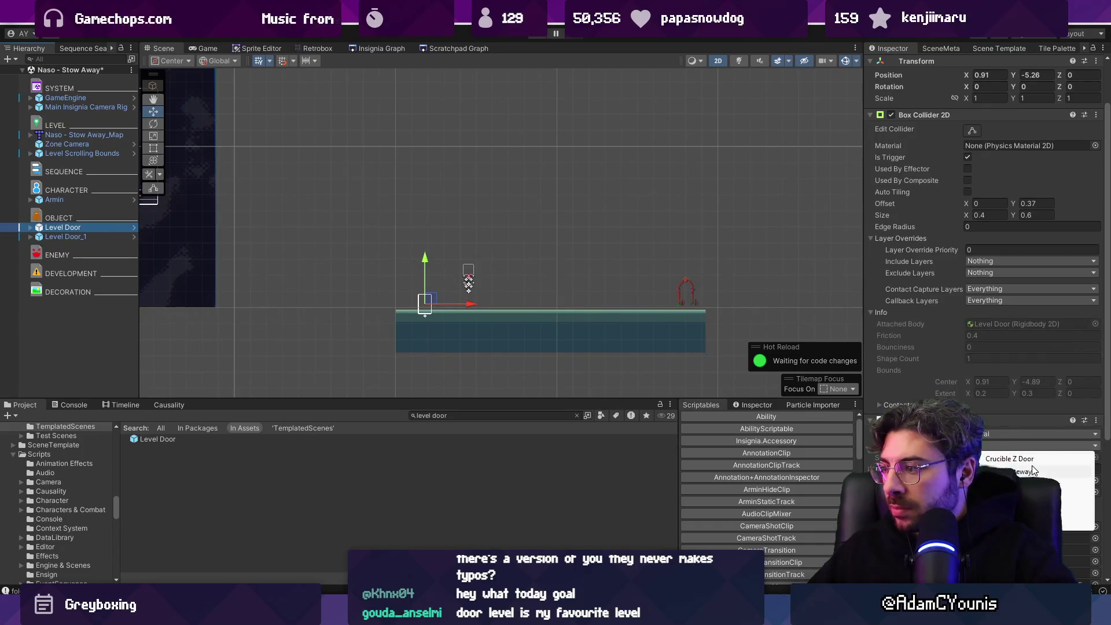
Step: Choose the archway appearance for Level Door and select the Naso - Stow Away graph node
{"action": "left_click", "coordinate": [1019, 497]}
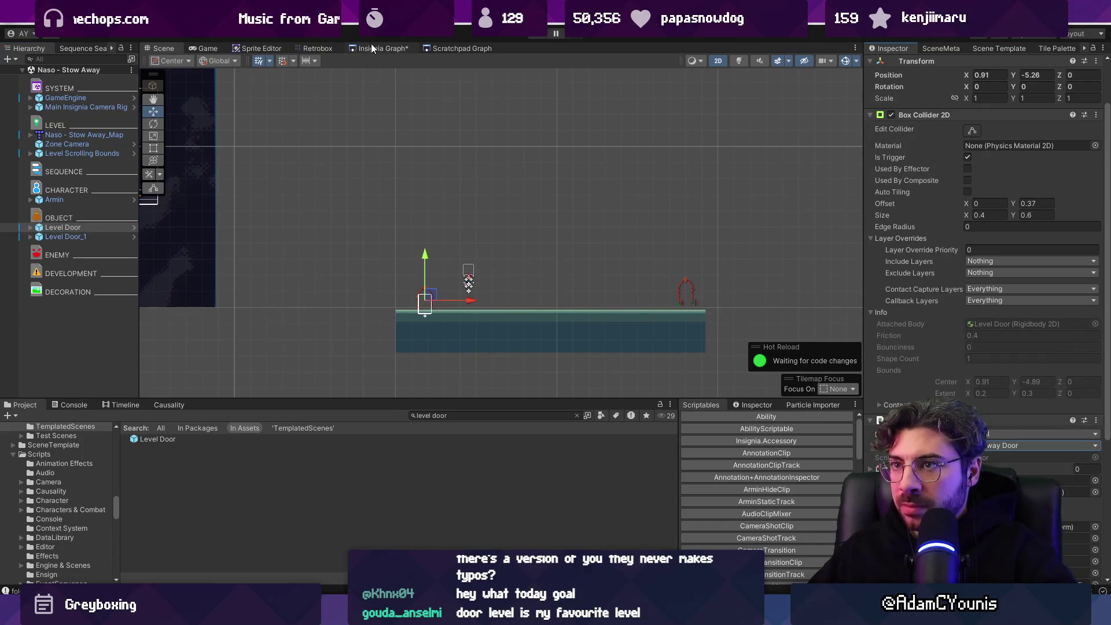
{"action": "left_click", "coordinate": [372, 48]}
{"action": "scroll", "coordinate": [465, 267], "scroll_direction": "up", "scroll_amount": 3}
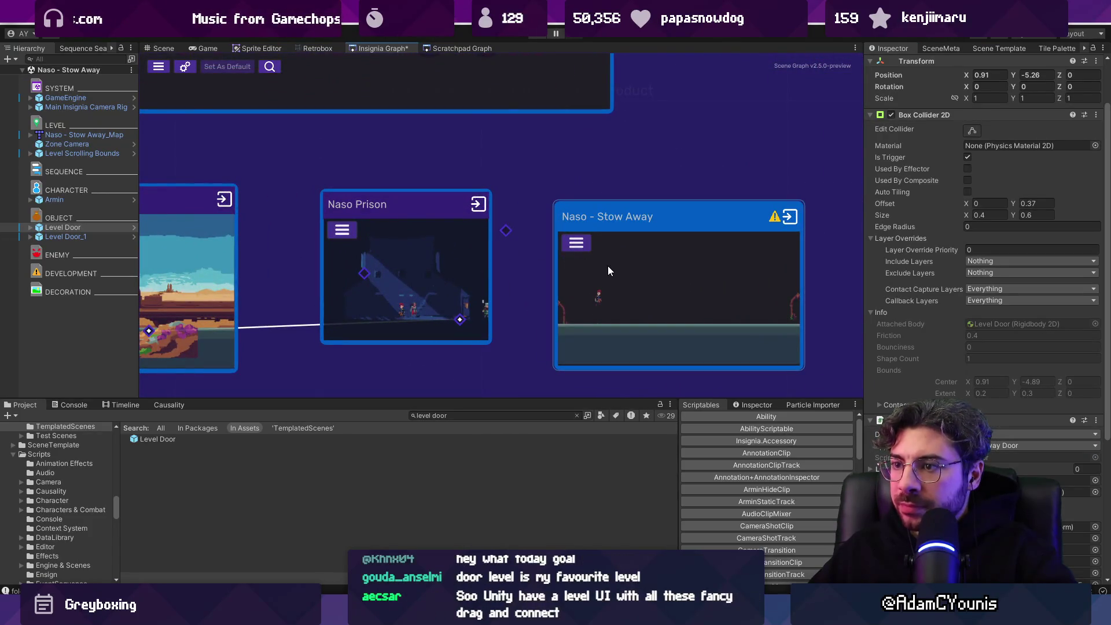
{"action": "left_click", "coordinate": [637, 264]}
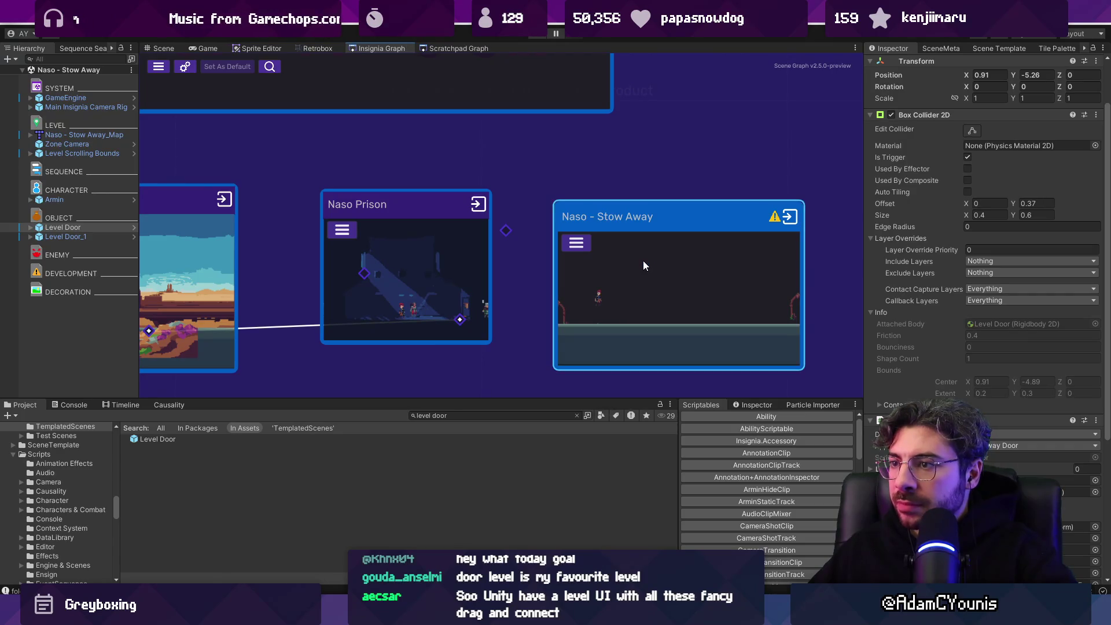
Step: Select Level Scrolling Bounds, then Level Door, and expand Level Door's children
{"action": "left_click", "coordinate": [81, 154]}
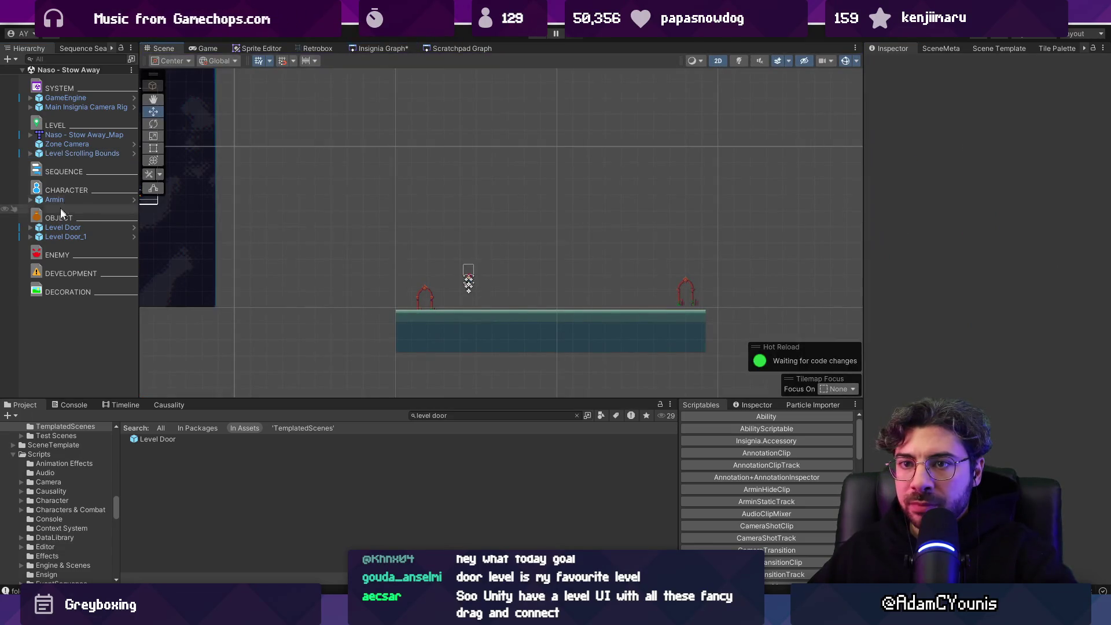
{"action": "left_click", "coordinate": [61, 227]}
{"action": "left_click", "coordinate": [31, 228]}
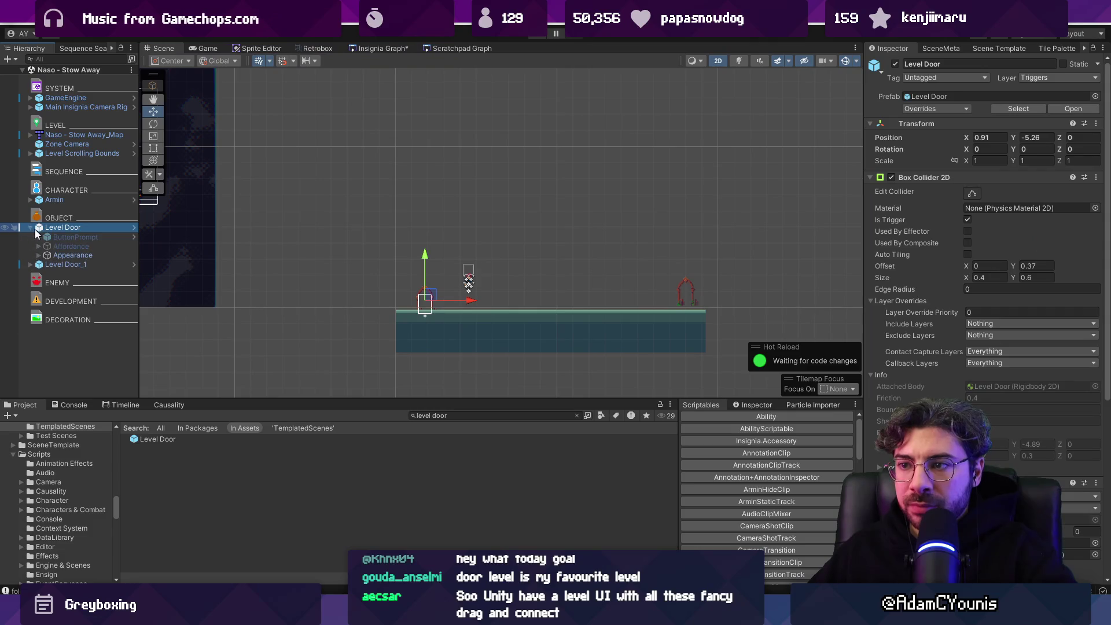
Step: Inspect both doors' Appearance, archway, Offset and ButtonPrompt children in the Hierarchy
{"action": "left_click", "coordinate": [55, 256]}
{"action": "key", "text": "f"}
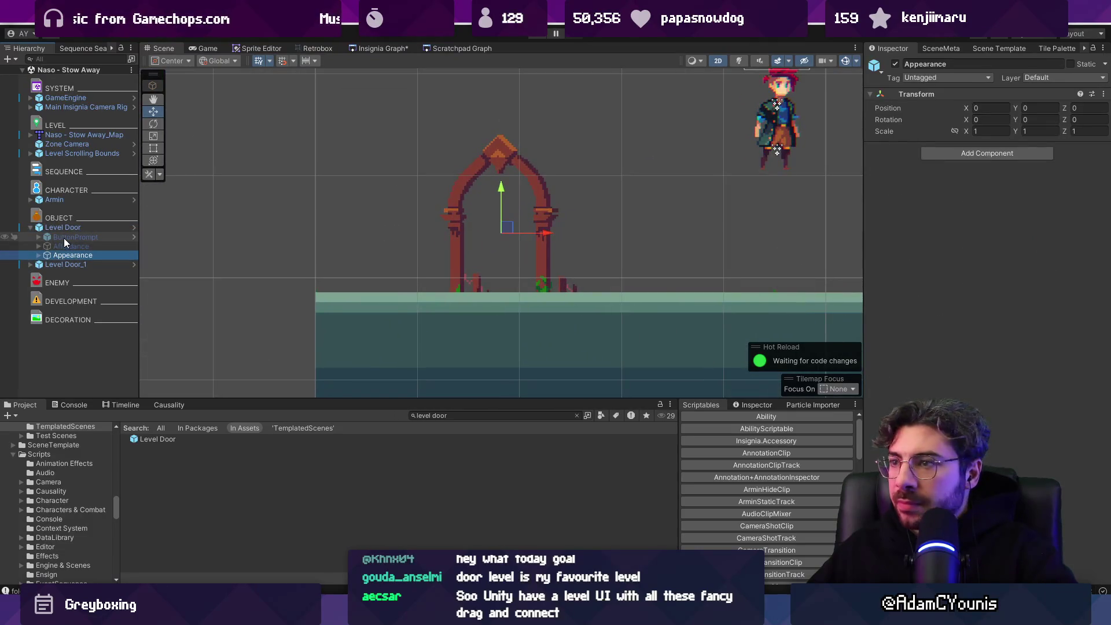
{"action": "left_click", "coordinate": [39, 256]}
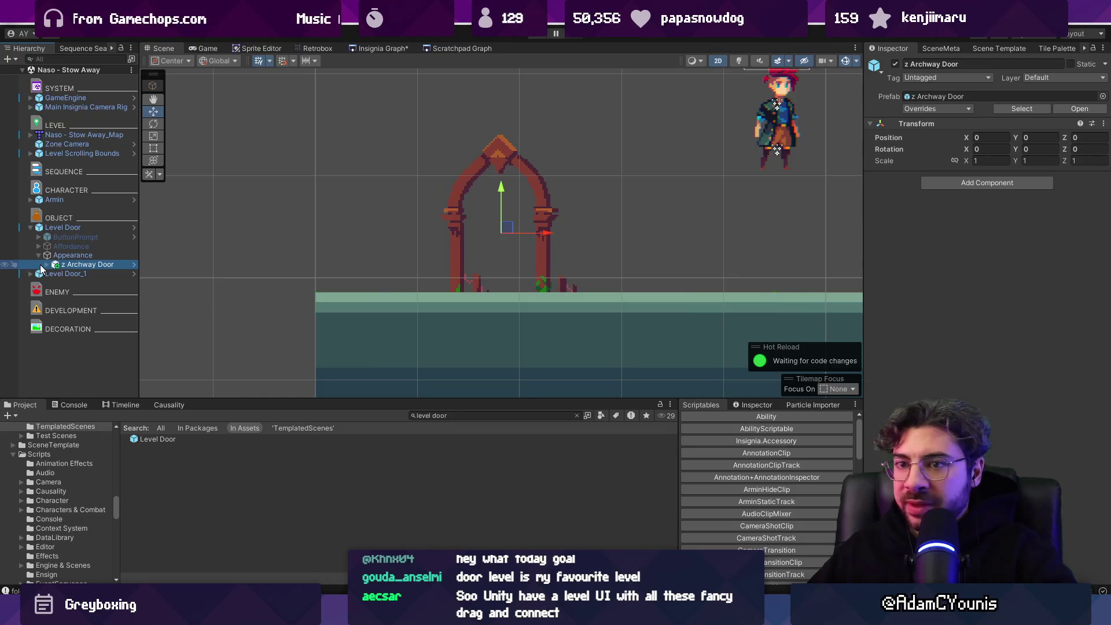
{"action": "left_click", "coordinate": [46, 264]}
{"action": "double_click", "coordinate": [81, 238]}
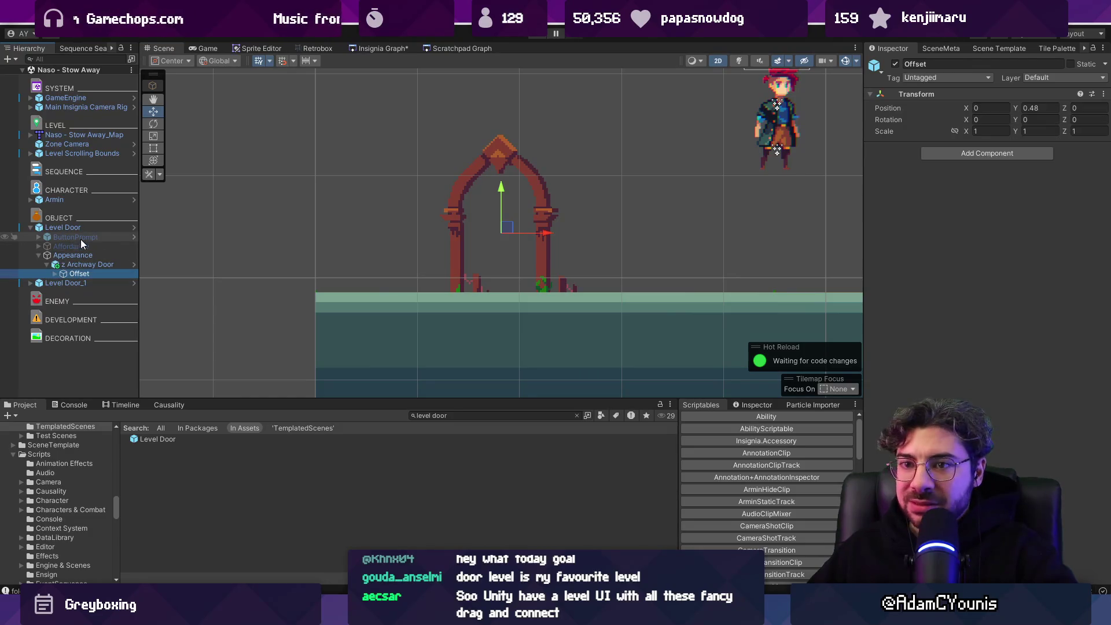
{"action": "scroll", "coordinate": [594, 229], "scroll_direction": "up", "scroll_amount": 2}
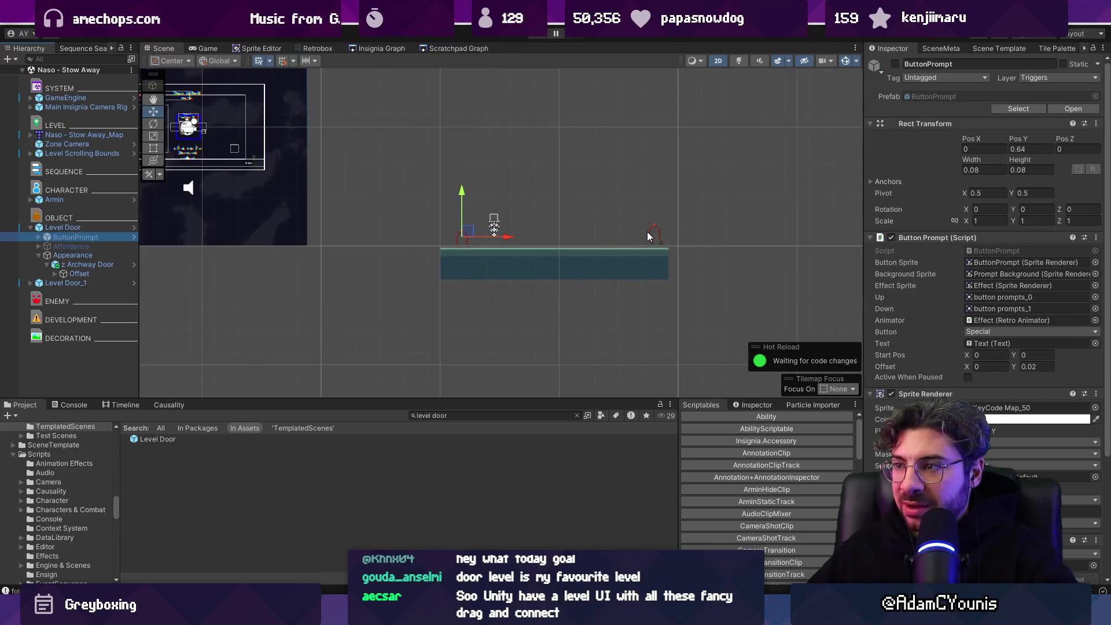
{"action": "left_click", "coordinate": [50, 284]}
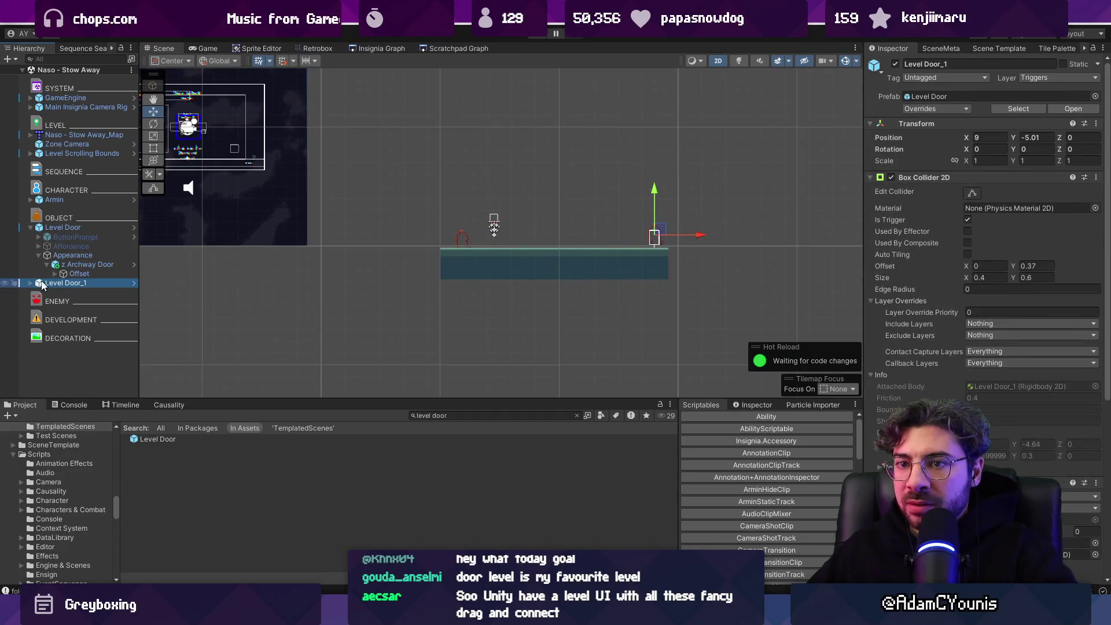
{"action": "left_click", "coordinate": [39, 283]}
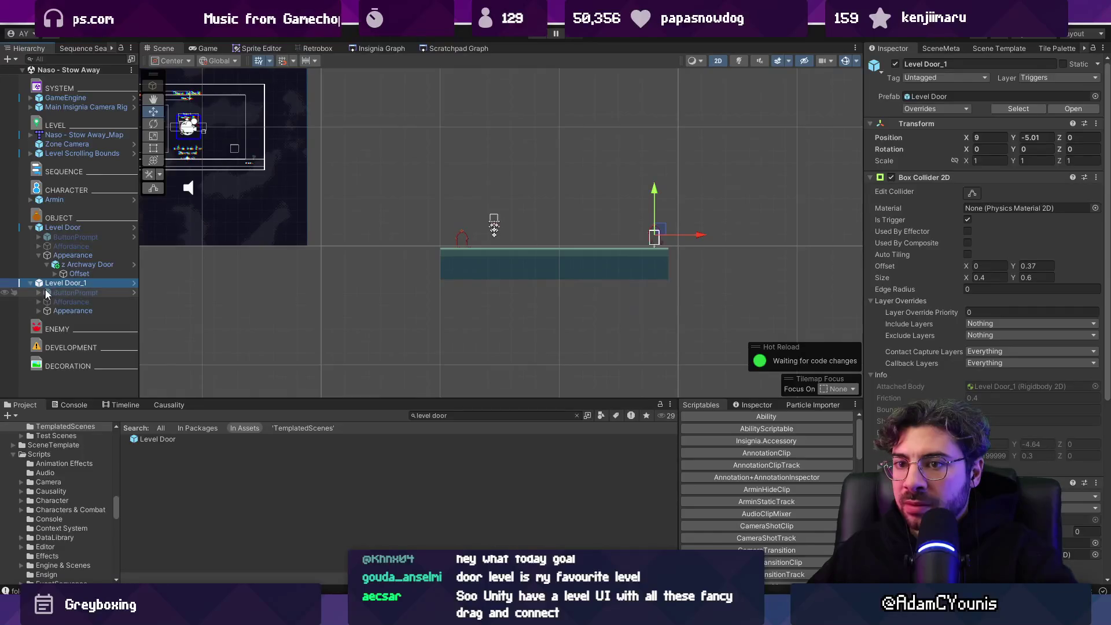
{"action": "left_click", "coordinate": [44, 309]}
{"action": "left_click", "coordinate": [42, 311]}
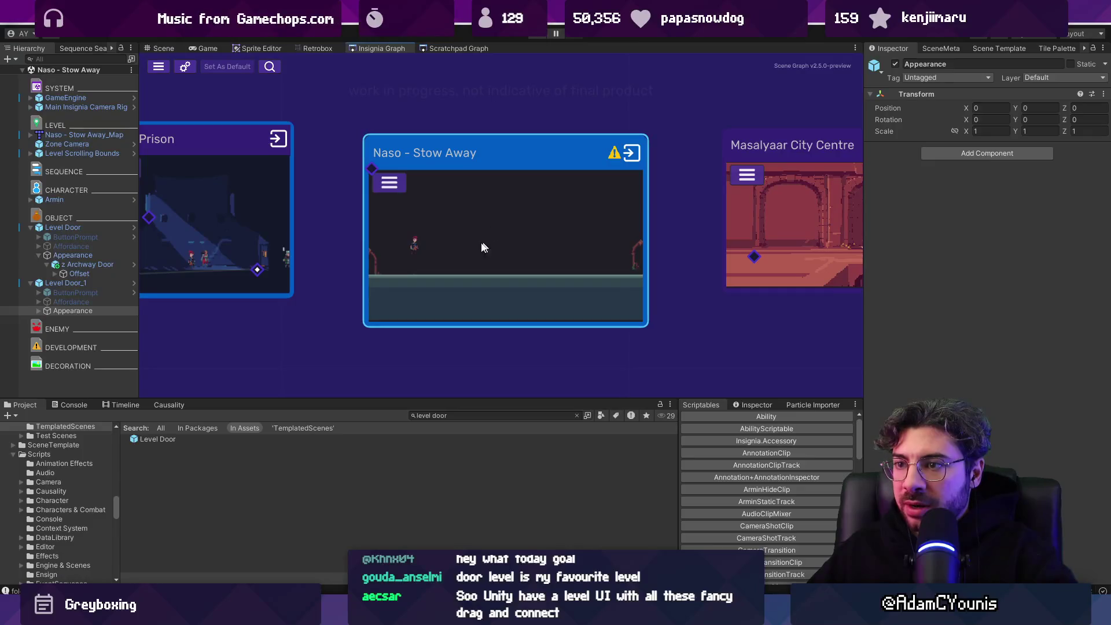
Step: Refresh Selected Ports on the Naso - Stow Away node, then reselect Level Door
{"action": "right_click", "coordinate": [491, 214]}
{"action": "left_click", "coordinate": [513, 235]}
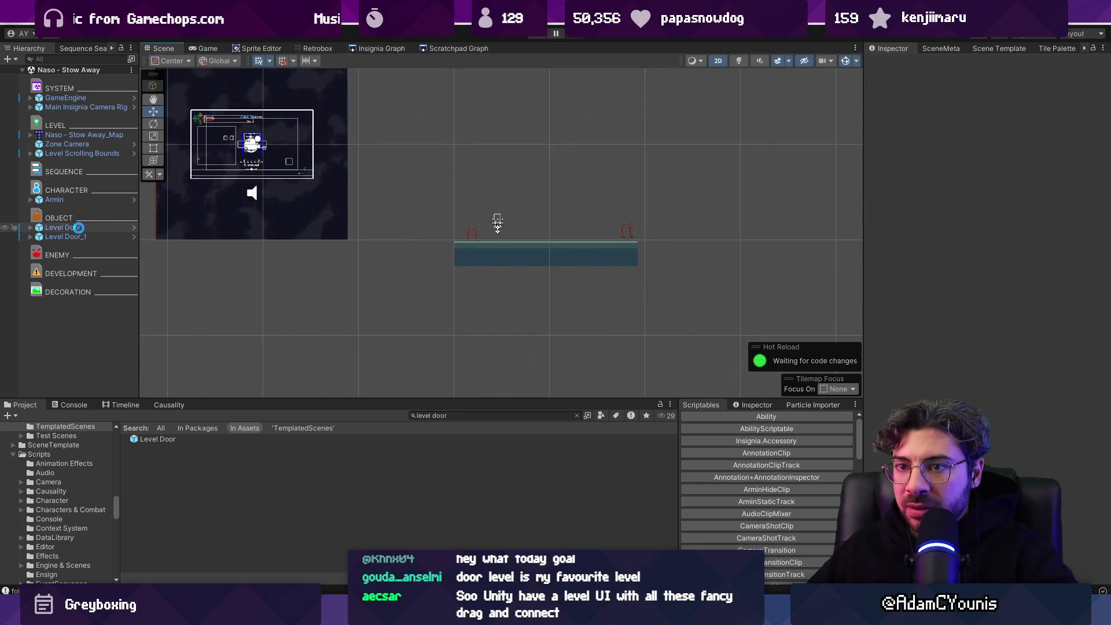
{"action": "left_click", "coordinate": [78, 227]}
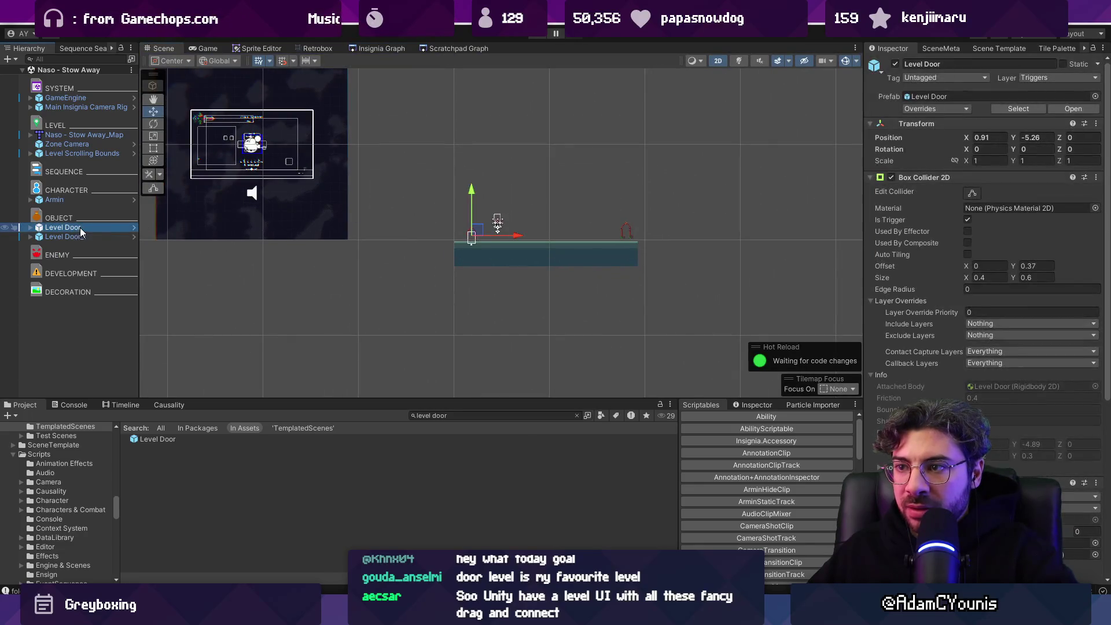
Step: Slide Level Door_1 left to X 7.61 and refresh the Naso - Stow Away node's ports
{"action": "left_click", "coordinate": [99, 236]}
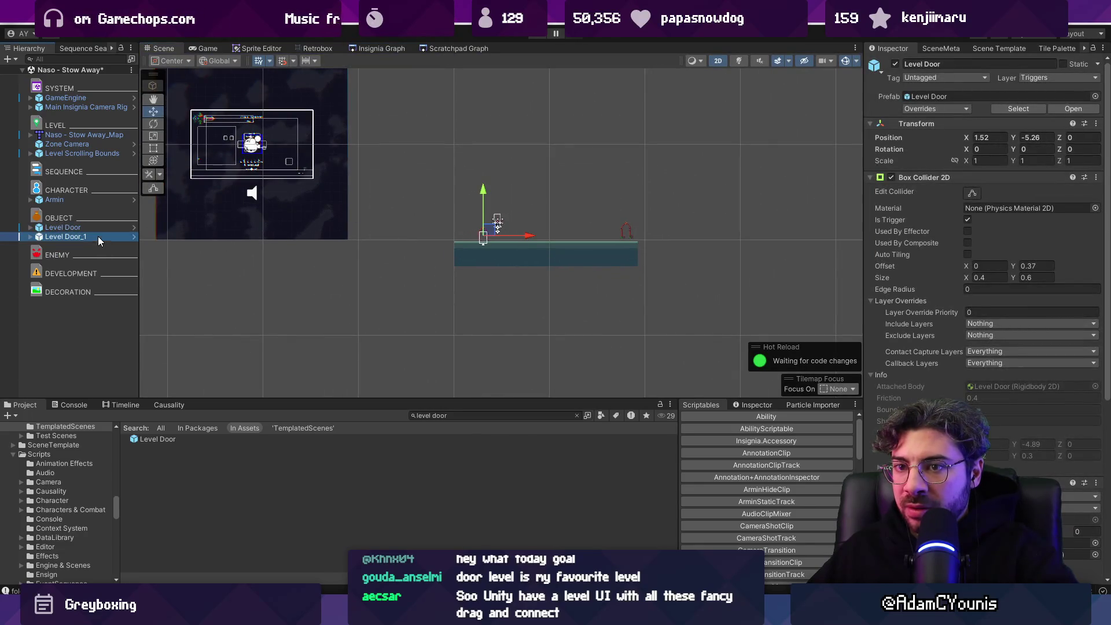
{"action": "mouse_move", "coordinate": [672, 231]}
{"action": "left_mouse_down"}
{"action": "mouse_move", "coordinate": [628, 232]}
{"action": "mouse_move", "coordinate": [643, 230]}
{"action": "left_mouse_up"}
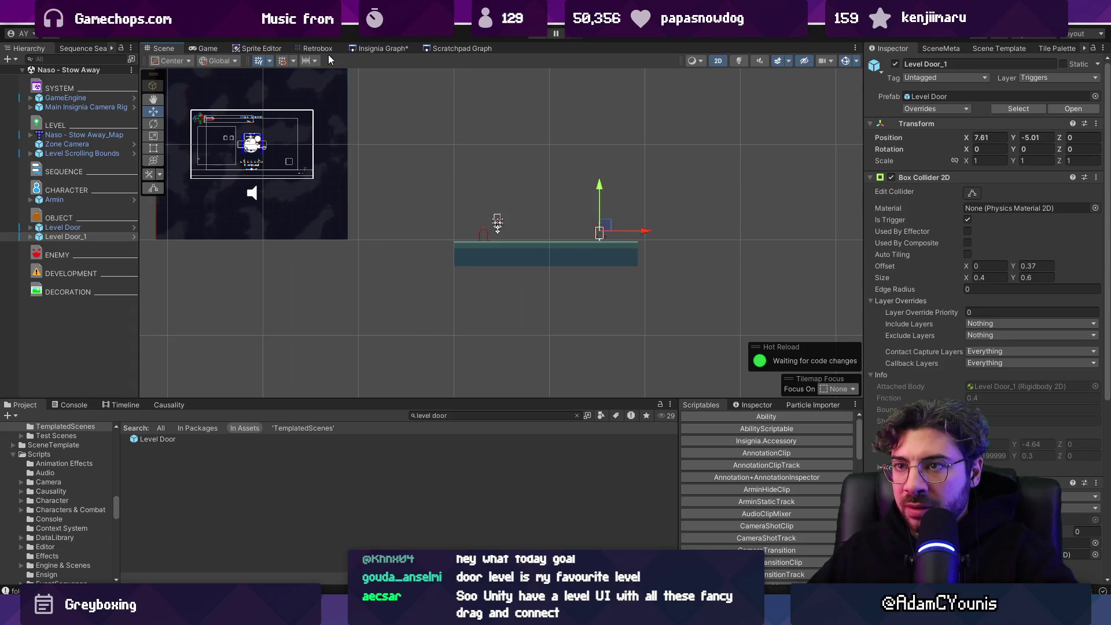
{"action": "left_click", "coordinate": [379, 48]}
{"action": "scroll", "coordinate": [497, 211], "scroll_direction": "up", "scroll_amount": 3}
{"action": "right_click", "coordinate": [471, 210]}
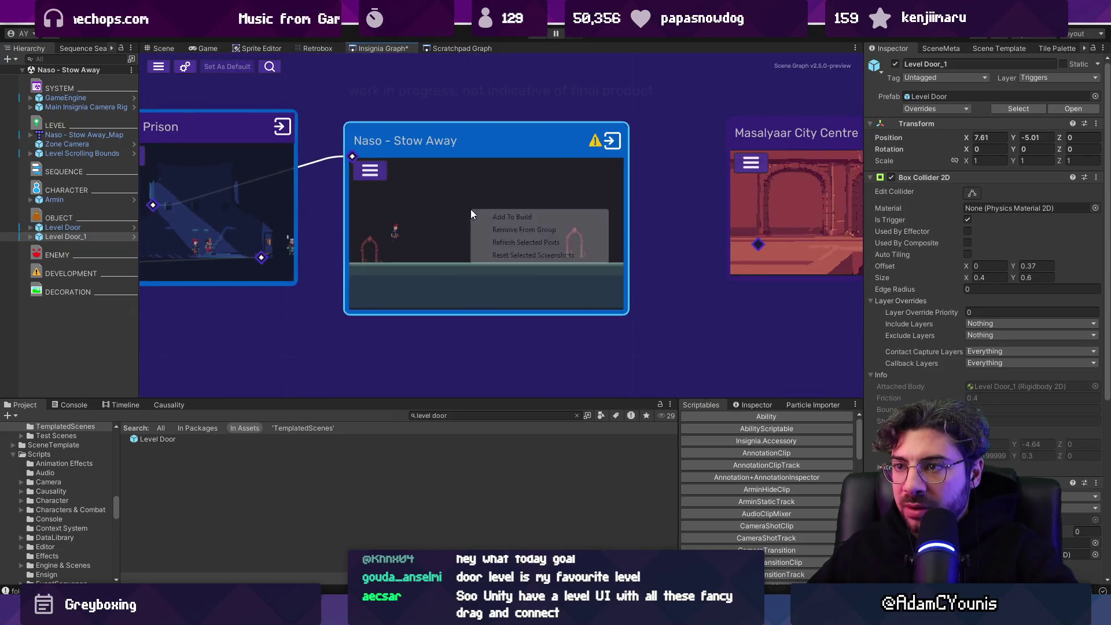
{"action": "right_click", "coordinate": [507, 240]}
{"action": "left_click", "coordinate": [450, 221]}
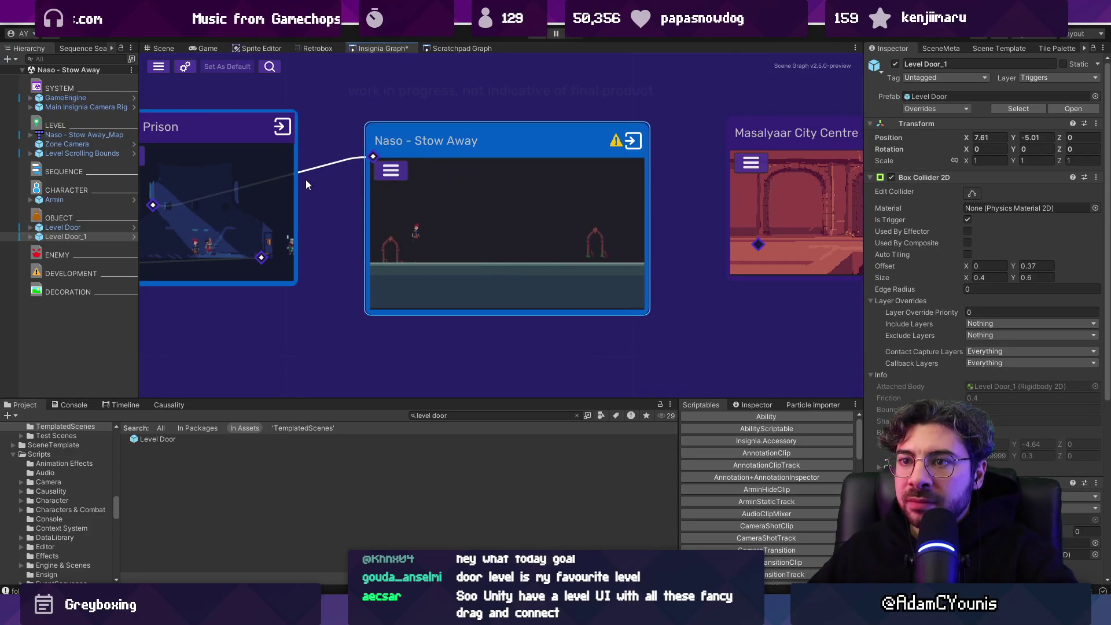
{"action": "left_click", "coordinate": [107, 154]}
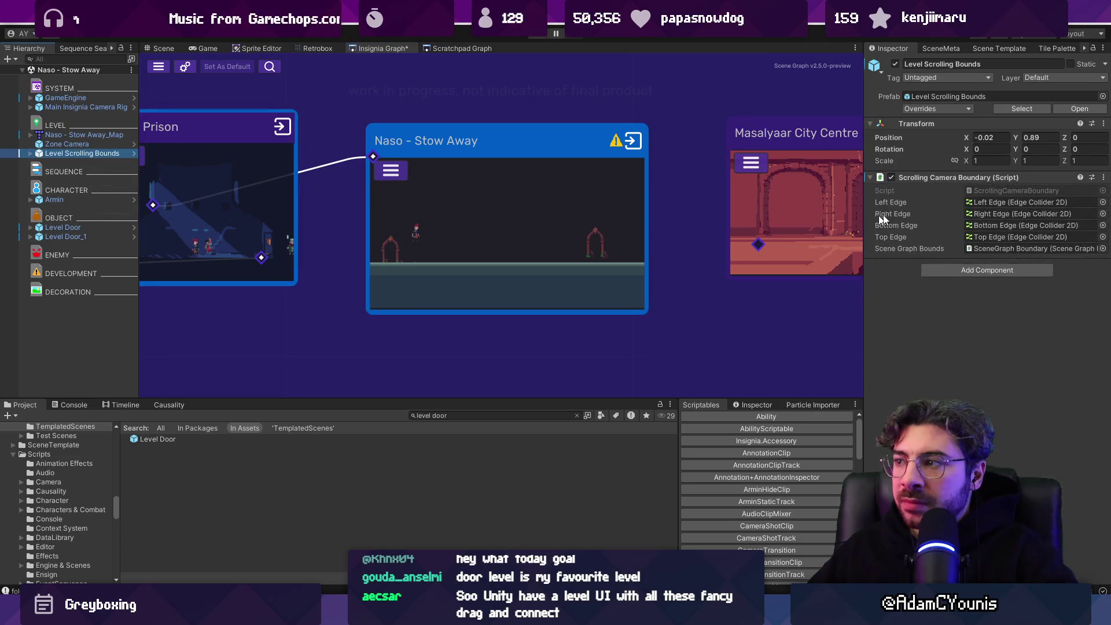
Step: Nudge the Level Scrolling Bounds' Right Edge slightly left and save the scene
{"action": "left_click", "coordinate": [165, 49]}
{"action": "left_click", "coordinate": [30, 154]}
{"action": "left_click", "coordinate": [56, 164]}
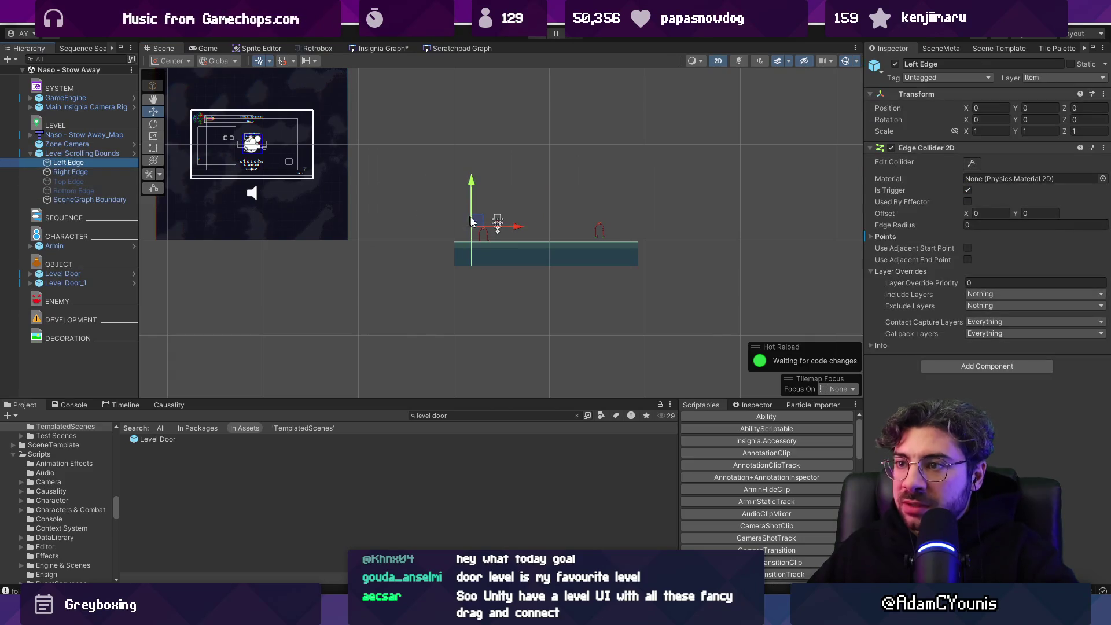
{"action": "left_click", "coordinate": [58, 172]}
{"action": "left_click_drag", "start_coordinate": [665, 226], "coordinate": [662, 226]}
{"action": "left_click", "coordinate": [125, 154]}
{"action": "key", "text": "ctrl+s"}
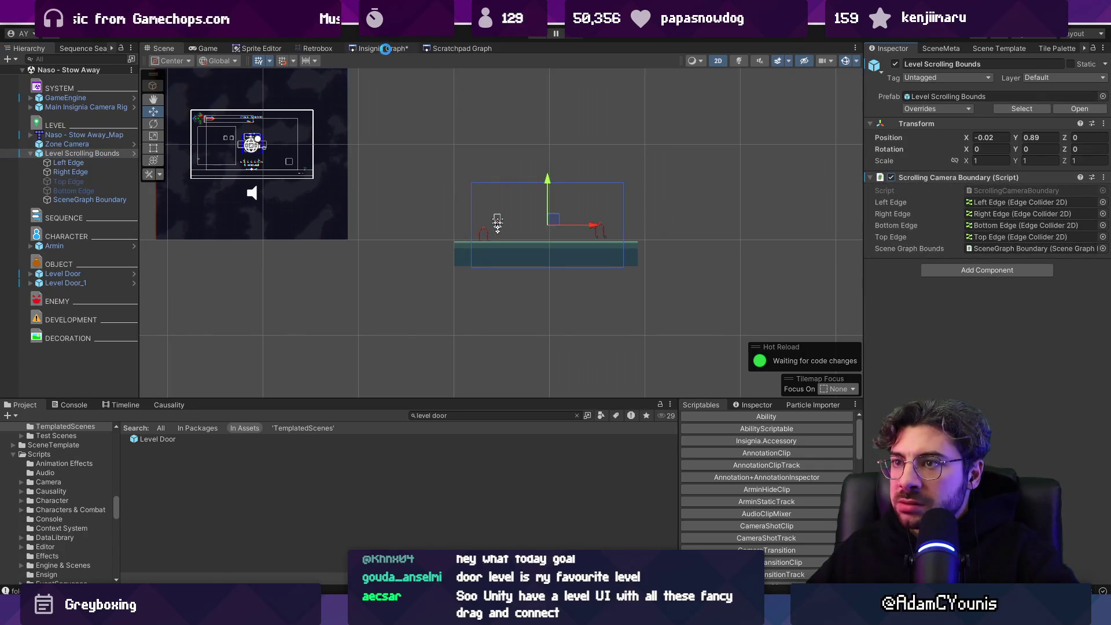
Step: Refresh the Naso - Stow Away node's ports to clear its warning, then open that level
{"action": "left_click", "coordinate": [385, 48]}
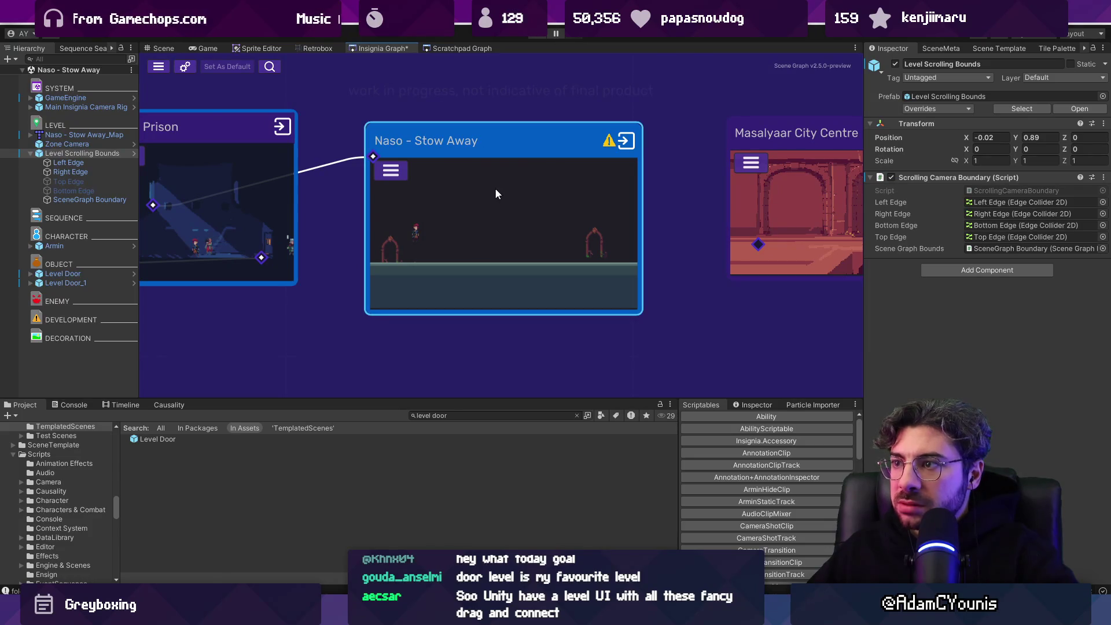
{"action": "right_click", "coordinate": [543, 177]}
{"action": "left_click", "coordinate": [573, 185]}
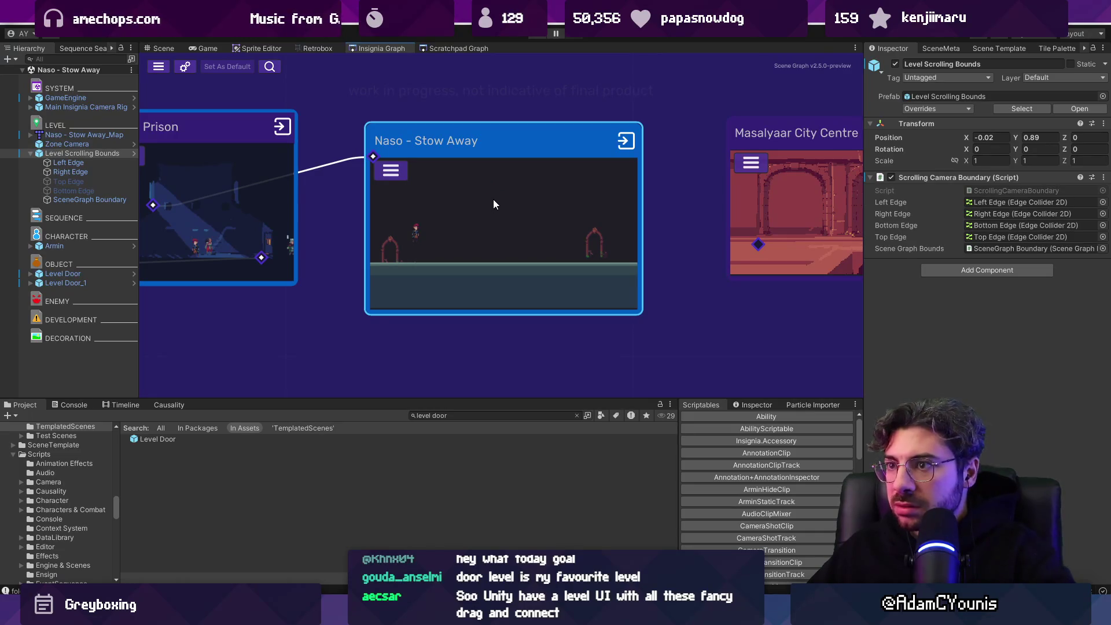
{"action": "scroll", "coordinate": [615, 224], "scroll_direction": "down", "scroll_amount": 3}
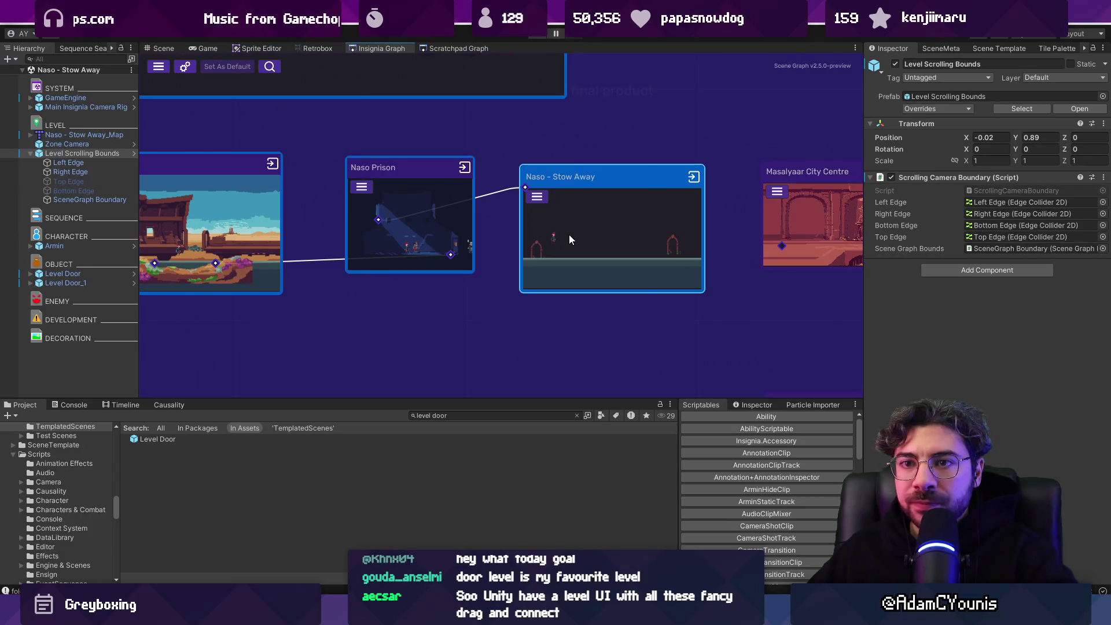
{"action": "double_click", "coordinate": [569, 239]}
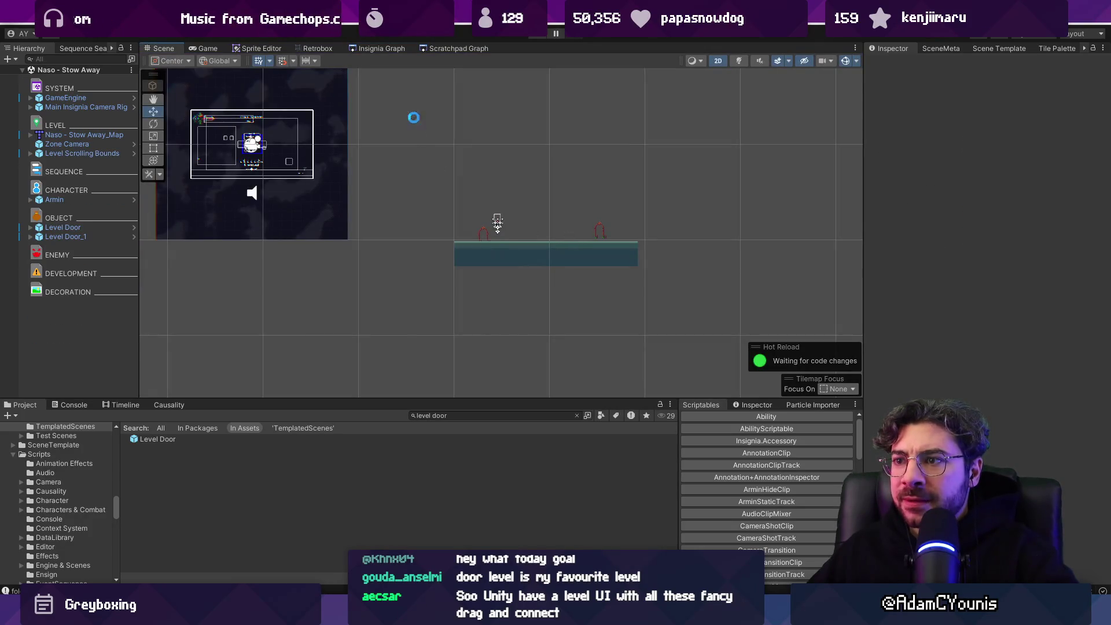
Step: Expand both Level Doors' Appearance children down to Level Door_1's archway Offset object
{"action": "left_click", "coordinate": [84, 227]}
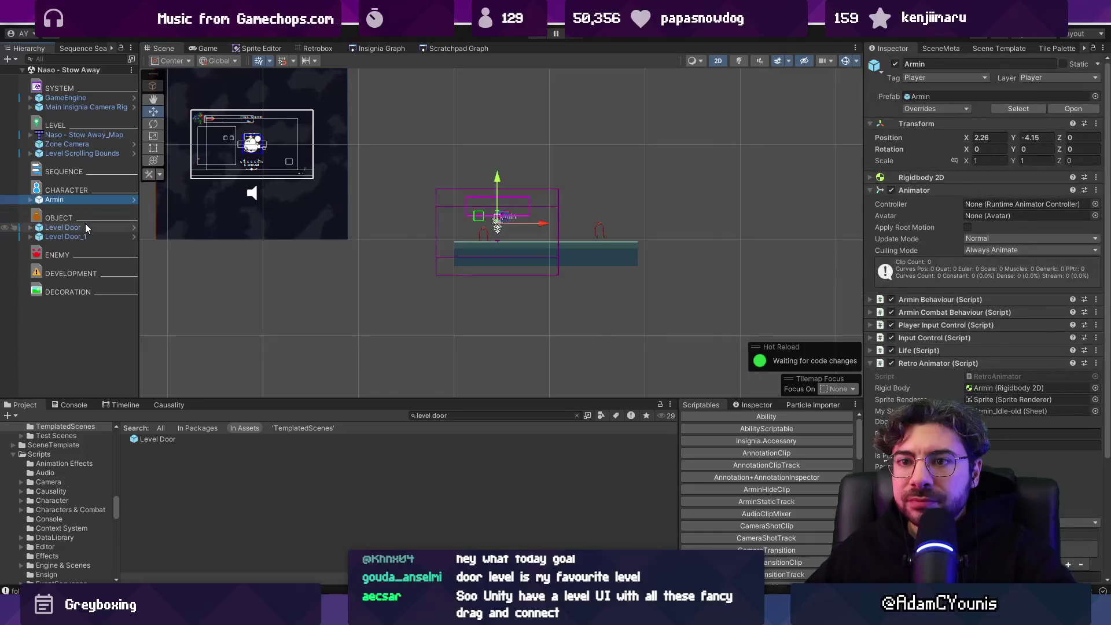
{"action": "left_click", "coordinate": [30, 236]}
{"action": "left_click", "coordinate": [43, 255]}
{"action": "left_click", "coordinate": [38, 256]}
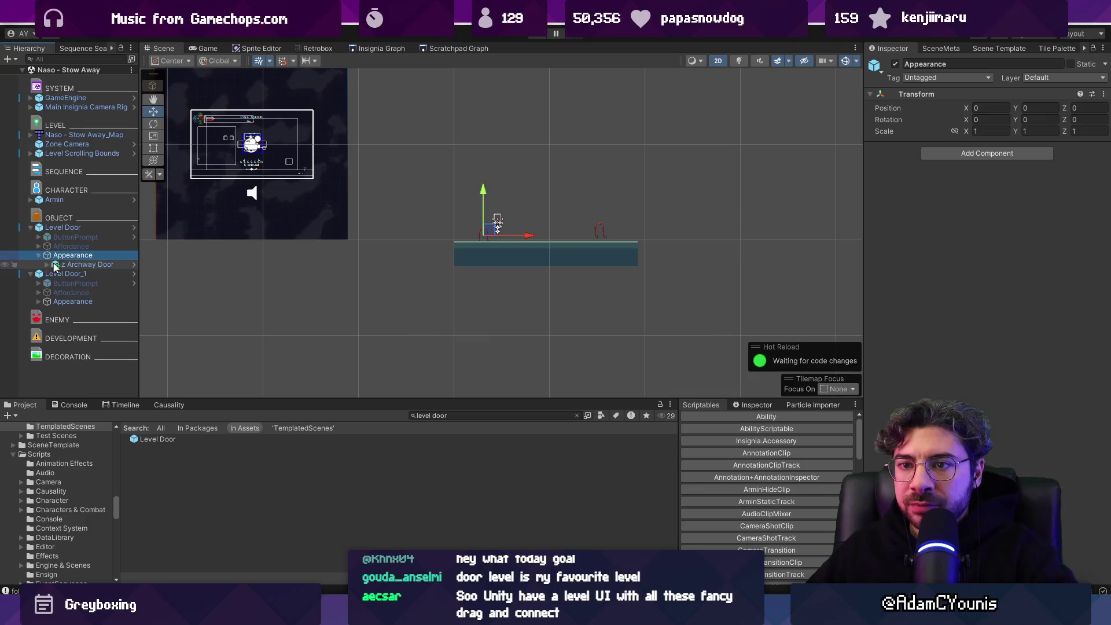
{"action": "left_click", "coordinate": [70, 264]}
{"action": "left_click", "coordinate": [40, 302]}
{"action": "left_click", "coordinate": [72, 302]}
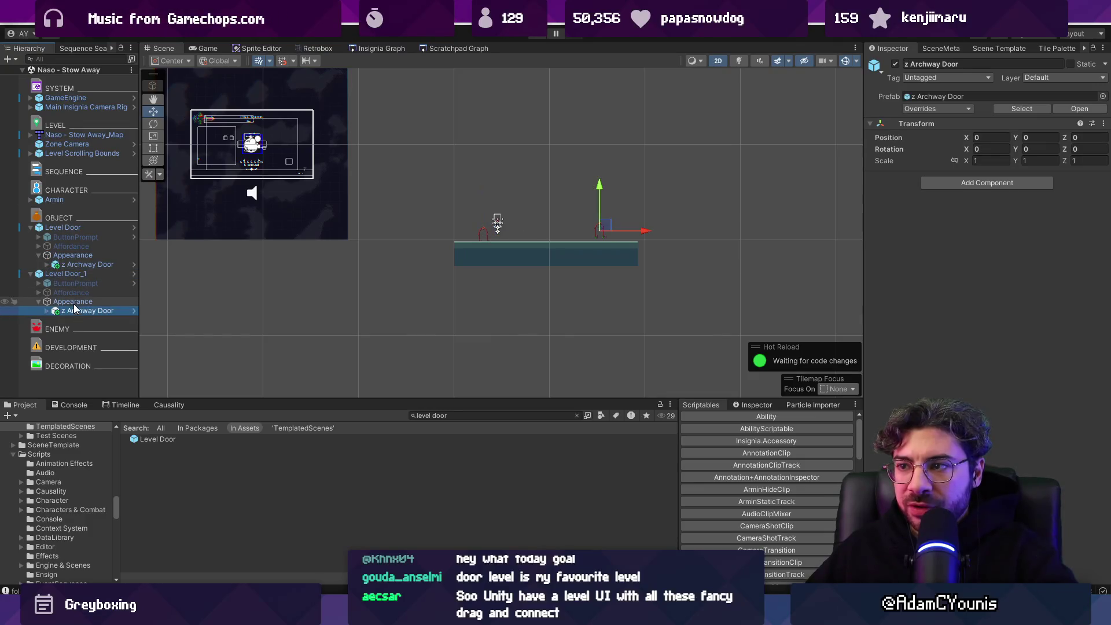
{"action": "left_click", "coordinate": [46, 312]}
{"action": "left_click", "coordinate": [80, 320]}
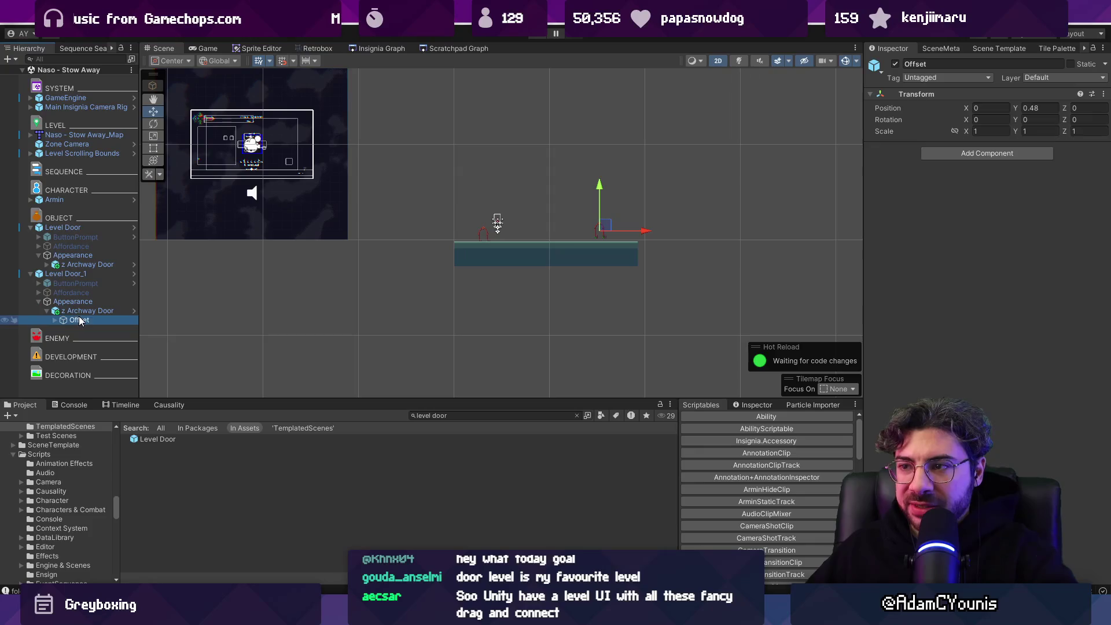
Step: Pan the scene graph and open the Naso Prison scene, then return to the graph
{"action": "left_click", "coordinate": [374, 48]}
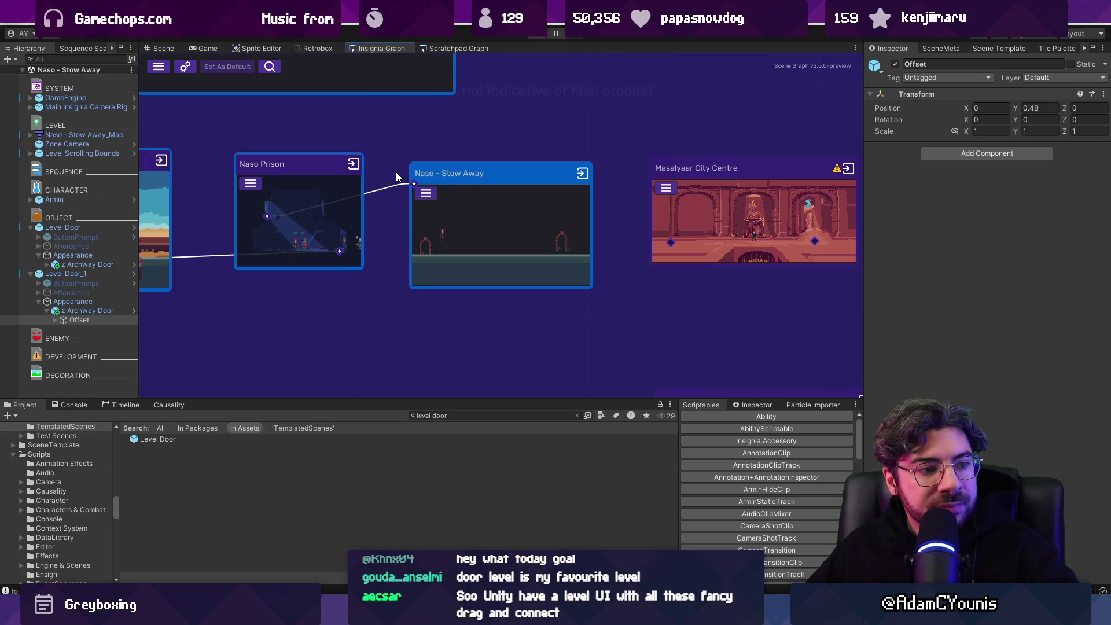
{"action": "left_click_drag", "start_coordinate": [488, 252], "coordinate": [498, 236]}
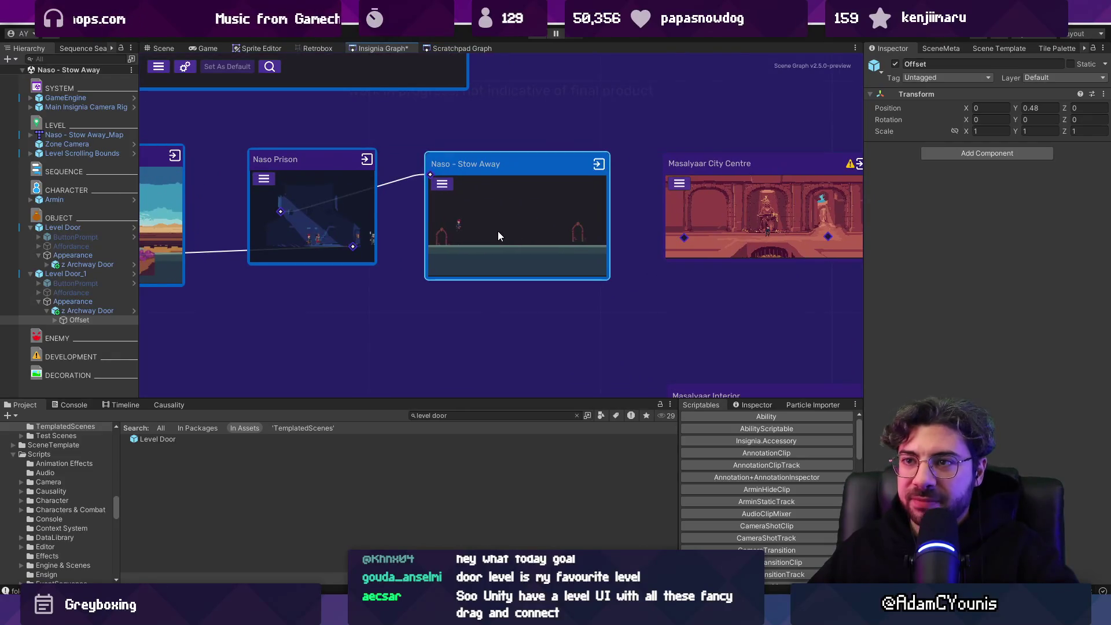
{"action": "scroll", "coordinate": [488, 201], "scroll_direction": "down", "scroll_amount": 2}
{"action": "double_click", "coordinate": [408, 191]}
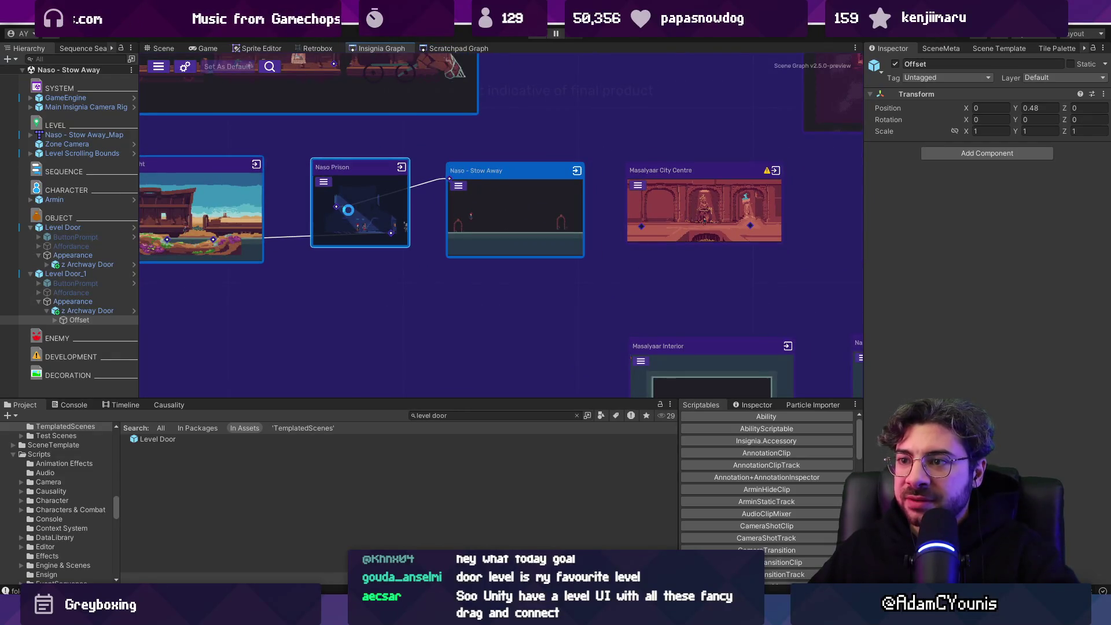
{"action": "left_click", "coordinate": [376, 49]}
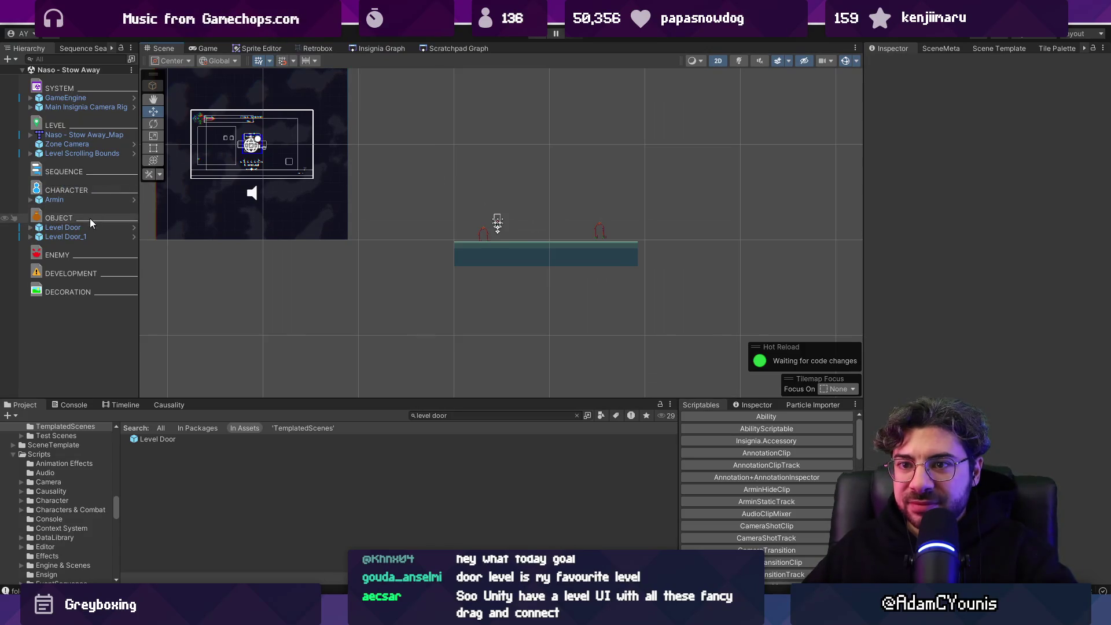
Step: Frame Level Door_1 and lower it onto the floor at Y -5.18
{"action": "left_click", "coordinate": [85, 228]}
{"action": "left_click", "coordinate": [85, 236]}
{"action": "key", "text": "f"}
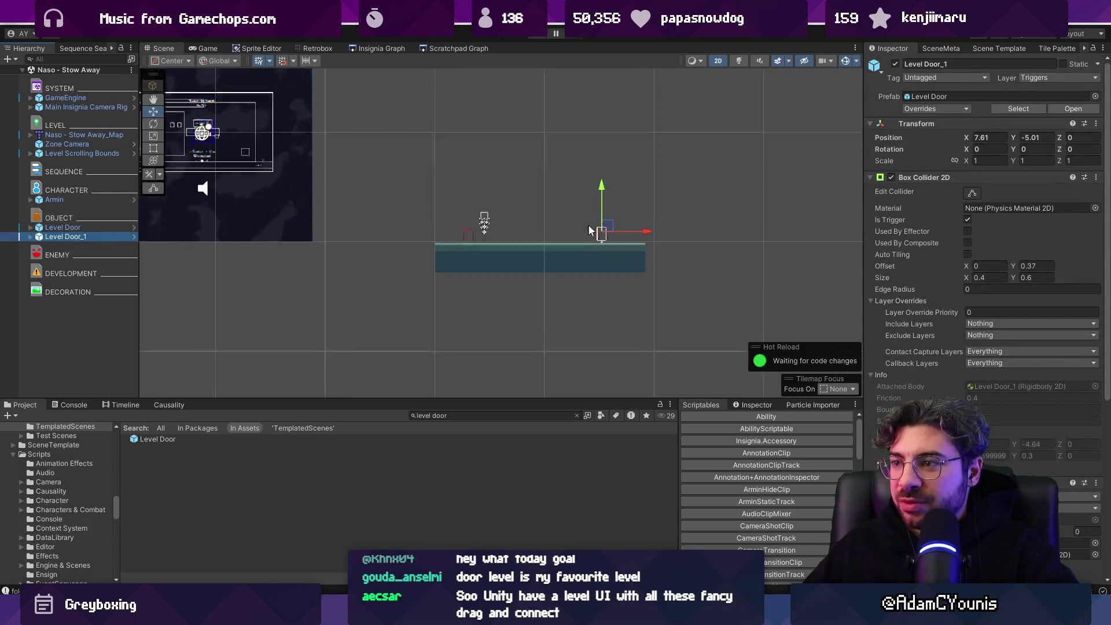
{"action": "left_click_drag", "start_coordinate": [605, 201], "coordinate": [610, 216]}
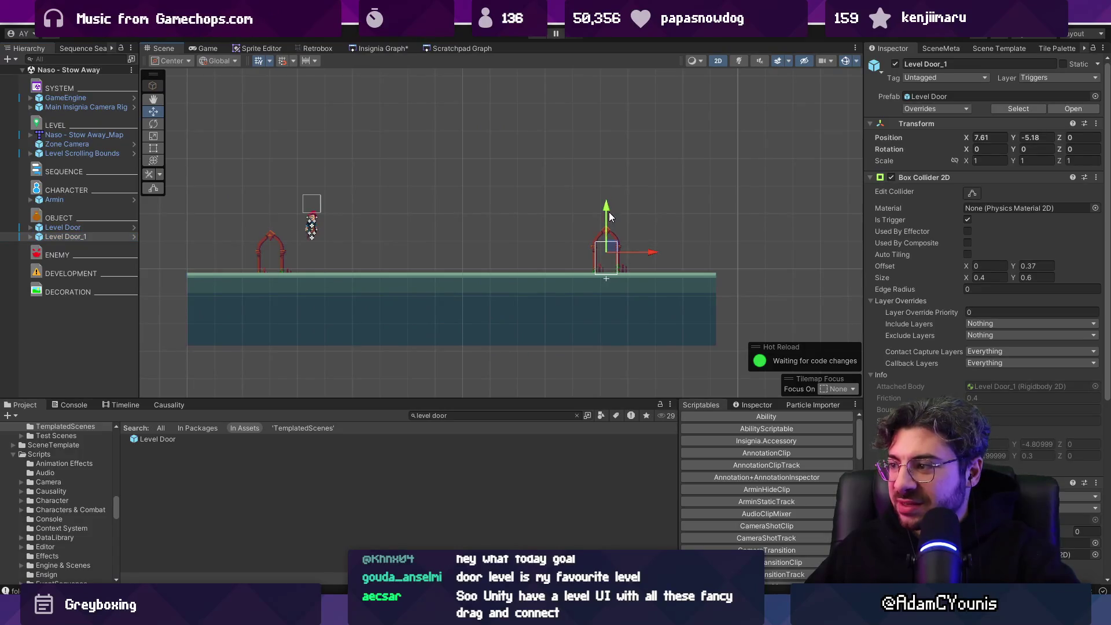
Step: Close the Insignia scene graph panel
{"action": "left_click", "coordinate": [372, 46]}
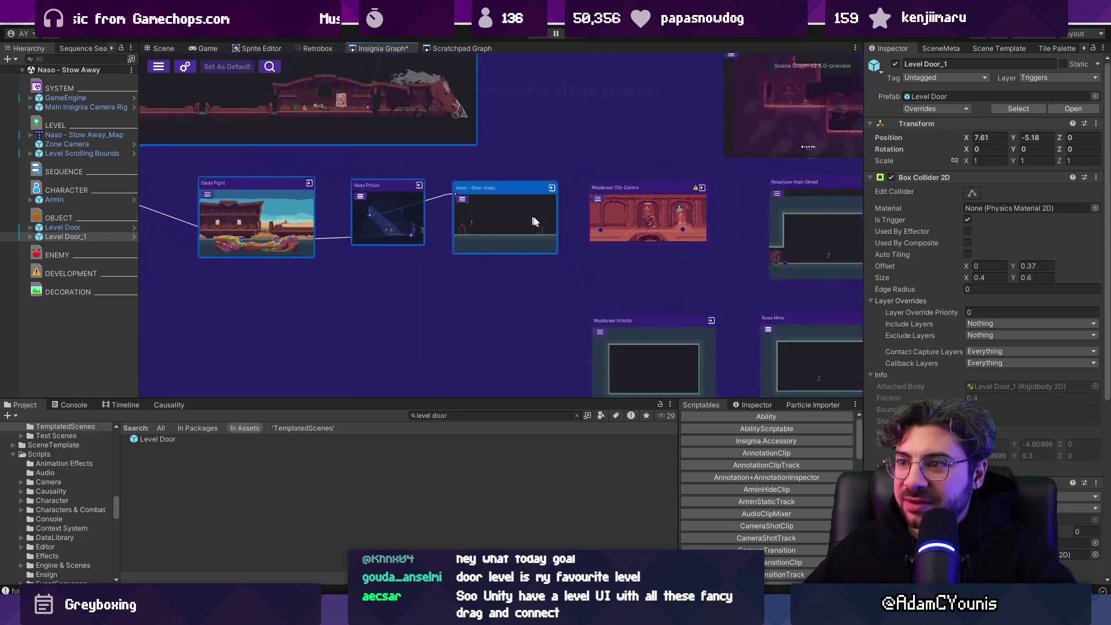
{"action": "right_click", "coordinate": [531, 214]}
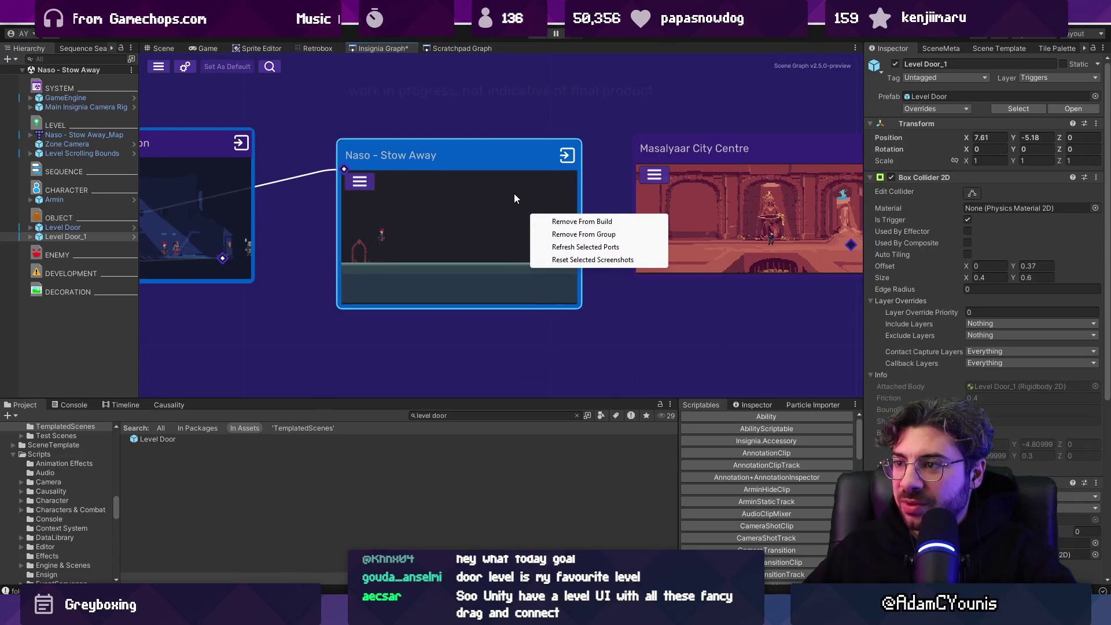
{"action": "right_click", "coordinate": [390, 49]}
{"action": "left_click", "coordinate": [418, 70]}
{"action": "left_click", "coordinate": [411, 23]}
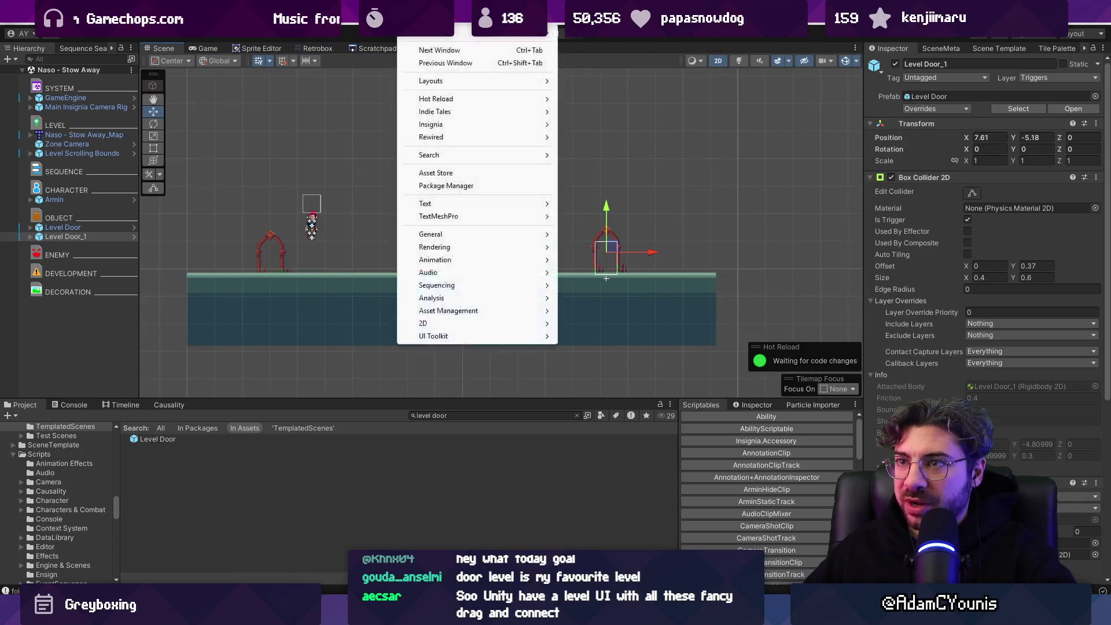
Step: Reopen the Insignia scene graph from Scene Graph Setup
{"action": "mouse_move", "coordinate": [559, 114]}
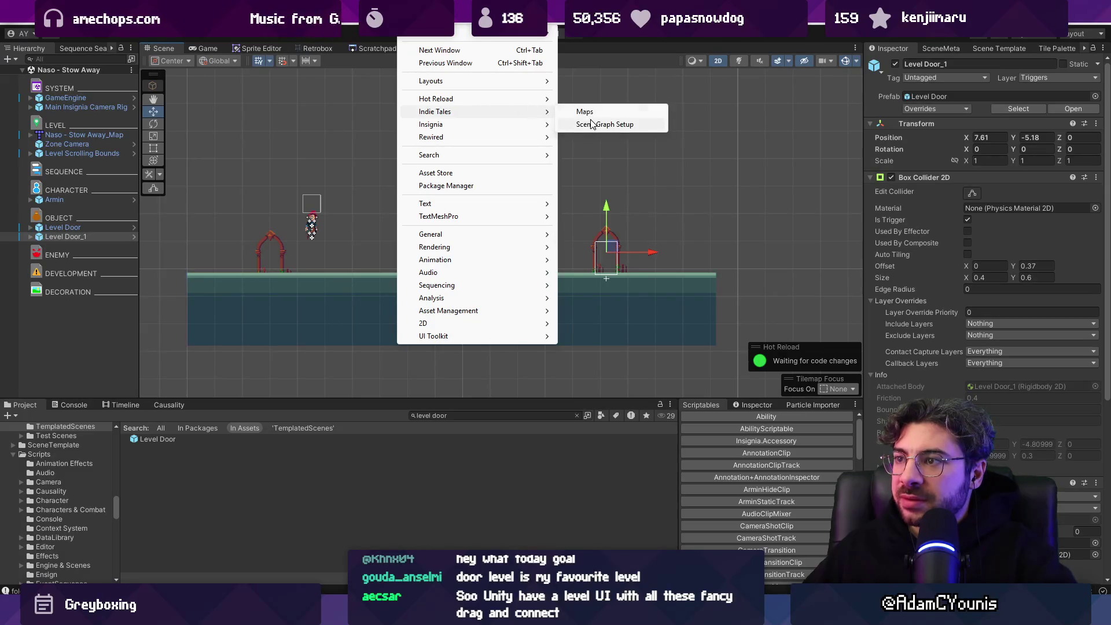
{"action": "left_click", "coordinate": [592, 124]}
{"action": "left_click", "coordinate": [1010, 87]}
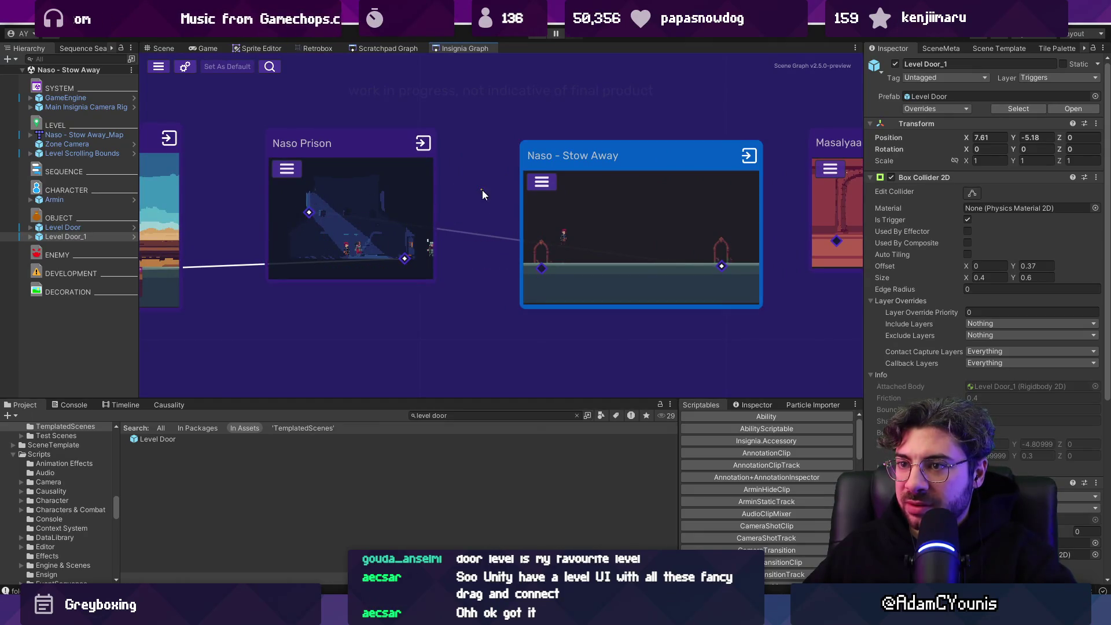
Step: Link Naso - Stow Away's door port to Masalyaar City Centre, and City Centre to Masalyaar Main Street
{"action": "mouse_move", "coordinate": [309, 213]}
{"action": "left_mouse_down"}
{"action": "mouse_move", "coordinate": [456, 236]}
{"action": "mouse_move", "coordinate": [541, 268]}
{"action": "mouse_move", "coordinate": [667, 241]}
{"action": "left_mouse_up"}
{"action": "left_click_drag", "start_coordinate": [465, 243], "coordinate": [565, 276]}
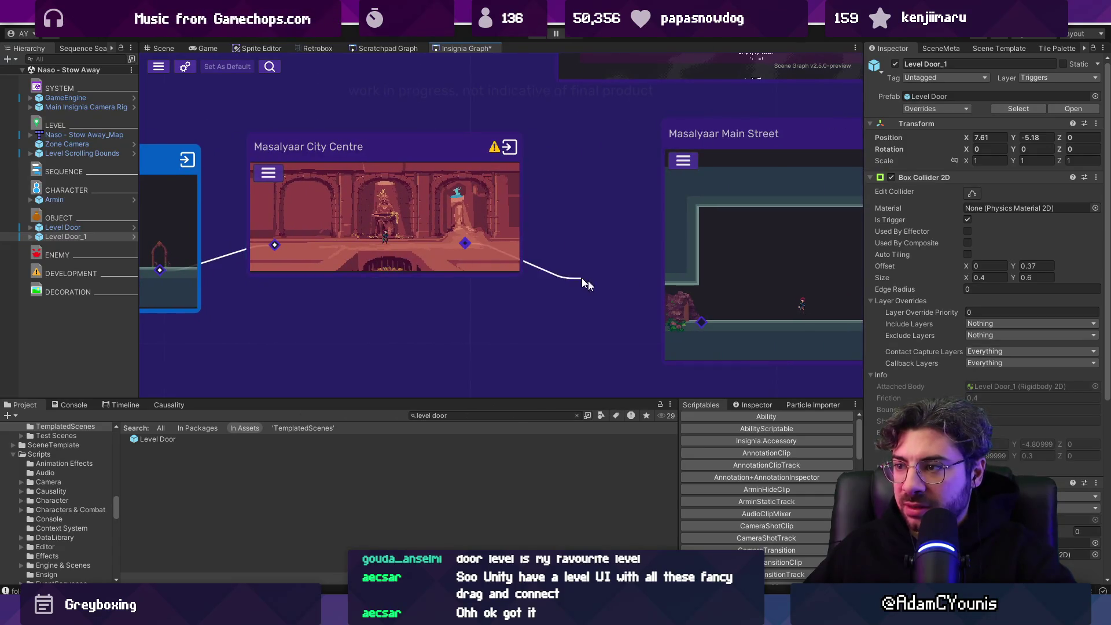
{"action": "scroll", "coordinate": [701, 322], "scroll_direction": "down", "scroll_amount": 3}
{"action": "mouse_move", "coordinate": [699, 323]}
{"action": "left_mouse_down"}
{"action": "mouse_move", "coordinate": [612, 164]}
{"action": "mouse_move", "coordinate": [637, 298]}
{"action": "mouse_move", "coordinate": [631, 260]}
{"action": "mouse_move", "coordinate": [552, 148]}
{"action": "left_mouse_up"}
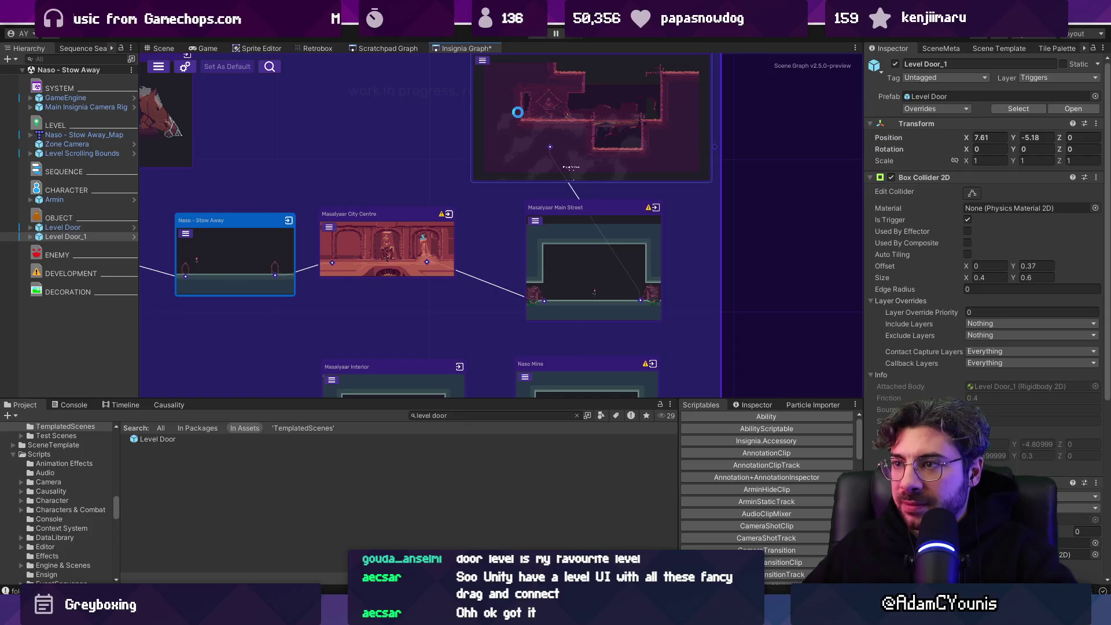
Step: Open Naso City Tower and move GameEngine and Main Insignia Camera left to X -11.84
{"action": "double_click", "coordinate": [479, 177]}
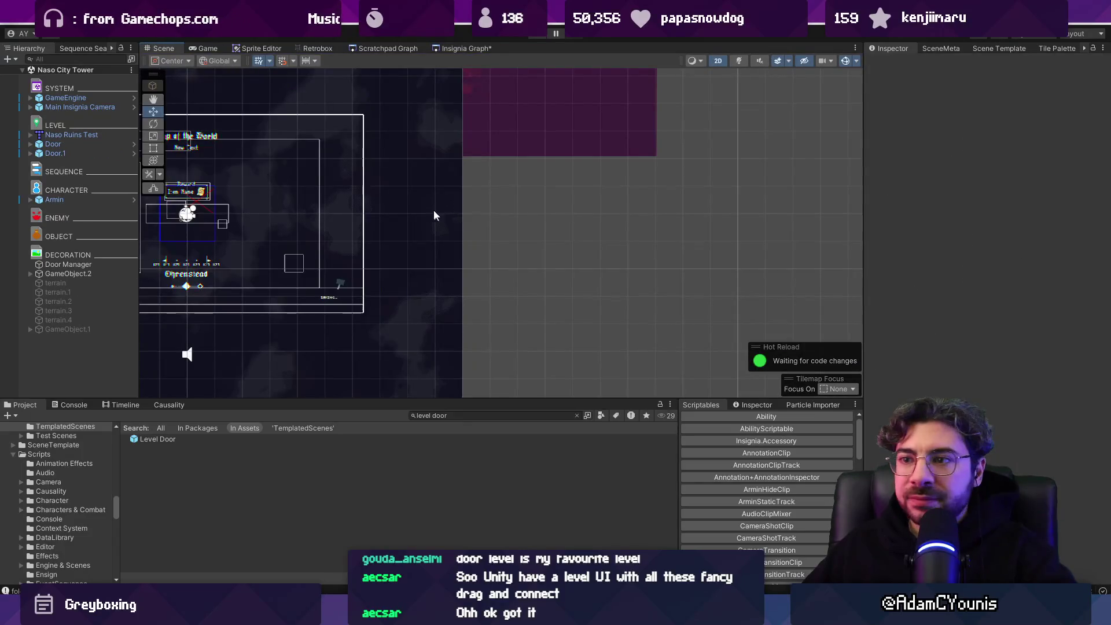
{"action": "left_click", "coordinate": [395, 254]}
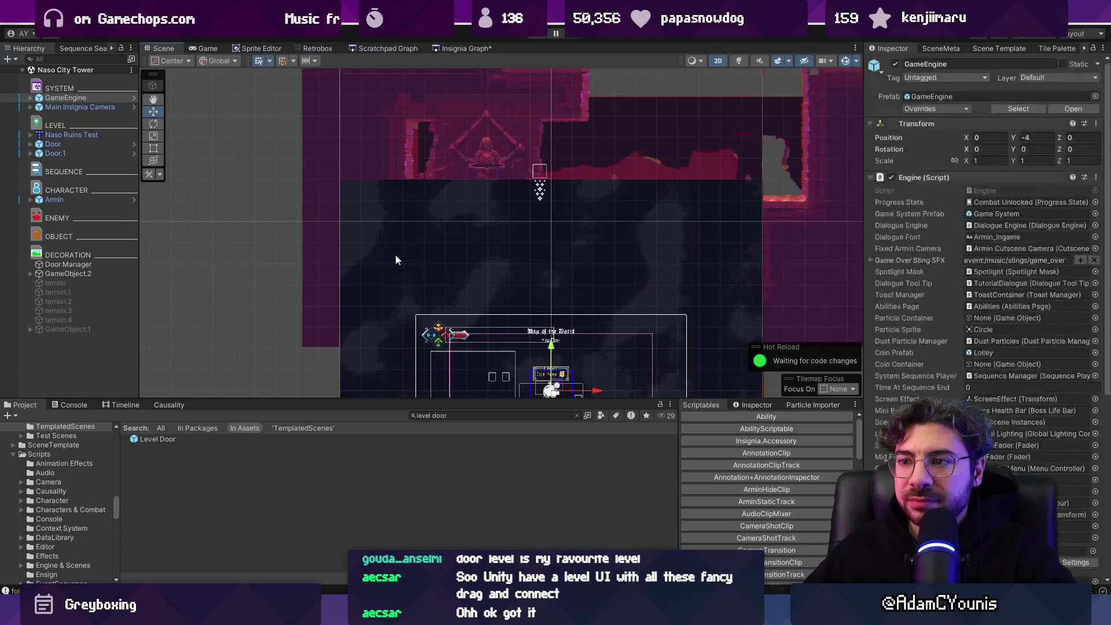
{"action": "left_click", "coordinate": [97, 100], "text": "ctrl"}
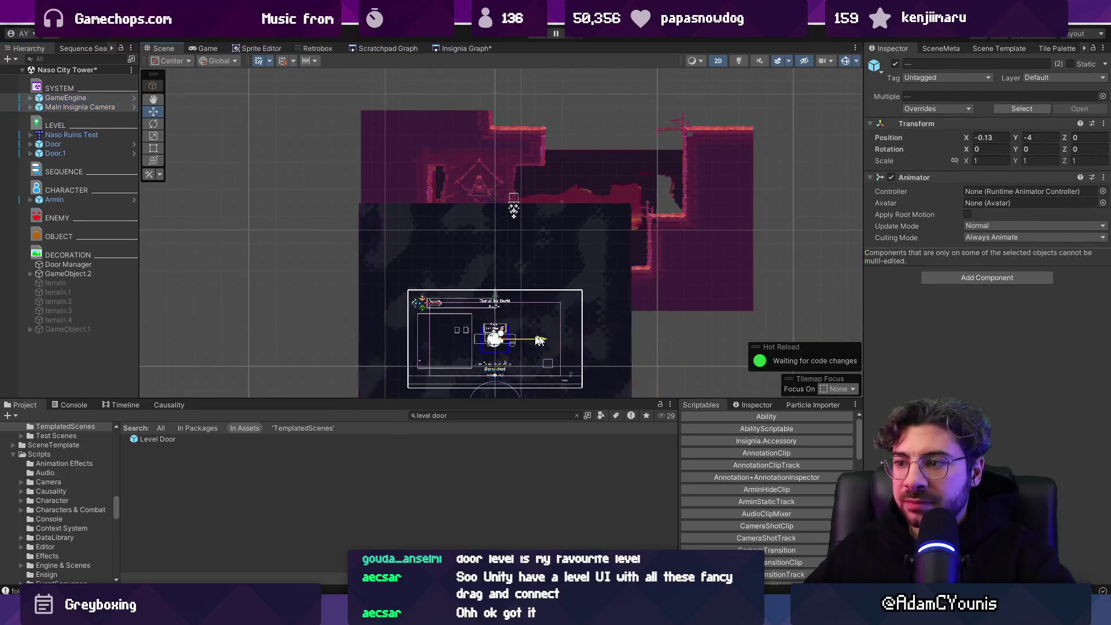
{"action": "left_click_drag", "start_coordinate": [576, 379], "coordinate": [243, 339]}
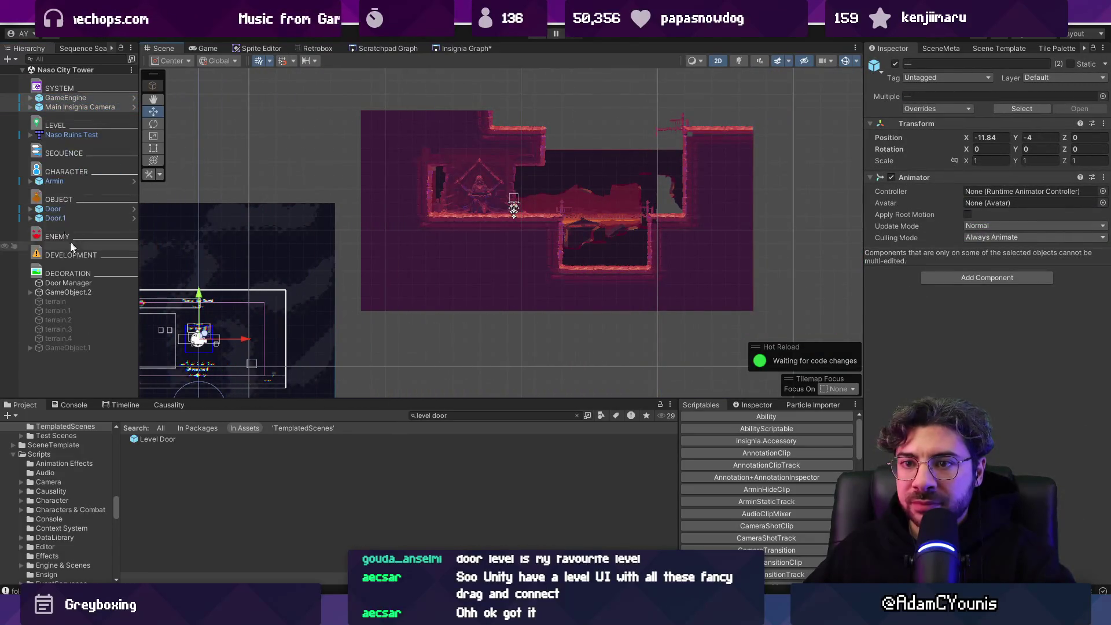
Step: Move Door.1 inside the room to X 4.96, Y 0.56
{"action": "left_click", "coordinate": [116, 208]}
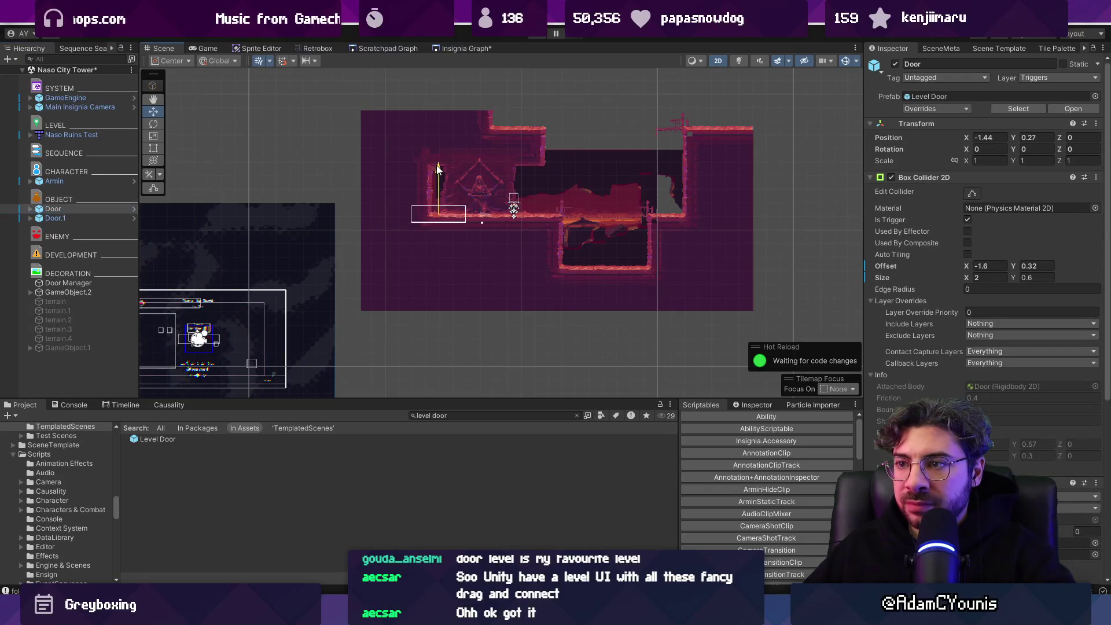
{"action": "left_click", "coordinate": [75, 219]}
{"action": "left_click_drag", "start_coordinate": [790, 261], "coordinate": [753, 257]}
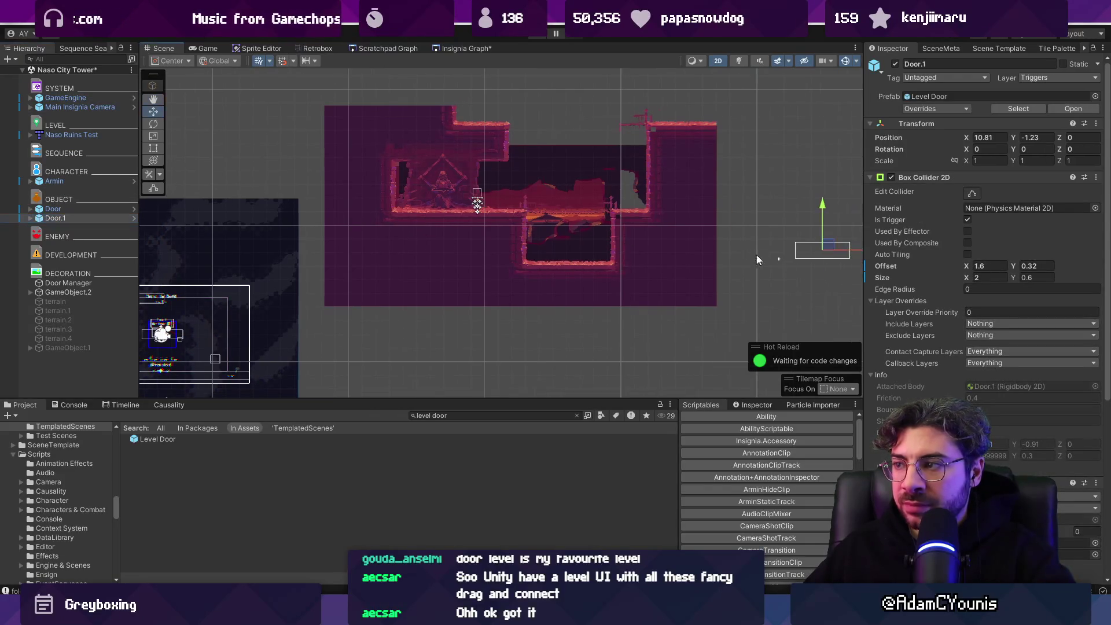
{"action": "left_click_drag", "start_coordinate": [830, 249], "coordinate": [672, 199]}
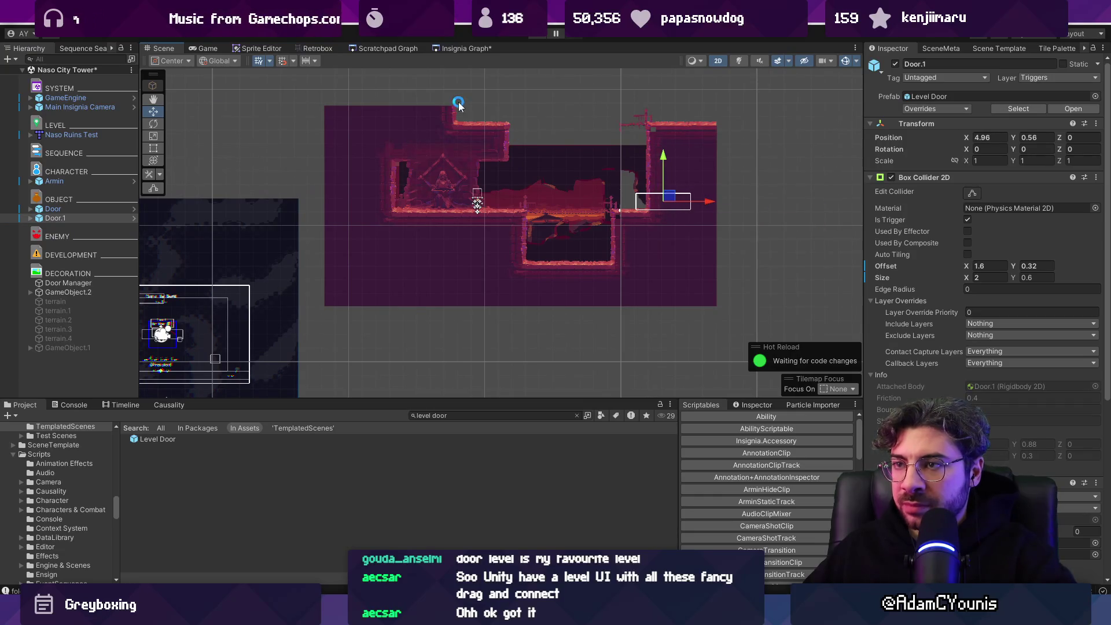
{"action": "left_click", "coordinate": [382, 51]}
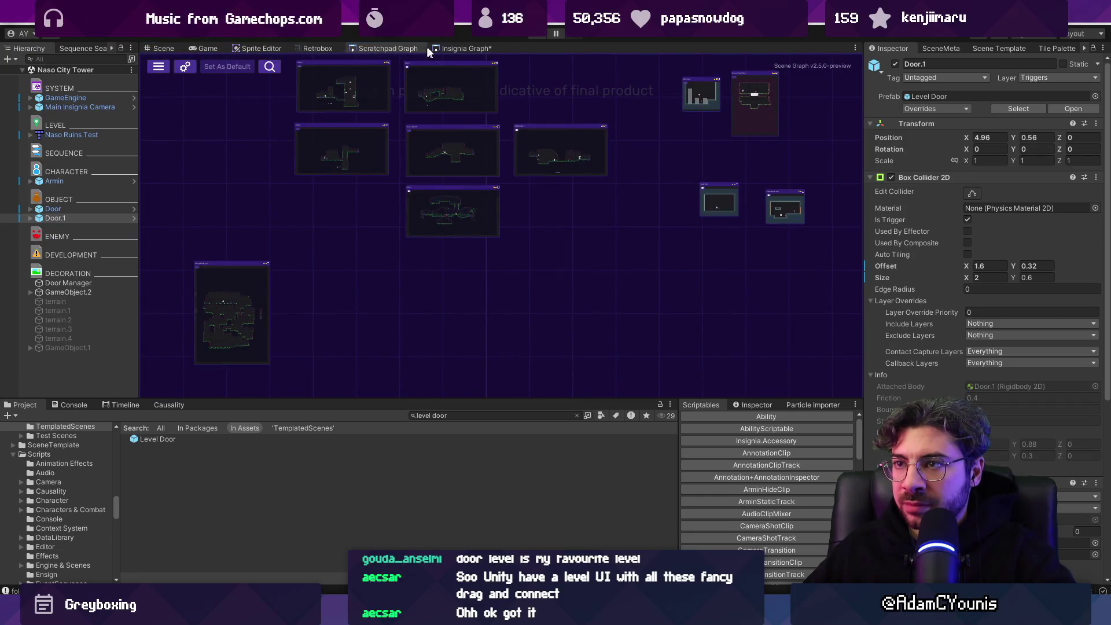
Step: Add the Level Scrolling Bounds prefab to the Naso City Tower scene from a project search
{"action": "left_click_drag", "start_coordinate": [448, 49], "coordinate": [361, 47]}
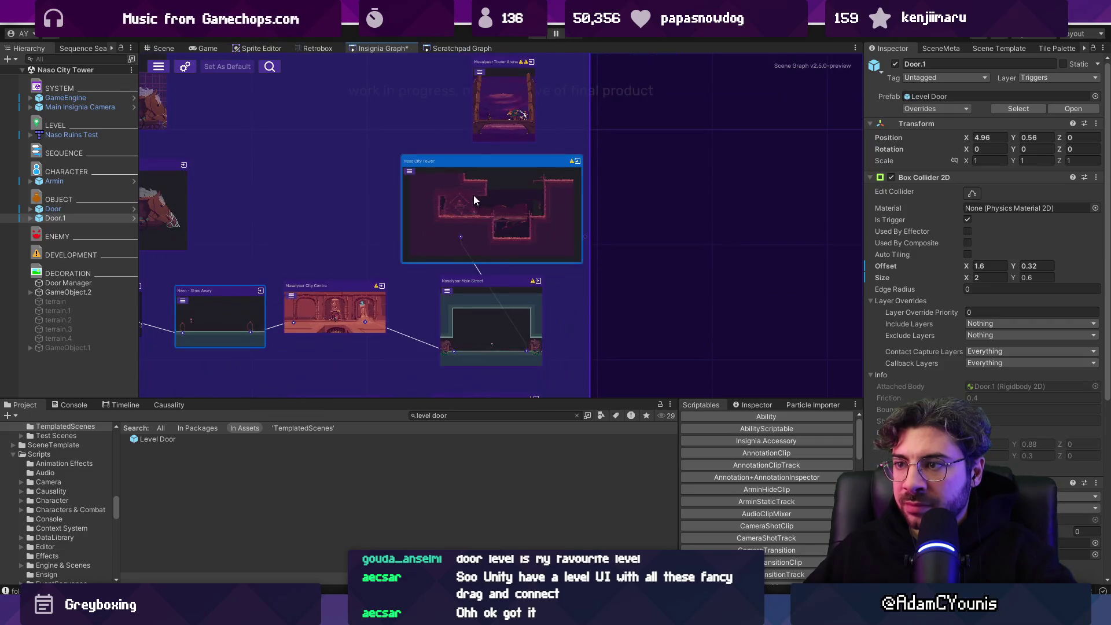
{"action": "left_click", "coordinate": [82, 135]}
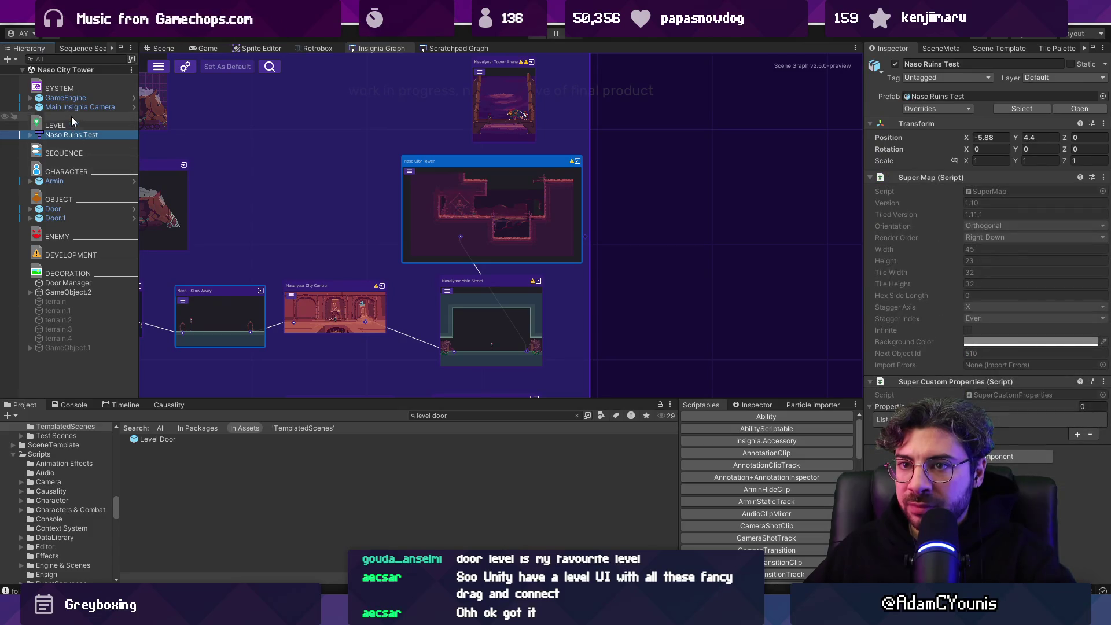
{"action": "left_click", "coordinate": [510, 413]}
{"action": "type", "text": "scrol"}
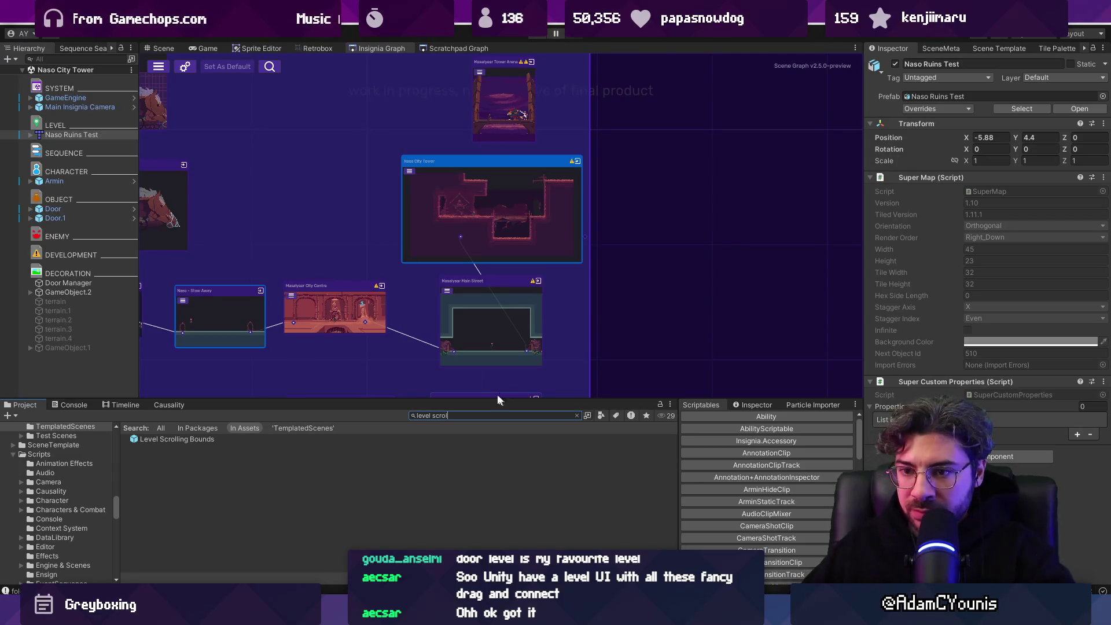
{"action": "mouse_move", "coordinate": [179, 428]}
{"action": "left_mouse_down"}
{"action": "mouse_move", "coordinate": [95, 390]}
{"action": "mouse_move", "coordinate": [74, 363]}
{"action": "left_mouse_up"}
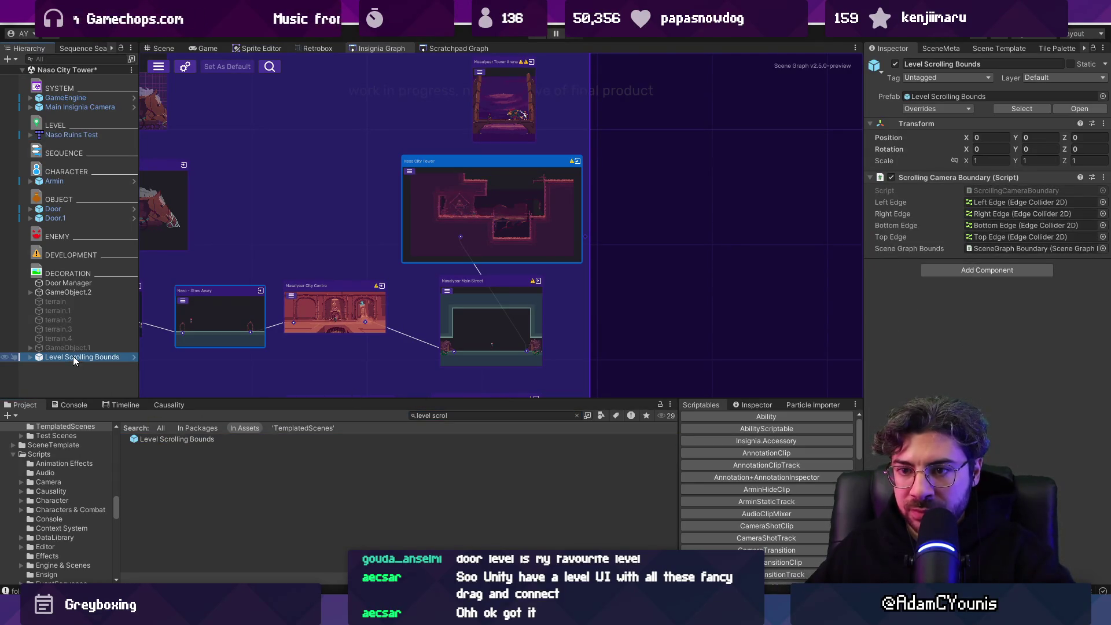
{"action": "left_click", "coordinate": [146, 55]}
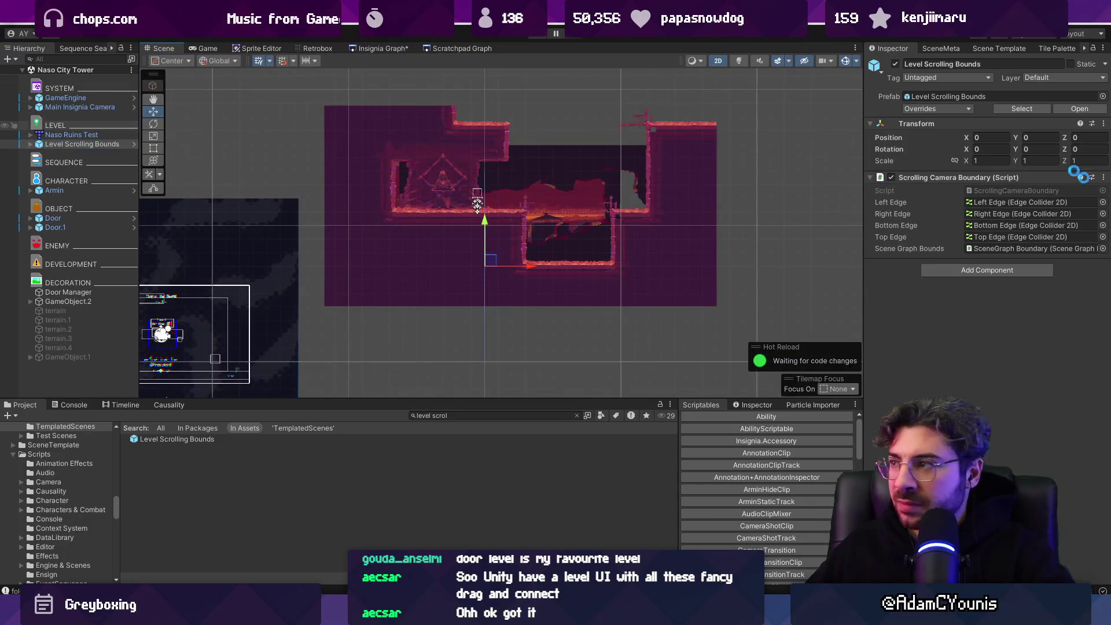
{"action": "right_click", "coordinate": [1076, 178]}
{"action": "left_click", "coordinate": [1042, 273]}
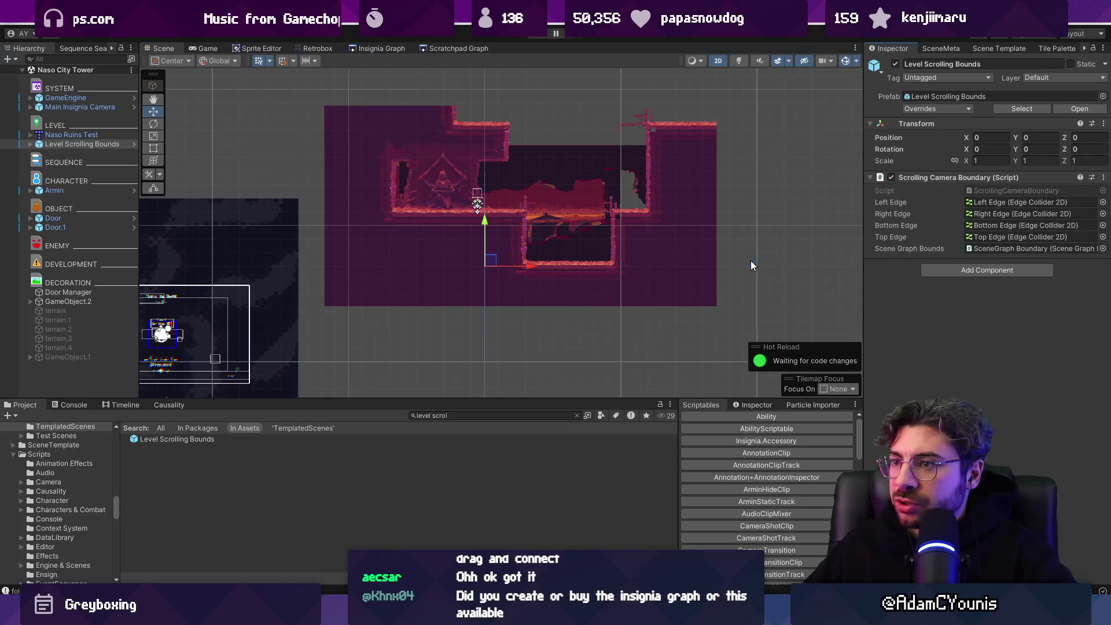
Step: Move the Right Edge to the room's right side at X 7.29 and save the scene
{"action": "left_click", "coordinate": [30, 144]}
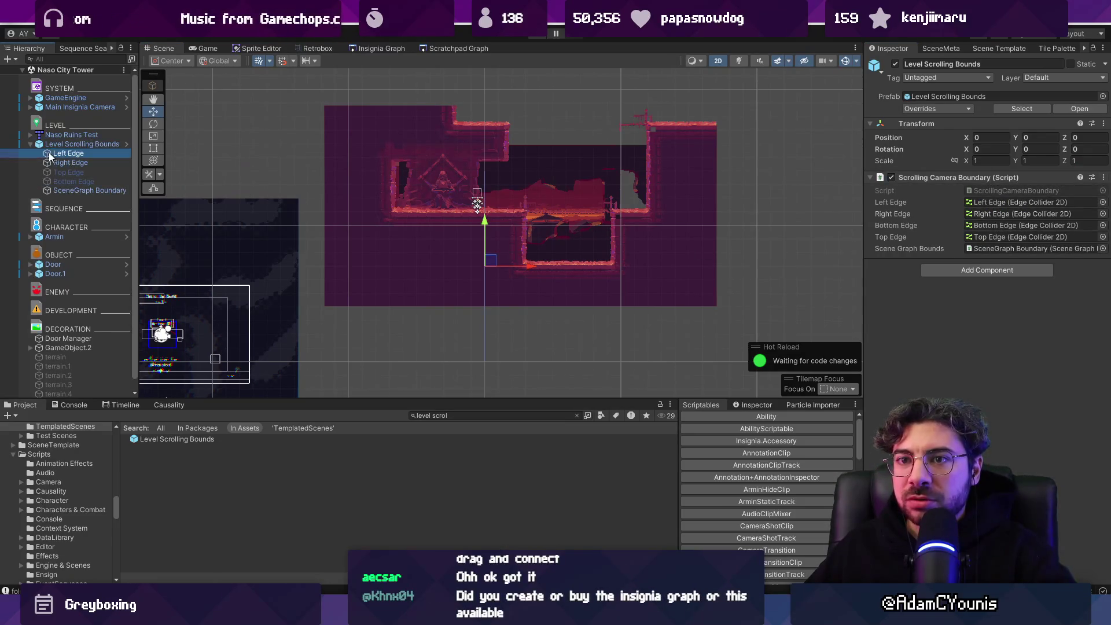
{"action": "left_click", "coordinate": [68, 153]}
{"action": "left_click", "coordinate": [70, 162]}
{"action": "mouse_move", "coordinate": [493, 261]}
{"action": "left_mouse_down"}
{"action": "mouse_move", "coordinate": [711, 198]}
{"action": "mouse_move", "coordinate": [695, 201]}
{"action": "left_mouse_up"}
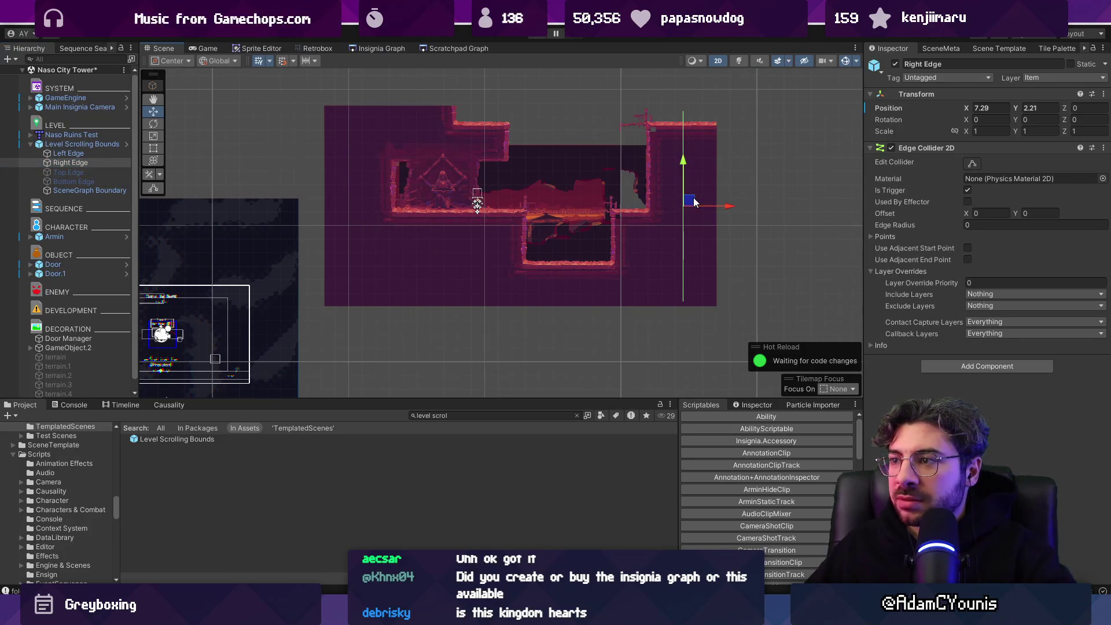
{"action": "left_click", "coordinate": [104, 145]}
{"action": "left_click", "coordinate": [891, 178]}
{"action": "key", "text": "ctrl+s"}
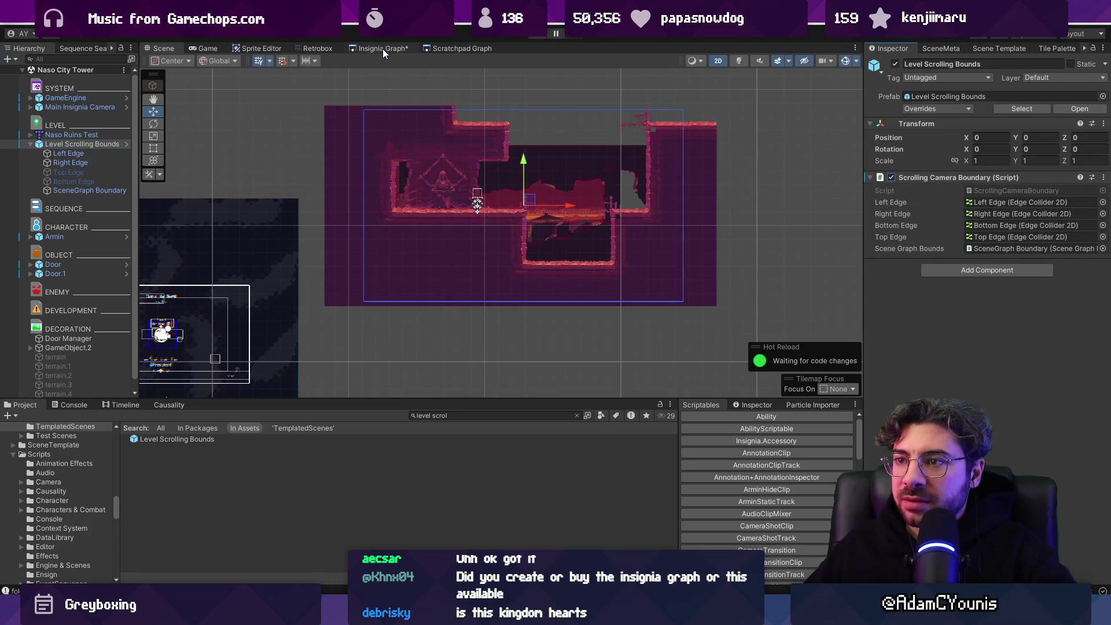
{"action": "left_click", "coordinate": [383, 48]}
{"action": "scroll", "coordinate": [462, 228], "scroll_direction": "up", "scroll_amount": 3}
{"action": "mouse_move", "coordinate": [560, 256]}
{"action": "left_mouse_down"}
{"action": "mouse_move", "coordinate": [570, 312]}
{"action": "mouse_move", "coordinate": [570, 151]}
{"action": "mouse_move", "coordinate": [597, 149]}
{"action": "left_mouse_up"}
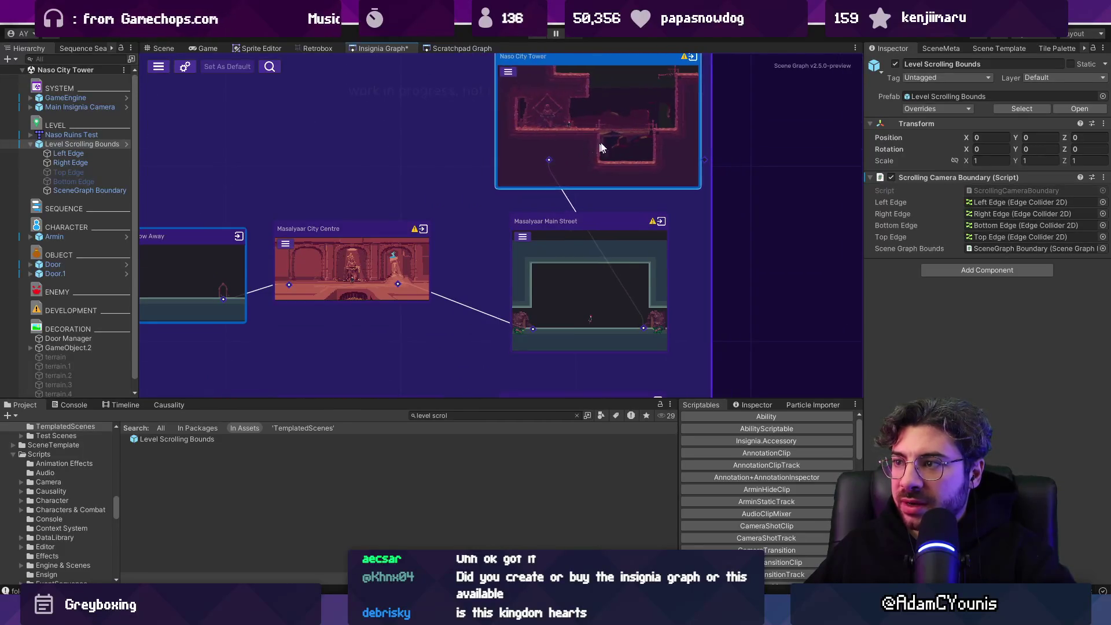
Step: Reset the Naso City Tower node's screenshot and open the Naso City Tower scene
{"action": "scroll", "coordinate": [605, 262], "scroll_direction": "down", "scroll_amount": 4}
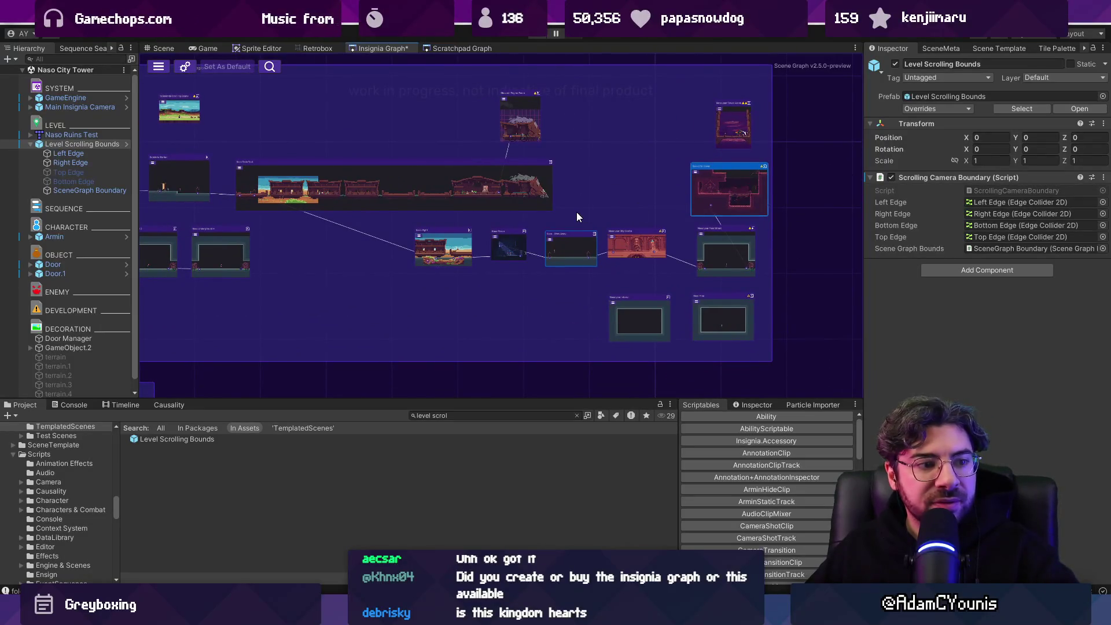
{"action": "left_click_drag", "start_coordinate": [678, 221], "coordinate": [631, 219]}
{"action": "scroll", "coordinate": [693, 191], "scroll_direction": "up", "scroll_amount": 3}
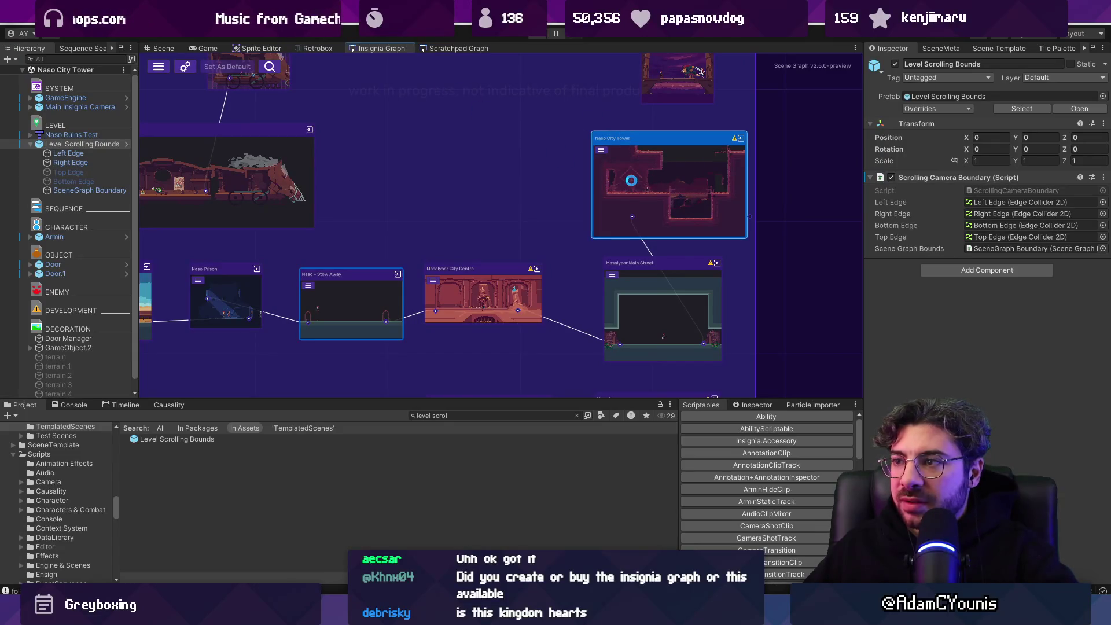
{"action": "right_click", "coordinate": [633, 182]}
{"action": "left_click", "coordinate": [672, 228]}
{"action": "right_click", "coordinate": [659, 189]}
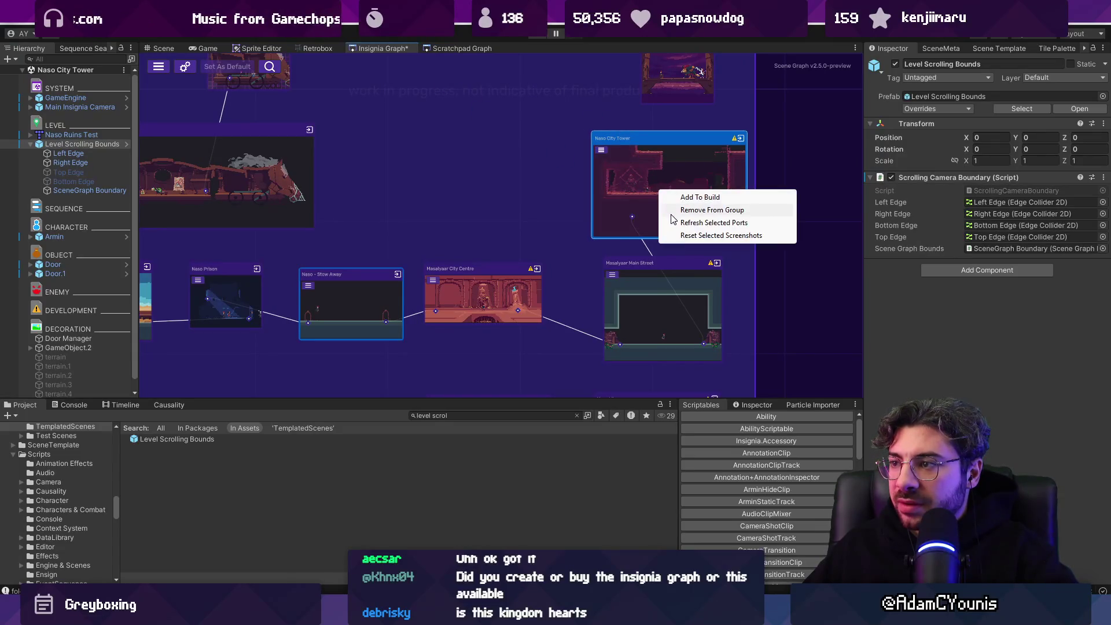
{"action": "left_click", "coordinate": [672, 220]}
{"action": "double_click", "coordinate": [668, 293]}
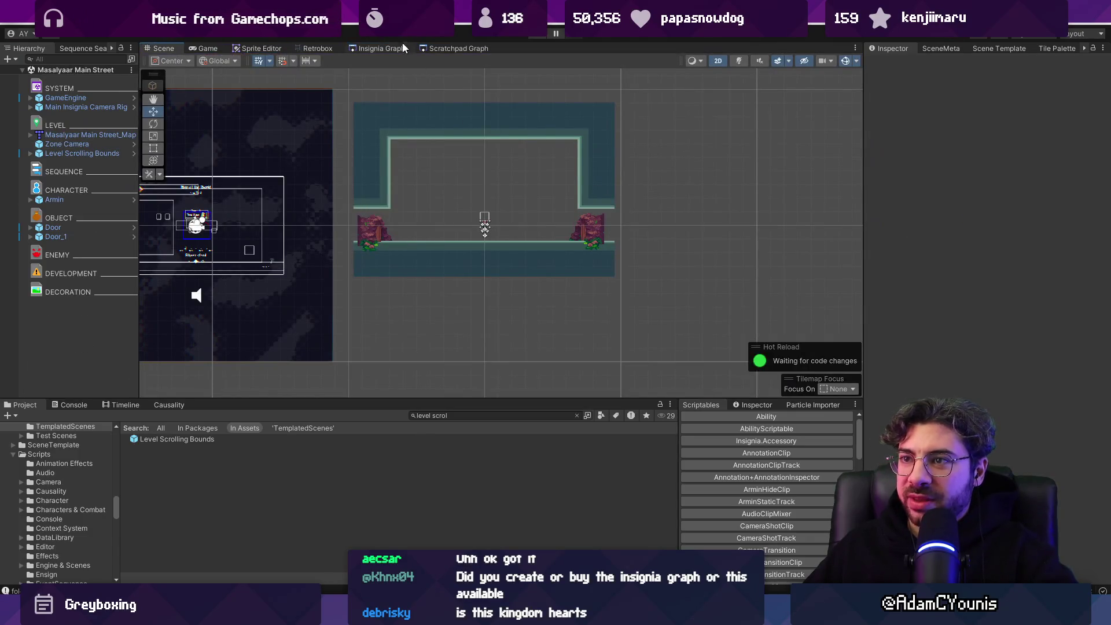
{"action": "left_click", "coordinate": [379, 48]}
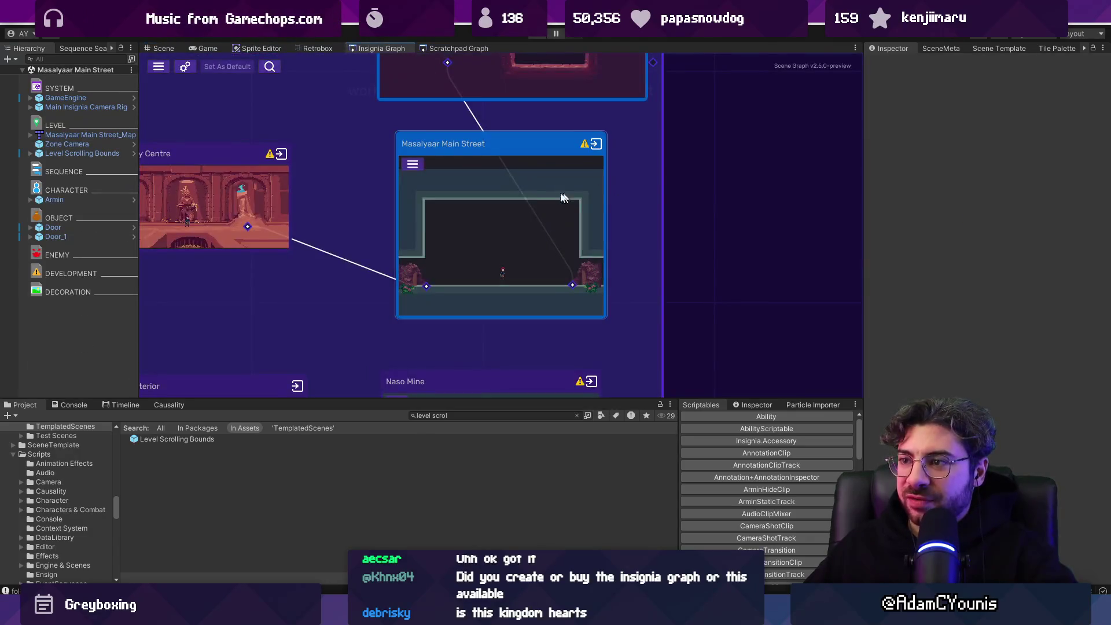
{"action": "double_click", "coordinate": [514, 183]}
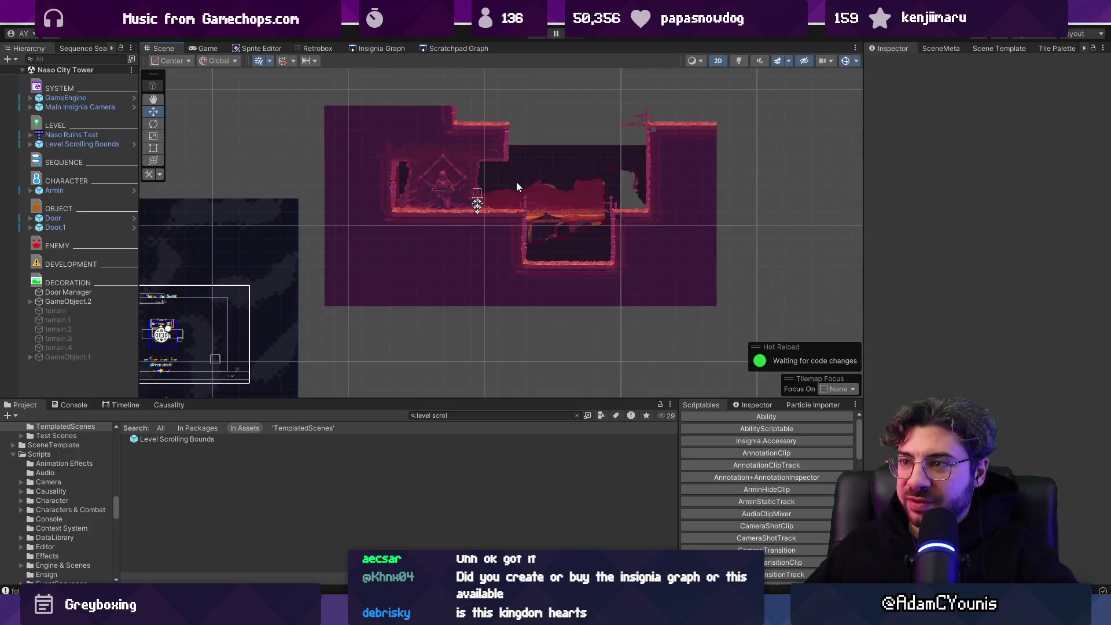
Step: Delete Door Manager and rename GameObject.2 to 'Background'
{"action": "left_click", "coordinate": [76, 292]}
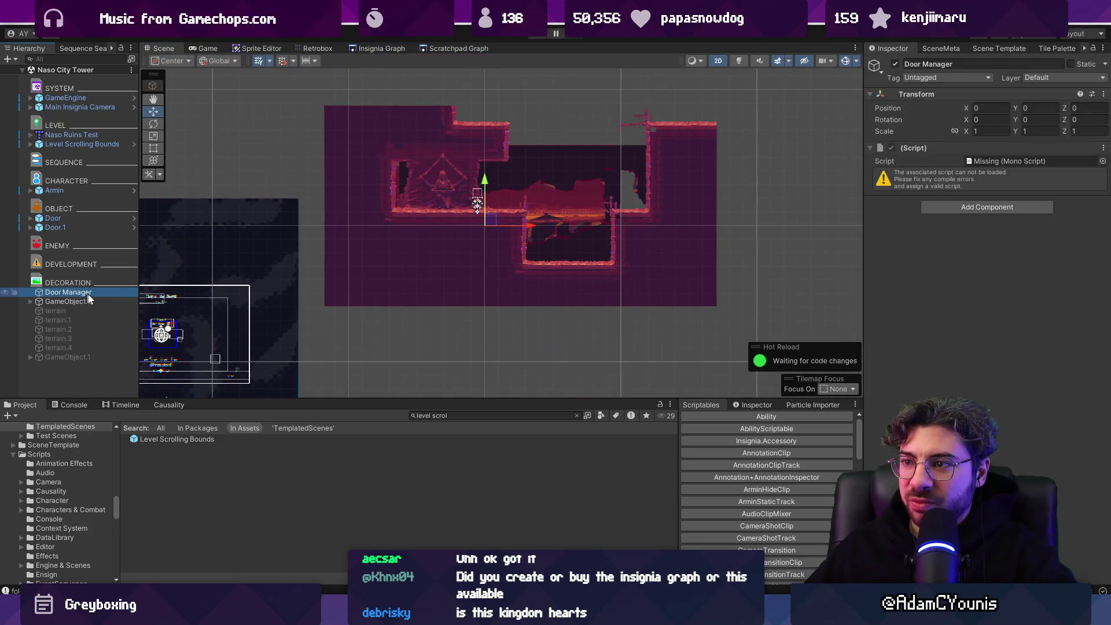
{"action": "key", "text": "Delete"}
{"action": "left_click", "coordinate": [81, 291]}
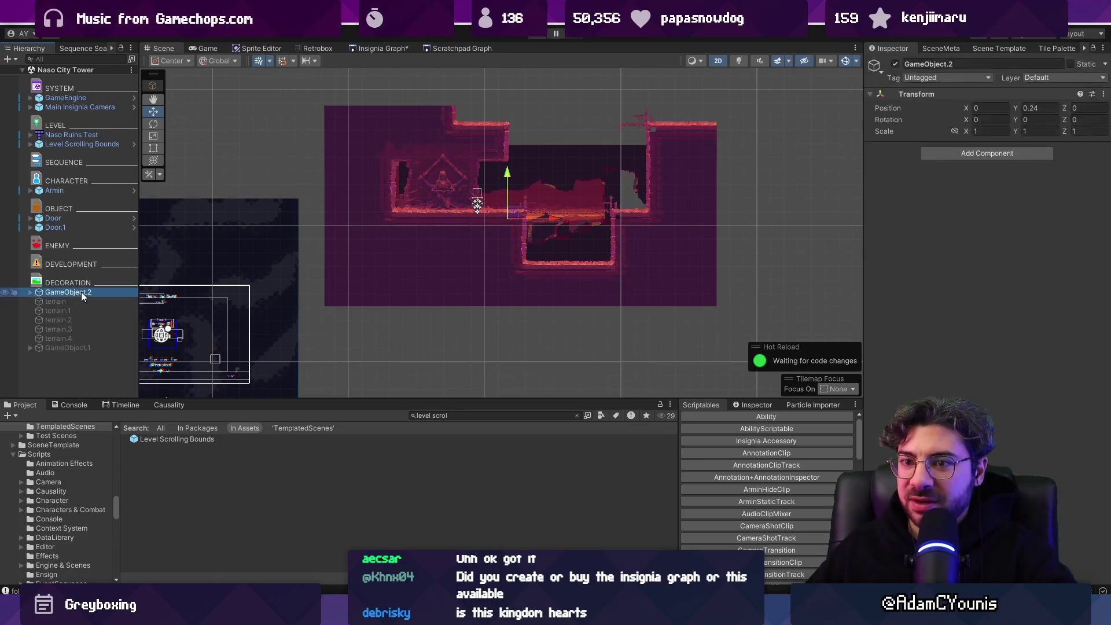
{"action": "key", "text": "f"}
{"action": "left_click", "coordinate": [30, 292]}
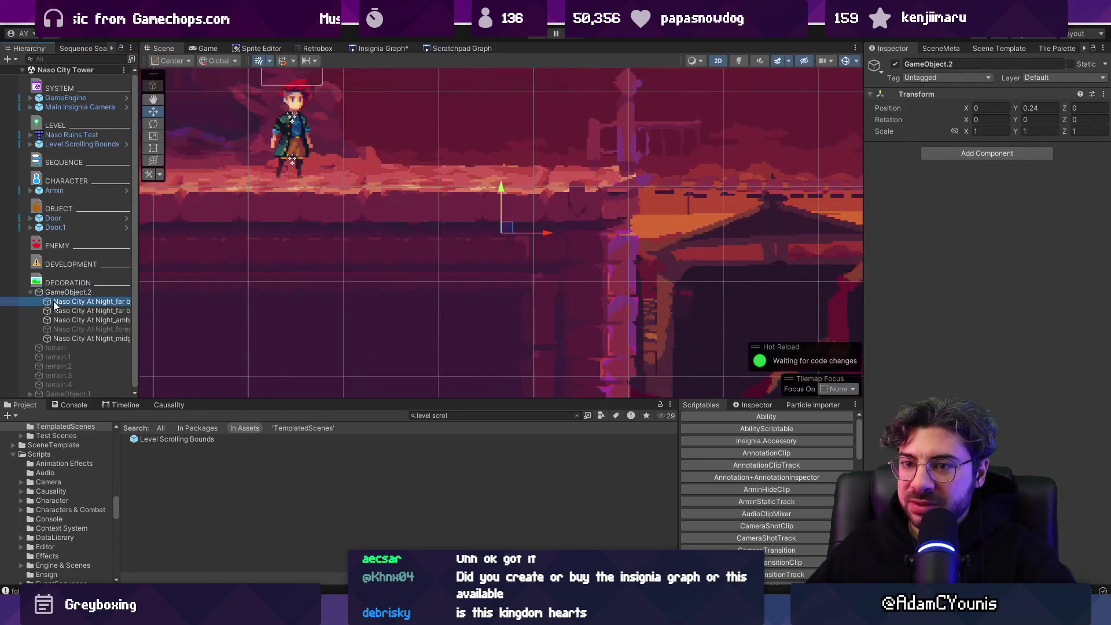
{"action": "double_click", "coordinate": [53, 301]}
{"action": "left_click", "coordinate": [59, 293]}
{"action": "key", "text": "F2"}
{"action": "type", "text": "Bac"}
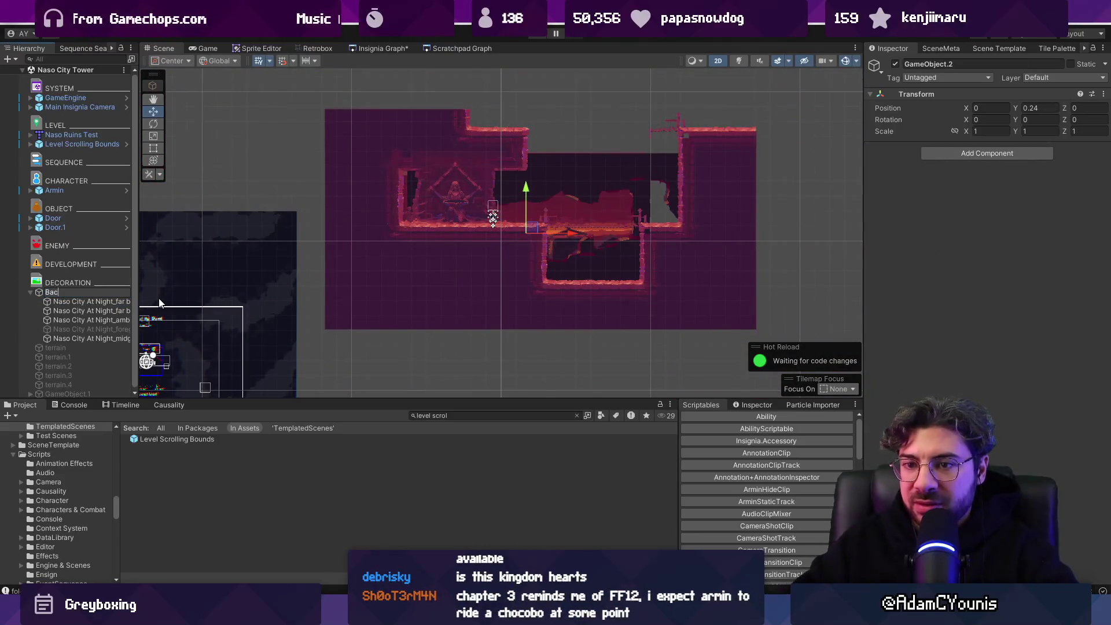
{"action": "type", "text": "kground"}
{"action": "key", "text": "Return"}
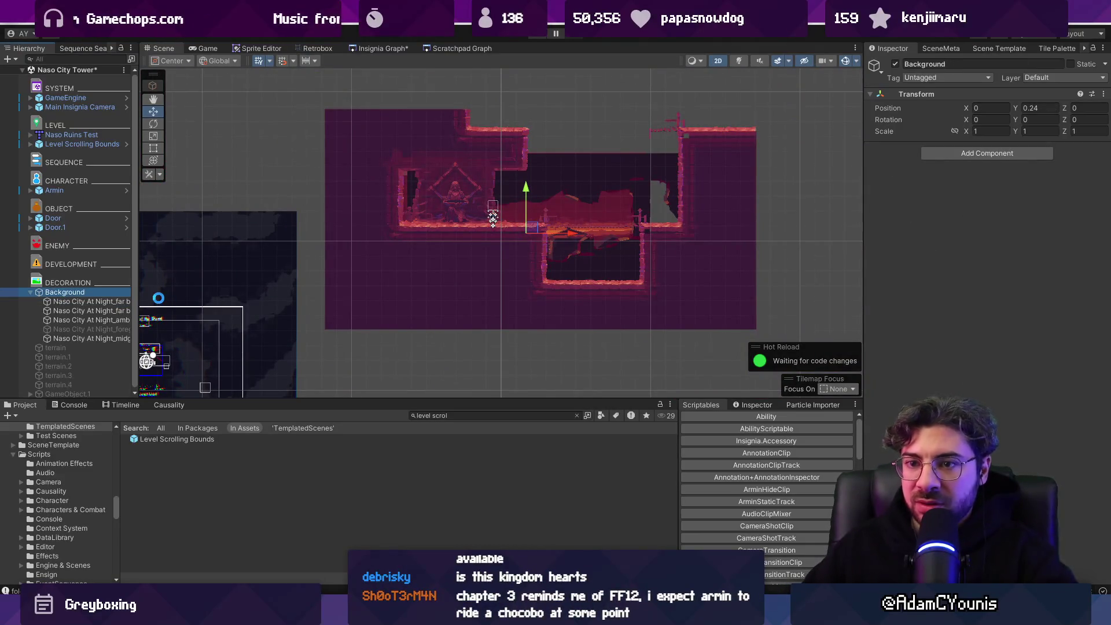
Step: Move the Door left to X -1.92
{"action": "left_click", "coordinate": [86, 144]}
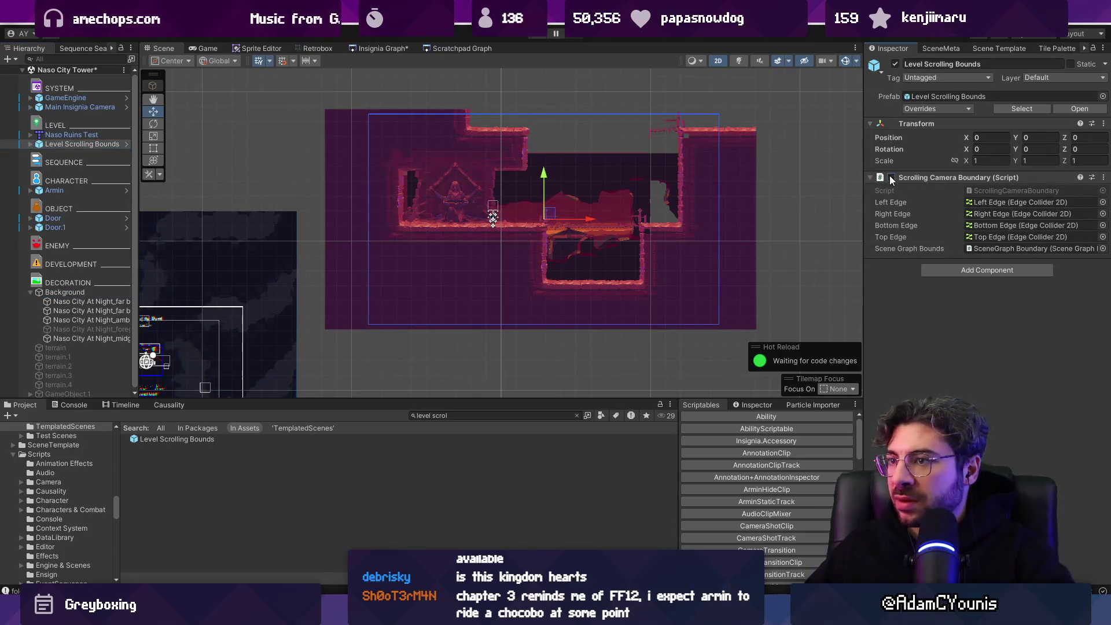
{"action": "left_click", "coordinate": [68, 219]}
{"action": "left_click_drag", "start_coordinate": [457, 216], "coordinate": [443, 216]}
{"action": "left_click", "coordinate": [382, 48]}
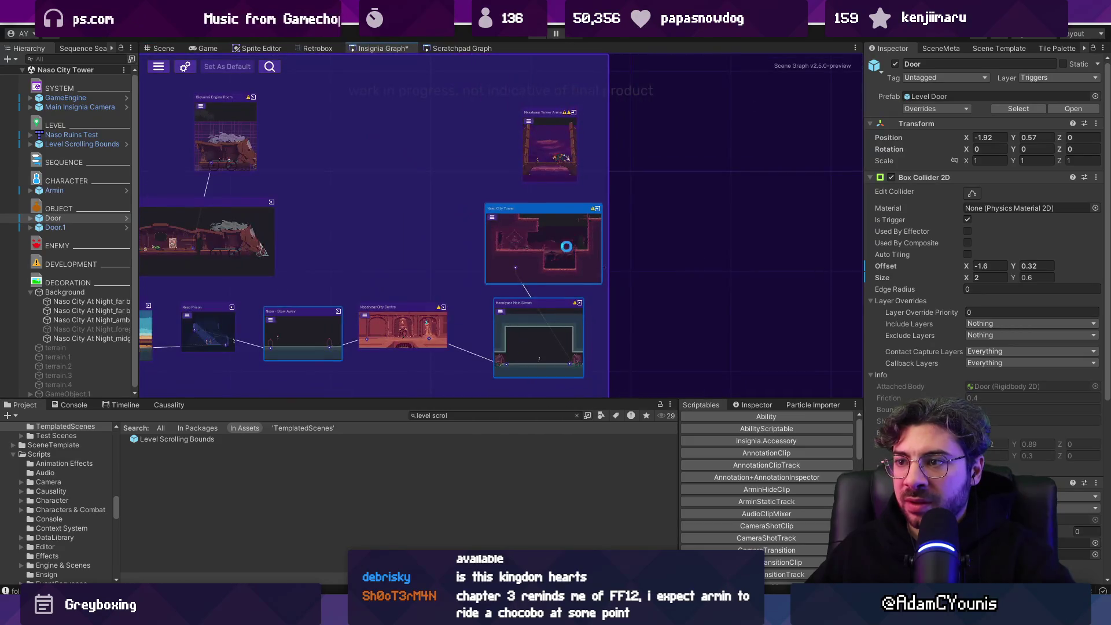
Step: Close and reopen the Insignia Graph via Window > Indie Tales, then open the Naso Prison node
{"action": "right_click", "coordinate": [382, 48]}
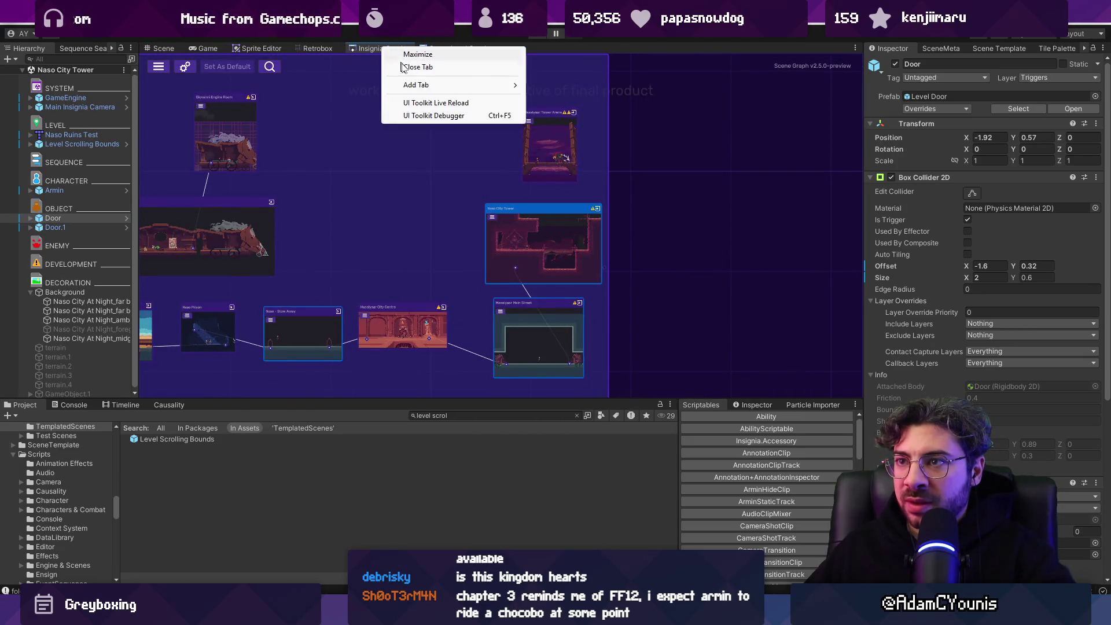
{"action": "left_click", "coordinate": [440, 68]}
{"action": "left_click", "coordinate": [412, 6]}
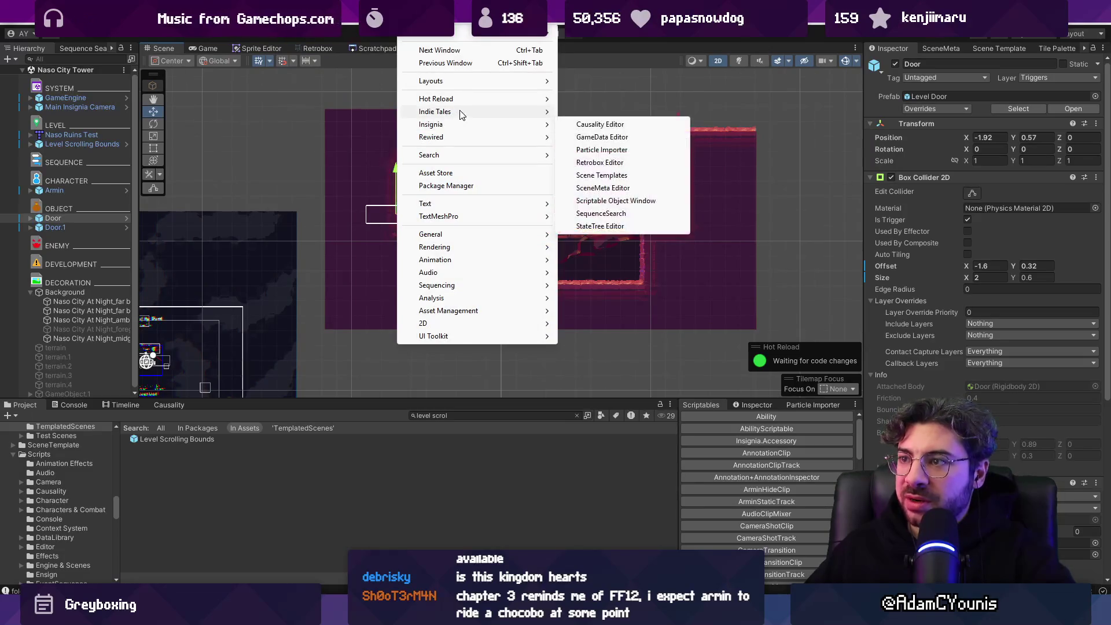
{"action": "left_click", "coordinate": [591, 123]}
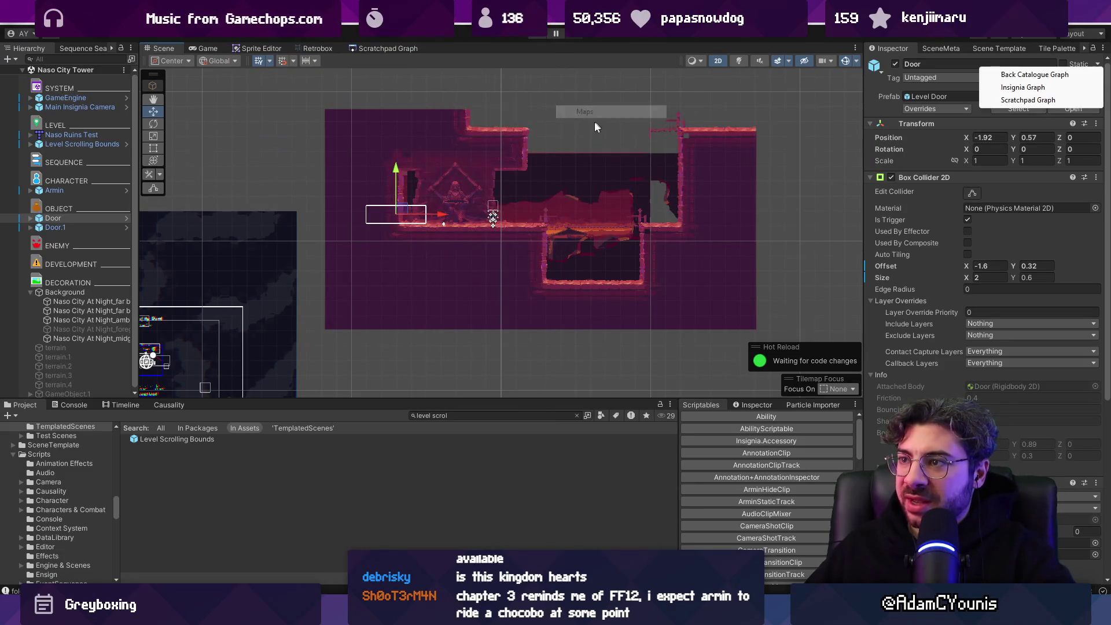
{"action": "left_click", "coordinate": [1023, 88]}
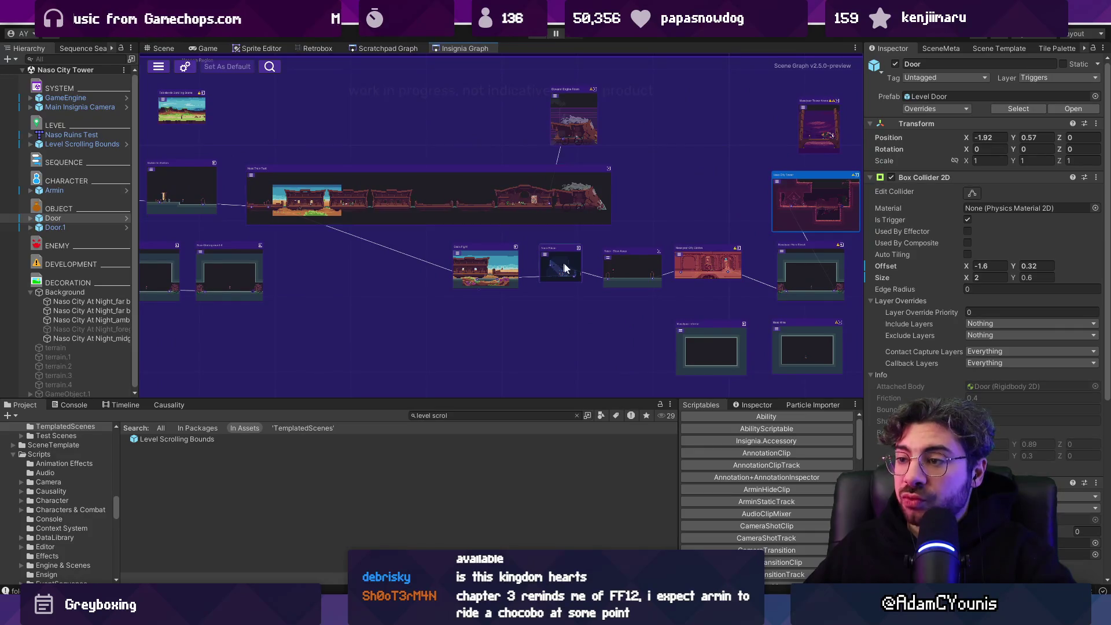
{"action": "scroll", "coordinate": [559, 265], "scroll_direction": "up", "scroll_amount": 5}
{"action": "left_click", "coordinate": [551, 260]}
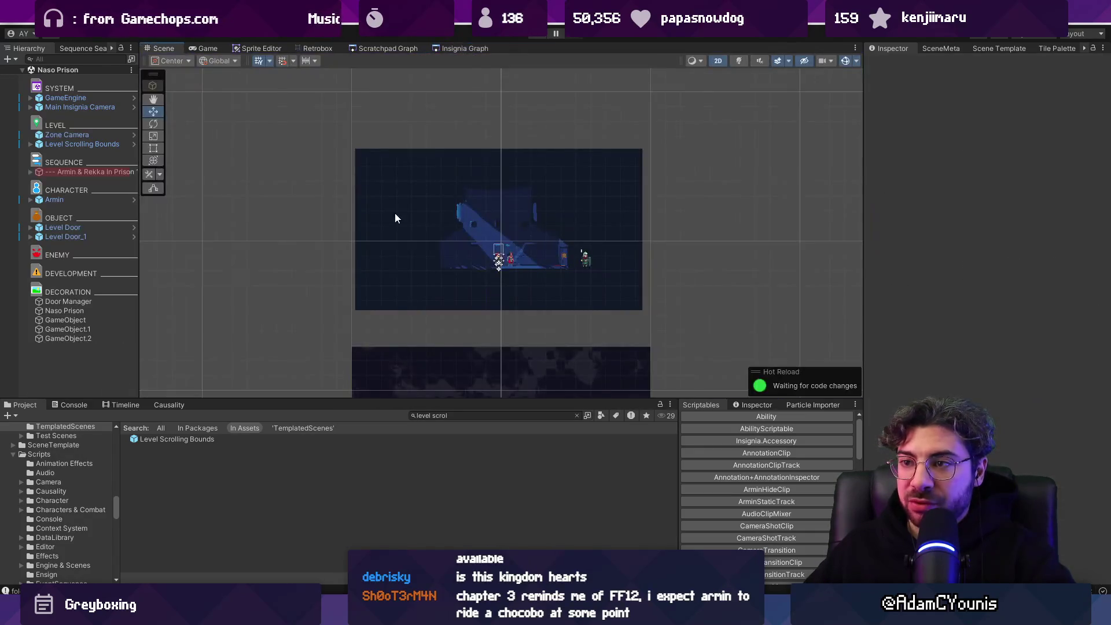
Step: Create an empty object in the Hierarchy named 'Terrain'
{"action": "right_click", "coordinate": [88, 376]}
{"action": "left_click", "coordinate": [75, 366]}
{"action": "right_click", "coordinate": [75, 366]}
{"action": "left_click", "coordinate": [123, 360]}
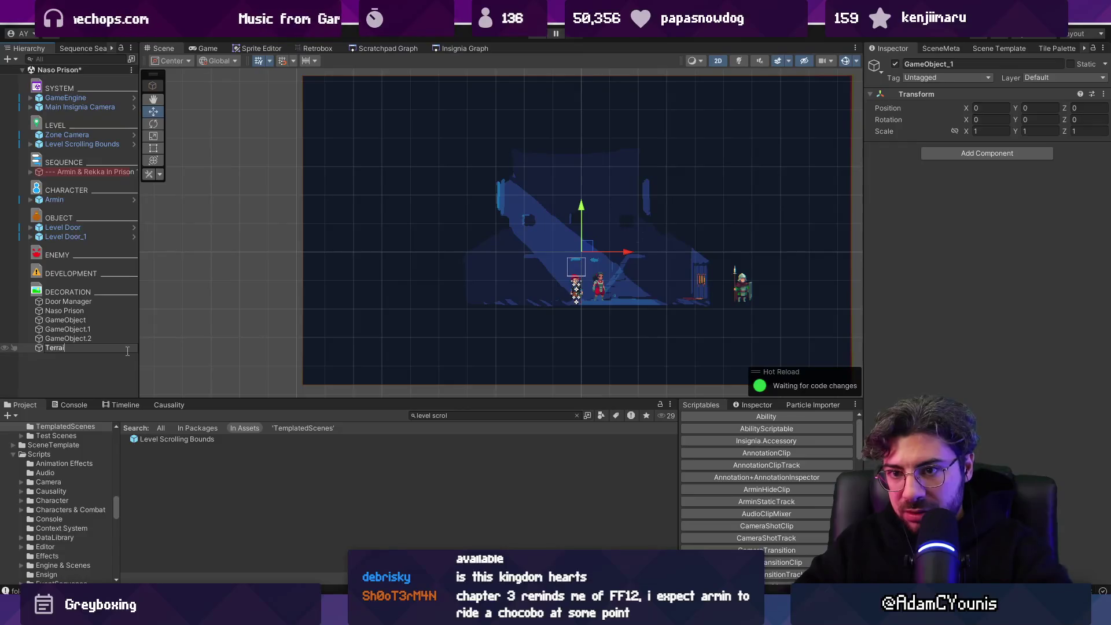
{"action": "type", "text": "n"}
{"action": "key", "text": "Return"}
Step: Clear the Project search box and delete the Terrain object again
{"action": "left_click", "coordinate": [577, 415]}
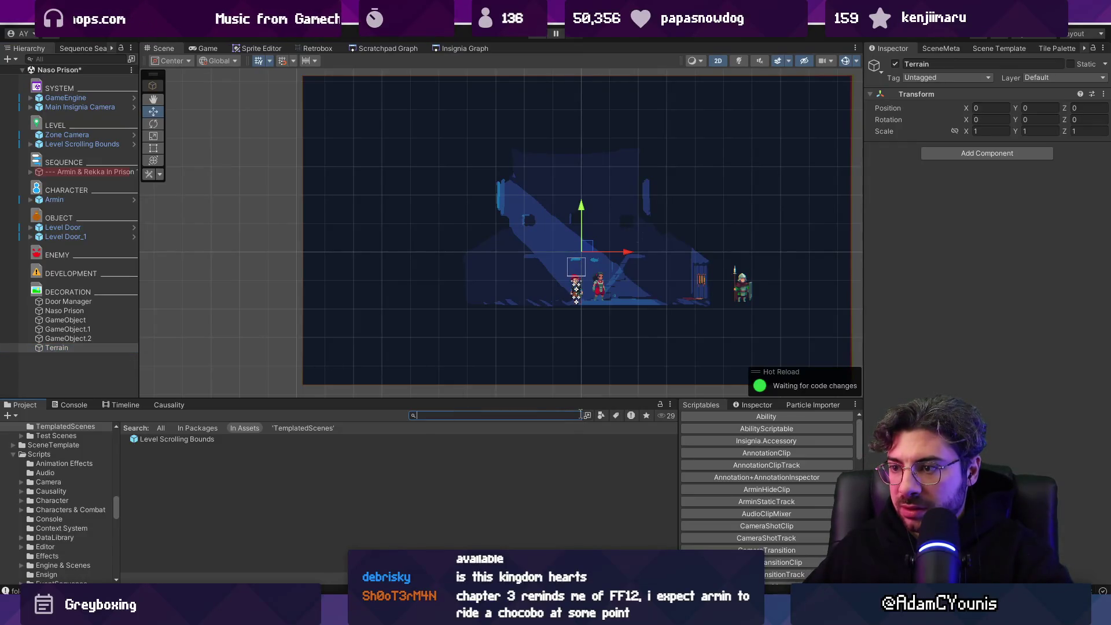
{"action": "left_click", "coordinate": [82, 350]}
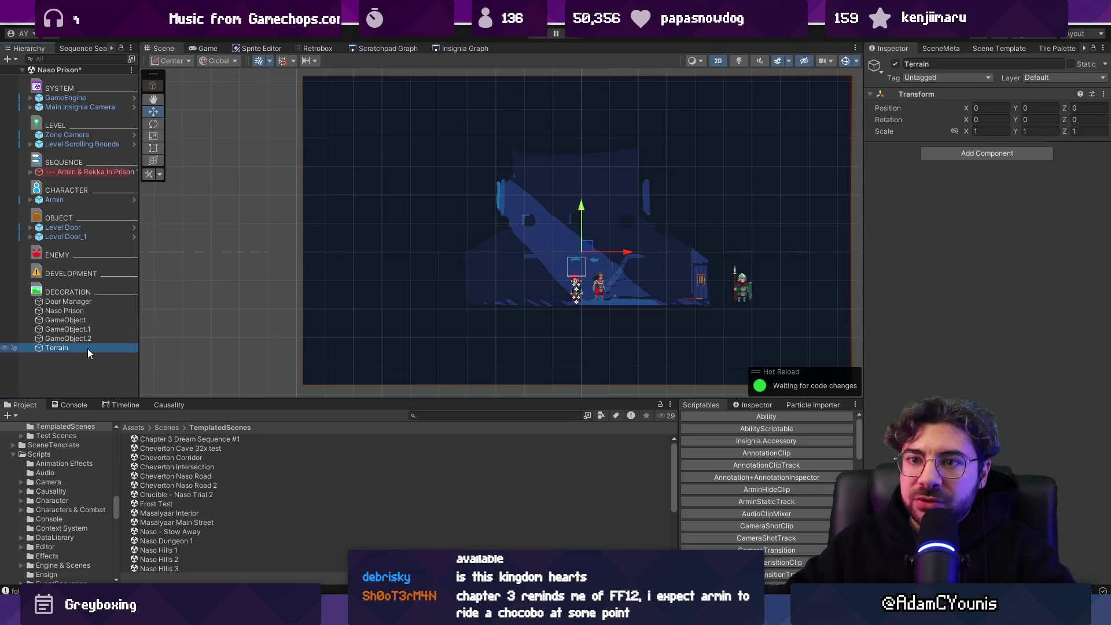
{"action": "key", "text": "Delete"}
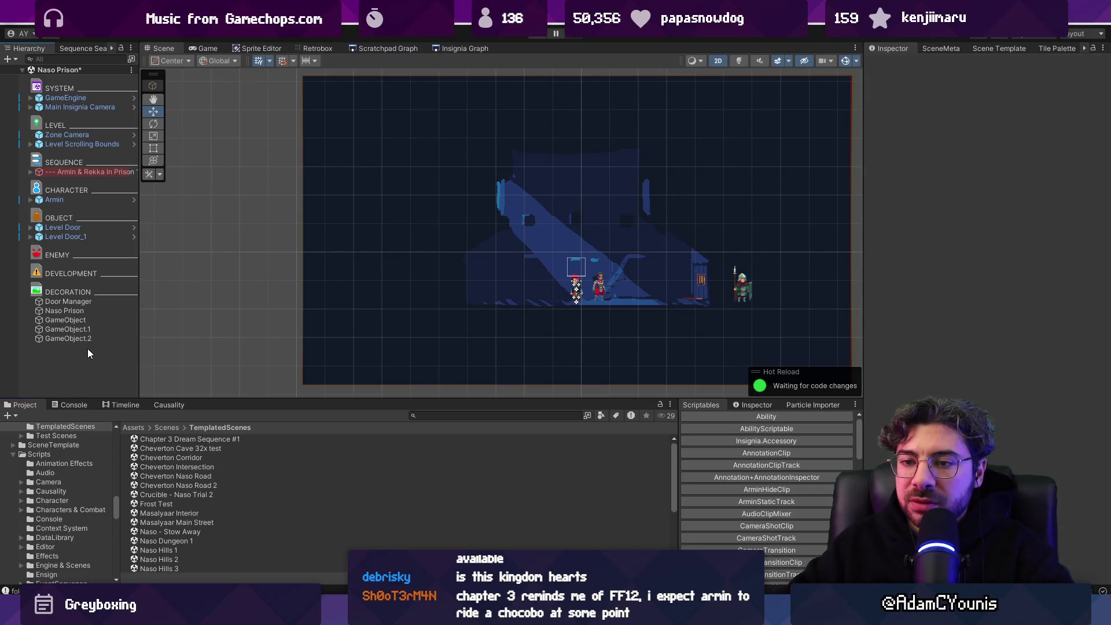
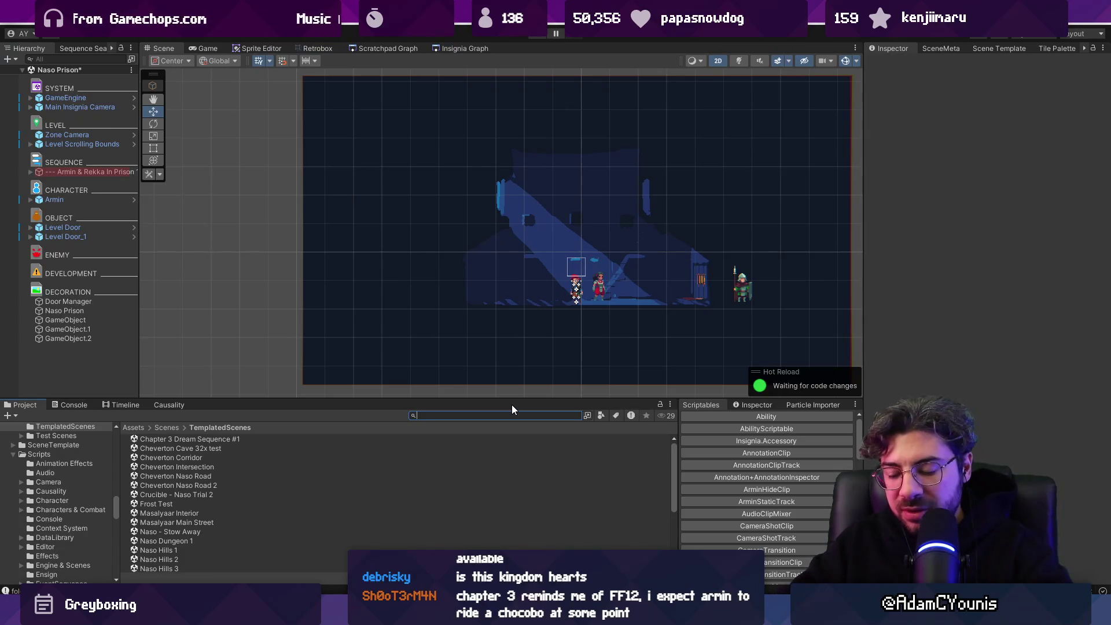
Step: Search the Project for the Level Template tilemap and reveal its folder
{"action": "type", "text": "level trm"}
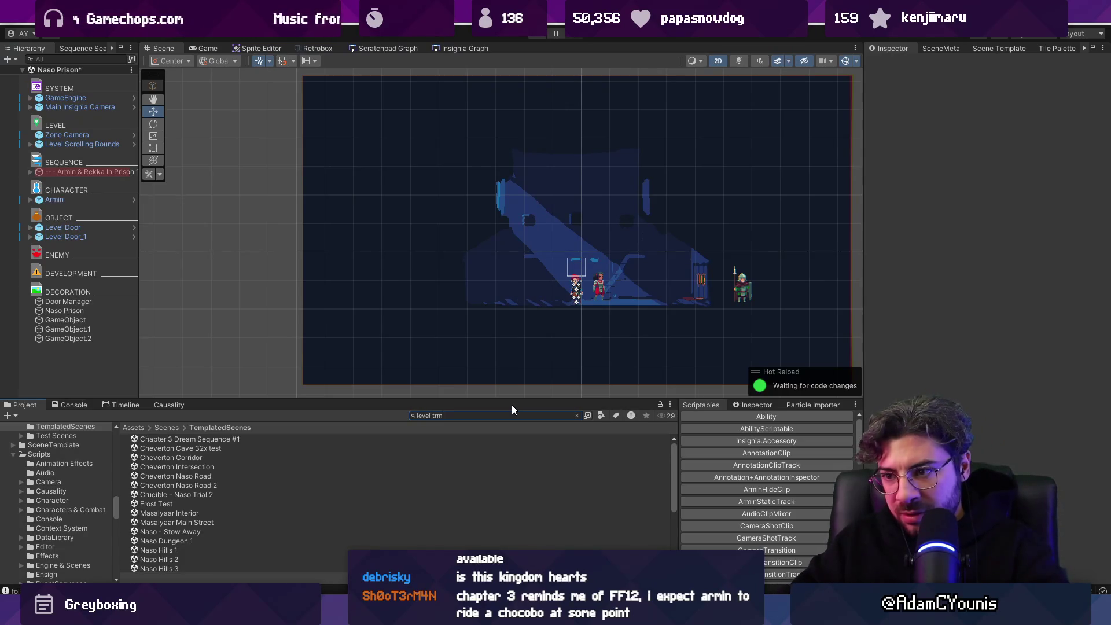
{"action": "key", "text": "BackSpace"}
{"action": "key", "text": "BackSpace"}
{"action": "type", "text": "emplate"}
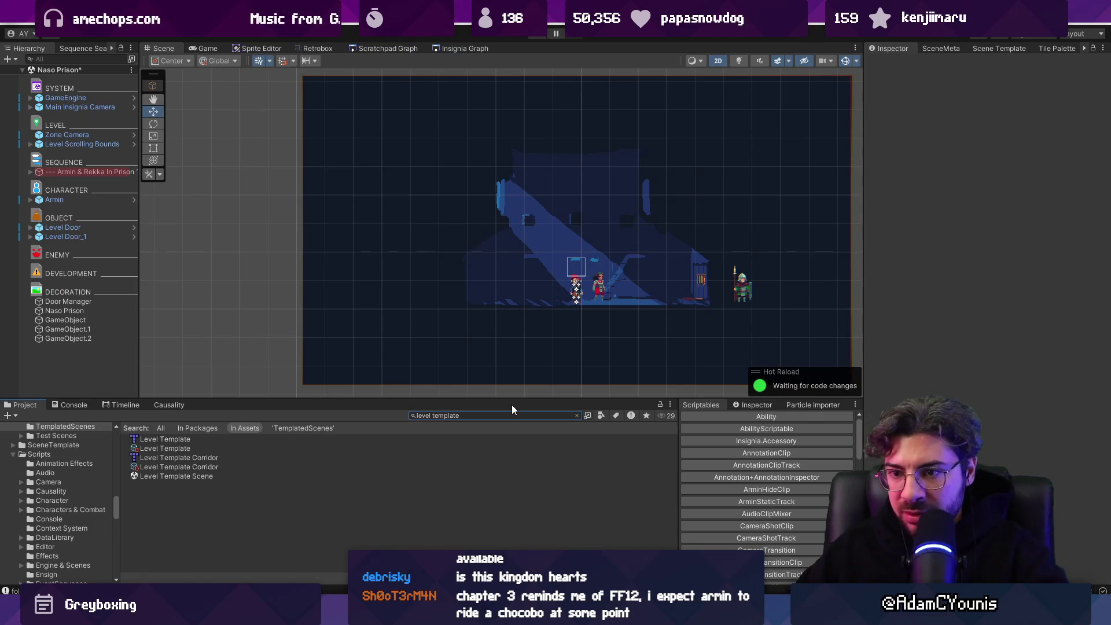
{"action": "left_click", "coordinate": [174, 440]}
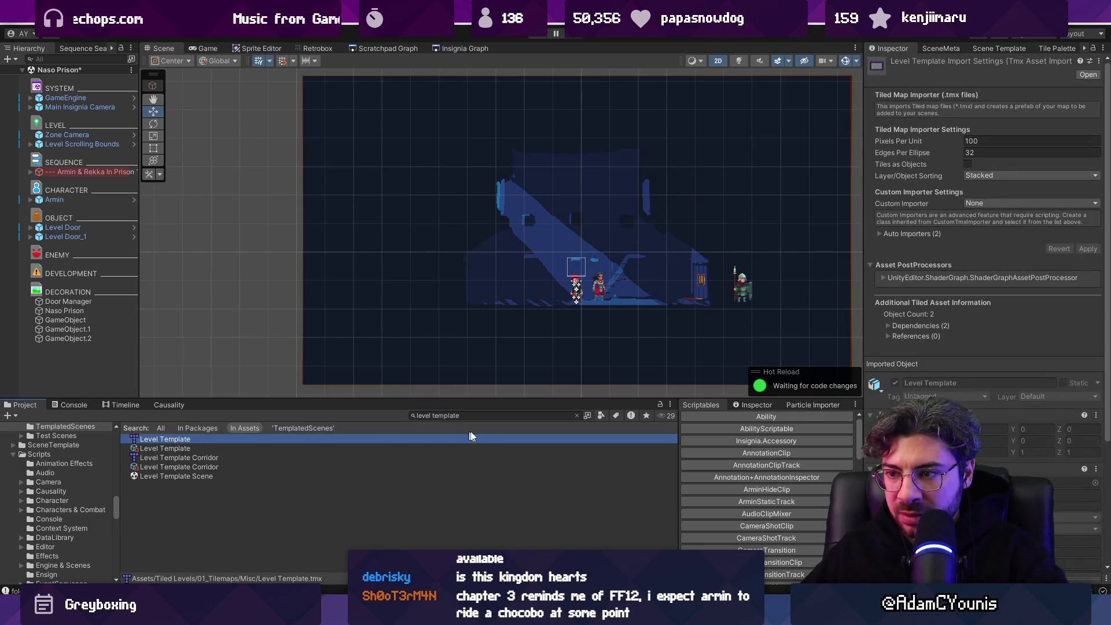
{"action": "left_click", "coordinate": [578, 416]}
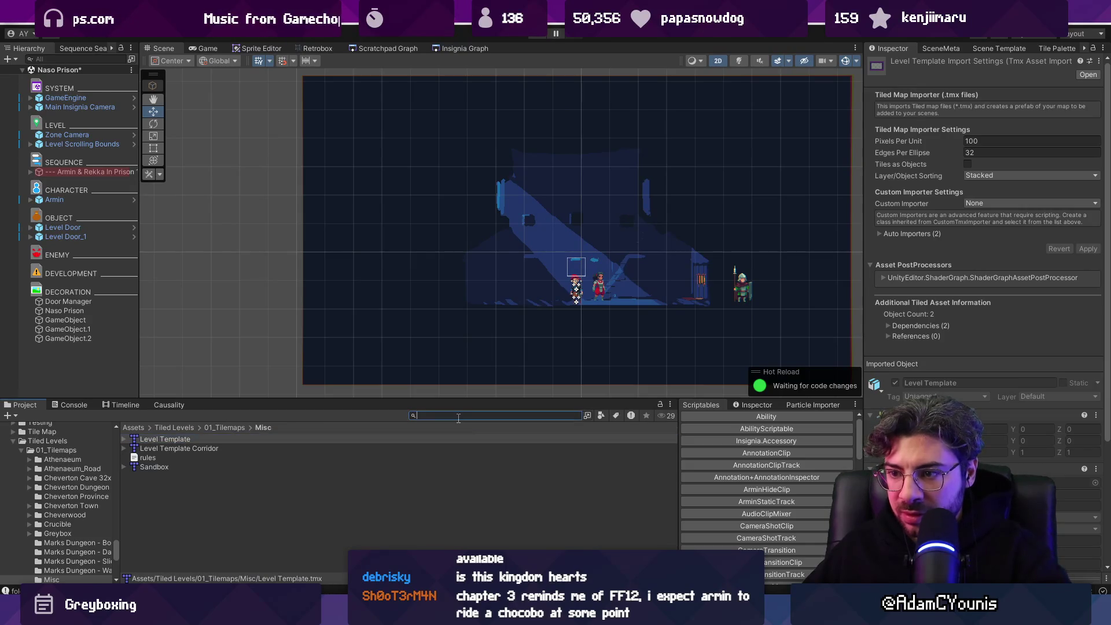
Step: Search for 'prison' and navigate to the Naso Prison Greybox tilemaps folder
{"action": "type", "text": "naso"}
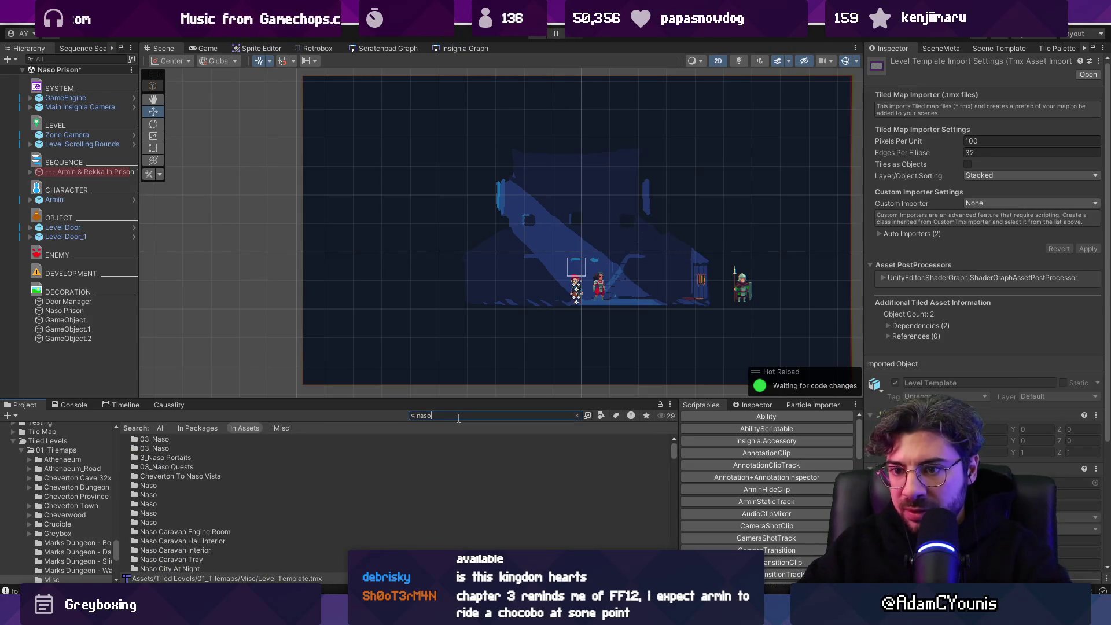
{"action": "key", "text": "BackSpace"}
{"action": "key", "text": "BackSpace"}
{"action": "key", "text": "BackSpace"}
{"action": "type", "text": "prison"}
{"action": "double_click", "coordinate": [171, 440]}
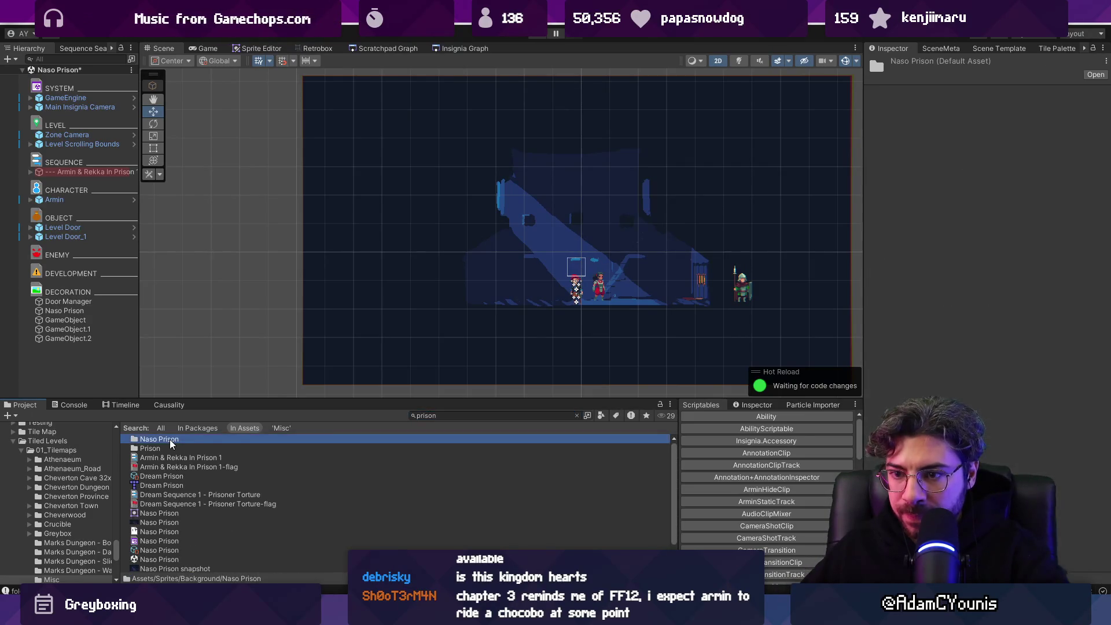
{"action": "left_click", "coordinate": [208, 428]}
{"action": "type", "text": "greybox"}
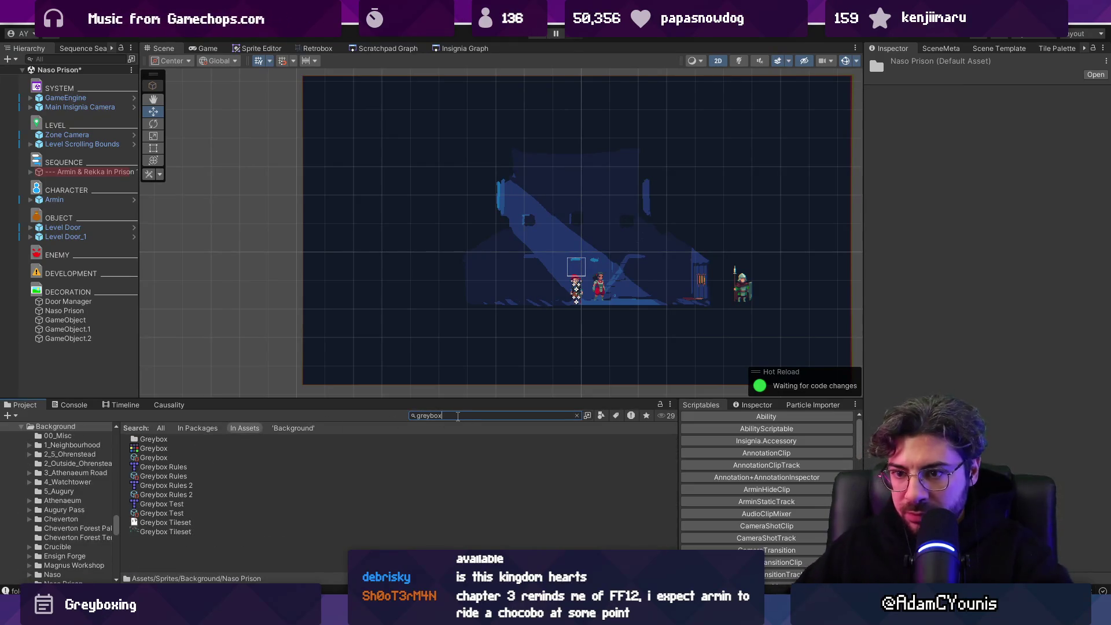
{"action": "double_click", "coordinate": [133, 443]}
Step: Rename the Level Template copy to Naso Prison_Map and drag it into the Hierarchy under LEVEL
{"action": "left_click_drag", "start_coordinate": [281, 400], "coordinate": [290, 169]}
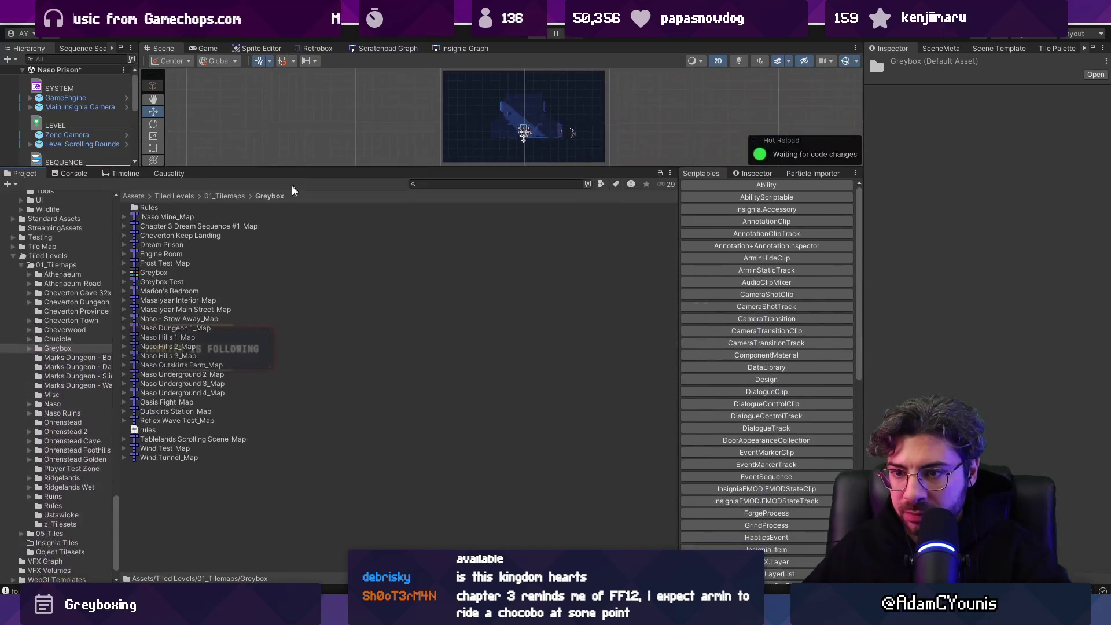
{"action": "left_click", "coordinate": [168, 291]}
{"action": "left_click", "coordinate": [168, 292]}
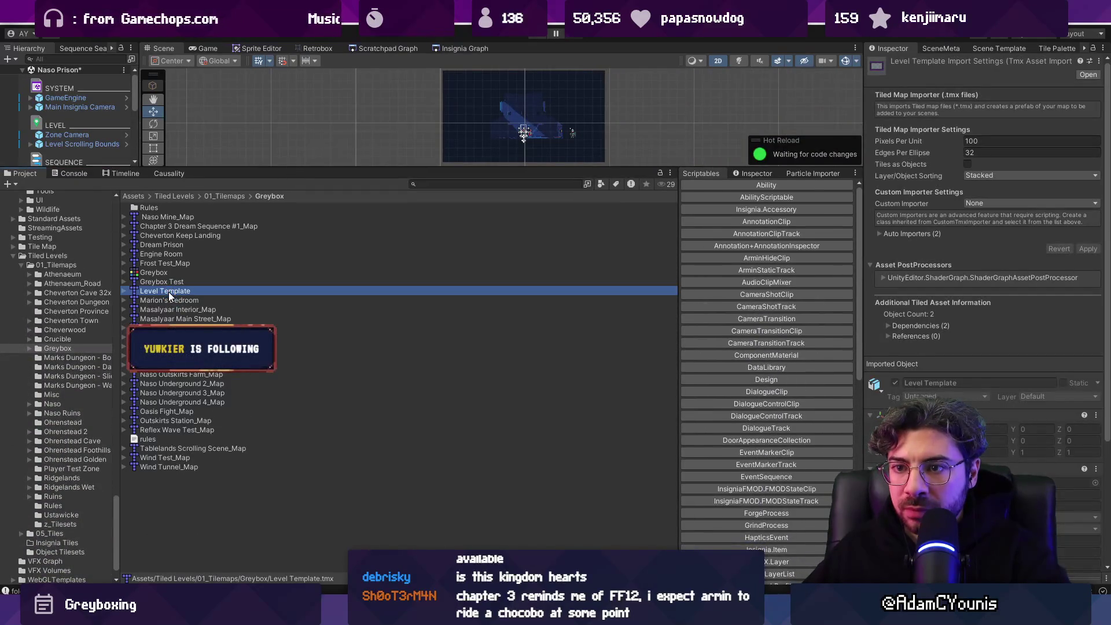
{"action": "type", "text": "Prison"}
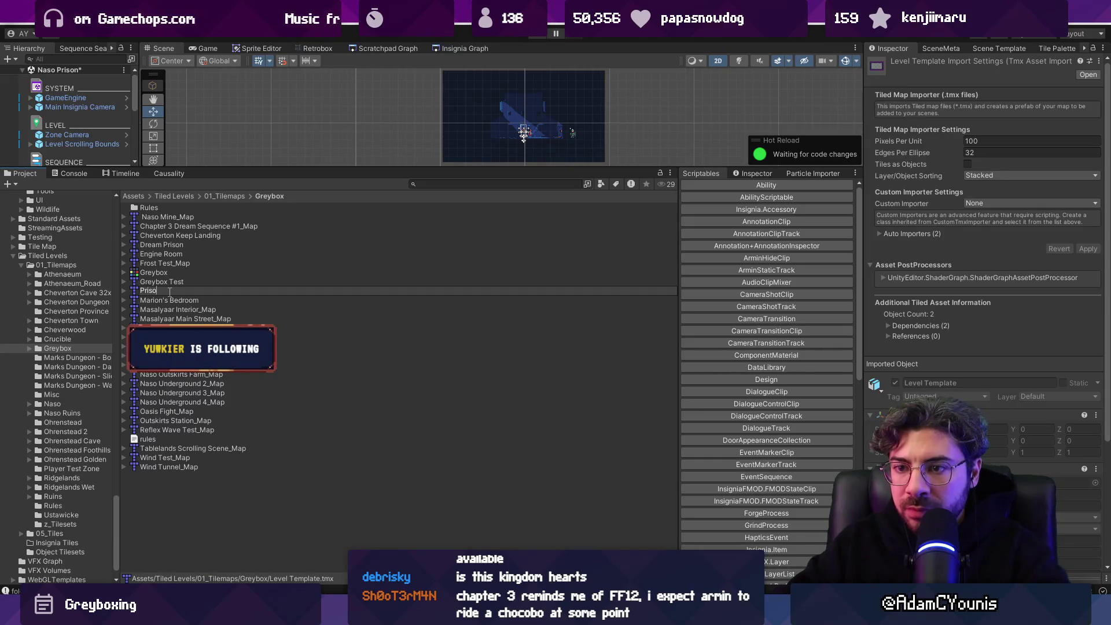
{"action": "key", "text": "Home"}
{"action": "type", "text": "Naso"}
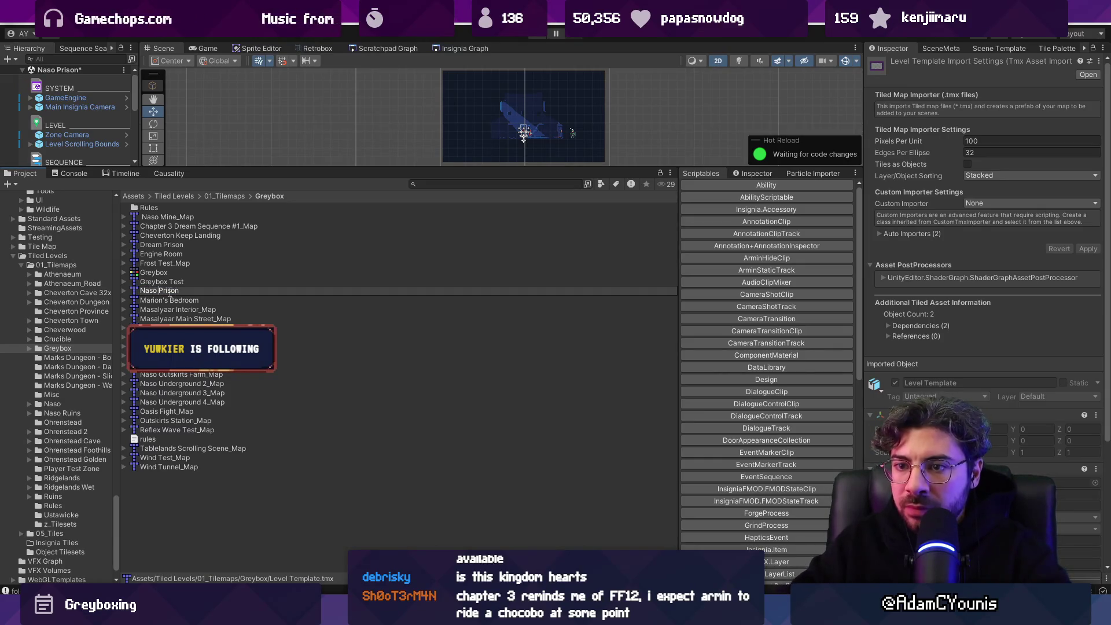
{"action": "key", "text": "Return"}
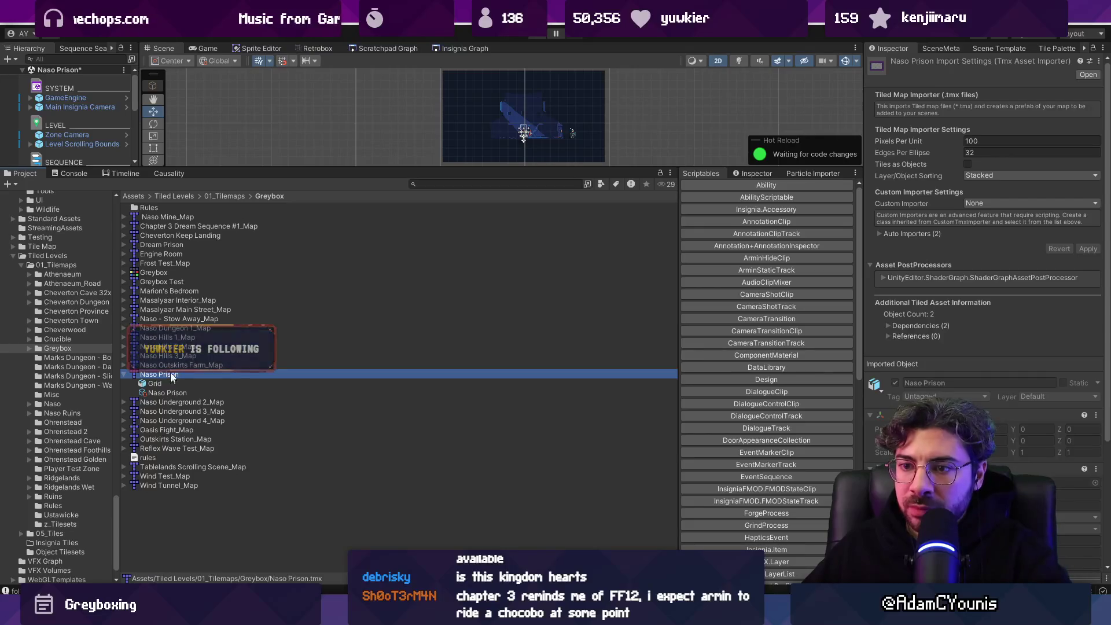
{"action": "left_click", "coordinate": [243, 376]}
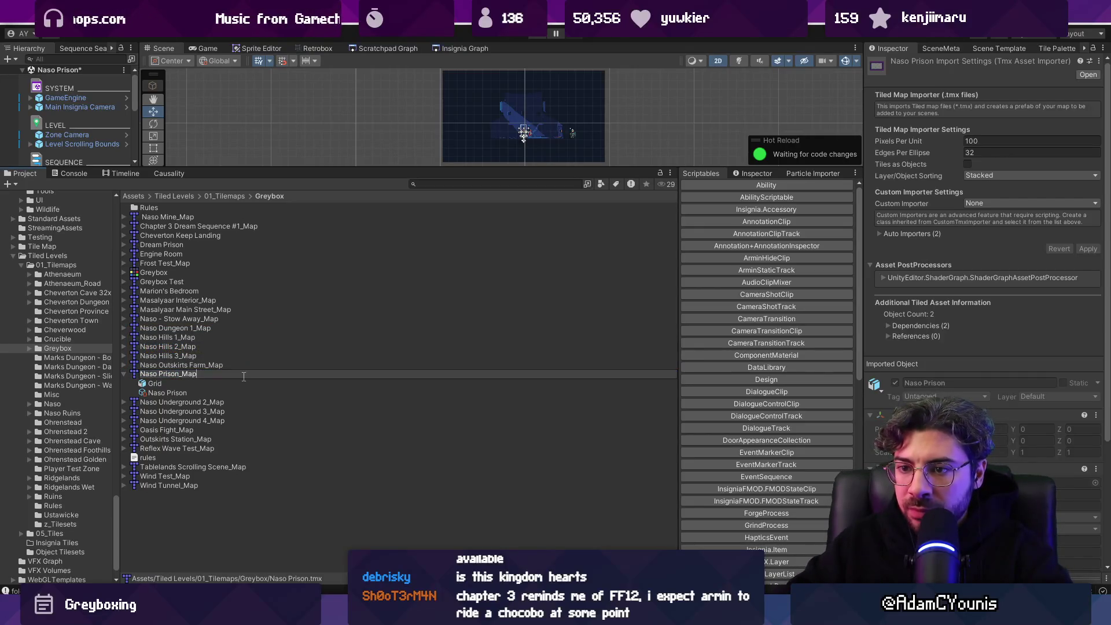
{"action": "key", "text": "Return"}
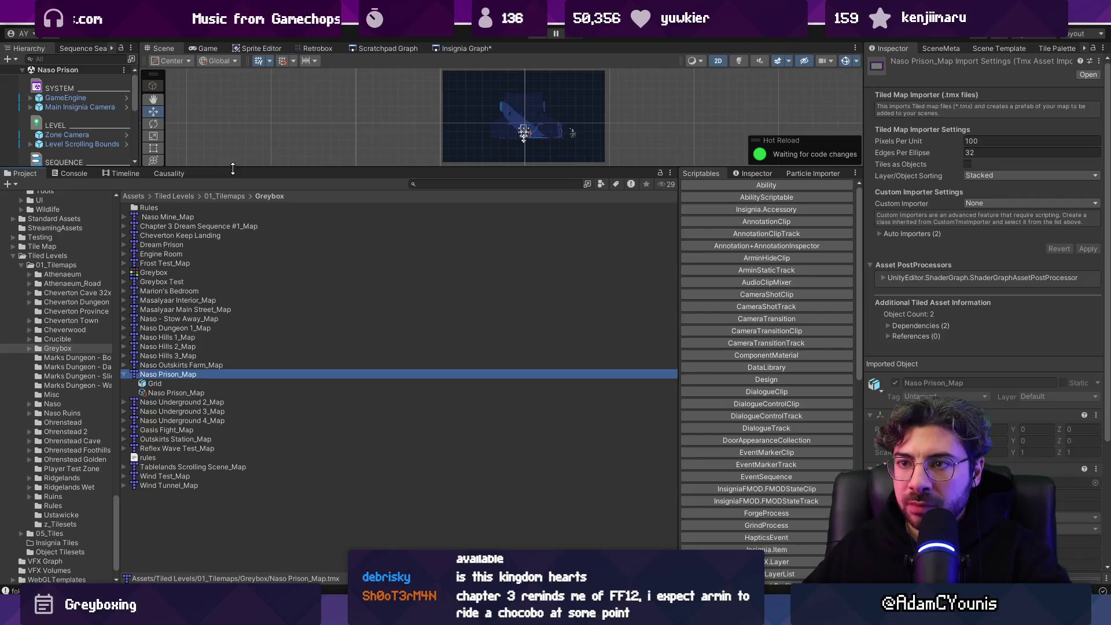
{"action": "left_click_drag", "start_coordinate": [233, 168], "coordinate": [232, 323]}
{"action": "left_click_drag", "start_coordinate": [92, 185], "coordinate": [89, 137]}
Step: Open Naso Prison_Map in Tiled and run automapping to generate walls and ledges
{"action": "right_click", "coordinate": [89, 135]}
{"action": "mouse_move", "coordinate": [185, 260]}
{"action": "left_click", "coordinate": [266, 258]}
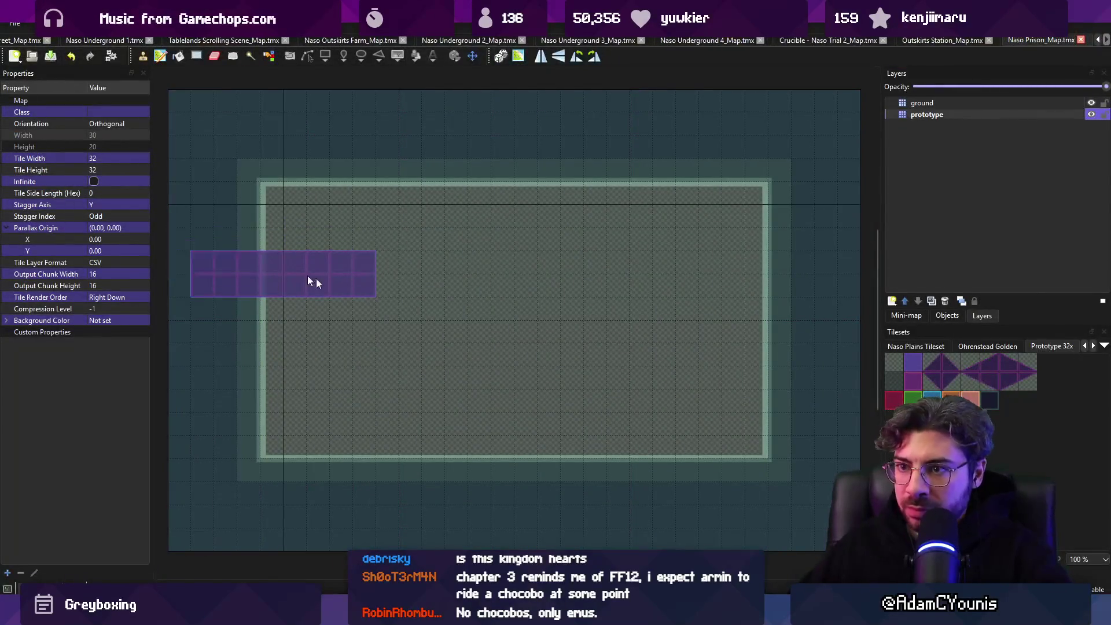
{"action": "scroll", "coordinate": [298, 300], "scroll_direction": "up", "scroll_amount": 2}
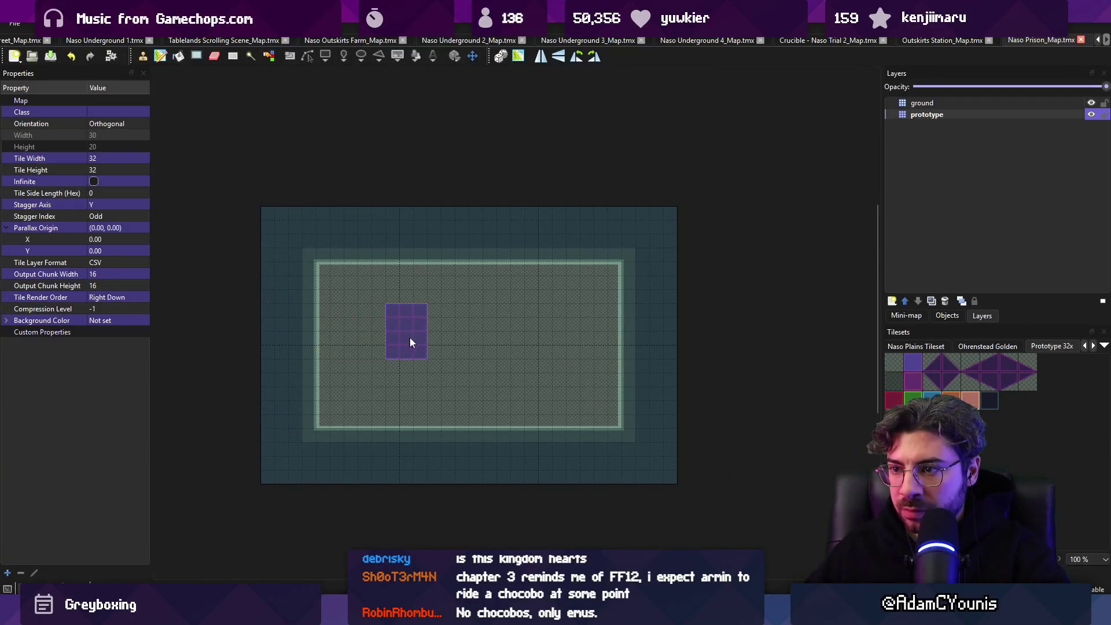
{"action": "key", "text": "ctrl+m"}
Step: Paint a corridor and floor rising to the map's top edge, then save the map
{"action": "left_click_drag", "start_coordinate": [515, 338], "coordinate": [614, 338]}
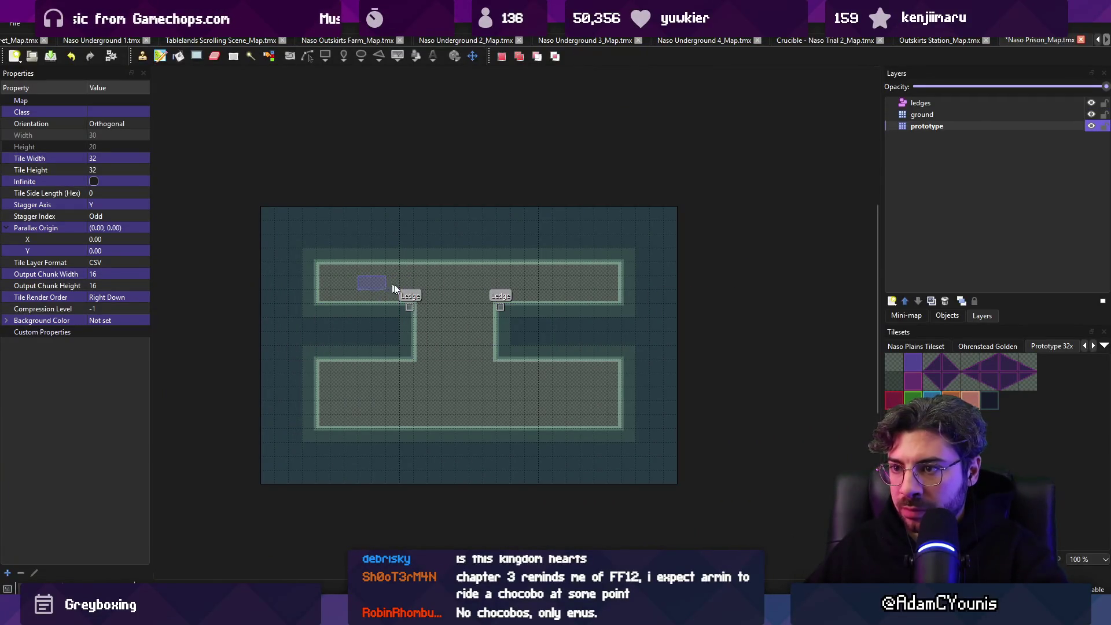
{"action": "right_click", "coordinate": [373, 280]}
{"action": "left_click_drag", "start_coordinate": [293, 268], "coordinate": [366, 293]}
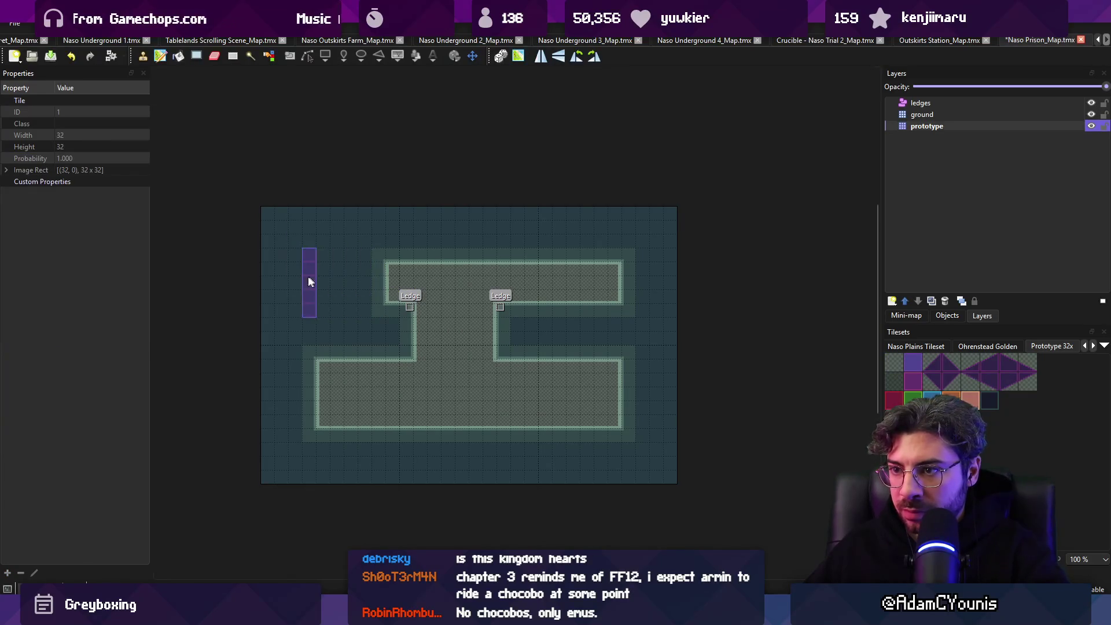
{"action": "key", "text": "r"}
{"action": "key", "text": "b"}
{"action": "mouse_move", "coordinate": [406, 237]}
{"action": "left_mouse_down"}
{"action": "mouse_move", "coordinate": [439, 209]}
{"action": "mouse_move", "coordinate": [579, 243]}
{"action": "mouse_move", "coordinate": [564, 272]}
{"action": "mouse_move", "coordinate": [536, 286]}
{"action": "mouse_move", "coordinate": [536, 200]}
{"action": "left_mouse_up"}
{"action": "key", "text": "ctrl+s"}
Step: Tick unity:ignore on the prototype layer and save the map
{"action": "left_click", "coordinate": [943, 126]}
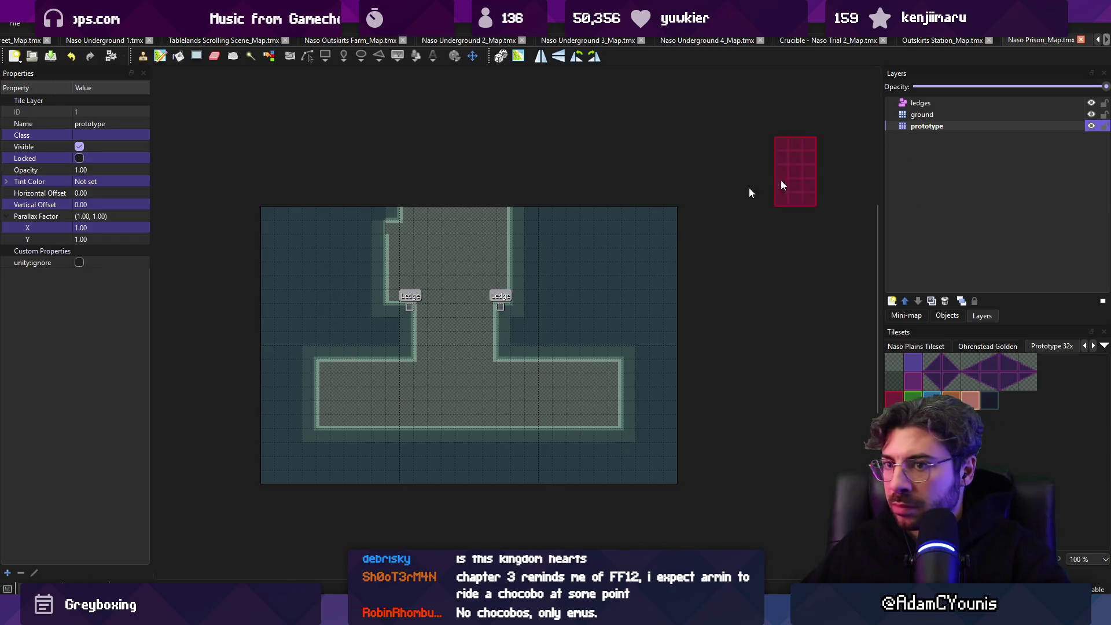
{"action": "left_click", "coordinate": [79, 263]}
{"action": "key", "text": "ctrl+s"}
{"action": "key", "text": "alt+Tab"}
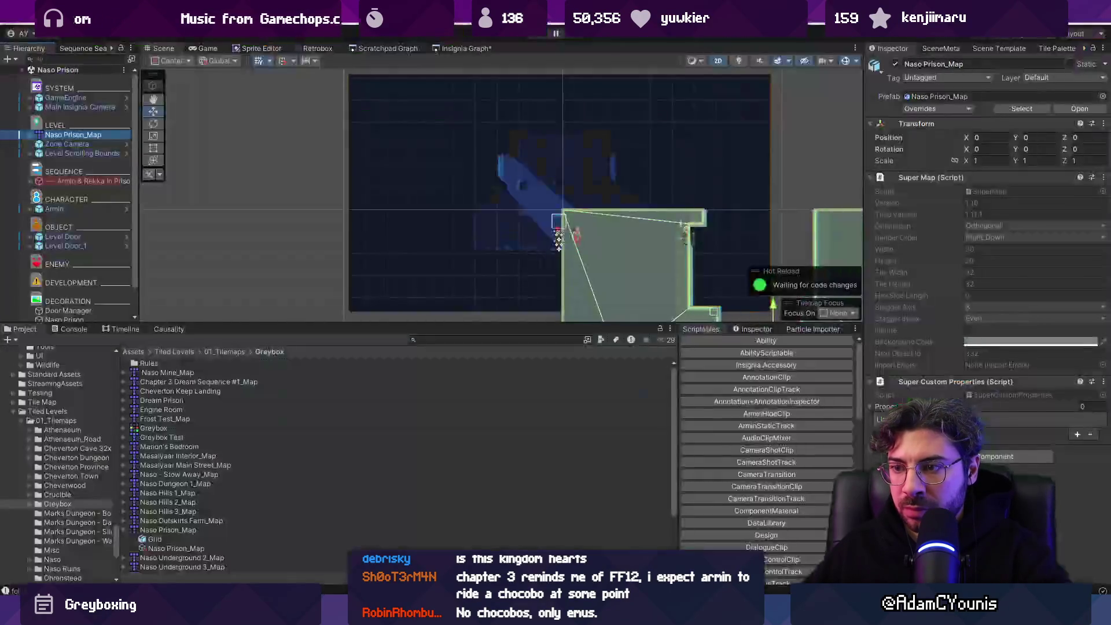
Step: Align the prison map with the room art and save the map in Tiled
{"action": "mouse_move", "coordinate": [605, 292]}
{"action": "left_mouse_down"}
{"action": "mouse_move", "coordinate": [454, 177]}
{"action": "mouse_move", "coordinate": [449, 185]}
{"action": "mouse_move", "coordinate": [458, 165]}
{"action": "left_mouse_up"}
{"action": "scroll", "coordinate": [454, 174], "scroll_direction": "up", "scroll_amount": 5}
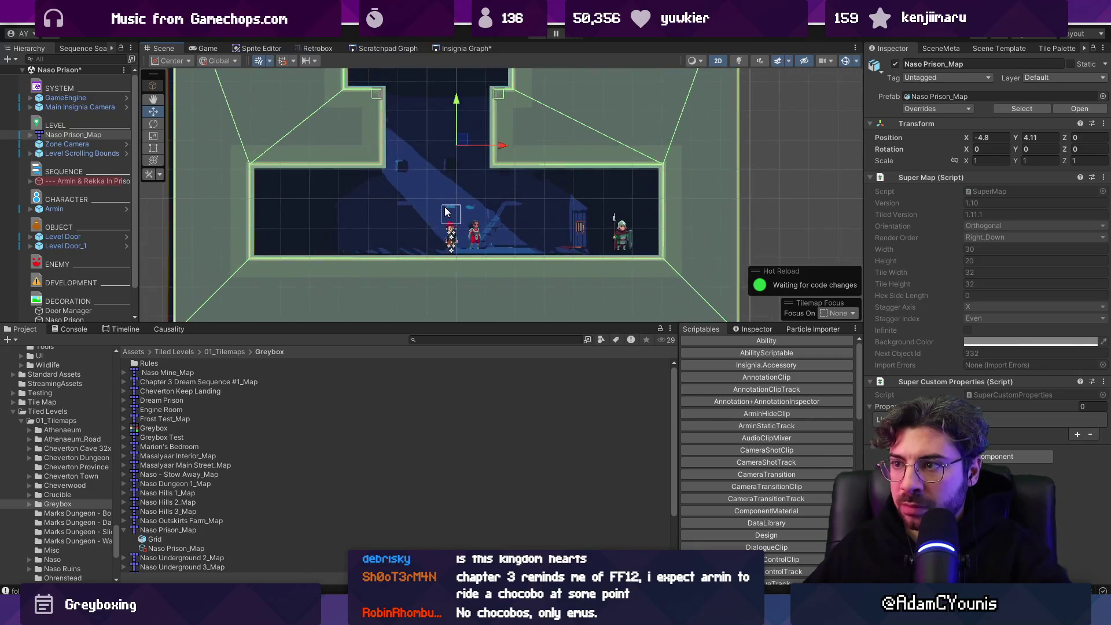
{"action": "key", "text": "alt+Tab"}
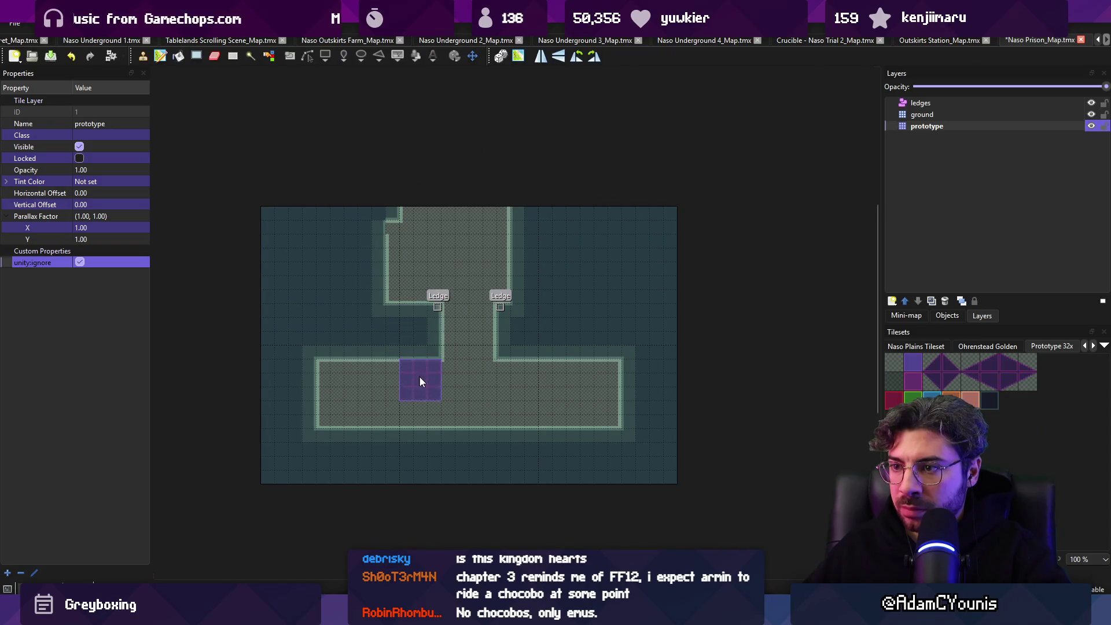
{"action": "key", "text": "ctrl+s"}
{"action": "key", "text": "alt+Tab"}
Step: Position Level Door_1 near the corridor top as a rock pile, then show the Scratchpad Graph
{"action": "left_click_drag", "start_coordinate": [428, 229], "coordinate": [450, 226]}
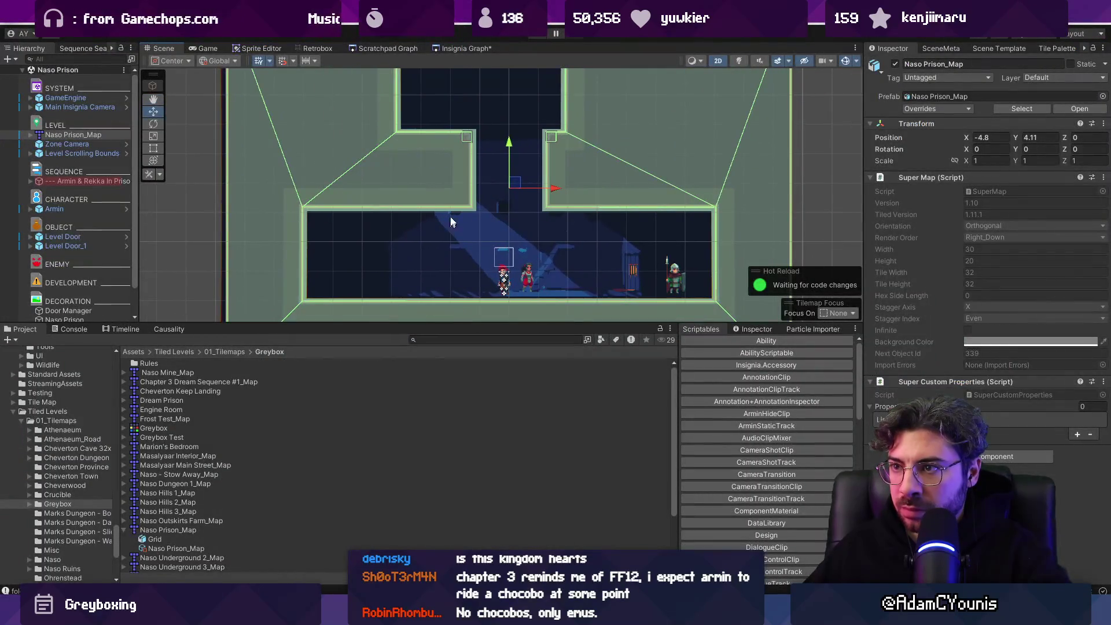
{"action": "double_click", "coordinate": [65, 245]}
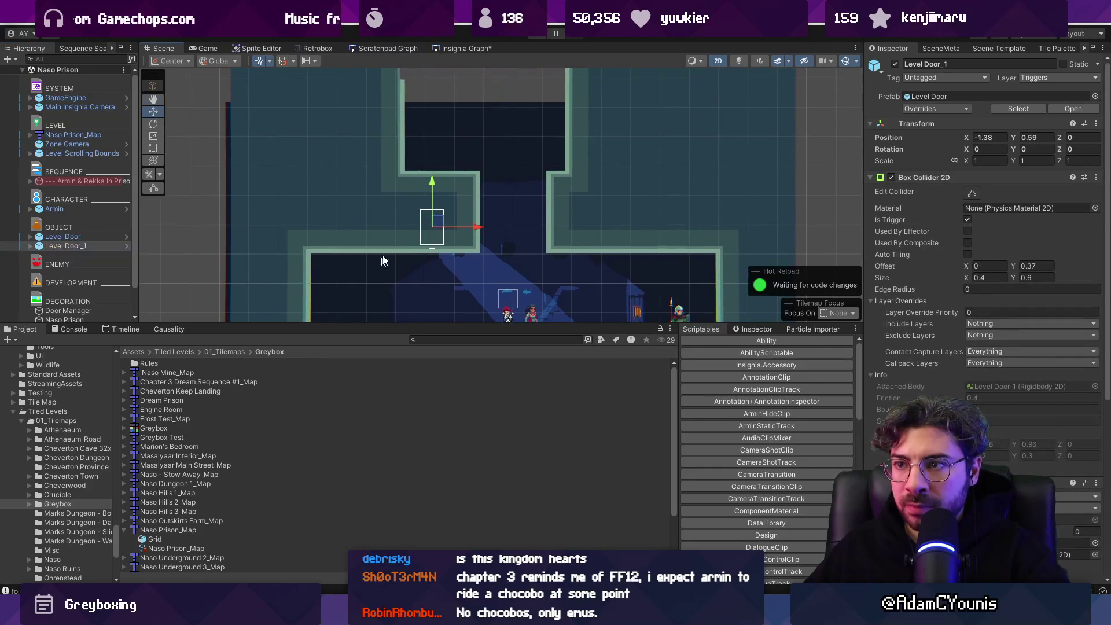
{"action": "left_click_drag", "start_coordinate": [443, 113], "coordinate": [443, 110]}
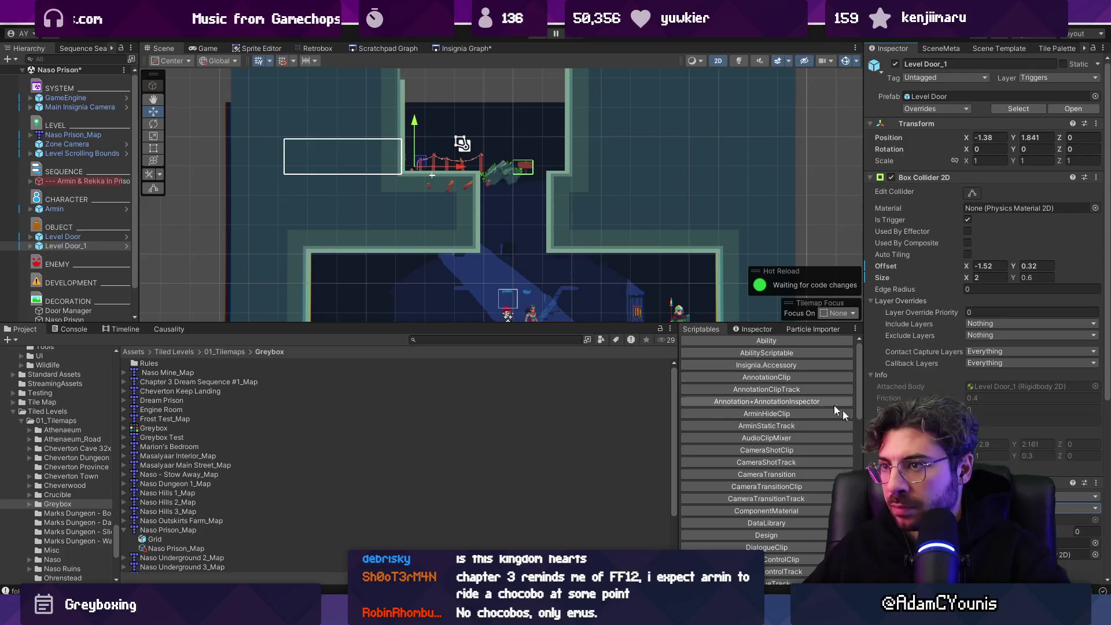
{"action": "left_click", "coordinate": [1077, 508]}
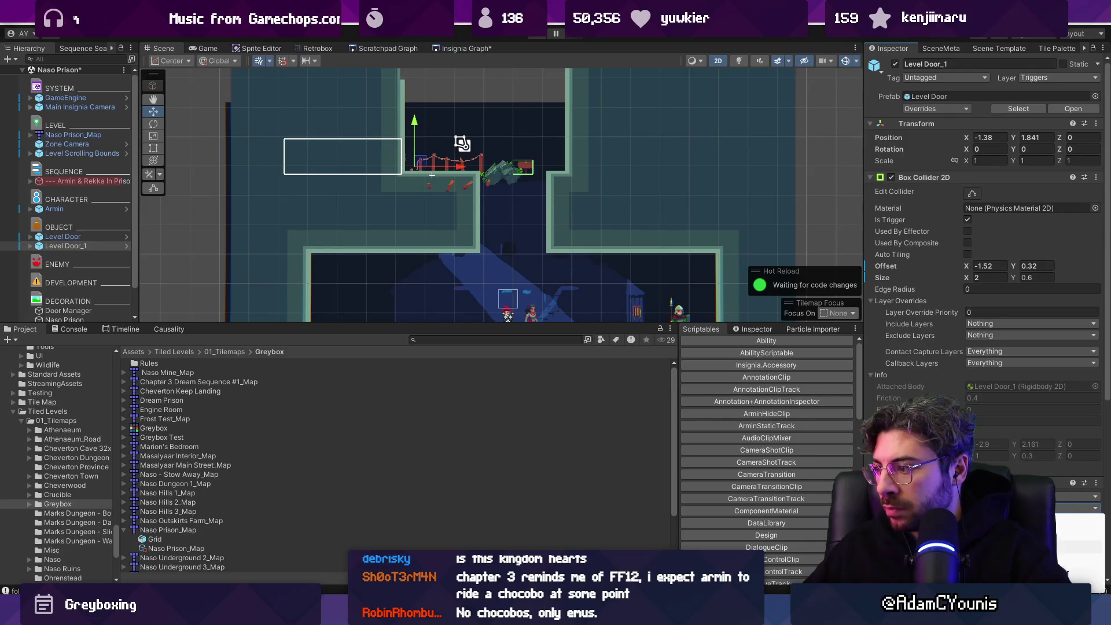
{"action": "left_click", "coordinate": [1077, 562]}
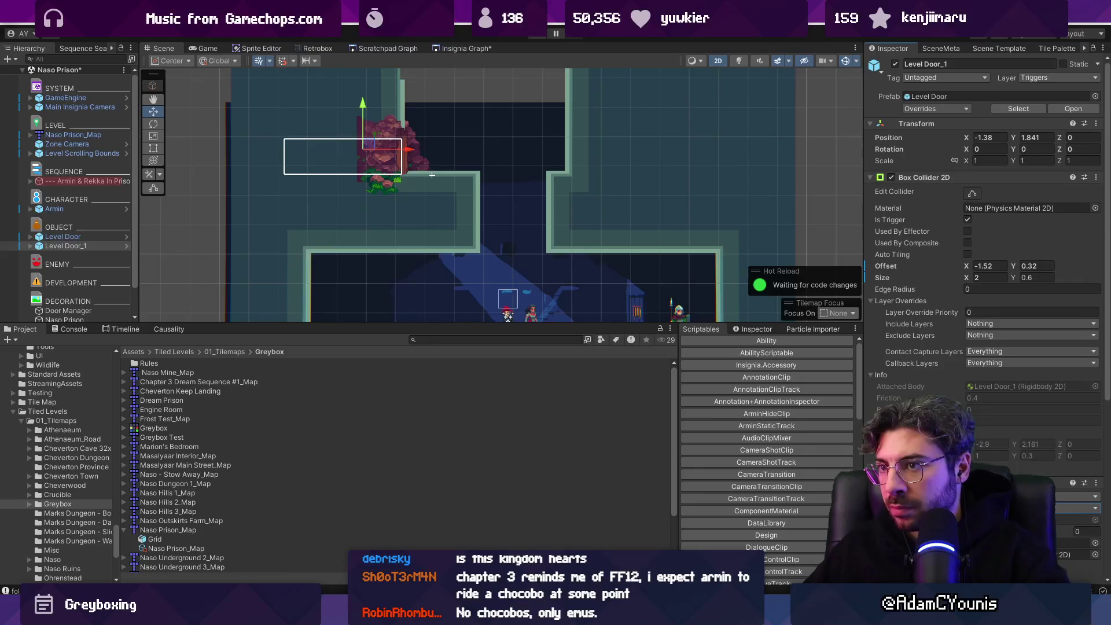
{"action": "left_click_drag", "start_coordinate": [410, 152], "coordinate": [424, 152]}
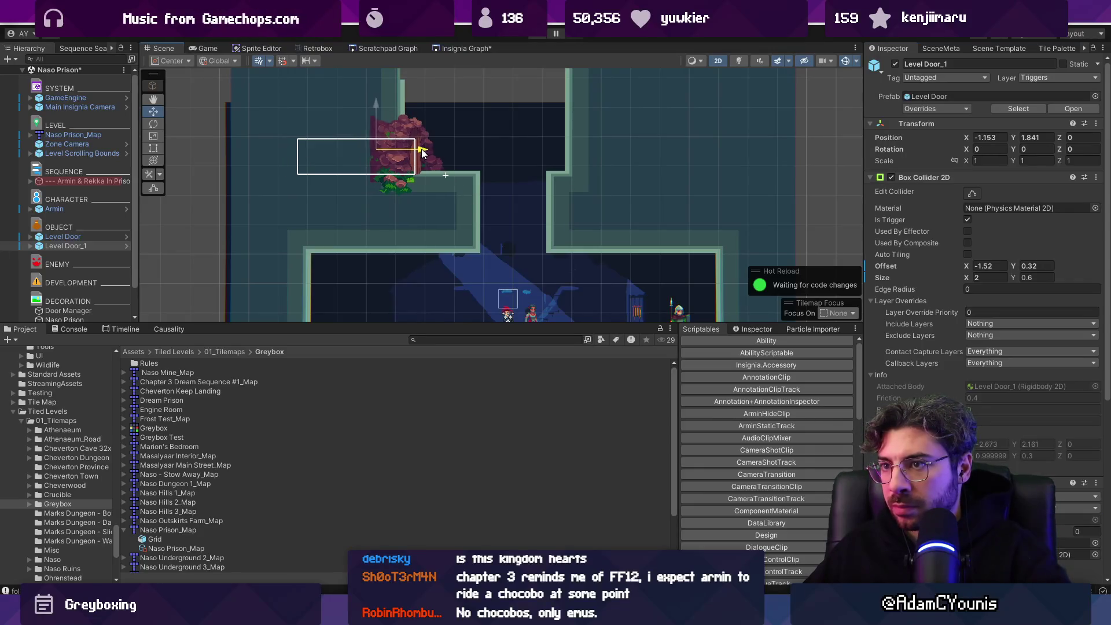
{"action": "left_click", "coordinate": [389, 49]}
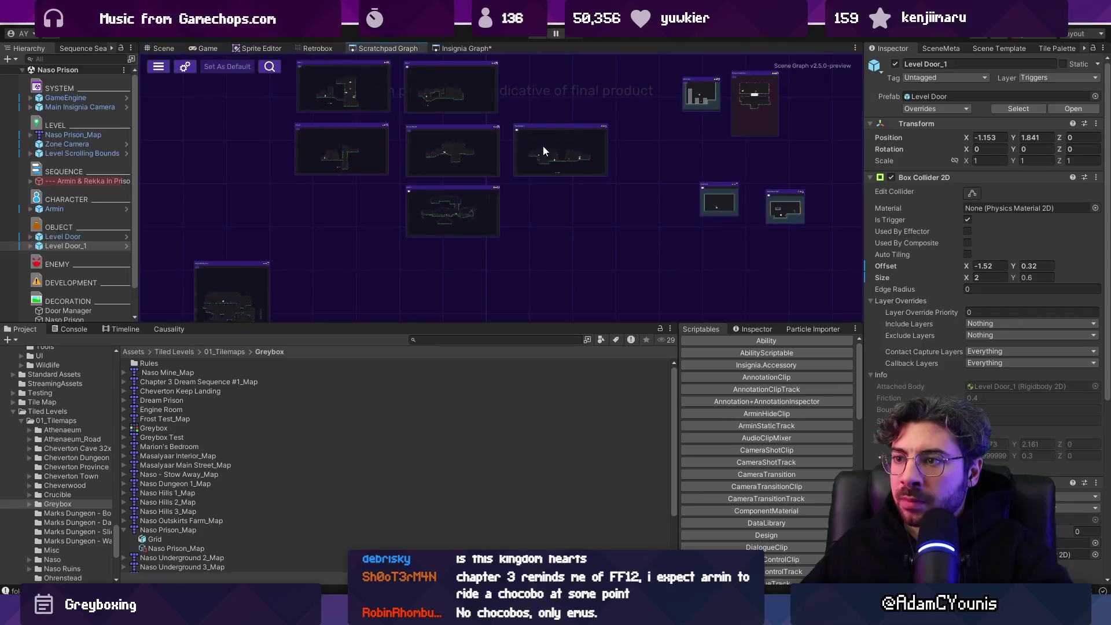
Step: Open the Naso Prison scene from its node in the Insignia Graph
{"action": "left_click_drag", "start_coordinate": [457, 49], "coordinate": [374, 48]}
{"action": "left_click", "coordinate": [521, 191]}
{"action": "scroll", "coordinate": [525, 226], "scroll_direction": "up", "scroll_amount": 2}
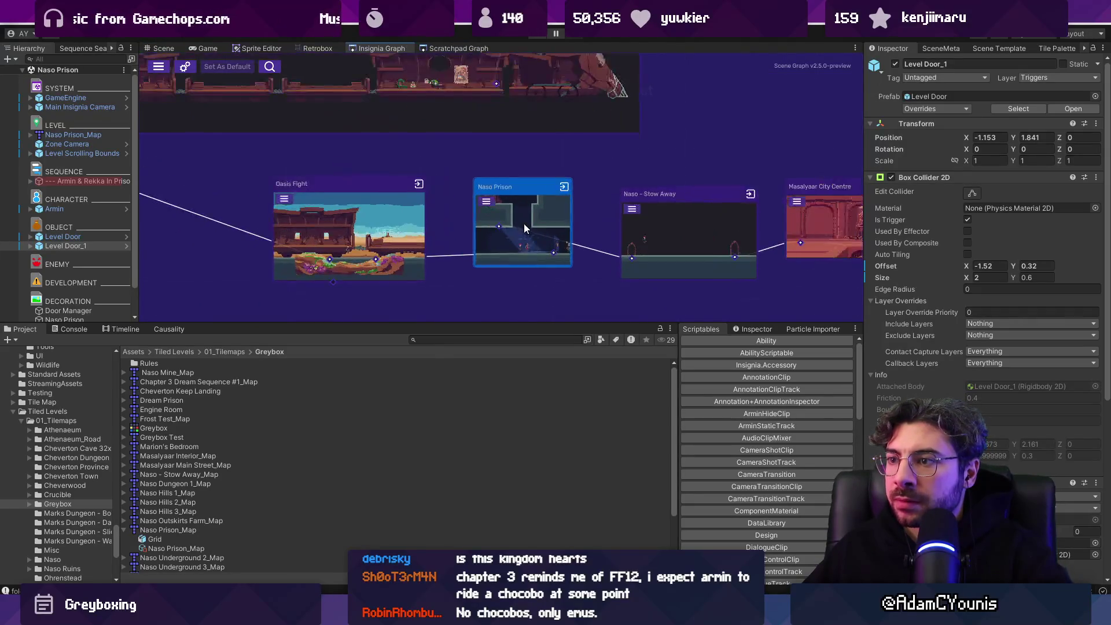
{"action": "double_click", "coordinate": [524, 220]}
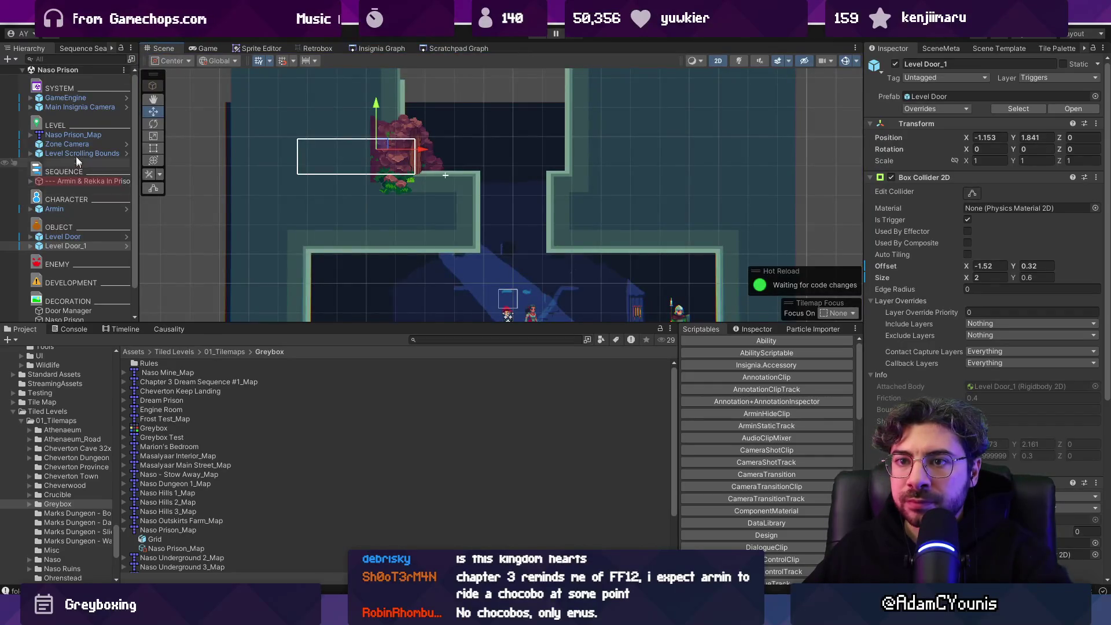
Step: Raise Level Scrolling Bounds to Y 2.2, save the scene, and start a playtest
{"action": "left_click", "coordinate": [78, 153]}
{"action": "right_click", "coordinate": [978, 178]}
{"action": "left_click", "coordinate": [936, 361]}
{"action": "scroll", "coordinate": [521, 220], "scroll_direction": "down", "scroll_amount": 1}
{"action": "scroll", "coordinate": [537, 183], "scroll_direction": "down", "scroll_amount": 1}
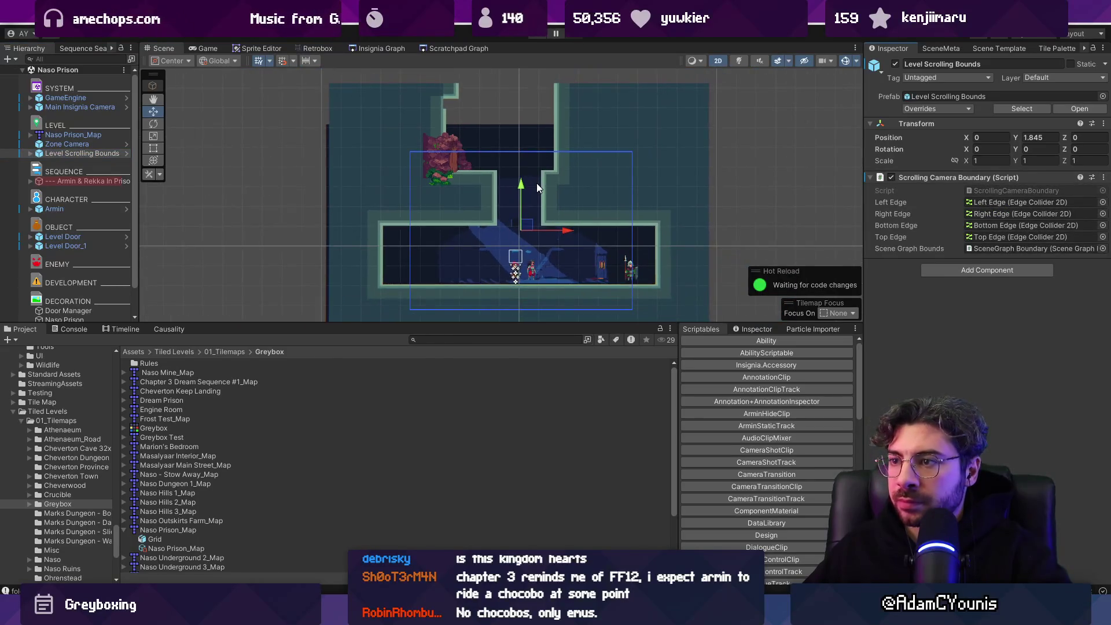
{"action": "left_click_drag", "start_coordinate": [521, 186], "coordinate": [522, 173]}
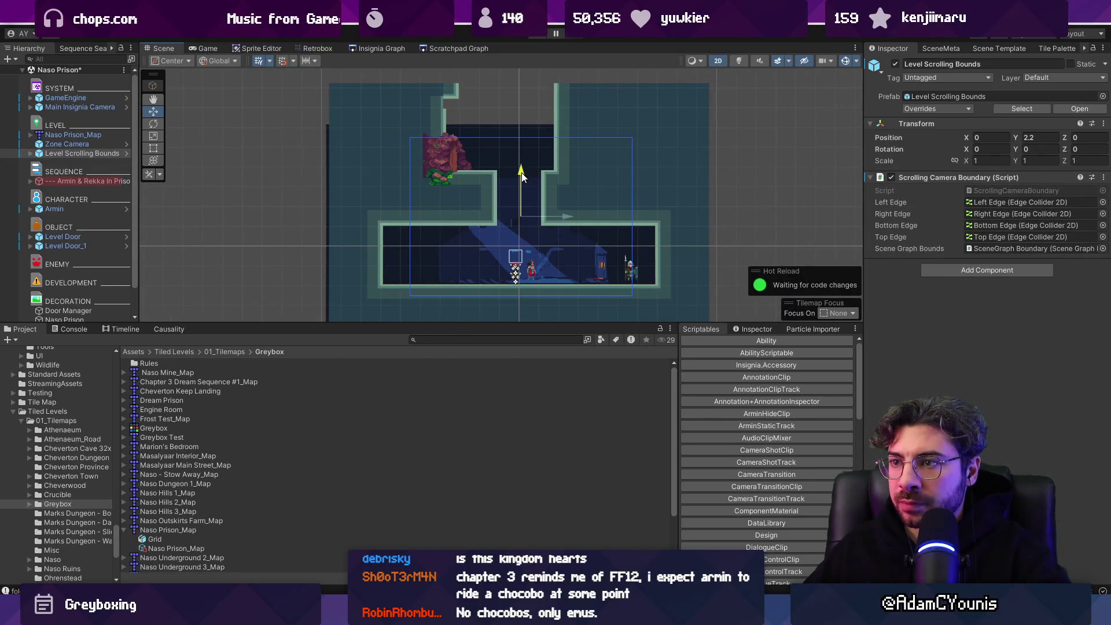
{"action": "key", "text": "ctrl+s"}
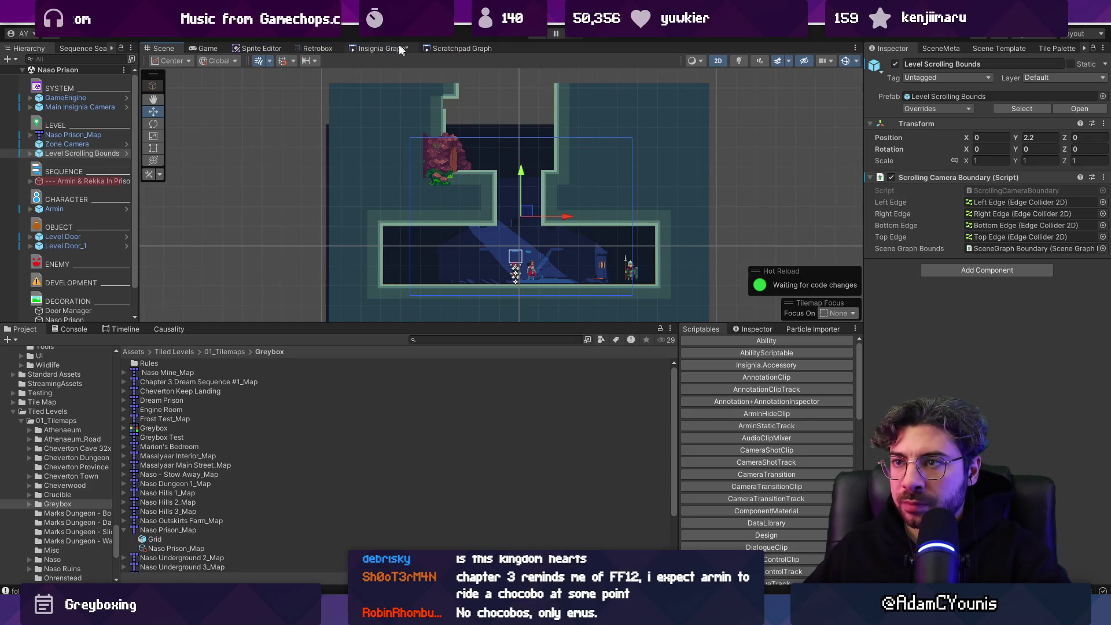
{"action": "left_click", "coordinate": [379, 48]}
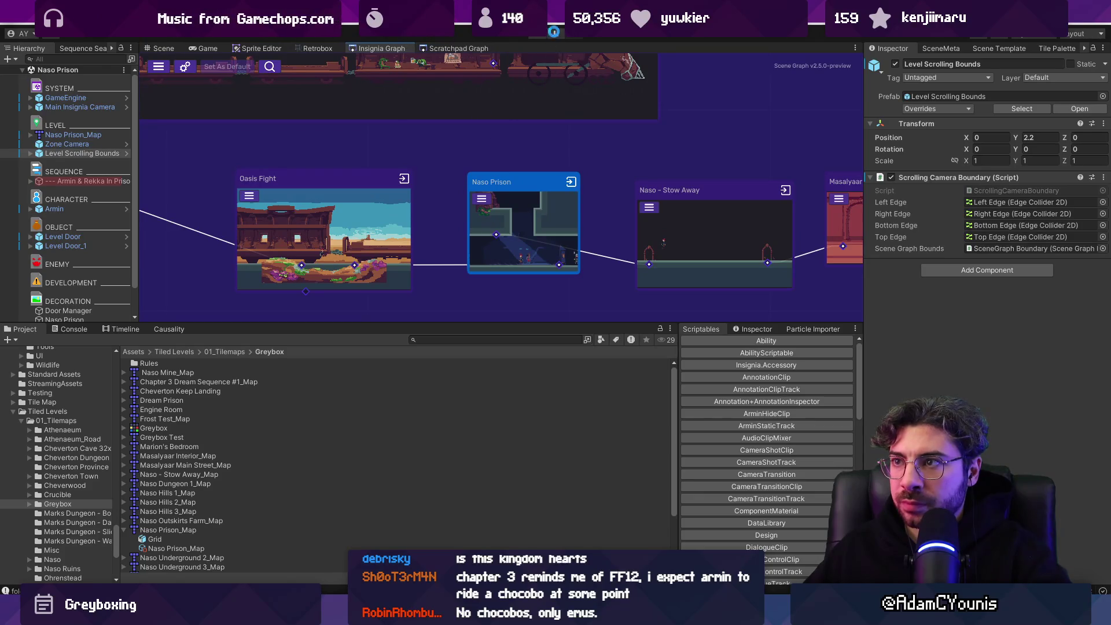
{"action": "left_click", "coordinate": [543, 36]}
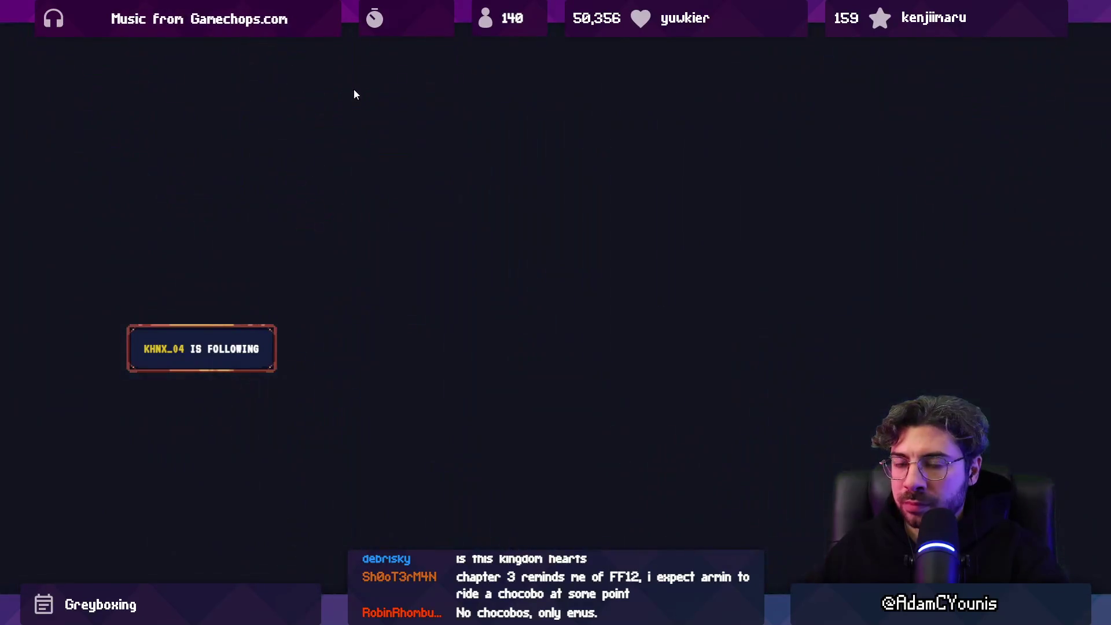
Step: Walk the character right, close the dialogue, and stop the playtest
{"action": "key", "text": "Right"}
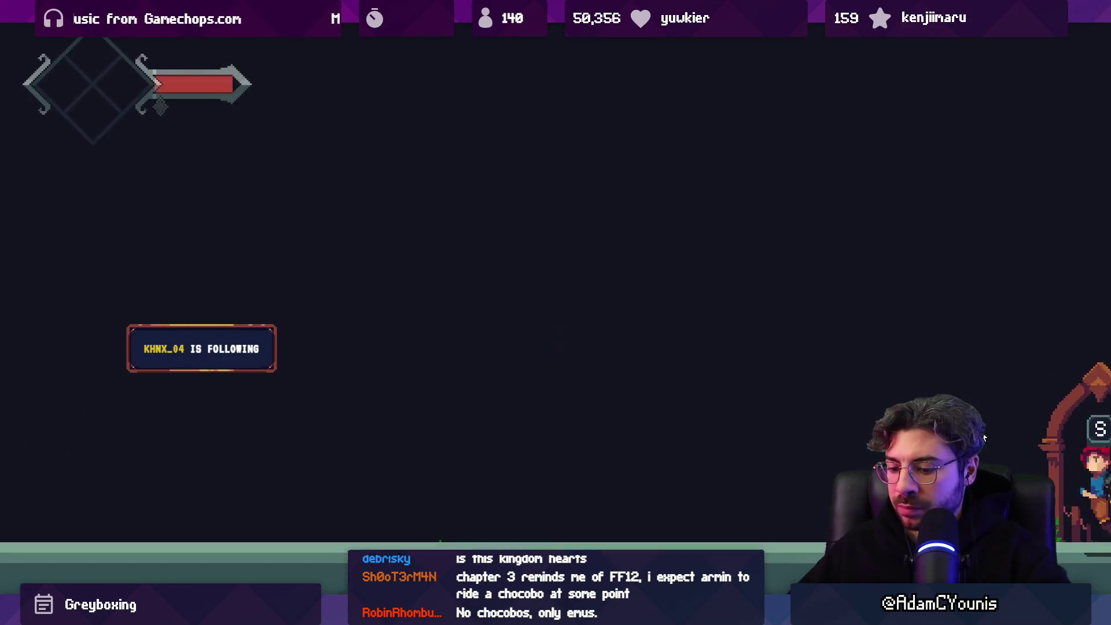
{"action": "key", "text": "shift+space"}
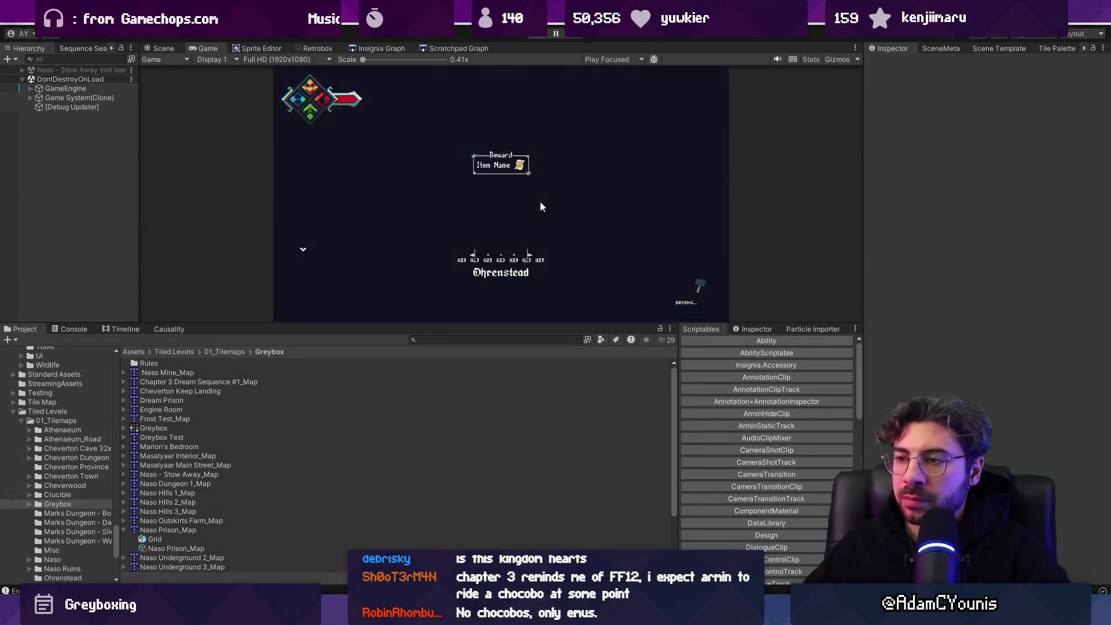
{"action": "key", "text": "ctrl+p"}
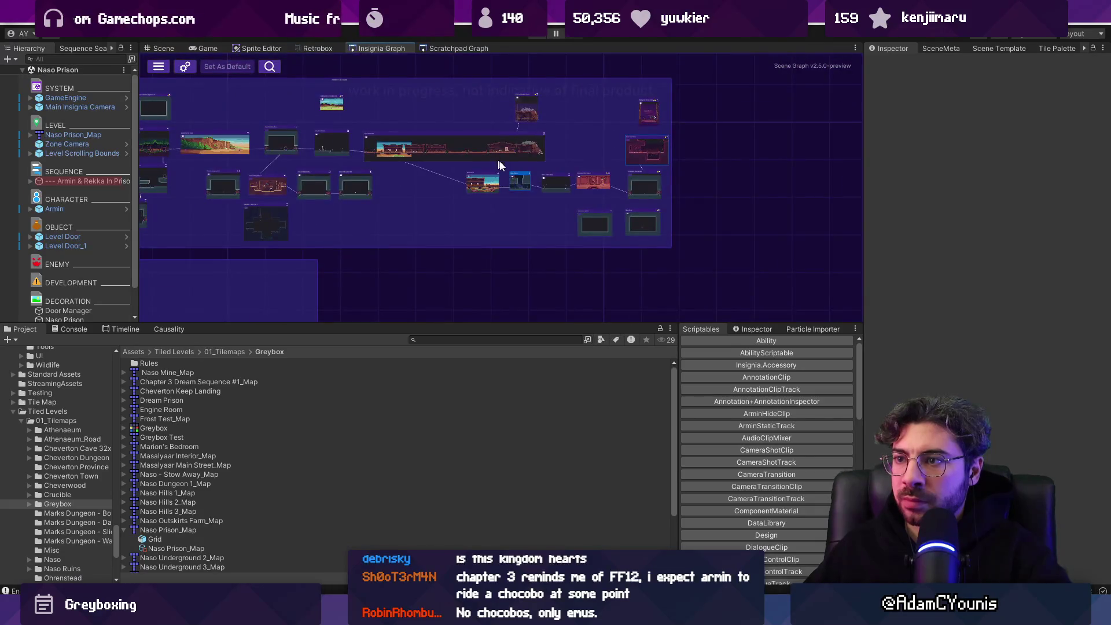
{"action": "scroll", "coordinate": [494, 162], "scroll_direction": "down", "scroll_amount": 3}
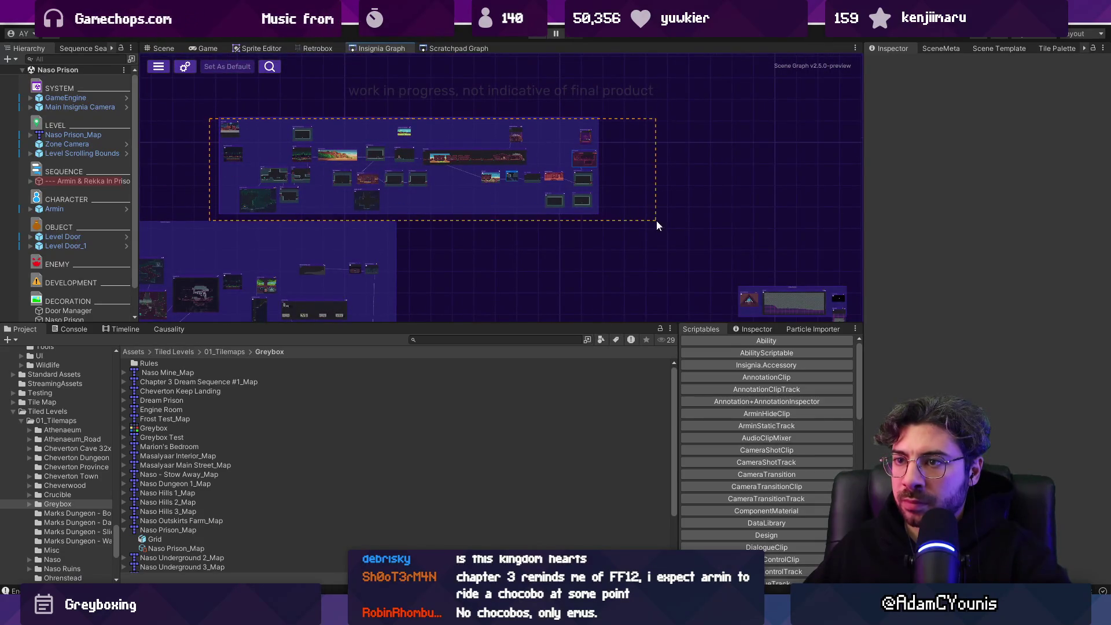
Step: Add all Insignia Graph scenes to the build and open Cheverton Naso Road 2
{"action": "right_click", "coordinate": [578, 200]}
{"action": "left_click", "coordinate": [623, 259]}
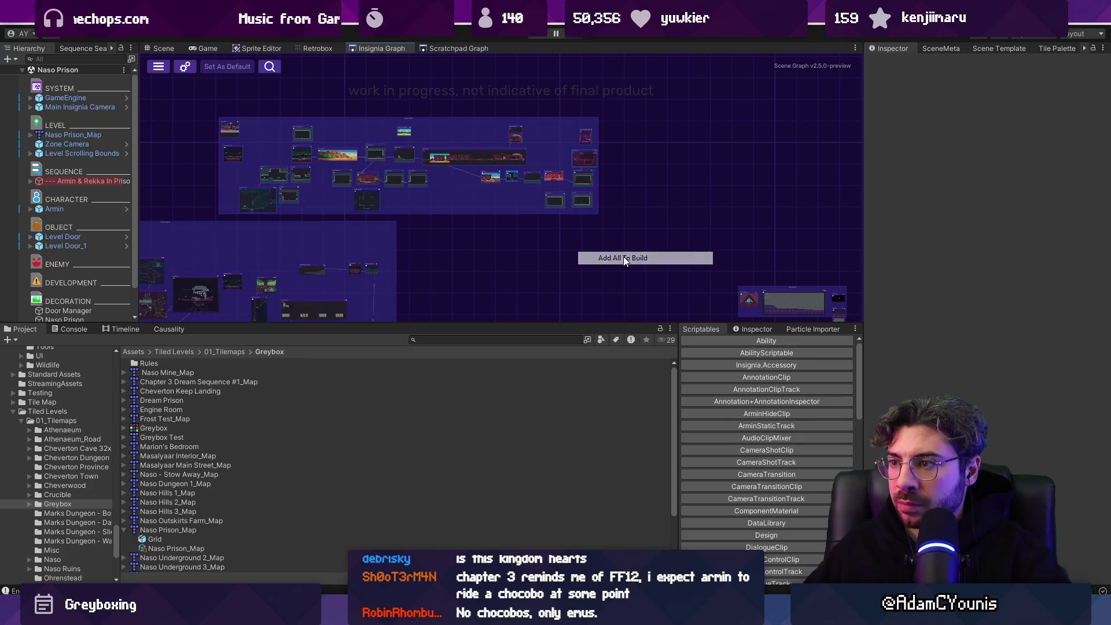
{"action": "scroll", "coordinate": [370, 153], "scroll_direction": "up", "scroll_amount": 5}
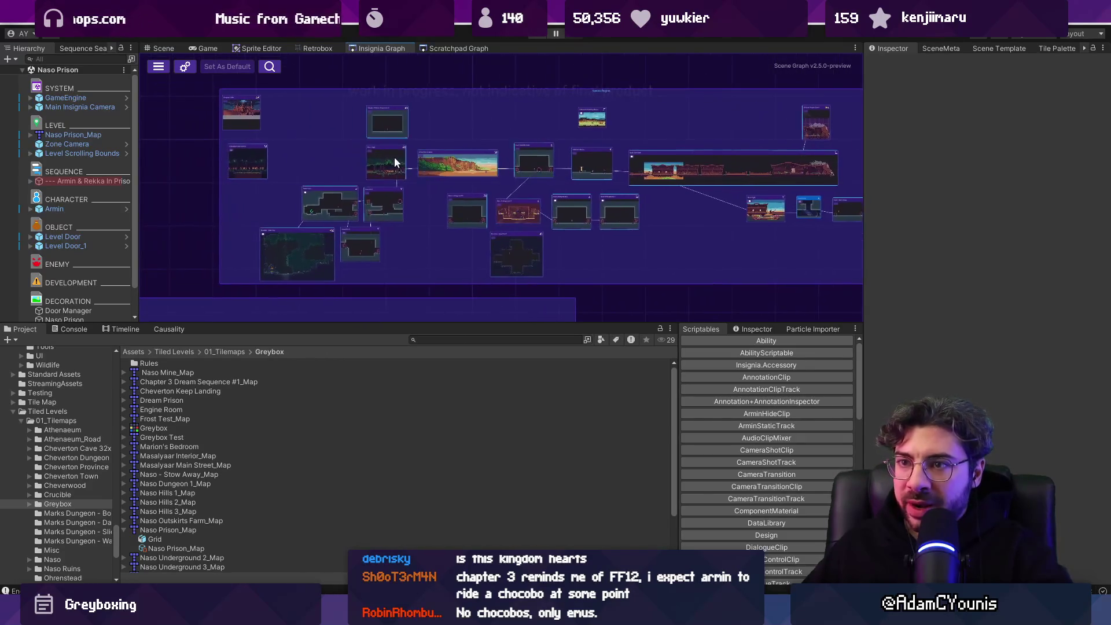
{"action": "scroll", "coordinate": [327, 152], "scroll_direction": "up", "scroll_amount": 2}
{"action": "double_click", "coordinate": [220, 162]}
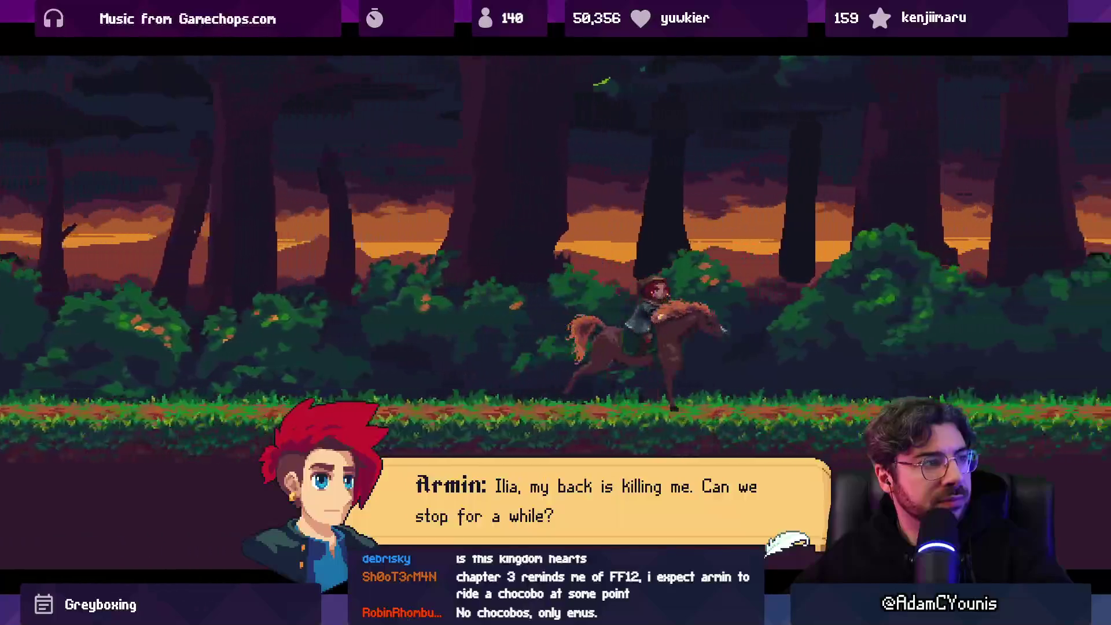
Step: Advance through Armin's cutscene and camp dialogue to resume gameplay
{"action": "key", "text": "space"}
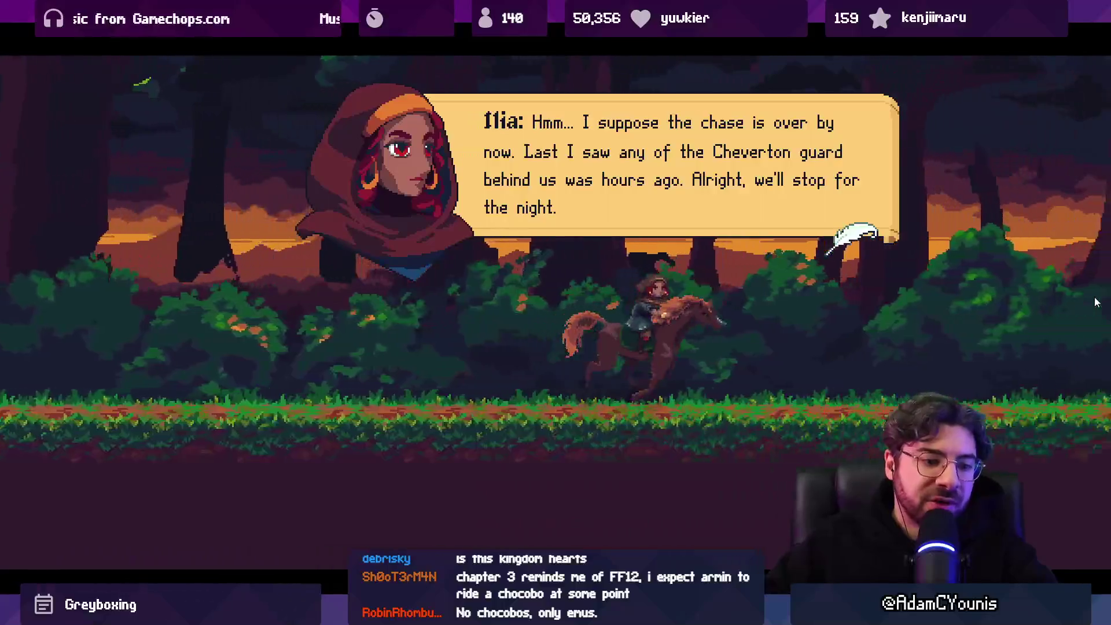
{"action": "key", "text": "space"}
{"action": "key", "text": "space"}
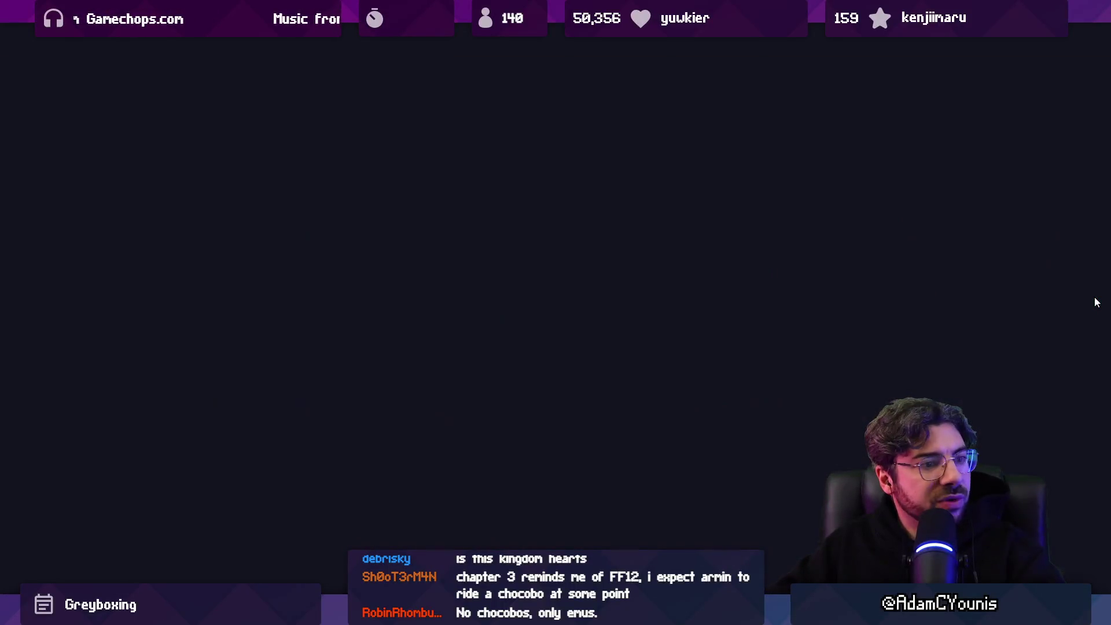
{"action": "key", "text": "space"}
{"action": "key", "text": "space"}
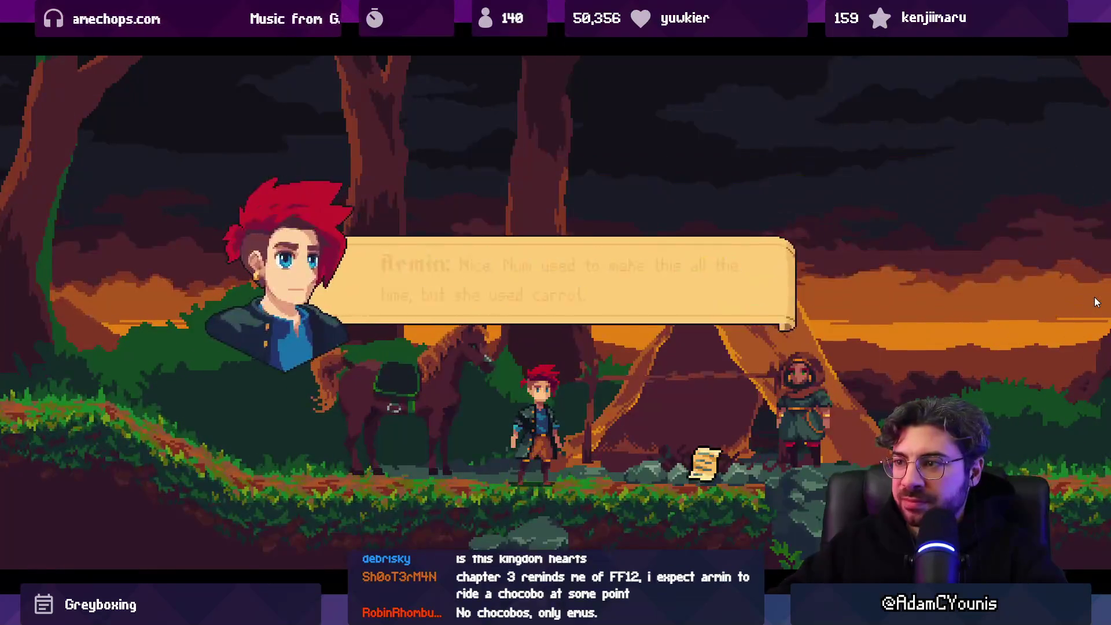
{"action": "key", "text": "space"}
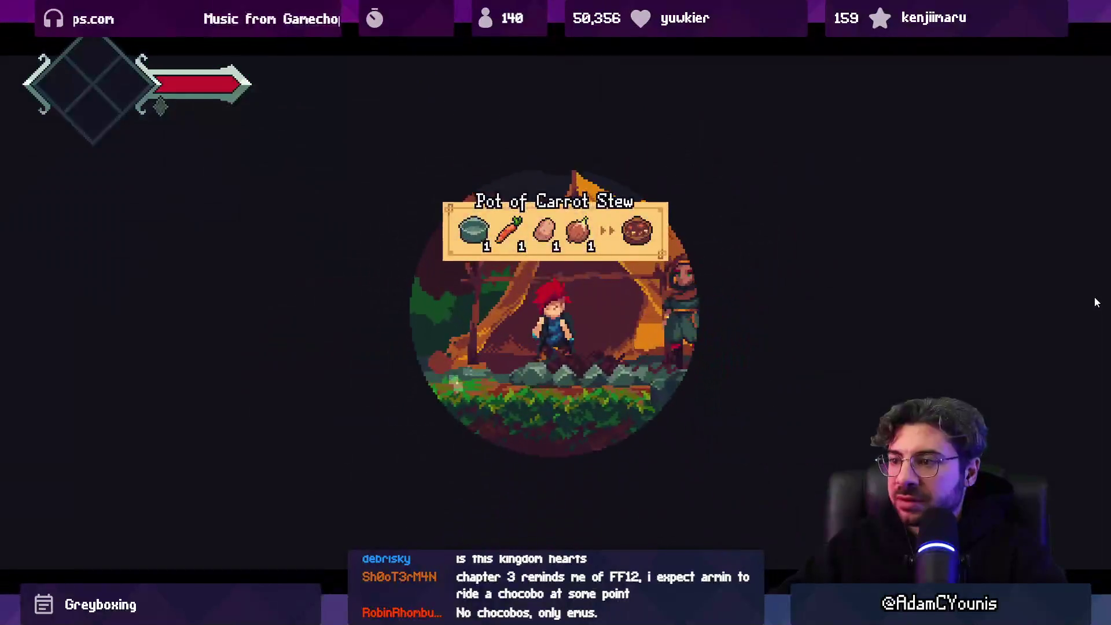
Step: Run the hero right through the cave and rock arch areas into the desert
{"action": "key", "text": "Right"}
{"action": "key", "text": "space"}
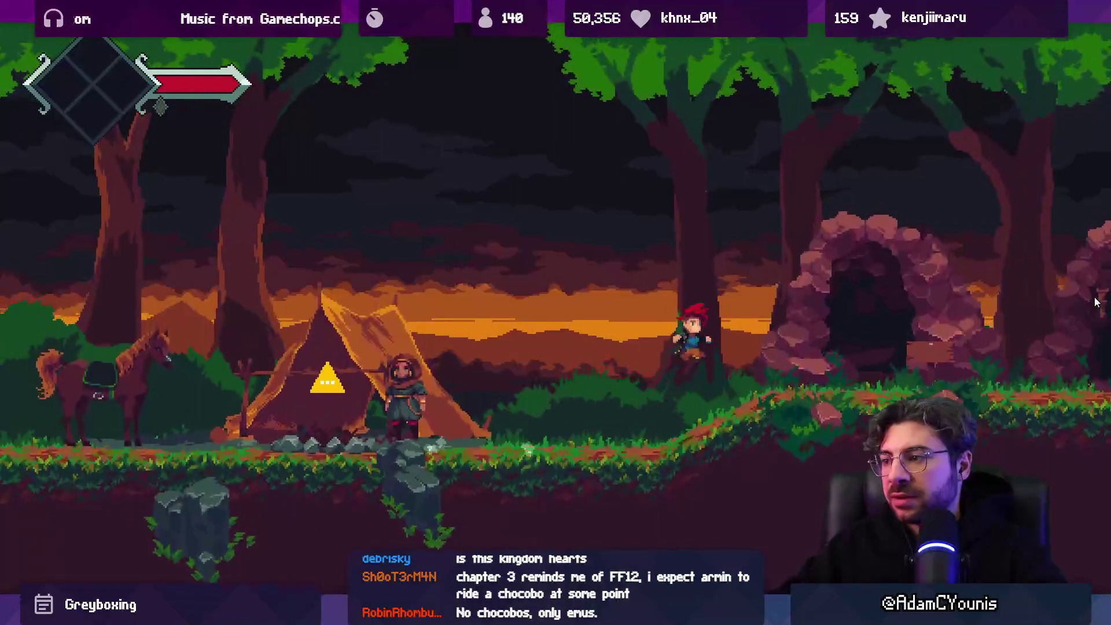
{"action": "key", "text": "Right"}
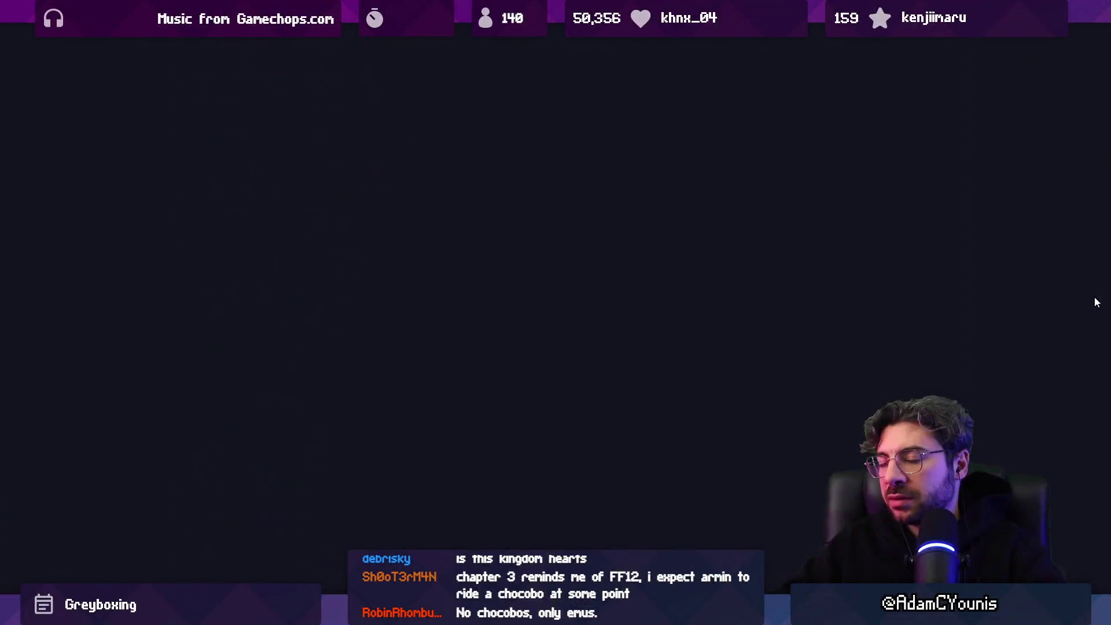
{"action": "key", "text": "Right"}
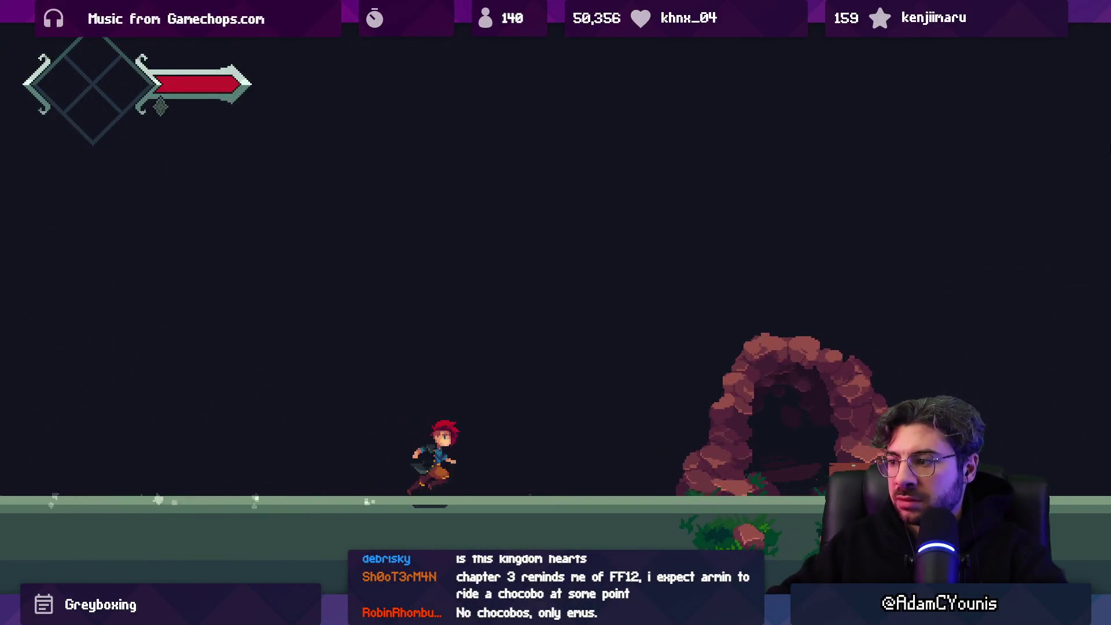
{"action": "key", "text": "Right"}
{"action": "key", "text": "Right"}
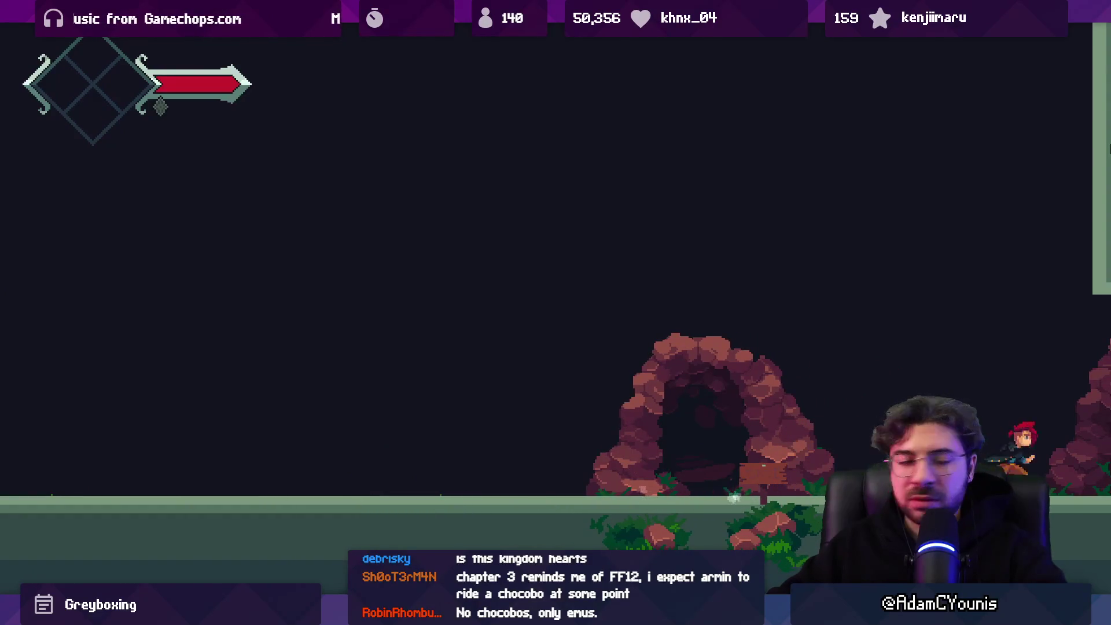
{"action": "key", "text": "Right"}
{"action": "key", "text": "Right"}
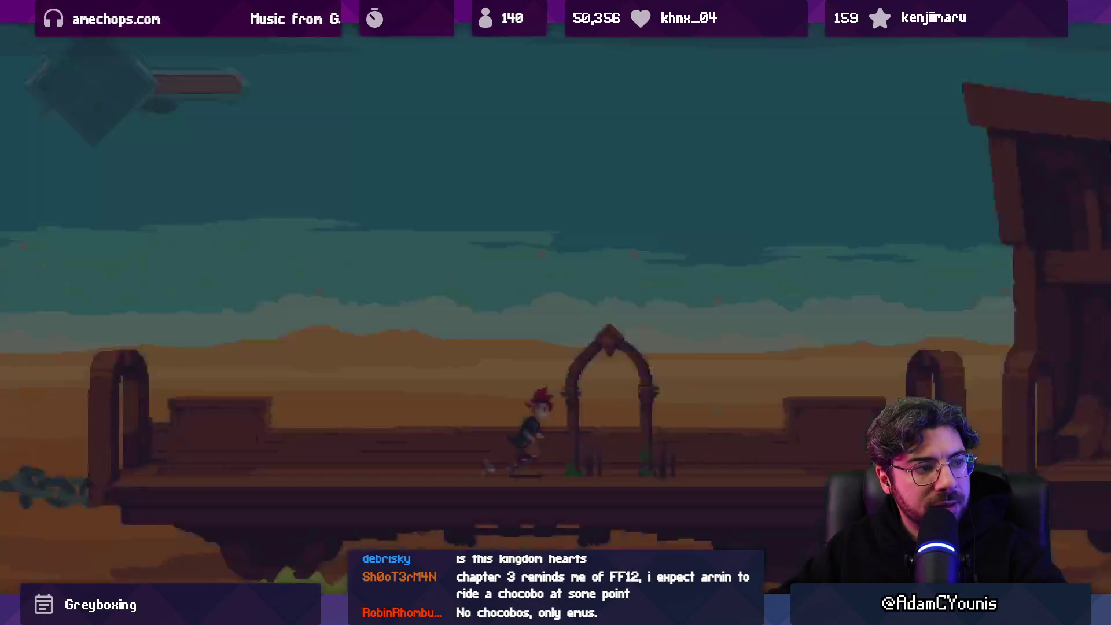
{"action": "key", "text": "Right"}
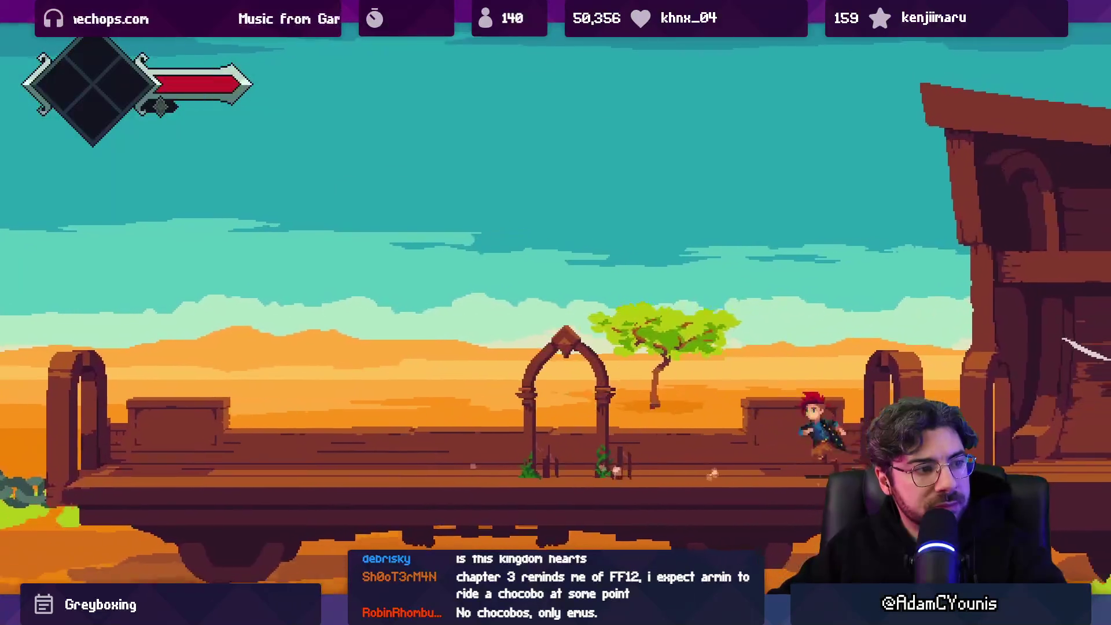
Step: Play across the bridge and prison archway into the statue hall, then exit full-screen view
{"action": "key", "text": "Right"}
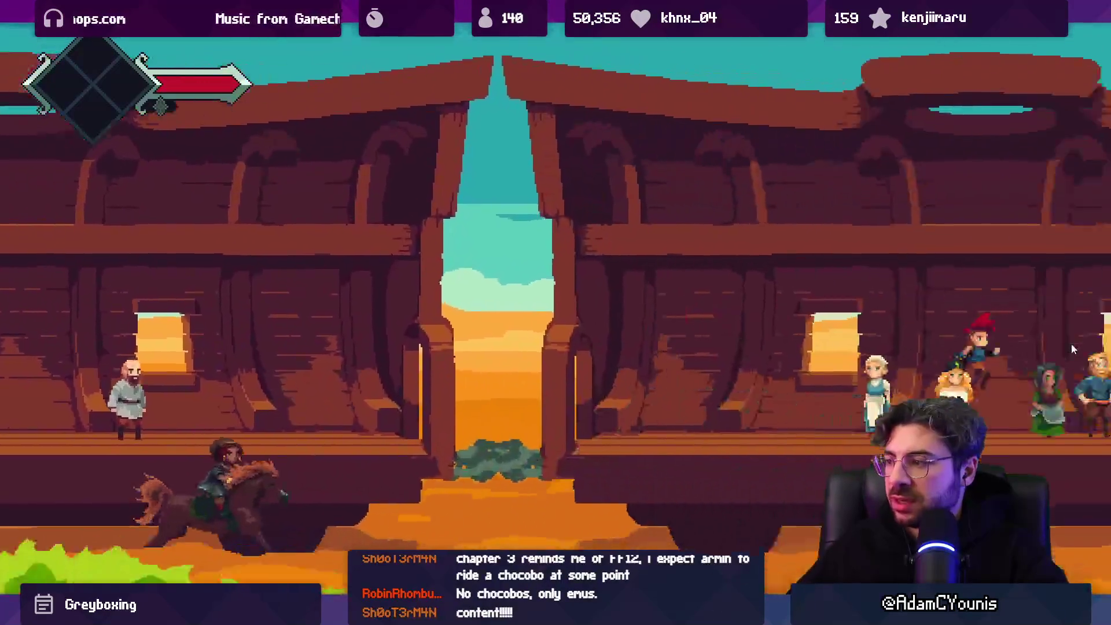
{"action": "key", "text": "Right"}
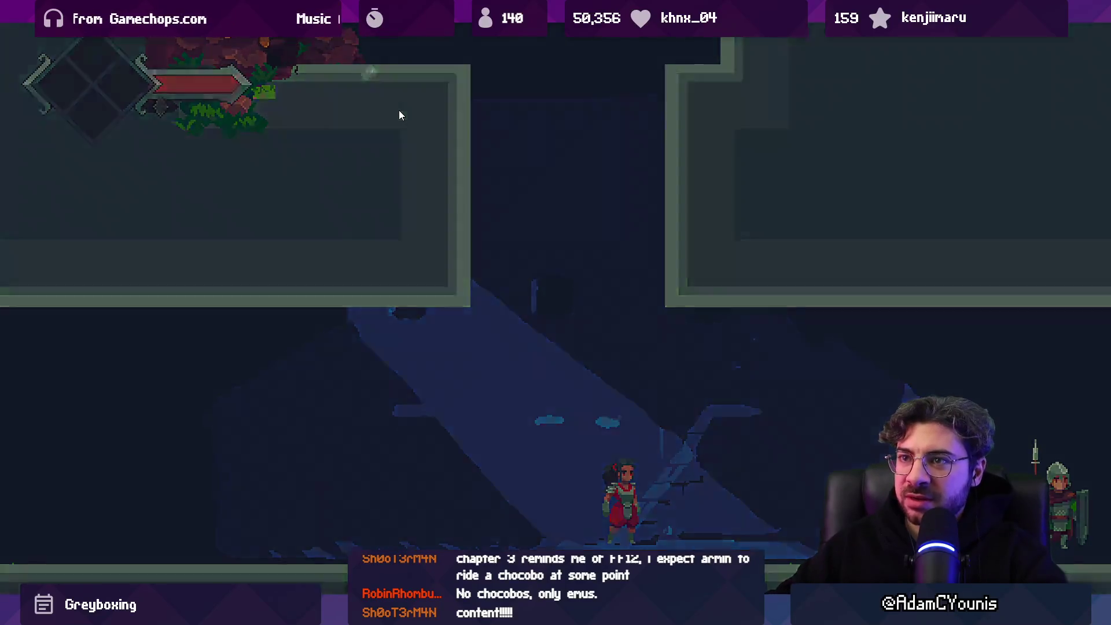
{"action": "key", "text": "Right"}
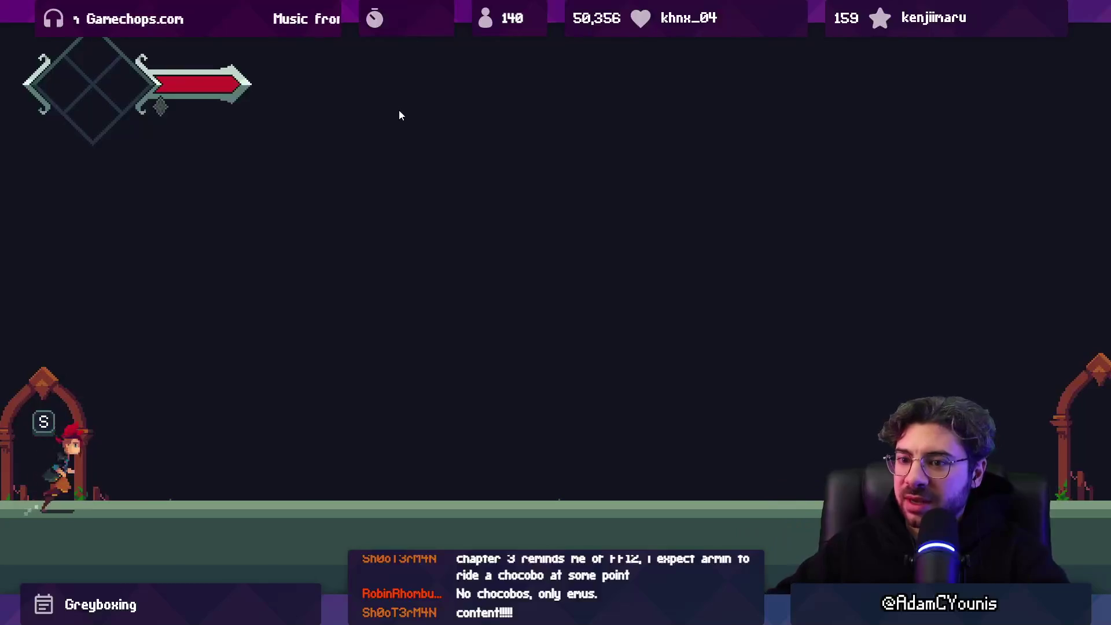
{"action": "key", "text": "s"}
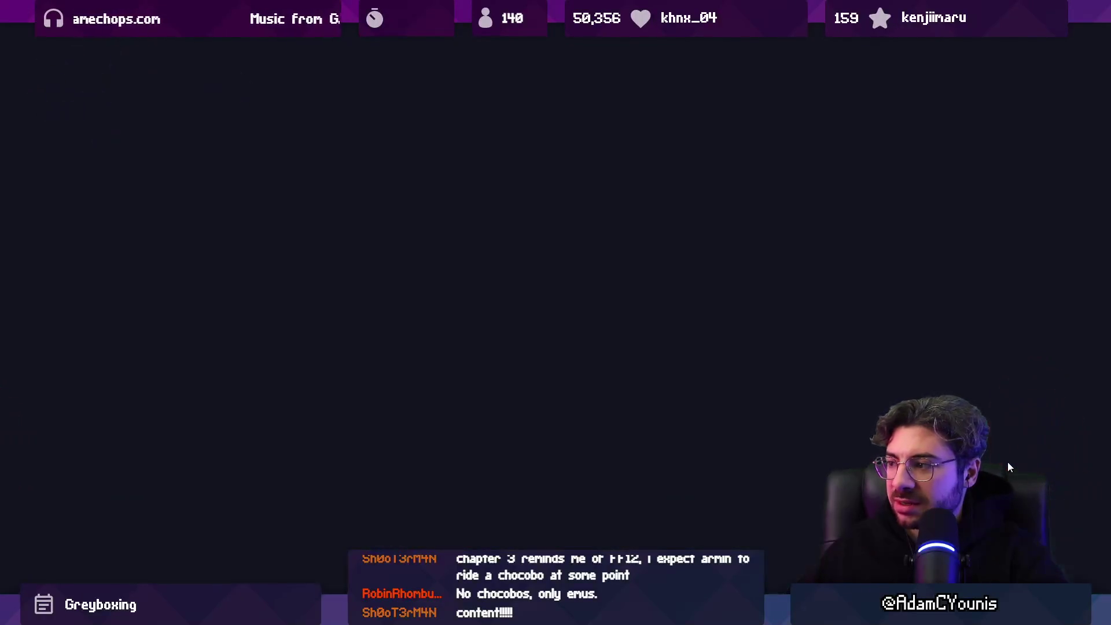
{"action": "key", "text": "Right"}
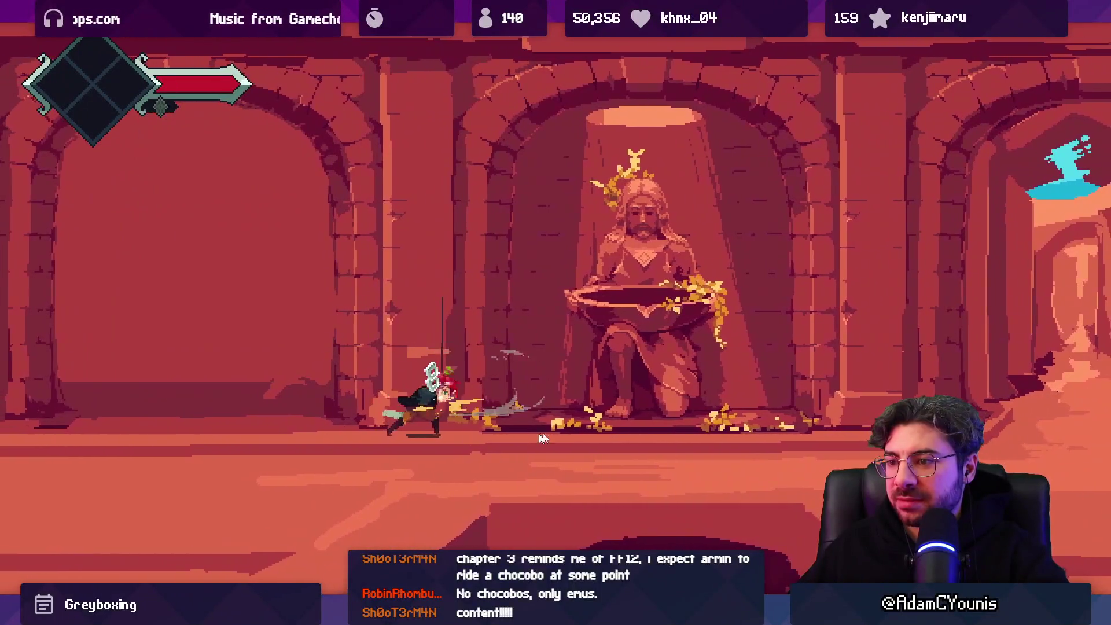
{"action": "key", "text": "Right"}
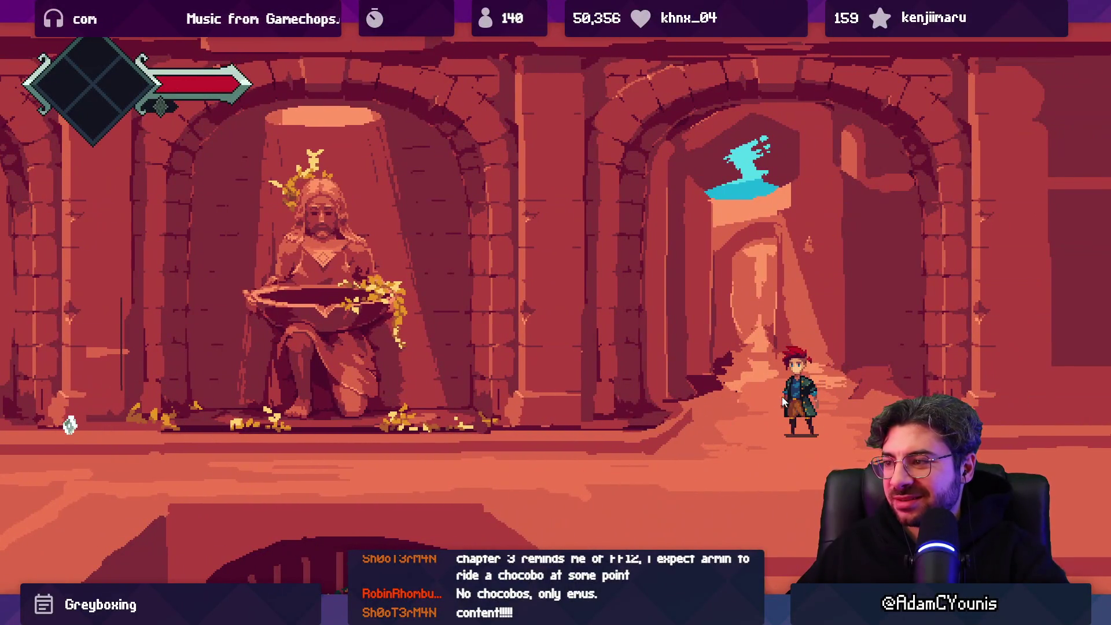
{"action": "key", "text": "Left"}
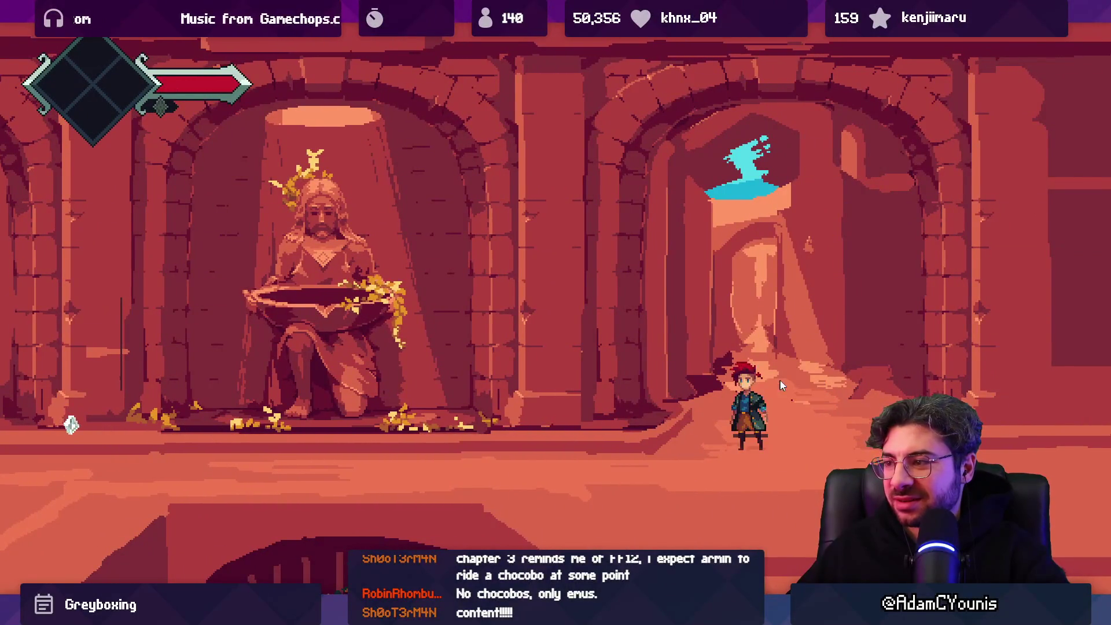
{"action": "key", "text": "shift+space"}
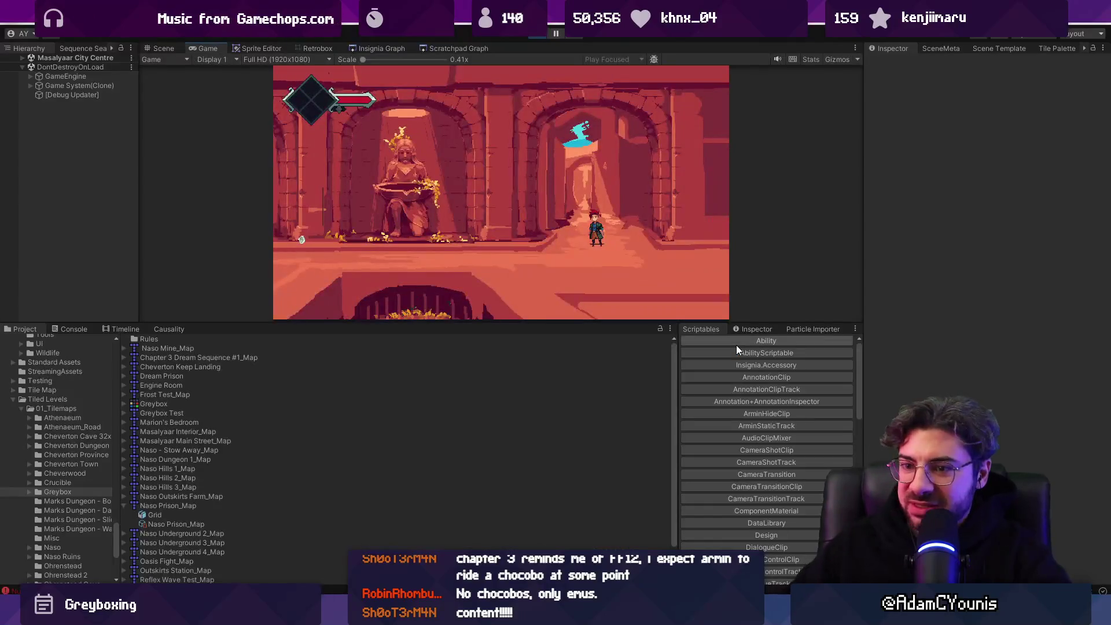
Step: Inspect the KeyNotFoundException in the console, stop the playtest, and return to the Insignia Graph
{"action": "left_click", "coordinate": [79, 329]}
{"action": "left_click", "coordinate": [174, 418]}
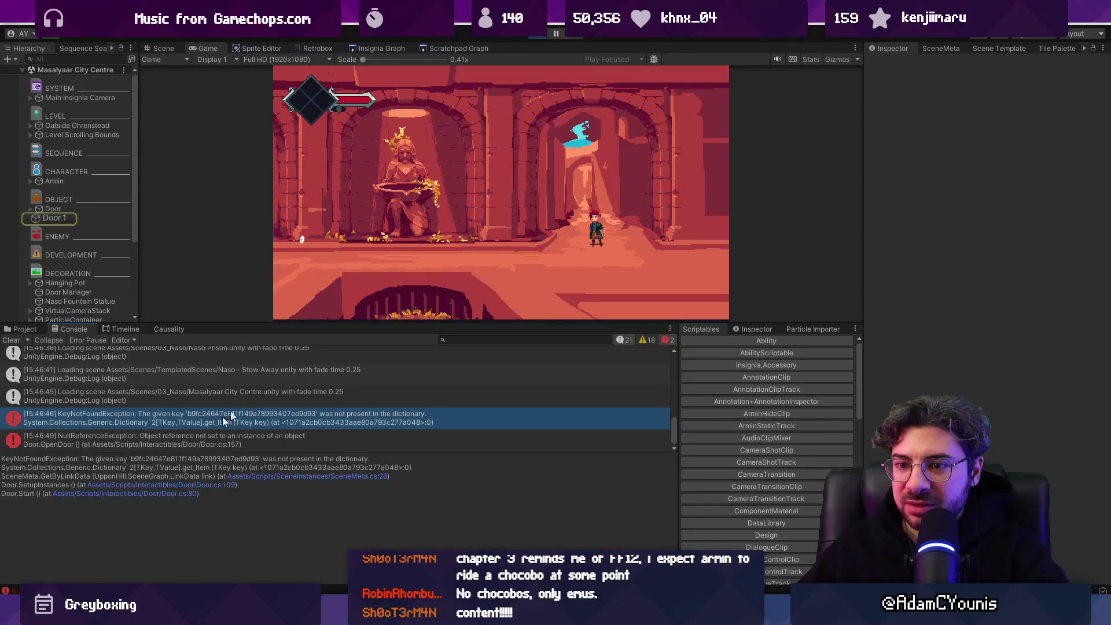
{"action": "left_click", "coordinate": [531, 34]}
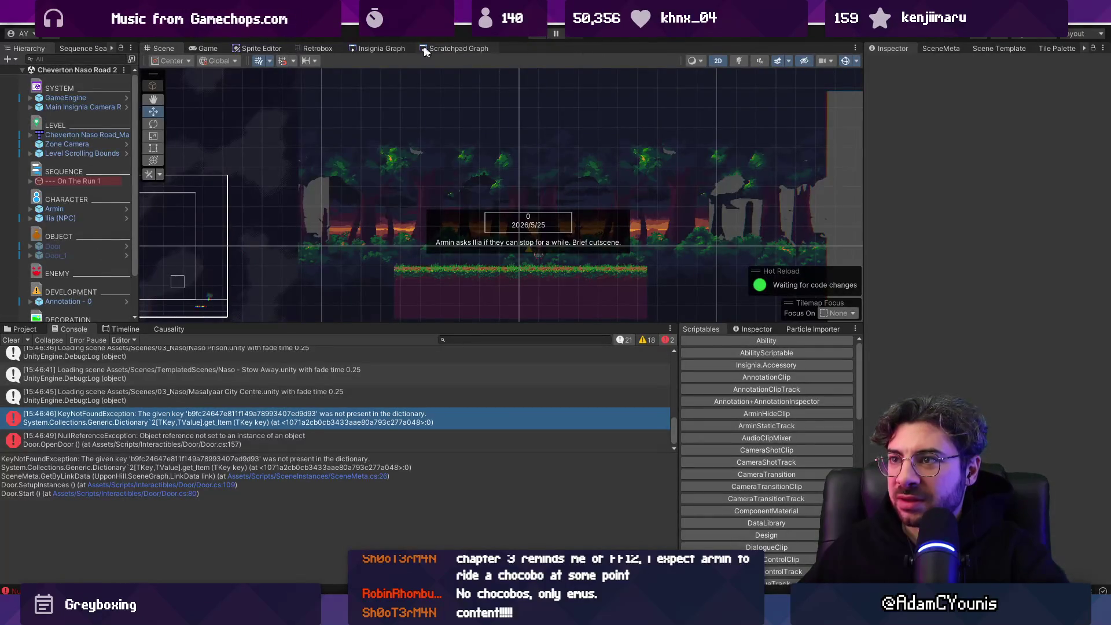
{"action": "left_click", "coordinate": [402, 47]}
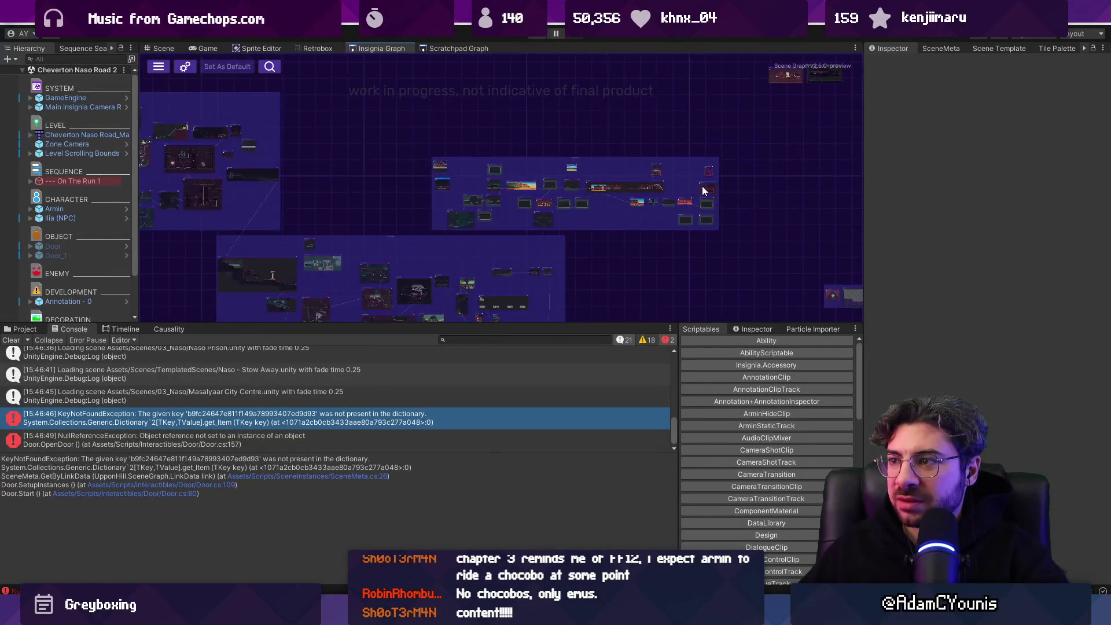
Step: Open Masalyaar City Centre and Masalyaar Main Street in turn, then load Naso - Stow Away
{"action": "double_click", "coordinate": [590, 219]}
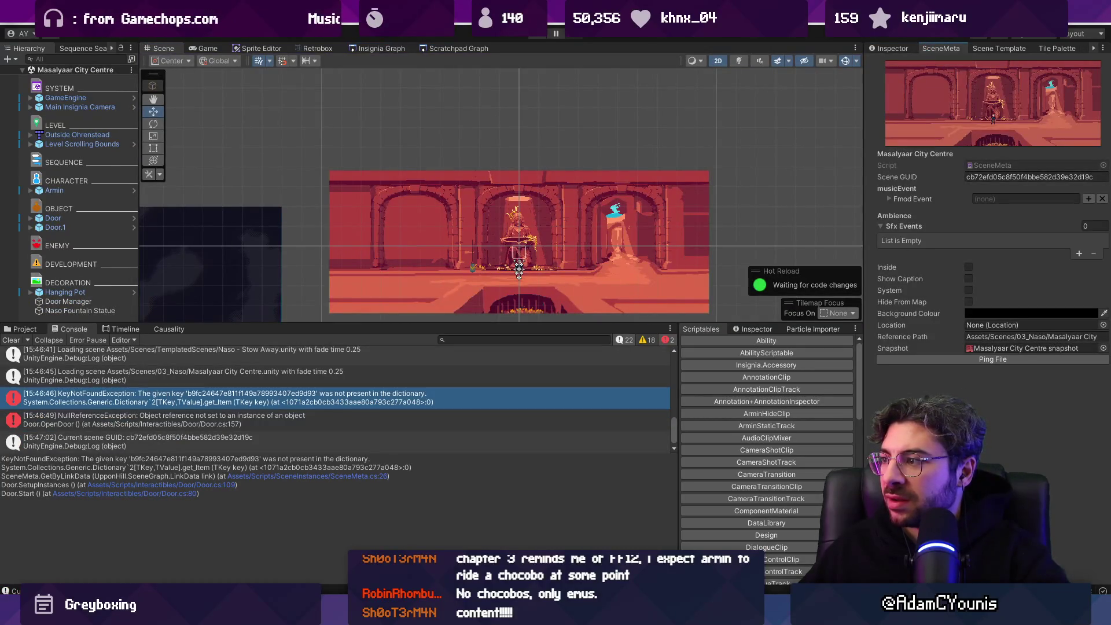
{"action": "left_click", "coordinate": [382, 48]}
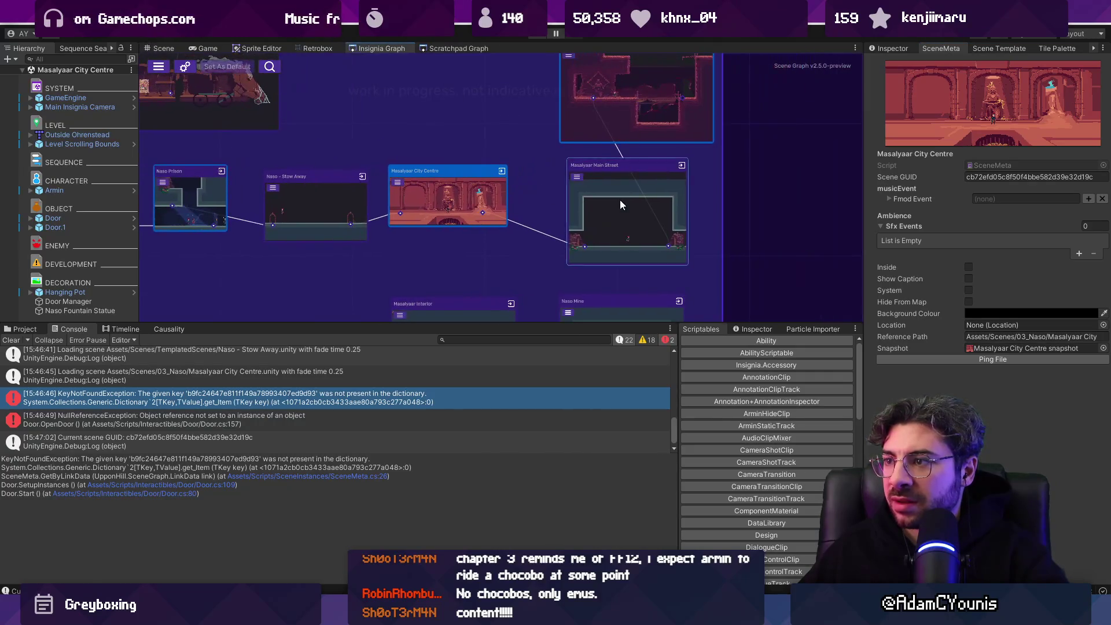
{"action": "double_click", "coordinate": [627, 214]}
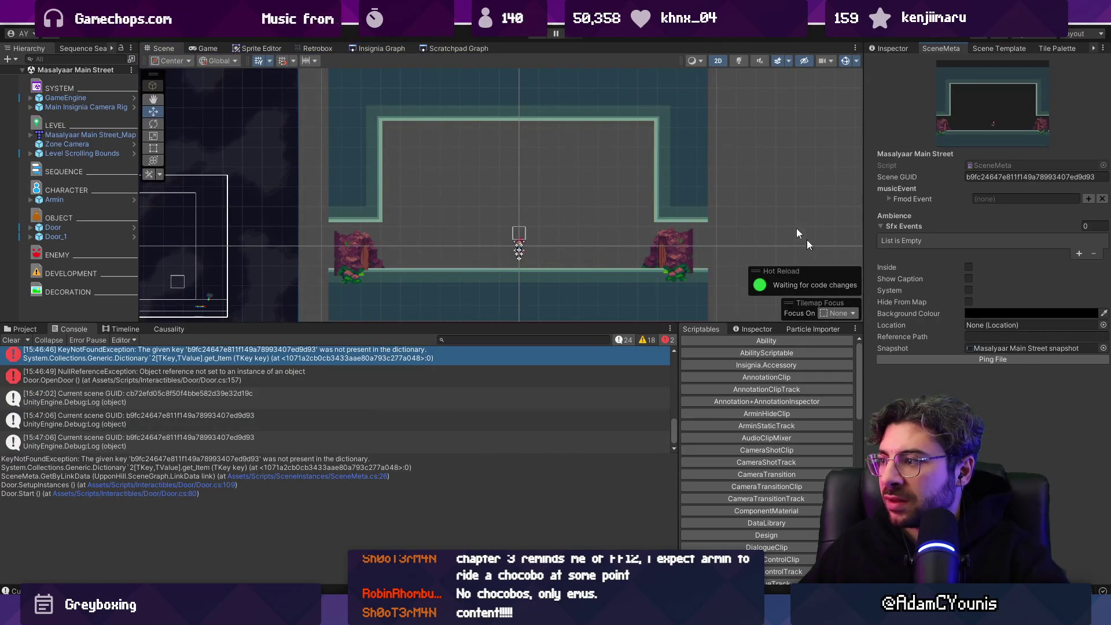
{"action": "left_click", "coordinate": [439, 46]}
{"action": "left_click", "coordinate": [402, 51]}
{"action": "scroll", "coordinate": [764, 226], "scroll_direction": "down", "scroll_amount": 10}
{"action": "scroll", "coordinate": [765, 225], "scroll_direction": "up", "scroll_amount": 5}
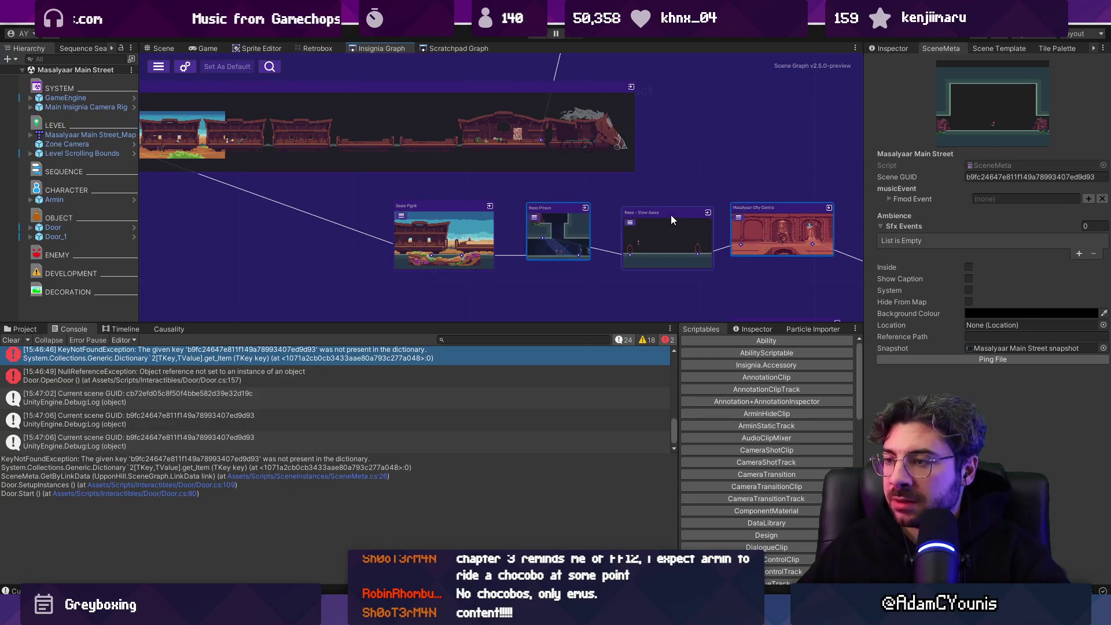
{"action": "double_click", "coordinate": [671, 231]}
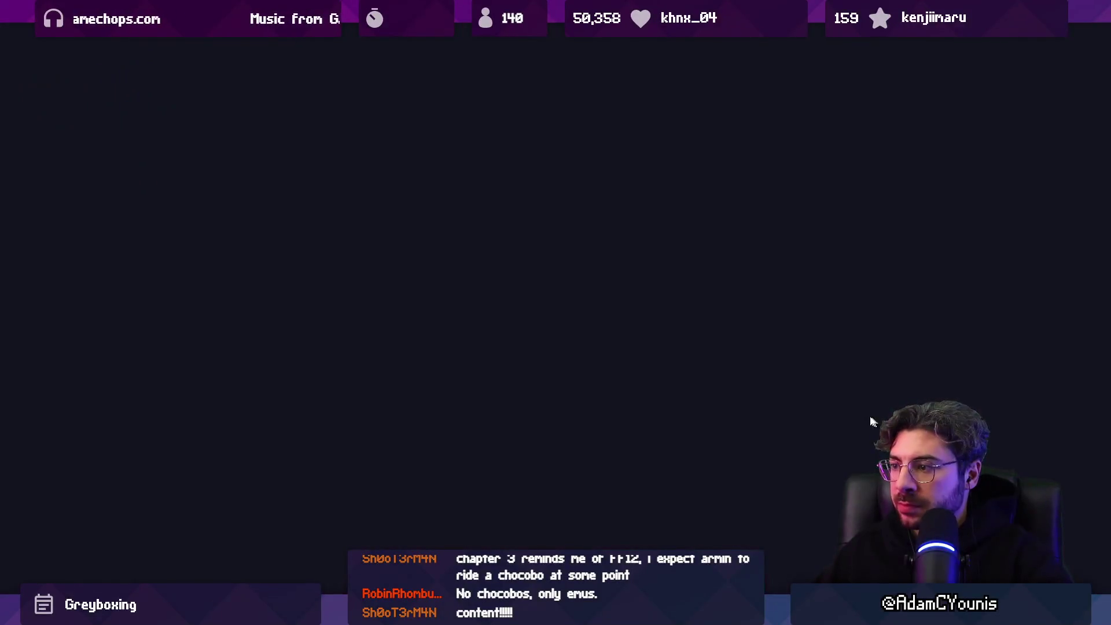
Step: Exit the fullscreen playtest and return to the Insignia Graph
{"action": "key", "text": "shift+space"}
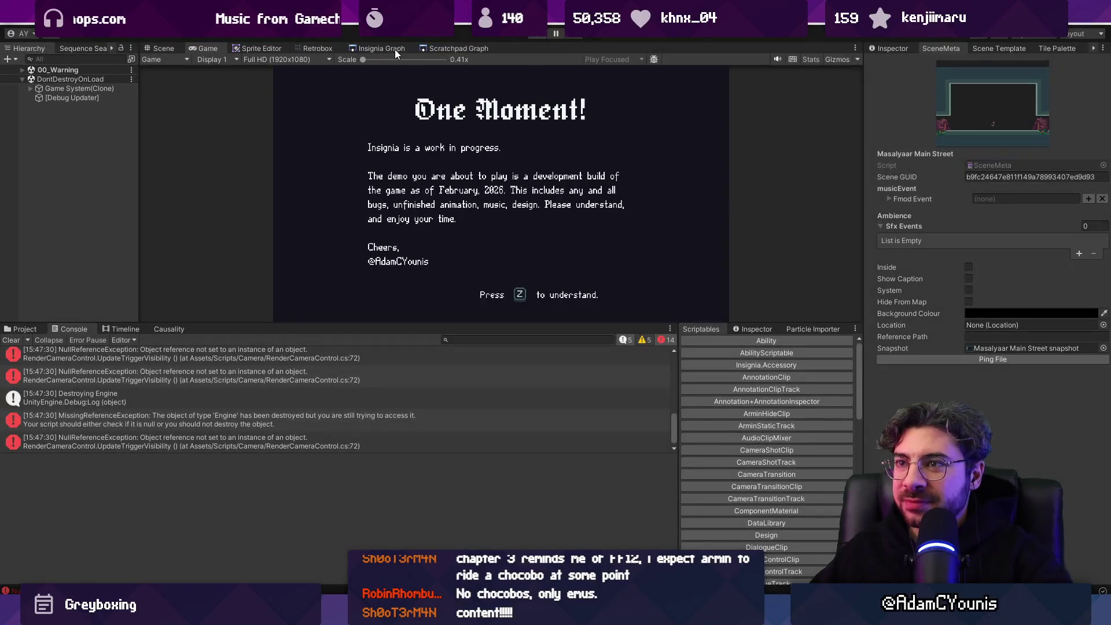
{"action": "left_click", "coordinate": [395, 50]}
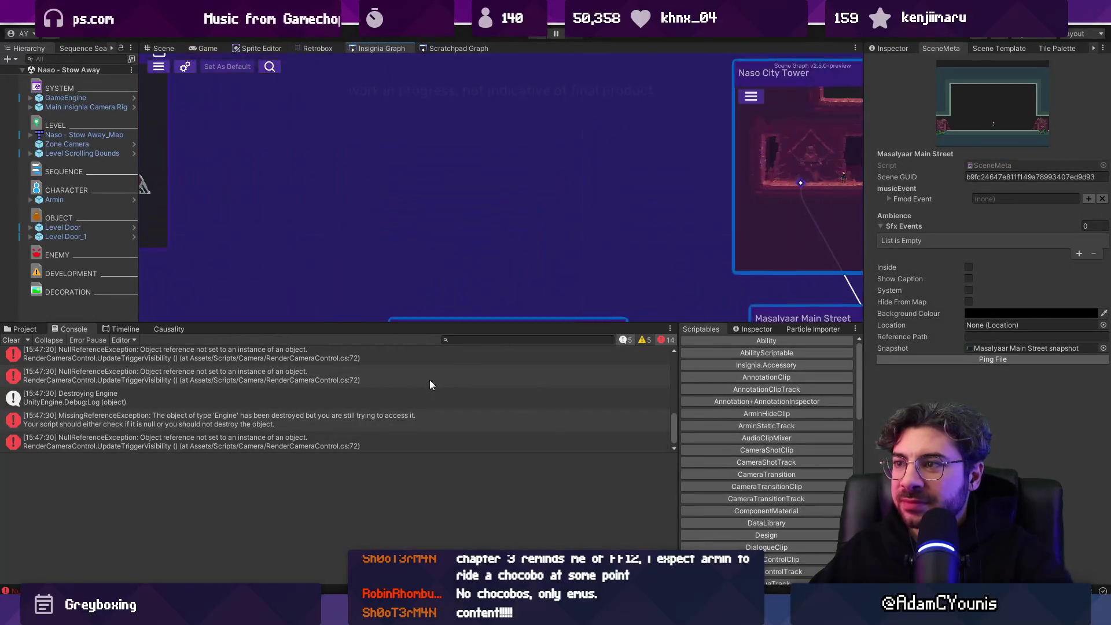
Step: Open Masalyaar Tower Arena and drag a Level Door prefab onto the bridge left of the boss
{"action": "scroll", "coordinate": [599, 139], "scroll_direction": "up", "scroll_amount": 5}
{"action": "double_click", "coordinate": [580, 134]}
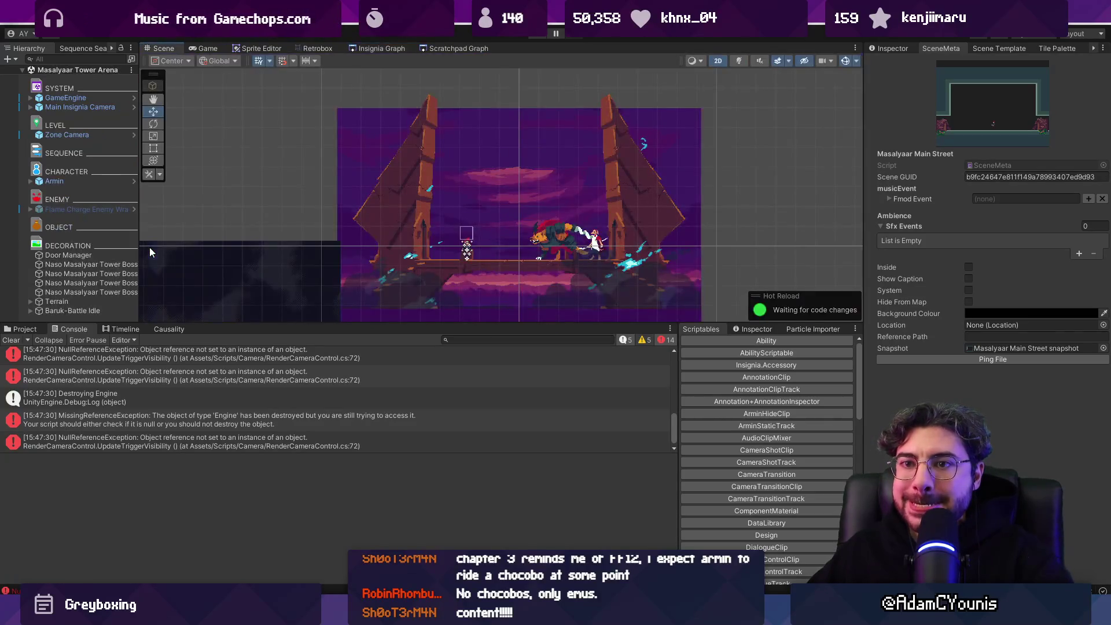
{"action": "left_click", "coordinate": [33, 330]}
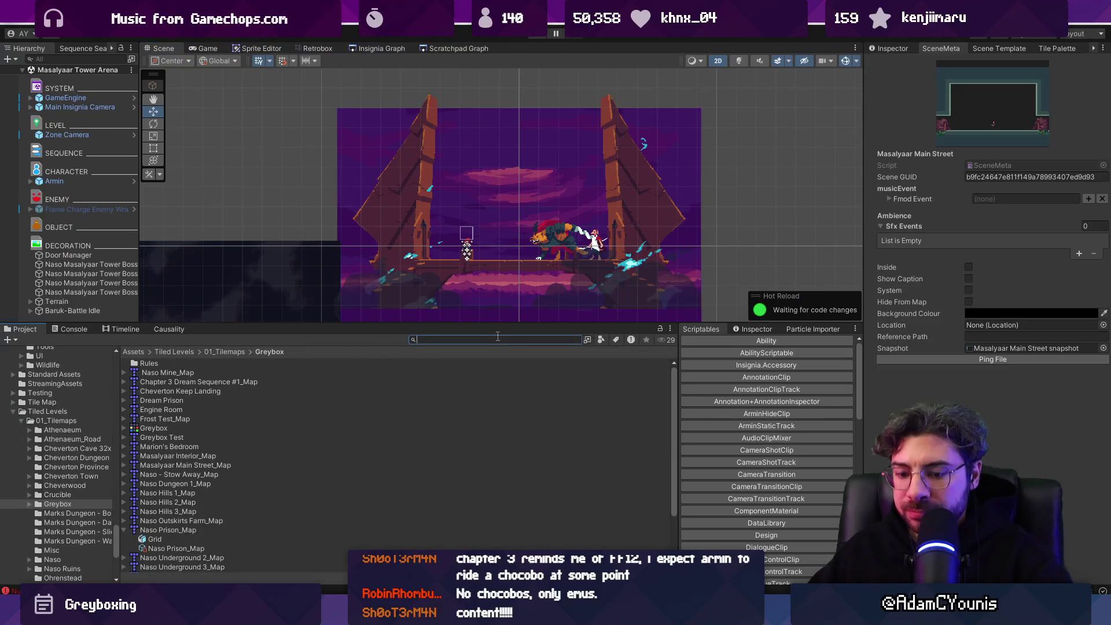
{"action": "type", "text": "level dor"}
{"action": "mouse_move", "coordinate": [157, 363]}
{"action": "left_mouse_down"}
{"action": "mouse_move", "coordinate": [454, 248]}
{"action": "mouse_move", "coordinate": [445, 247]}
{"action": "mouse_move", "coordinate": [457, 236]}
{"action": "mouse_move", "coordinate": [469, 244]}
{"action": "left_mouse_up"}
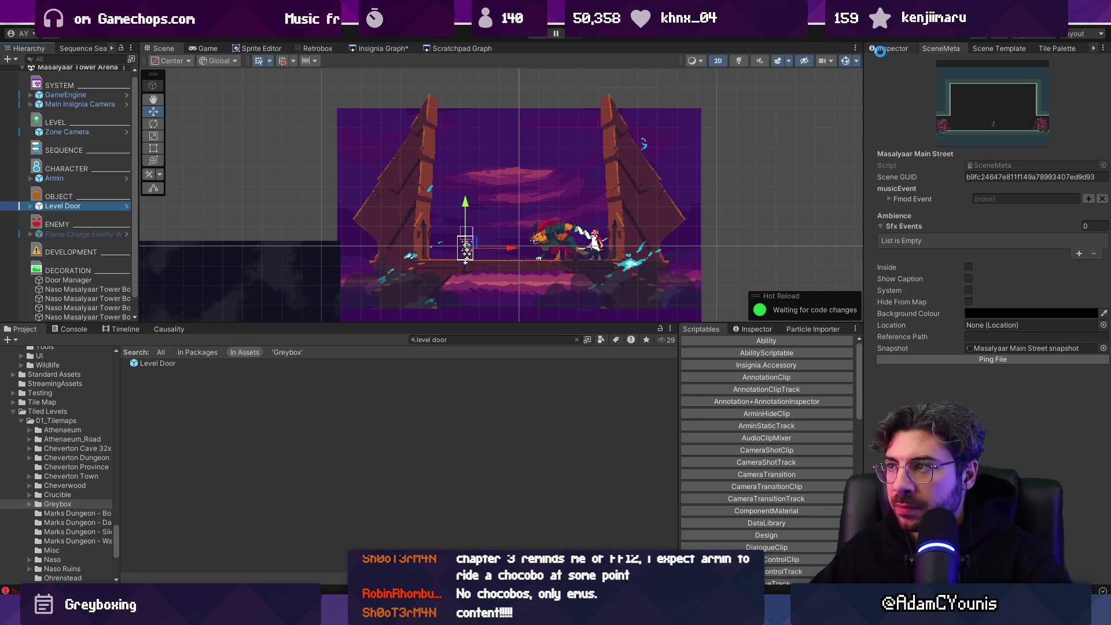
Step: Reselect the placed Level Door and check it in the arena scene and the Insignia Graph
{"action": "left_click", "coordinate": [400, 50]}
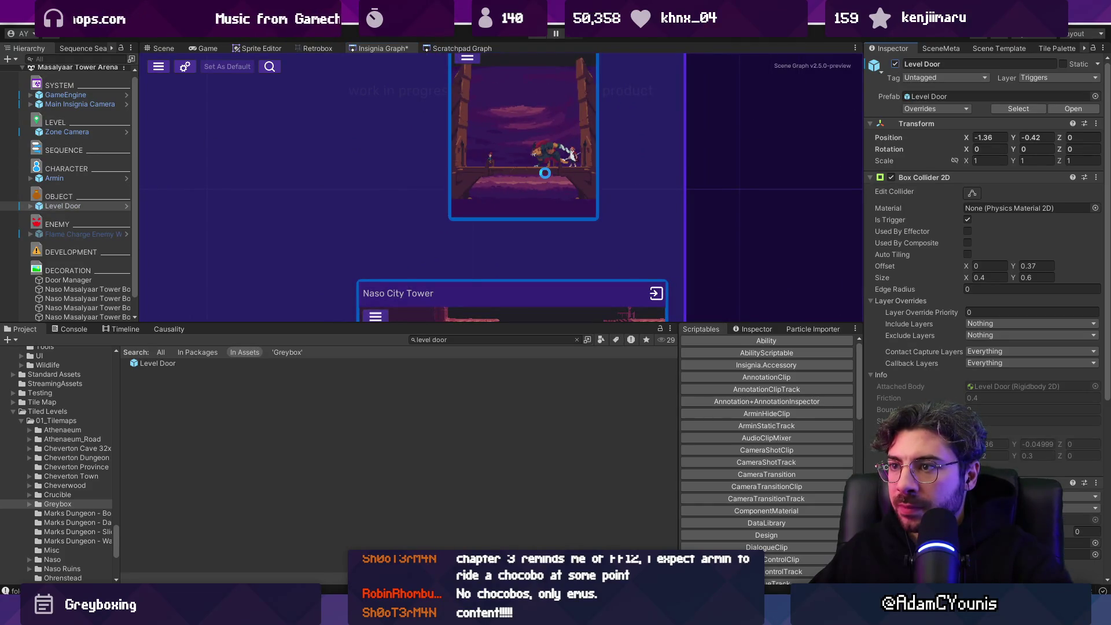
{"action": "scroll", "coordinate": [526, 190], "scroll_direction": "down", "scroll_amount": 1}
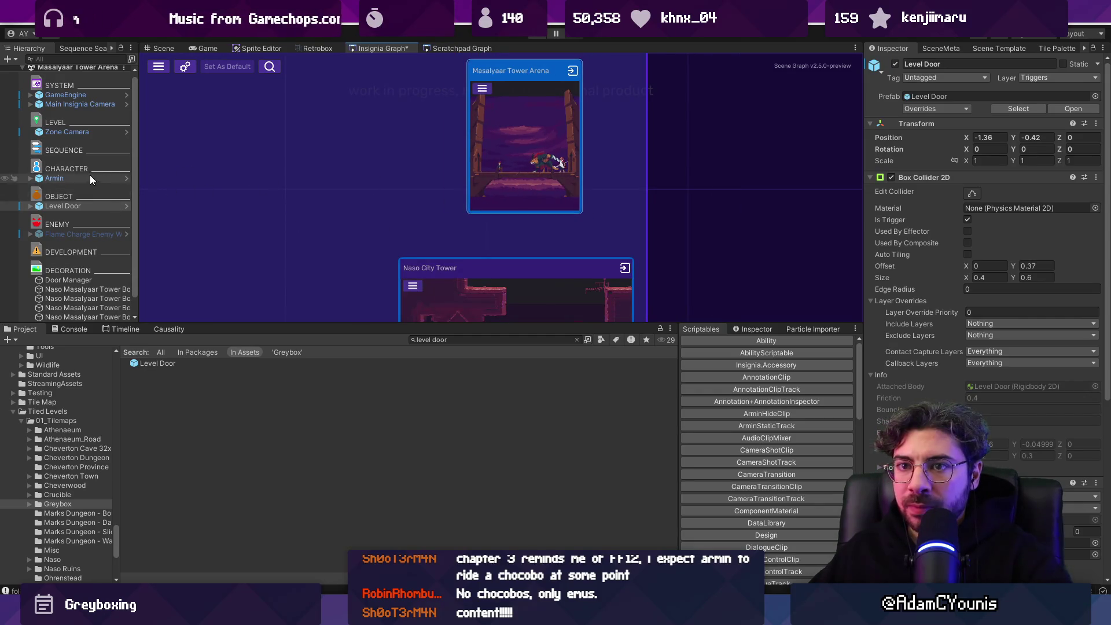
{"action": "scroll", "coordinate": [76, 116], "scroll_direction": "down", "scroll_amount": 1}
{"action": "left_click", "coordinate": [477, 341]}
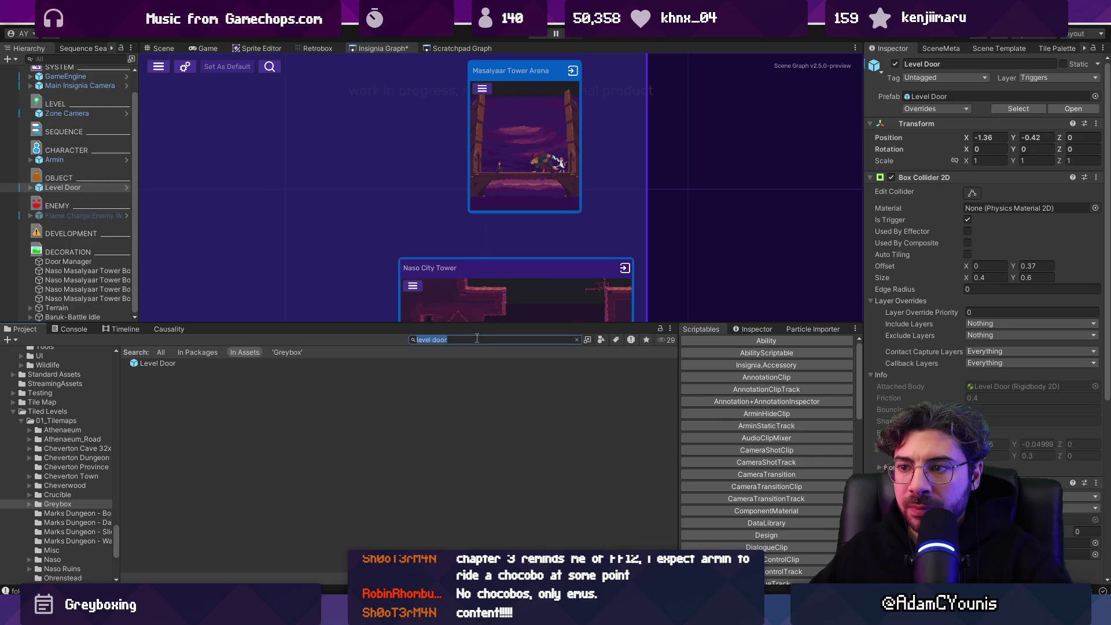
{"action": "scroll", "coordinate": [513, 175], "scroll_direction": "down", "scroll_amount": 2}
{"action": "scroll", "coordinate": [489, 120], "scroll_direction": "up", "scroll_amount": 1}
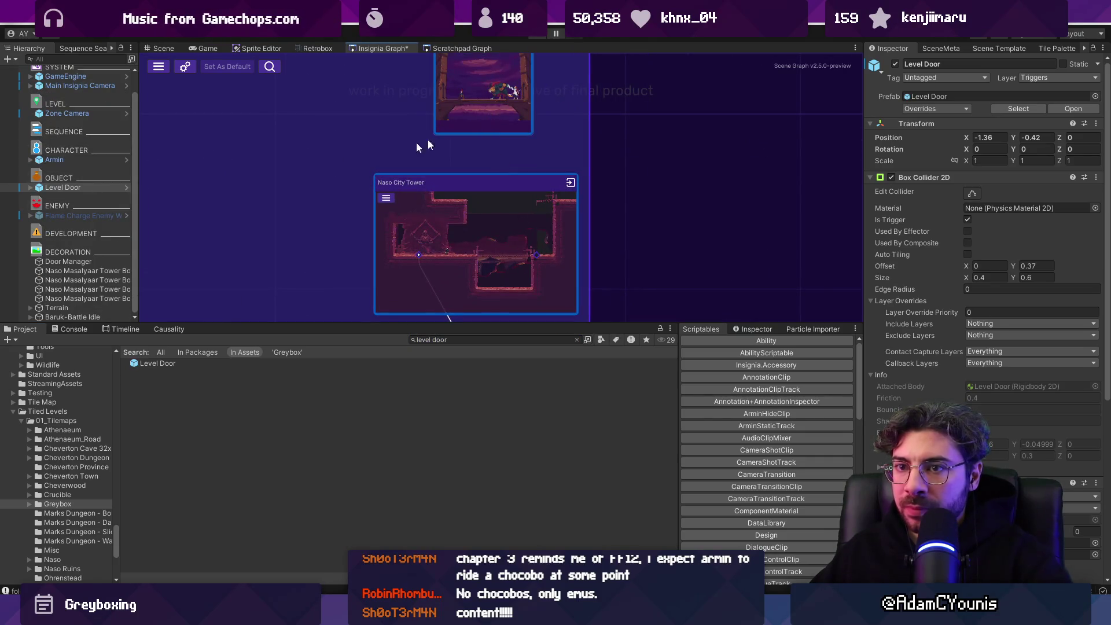
{"action": "left_click", "coordinate": [78, 187]}
{"action": "left_click", "coordinate": [164, 48]}
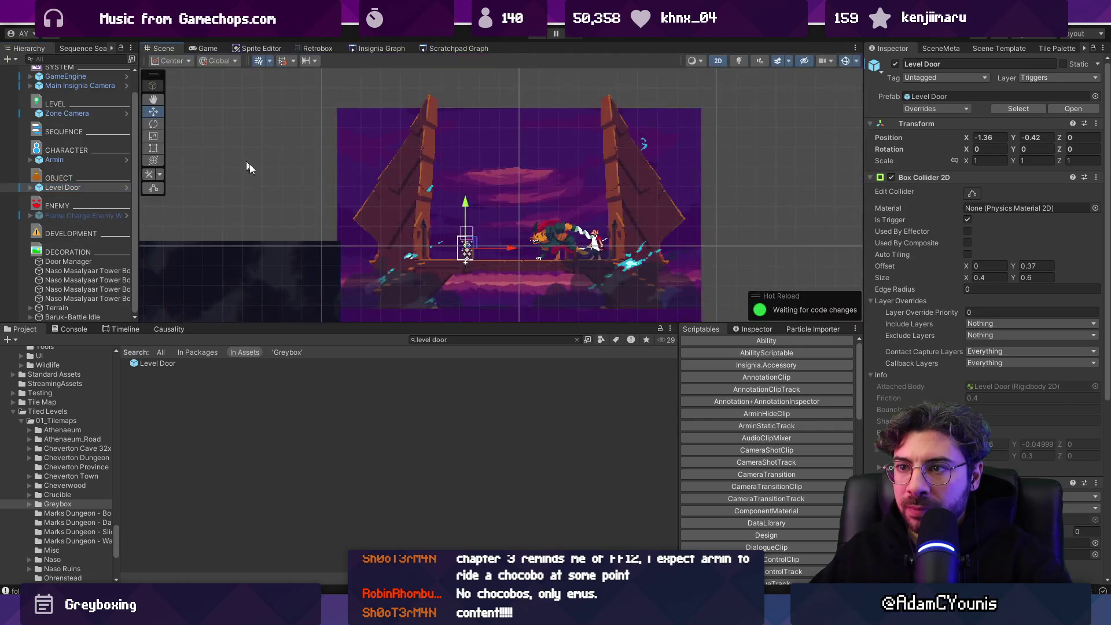
{"action": "scroll", "coordinate": [512, 265], "scroll_direction": "up", "scroll_amount": 3}
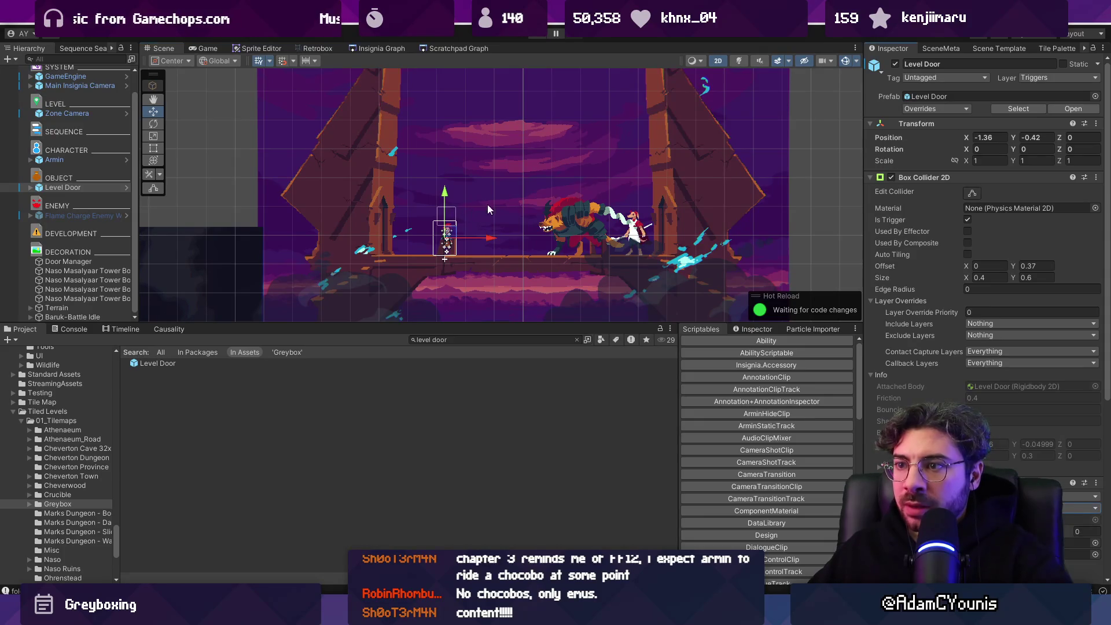
{"action": "left_click", "coordinate": [382, 48]}
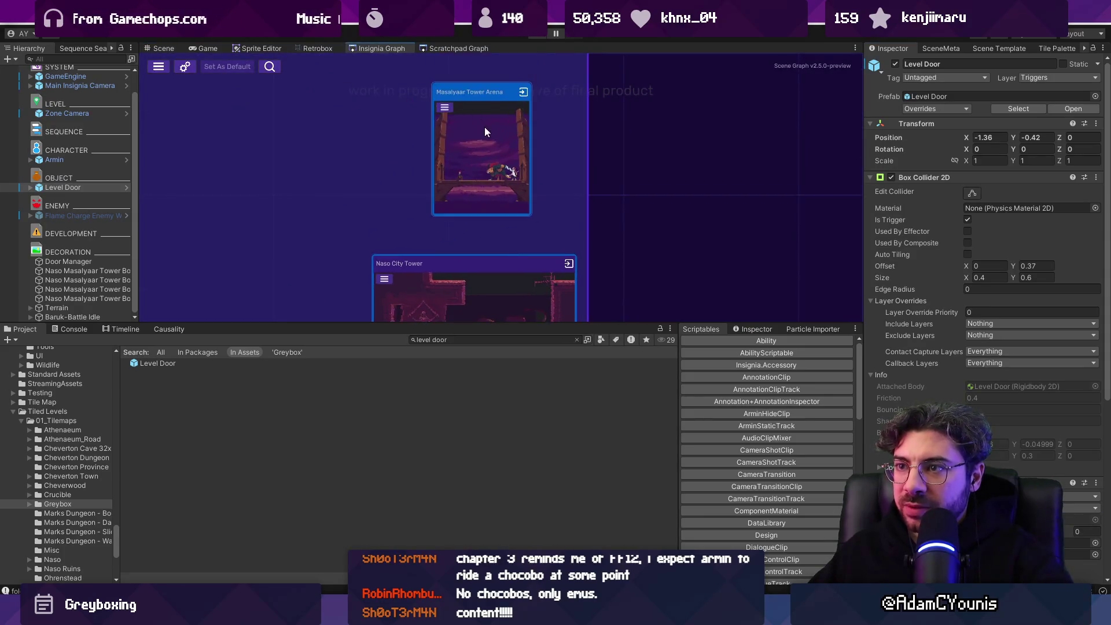
Step: Delete the Masalyaar Tower Arena node, then drag the 'tower arena' scene back into the Insignia graph
{"action": "scroll", "coordinate": [484, 127], "scroll_direction": "up", "scroll_amount": 2}
{"action": "right_click", "coordinate": [482, 152]}
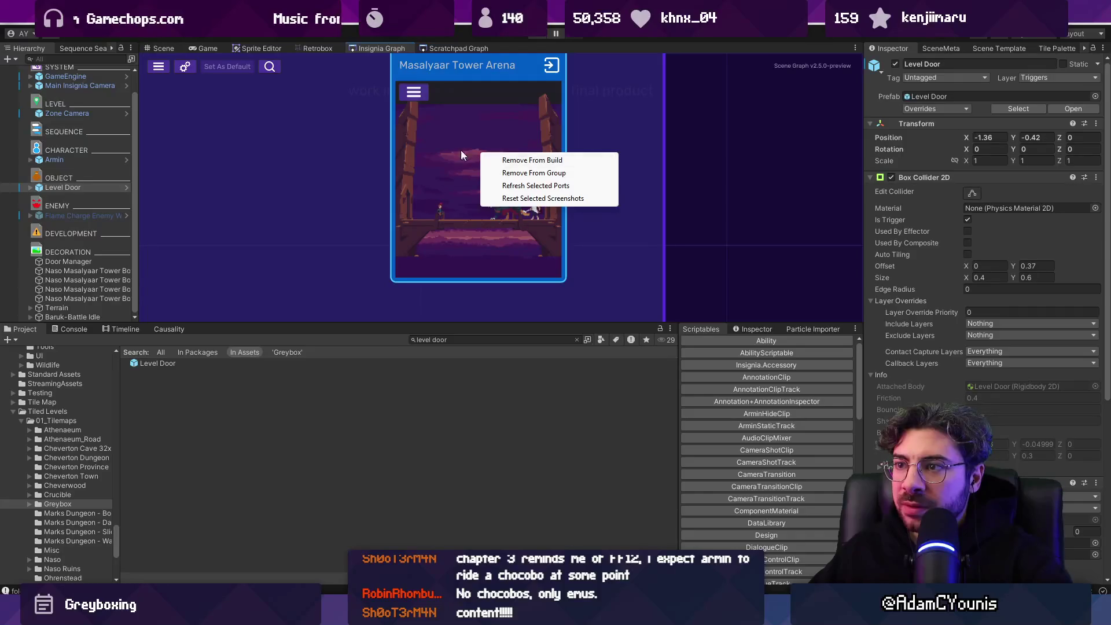
{"action": "key", "text": "Escape"}
{"action": "key", "text": "Delete"}
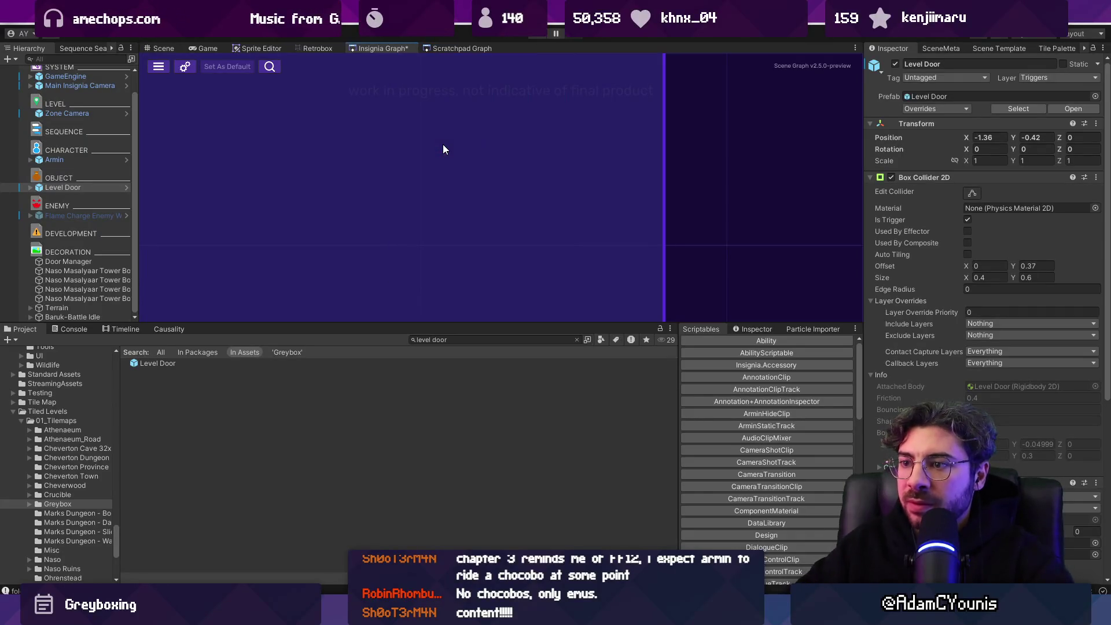
{"action": "left_click", "coordinate": [486, 339]}
{"action": "type", "text": "tower aren"}
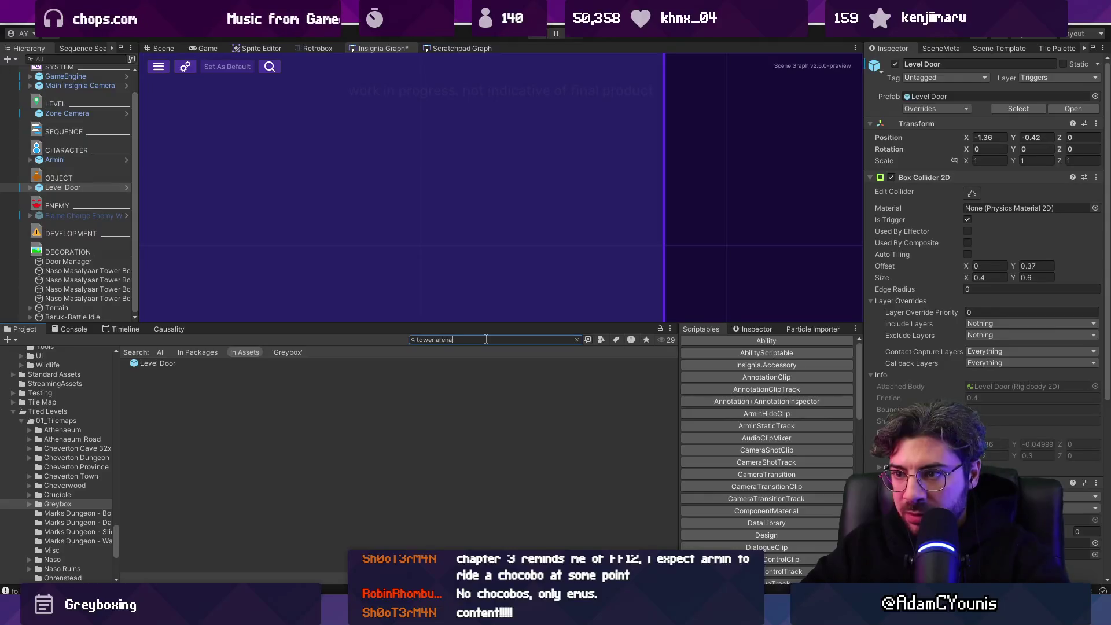
{"action": "type", "text": "a"}
{"action": "mouse_move", "coordinate": [186, 381]}
{"action": "left_mouse_down"}
{"action": "mouse_move", "coordinate": [183, 394]}
{"action": "mouse_move", "coordinate": [377, 165]}
{"action": "mouse_move", "coordinate": [435, 213]}
{"action": "mouse_move", "coordinate": [449, 167]}
{"action": "left_mouse_up"}
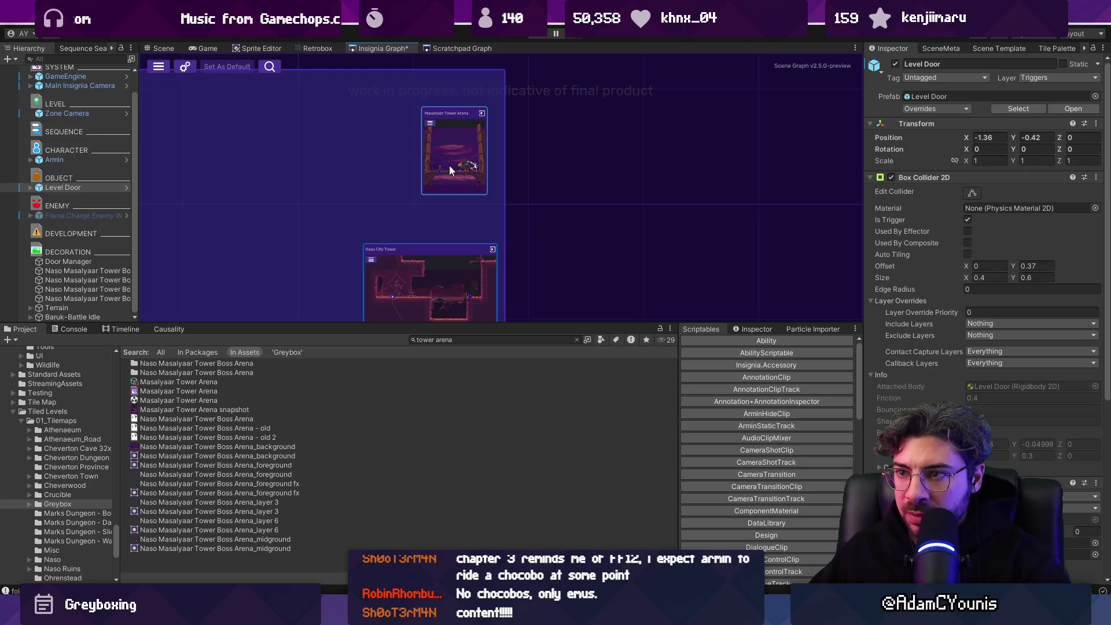
Step: Save the Insignia graph, disable the Level Door, and start playing from Naso City Tower
{"action": "scroll", "coordinate": [445, 192], "scroll_direction": "up", "scroll_amount": 2}
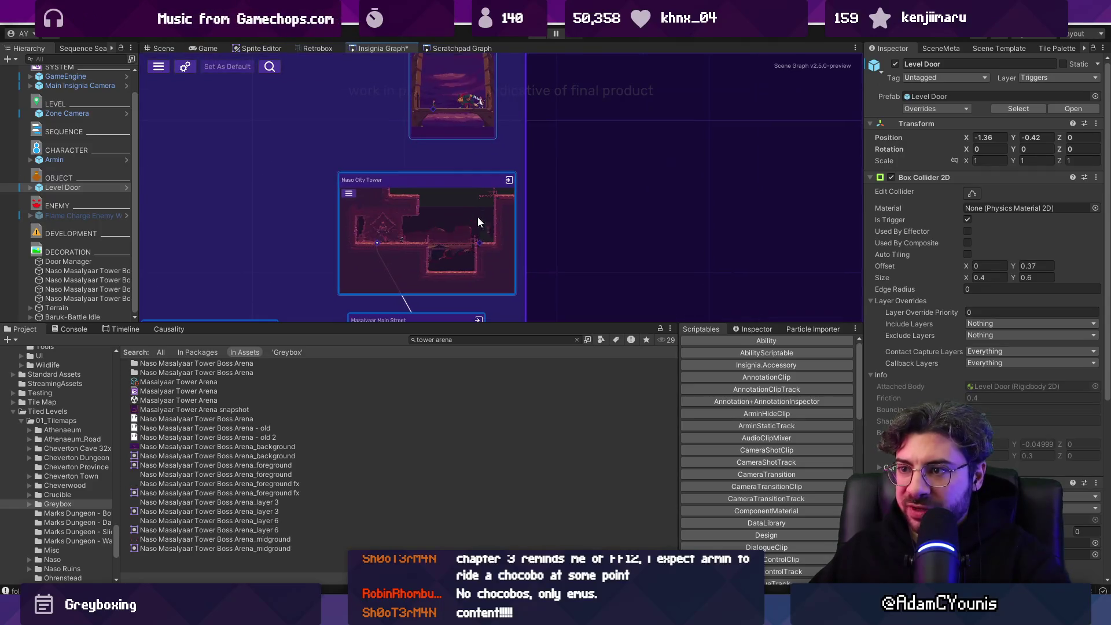
{"action": "key", "text": "ctrl+s"}
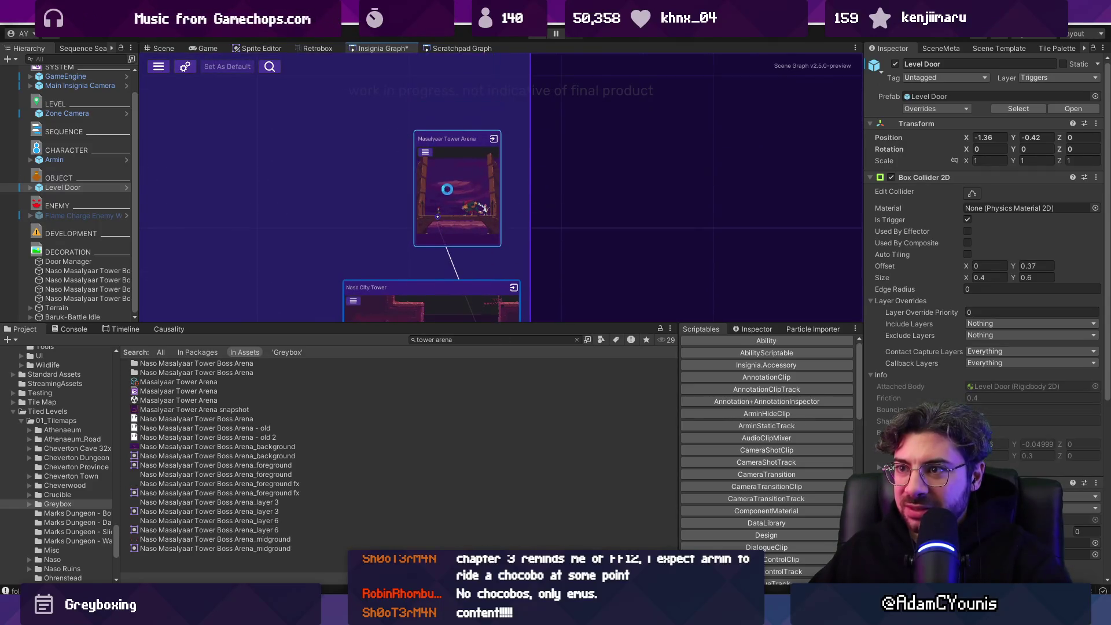
{"action": "left_click", "coordinate": [896, 63]}
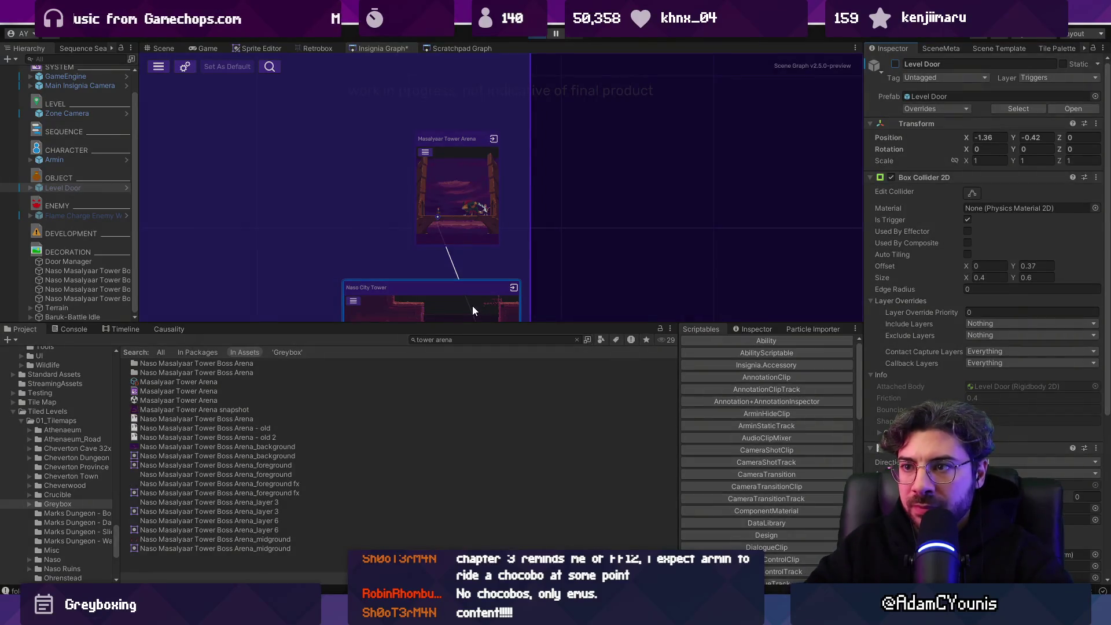
{"action": "double_click", "coordinate": [473, 306]}
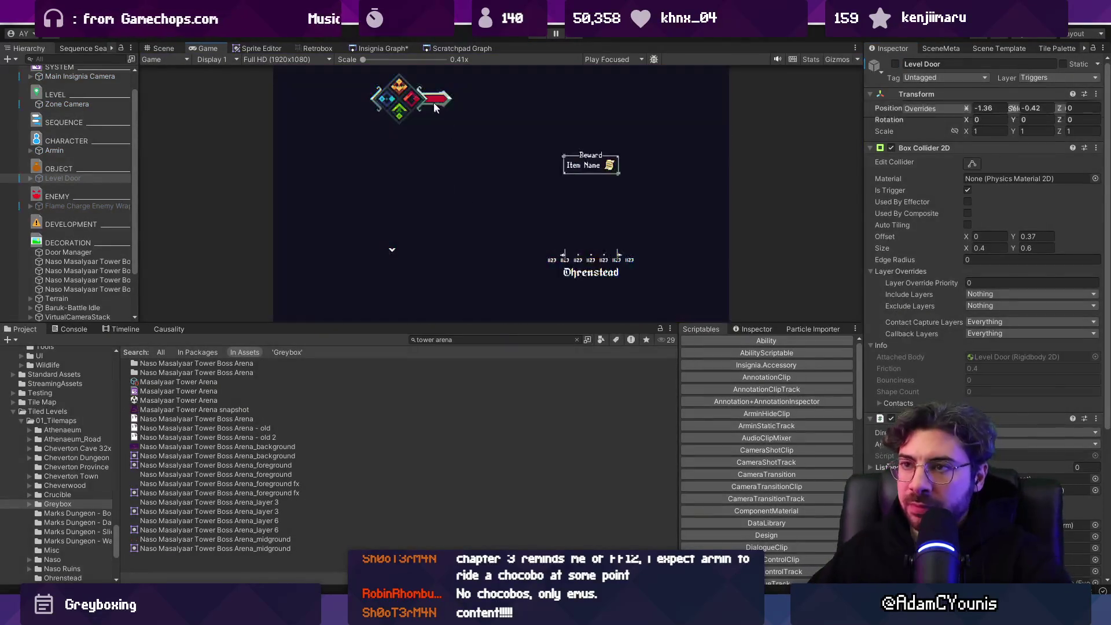
Step: Run the game from Naso City Tower into the Masalyaar Tower Arena boss fight, then stop it
{"action": "left_click", "coordinate": [379, 49]}
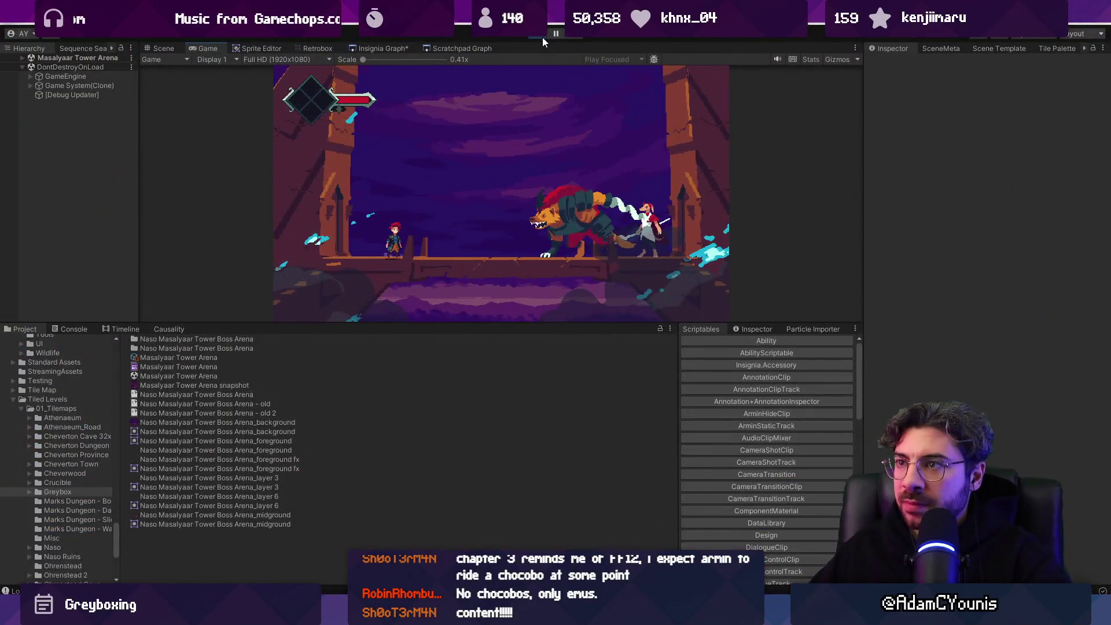
{"action": "left_click", "coordinate": [543, 35]}
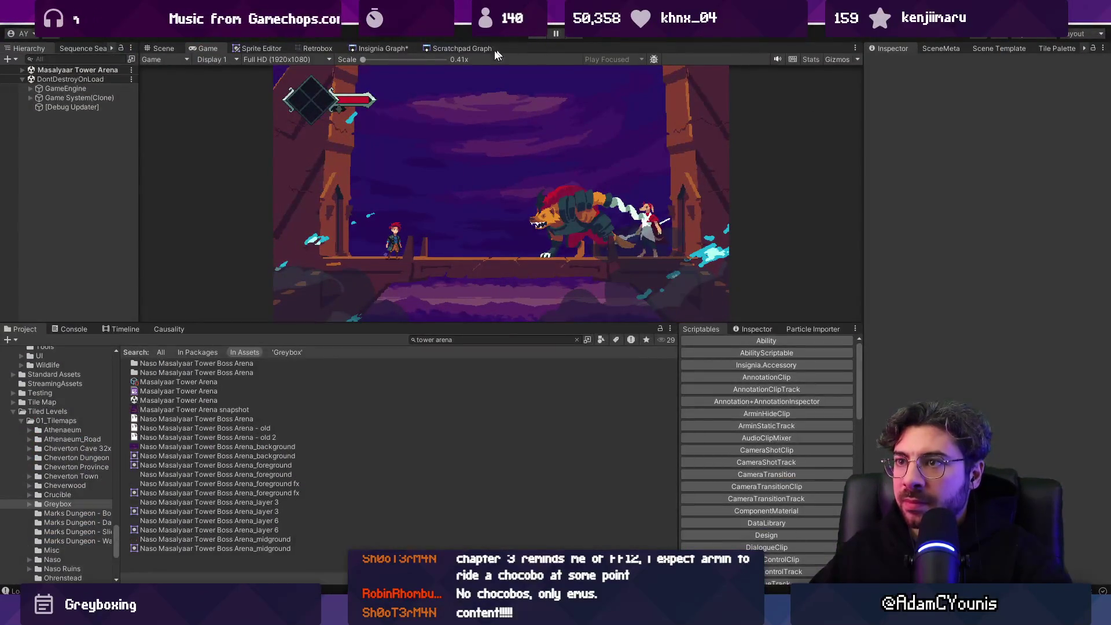
{"action": "left_click", "coordinate": [371, 48]}
{"action": "scroll", "coordinate": [529, 184], "scroll_direction": "down", "scroll_amount": 5}
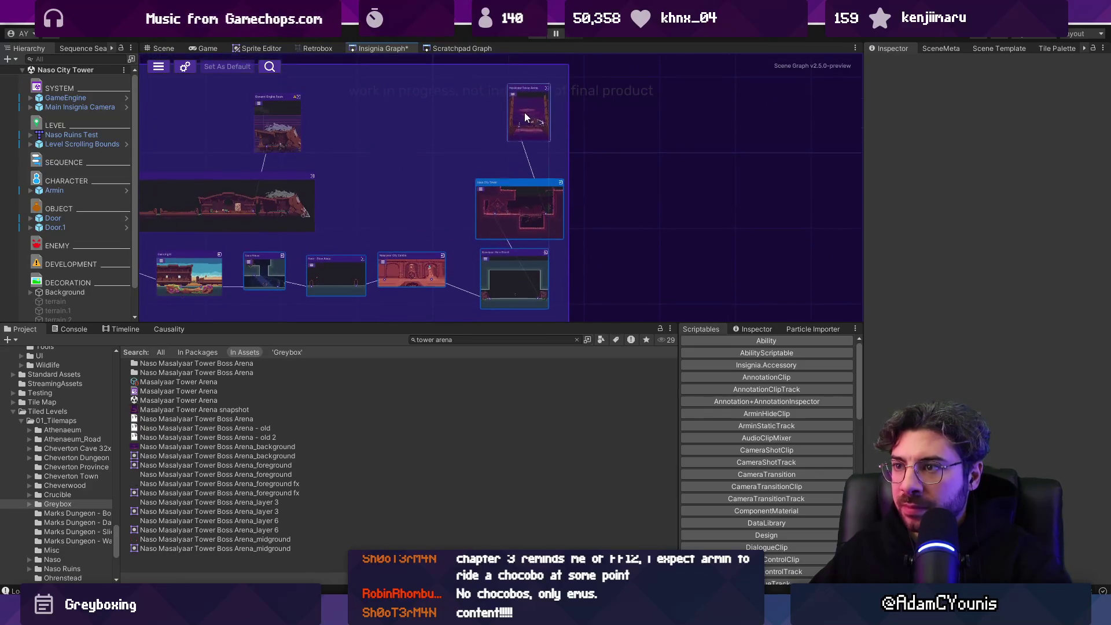
{"action": "scroll", "coordinate": [523, 168], "scroll_direction": "up", "scroll_amount": 5}
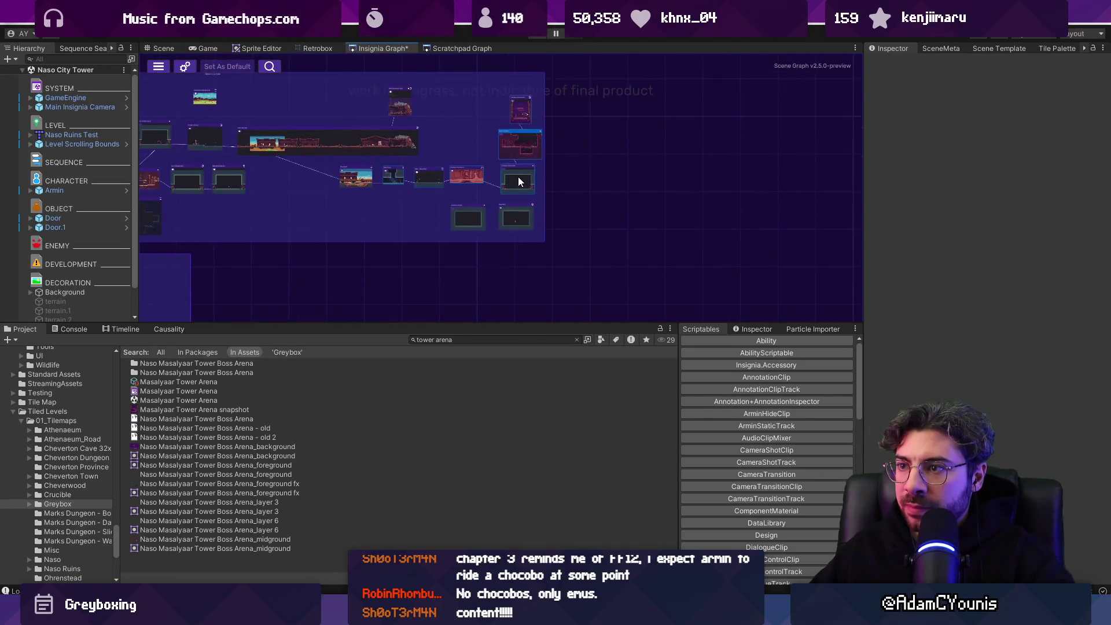
{"action": "scroll", "coordinate": [516, 206], "scroll_direction": "down", "scroll_amount": 2}
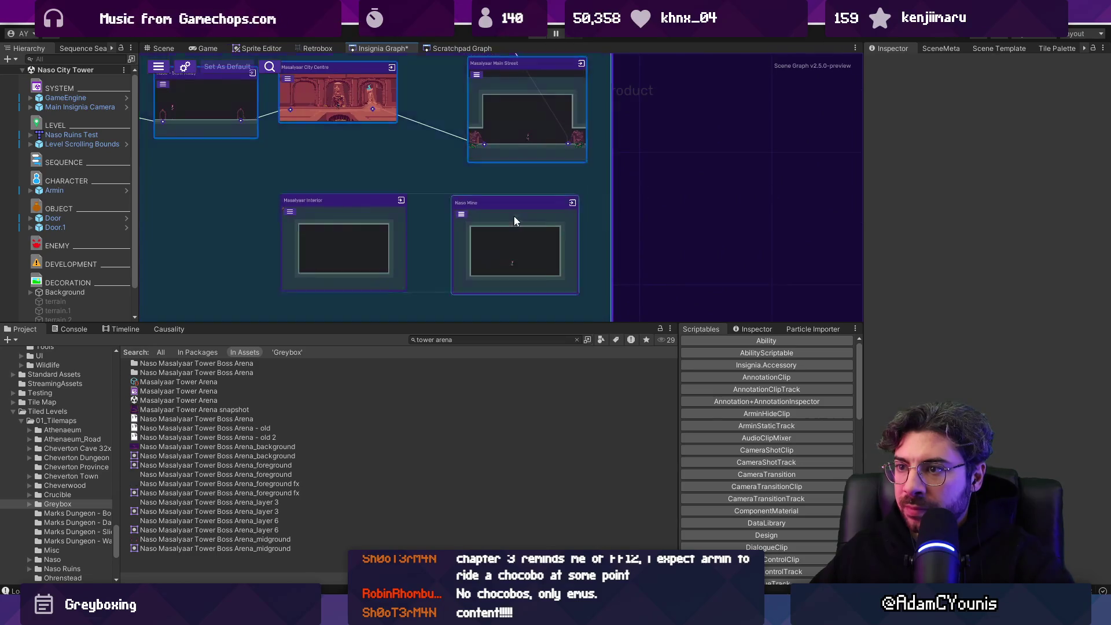
{"action": "left_click_drag", "start_coordinate": [340, 230], "coordinate": [375, 223]}
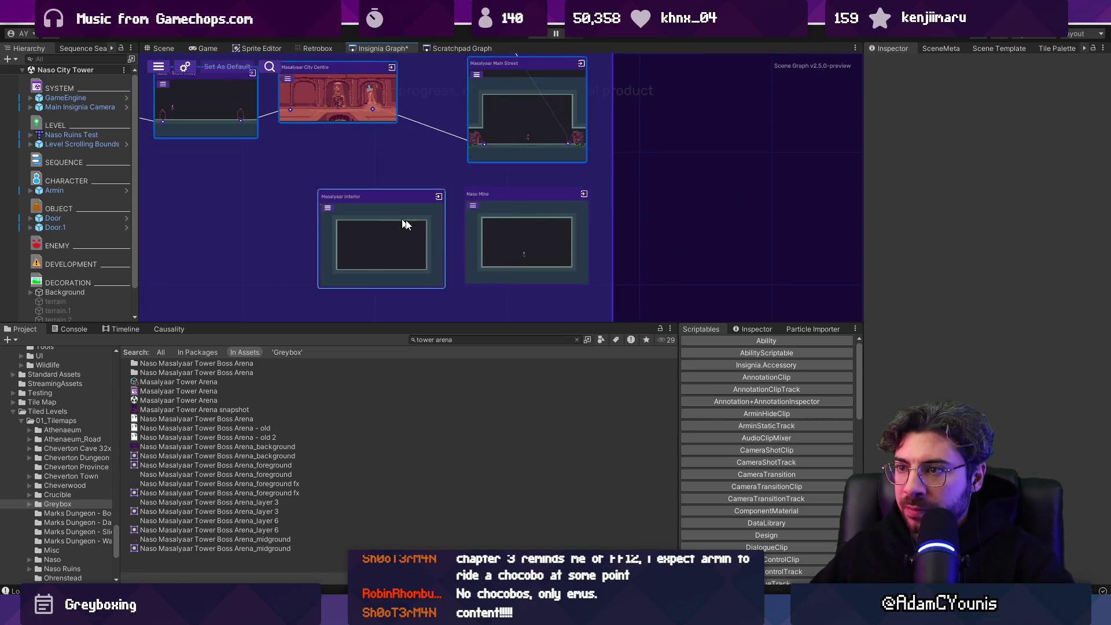
{"action": "scroll", "coordinate": [590, 241], "scroll_direction": "down", "scroll_amount": 3}
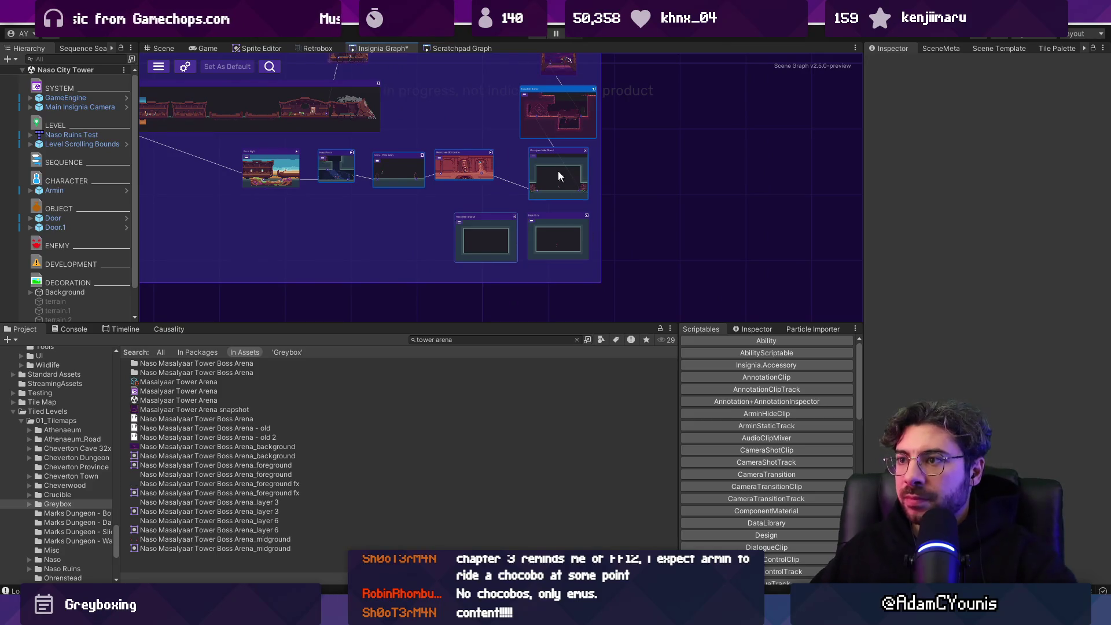
{"action": "scroll", "coordinate": [524, 203], "scroll_direction": "up", "scroll_amount": 2}
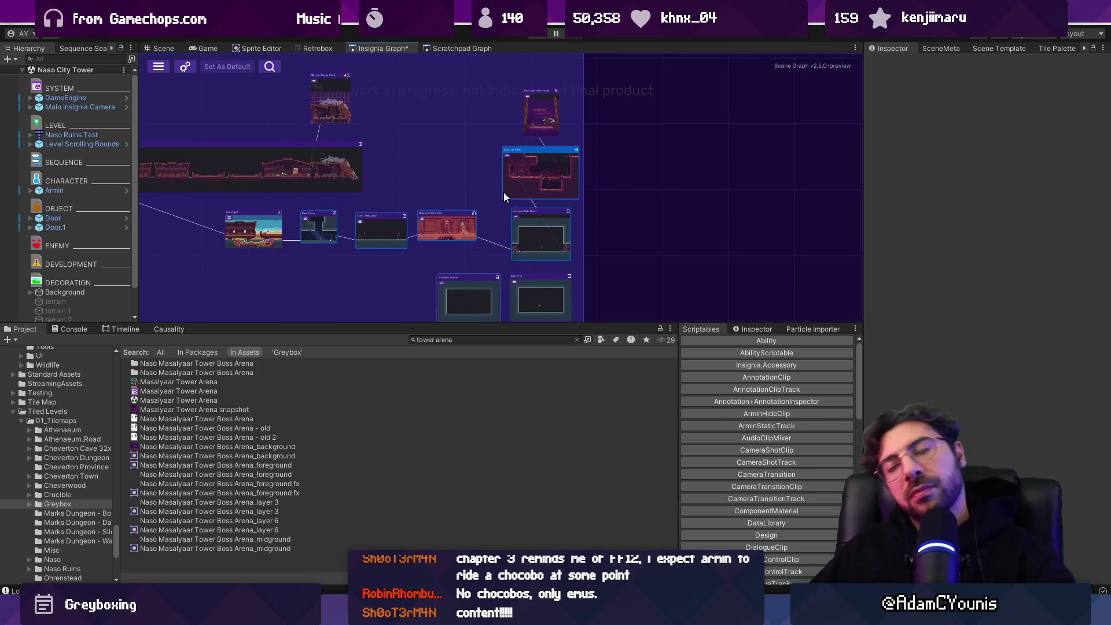
{"action": "scroll", "coordinate": [536, 108], "scroll_direction": "up", "scroll_amount": 3}
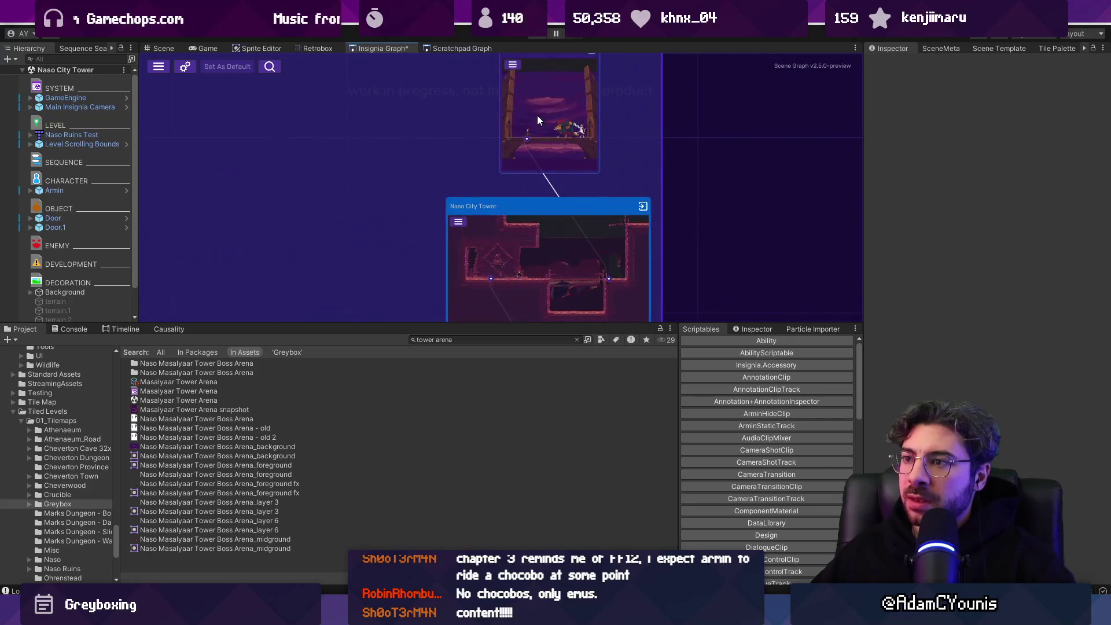
{"action": "scroll", "coordinate": [541, 107], "scroll_direction": "down", "scroll_amount": 1}
{"action": "double_click", "coordinate": [544, 100]}
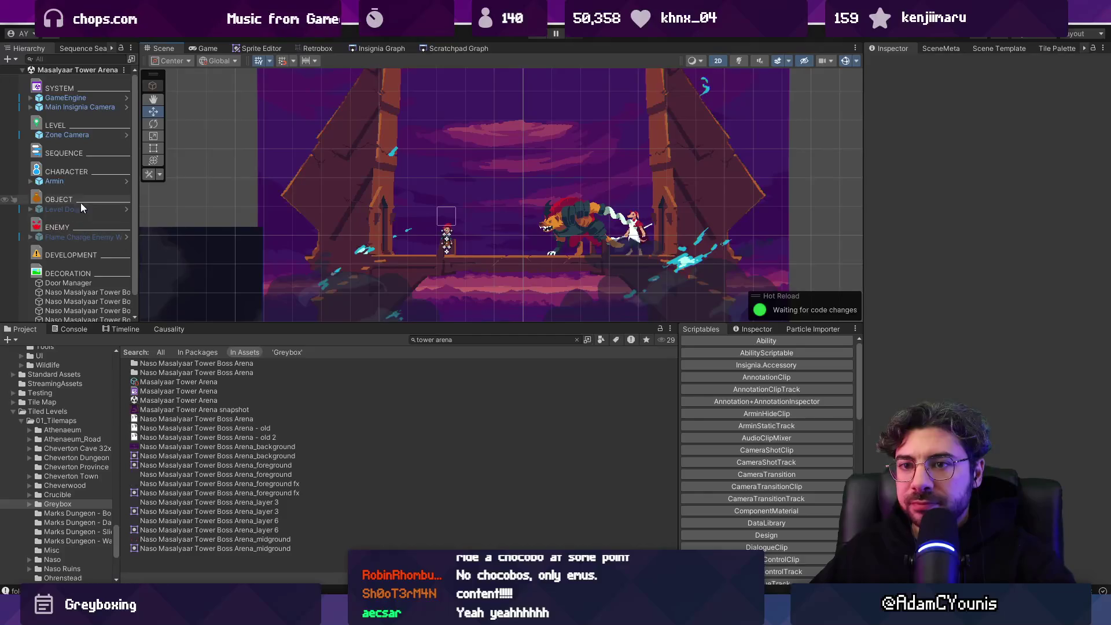
Step: Duplicate the Level Door and move the copy to the arena's right side at X 1.97
{"action": "key", "text": "ctrl+d"}
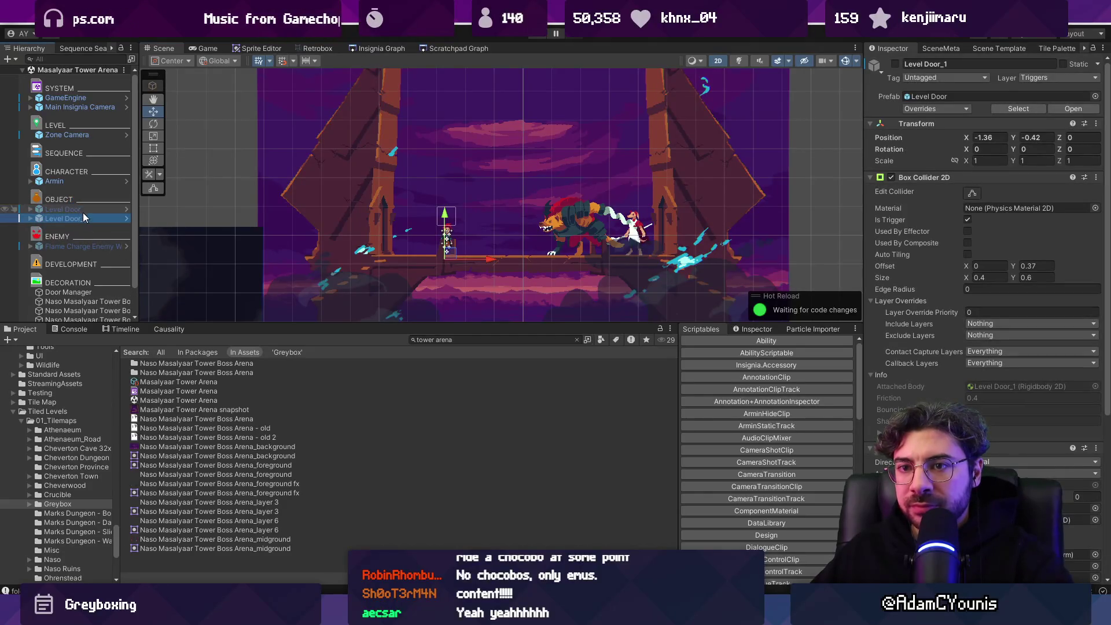
{"action": "key", "text": "Return"}
{"action": "left_click_drag", "start_coordinate": [490, 259], "coordinate": [680, 237]}
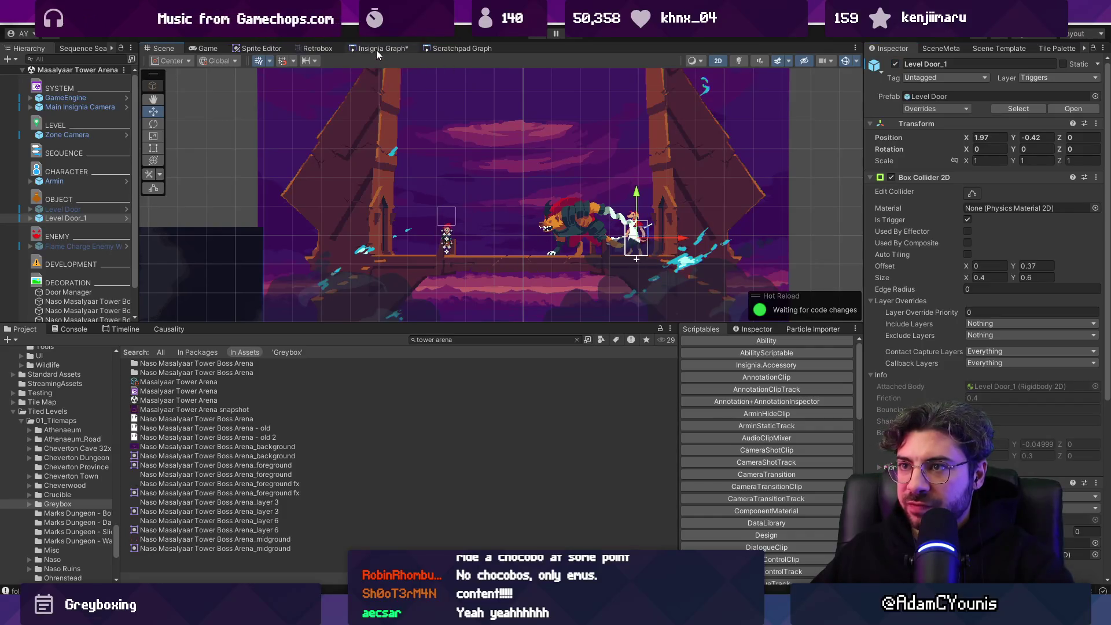
{"action": "left_click", "coordinate": [376, 49]}
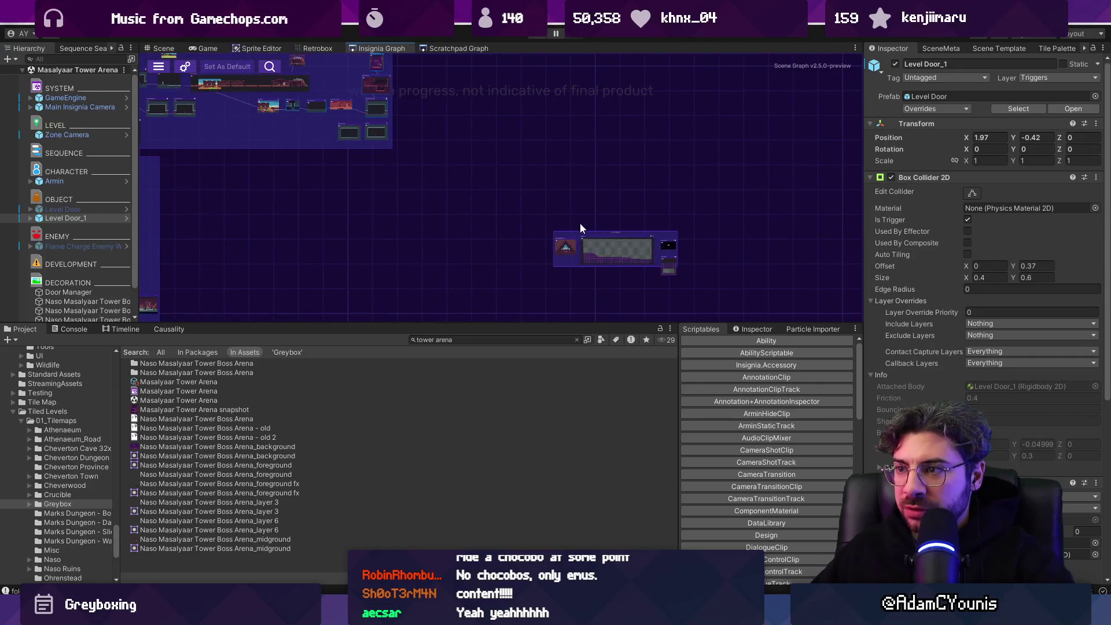
Step: Create a new scene from the Level Template Scene with the Greybox skin
{"action": "scroll", "coordinate": [579, 250], "scroll_direction": "up", "scroll_amount": 5}
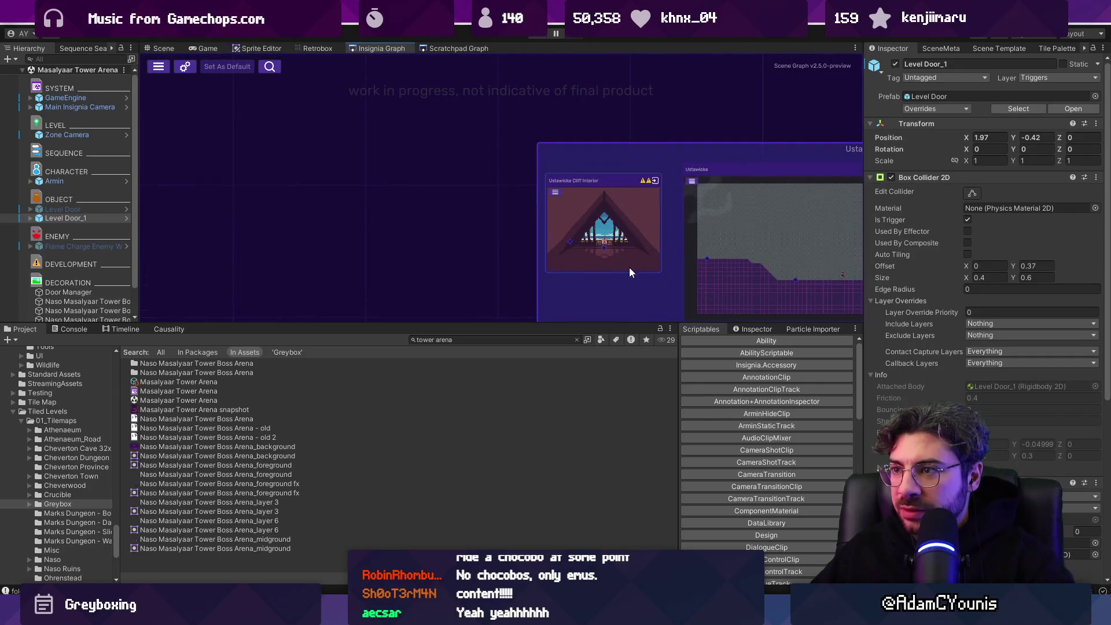
{"action": "scroll", "coordinate": [591, 283], "scroll_direction": "down", "scroll_amount": 3}
{"action": "scroll", "coordinate": [446, 221], "scroll_direction": "down", "scroll_amount": 2}
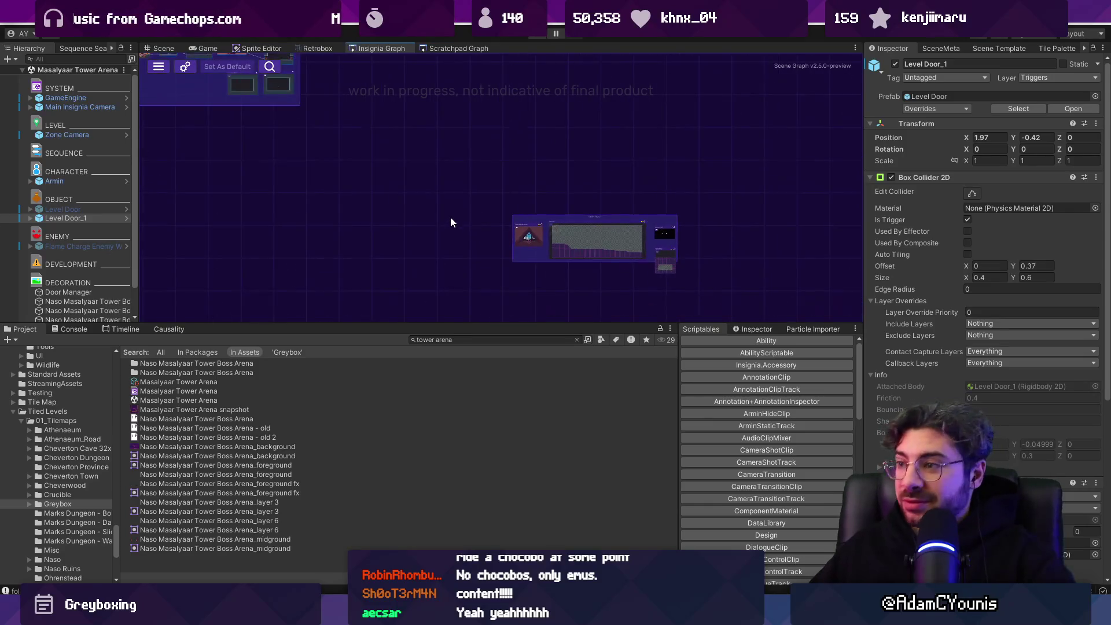
{"action": "scroll", "coordinate": [382, 225], "scroll_direction": "up", "scroll_amount": 3}
{"action": "left_click", "coordinate": [574, 340]}
{"action": "left_click", "coordinate": [998, 48]}
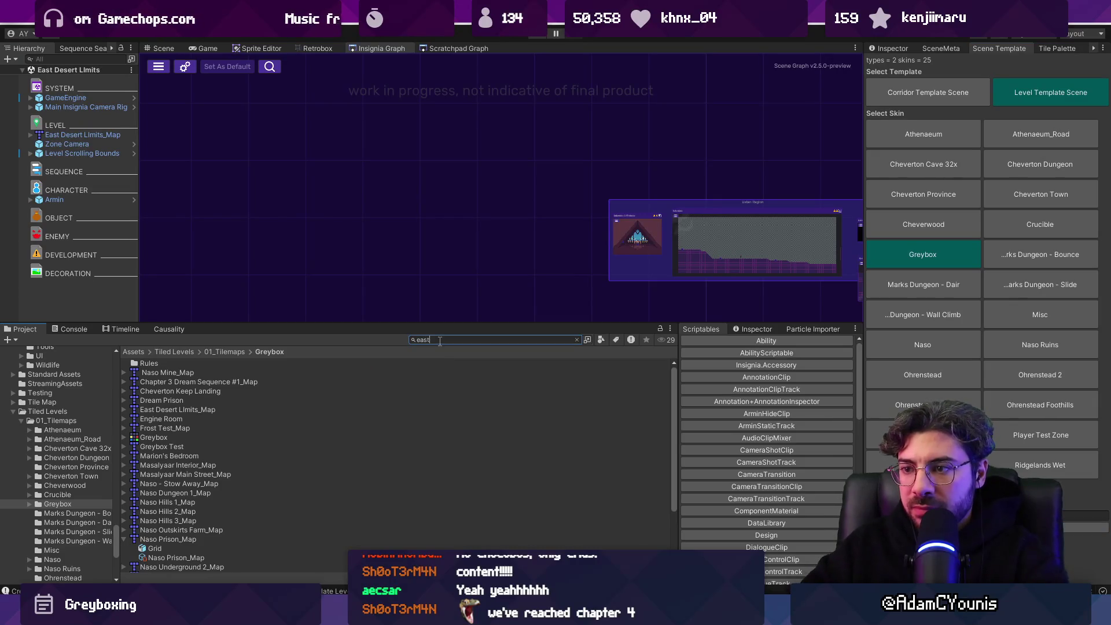
Step: Find the East Desert Limits scene in Project and drag it into the Insignia Graph
{"action": "type", "text": " desert limits"}
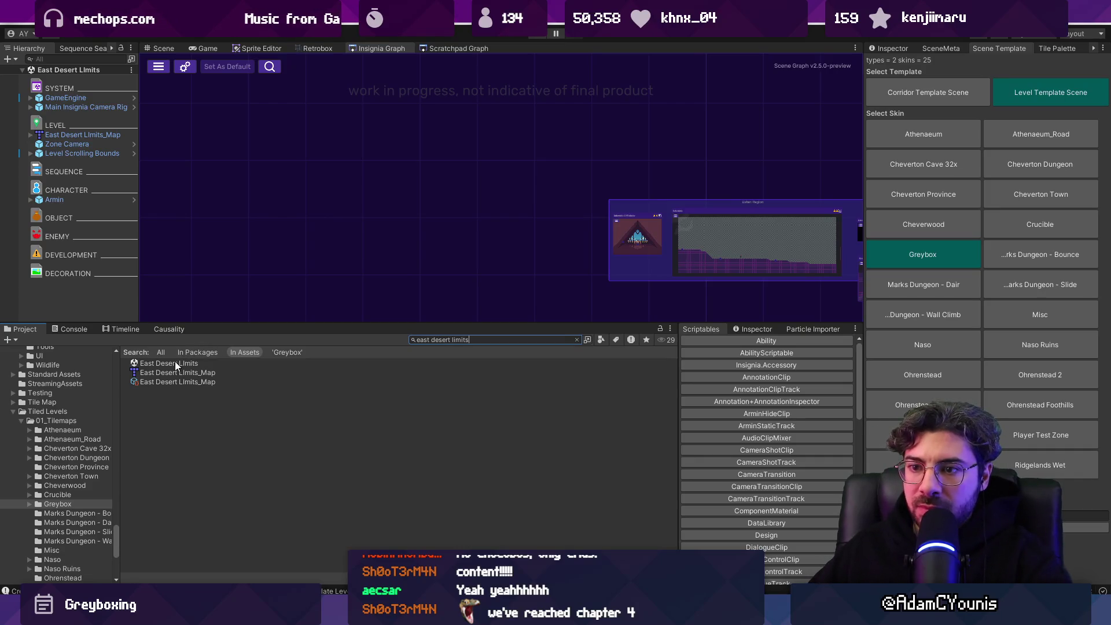
{"action": "mouse_move", "coordinate": [169, 363]}
{"action": "left_mouse_down"}
{"action": "mouse_move", "coordinate": [313, 255]}
{"action": "mouse_move", "coordinate": [461, 255]}
{"action": "left_mouse_up"}
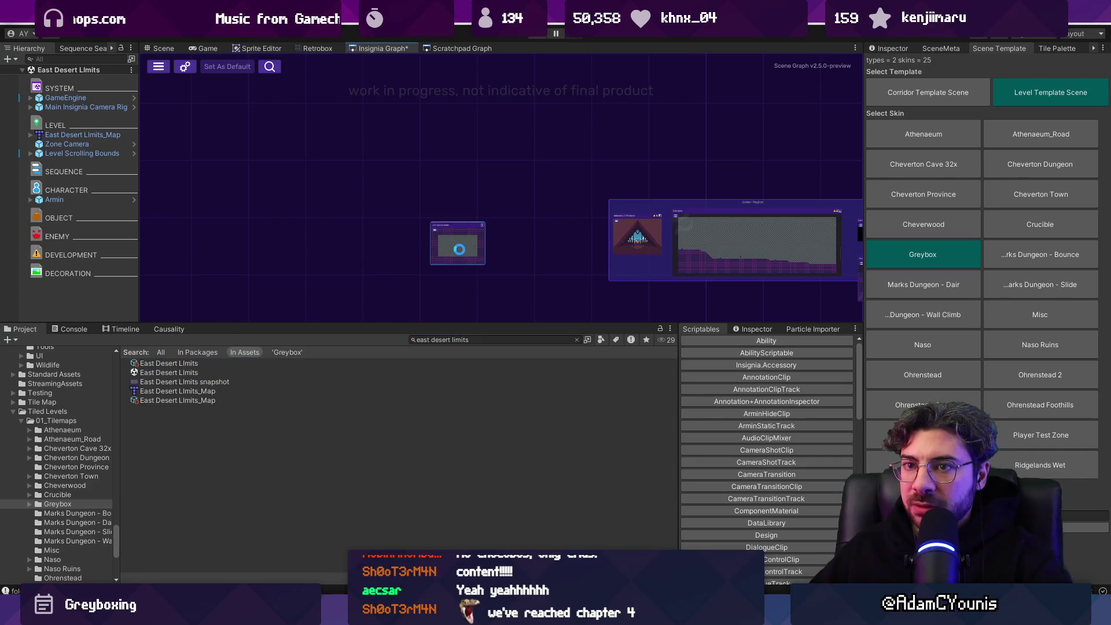
{"action": "right_click", "coordinate": [92, 138]}
Step: Open the East Desert Limits map in Tiled and mark its prototype layer unity:ignore
{"action": "mouse_move", "coordinate": [154, 259]}
{"action": "left_click", "coordinate": [279, 263]}
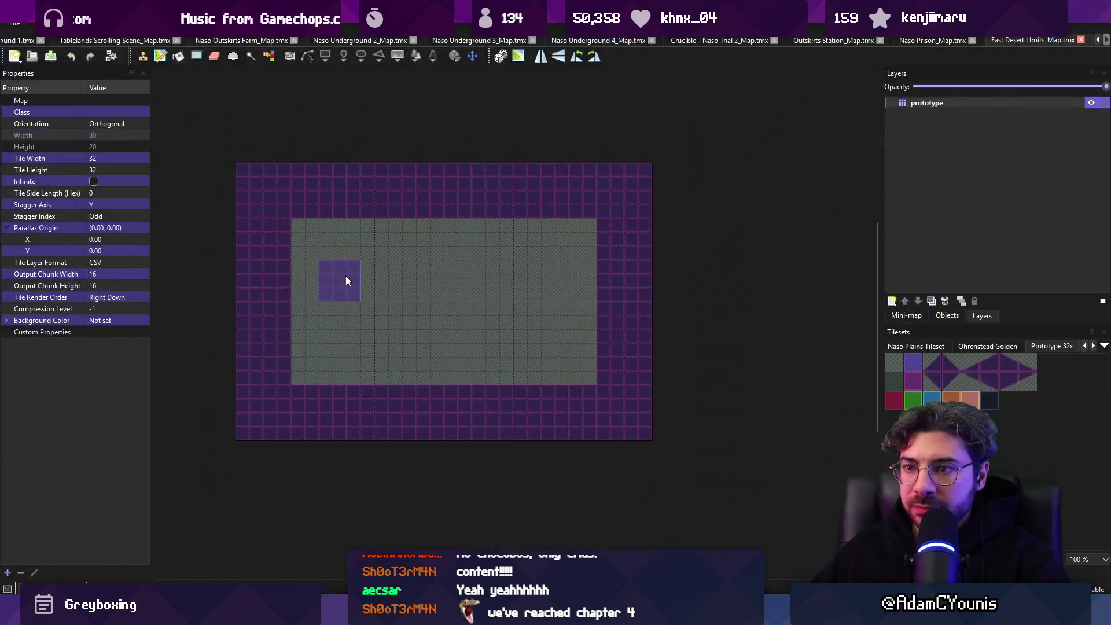
{"action": "left_click_drag", "start_coordinate": [305, 243], "coordinate": [483, 327]}
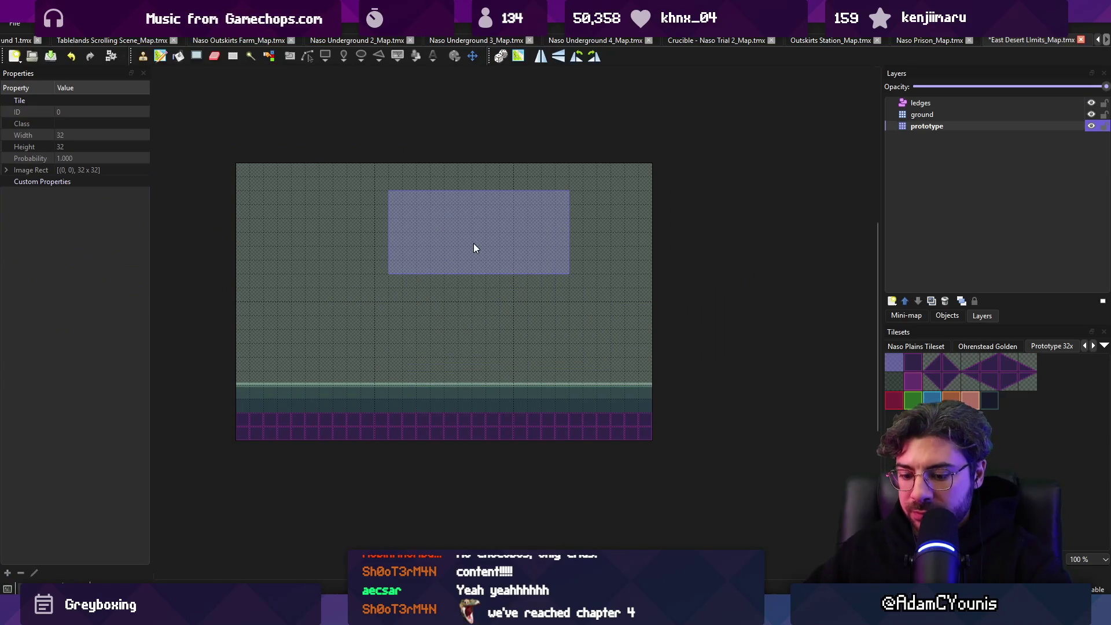
{"action": "left_click", "coordinate": [440, 614]}
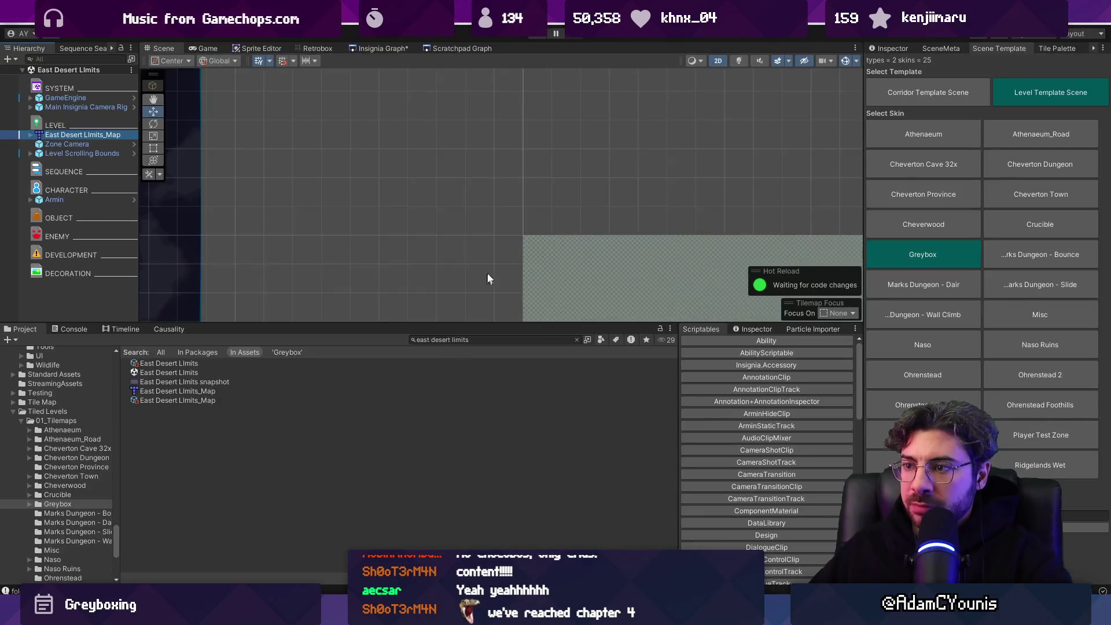
{"action": "key", "text": "alt+Tab"}
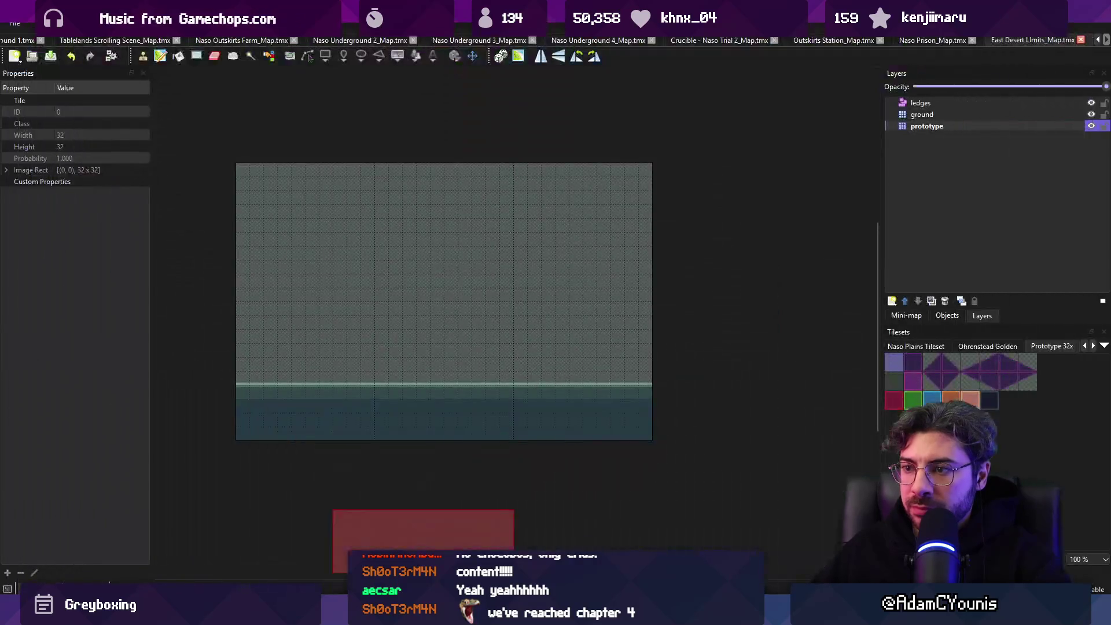
{"action": "left_click", "coordinate": [78, 263]}
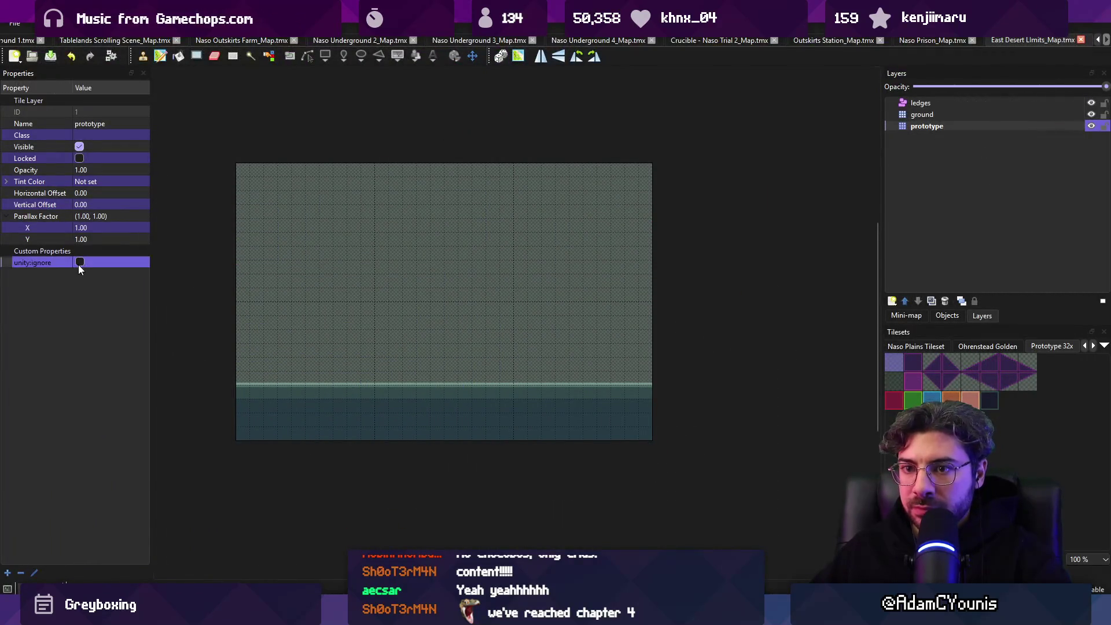
{"action": "left_click", "coordinate": [440, 615]}
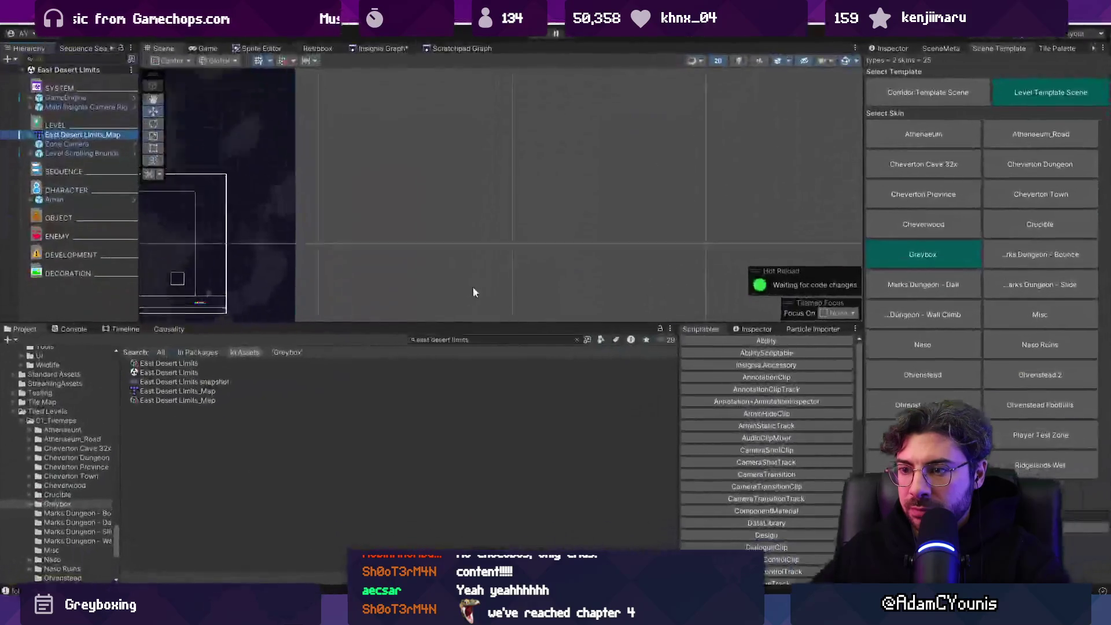
Step: Frame Armin in the scene view and reset the East Desert Limits node's preview screenshot
{"action": "left_click", "coordinate": [78, 191]}
{"action": "left_click", "coordinate": [79, 198]}
{"action": "key", "text": "f"}
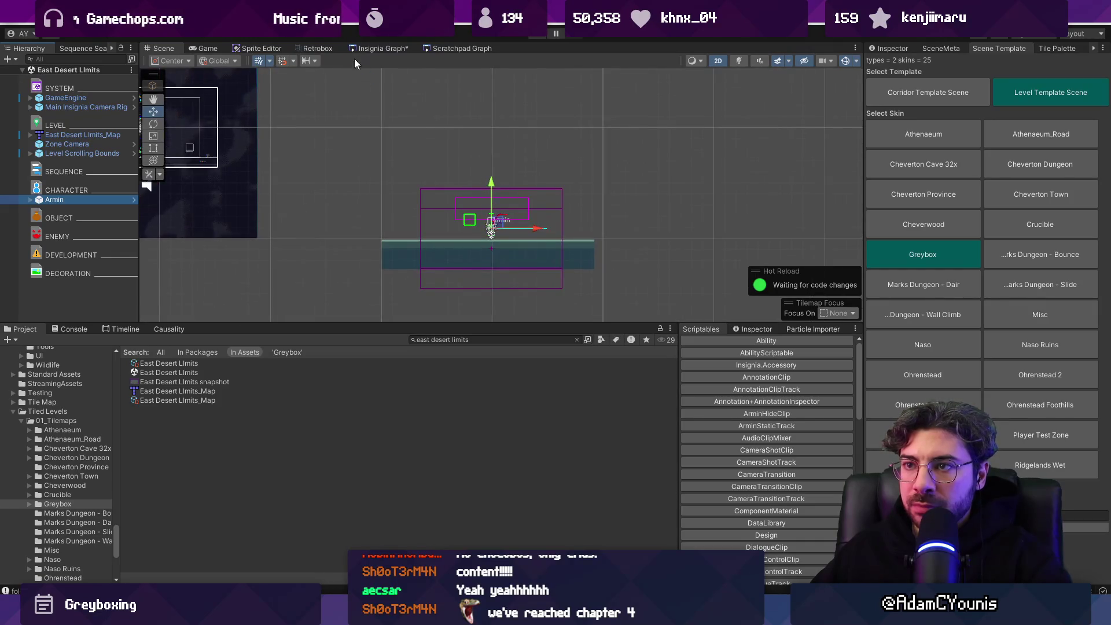
{"action": "left_click", "coordinate": [365, 48]}
{"action": "right_click", "coordinate": [491, 192]}
{"action": "left_click", "coordinate": [523, 222]}
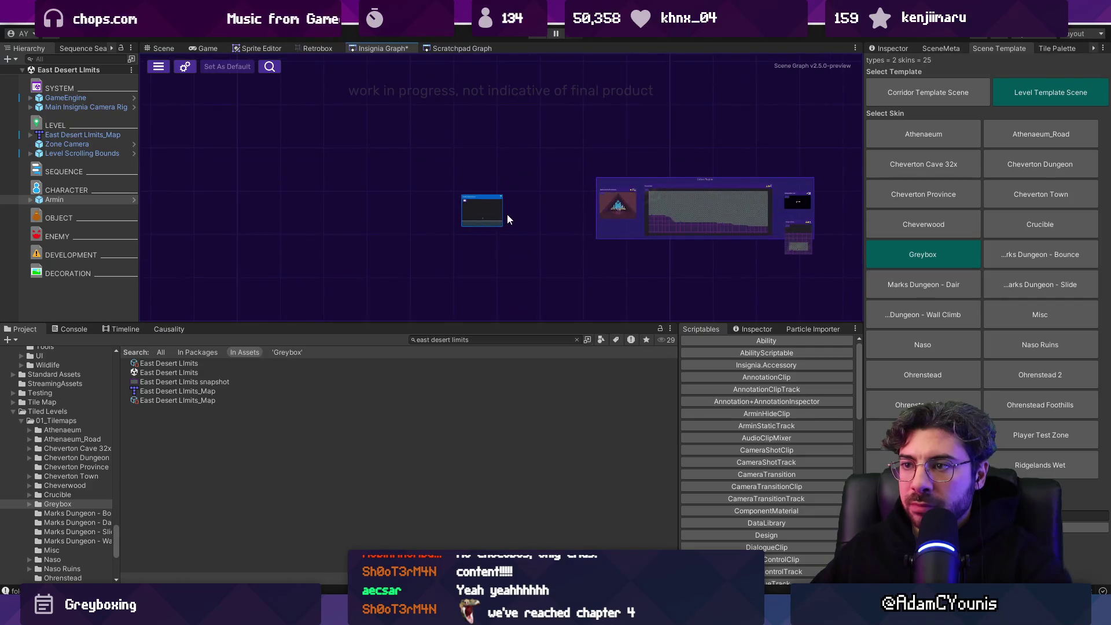
{"action": "left_click", "coordinate": [157, 48]}
Step: Clear the old text from the Project search field
{"action": "left_click", "coordinate": [475, 338]}
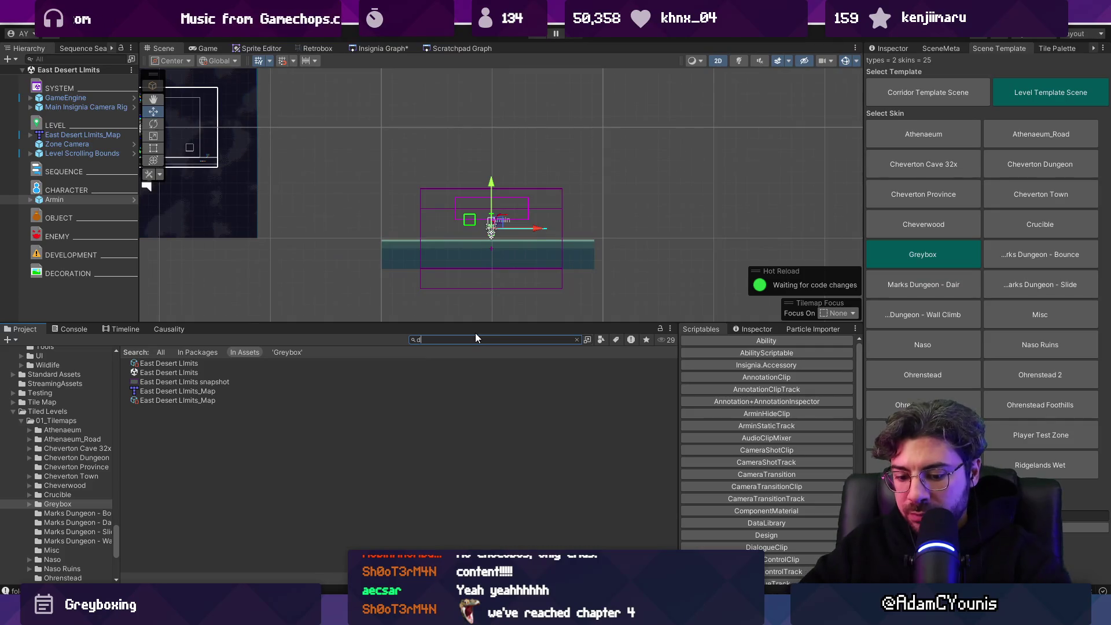
{"action": "key", "text": "ctrl+a"}
{"action": "key", "text": "BackSpace"}
Step: Place the Level Door prefab at the left end of the East Desert Limits floor
{"action": "type", "text": "level door"}
{"action": "left_click", "coordinate": [164, 364]}
{"action": "mouse_move", "coordinate": [165, 366]}
{"action": "left_mouse_down"}
{"action": "mouse_move", "coordinate": [408, 221]}
{"action": "mouse_move", "coordinate": [421, 256]}
{"action": "left_mouse_up"}
{"action": "scroll", "coordinate": [415, 225], "scroll_direction": "up", "scroll_amount": 3}
{"action": "left_click", "coordinate": [890, 48]}
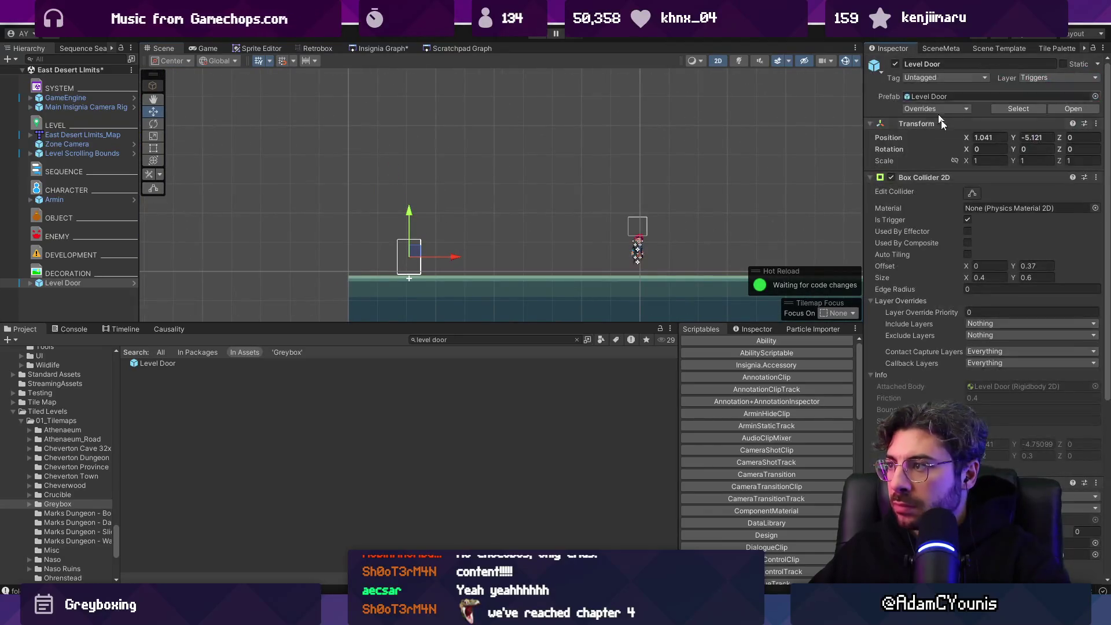
Step: Set the door's direction to West and move it under the OBJECT group
{"action": "scroll", "coordinate": [1010, 353], "scroll_direction": "down", "scroll_amount": 4}
{"action": "left_click", "coordinate": [1010, 372]}
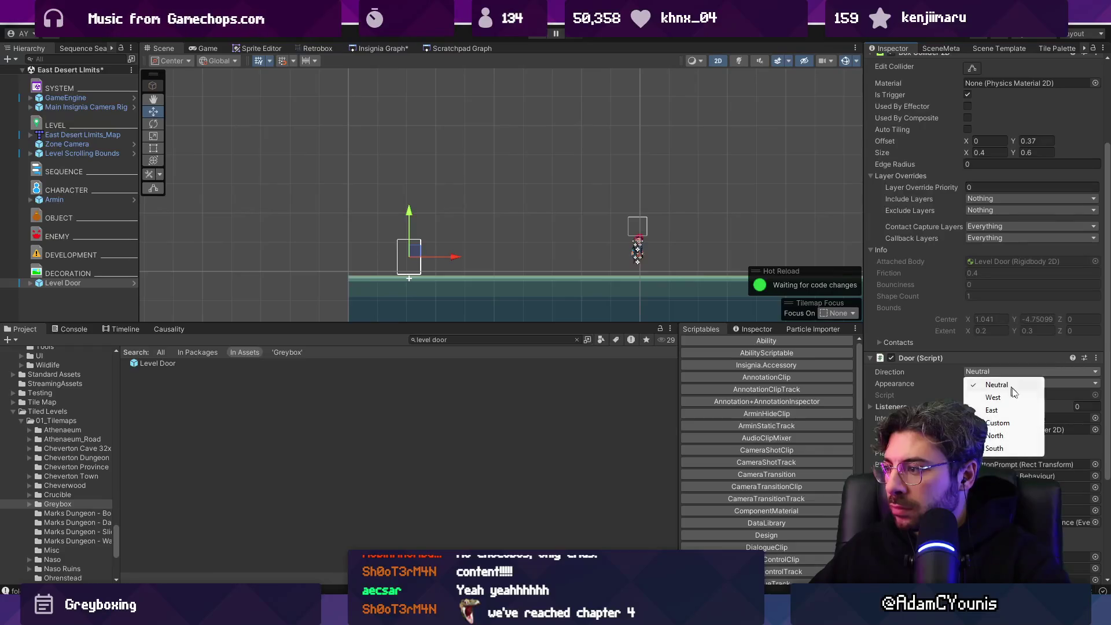
{"action": "left_click", "coordinate": [1012, 404]}
{"action": "left_click", "coordinate": [1006, 383]}
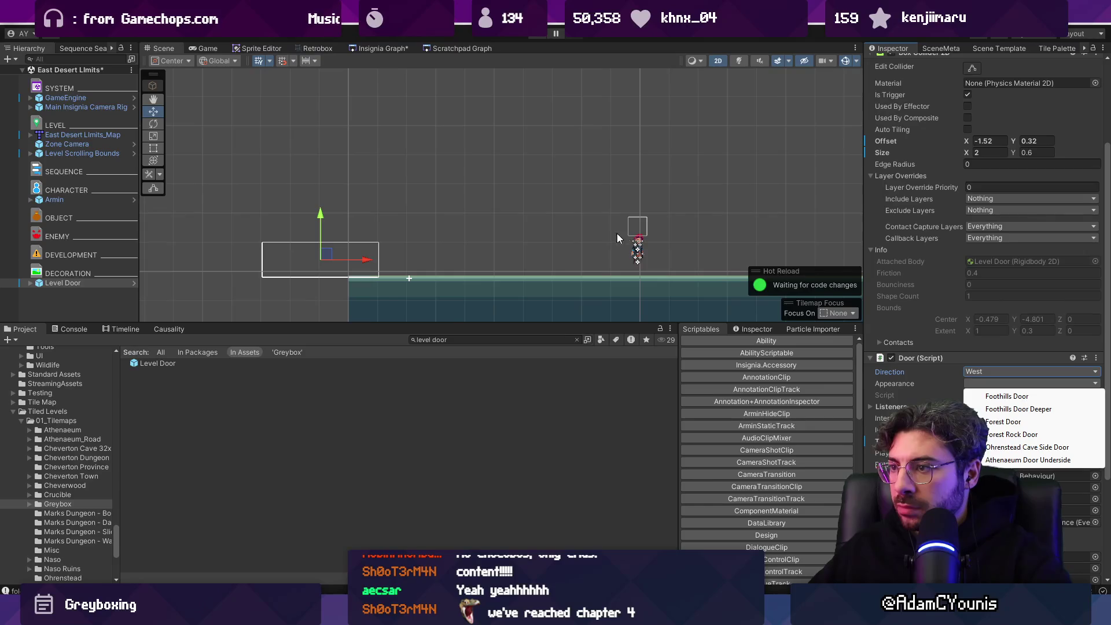
{"action": "left_click", "coordinate": [527, 218]}
{"action": "left_click_drag", "start_coordinate": [63, 283], "coordinate": [63, 224]}
{"action": "double_click", "coordinate": [78, 226]}
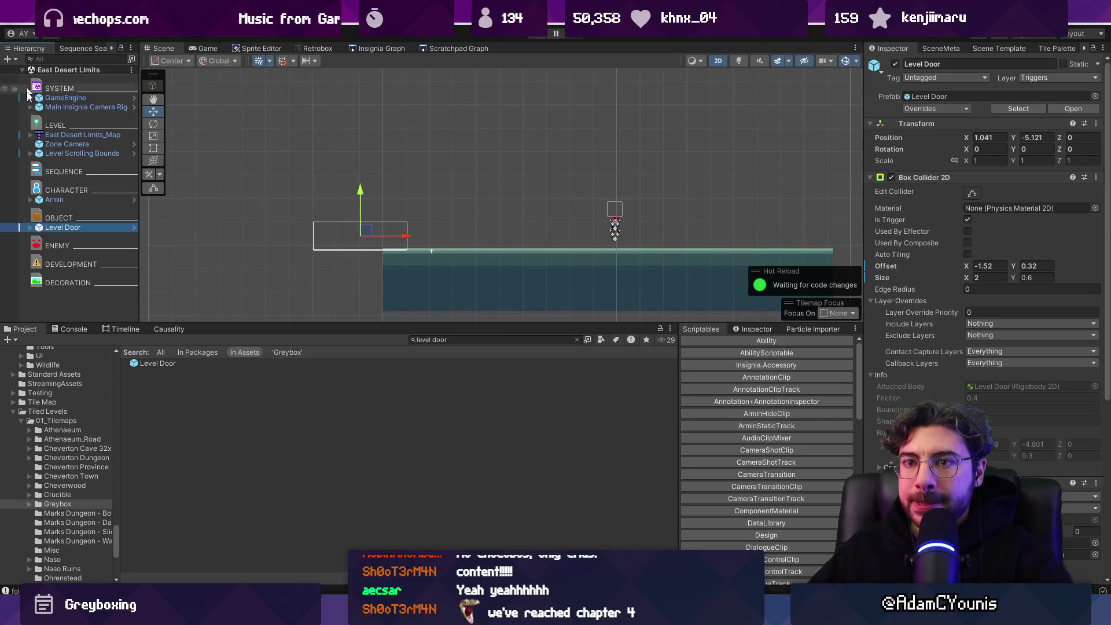
Step: Deactivate the new Level Door and bring the East Desert Limits node into view in the Insignia Graph
{"action": "left_click", "coordinate": [896, 64]}
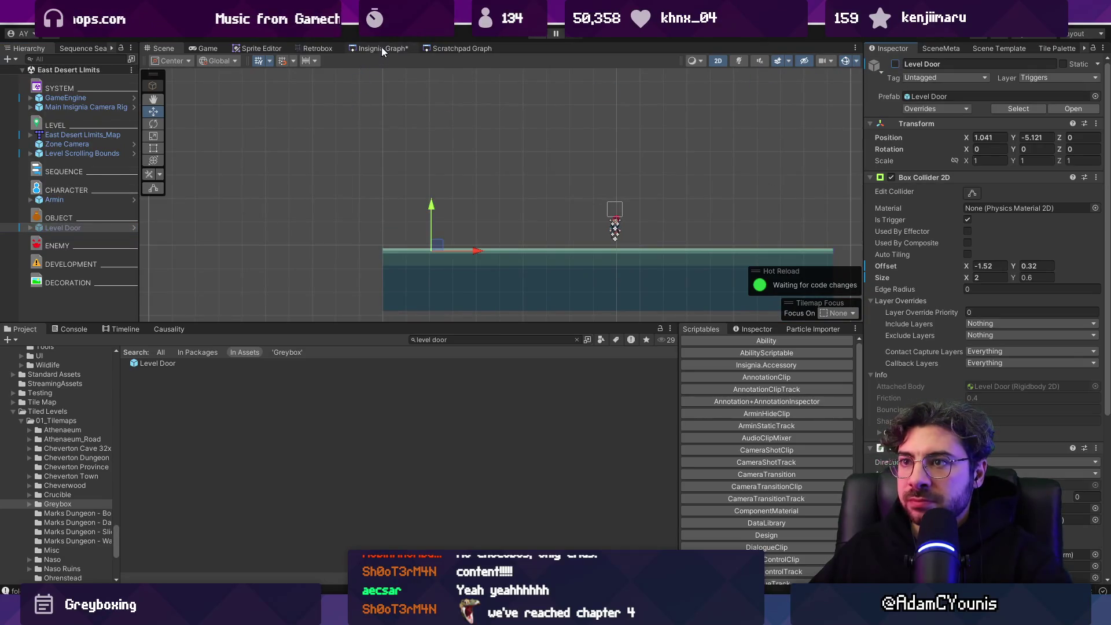
{"action": "left_click", "coordinate": [381, 48]}
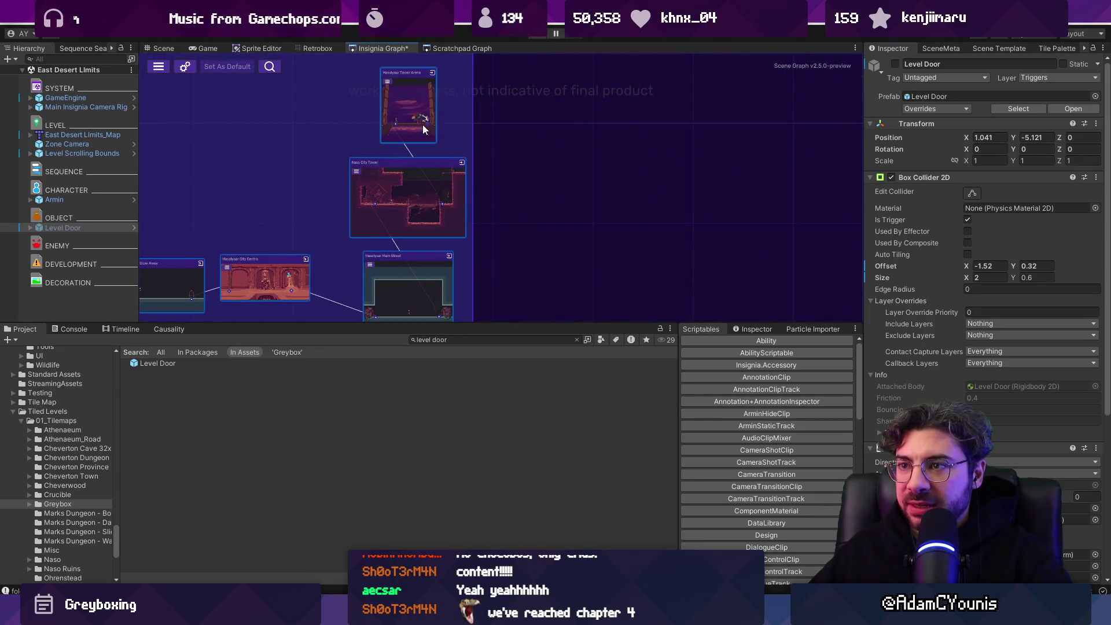
{"action": "scroll", "coordinate": [537, 177], "scroll_direction": "down", "scroll_amount": 3}
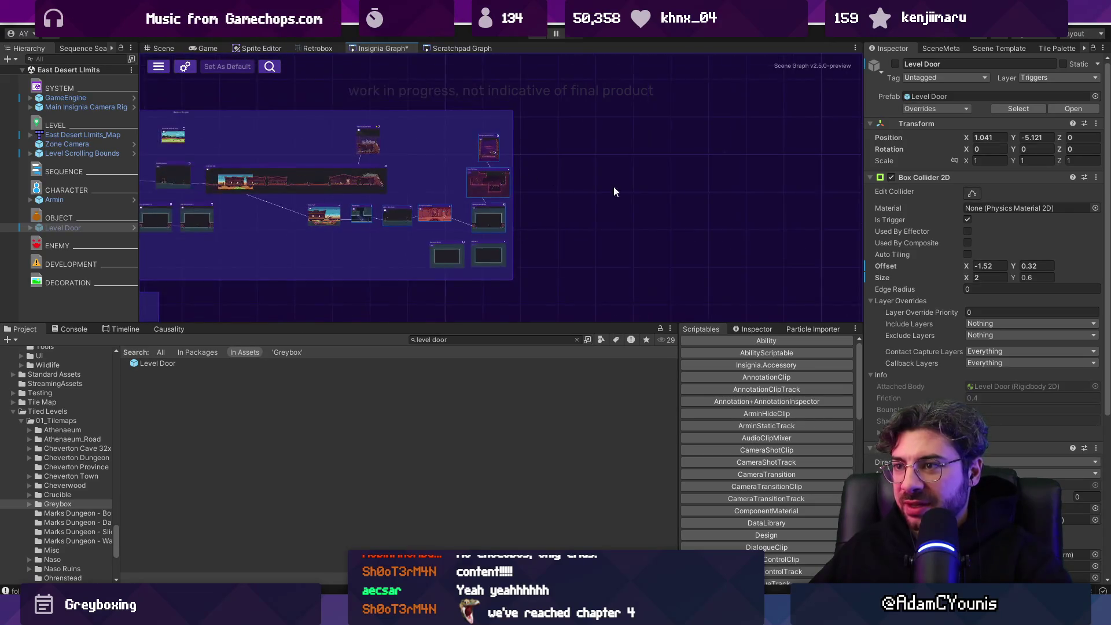
{"action": "left_click_drag", "start_coordinate": [614, 191], "coordinate": [488, 104]}
{"action": "left_click_drag", "start_coordinate": [521, 323], "coordinate": [524, 442]}
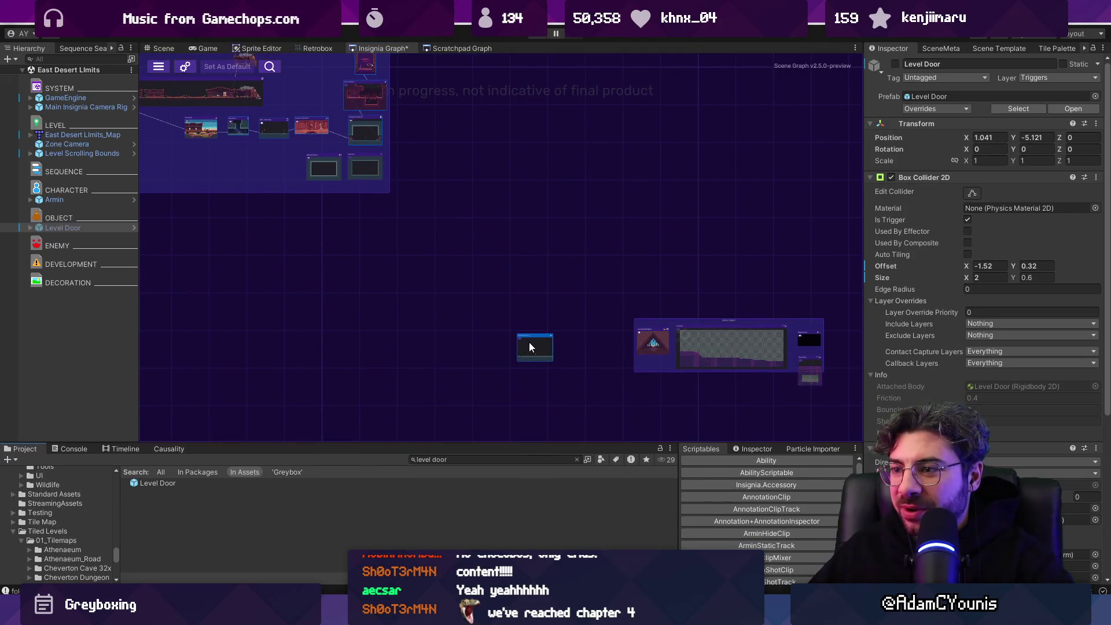
{"action": "scroll", "coordinate": [408, 163], "scroll_direction": "up", "scroll_amount": 5}
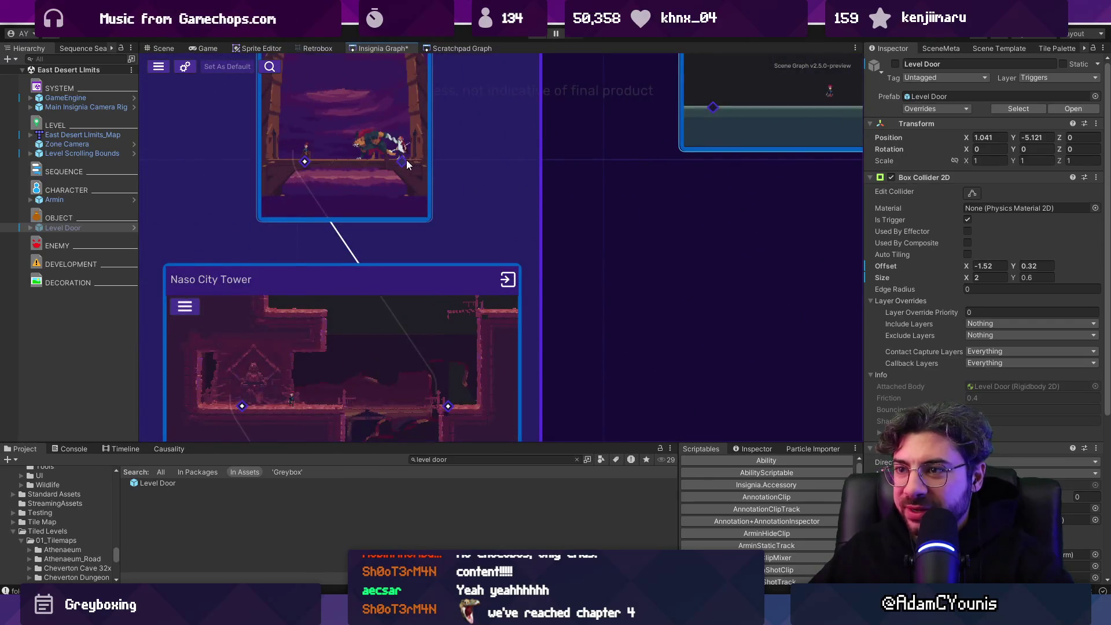
{"action": "scroll", "coordinate": [656, 146], "scroll_direction": "down", "scroll_amount": 5}
Step: Link East Desert Limits into the room network, then reselect the Level Door in the scene
{"action": "mouse_move", "coordinate": [532, 111]}
{"action": "left_mouse_down"}
{"action": "mouse_move", "coordinate": [558, 156]}
{"action": "mouse_move", "coordinate": [581, 279]}
{"action": "left_mouse_up"}
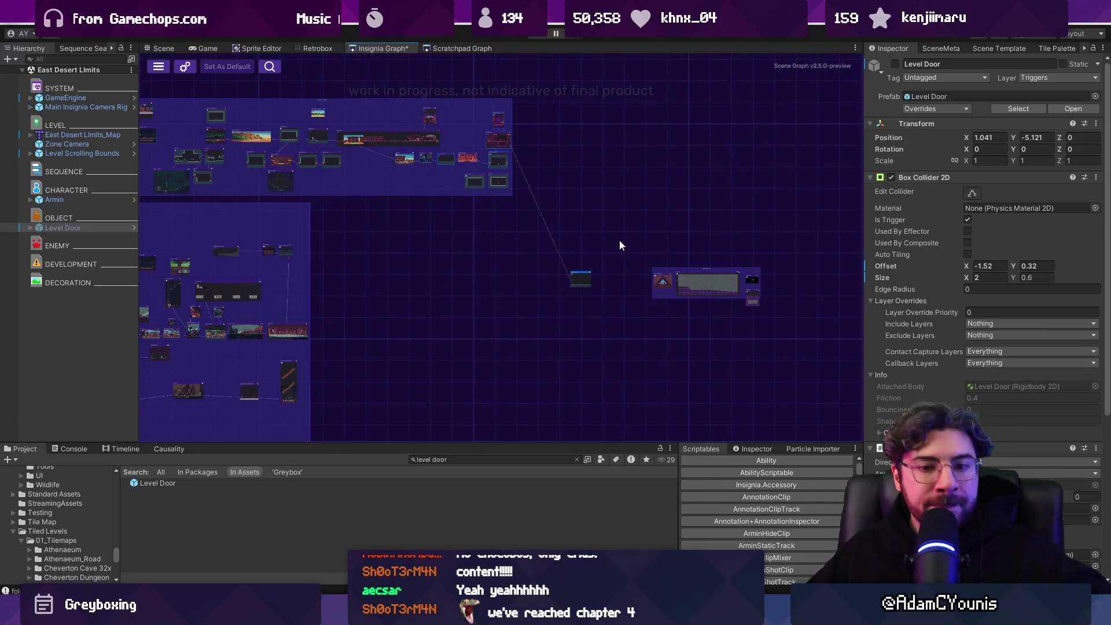
{"action": "scroll", "coordinate": [619, 245], "scroll_direction": "up", "scroll_amount": 5}
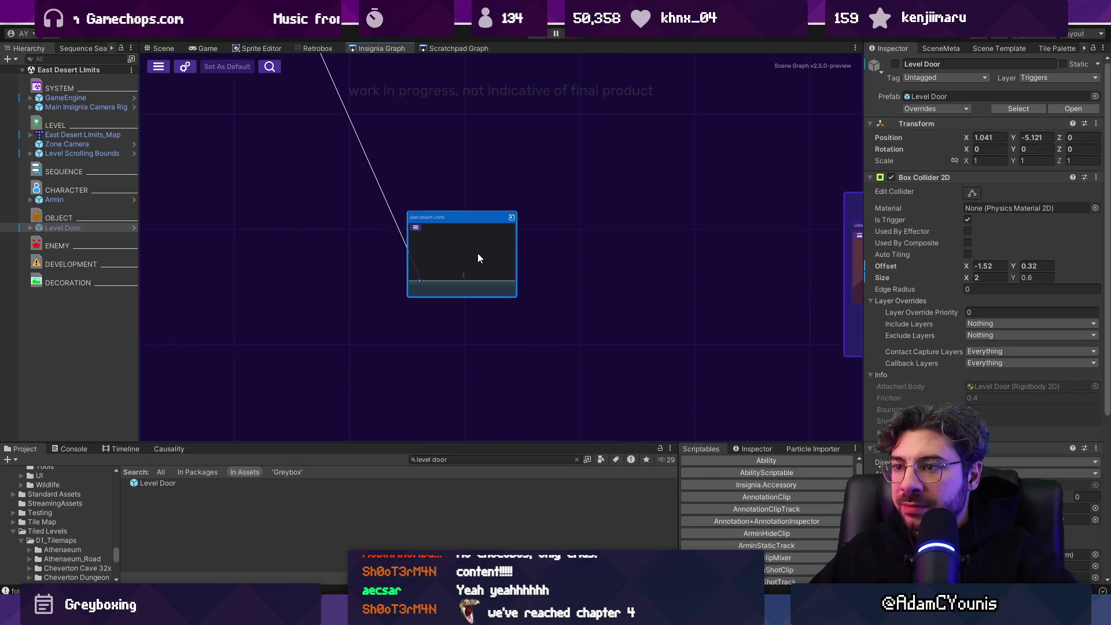
{"action": "left_click", "coordinate": [165, 48]}
{"action": "left_click", "coordinate": [86, 230]}
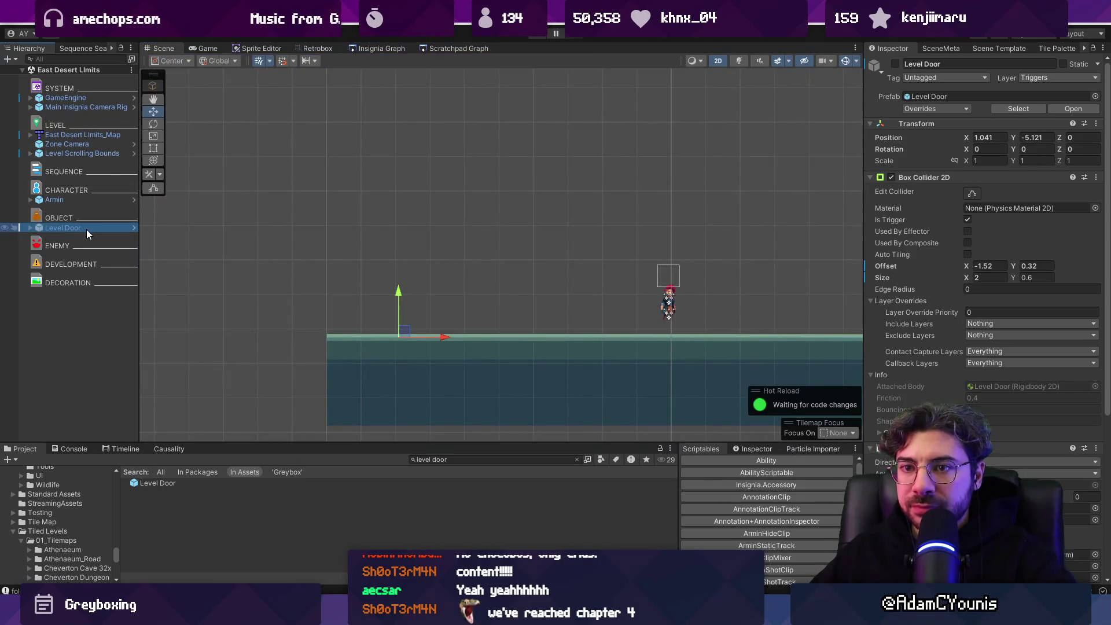
Step: Duplicate the Level Door, flip its side, enable it and move it to the floor's right end
{"action": "key", "text": "ctrl+d"}
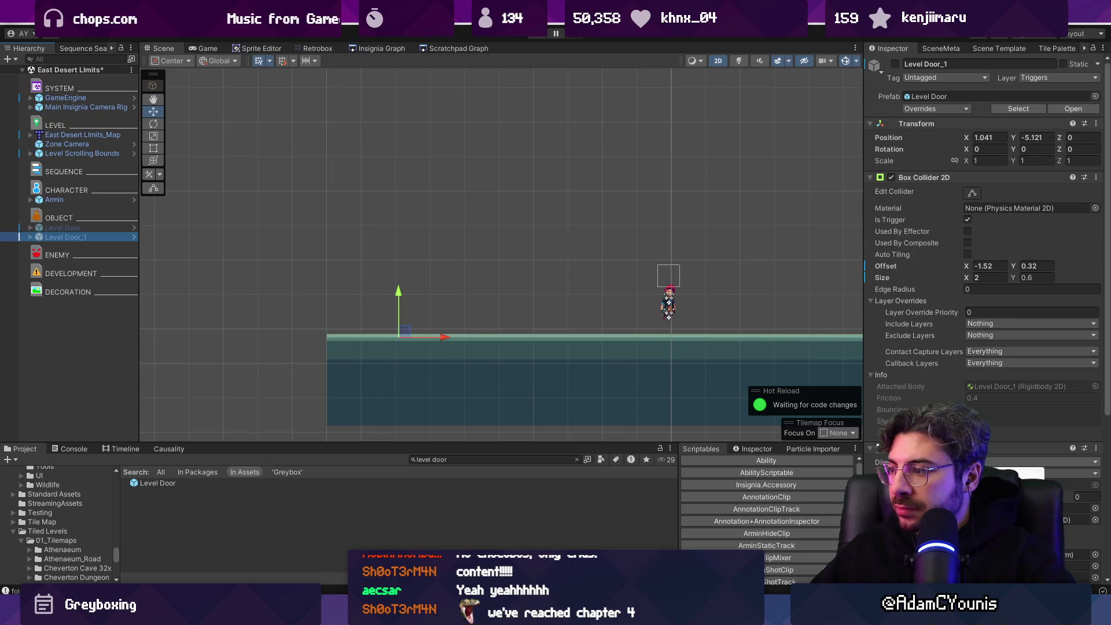
{"action": "left_click", "coordinate": [1059, 473]}
{"action": "left_click", "coordinate": [1053, 509]}
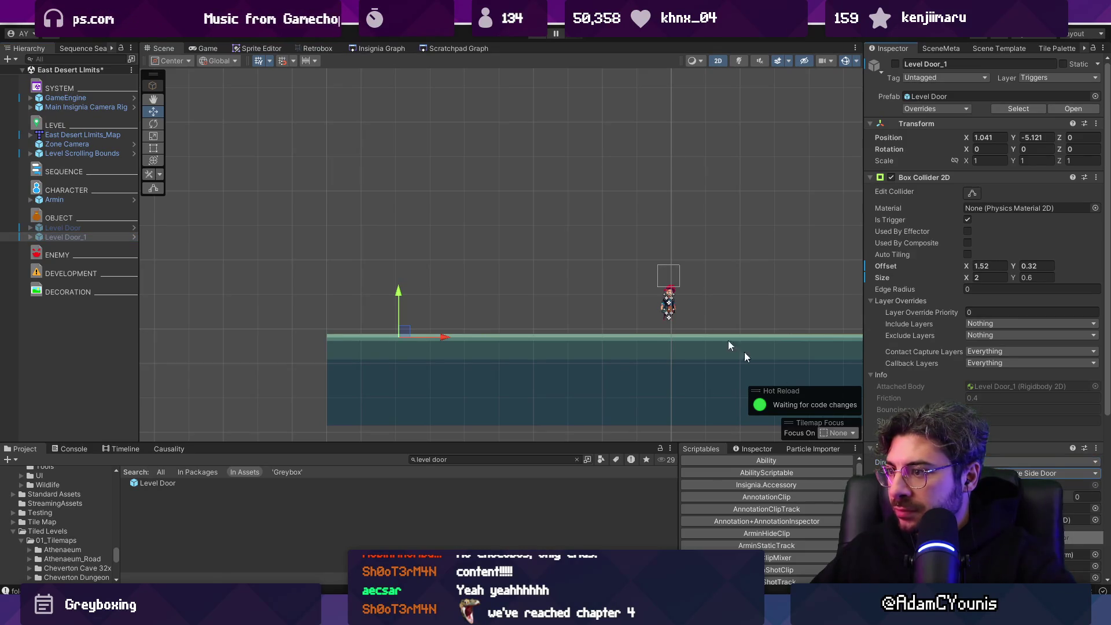
{"action": "scroll", "coordinate": [457, 242], "scroll_direction": "down", "scroll_amount": 2}
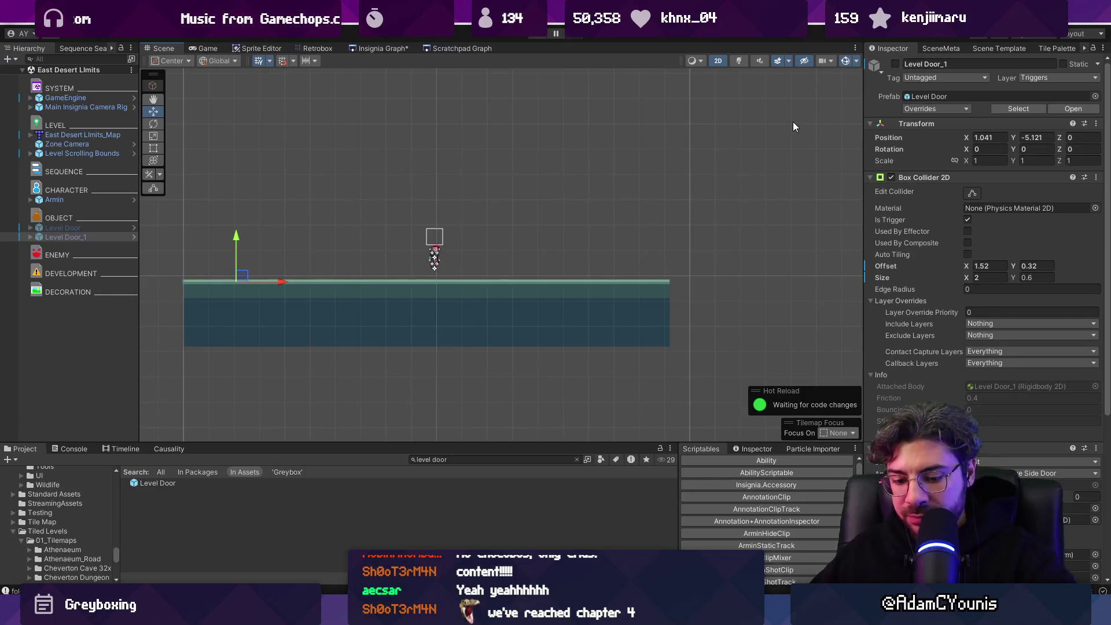
{"action": "key", "text": "alt+shift+a"}
{"action": "left_click_drag", "start_coordinate": [257, 263], "coordinate": [661, 258]}
Step: Connect East Desert Limits to Ustawicke Cliff Interior and that to Ustawicke, then save the graph
{"action": "left_click", "coordinate": [380, 48]}
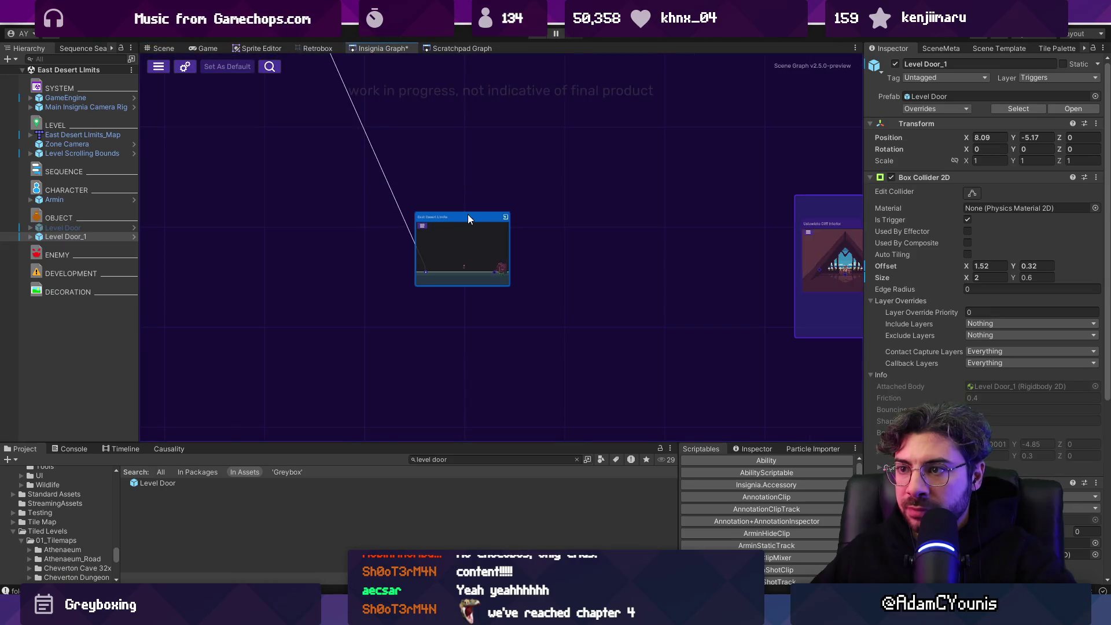
{"action": "left_click_drag", "start_coordinate": [290, 250], "coordinate": [614, 246]}
{"action": "mouse_move", "coordinate": [343, 243]}
{"action": "left_mouse_down"}
{"action": "mouse_move", "coordinate": [525, 269]}
{"action": "mouse_move", "coordinate": [648, 341]}
{"action": "left_mouse_up"}
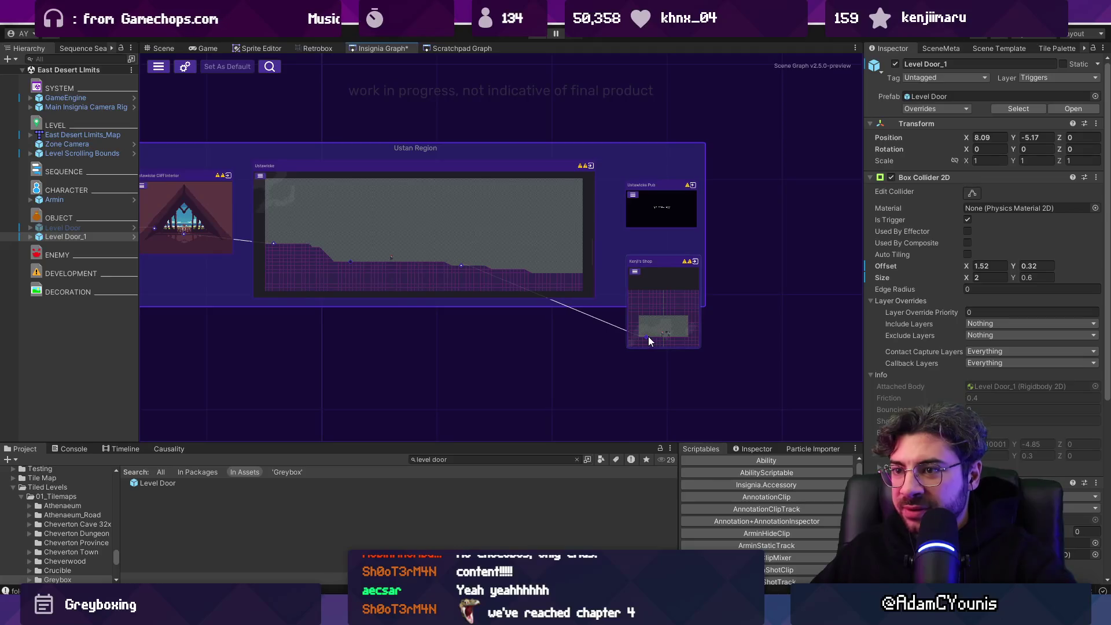
{"action": "key", "text": "ctrl+s"}
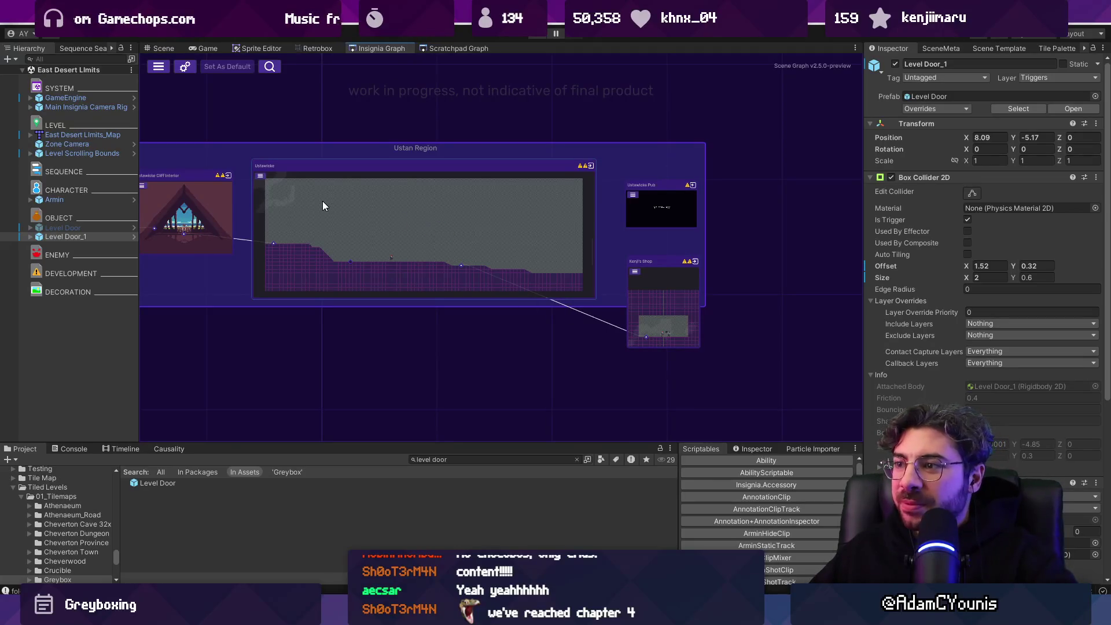
{"action": "scroll", "coordinate": [450, 224], "scroll_direction": "up", "scroll_amount": 5}
{"action": "double_click", "coordinate": [554, 271]}
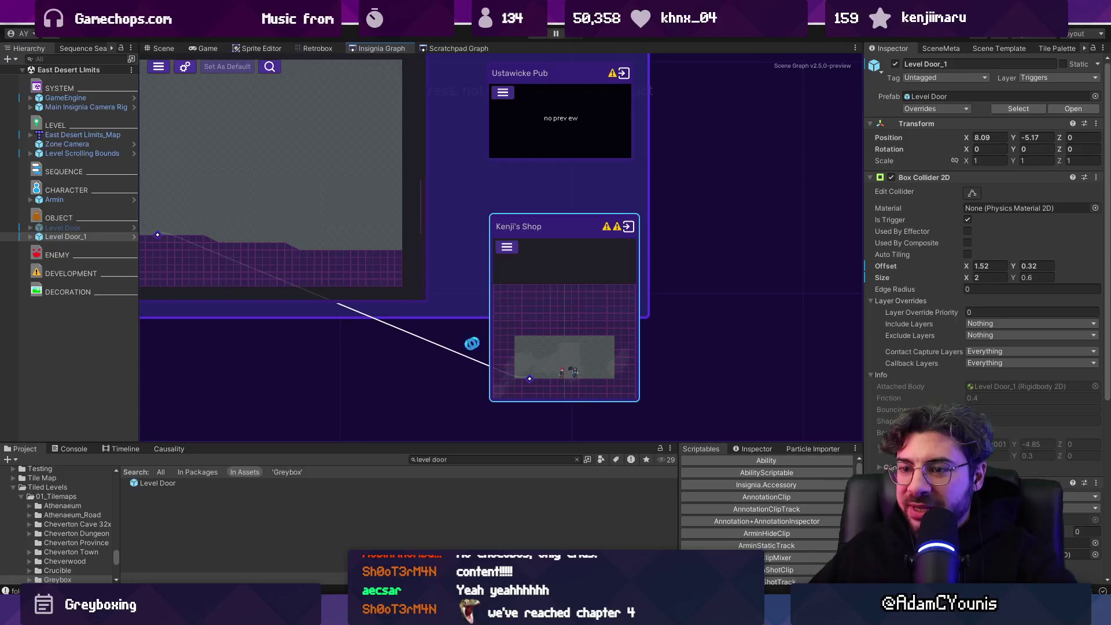
Step: Locate the Kenji's Shop scene asset in Project and rename it to Hana's Shop
{"action": "right_click", "coordinate": [53, 70]}
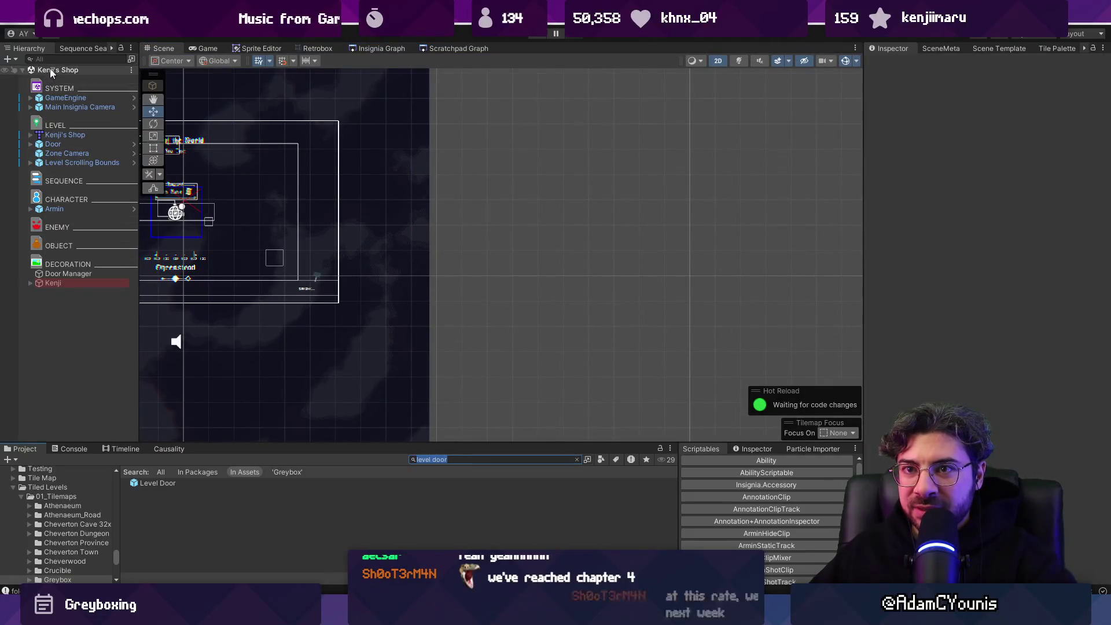
{"action": "mouse_move", "coordinate": [144, 216]}
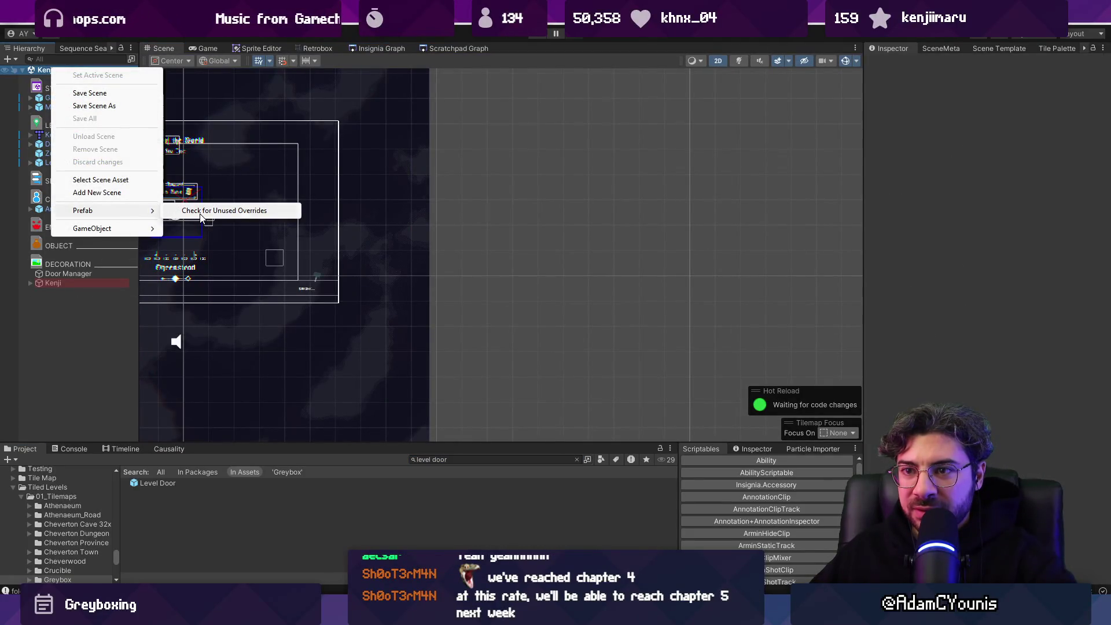
{"action": "left_click", "coordinate": [136, 180]}
{"action": "left_click", "coordinate": [168, 524]}
{"action": "type", "text": "Hana's"}
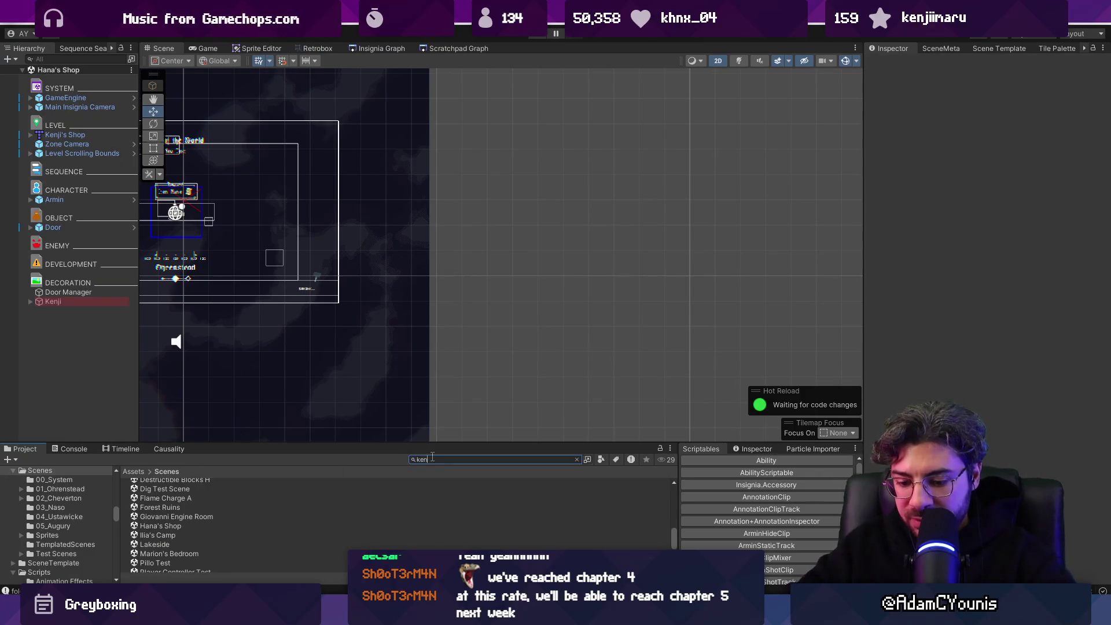
{"action": "type", "text": "ji"}
{"action": "scroll", "coordinate": [186, 514], "scroll_direction": "up", "scroll_amount": 2}
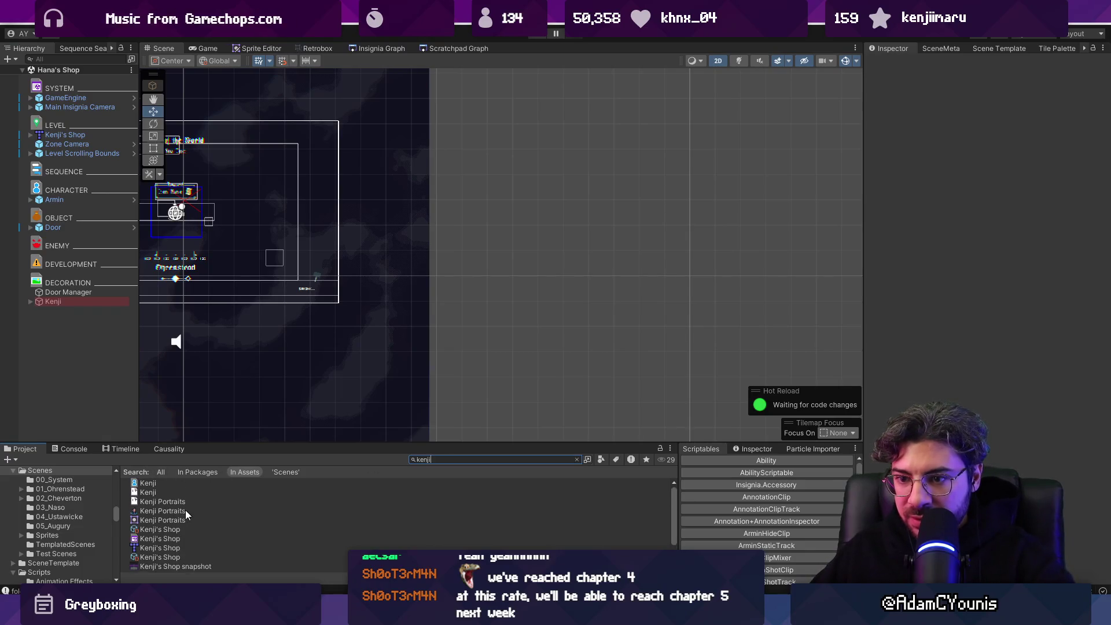
Step: Set the Kenji NPC data's Character Name to Hana in the Inspector
{"action": "left_click", "coordinate": [154, 485]}
{"action": "left_click", "coordinate": [981, 180]}
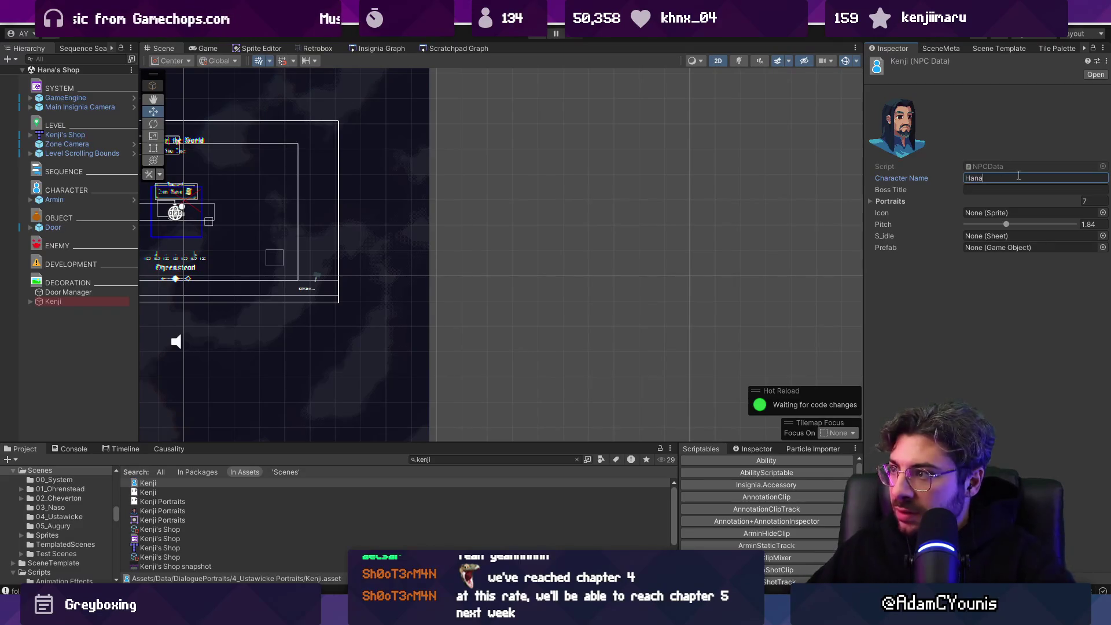
{"action": "left_click", "coordinate": [154, 484]}
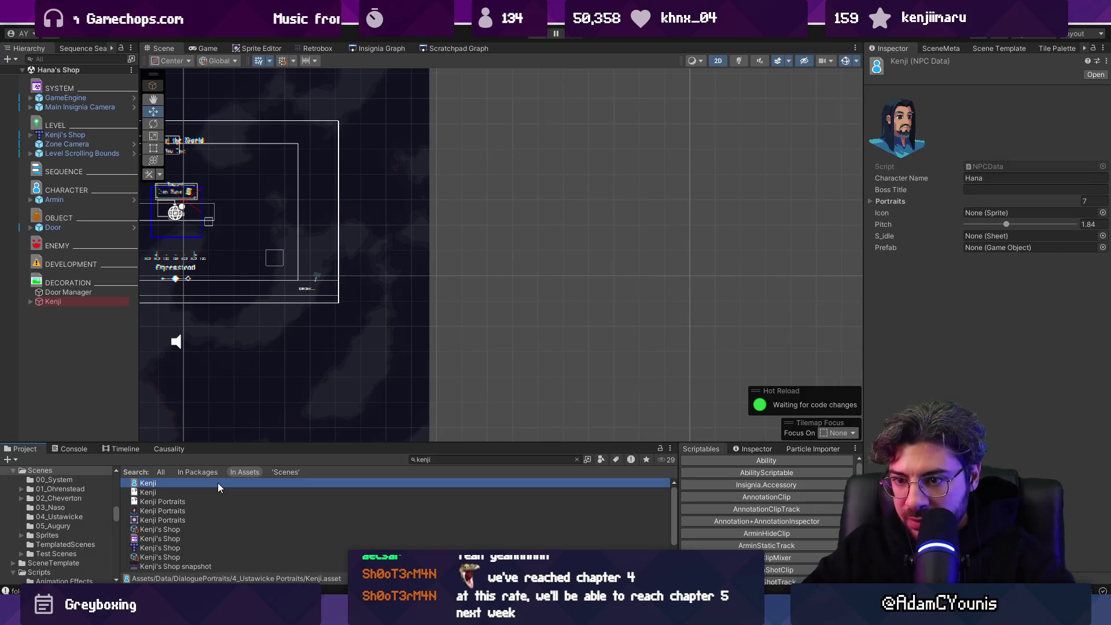
Step: Rename both Kenji NPC assets to Hana
{"action": "key", "text": "F2"}
{"action": "type", "text": "Hana"}
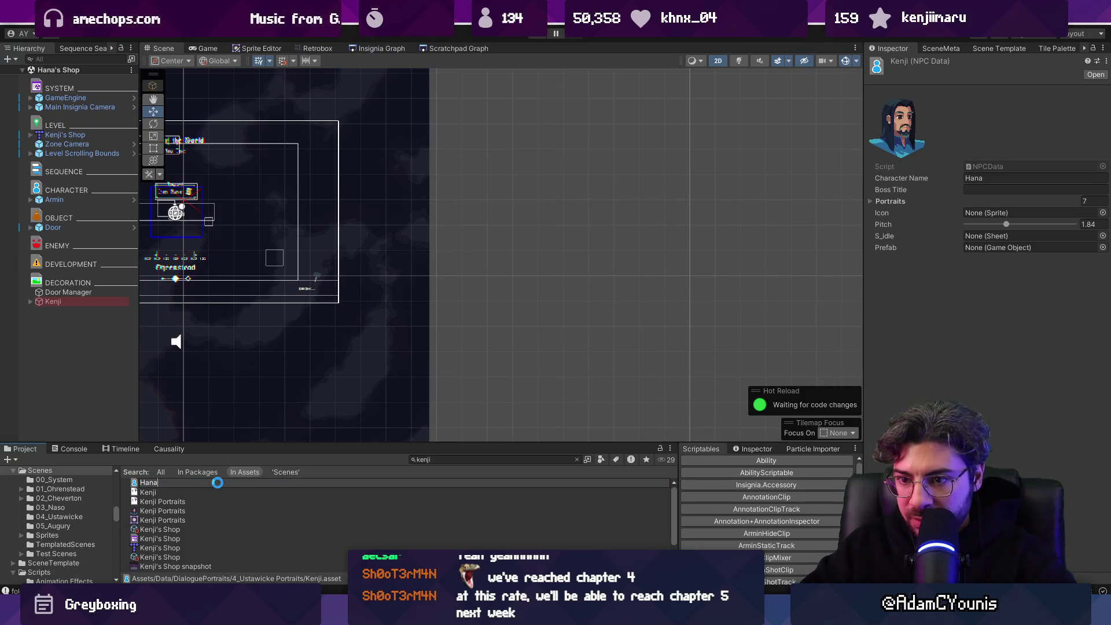
{"action": "left_click", "coordinate": [154, 484]}
{"action": "key", "text": "F2"}
{"action": "type", "text": "Hana"}
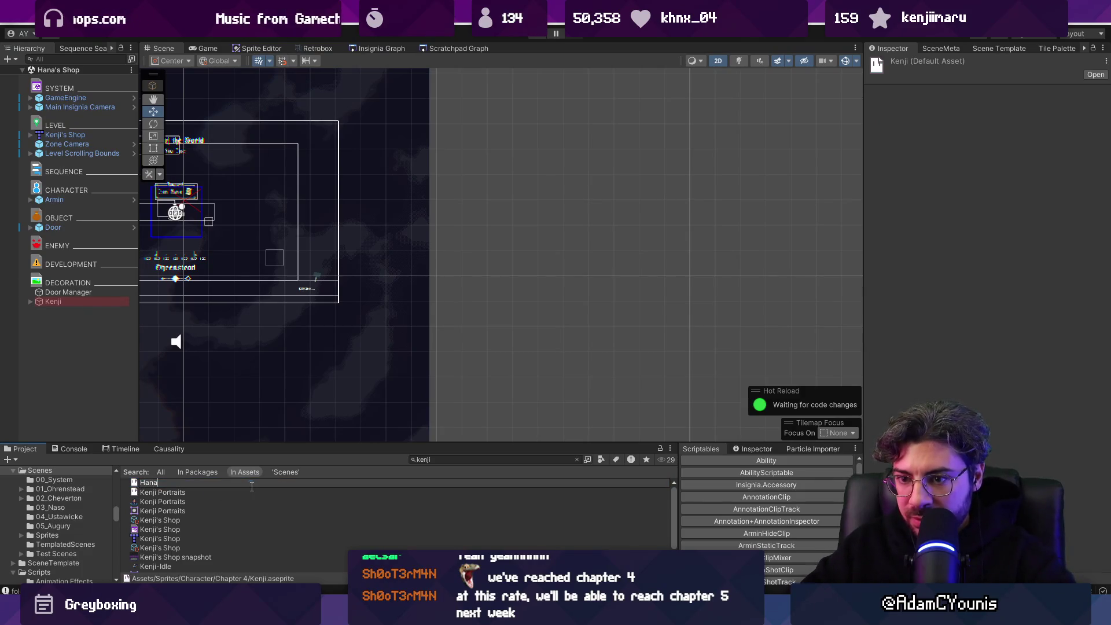
{"action": "key", "text": "Return"}
Step: Rename both Kenji Portraits assets to Hana Portraits
{"action": "left_click", "coordinate": [252, 486]}
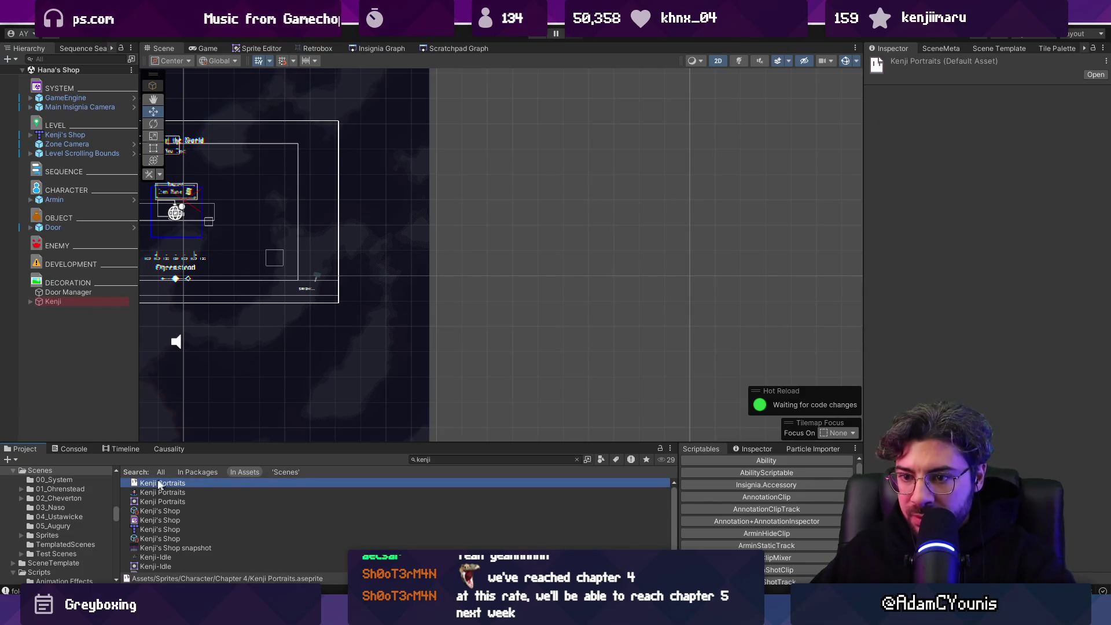
{"action": "key", "text": "F2"}
{"action": "type", "text": "Han"}
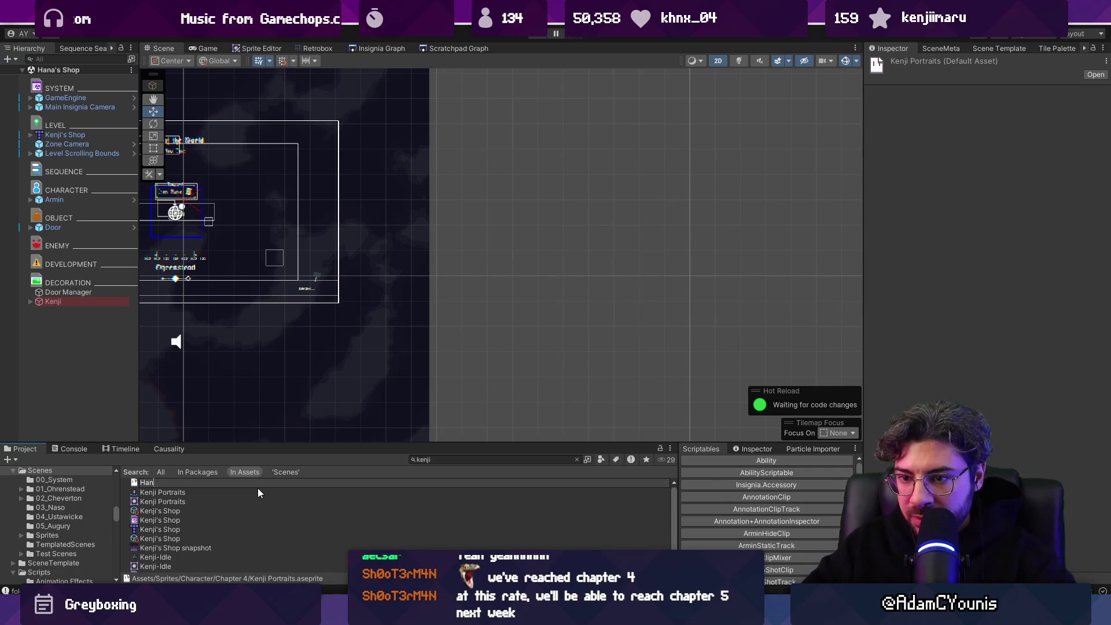
{"action": "type", "text": "a Portraits"}
{"action": "key", "text": "Return"}
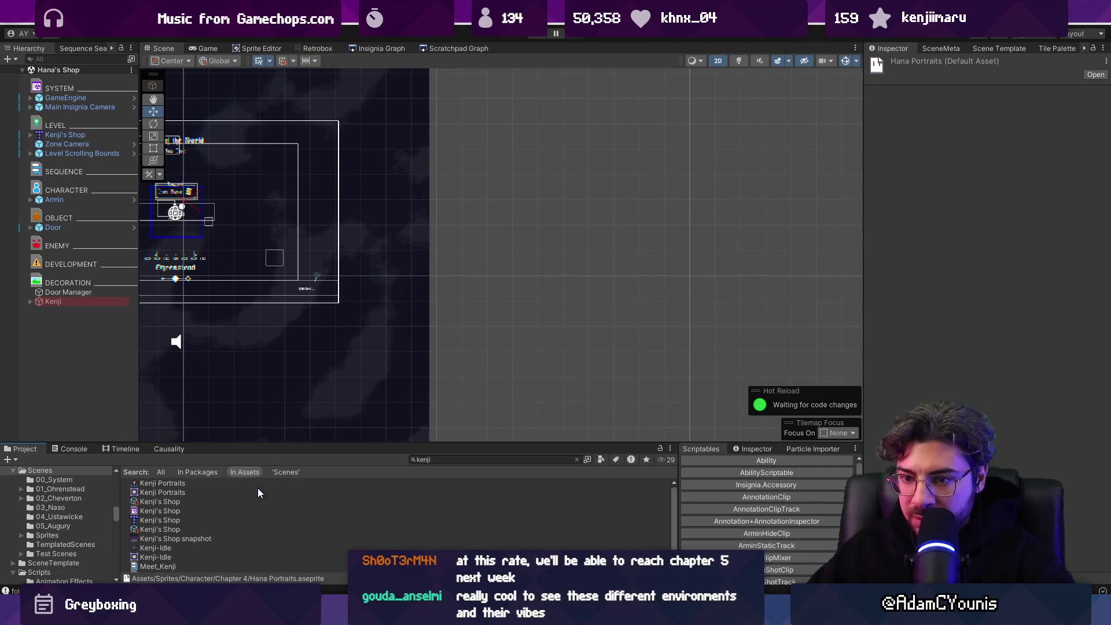
{"action": "left_click", "coordinate": [155, 484]}
{"action": "key", "text": "F2"}
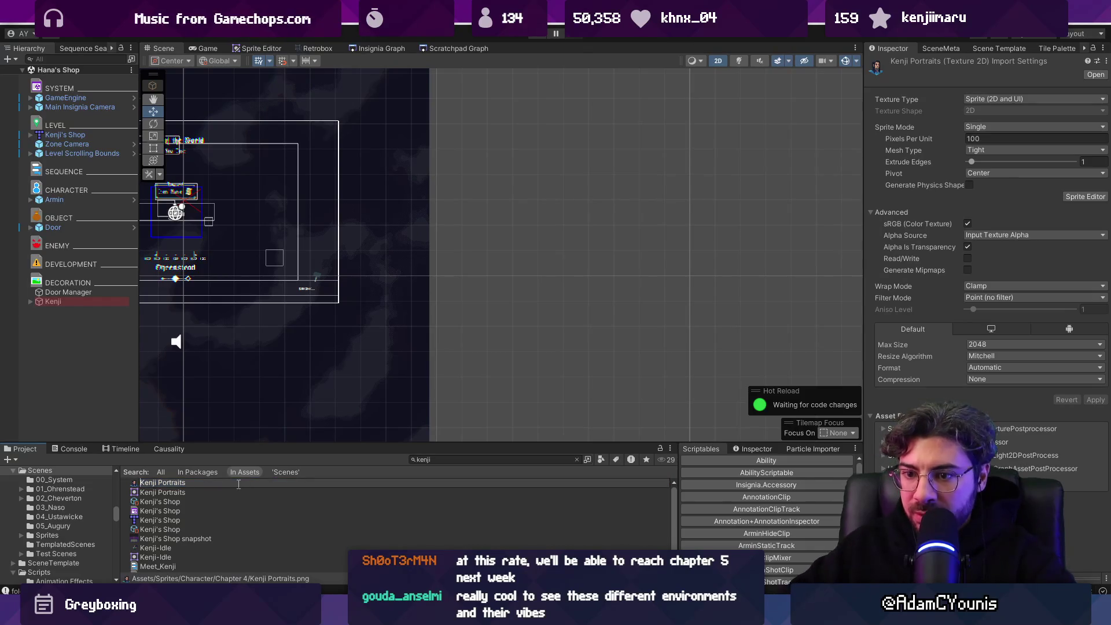
{"action": "type", "text": "Hana"}
{"action": "key", "text": "Return"}
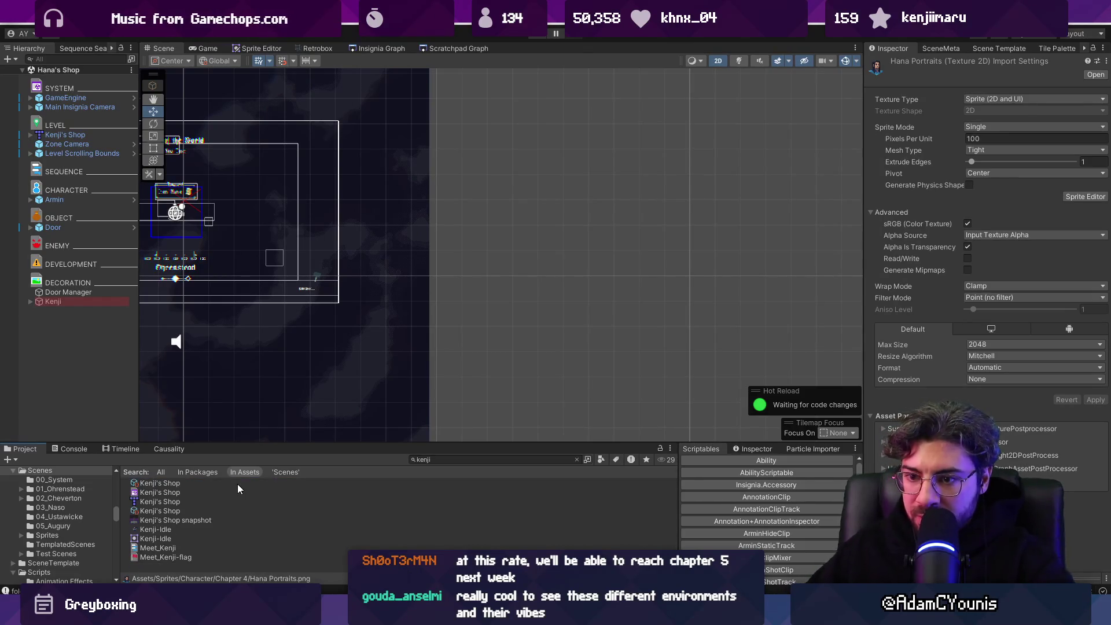
{"action": "left_click", "coordinate": [237, 484]}
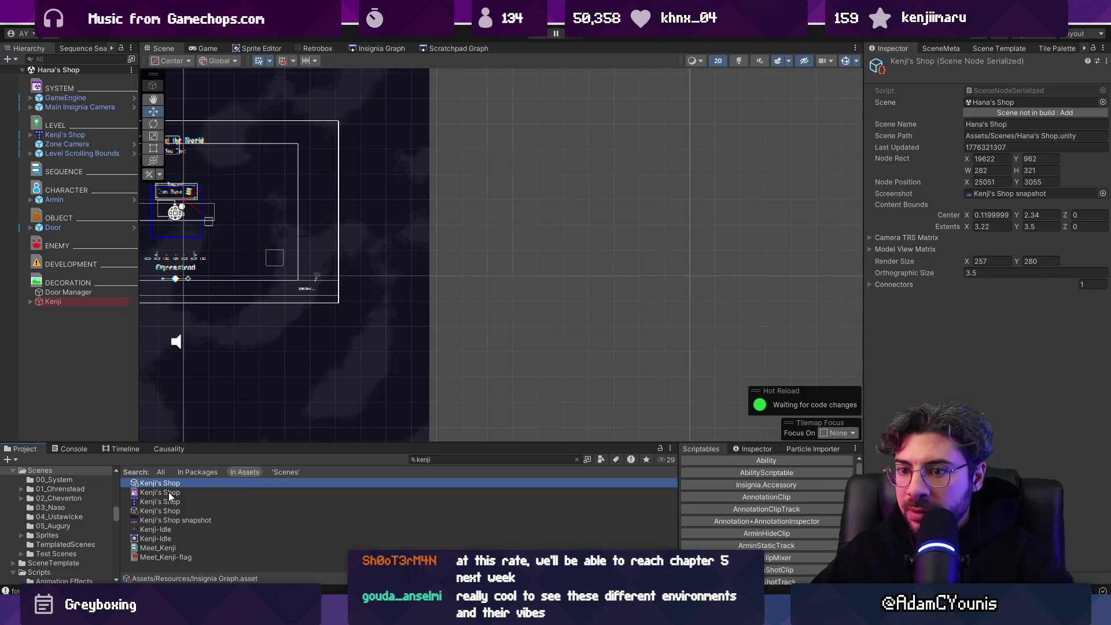
Step: Rename the Kenji's Shop scene meta and tile map files to Hana's Shop
{"action": "left_click", "coordinate": [154, 494]}
{"action": "key", "text": "F2"}
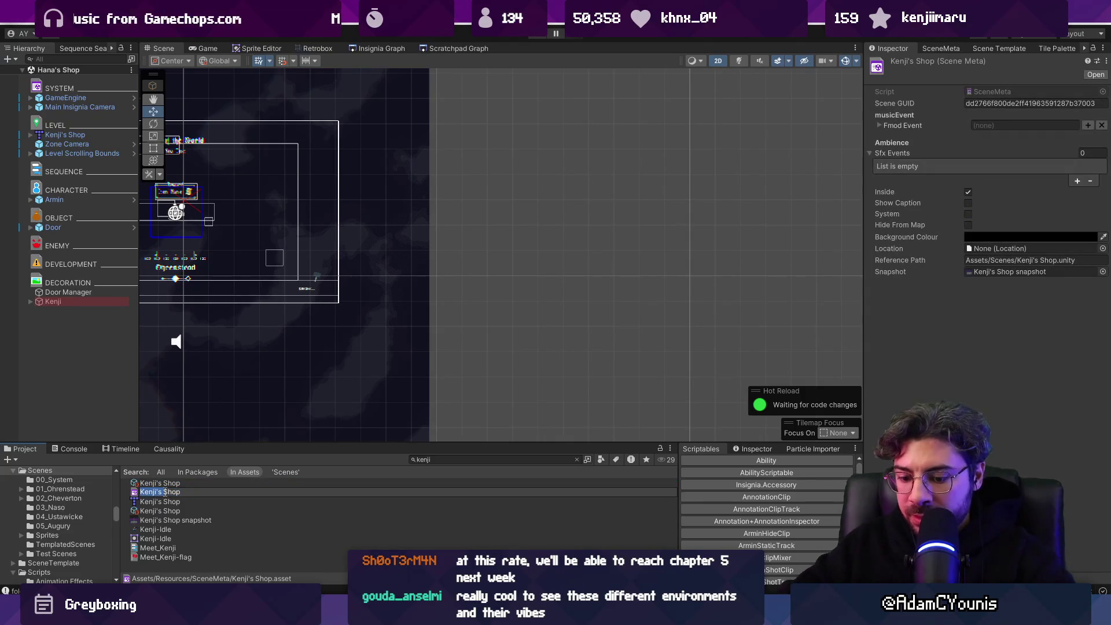
{"action": "type", "text": "Hana"}
{"action": "key", "text": "Return"}
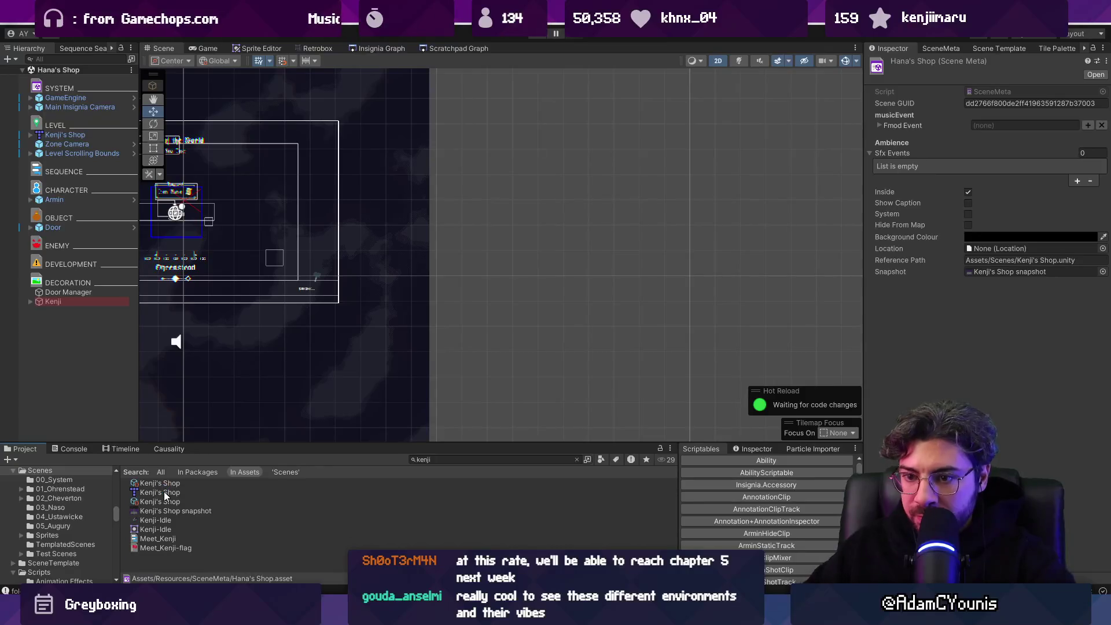
{"action": "left_click", "coordinate": [190, 493]}
{"action": "type", "text": "HanaShop"}
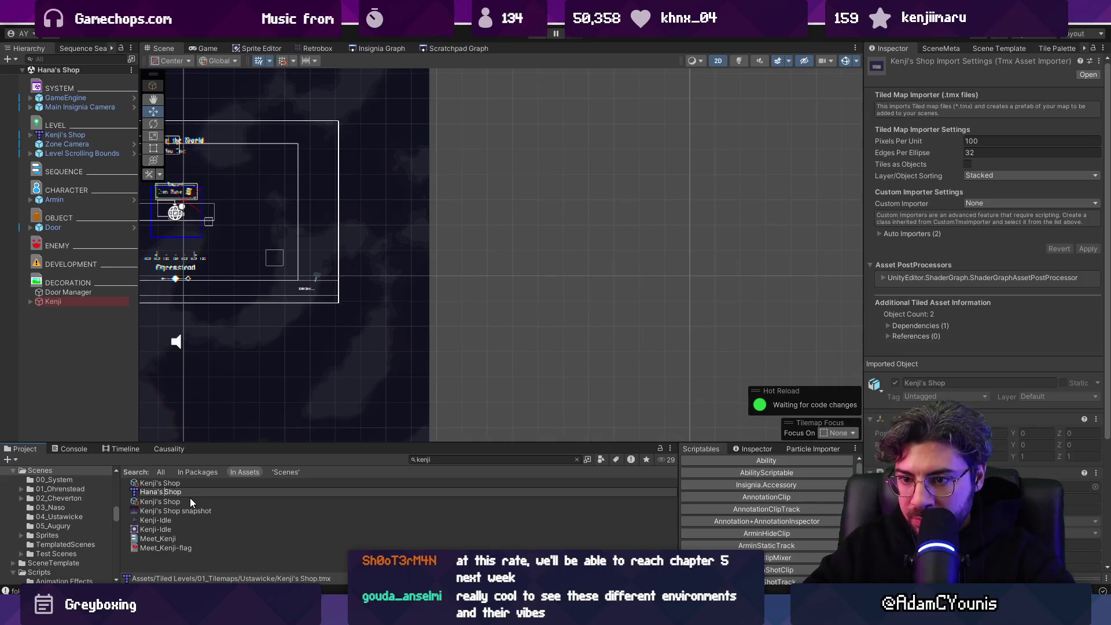
{"action": "key", "text": "Return"}
Step: Rename the shop snapshot to Hana's Shop and the Kenji-Idle sprite to Hana-Idle
{"action": "left_click", "coordinate": [172, 483]}
{"action": "left_click", "coordinate": [149, 493]}
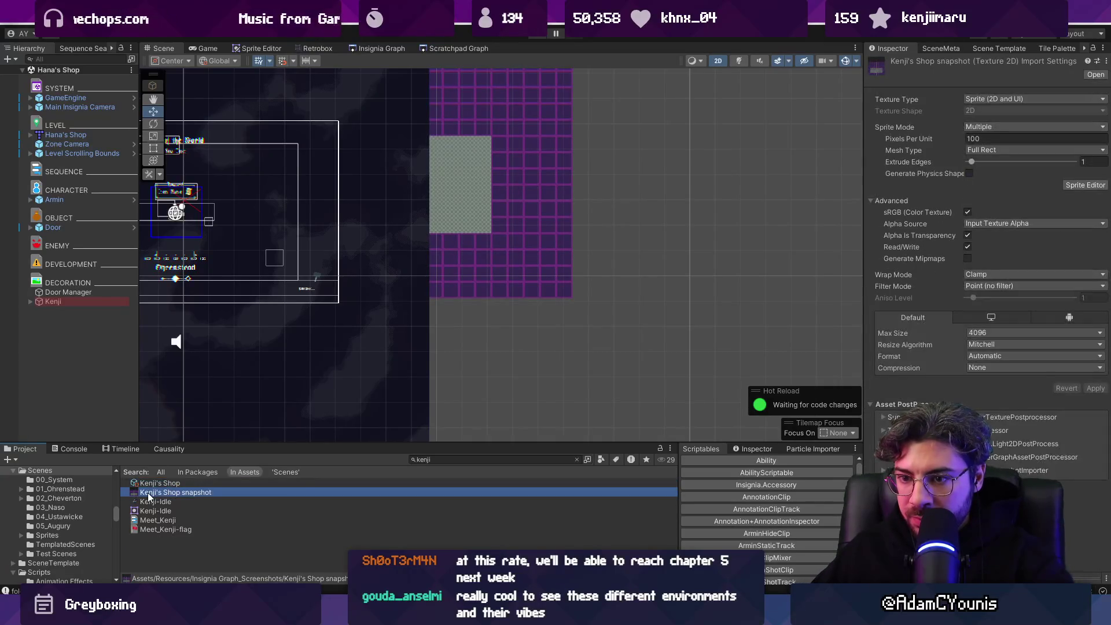
{"action": "left_click", "coordinate": [200, 495]}
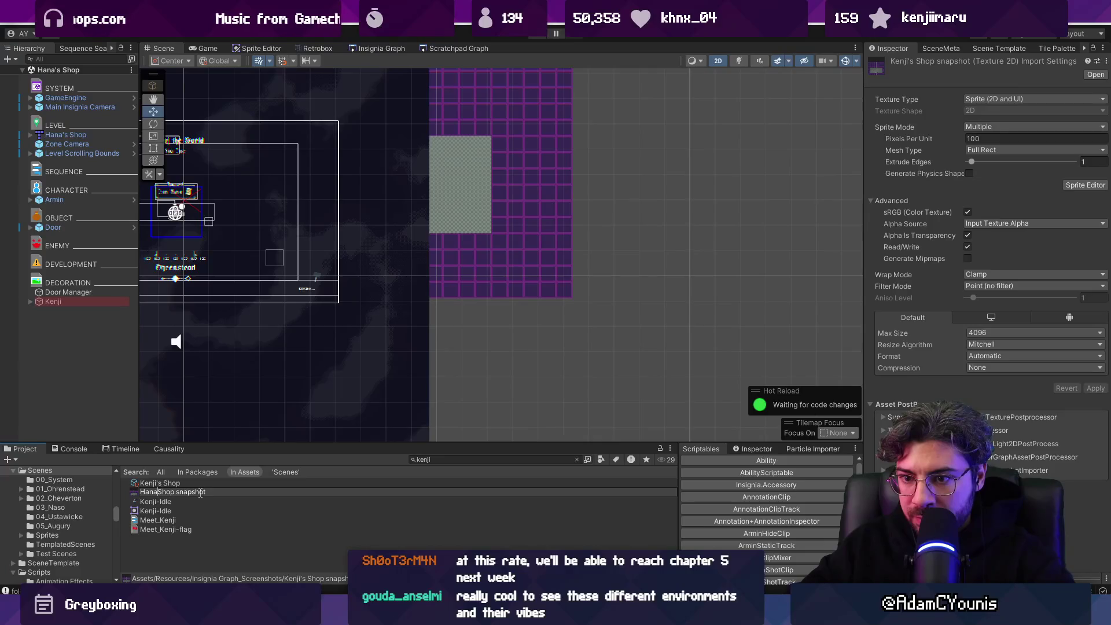
{"action": "key", "text": "Return"}
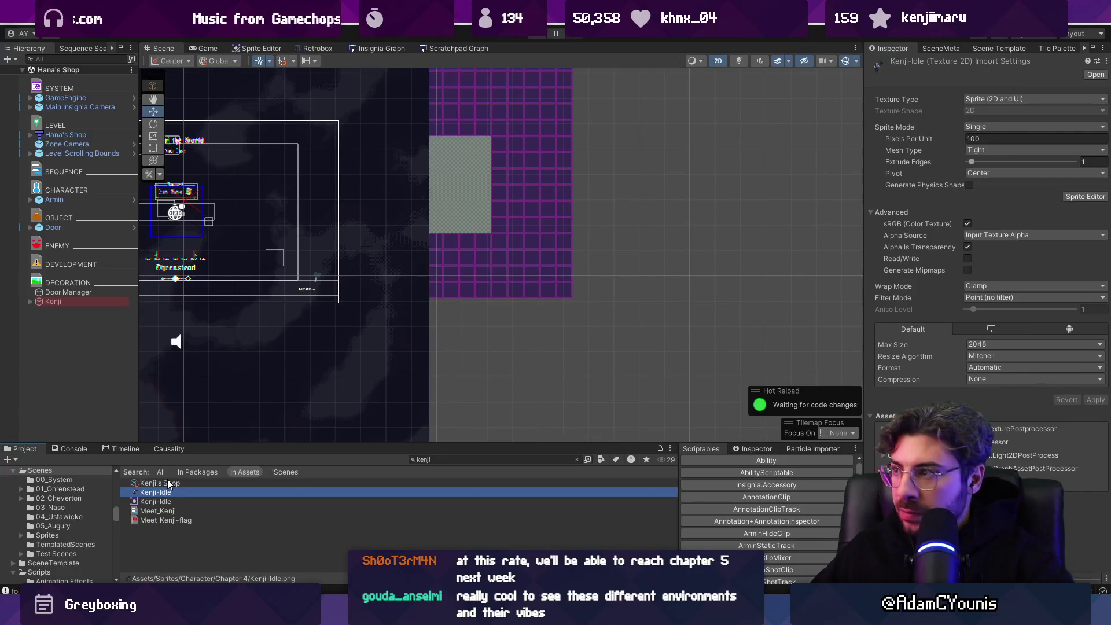
{"action": "left_click", "coordinate": [168, 482]}
{"action": "left_click", "coordinate": [165, 492]}
{"action": "left_click", "coordinate": [201, 496]}
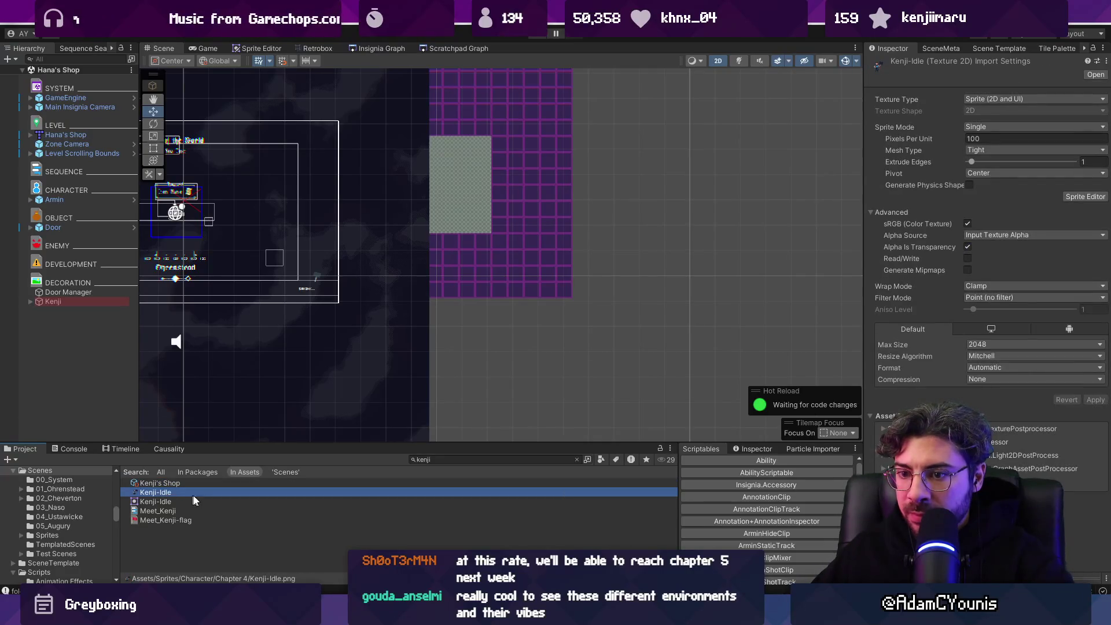
{"action": "type", "text": "Ha"}
{"action": "key", "text": "Return"}
Step: Rename Meet_Kenji to Meet_Hana and begin renaming the Meet_Kenji-flag asset
{"action": "left_click", "coordinate": [166, 492]}
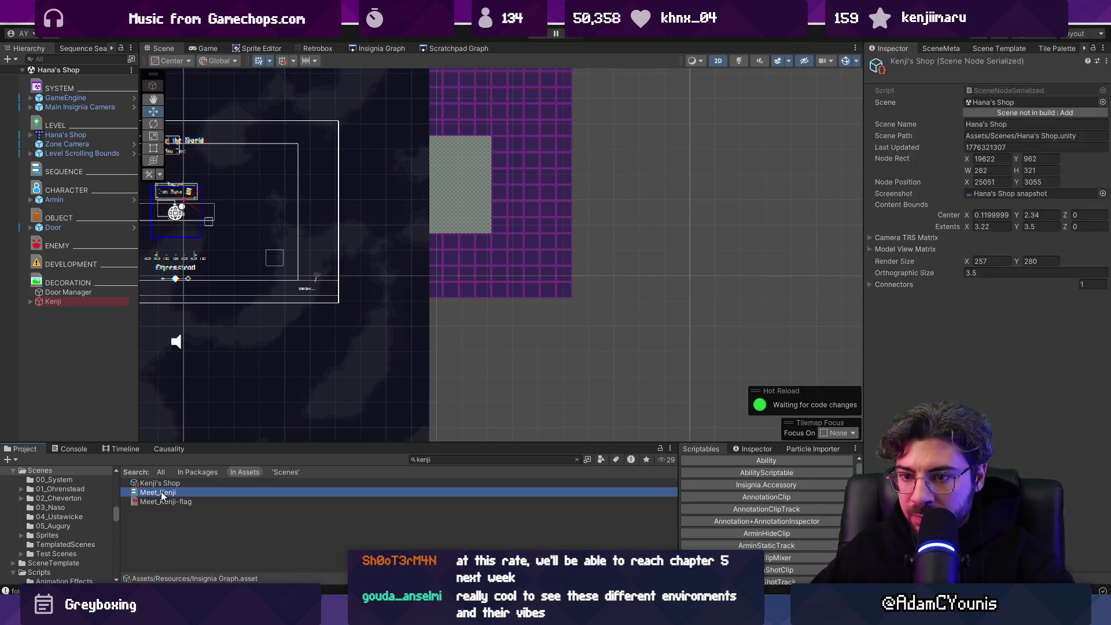
{"action": "left_click", "coordinate": [215, 492]}
{"action": "key", "text": "Return"}
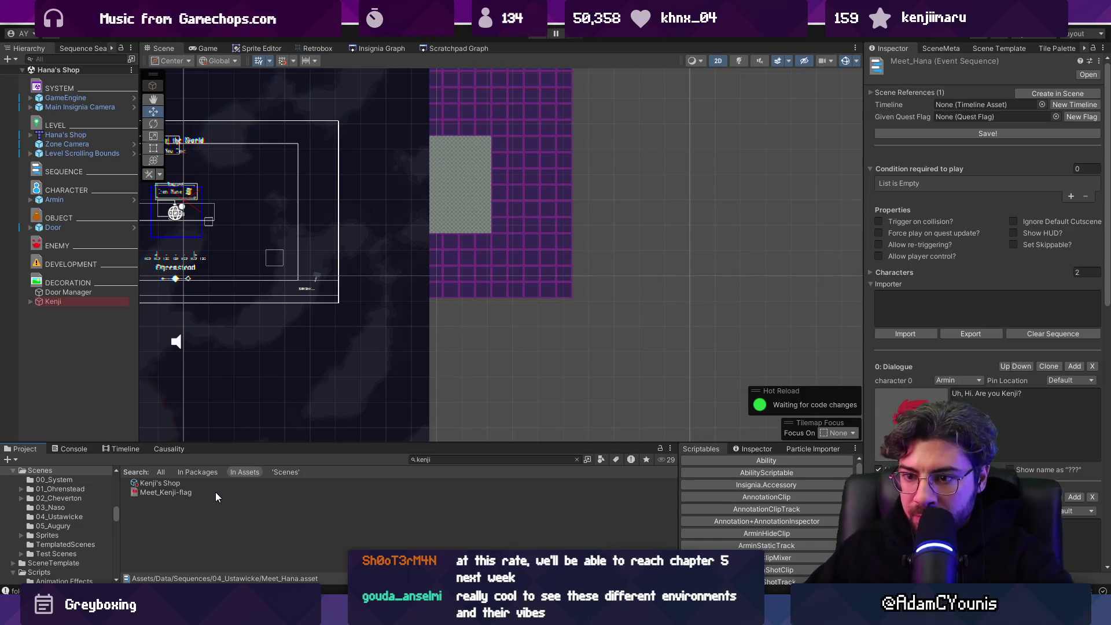
{"action": "left_click", "coordinate": [216, 492]}
{"action": "left_click", "coordinate": [165, 492]}
{"action": "left_click_drag", "start_coordinate": [159, 492], "coordinate": [178, 493]}
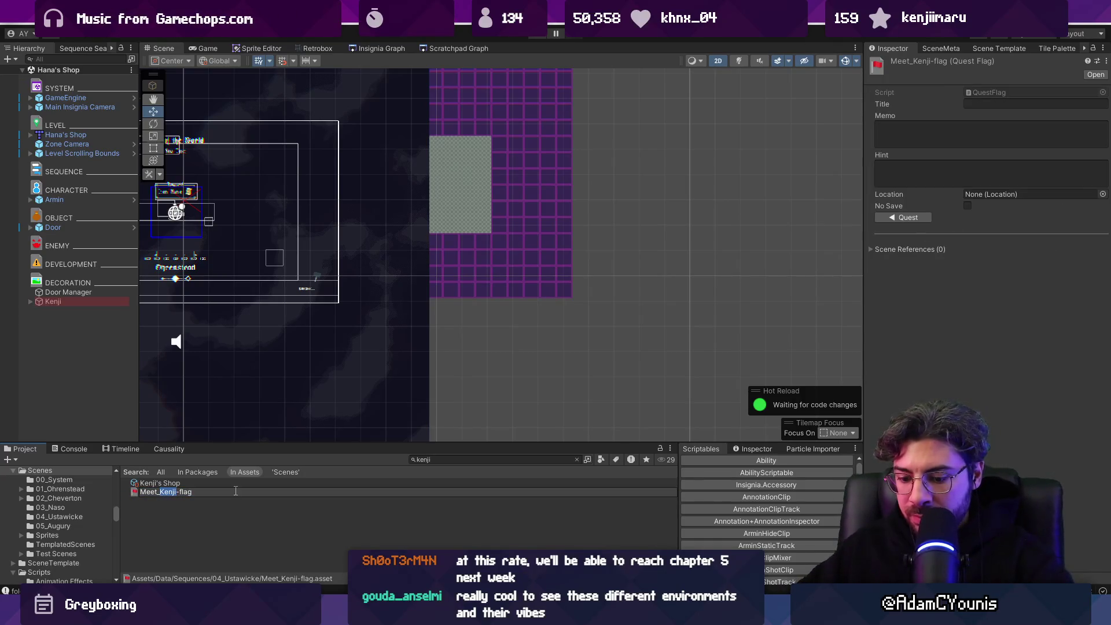